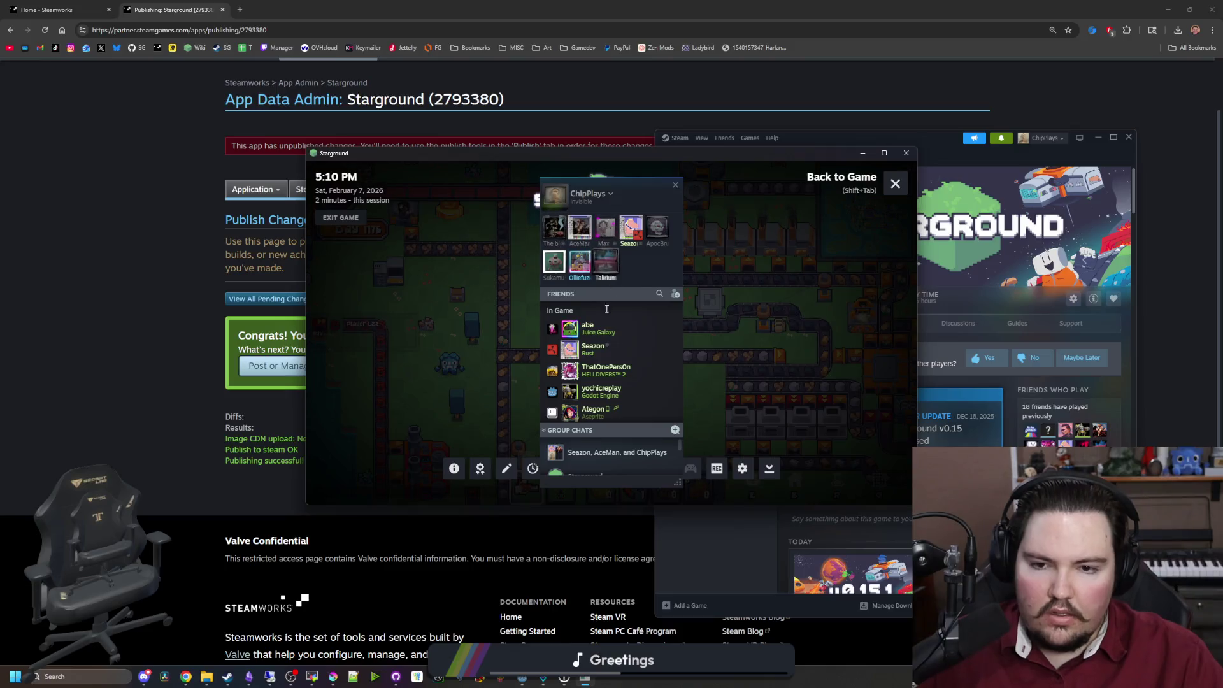
- Invite an online friend from the Steam Friends list to Starground, then close the overlay
scroll(628, 359, "down", 5)
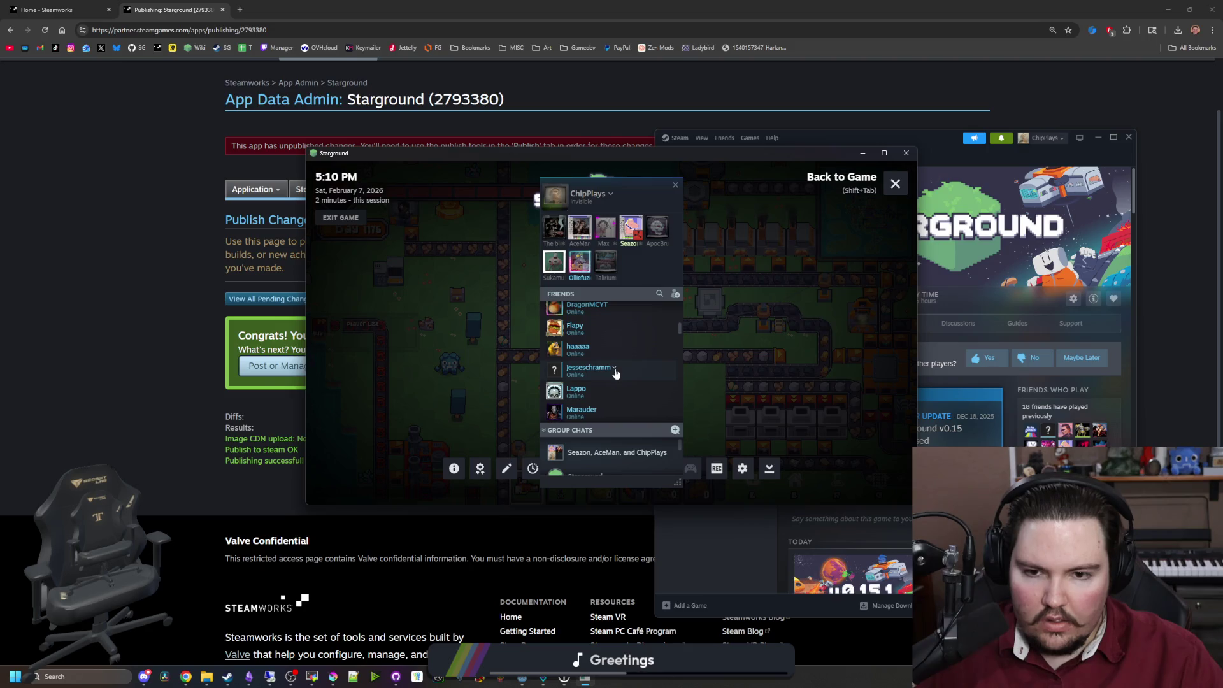
left_click(616, 374)
left_click(637, 471)
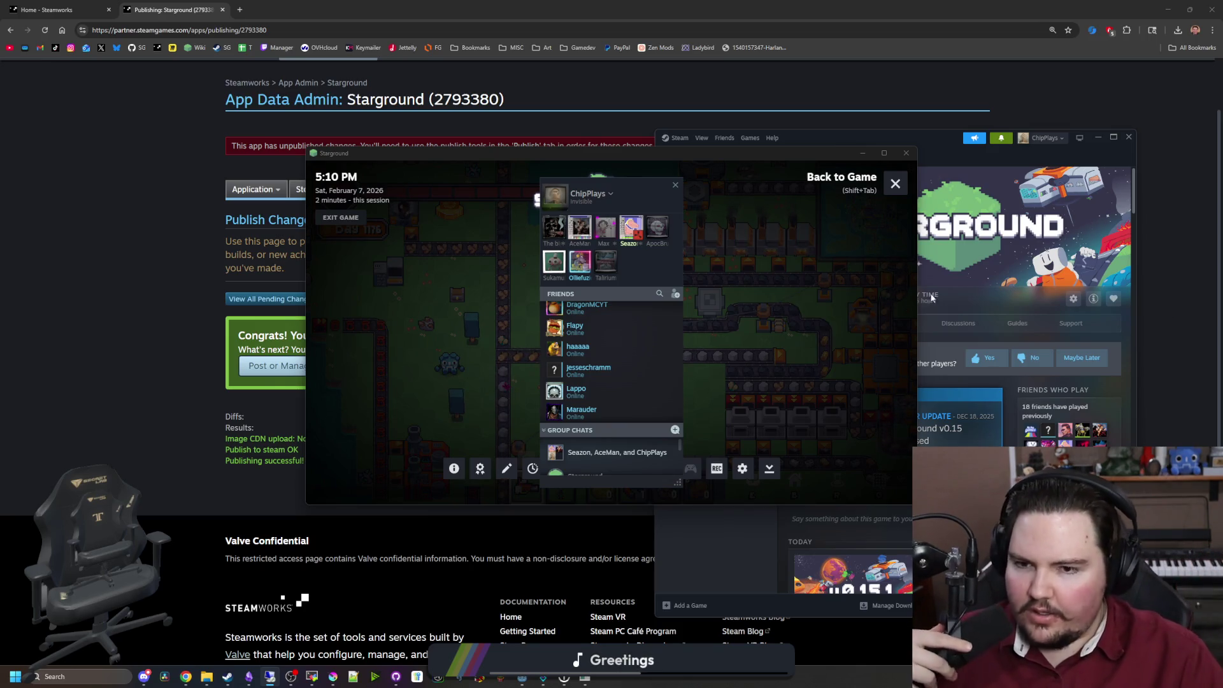
key("shift+Tab")
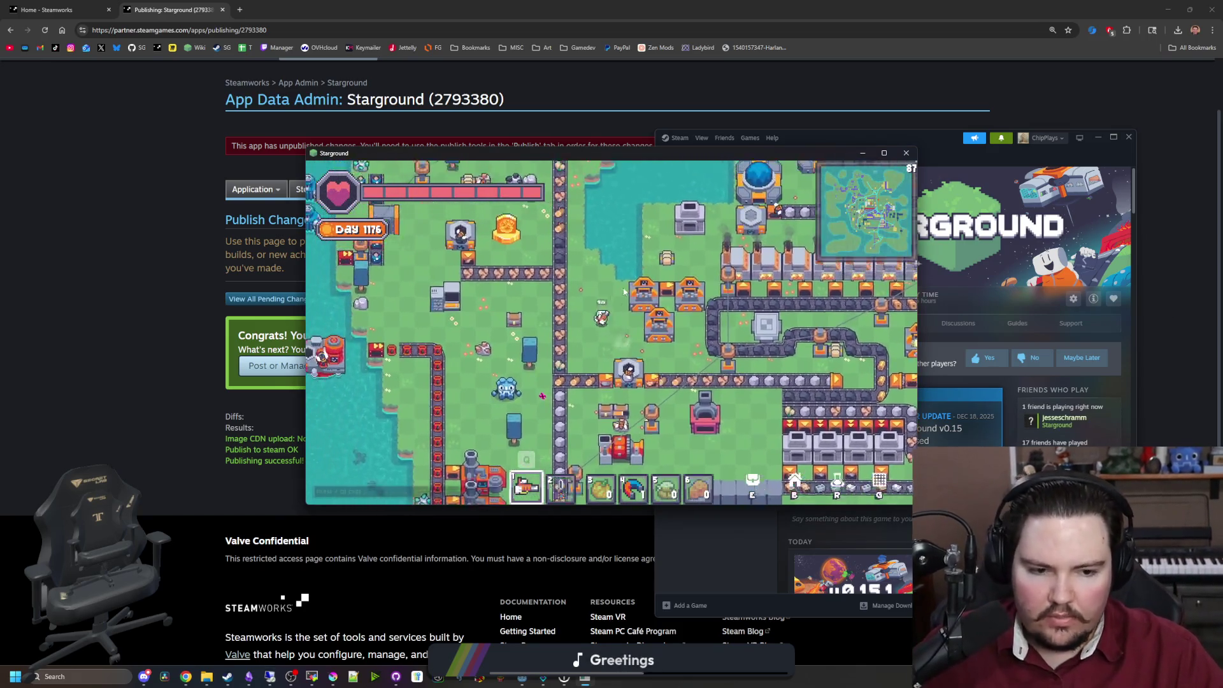
- Walk the character around the base with WASD and zoom in on the player
key("w")
key("d")
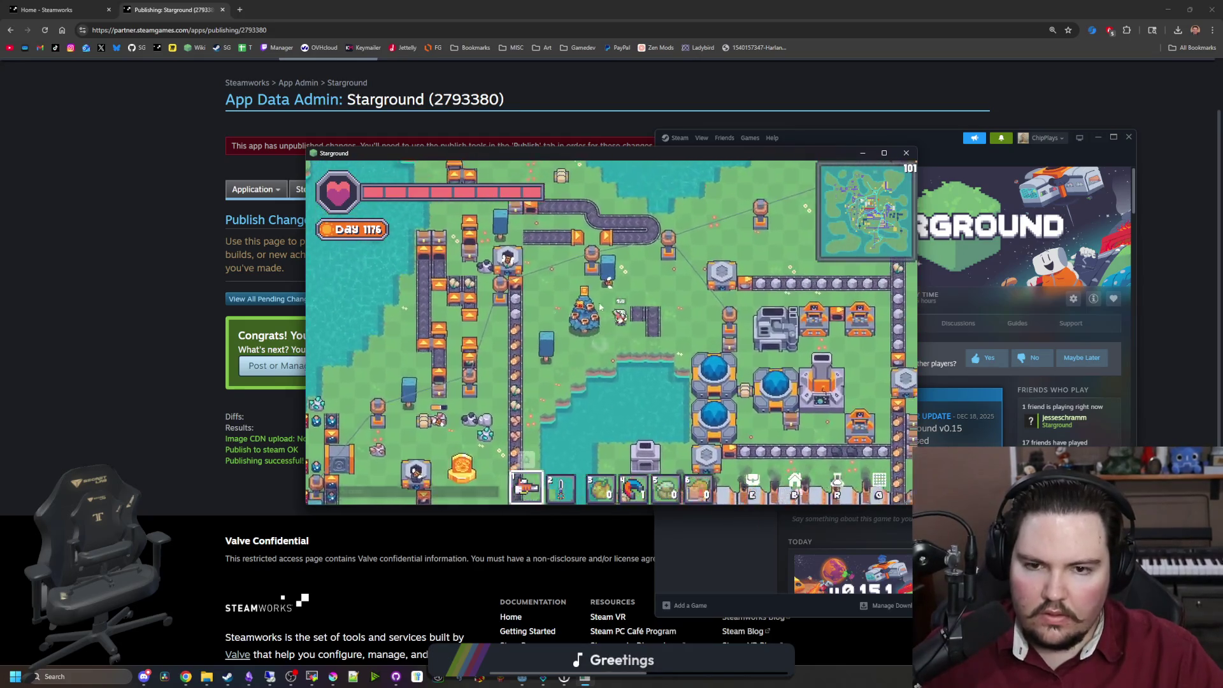
key("w")
key("d")
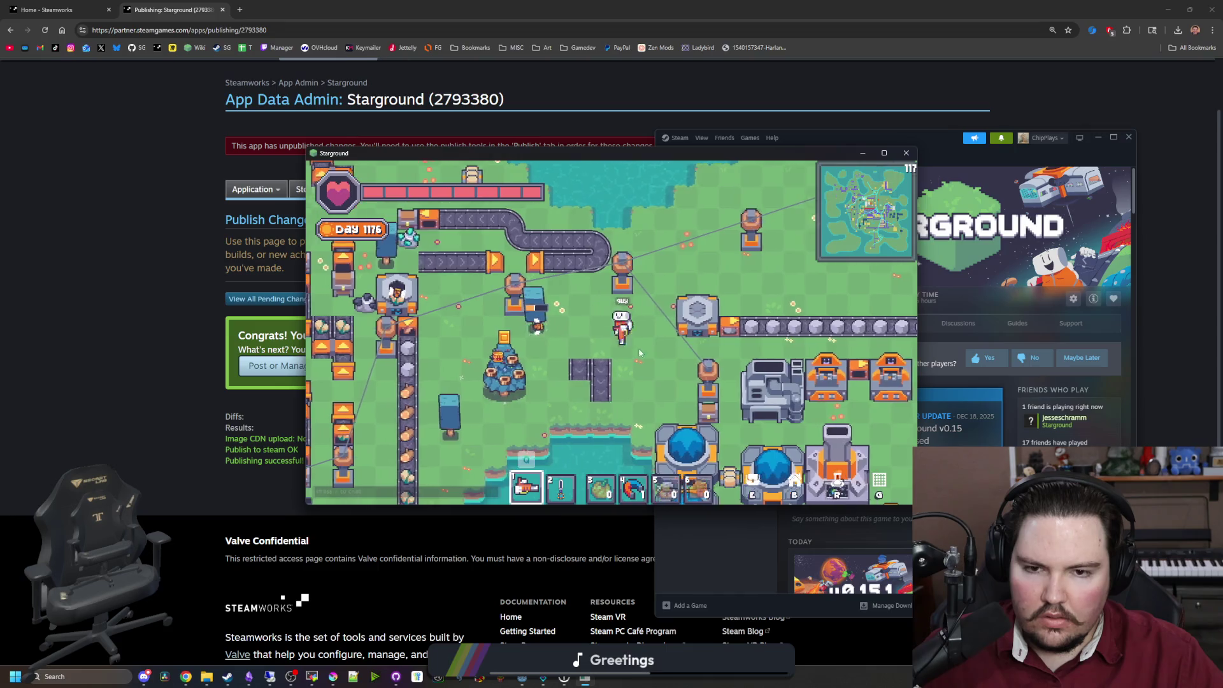
key("w")
key("d")
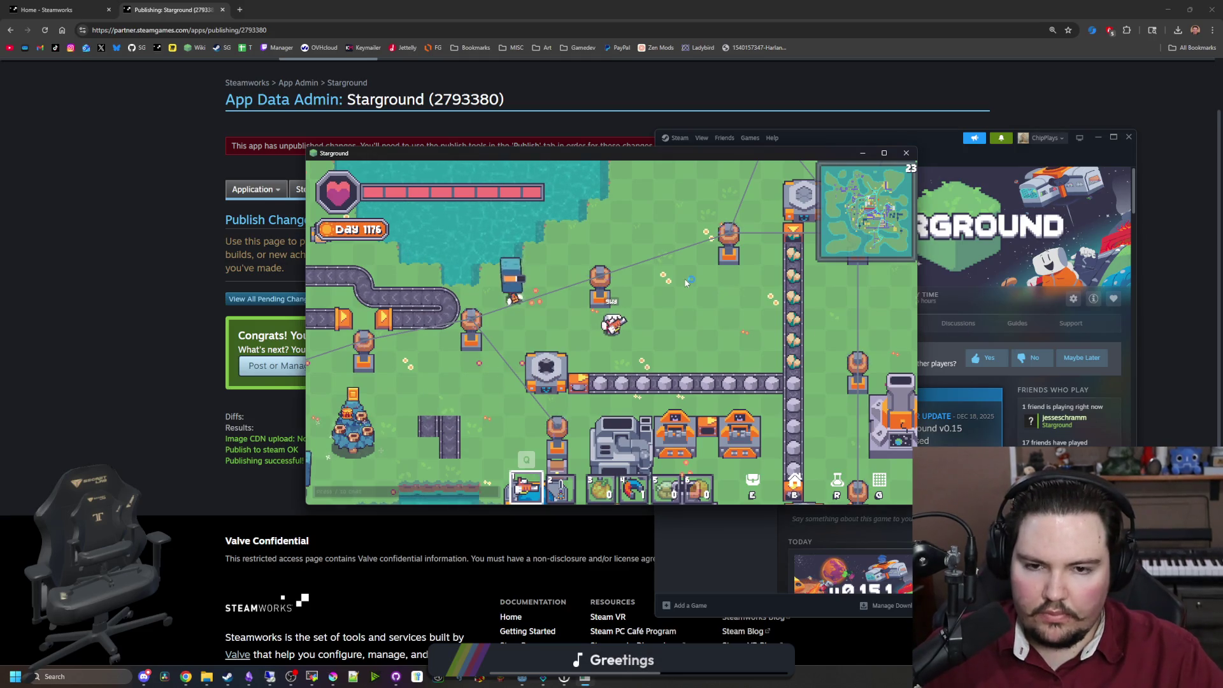
key("d")
key("s")
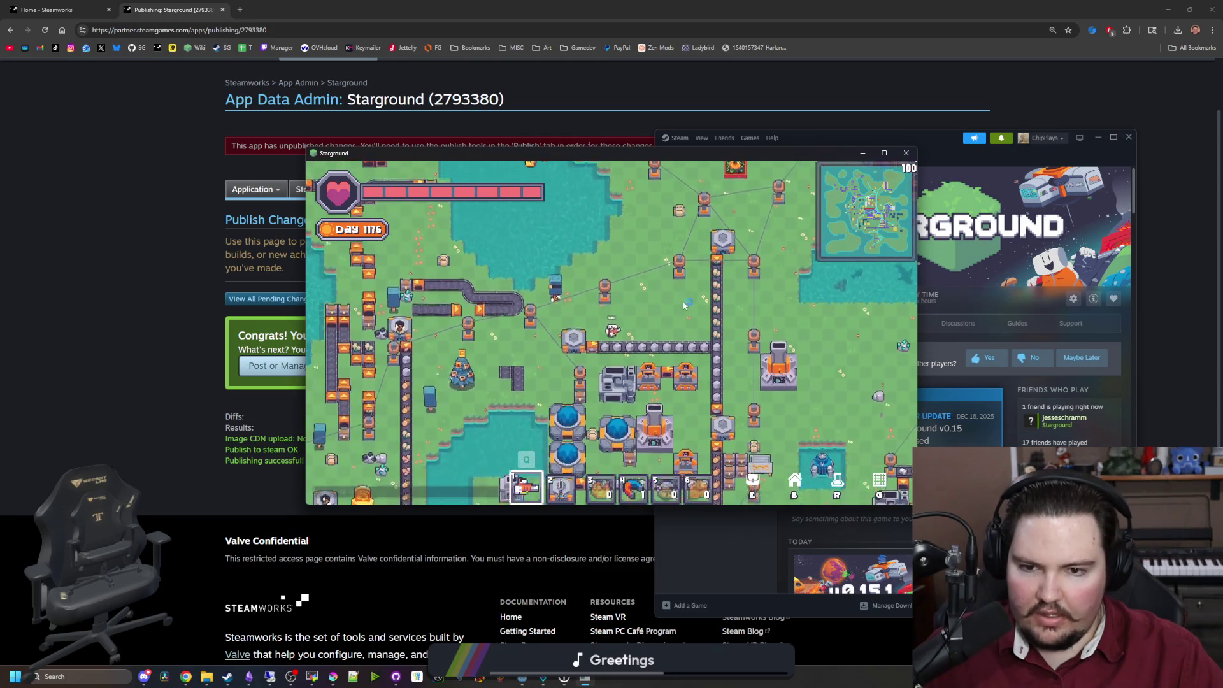
key("a")
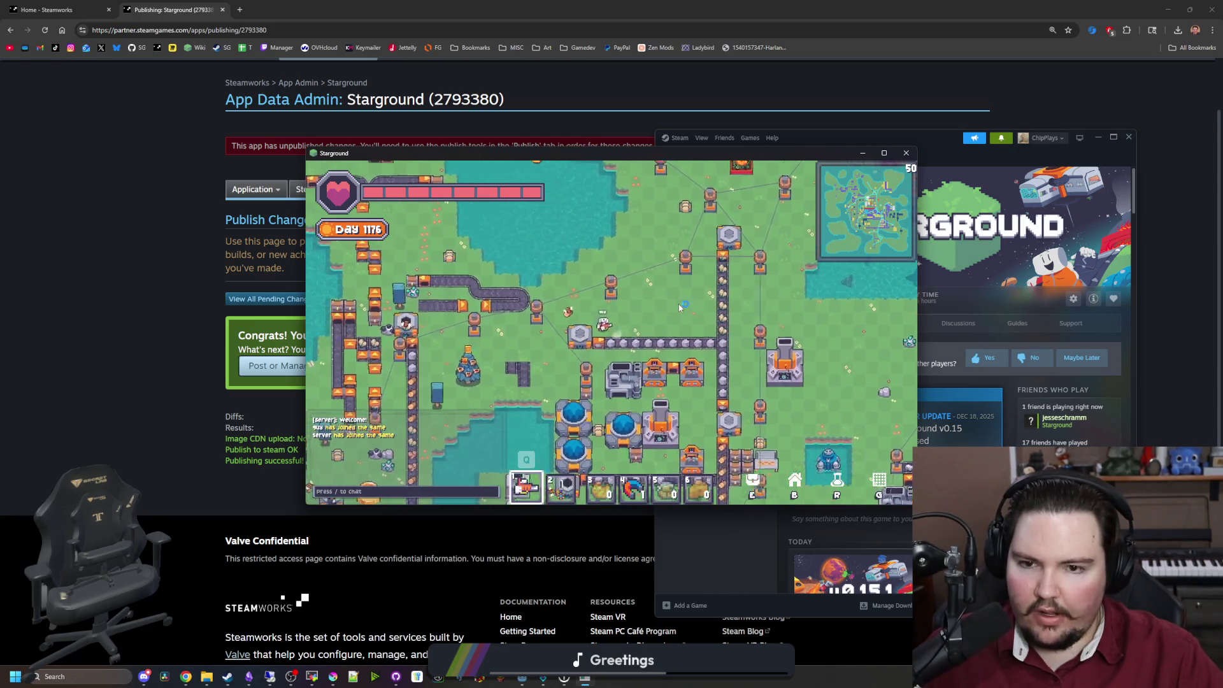
key("s")
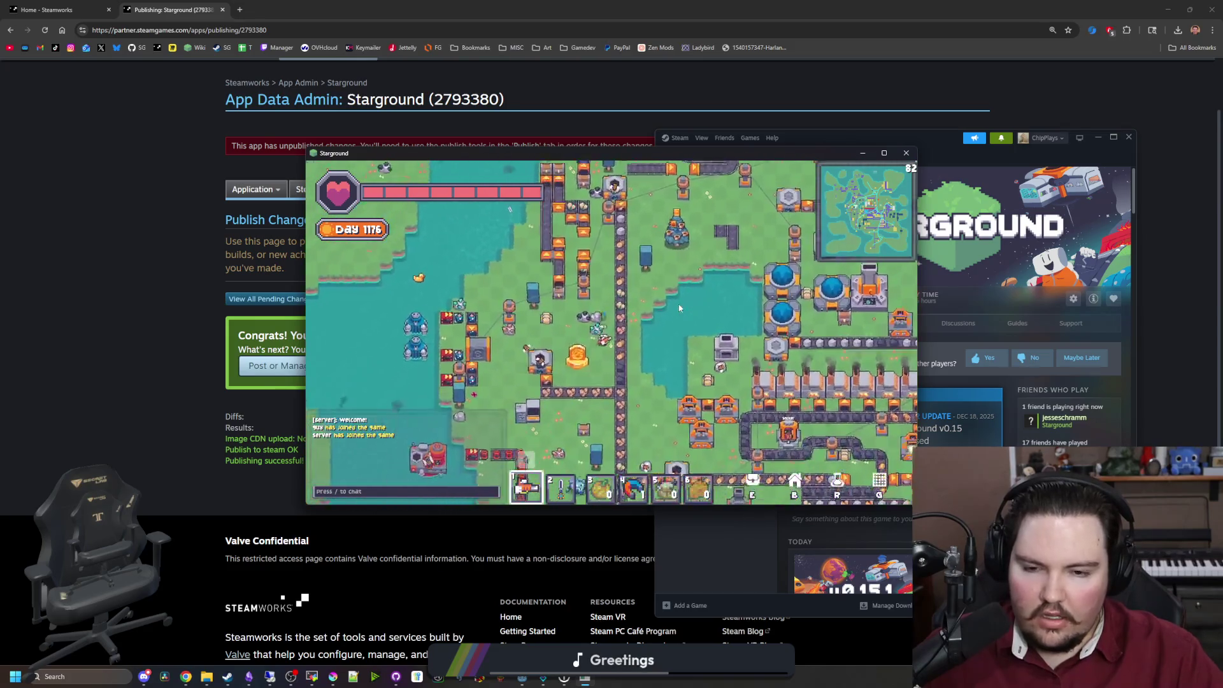
scroll(679, 308, "up", 2)
key("d")
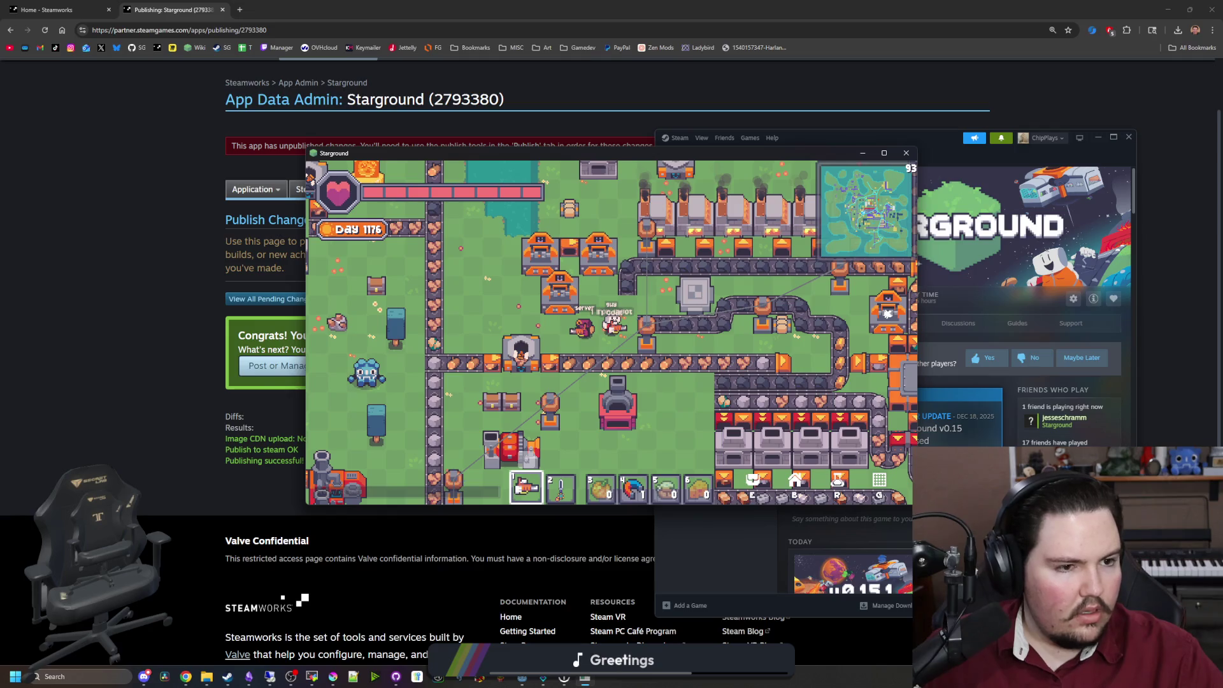
- Quit Starground with Alt+F4, then minimize the terminal showing nohup.out
key("alt+F4")
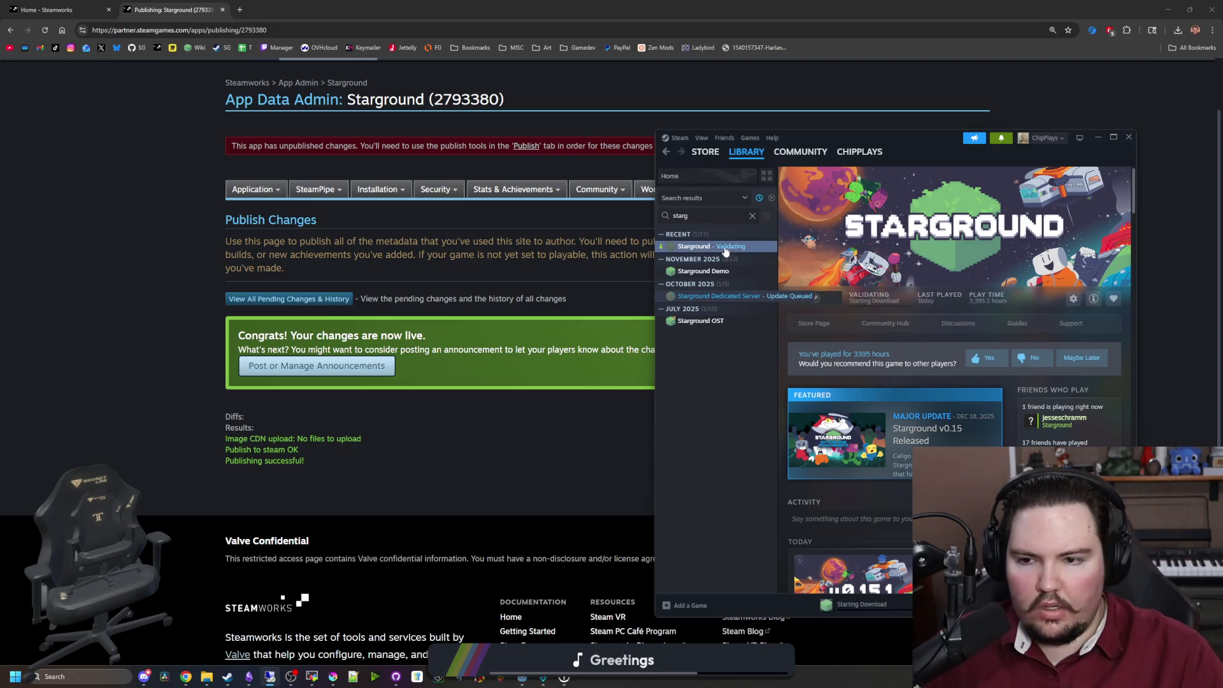
left_click(516, 428)
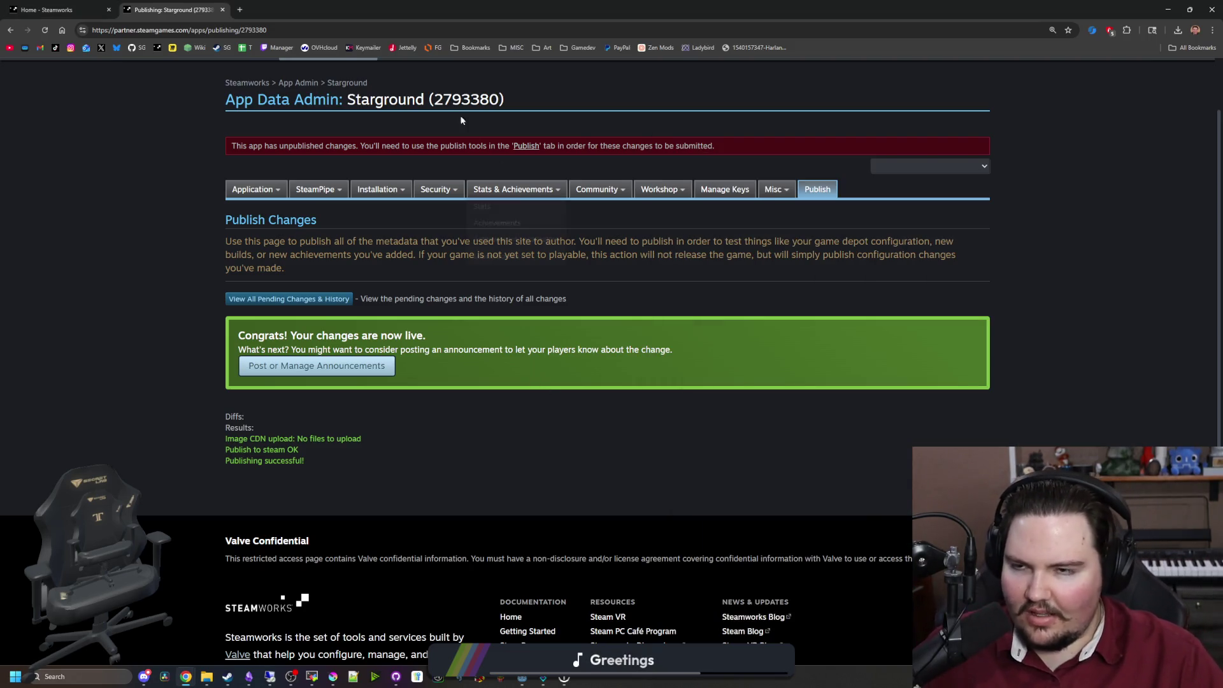
key("alt+Tab")
left_click(618, 286)
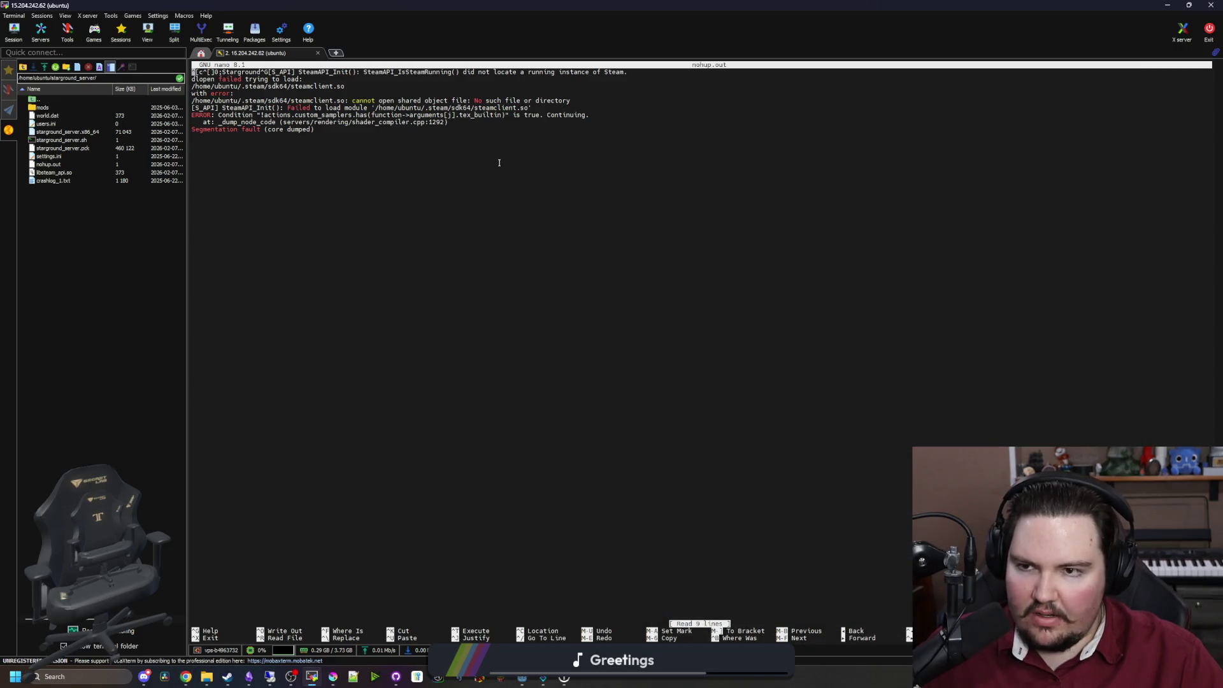
key("super+Down")
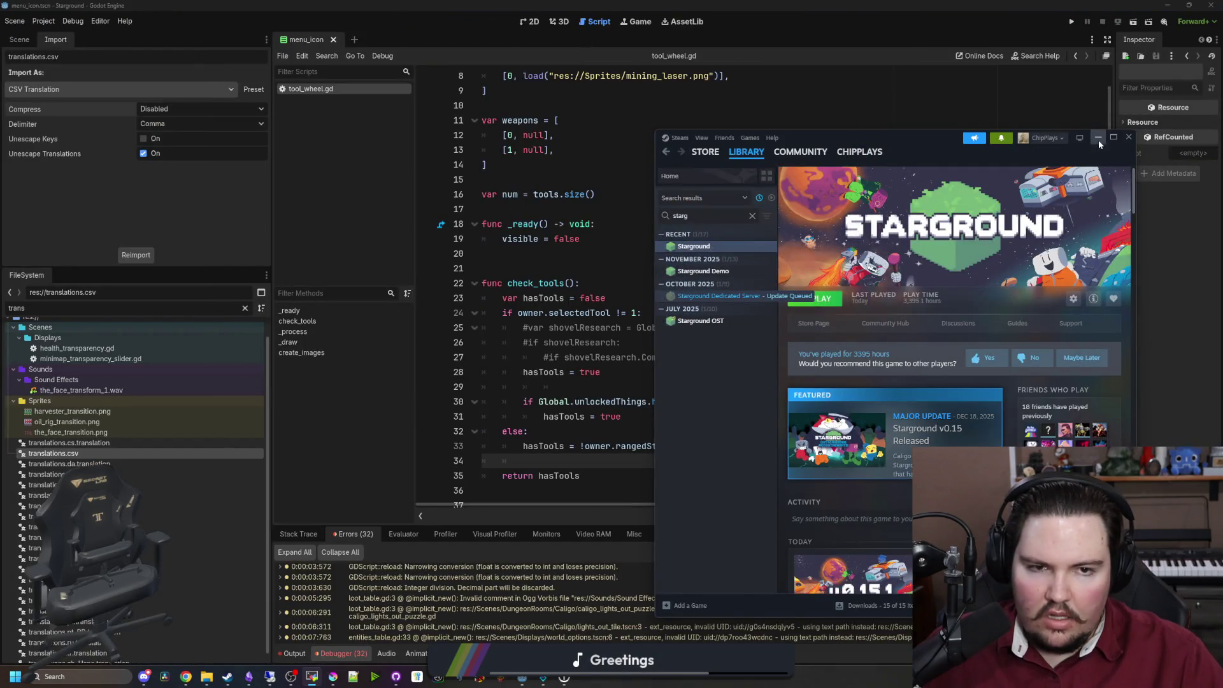
- Minimize Steam and the Starground editor to reveal Lured In's tree_node scene, then switch to Krita
left_click(1098, 139)
left_click(595, 267)
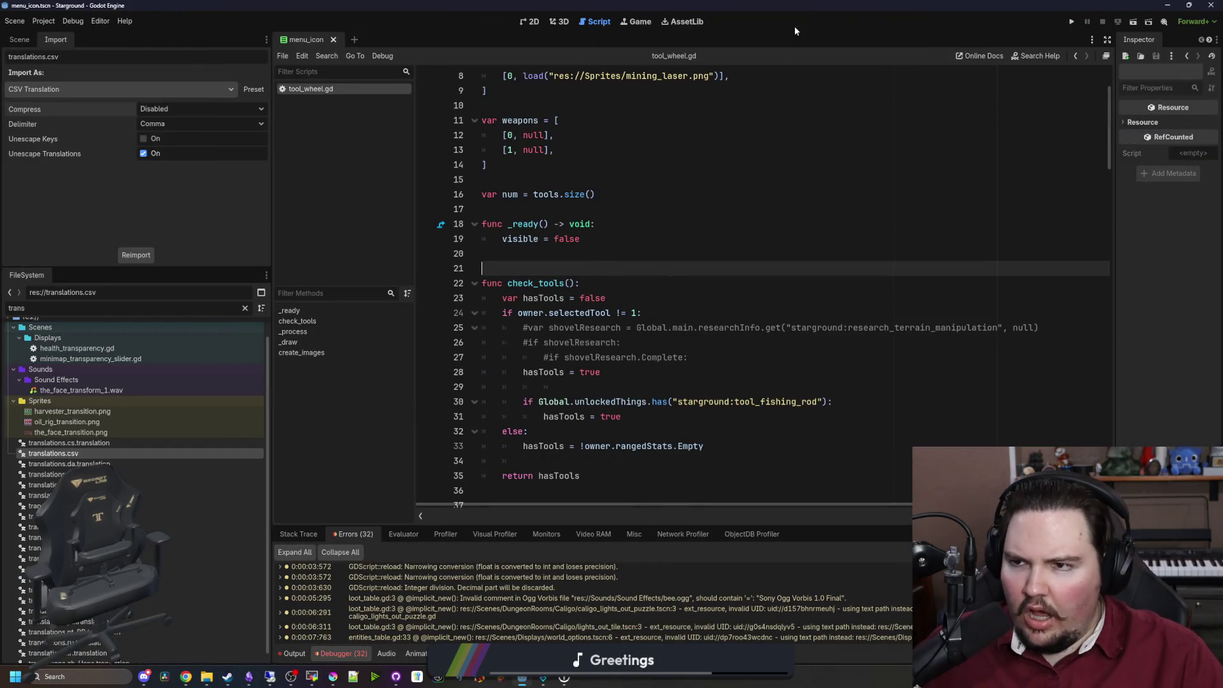
left_click_drag(795, 30, 546, 286)
left_click(789, 310)
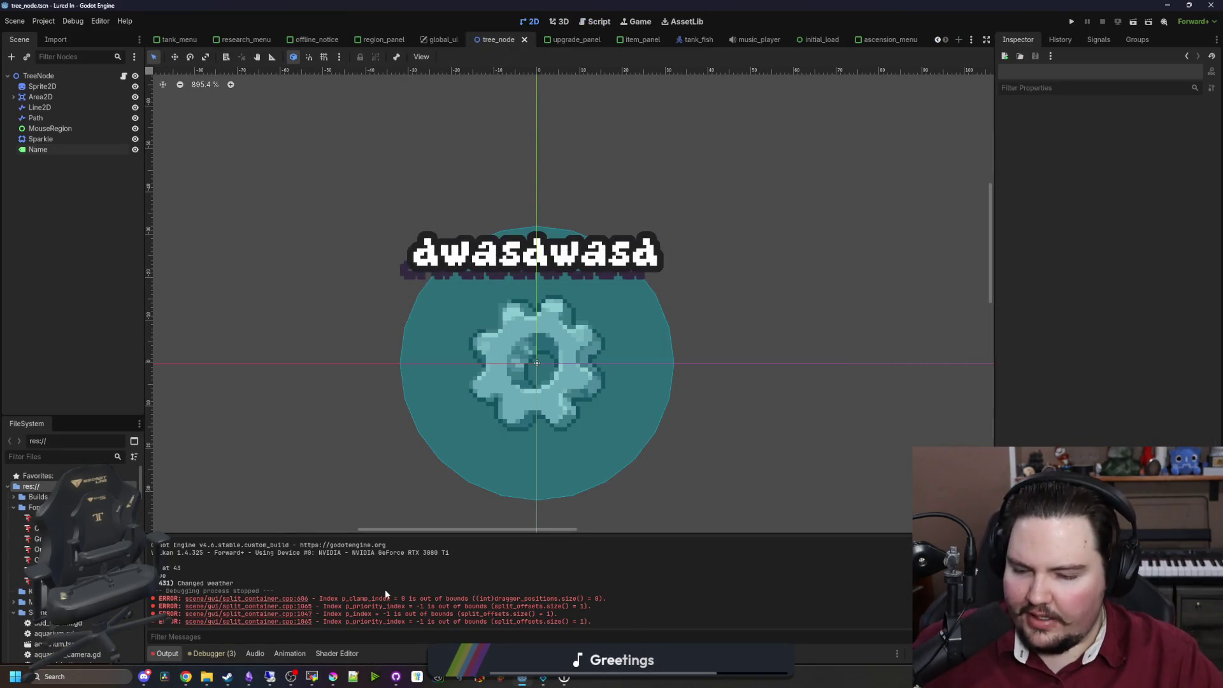
mouse_move(246, 678)
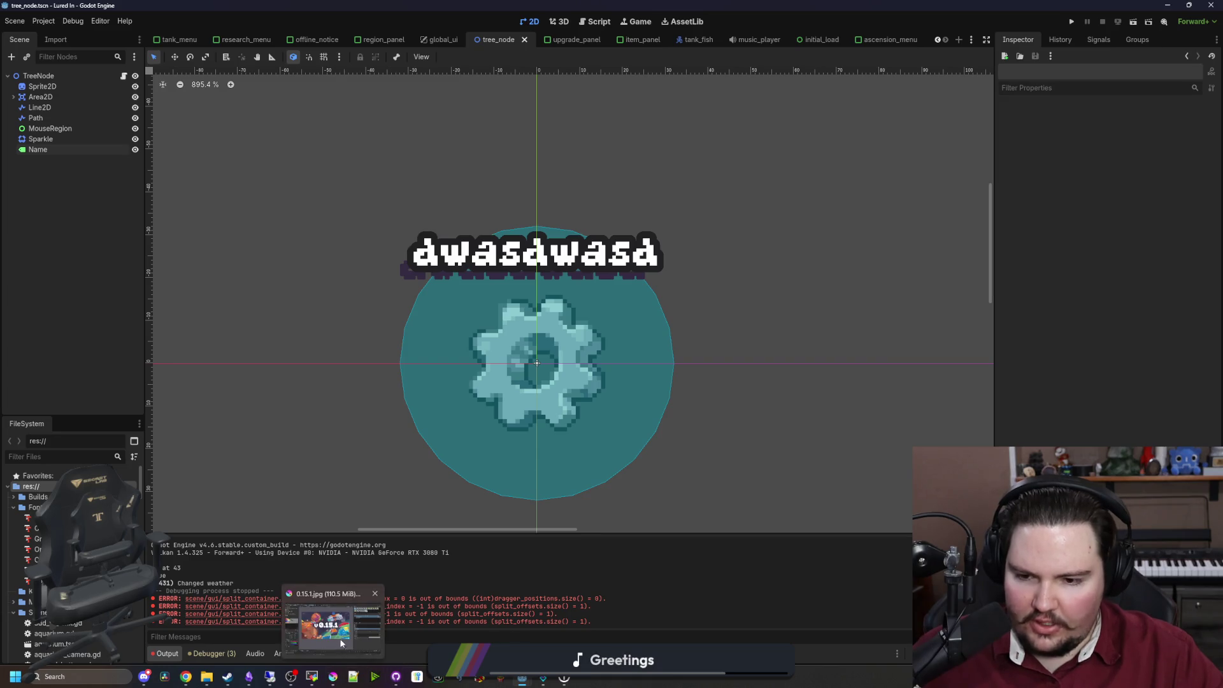
left_click(333, 679)
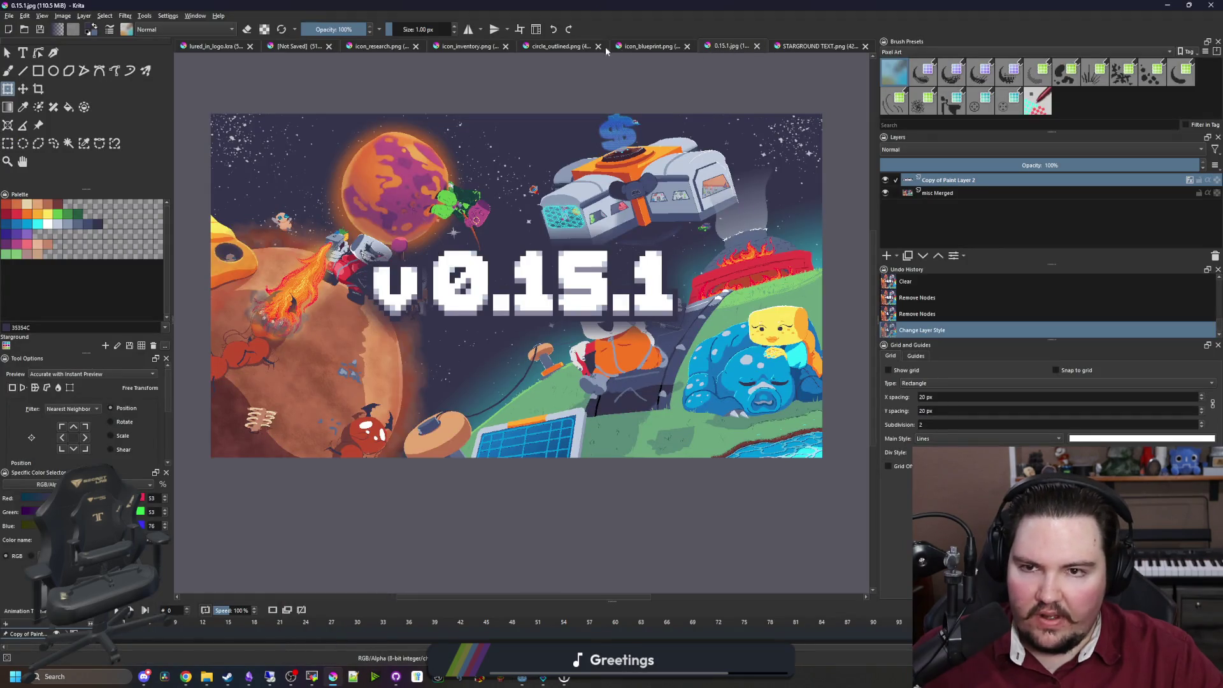
- Switch to lured_in_logo.kra, try a contiguous selection on the logo, then deselect
left_click(192, 47)
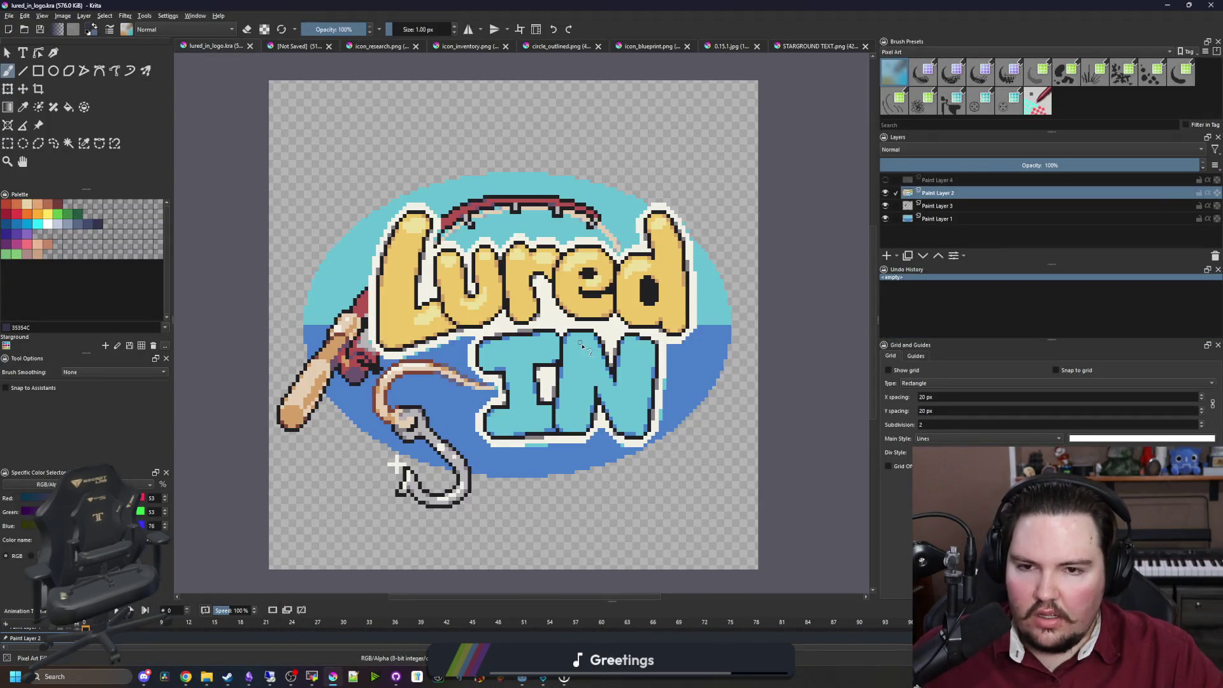
scroll(582, 344, "up", 1)
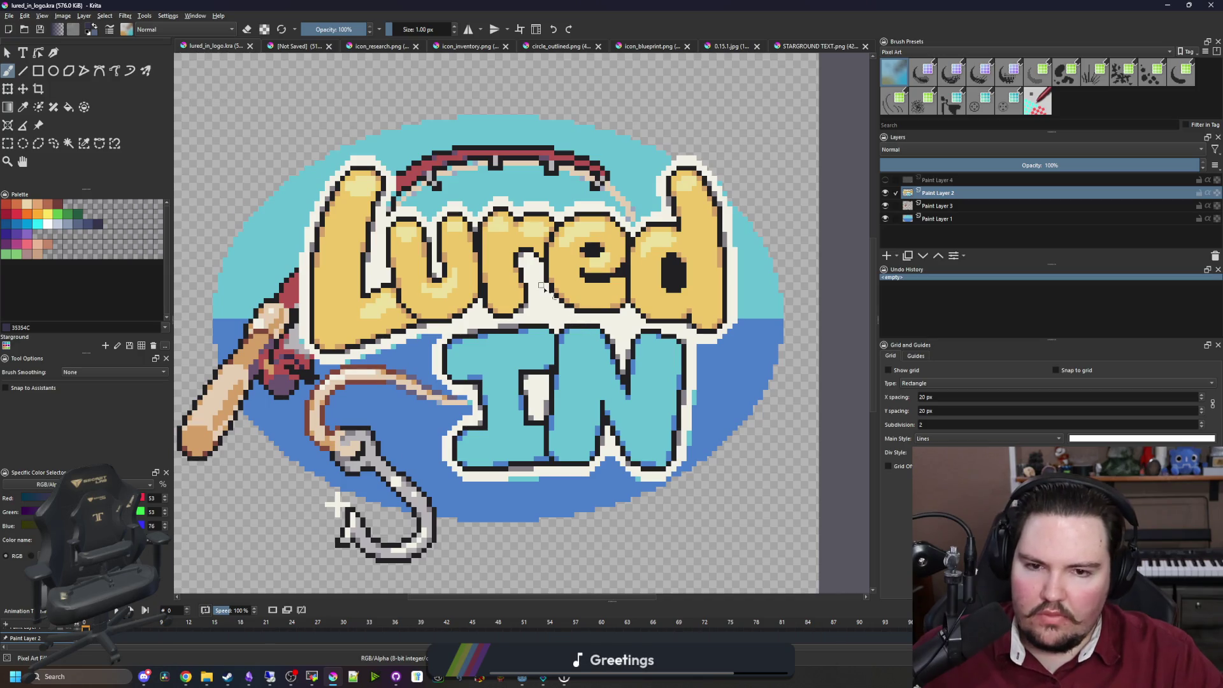
scroll(668, 301, "down", 1)
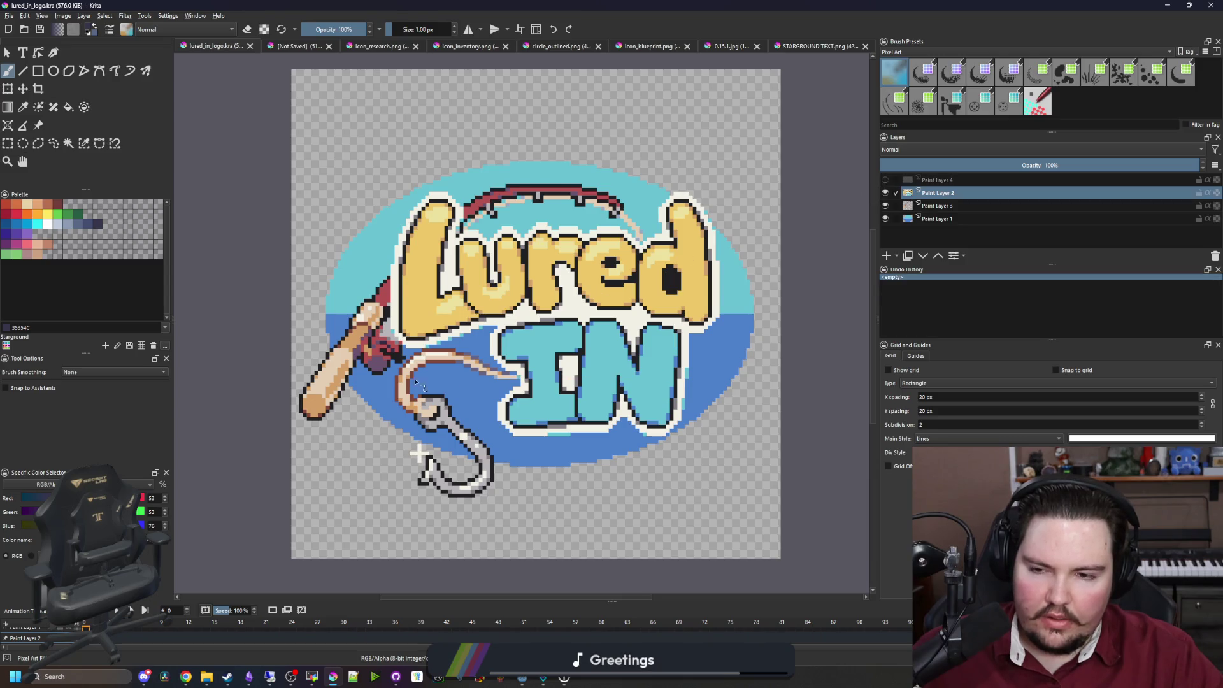
scroll(415, 380, "down", 2)
scroll(408, 395, "up", 3)
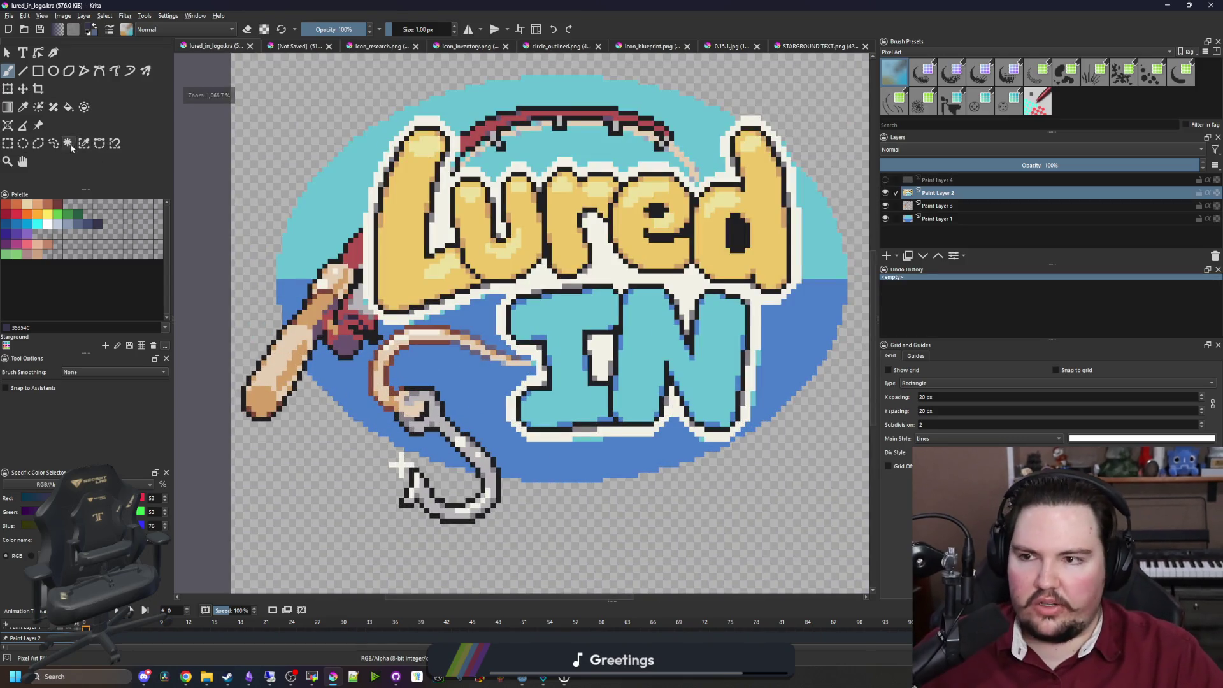
left_click(68, 142)
left_click(577, 482)
left_click(577, 482)
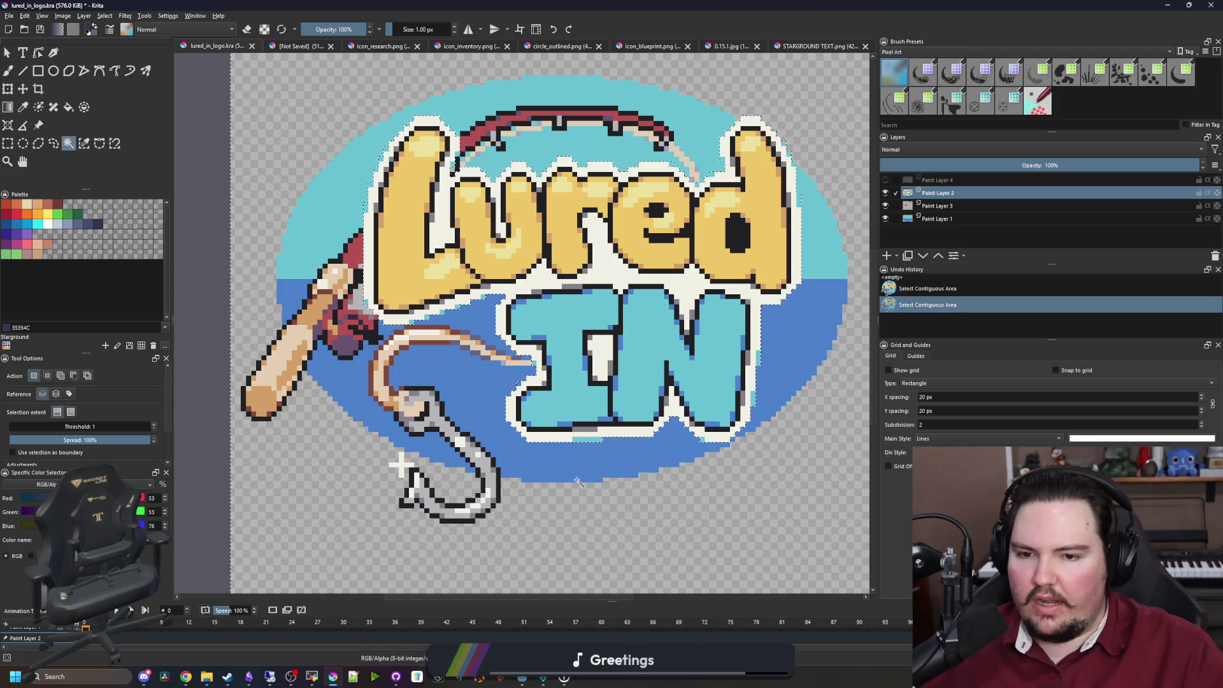
key("ctrl+shift+a")
- Add Paint Layer 5 and drag it below Paint Layer 1 to the bottom
scroll(402, 469, "down", 1)
left_click(887, 255)
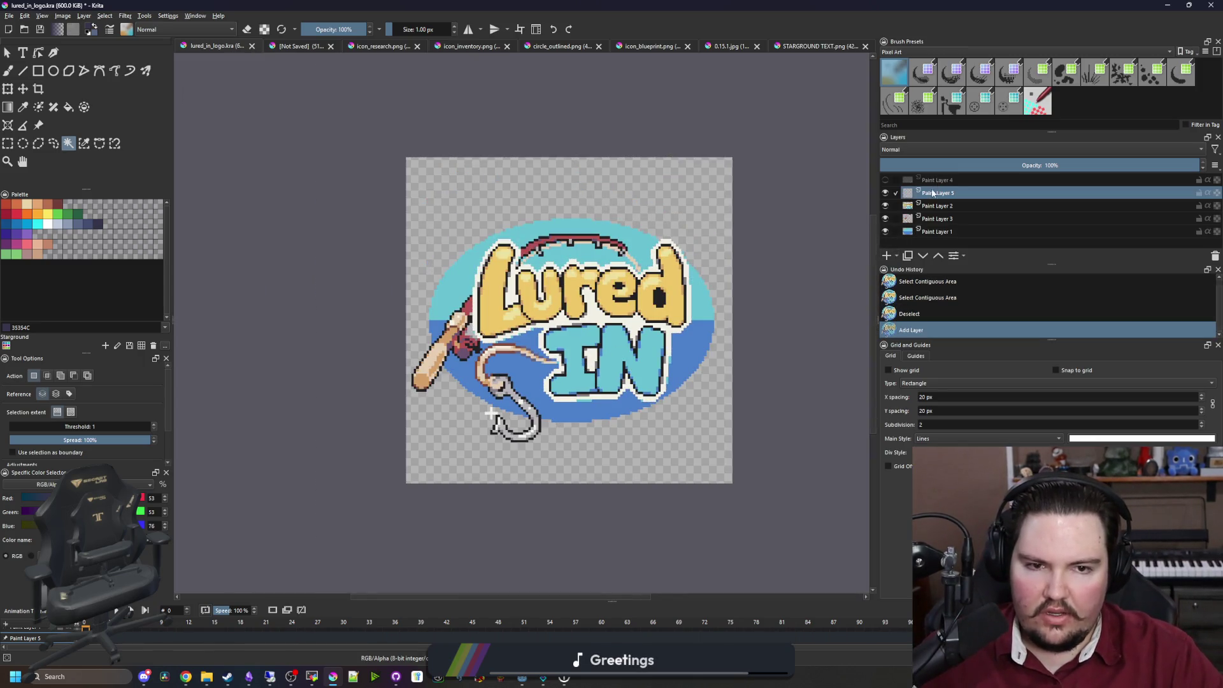
left_click_drag(932, 192, 933, 237)
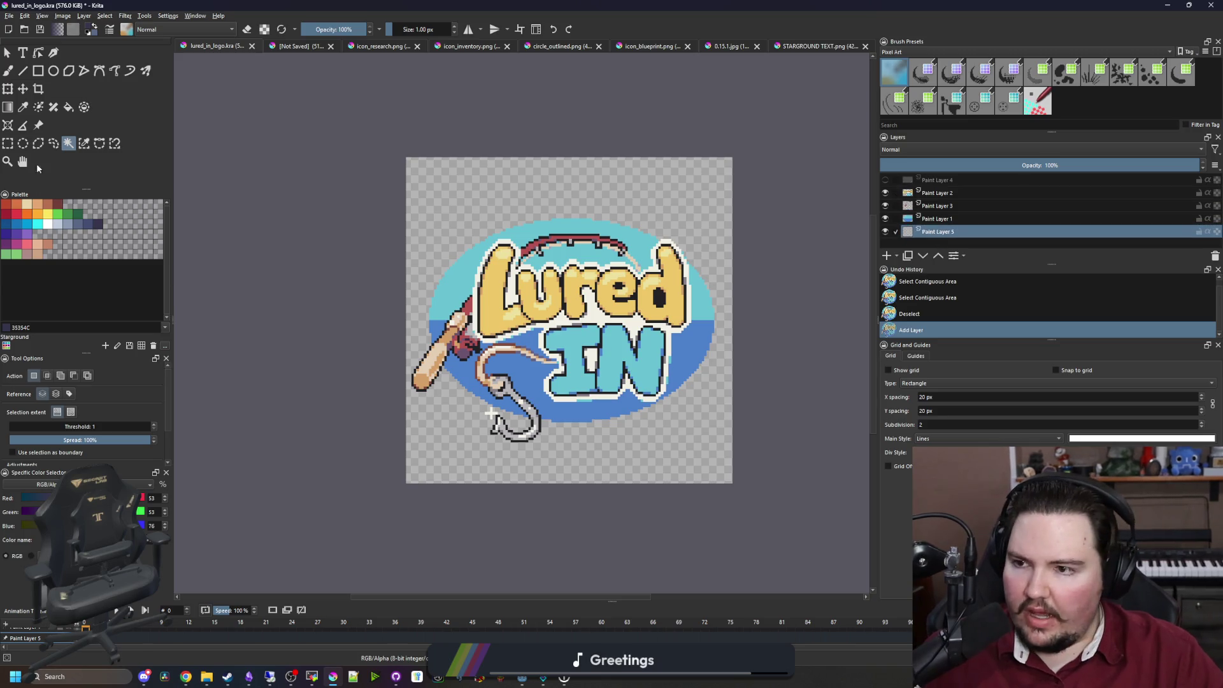
- Select the Rectangle tool with black as the foreground colour
left_click(38, 70)
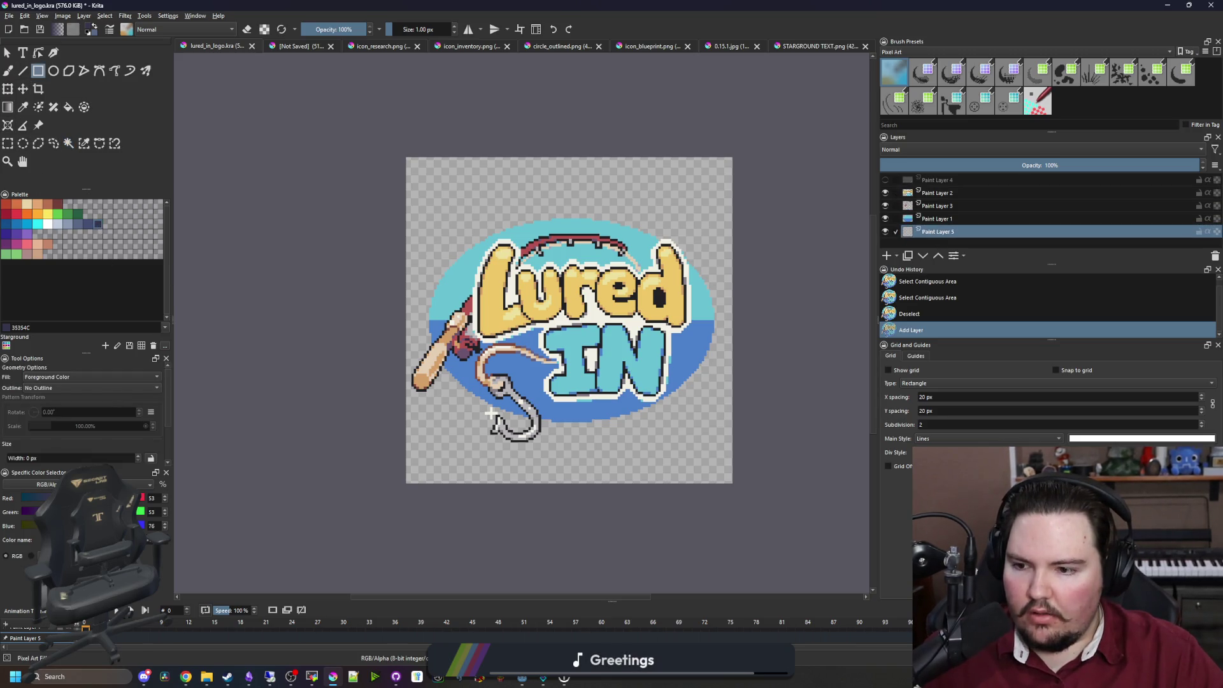
left_click(58, 204)
left_click(21, 492)
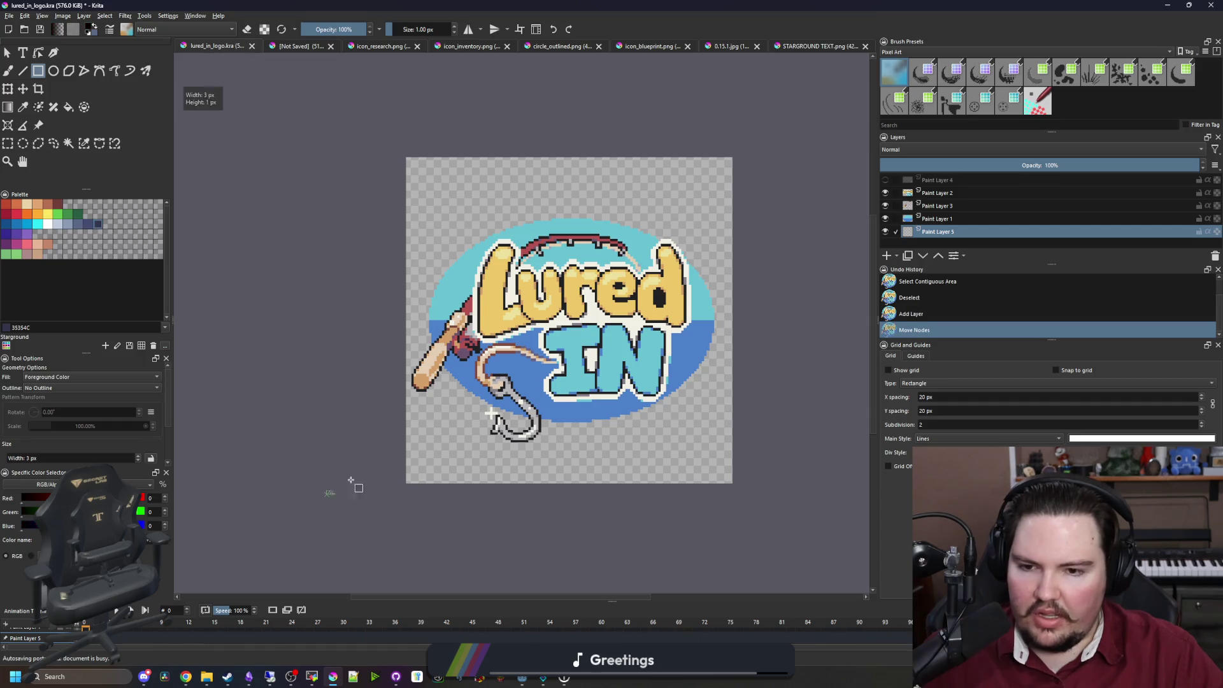
- Draw a full-canvas black rectangle on Paint Layer 5, then a white one
left_click_drag(349, 486, 894, 127)
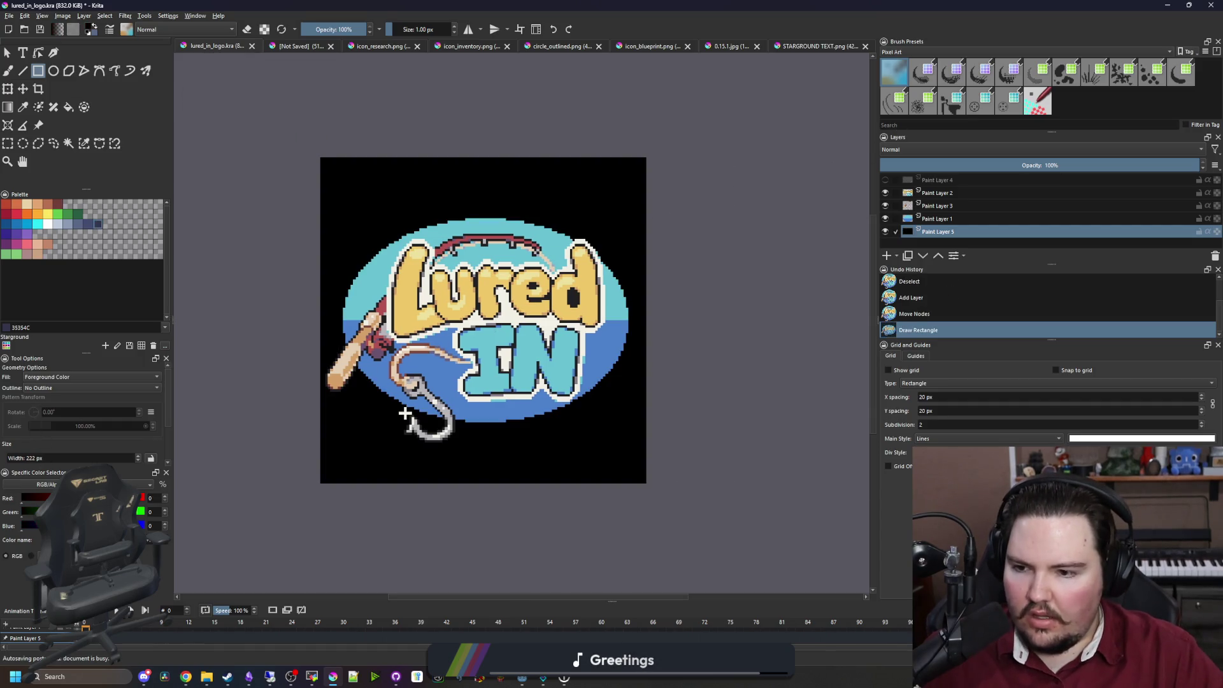
key("x")
scroll(328, 459, "down", 3)
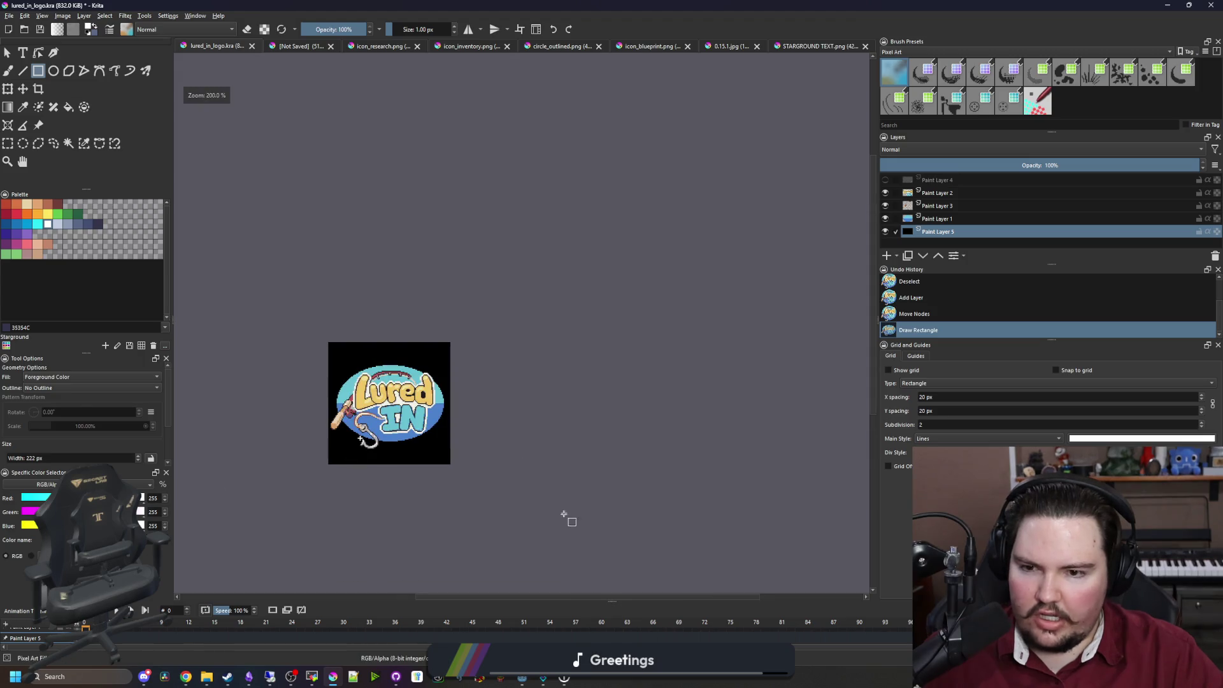
left_click_drag(566, 519, 293, 309)
scroll(461, 319, "down", 2)
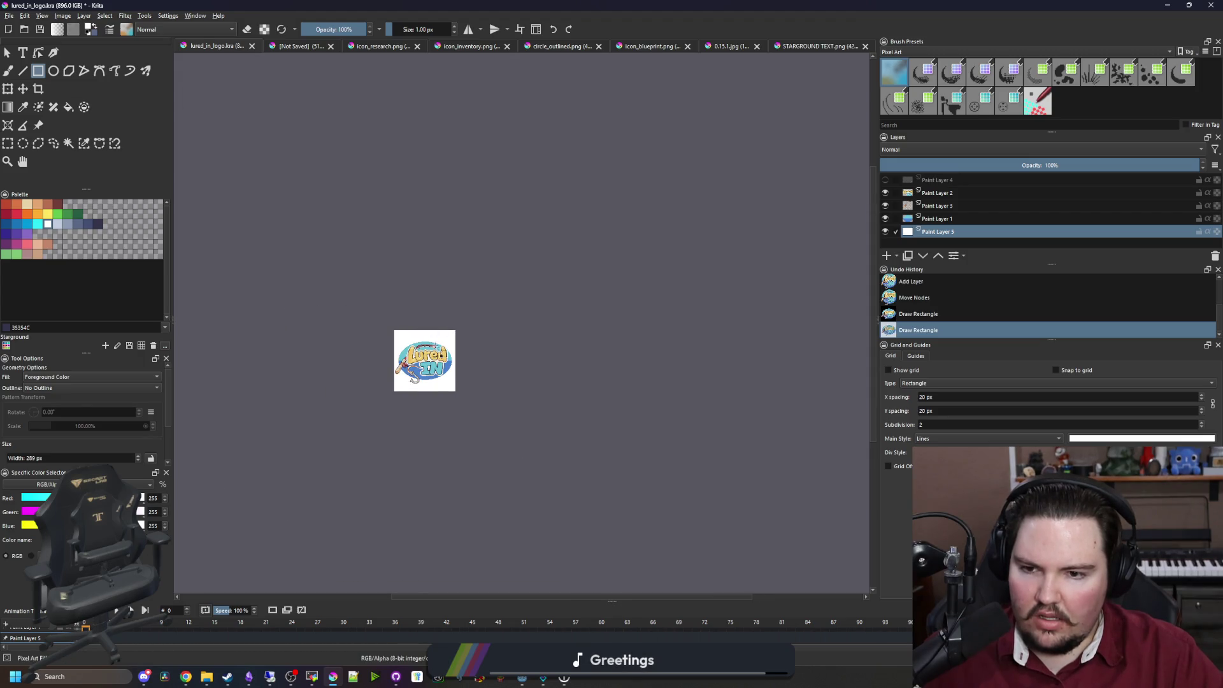
scroll(460, 319, "up", 5)
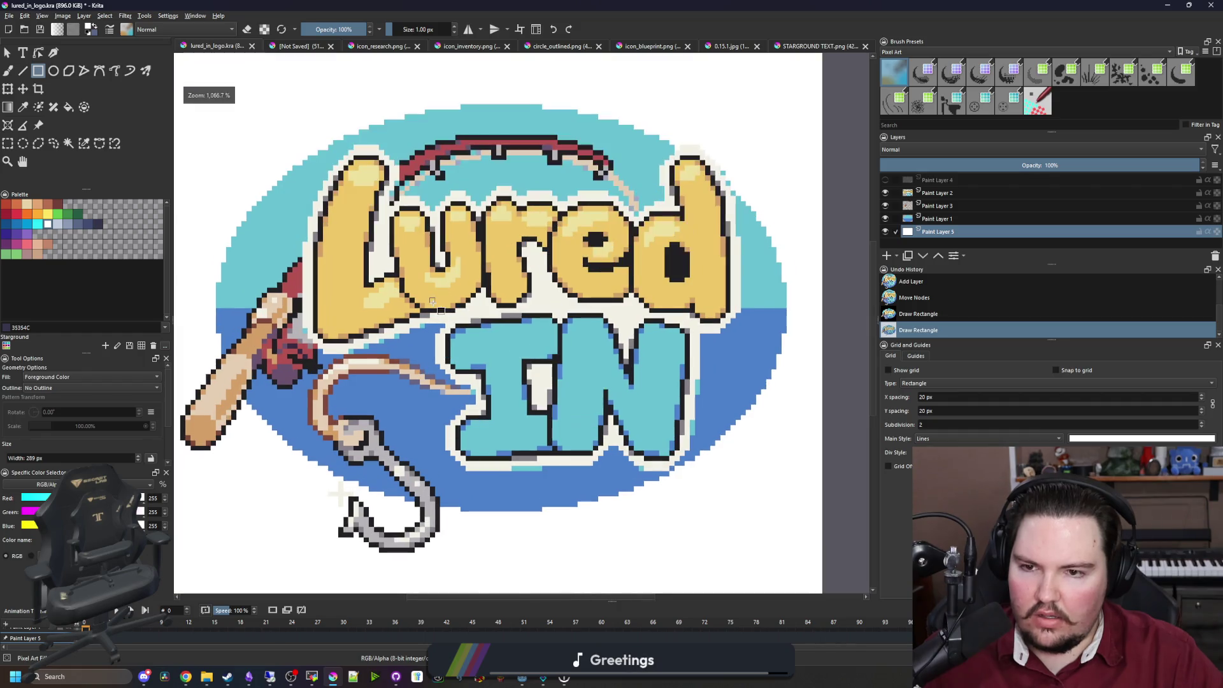
scroll(474, 418, "down", 6)
scroll(455, 375, "up", 2)
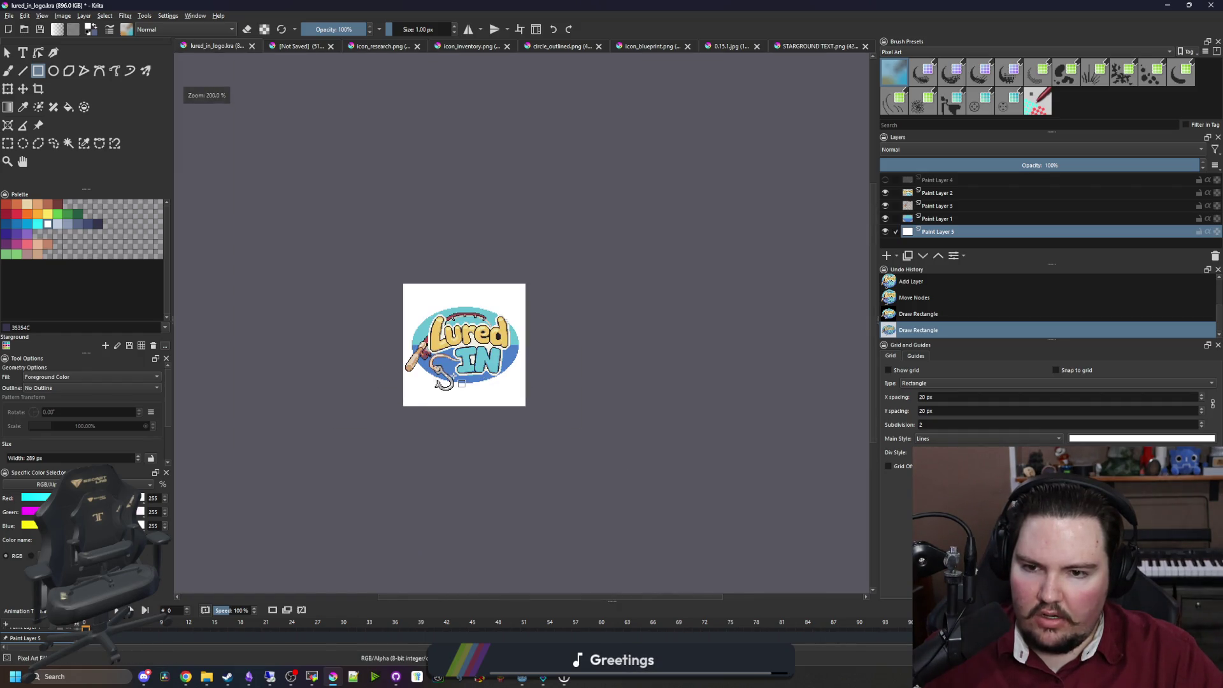
scroll(458, 360, "up", 3)
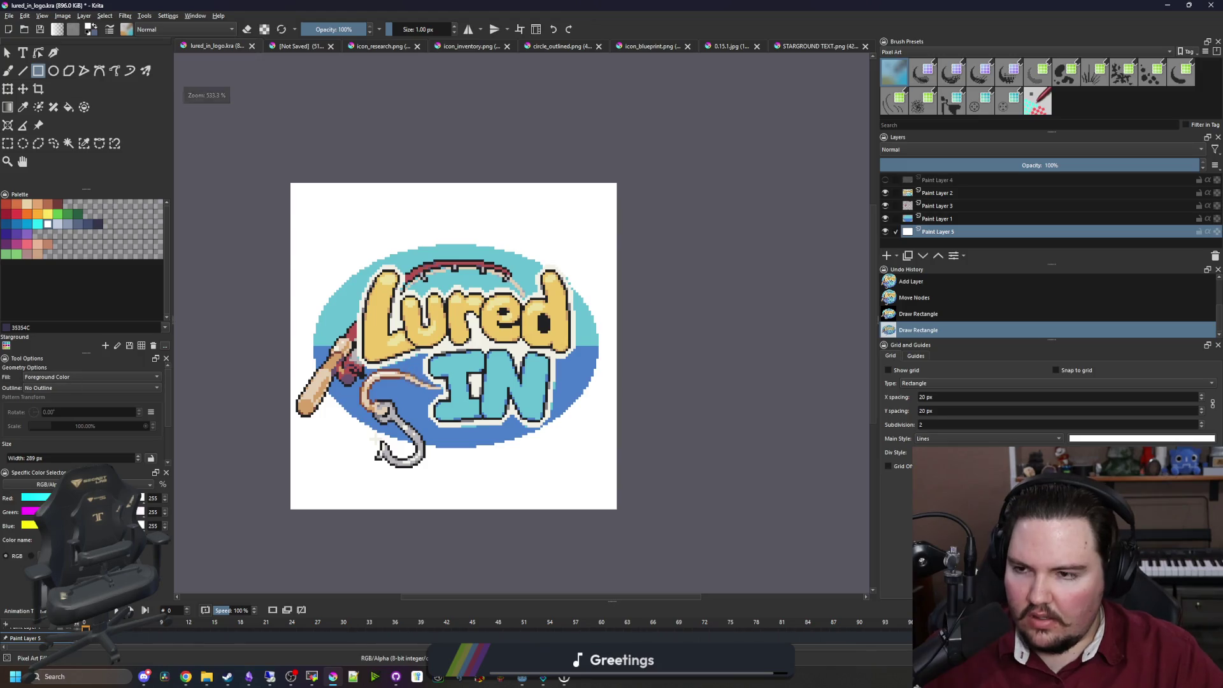
- Try dark blue and then light blue rectangles as backdrops behind the logo
left_click(7, 226)
mouse_move(678, 514)
left_mouse_down()
mouse_move(281, 142)
mouse_move(237, 117)
left_mouse_up()
key("minus")
key("minus")
key("minus")
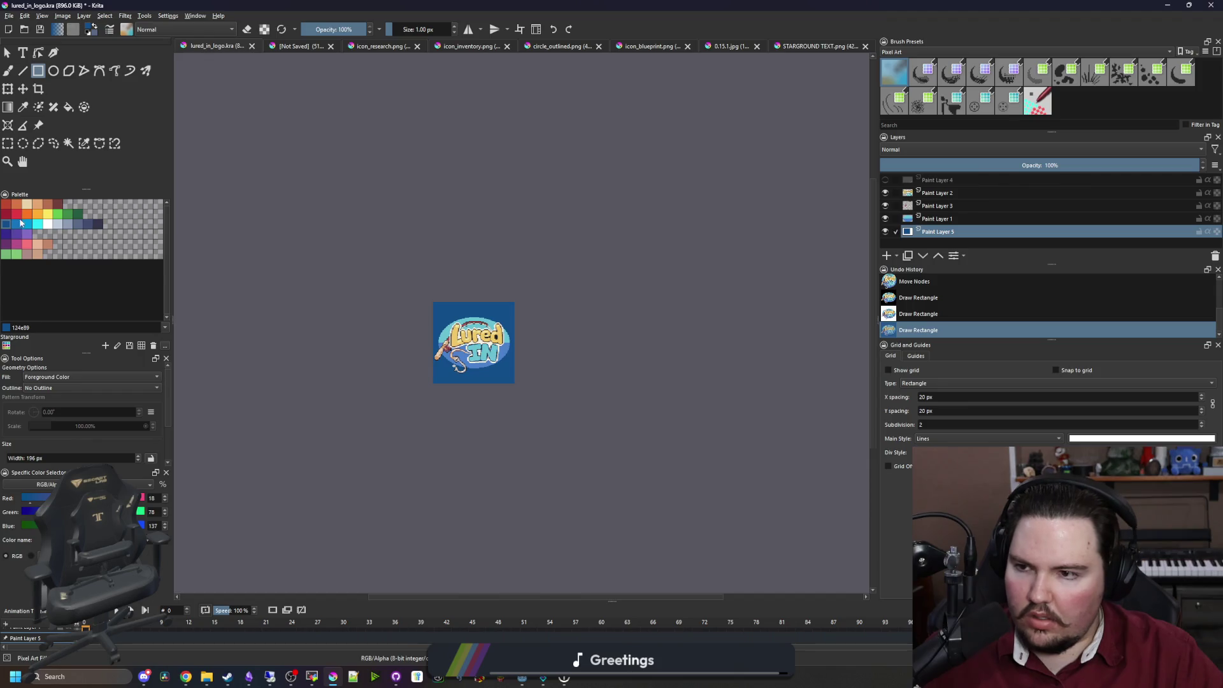
left_click(28, 226)
left_click_drag(570, 401, 437, 284)
scroll(439, 283, "down", 3)
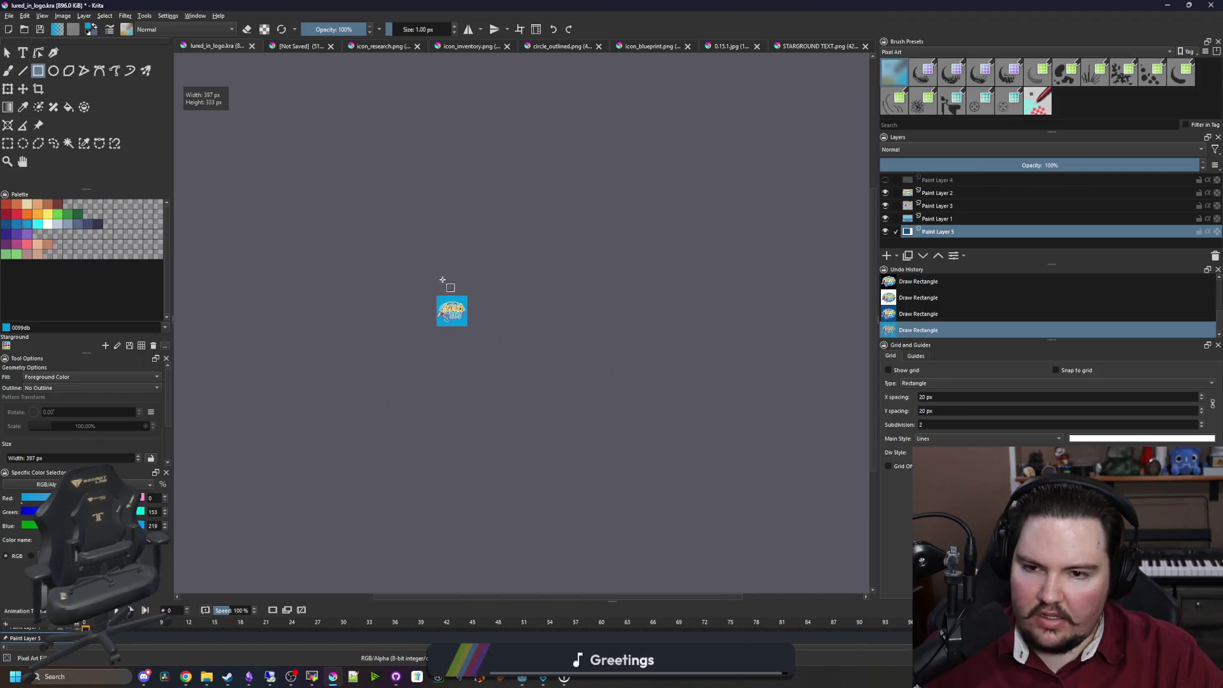
scroll(455, 288, "up", 2)
scroll(446, 347, "up", 6)
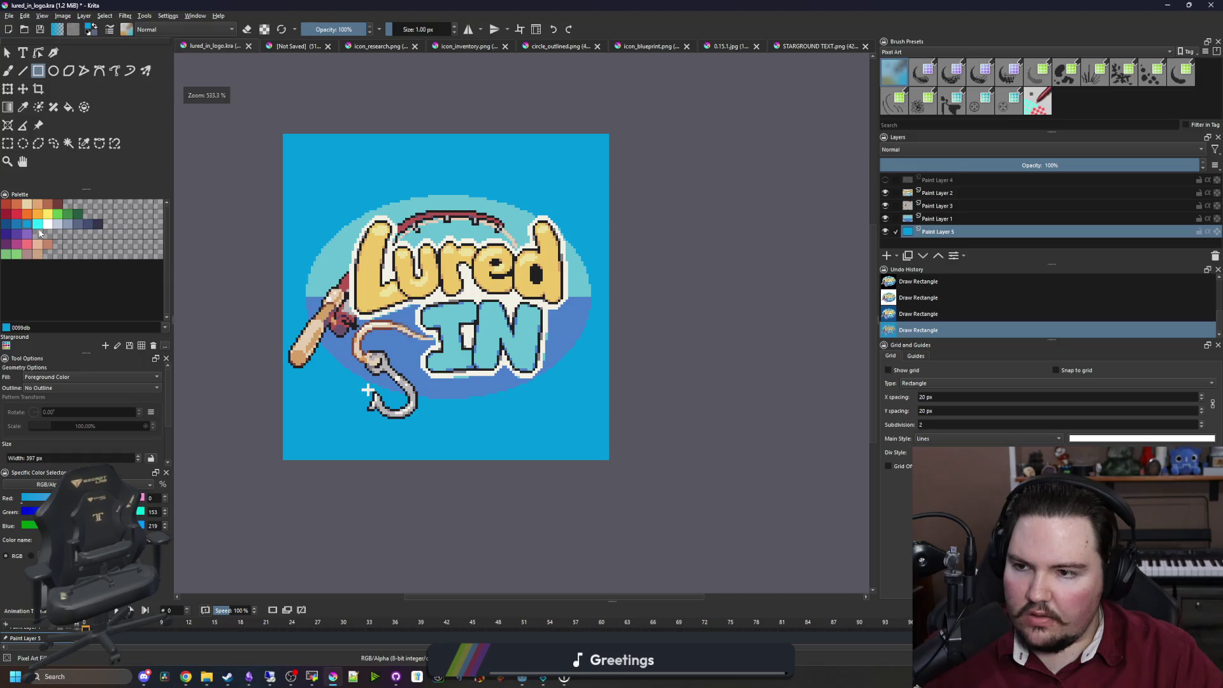
- Try a cyan backdrop rectangle behind the logo, then undo it
left_click(38, 225)
mouse_move(713, 519)
left_mouse_down()
mouse_move(179, 124)
mouse_move(278, 295)
mouse_move(384, 338)
left_mouse_up()
scroll(279, 295, "down", 5)
scroll(359, 319, "up", 8)
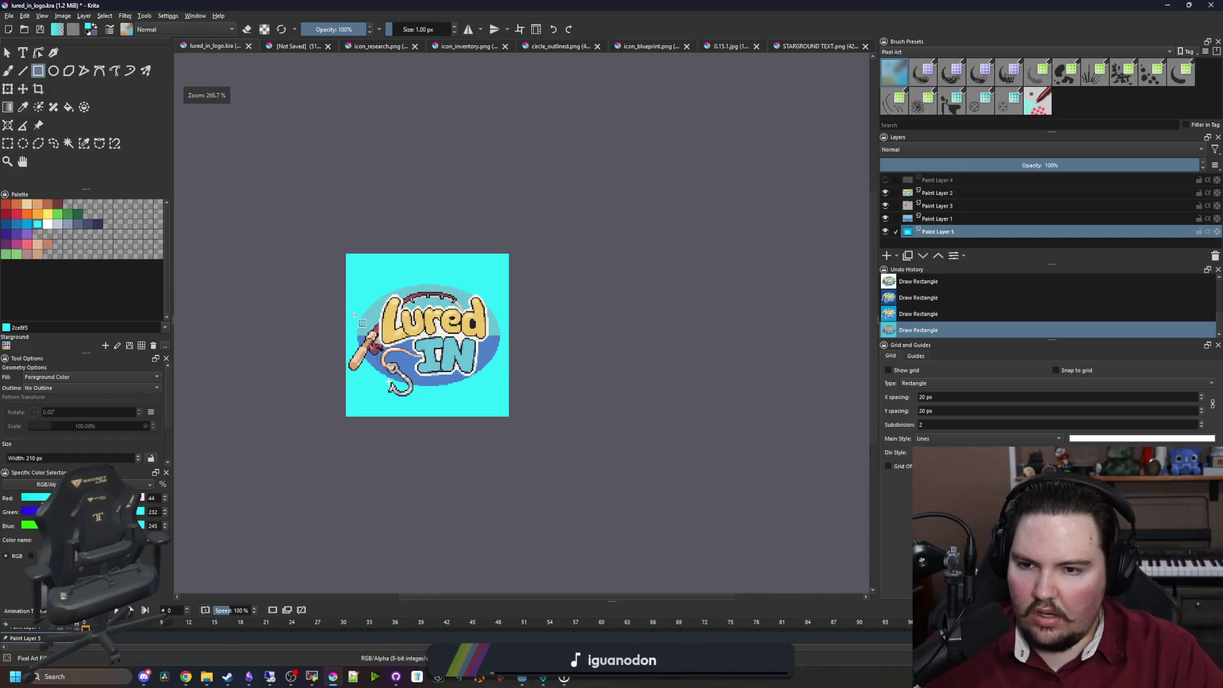
key("ctrl+z")
key("ctrl+z")
key("ctrl+z")
key("ctrl+z")
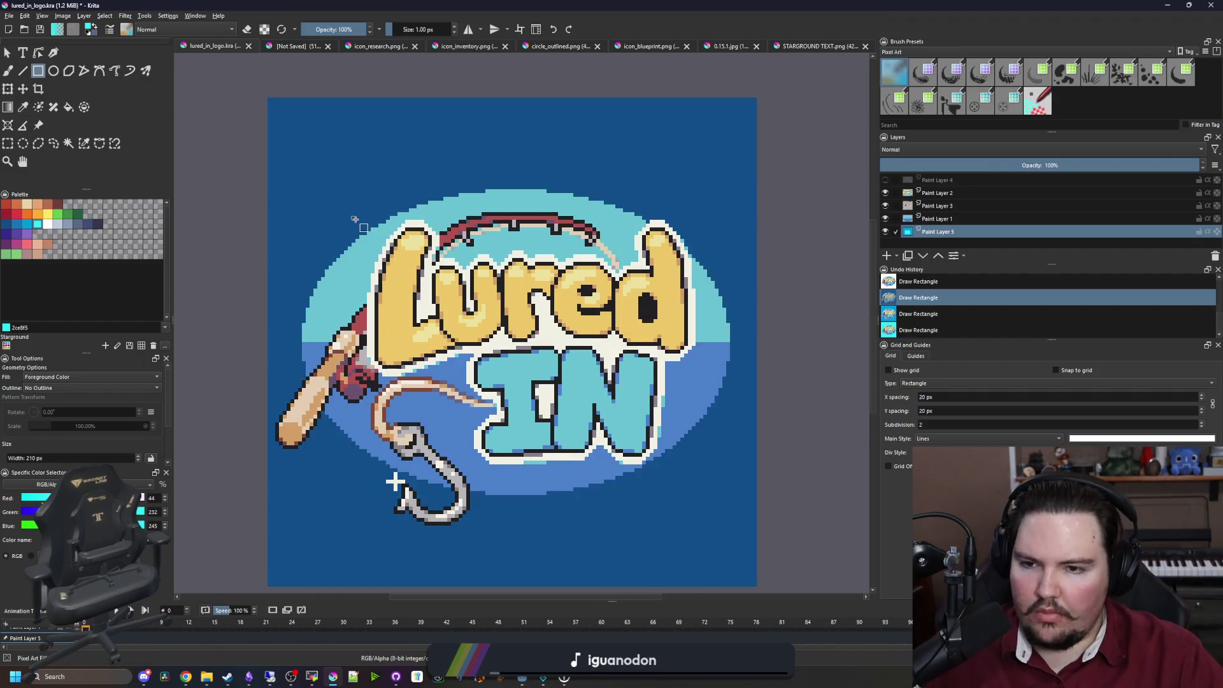
scroll(355, 219, "down", 2)
scroll(374, 349, "up", 2)
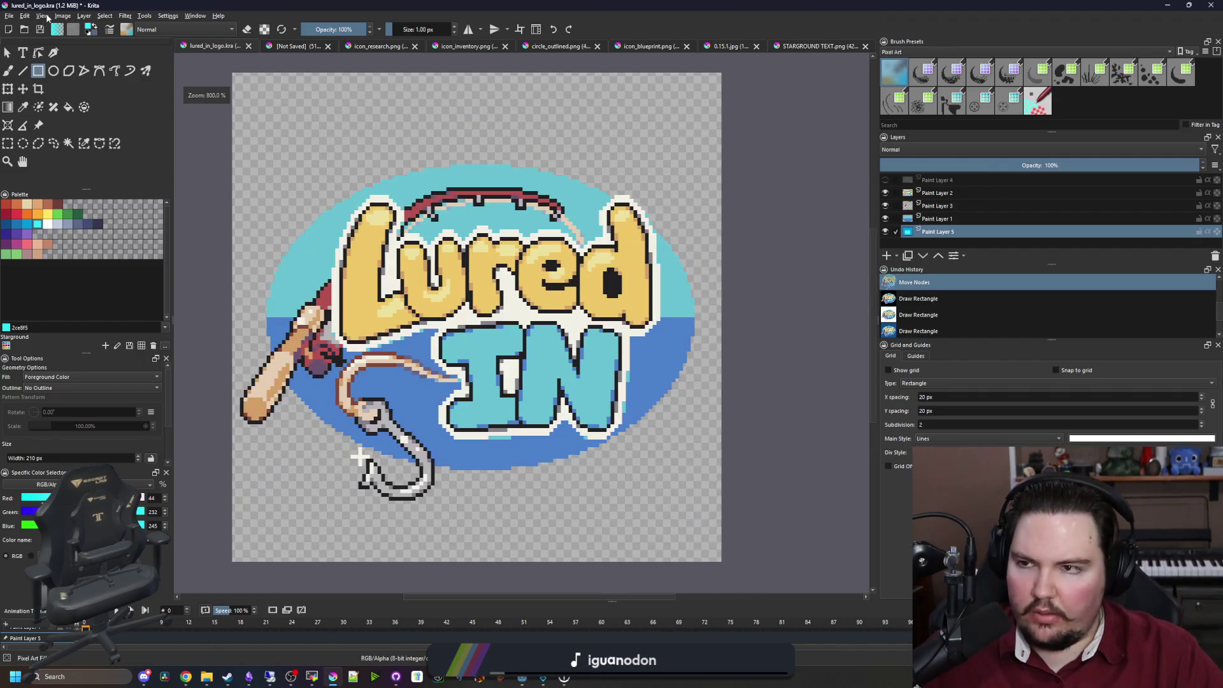
scroll(335, 469, "up", 3)
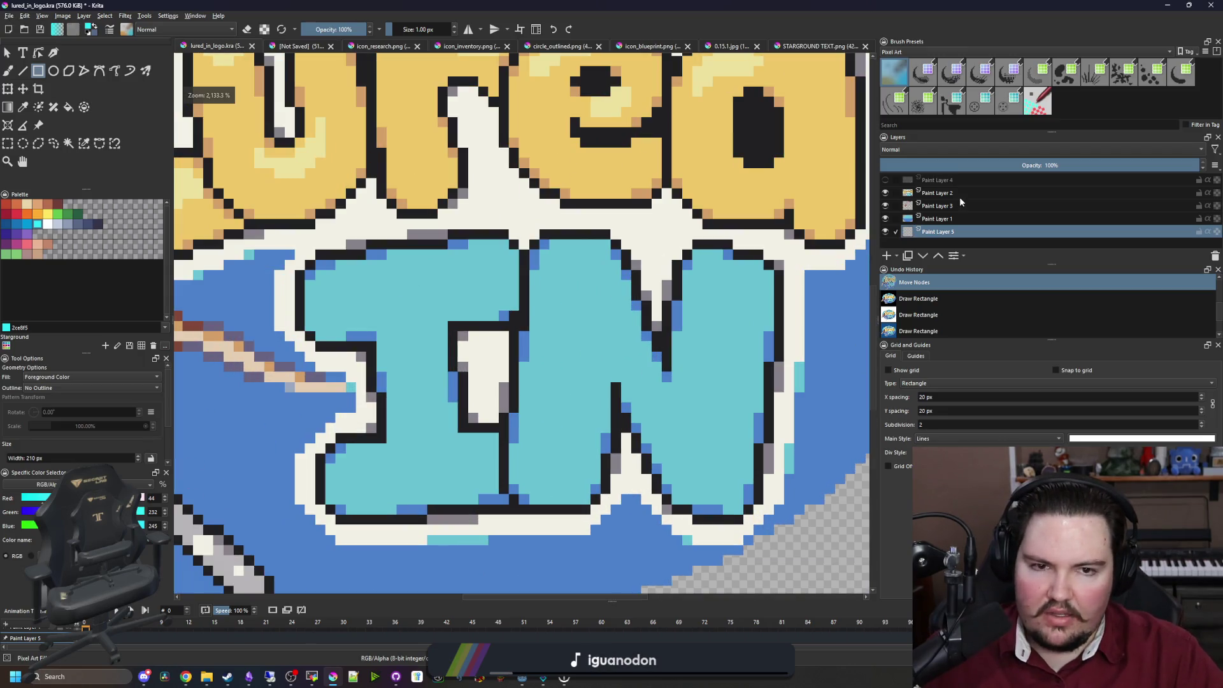
- Test white flood fills on Paint Layer 2, undoing each one
left_click(959, 194)
scroll(292, 486, "down", 5)
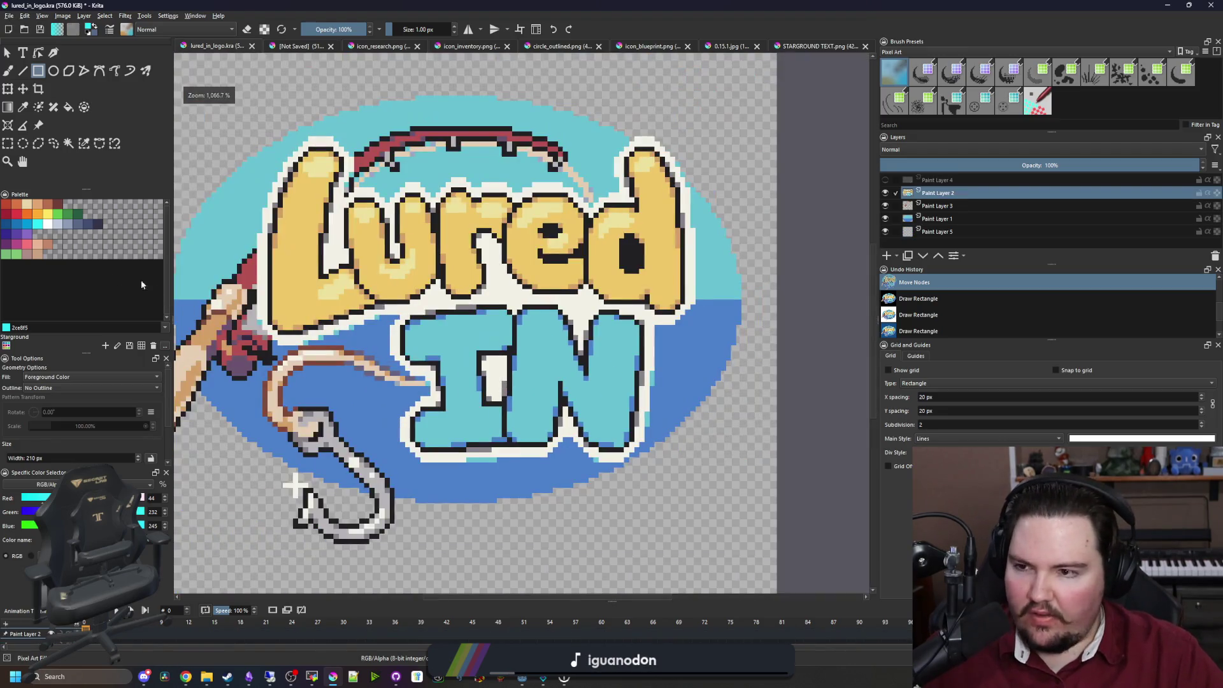
left_click(48, 224)
key("f")
left_click(412, 305)
key("ctrl+z")
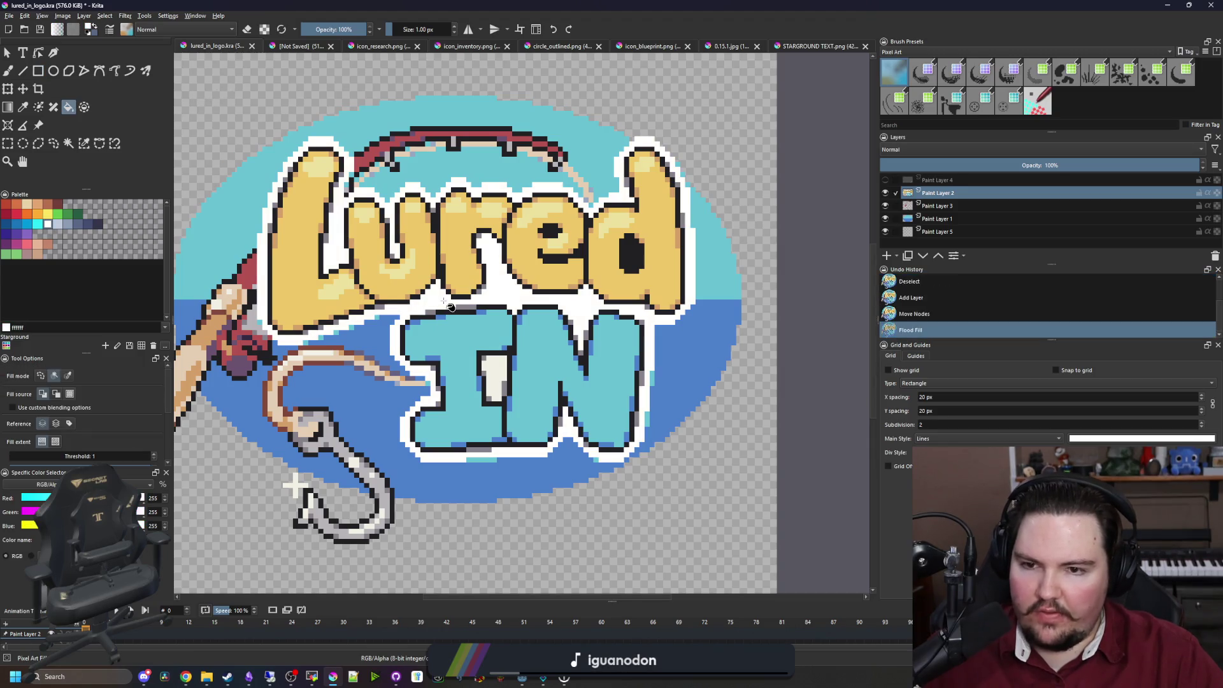
scroll(451, 304, "down", 3)
scroll(481, 301, "up", 3)
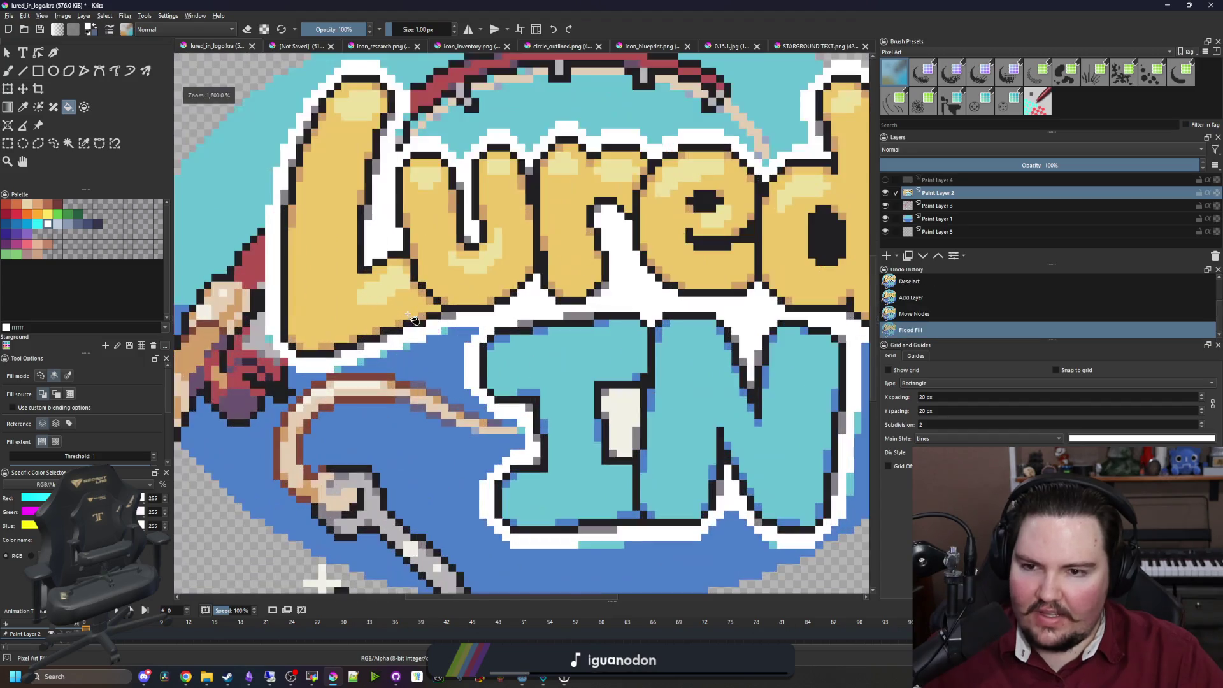
scroll(485, 312, "left", 2)
scroll(484, 321, "down", 2)
left_click(490, 335)
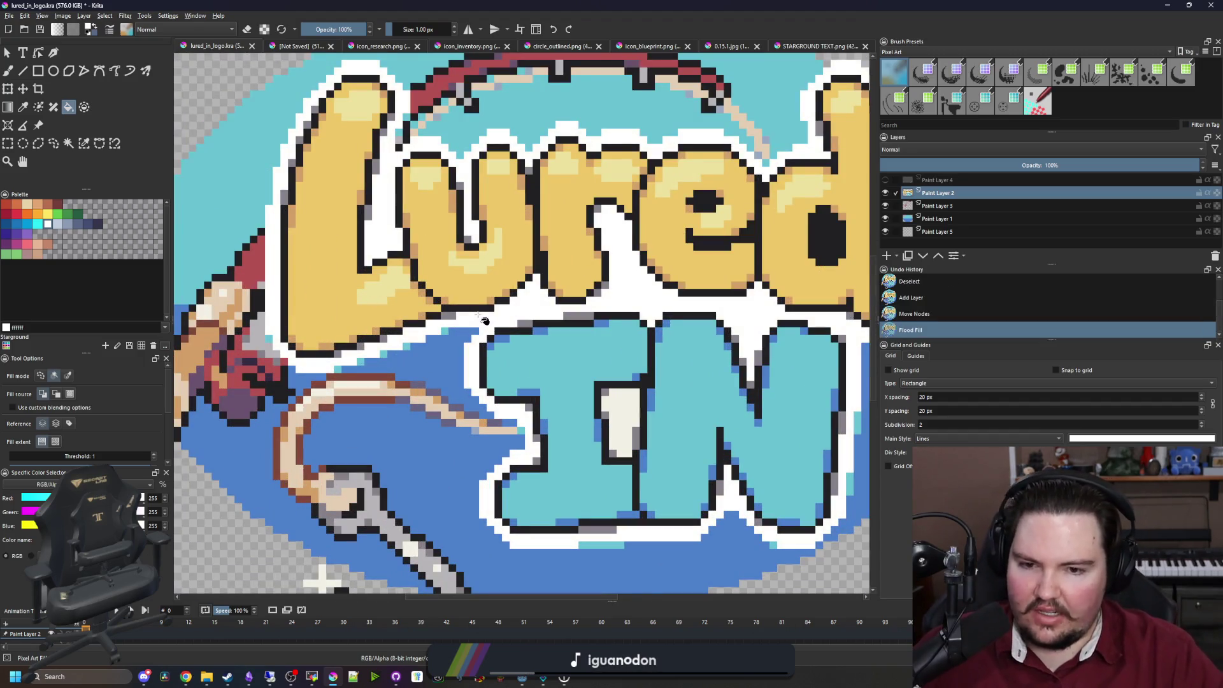
key("ctrl+z")
scroll(495, 340, "down", 2)
scroll(497, 337, "up", 3)
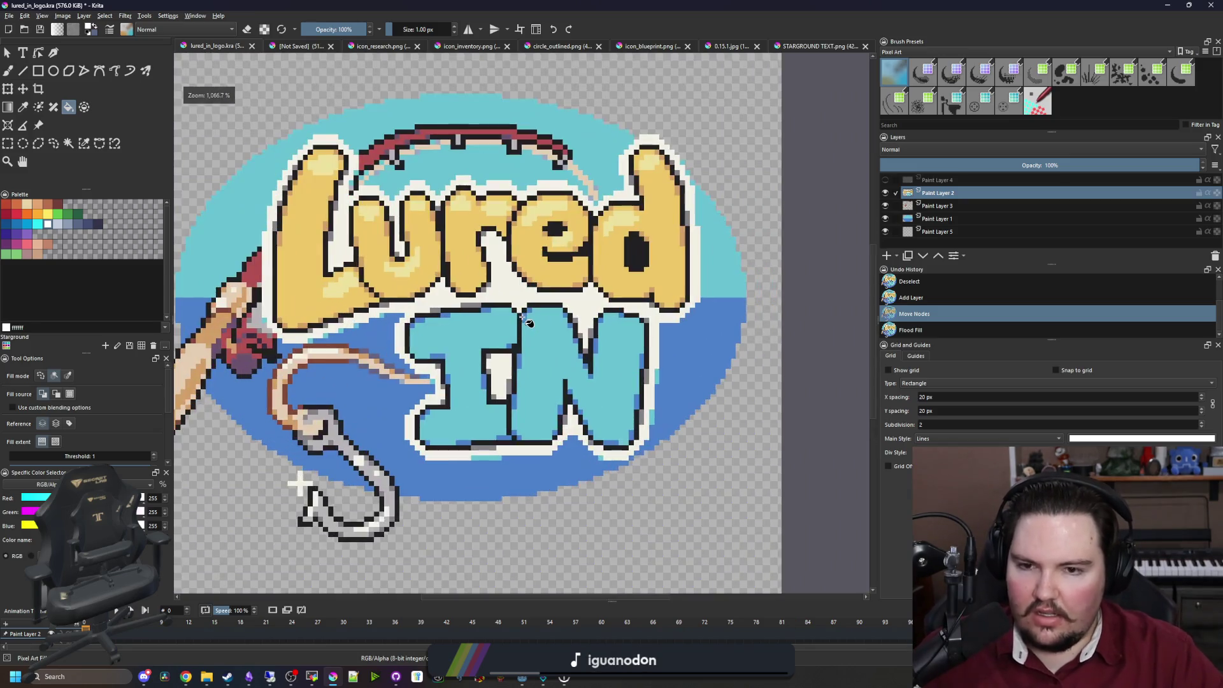
- Cover the canvas with a white rectangle on Paint Layer 5
key("Page_Down")
key("Page_Down")
key("Page_Down")
scroll(347, 318, "down", 2)
key("r")
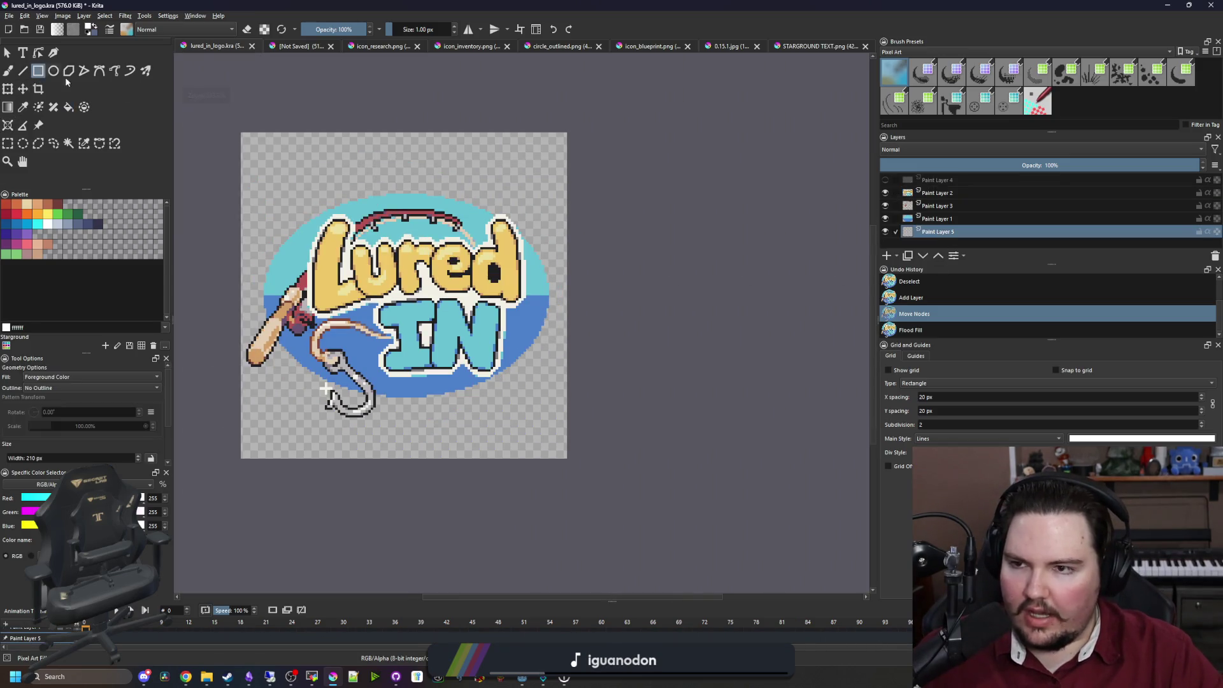
left_click_drag(185, 106, 602, 467)
scroll(503, 383, "down", 4)
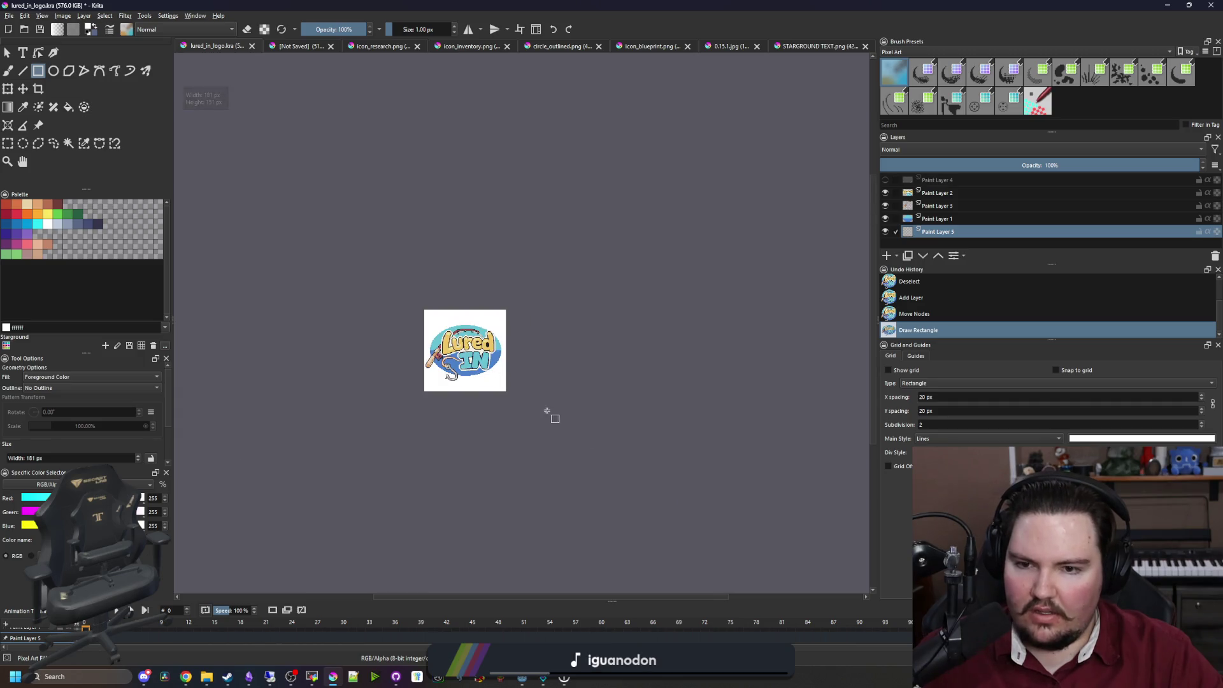
scroll(471, 364, "up", 7)
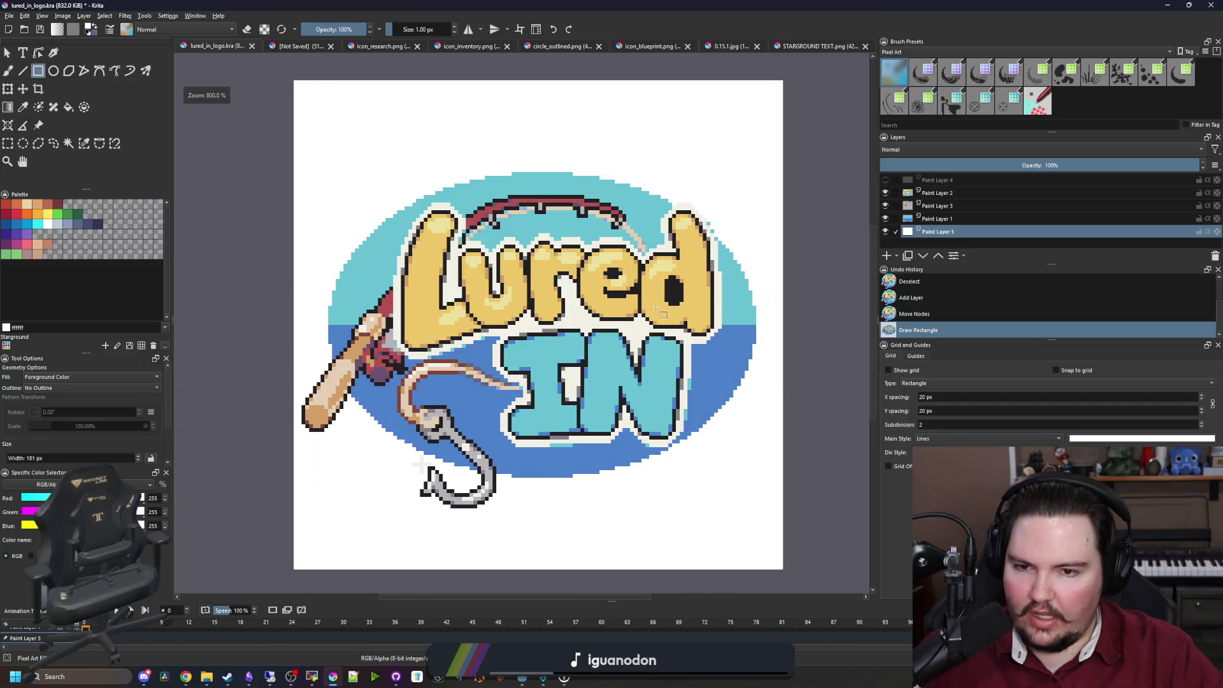
- Flood-fill a logo gap white on Paint Layer 2, compare with undo/redo, then hide Paint Layer 5
left_click(956, 192)
scroll(477, 359, "up", 1)
key("f")
left_click(477, 358)
scroll(477, 359, "down", 5)
scroll(476, 359, "up", 3)
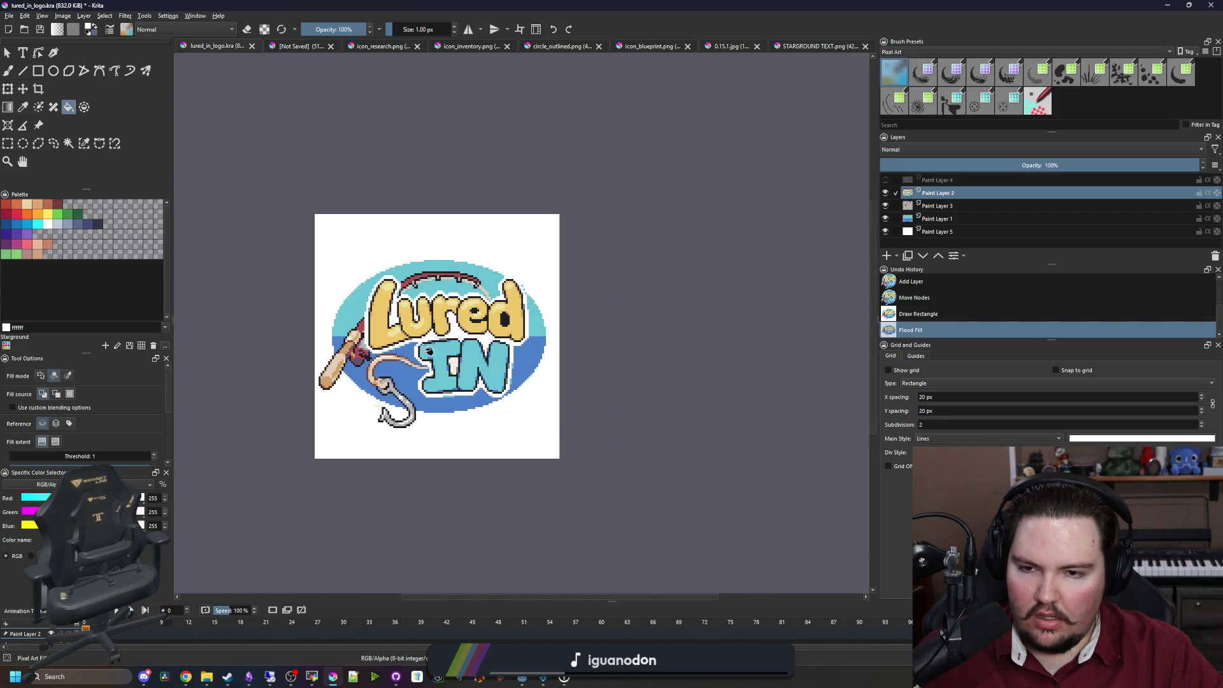
scroll(429, 352, "up", 3)
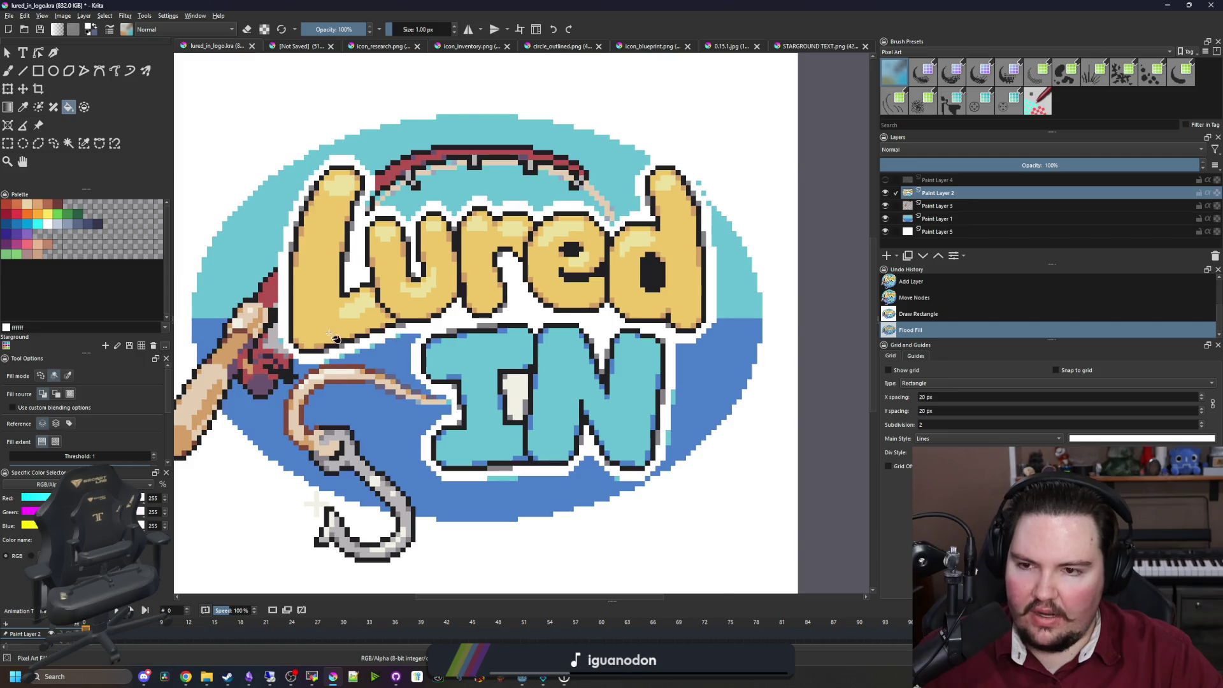
scroll(333, 337, "up", 1)
key("ctrl+z")
key("ctrl+shift+z")
key("ctrl+z")
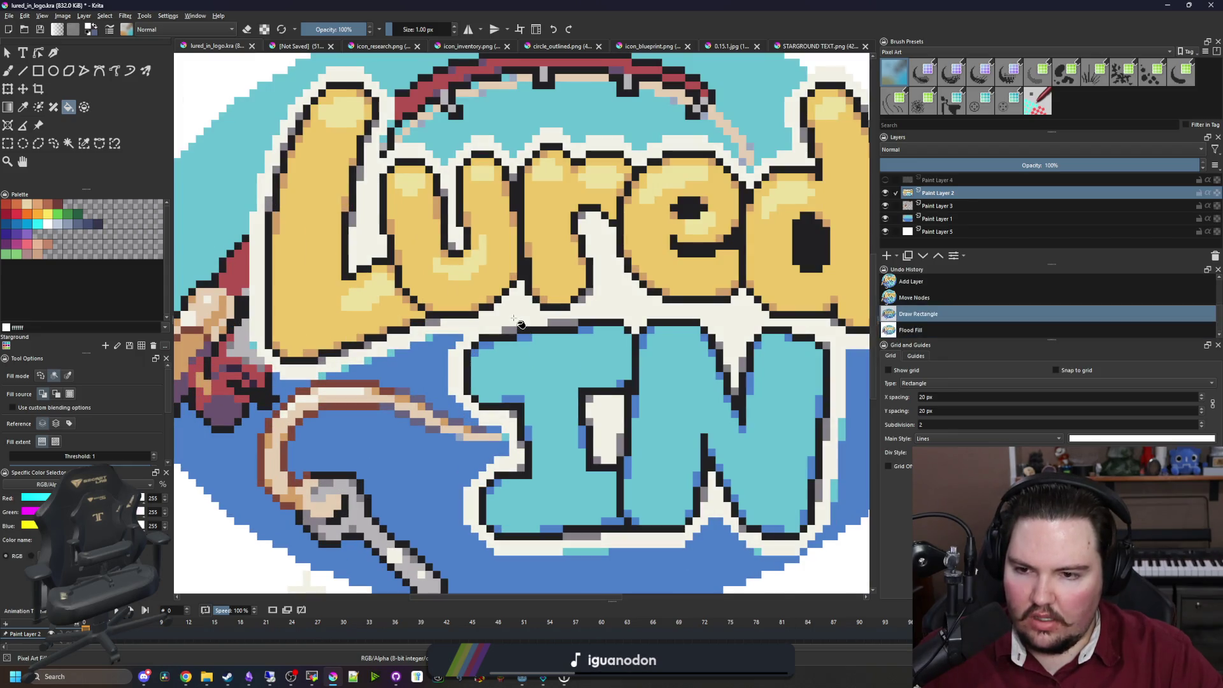
key("ctrl+shift+z")
scroll(383, 452, "down", 6)
left_click(885, 231)
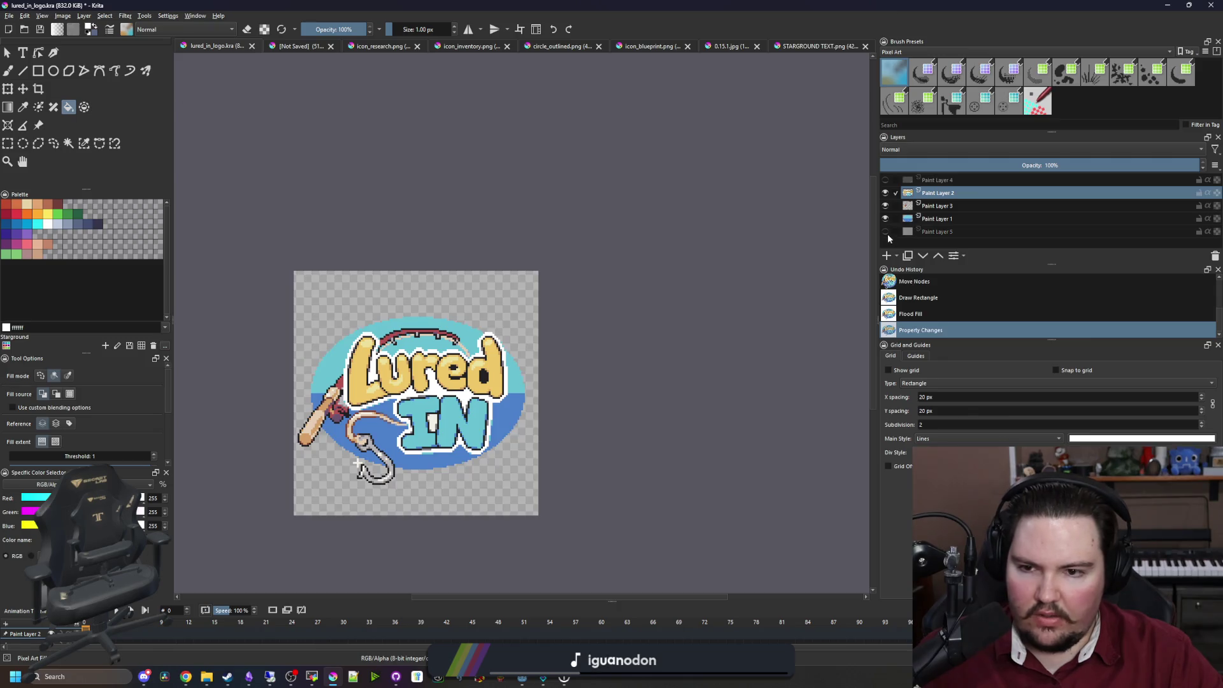
- Save the logo with Ctrl+S, cancelling the Save As and Resize Canvas dialogs
scroll(394, 483, "up", 1)
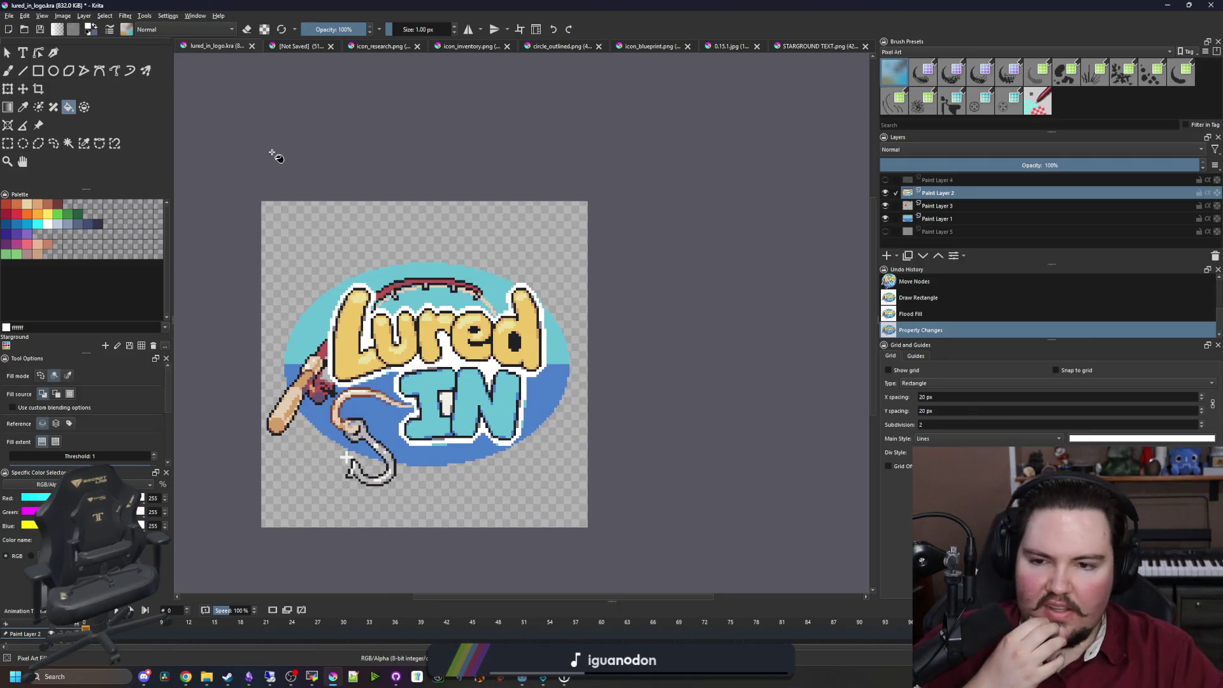
key("ctrl+s")
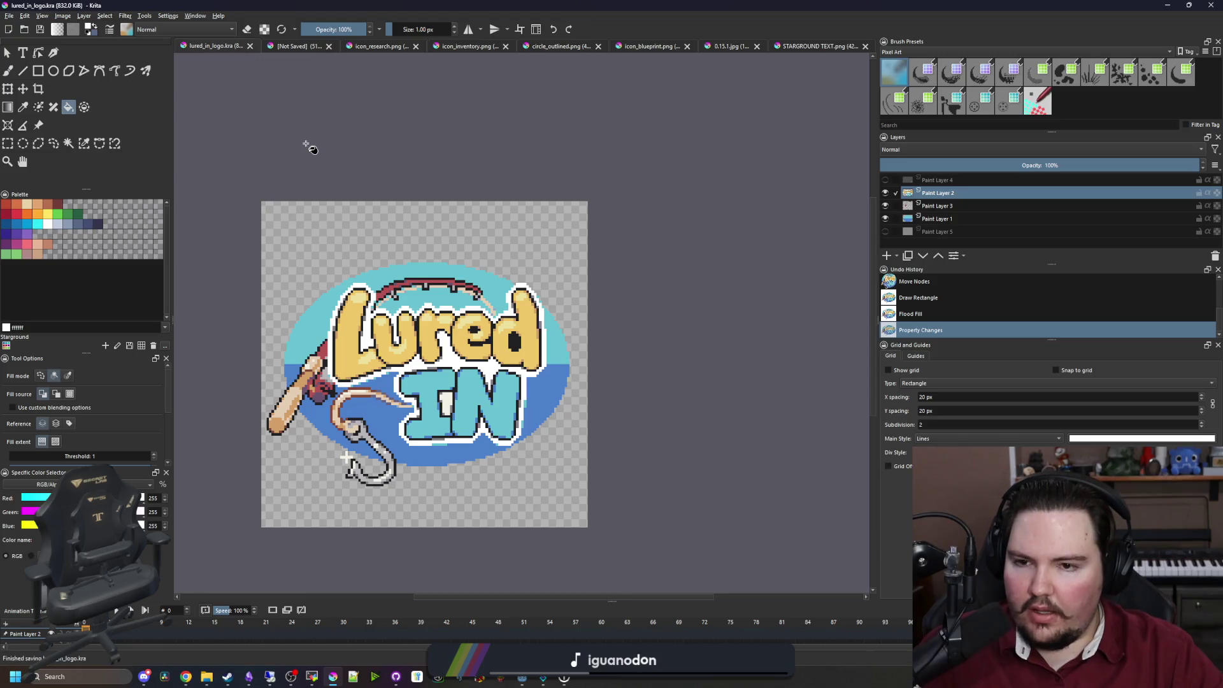
left_click(9, 15)
left_click(26, 71)
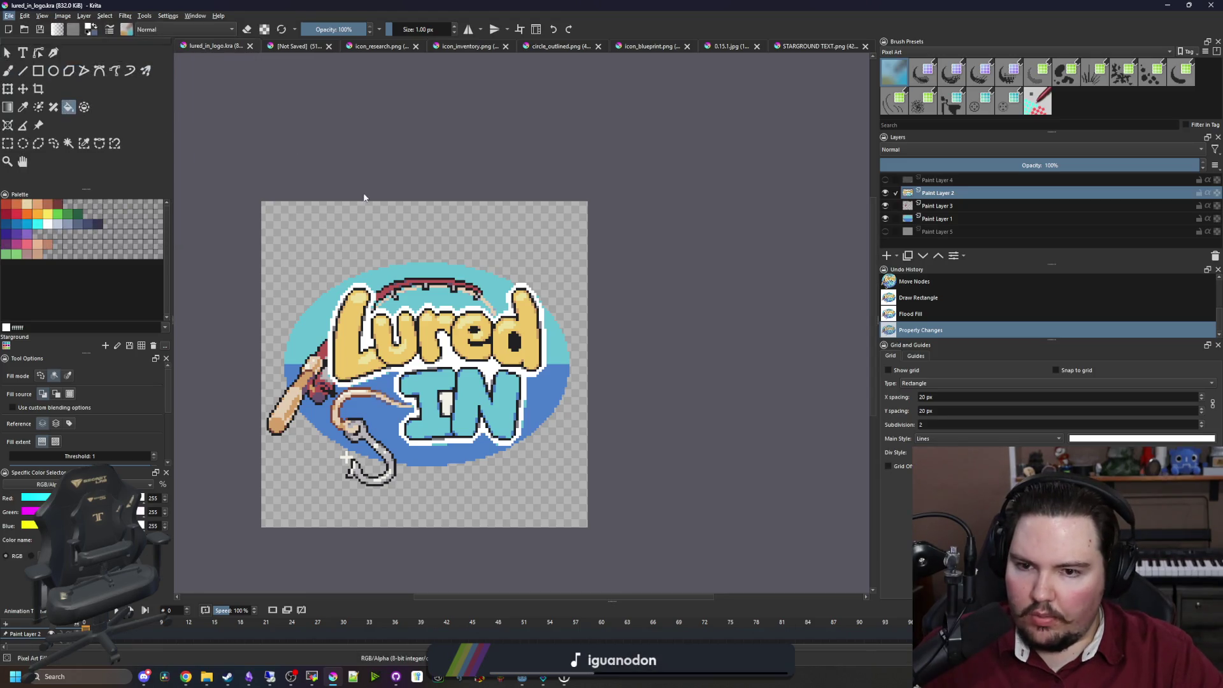
left_click(549, 338)
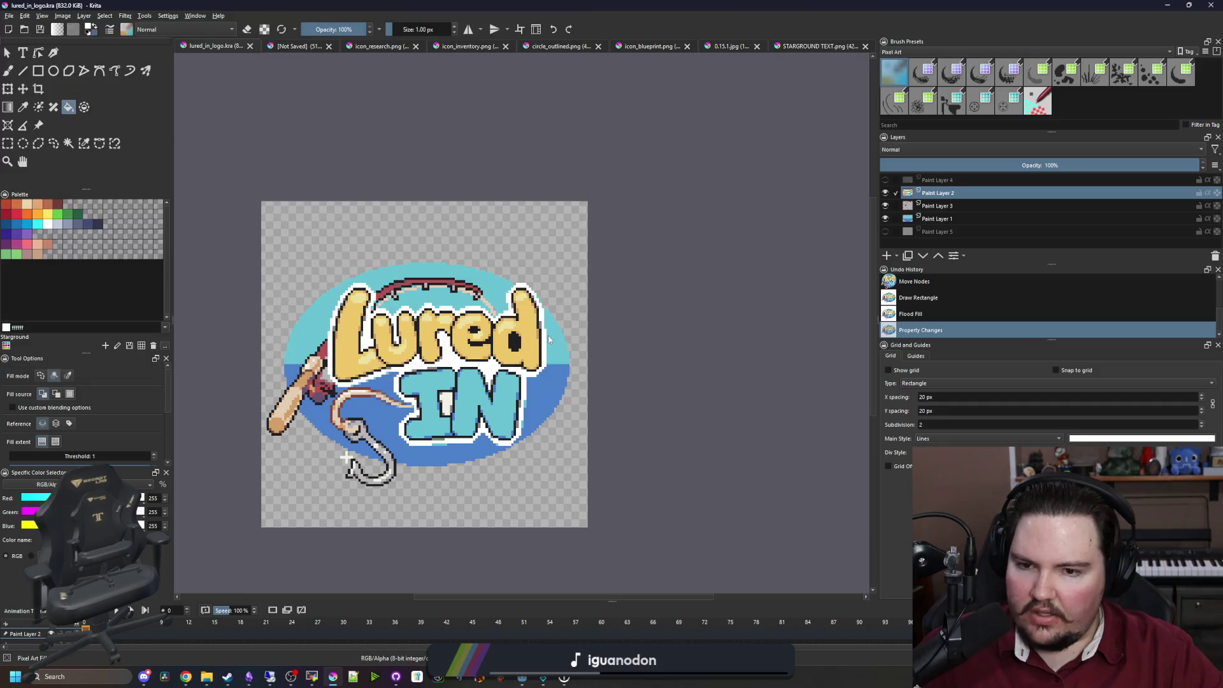
left_click(62, 15)
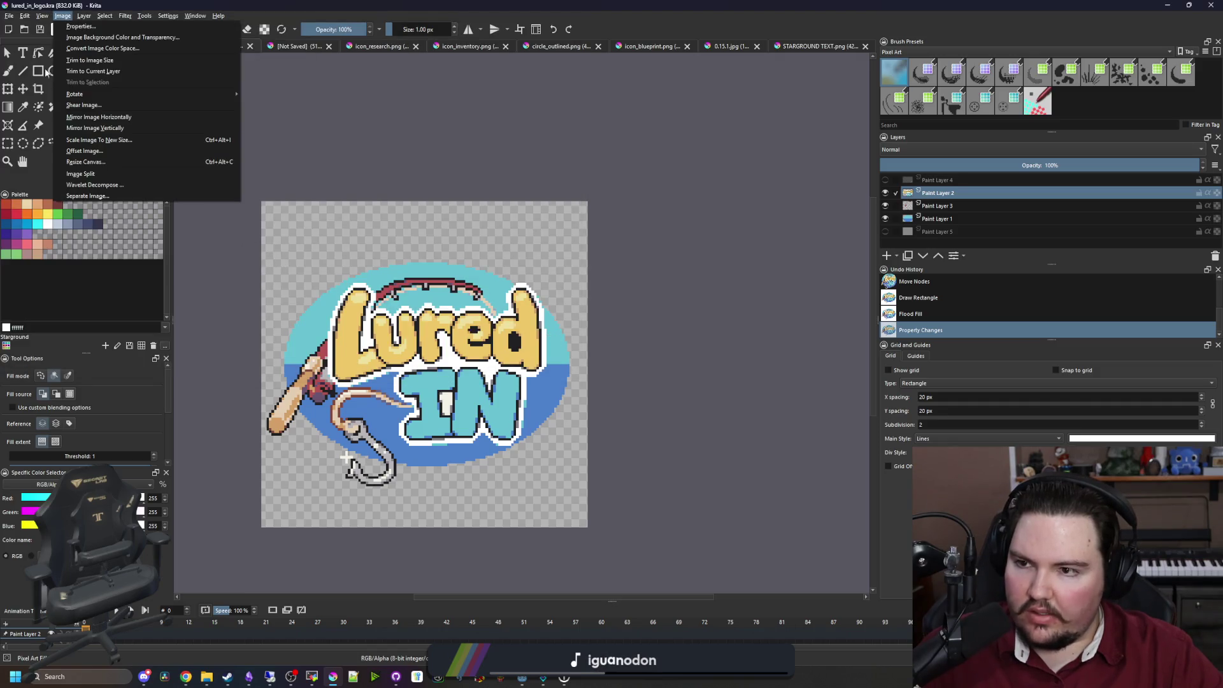
left_click(77, 159)
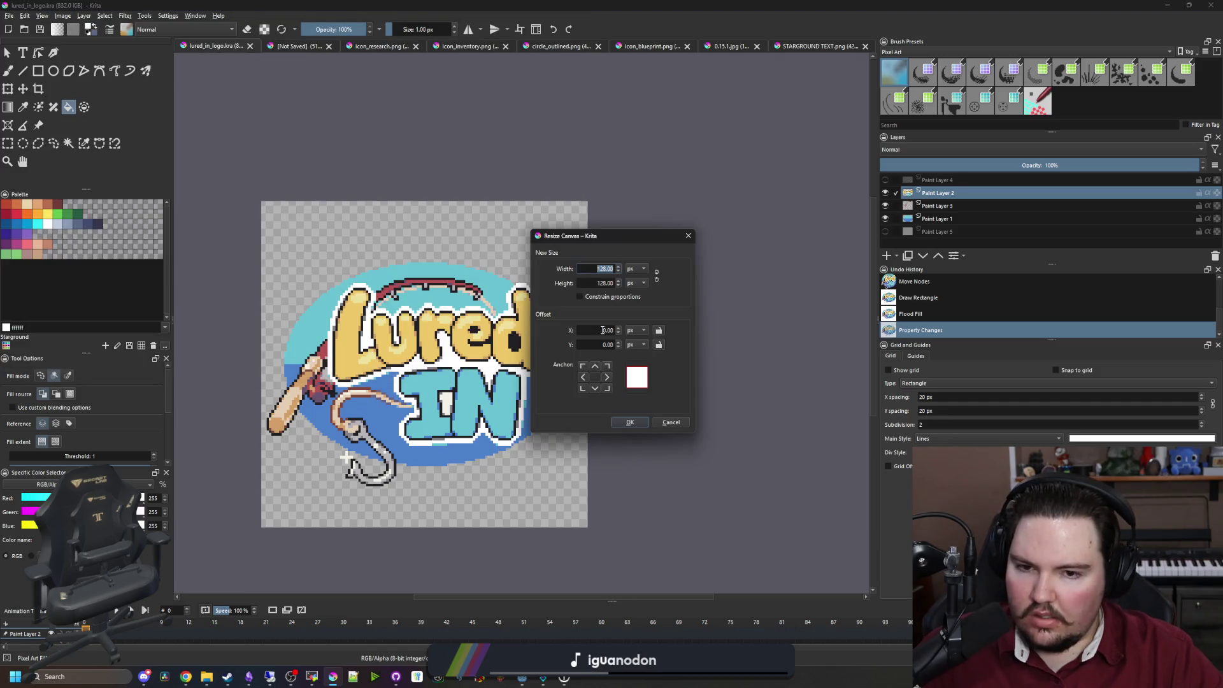
left_click(671, 423)
- Scale the image to 2048 px wide via Scale Image To New Size and fit it in view
left_click(63, 15)
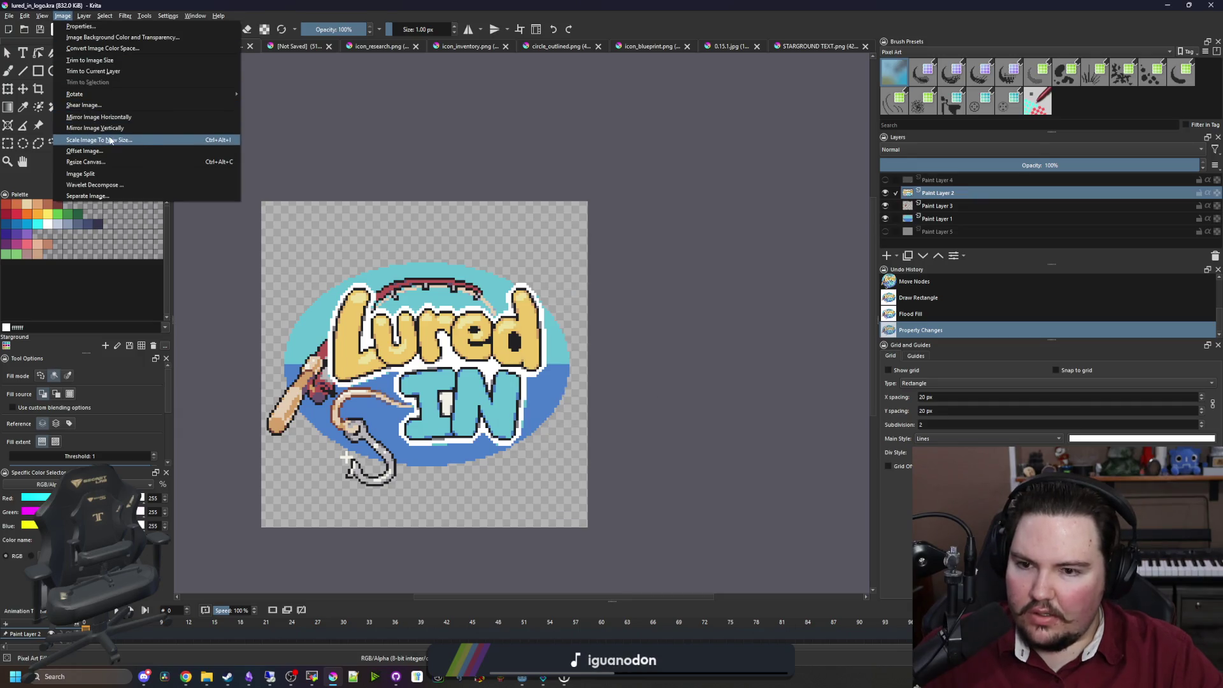
left_click(110, 140)
left_click_drag(579, 235, 720, 231)
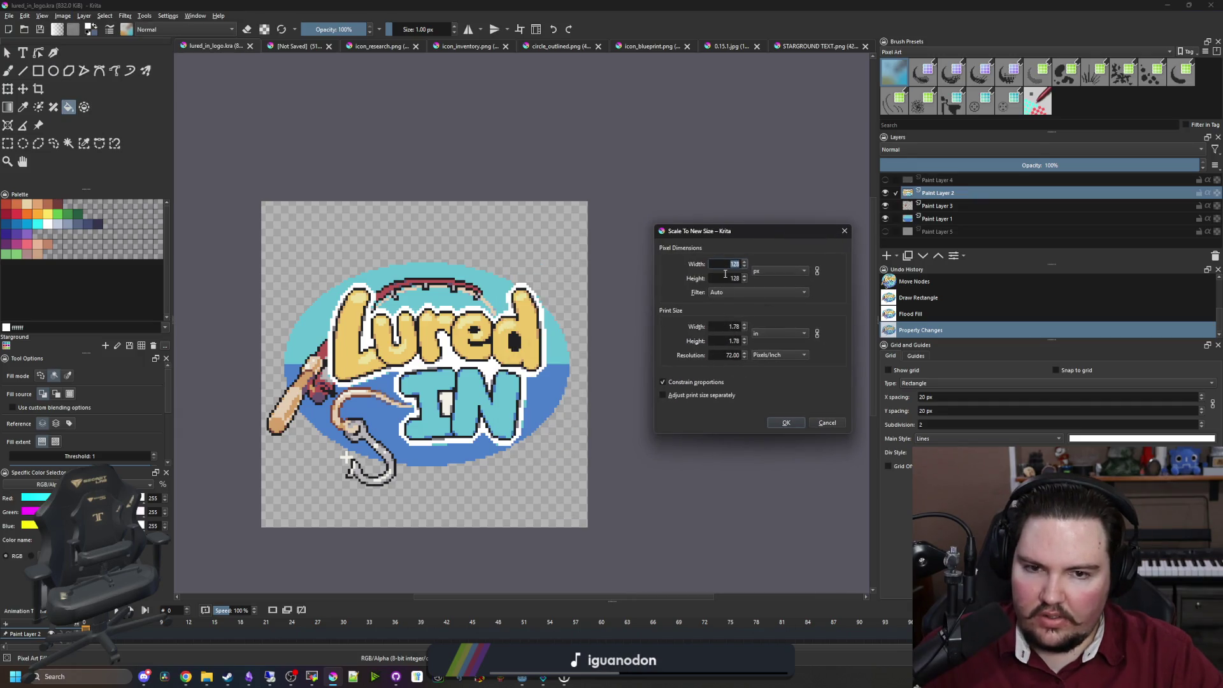
type("2048")
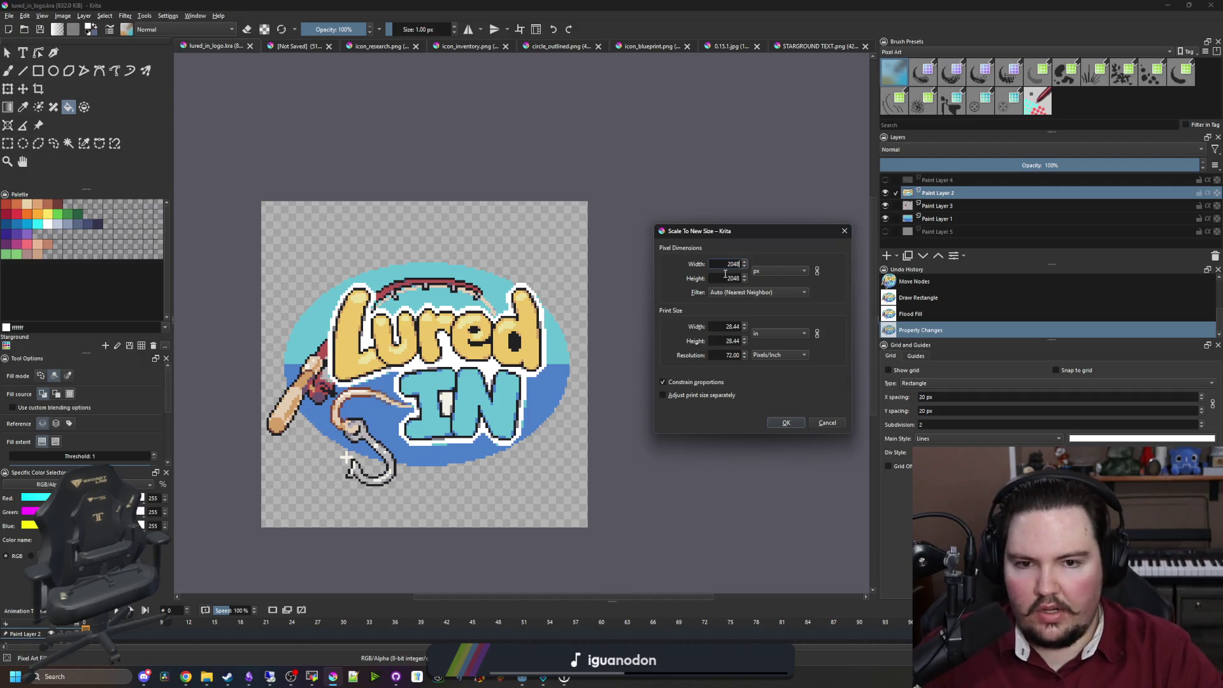
left_click(786, 422)
key("minus")
key("minus")
key("minus")
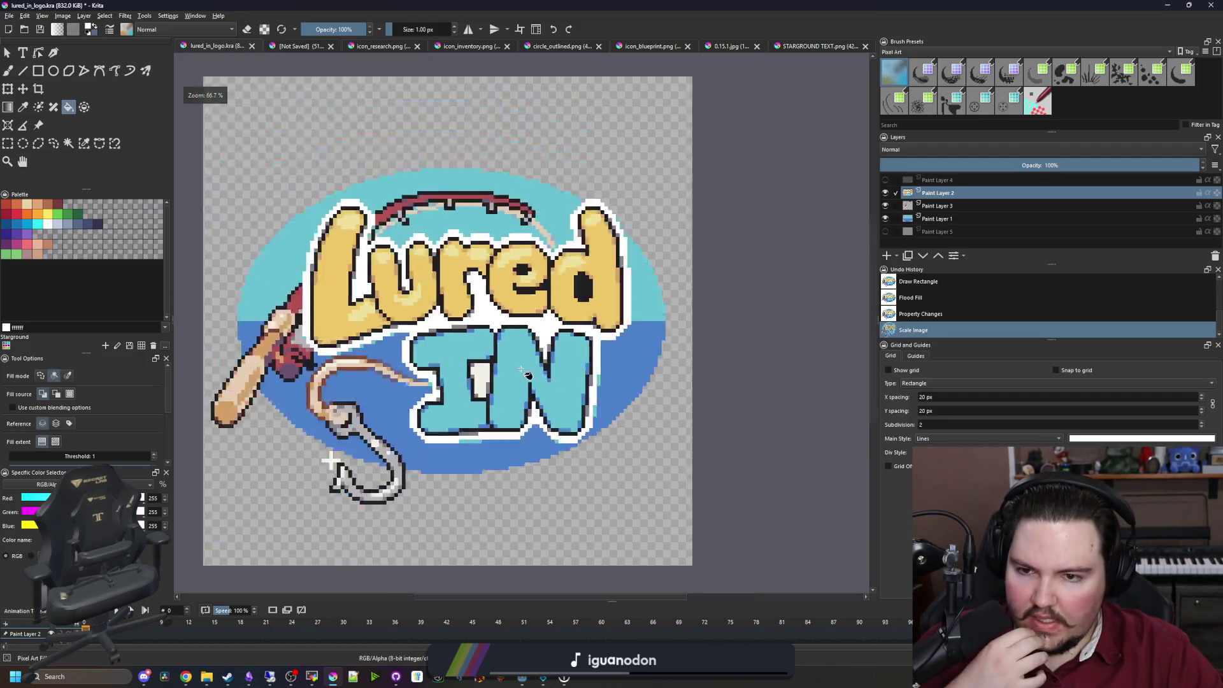
left_click(9, 15)
left_click(31, 76)
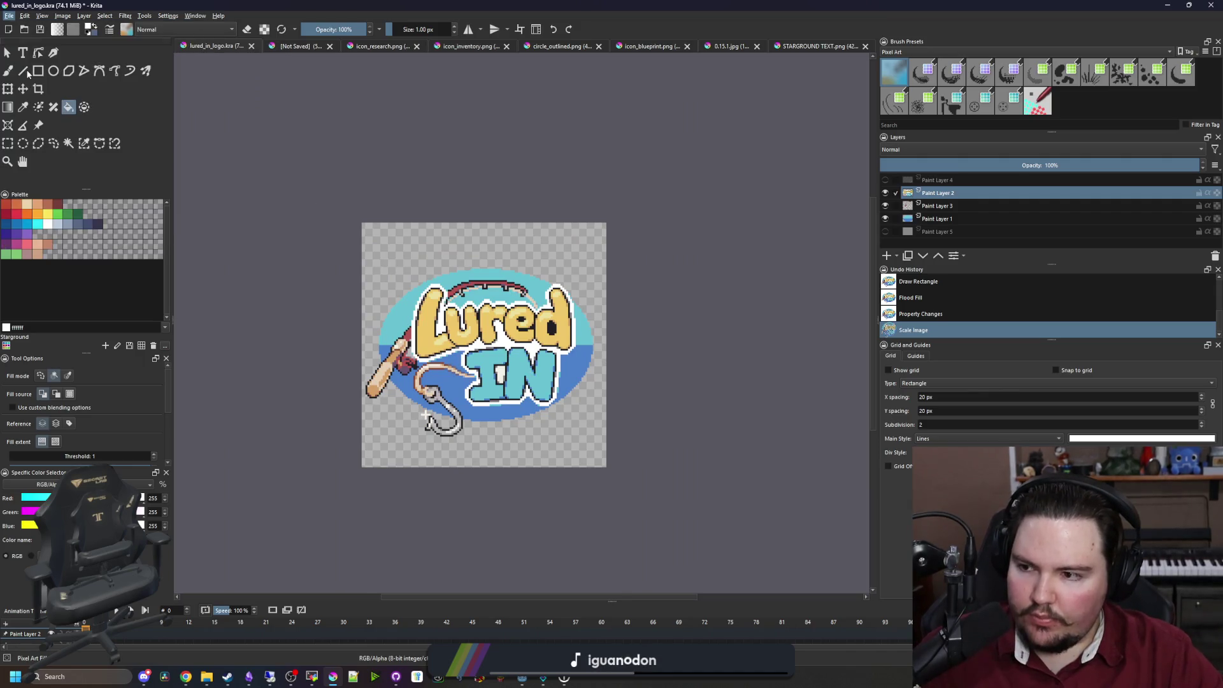
- Save the logo as lured_in_logo.png in Documents > lured-in > Sprites, then minimize Krita
type("lured_in_logo")
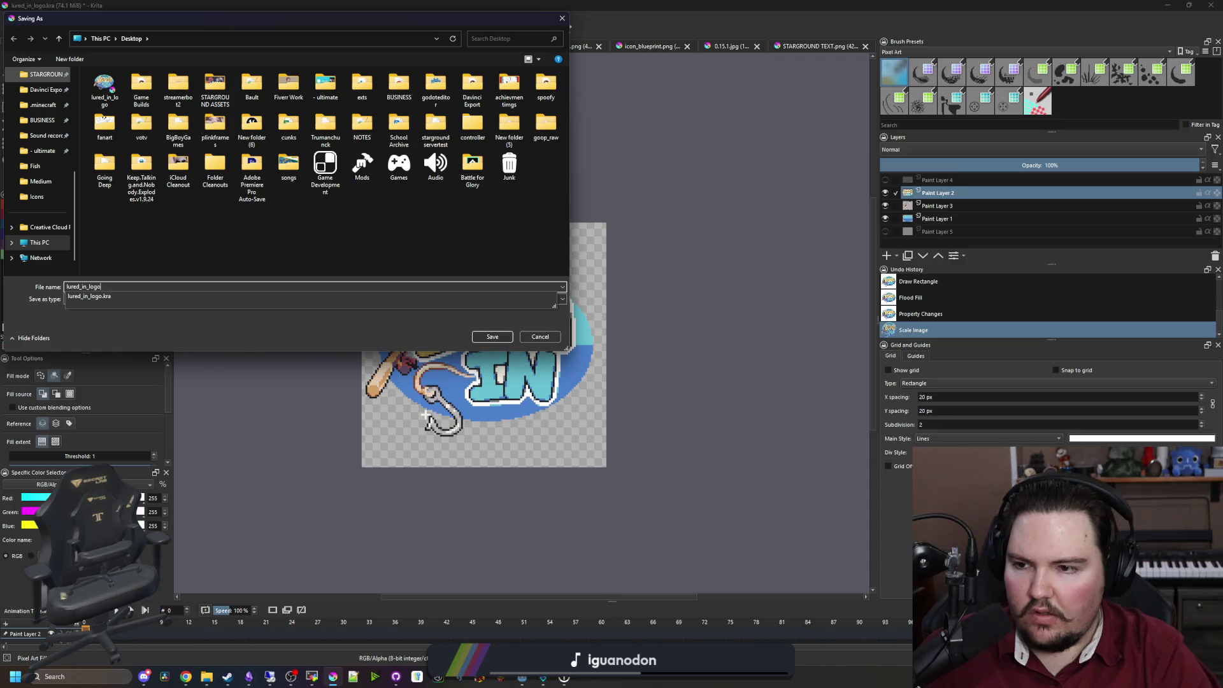
scroll(41, 159, "up", 5)
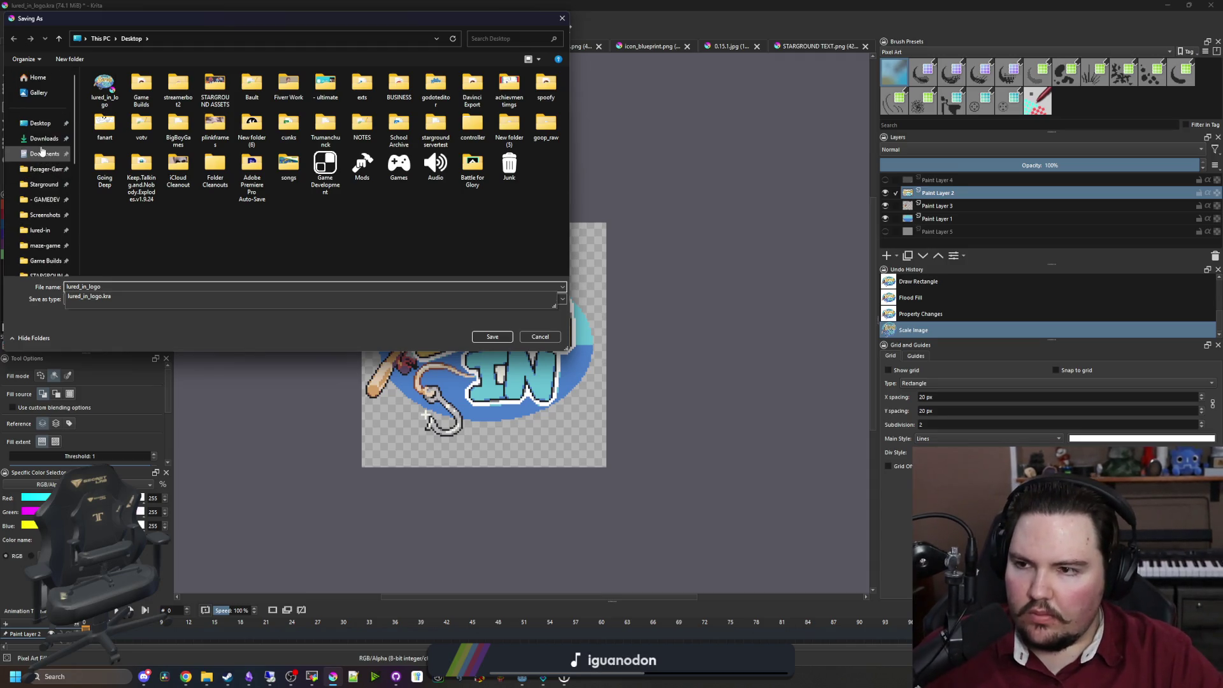
left_click(96, 299)
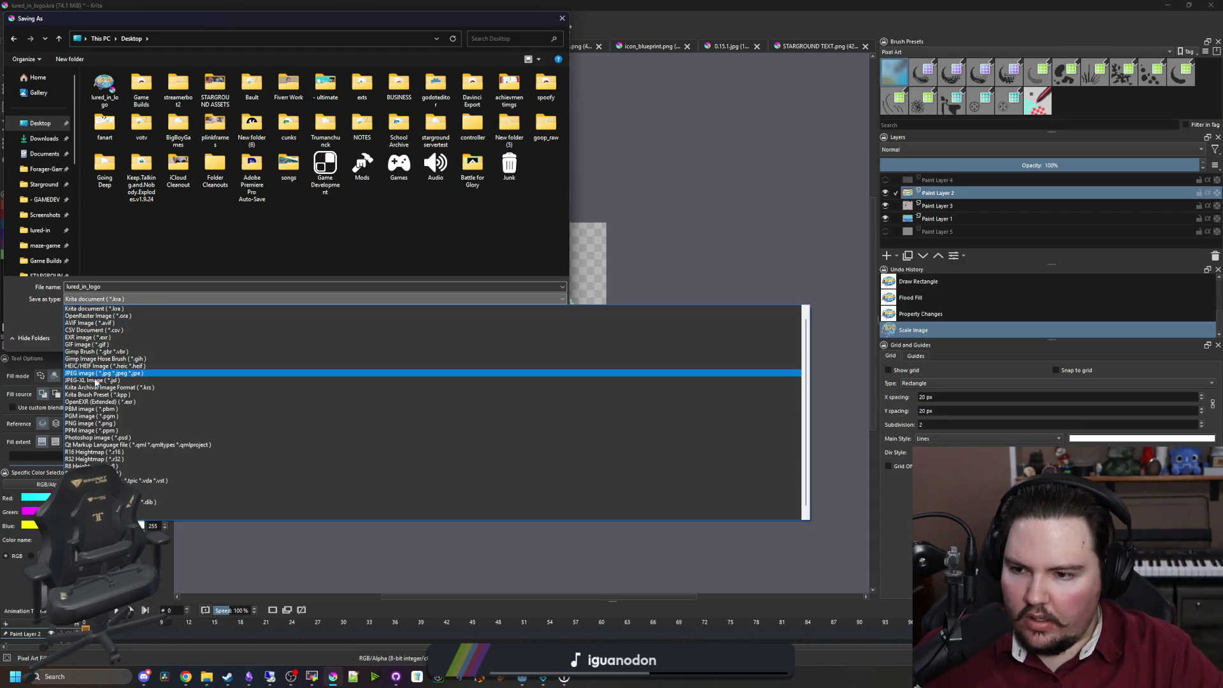
left_click(88, 423)
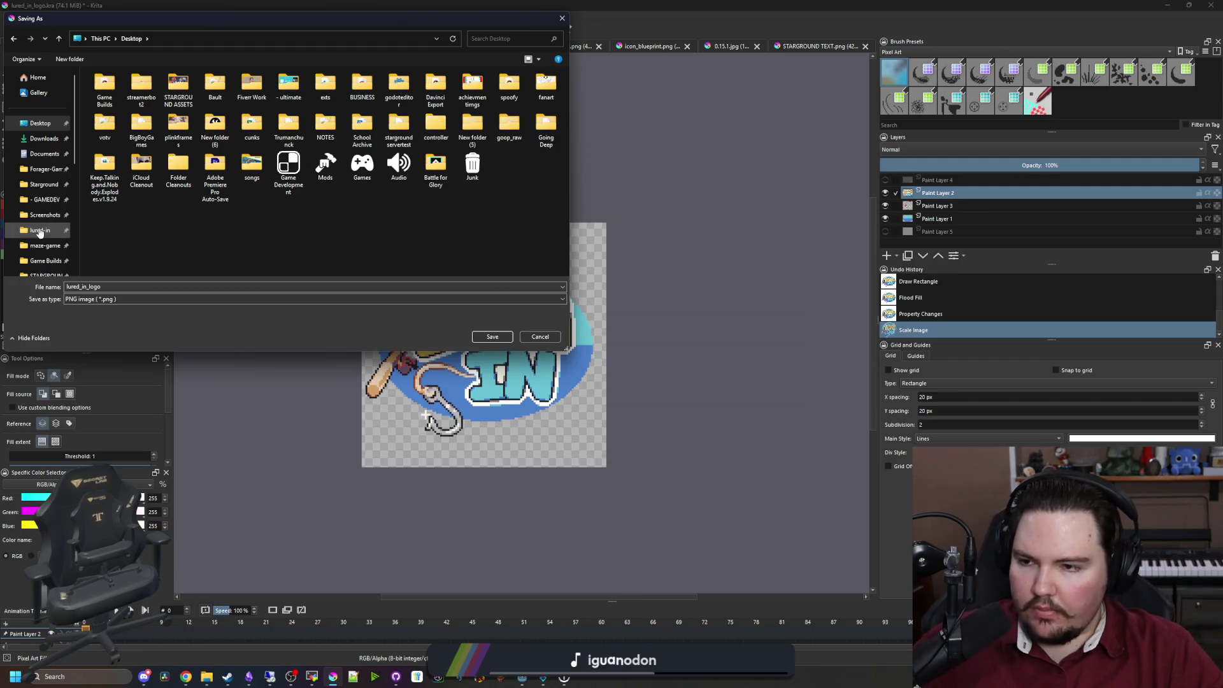
left_click(40, 230)
double_click(175, 221)
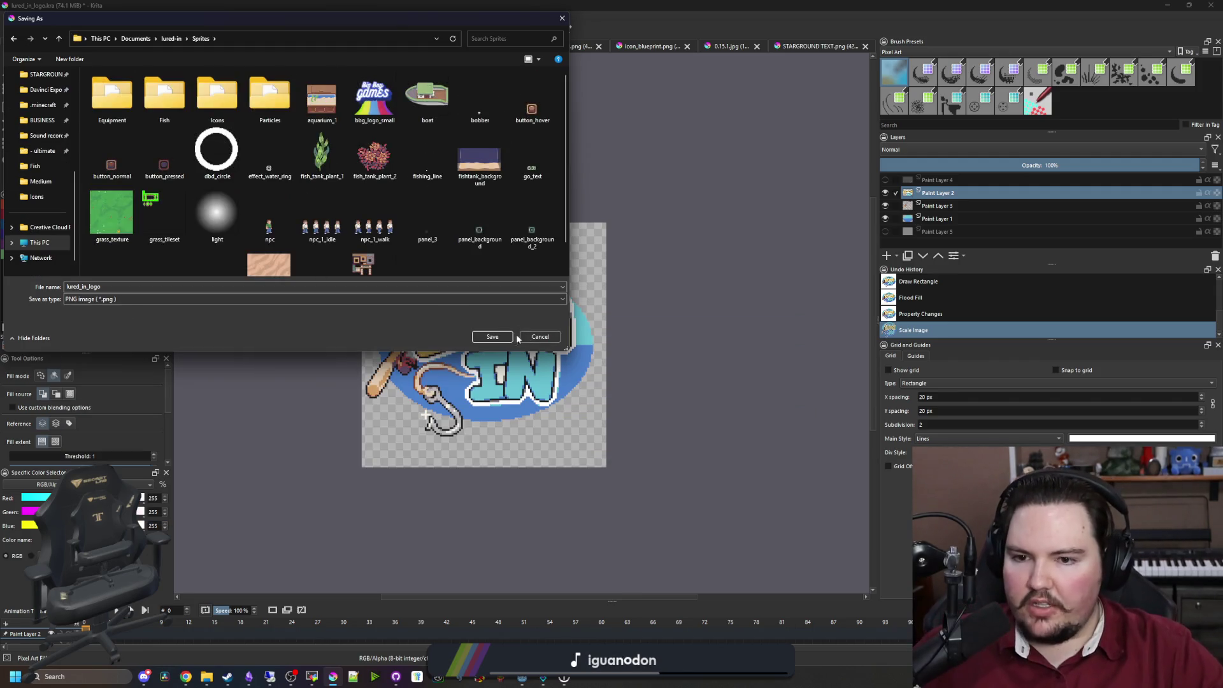
left_click(492, 336)
left_click(662, 437)
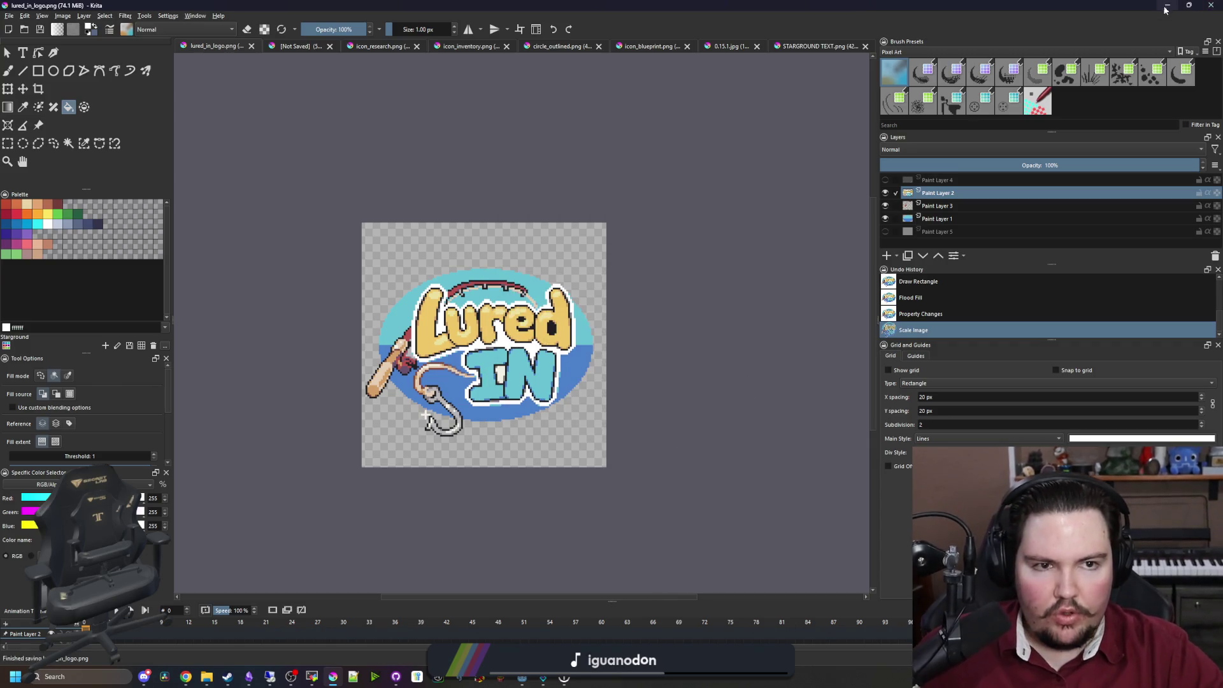
left_click(1167, 6)
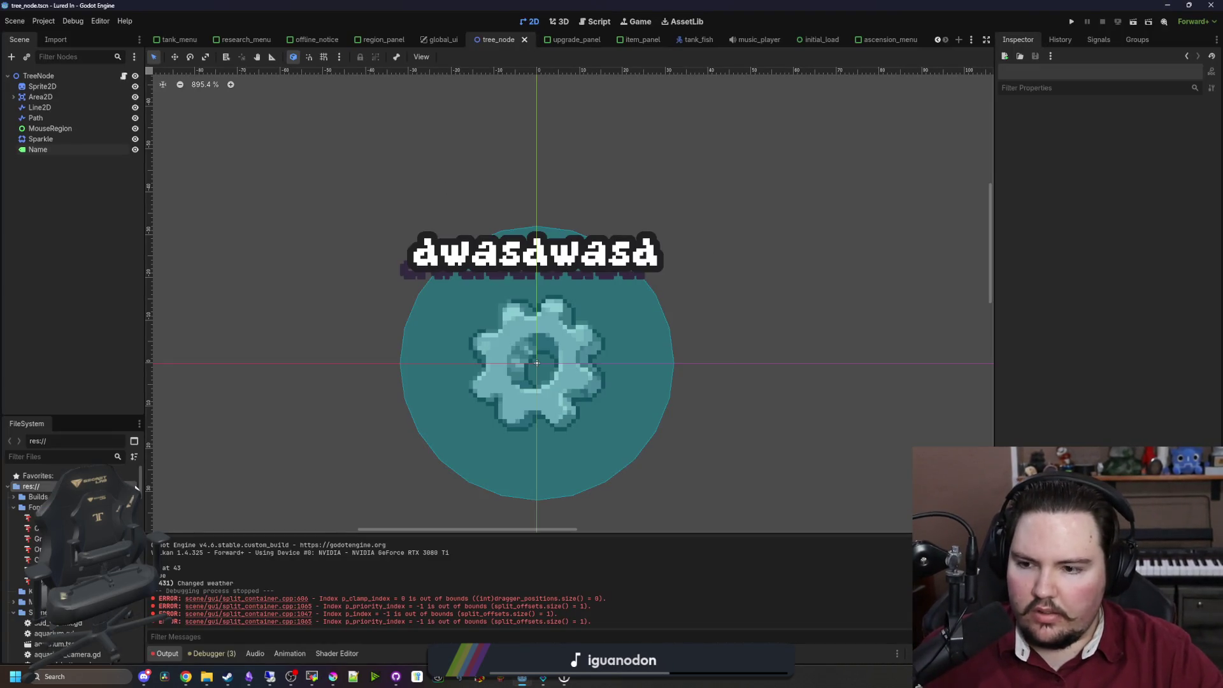
- Open the main_menu.tscn scene from the FileSystem and select the Lured In title label
left_click(77, 457)
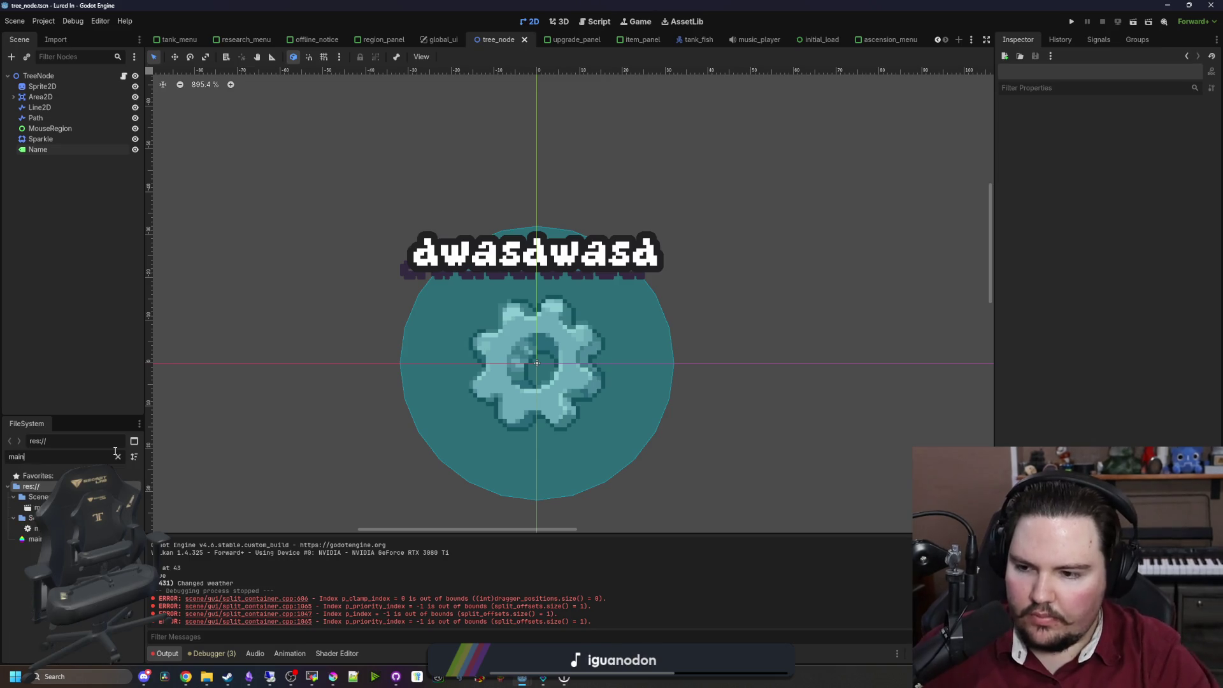
type("main")
double_click(37, 508)
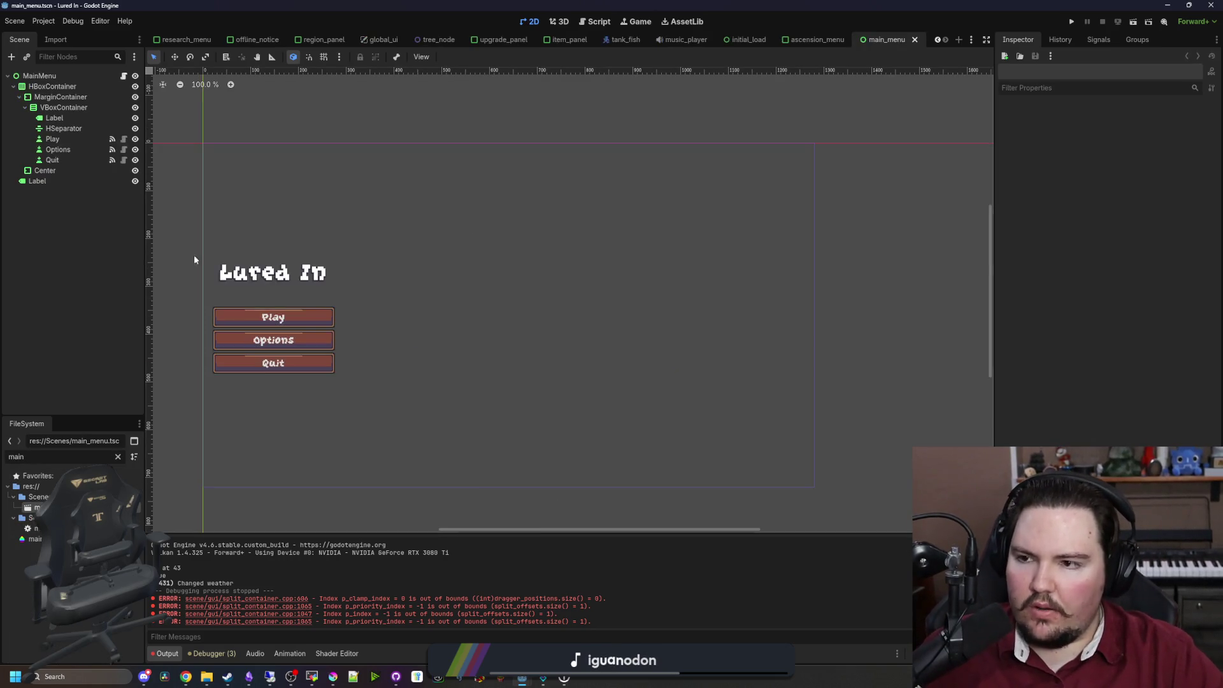
scroll(305, 247, "up", 4)
left_click(293, 269)
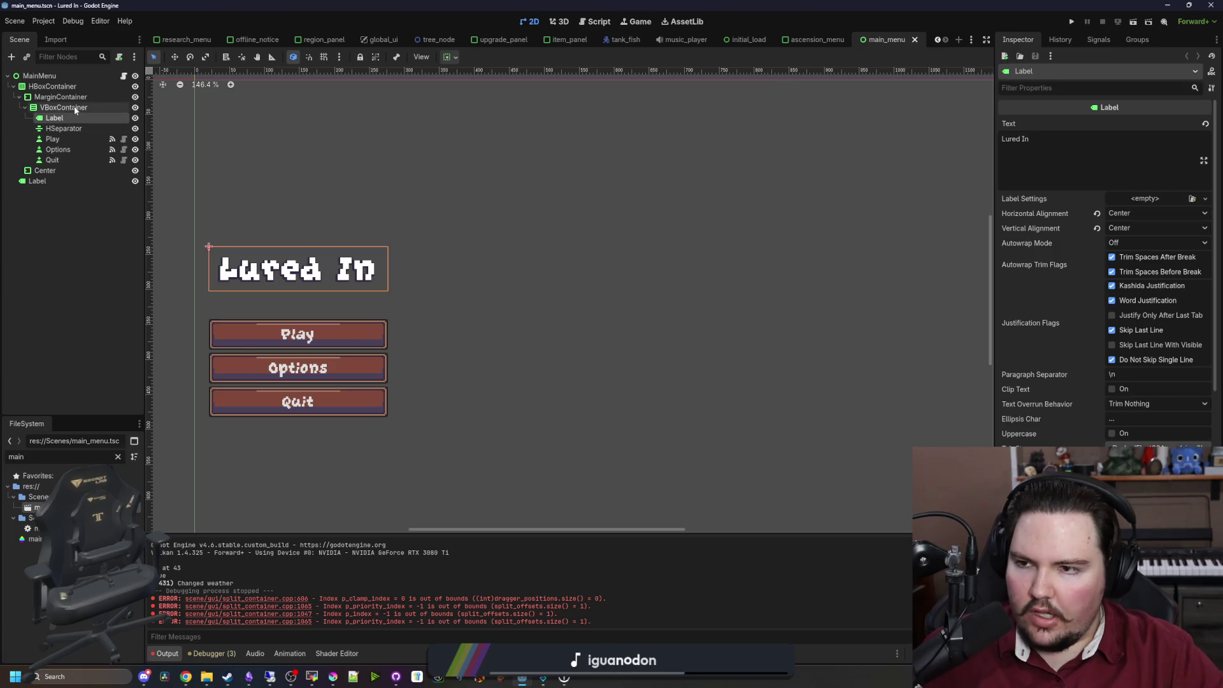
- Add a TextureRect child to VBoxContainer using the lured_in_logo image as its texture
right_click(74, 109)
left_click(117, 113)
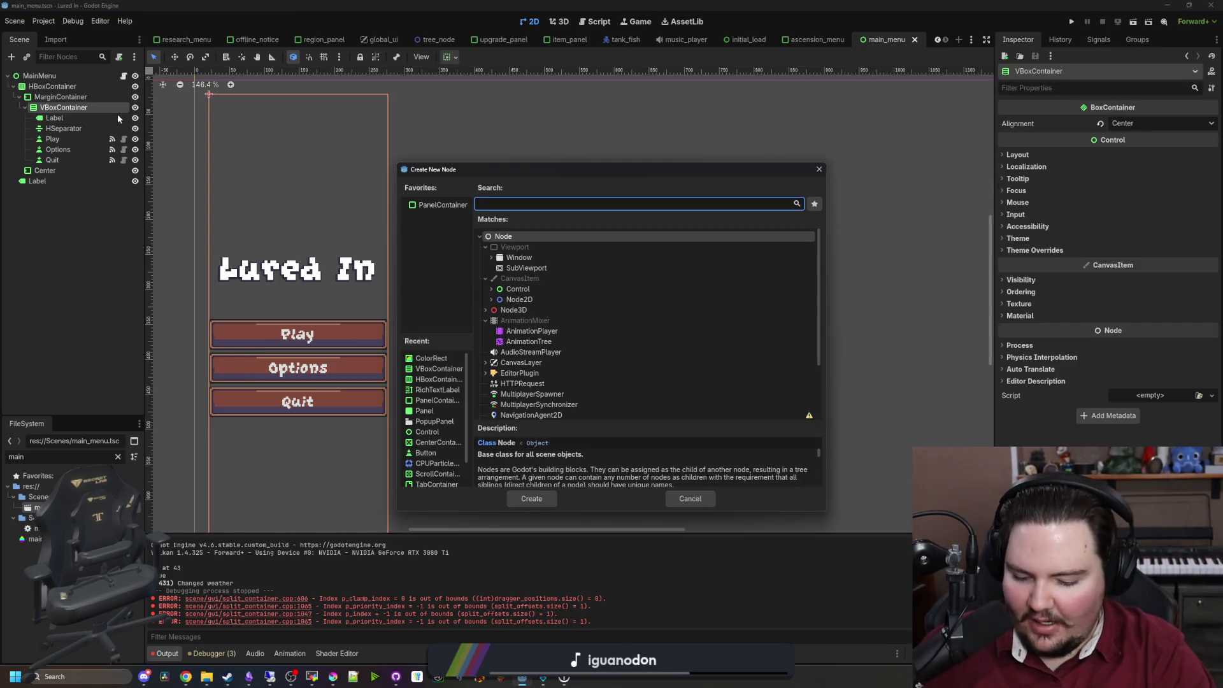
type("texture")
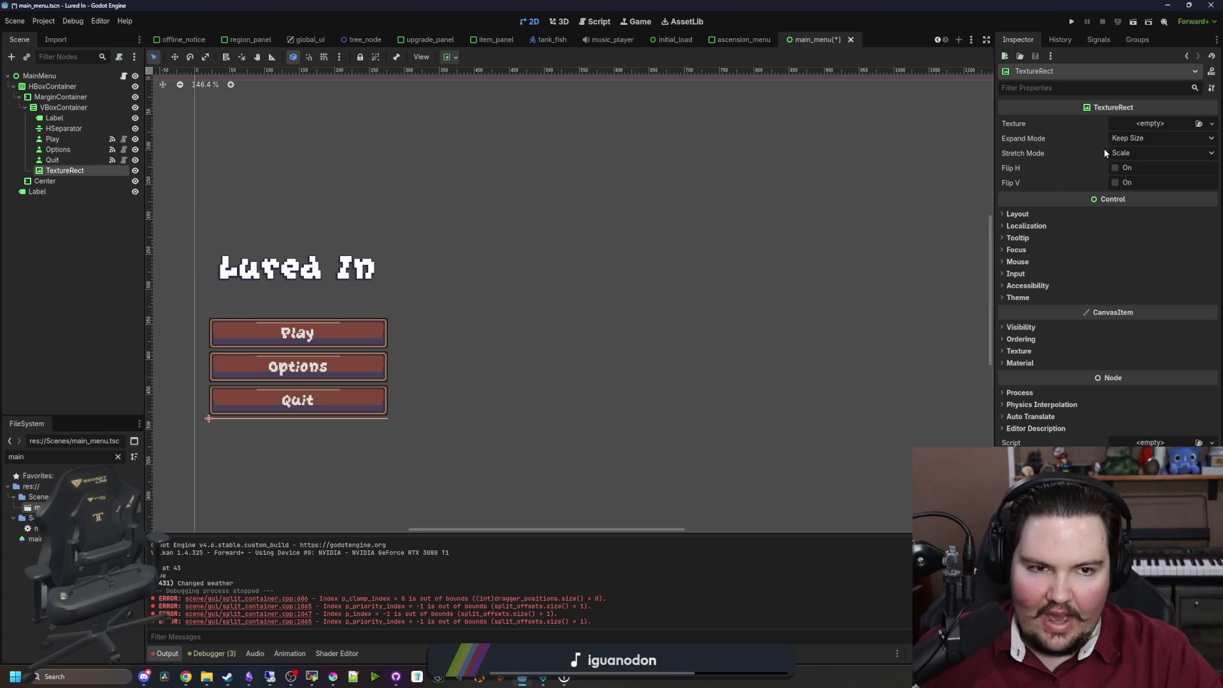
left_click(1150, 124)
left_click(1142, 347)
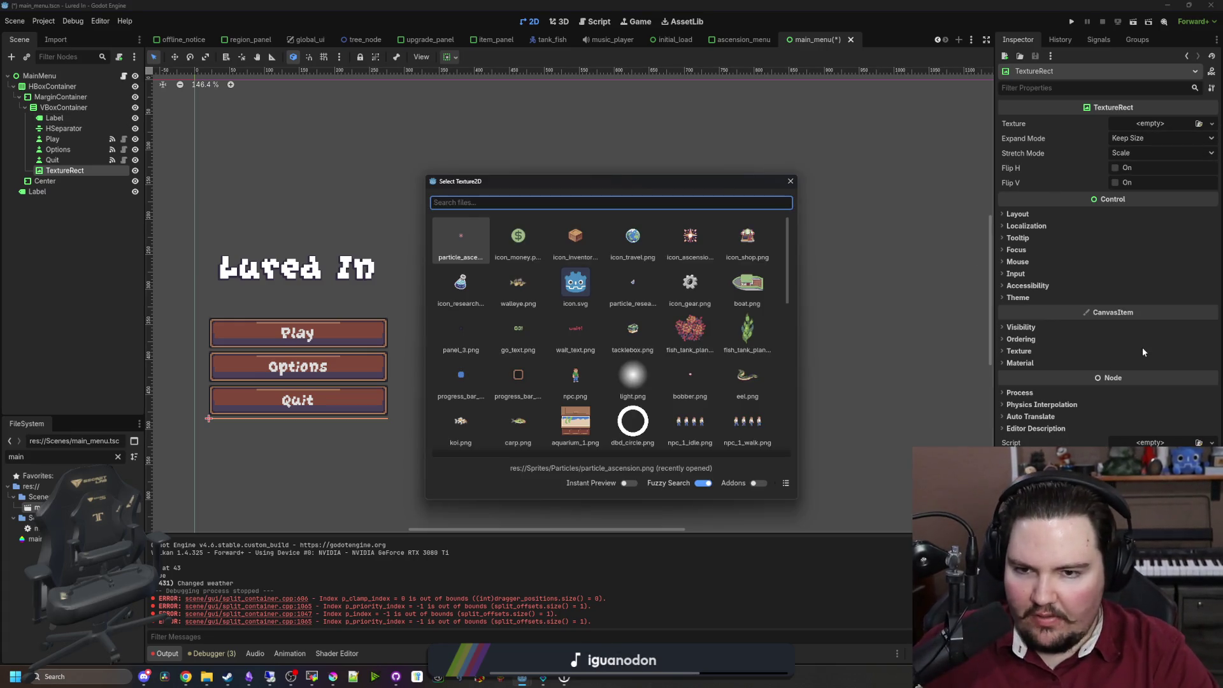
type("logo")
double_click(486, 248)
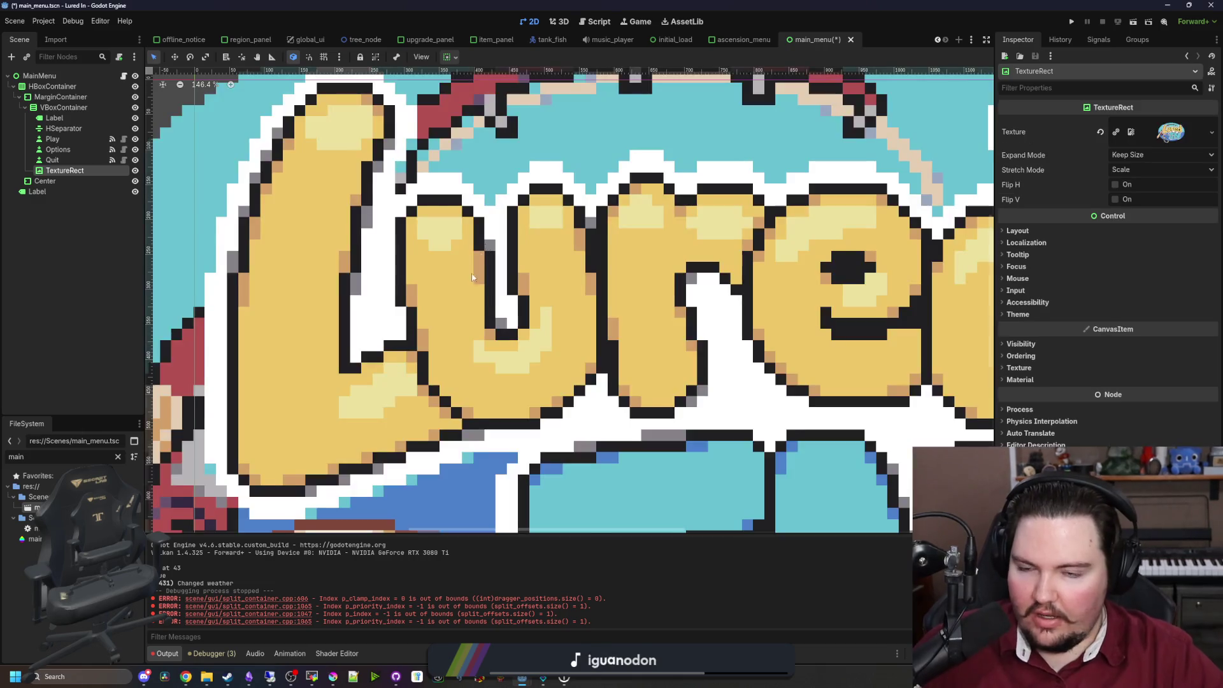
- Set the logo's expand mode to Fit Height and stretch mode to Keep Aspect Centered
scroll(452, 283, "down", 5)
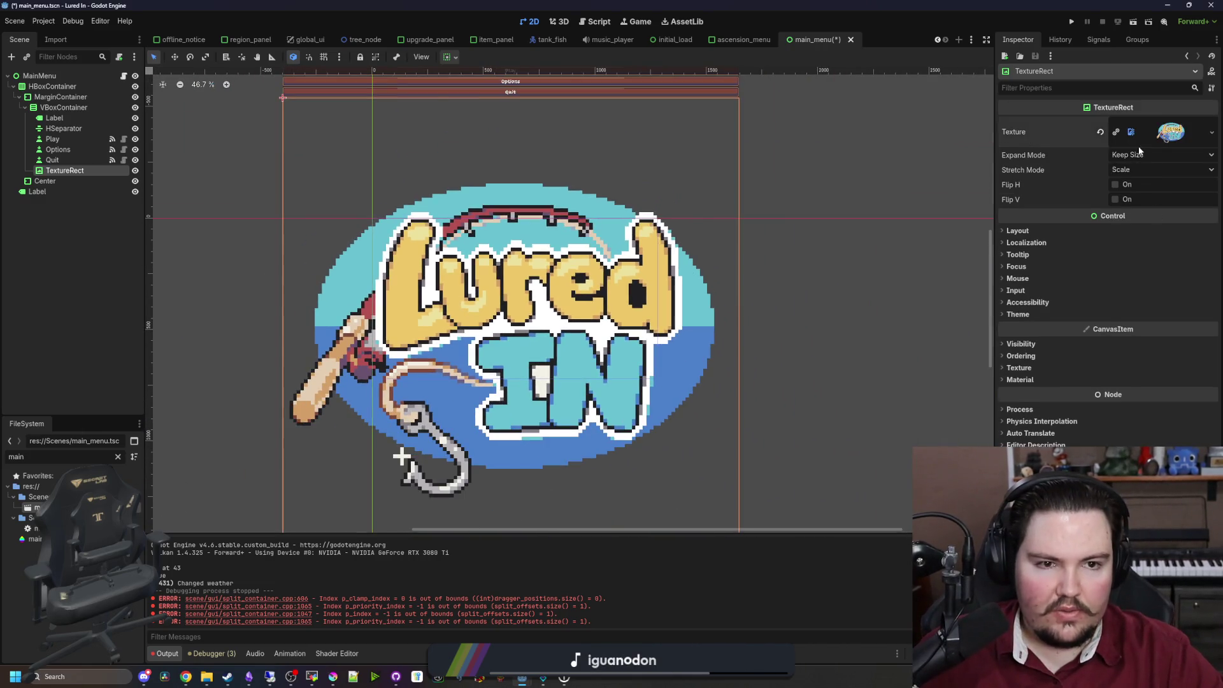
left_click(1148, 154)
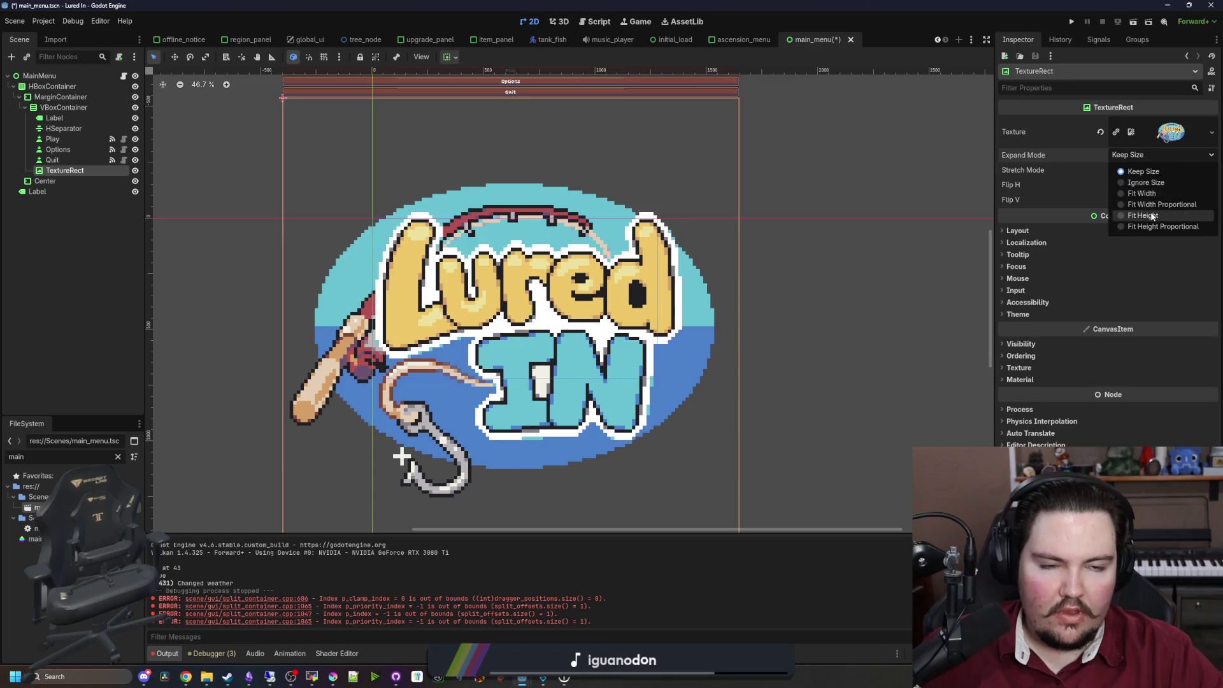
left_click(1143, 215)
left_click(1141, 170)
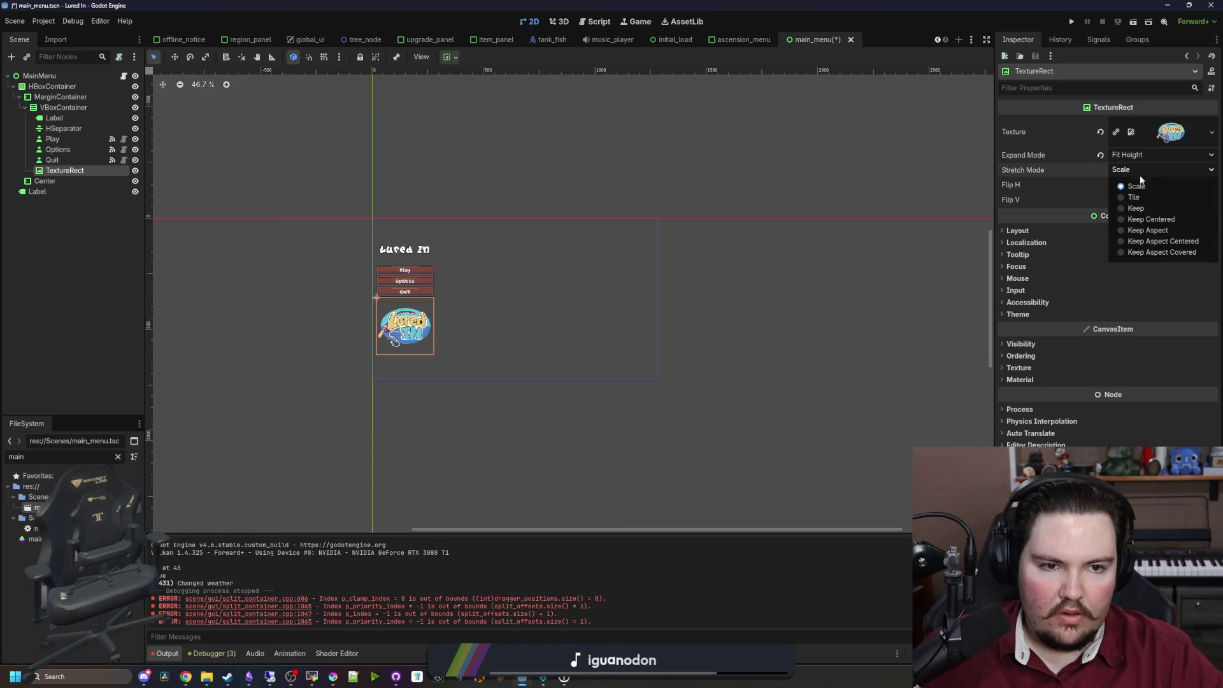
left_click(1166, 241)
- Move the logo to the top of VBoxContainer and delete the title Label
scroll(460, 349, "up", 5)
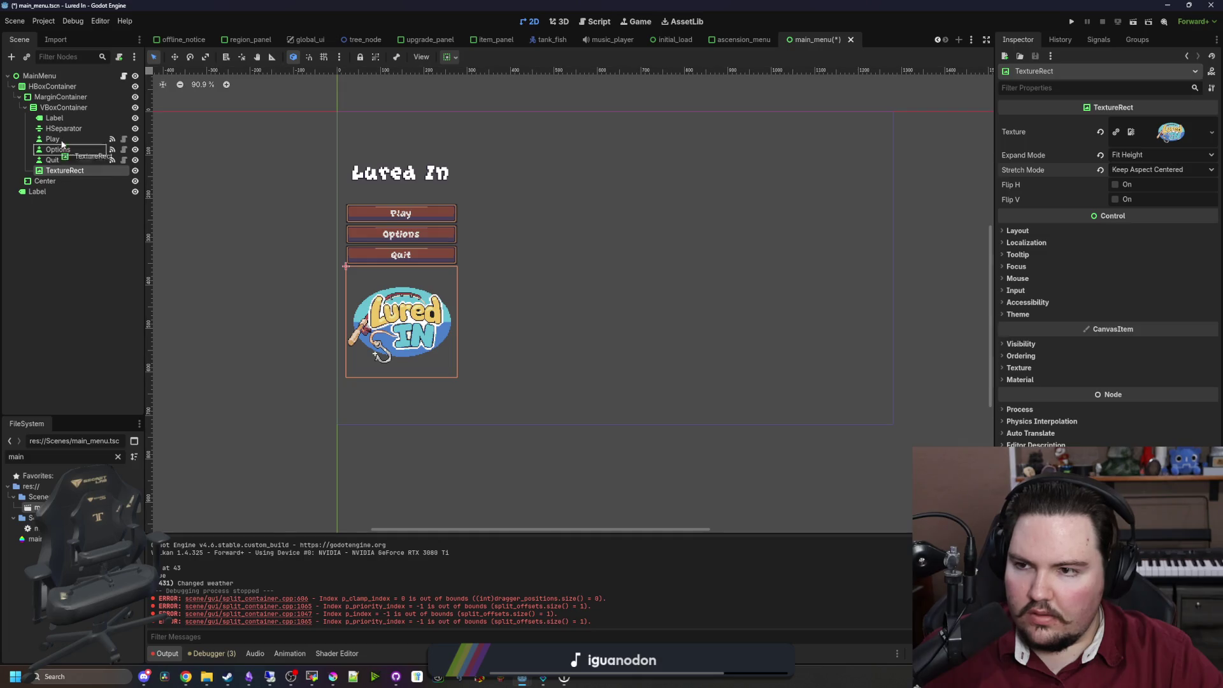
left_click_drag(62, 144, 62, 115)
left_click(57, 131)
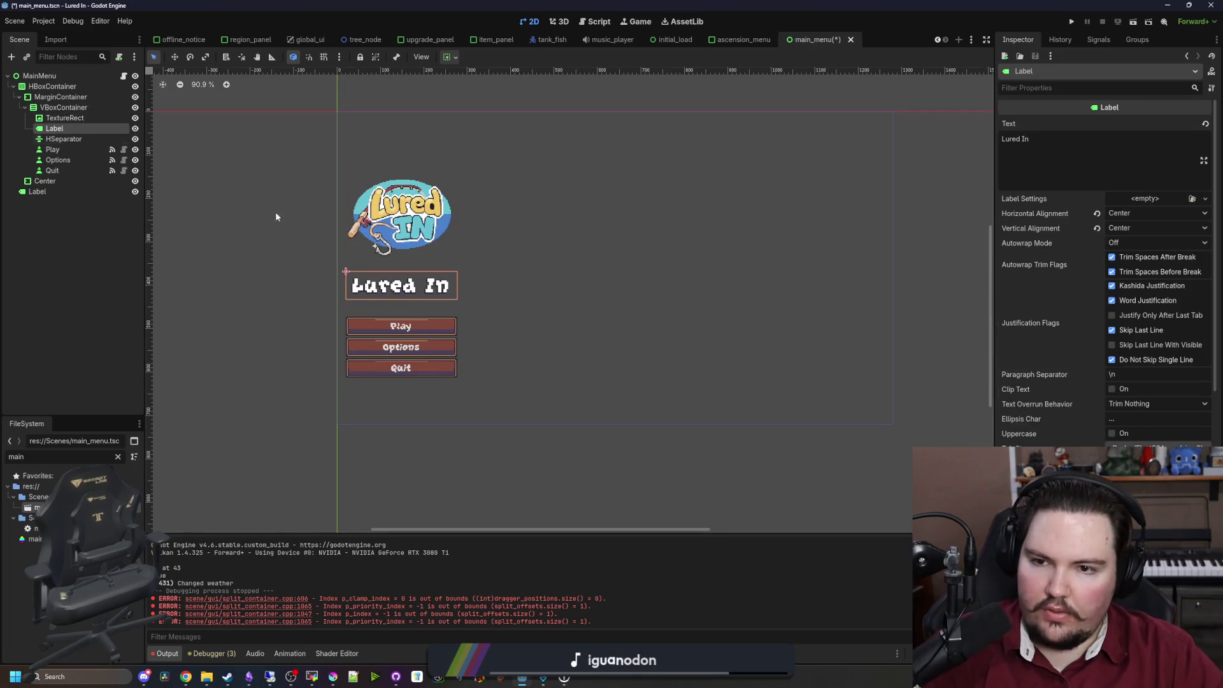
key("Delete")
left_click(582, 349)
- Delete the HSeparator above the Play, Options and Quit buttons
scroll(419, 334, "down", 4)
scroll(419, 334, "up", 5)
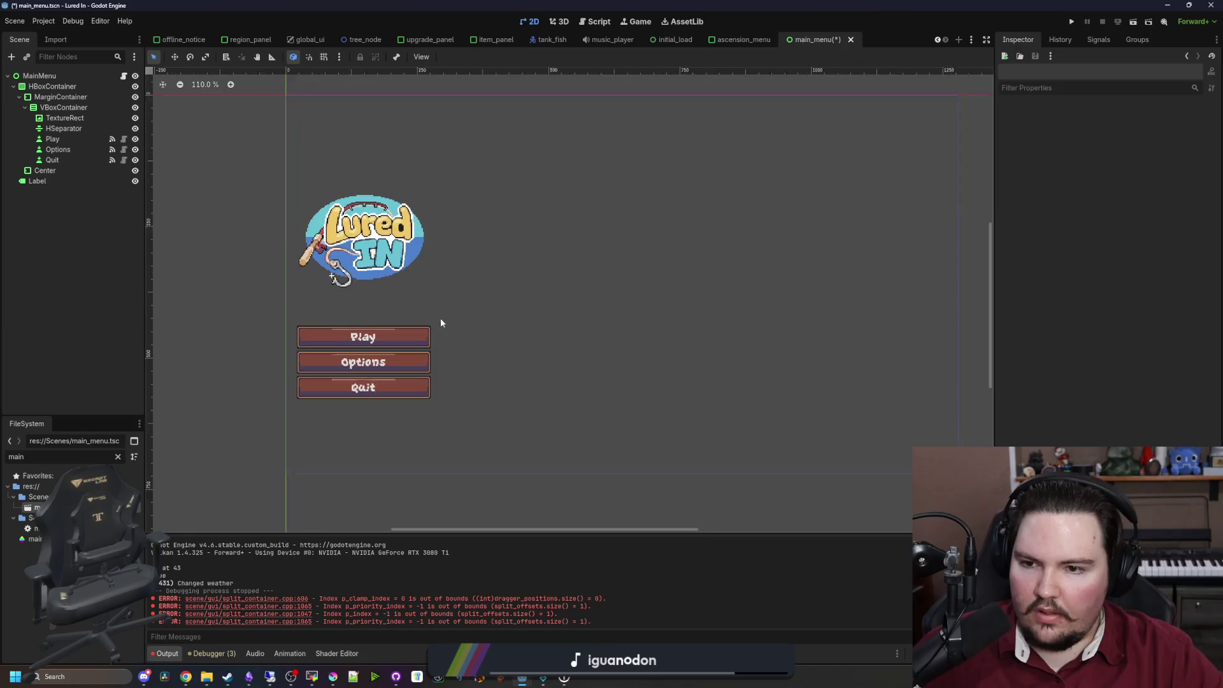
left_click(64, 118)
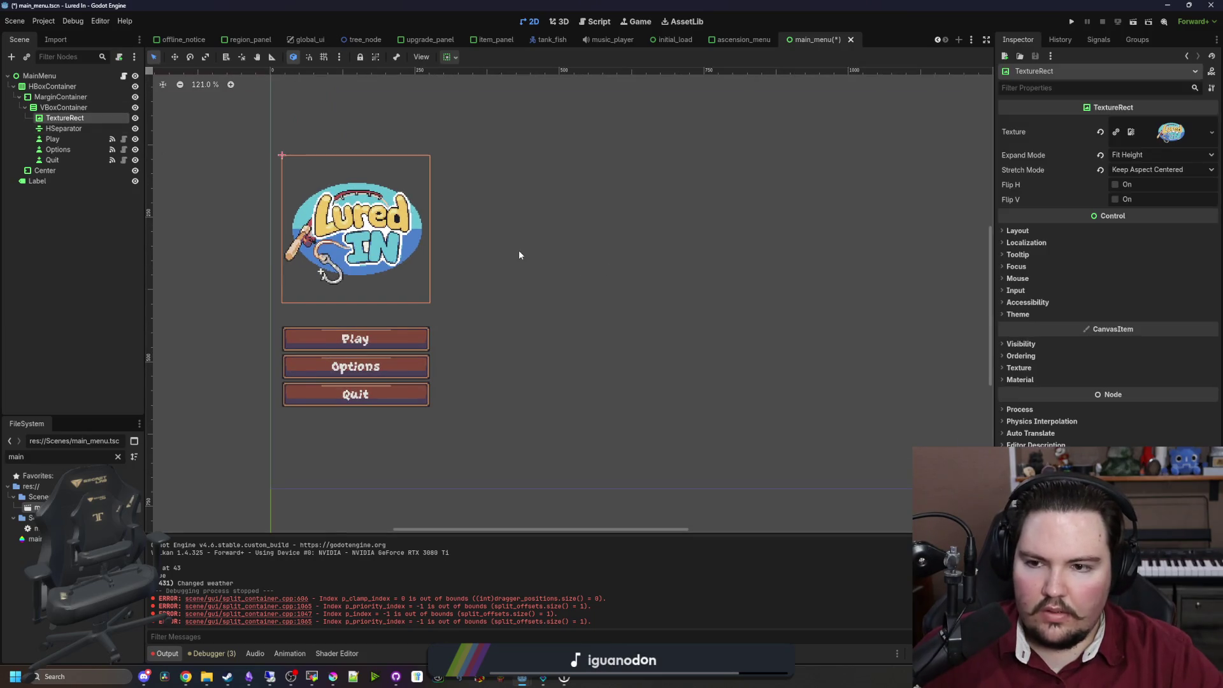
scroll(434, 246, "up", 2)
left_click(64, 130)
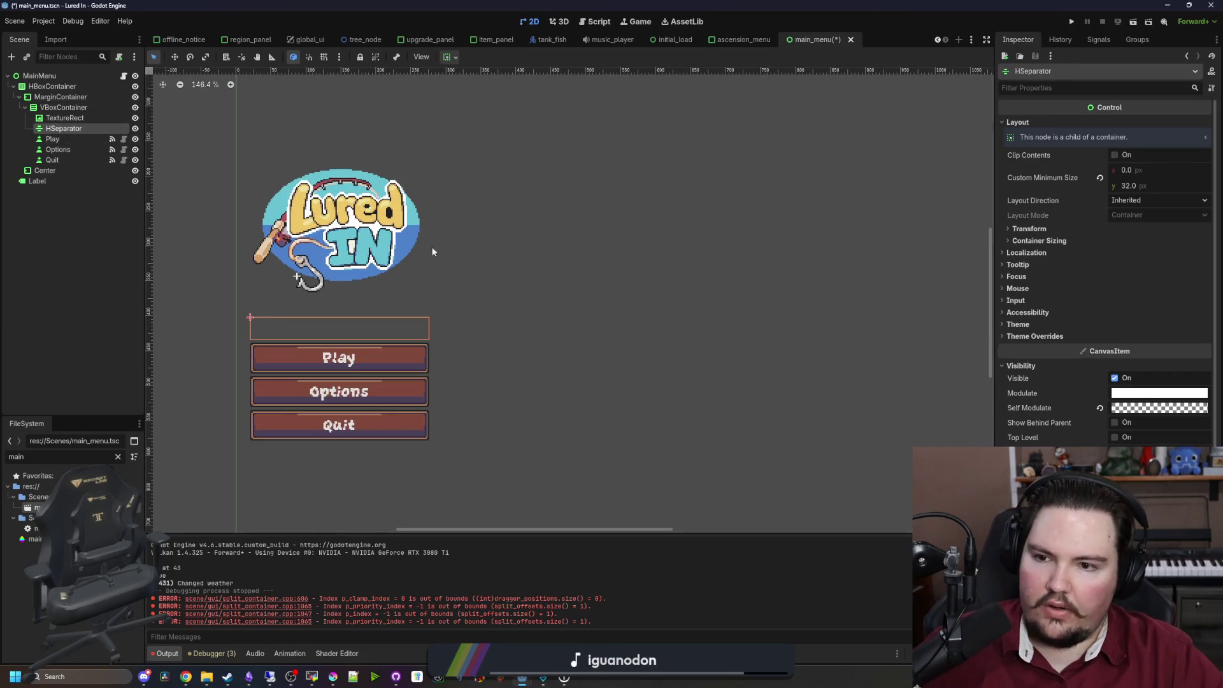
key("Delete")
left_click(582, 352)
- Run the project to playtest the new logo menu
scroll(497, 343, "down", 5)
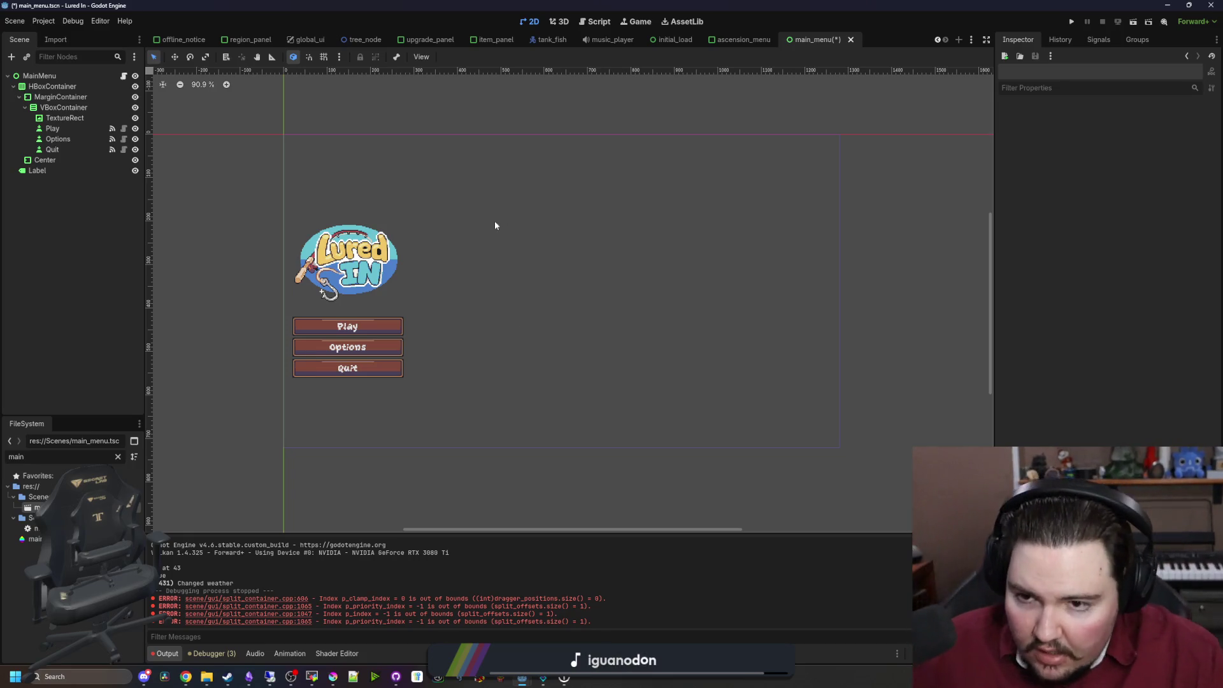
scroll(322, 233, "up", 8)
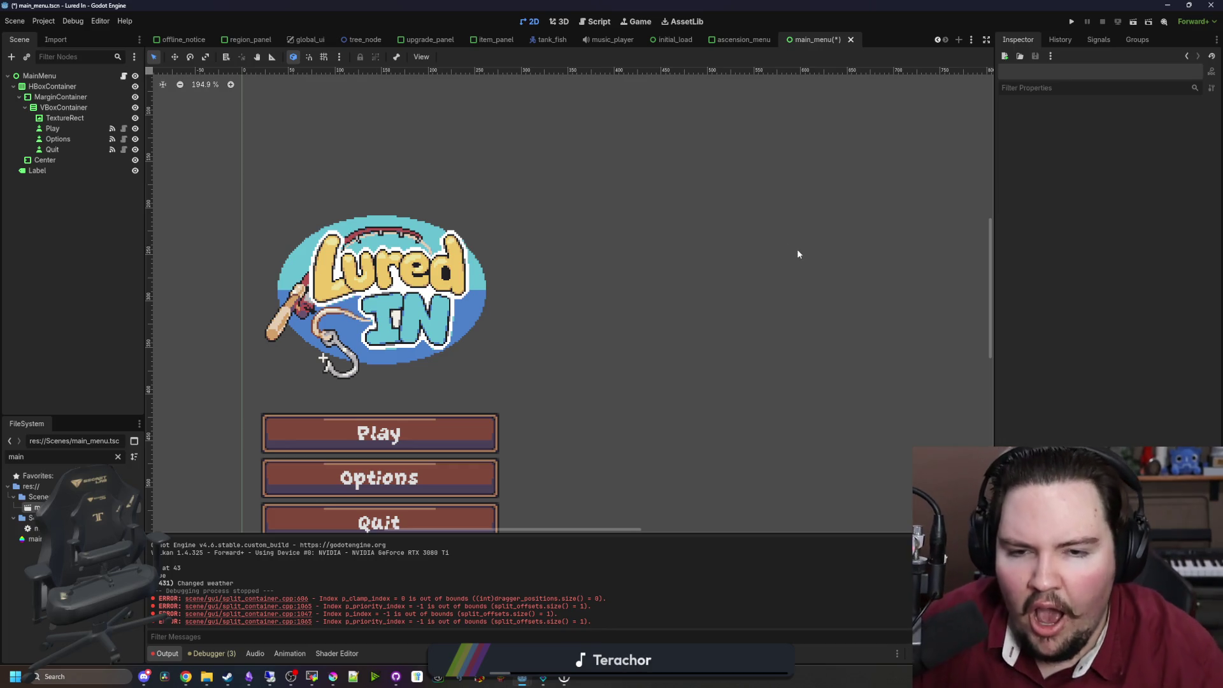
scroll(798, 253, "down", 3)
left_click(1073, 21)
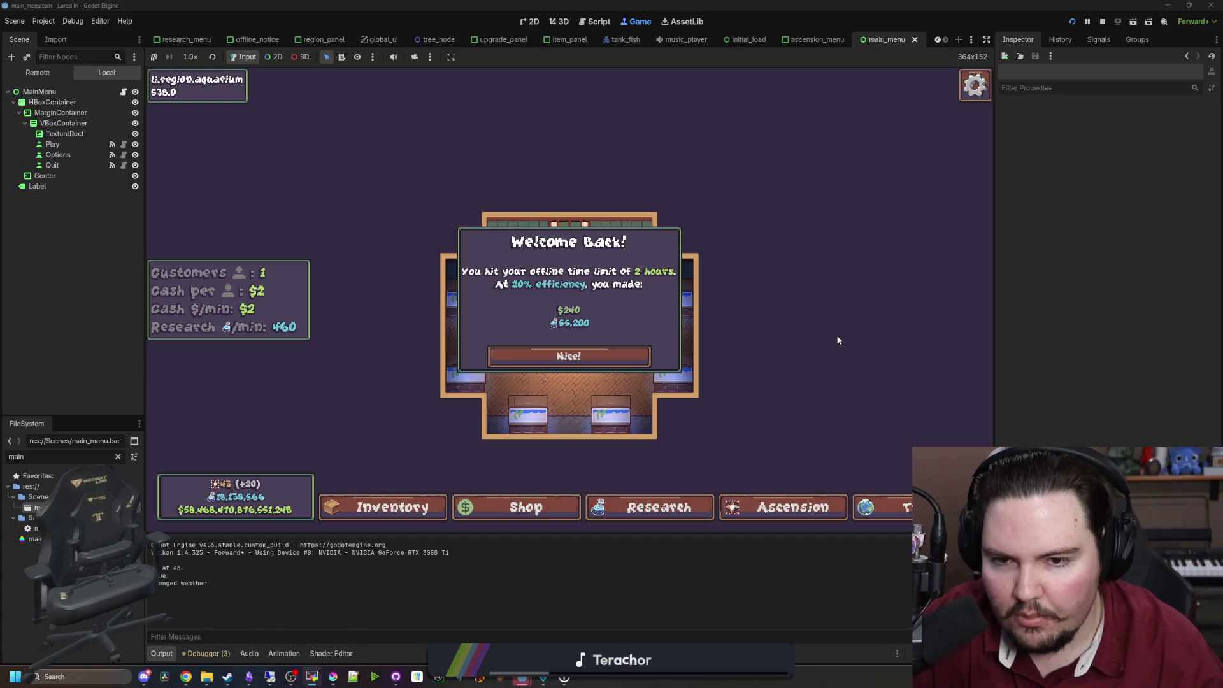
- Dismiss the Welcome Back offline earnings message
left_click(609, 351)
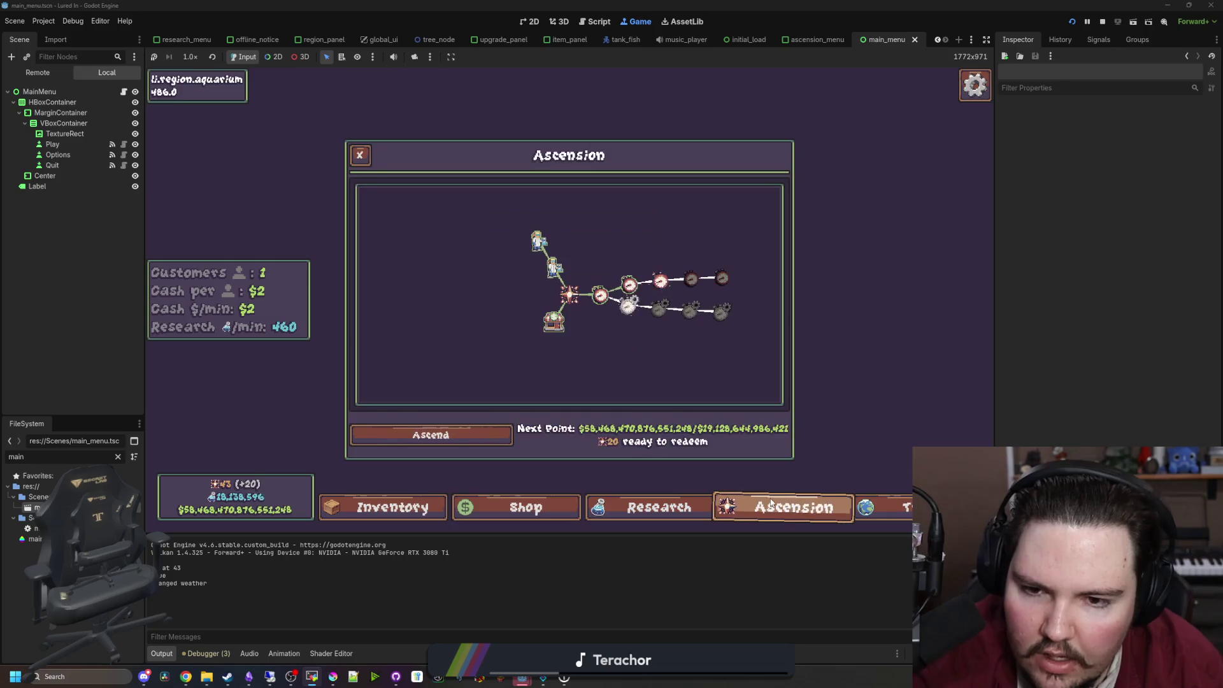
- Review the Government Grants, Strong Economy, Offline Efficiency 1 and Offline Time Limit 3 upgrades
scroll(649, 362, "up", 2)
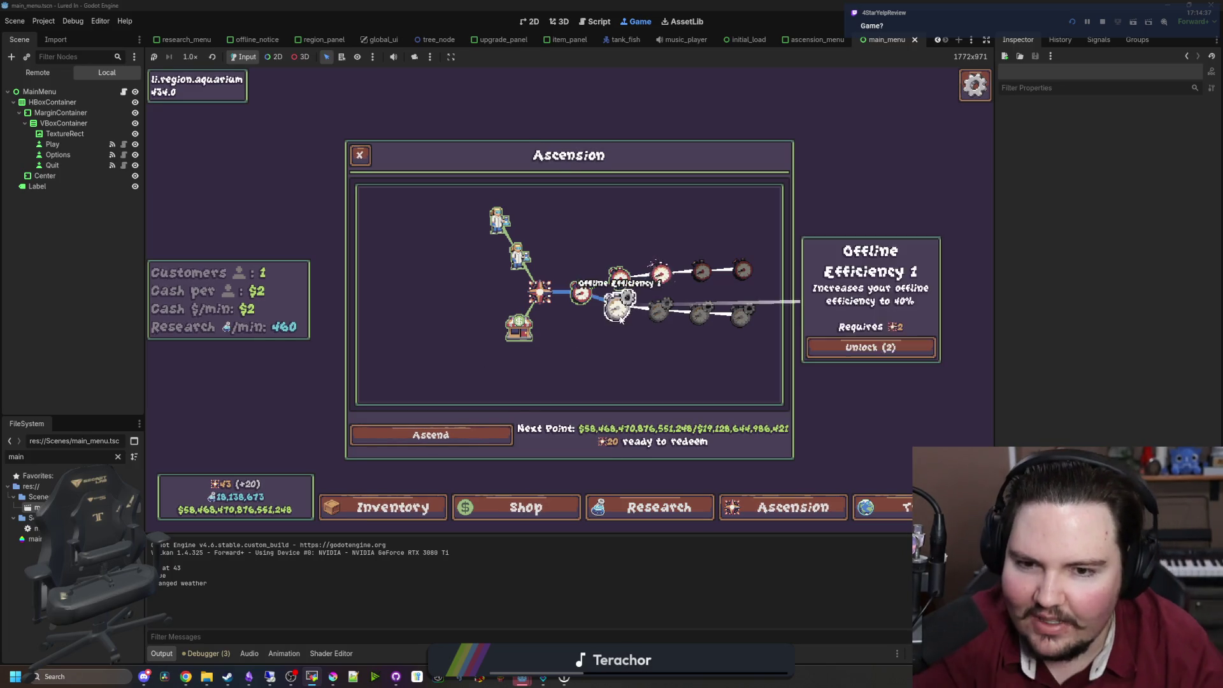
scroll(621, 290, "up", 1)
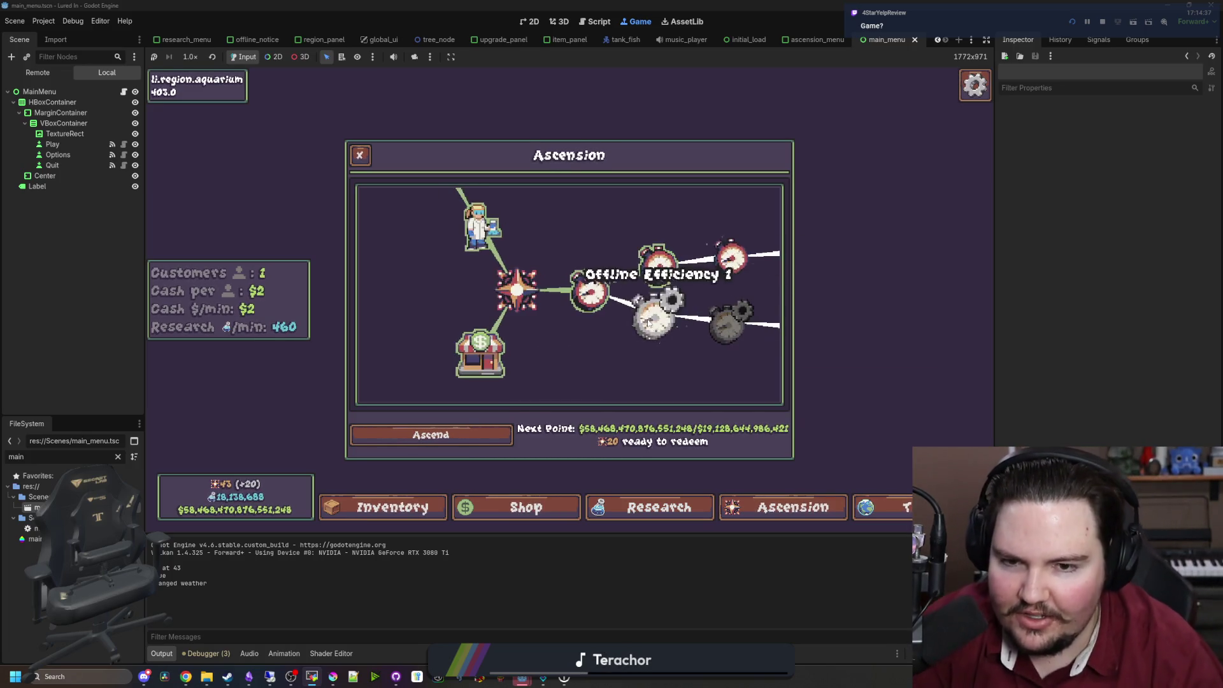
scroll(598, 339, "up", 2)
scroll(589, 339, "down", 2)
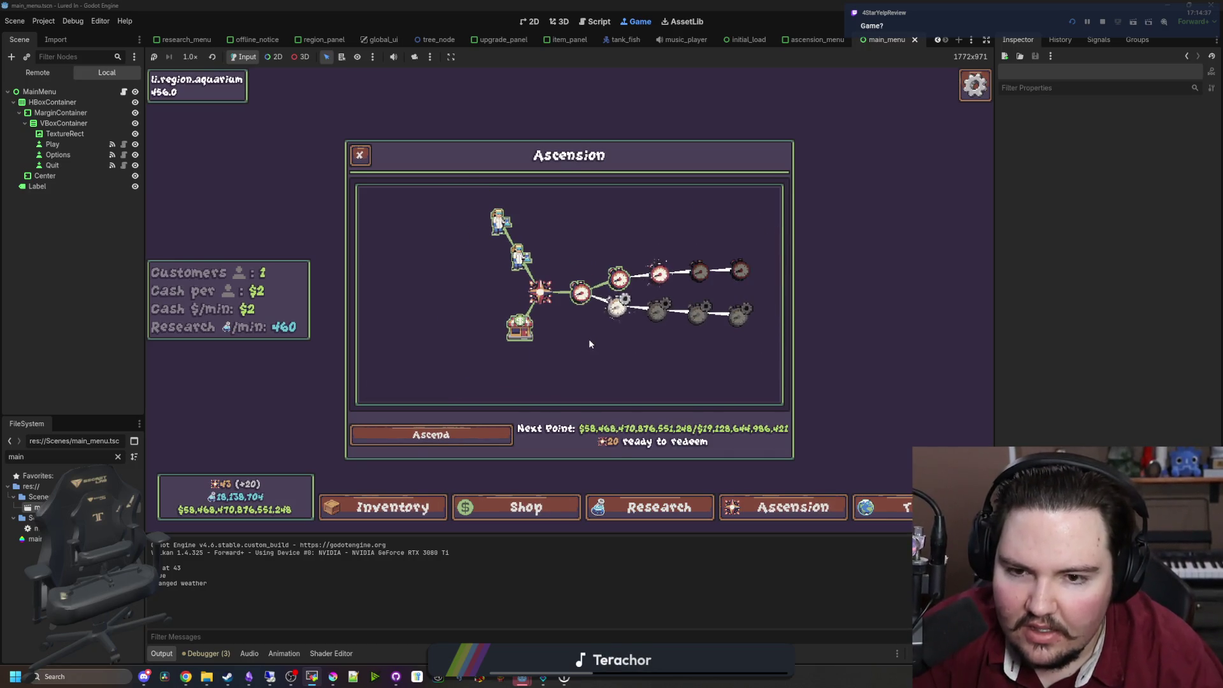
scroll(589, 338, "down", 2)
scroll(589, 344, "up", 2)
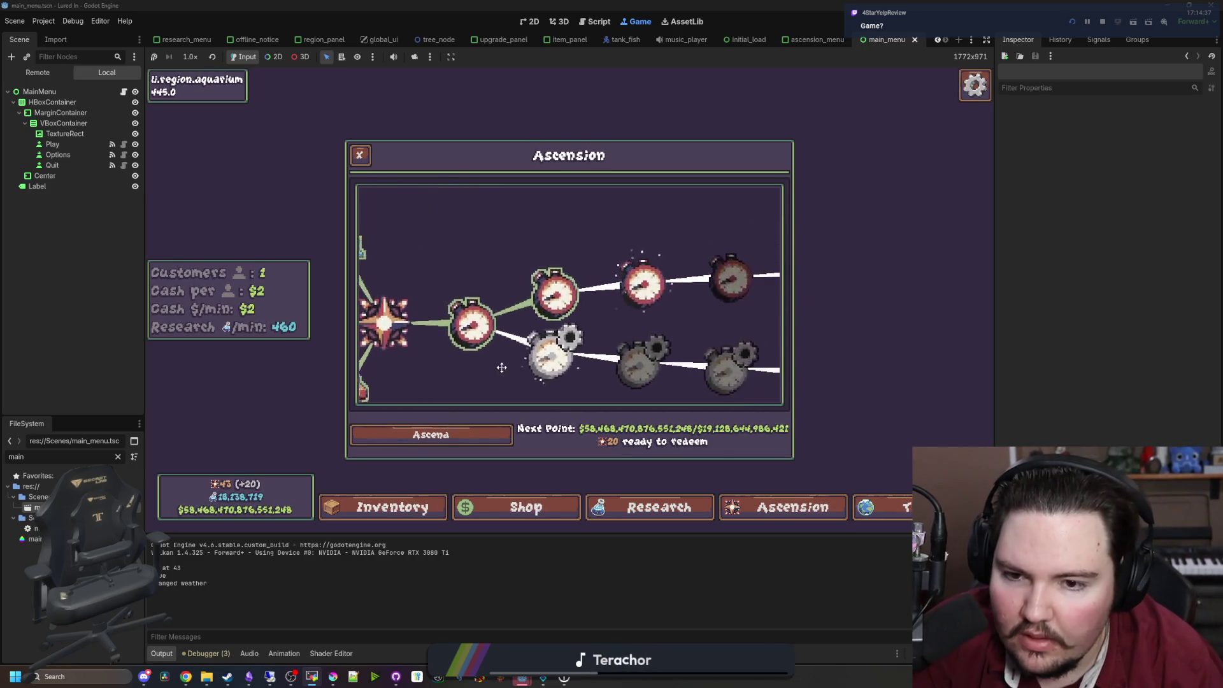
scroll(489, 339, "down", 2)
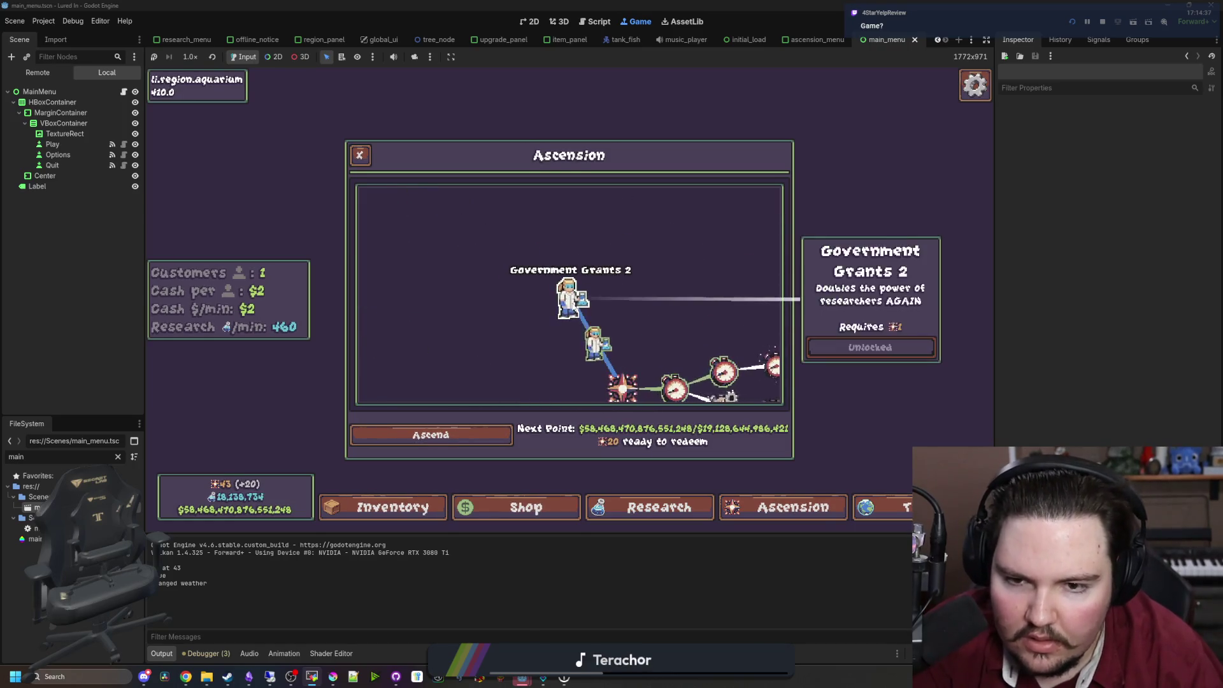
left_click(526, 261)
left_click(510, 325)
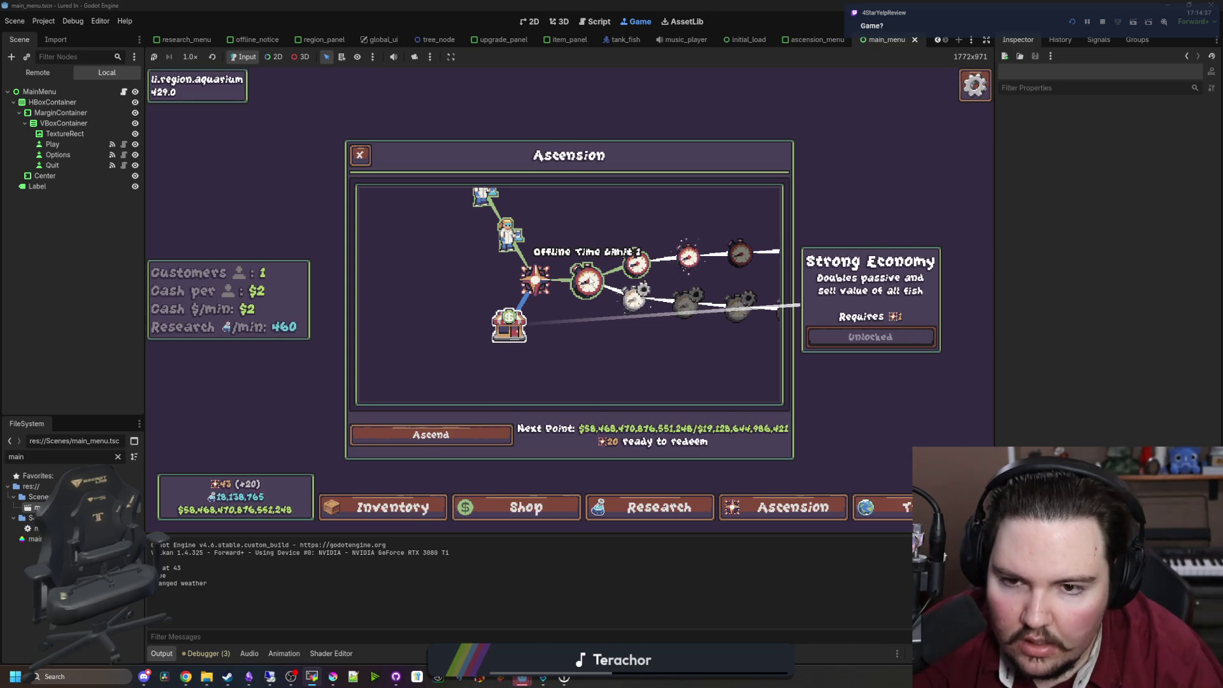
left_click(633, 297)
left_click(688, 256)
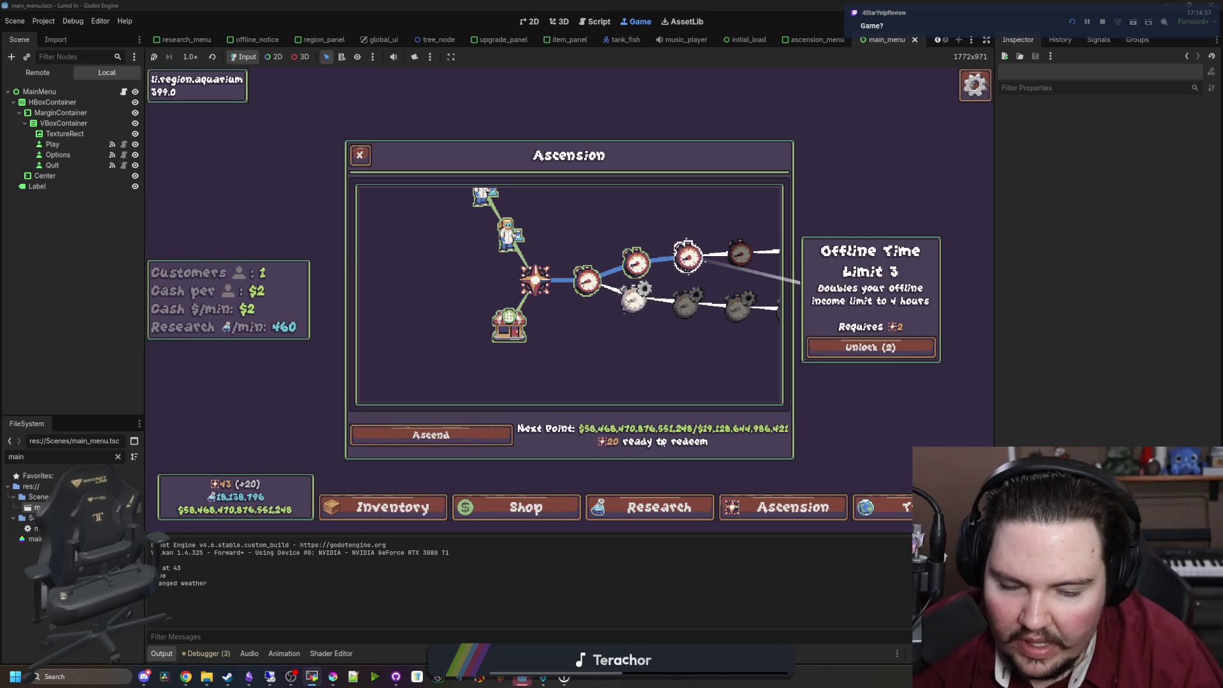
- Ascend, confirm the progress reset, and reopen the Ascension skill tree
left_click(454, 438)
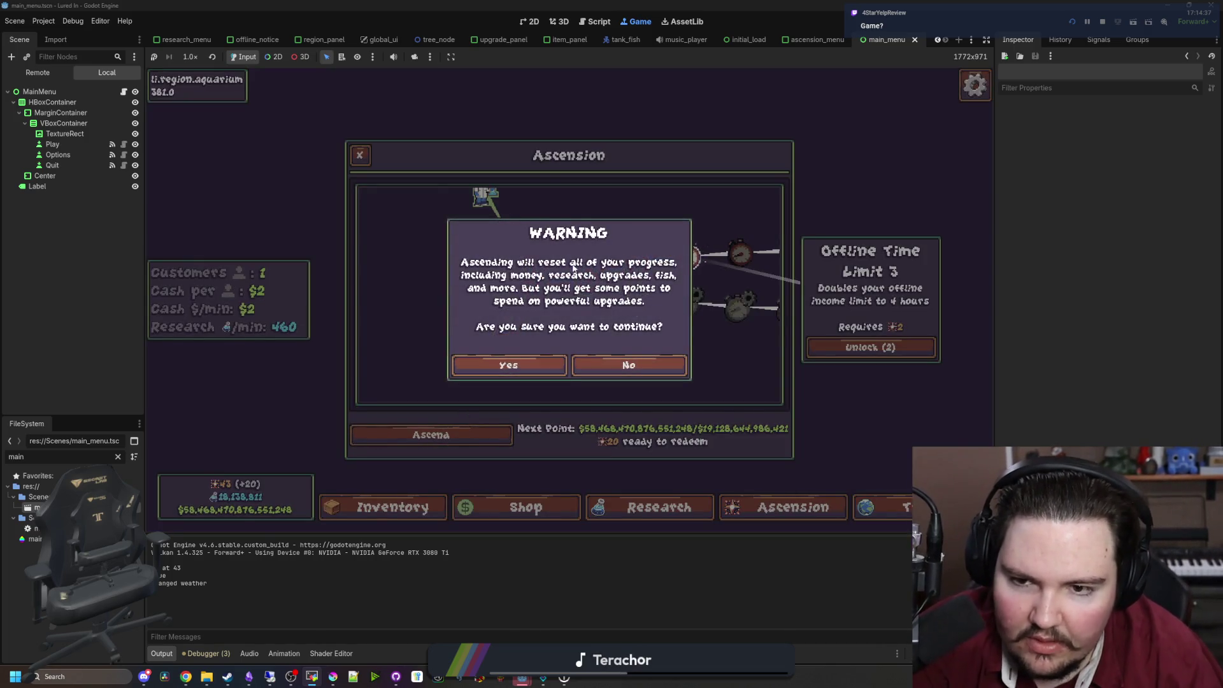
left_click(521, 368)
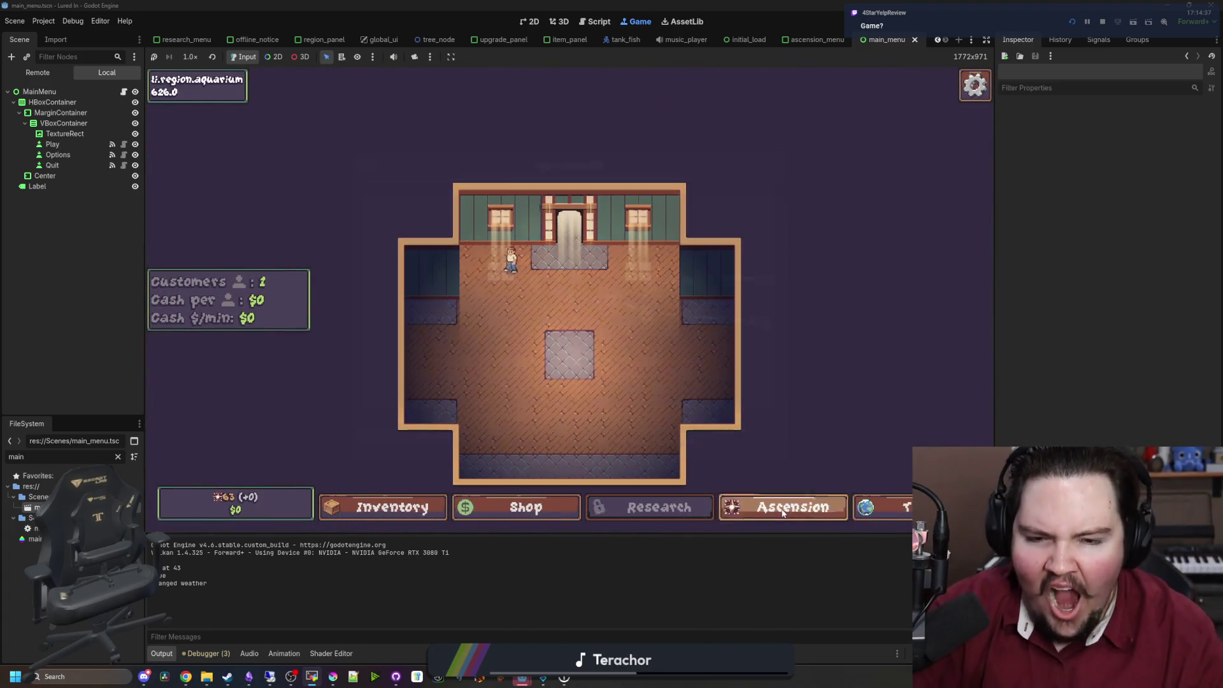
left_click(758, 507)
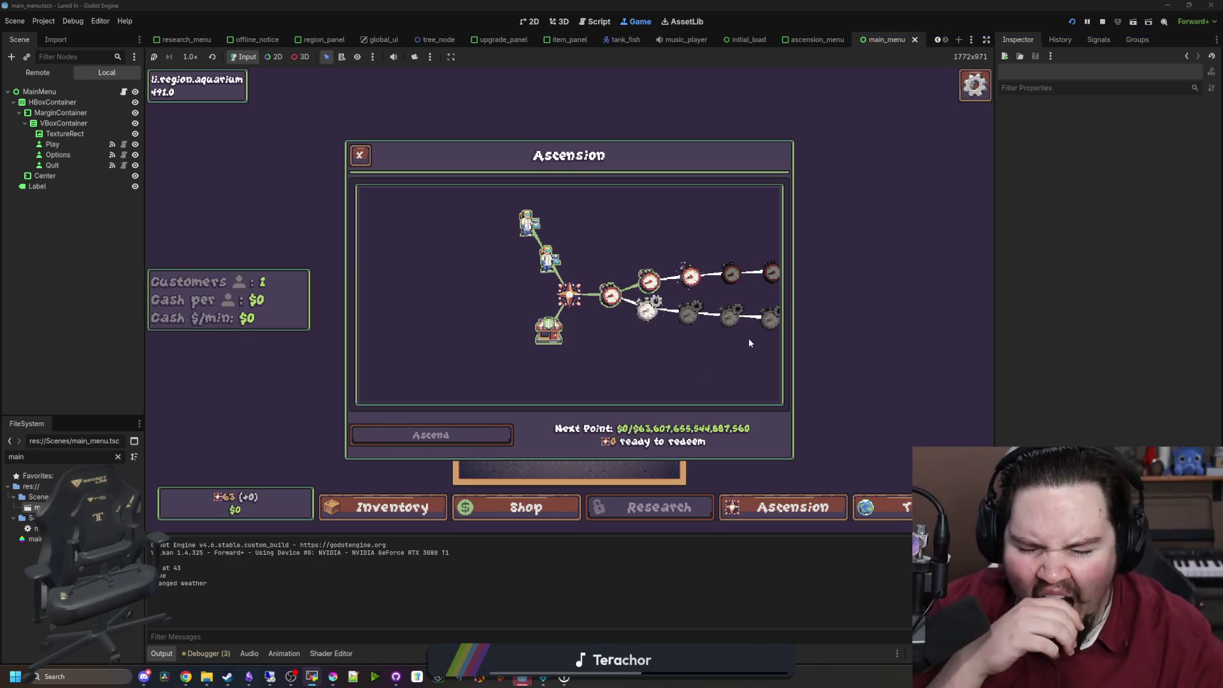
left_click_drag(679, 353, 663, 349)
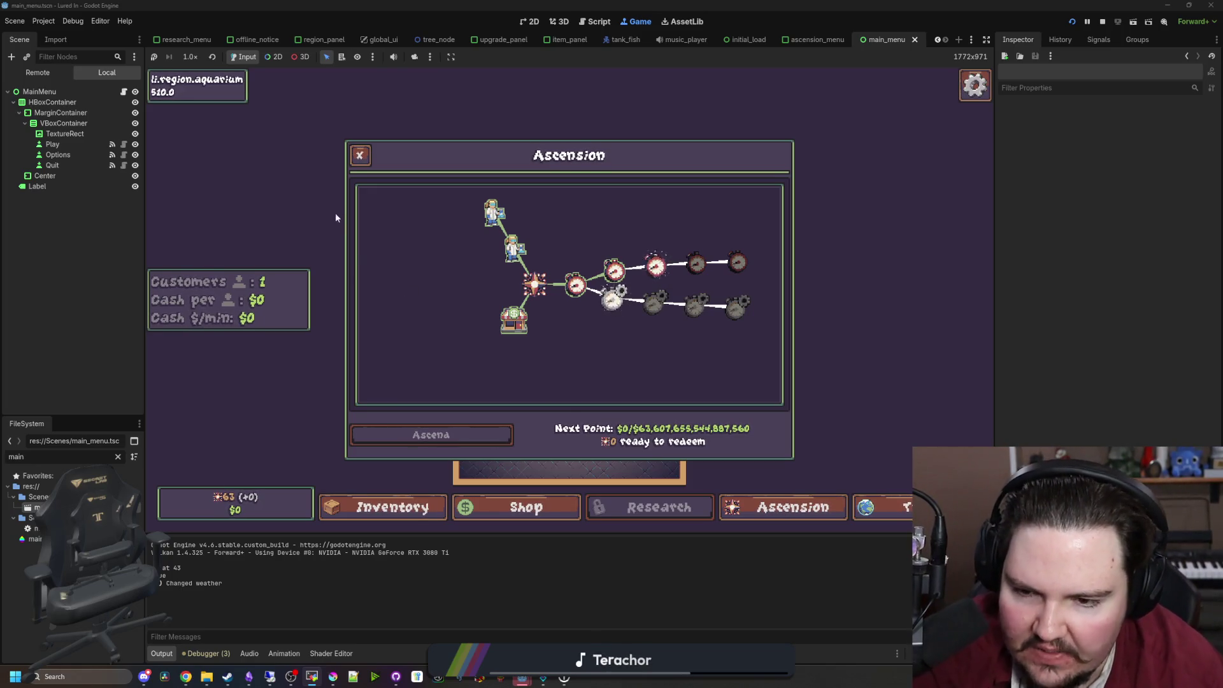
- Close the Ascension skill tree and stop the running game
scroll(644, 339, "down", 4)
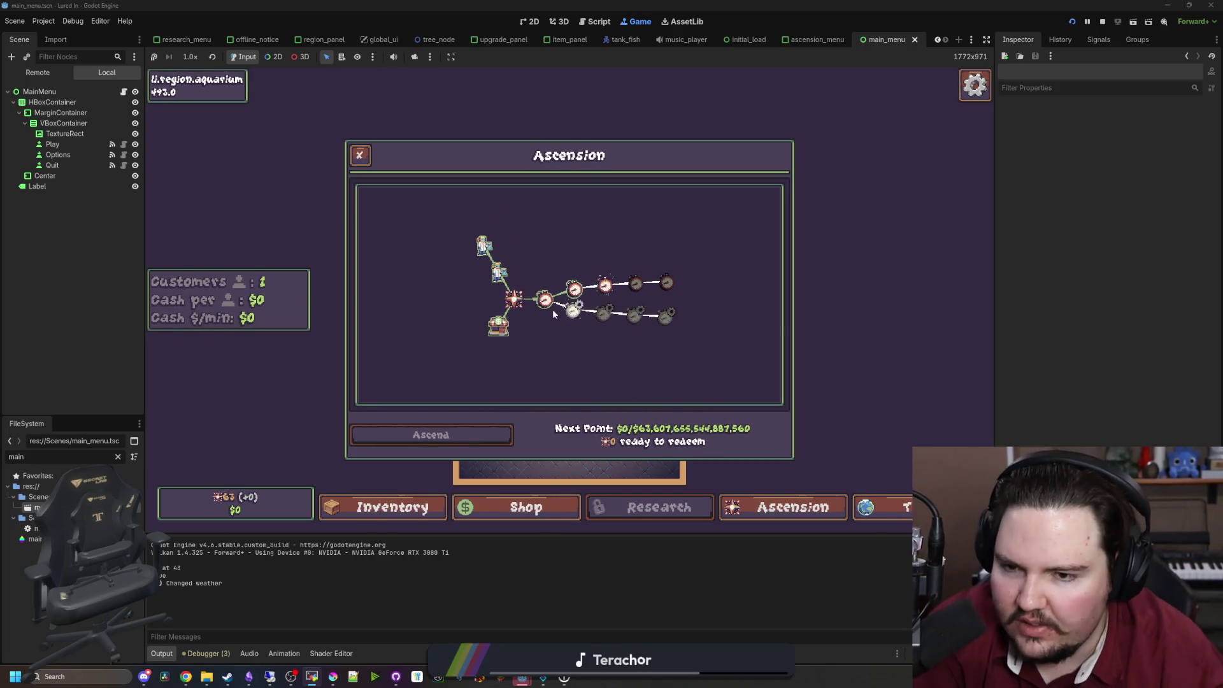
left_click(360, 154)
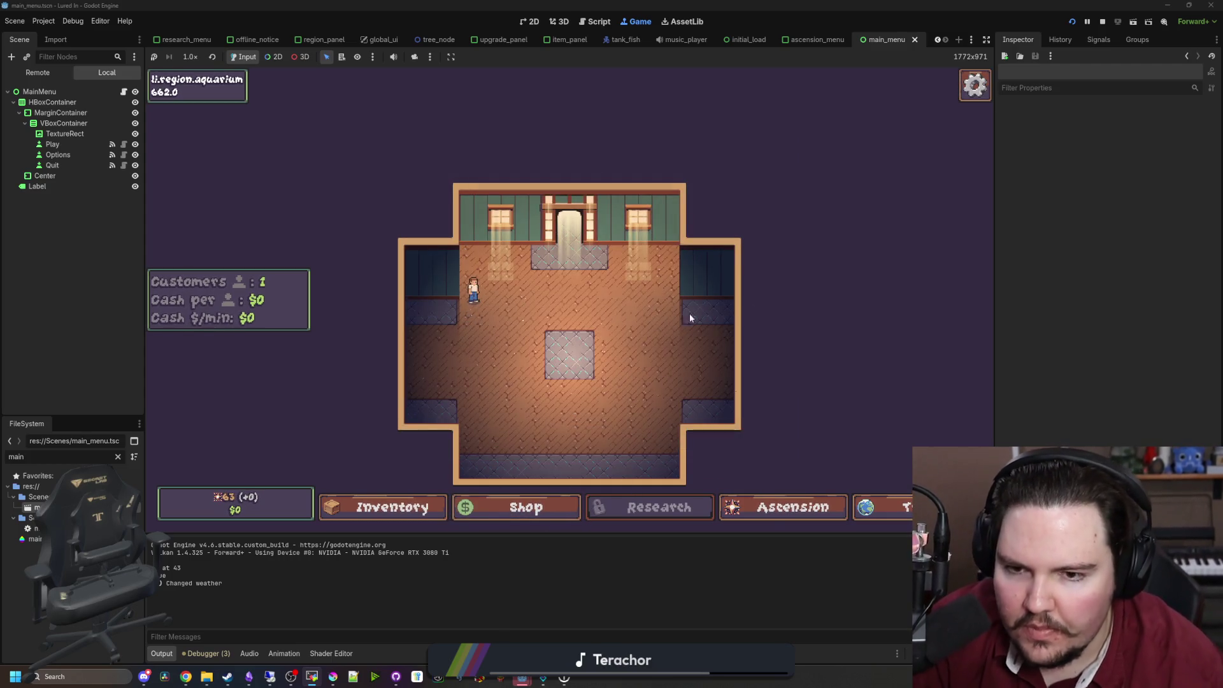
left_click(1101, 22)
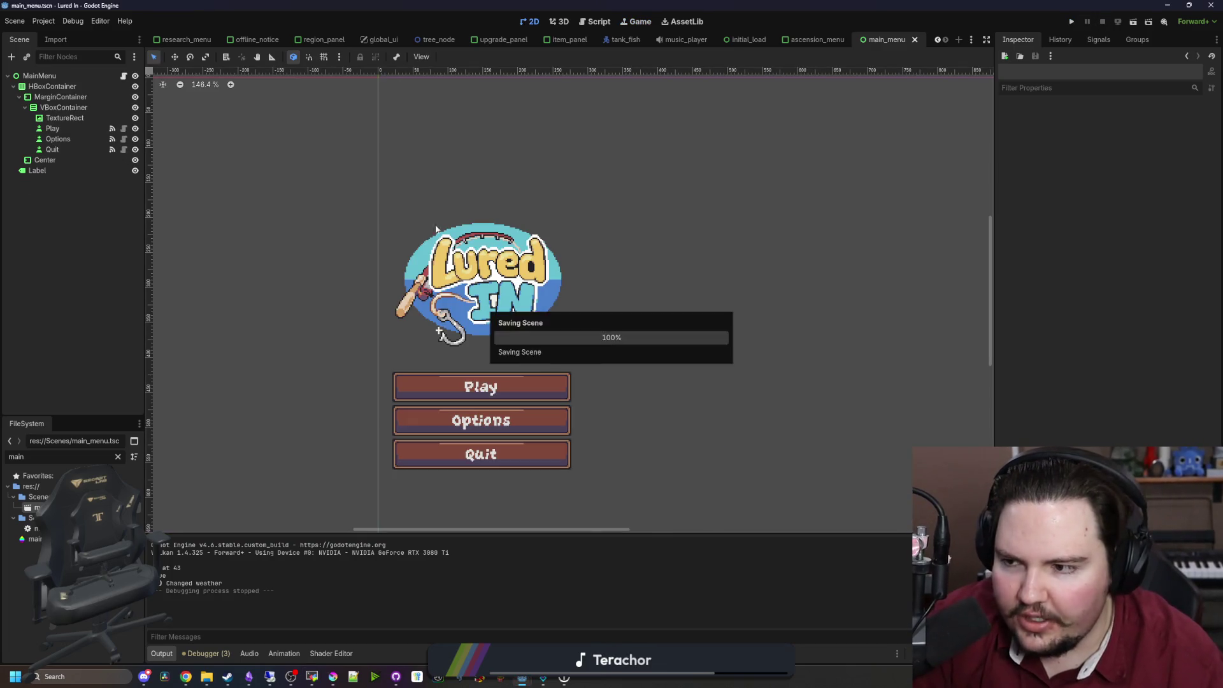
- Open the main_menu.gd script and clear the FileSystem filter to list all files
left_click(124, 76)
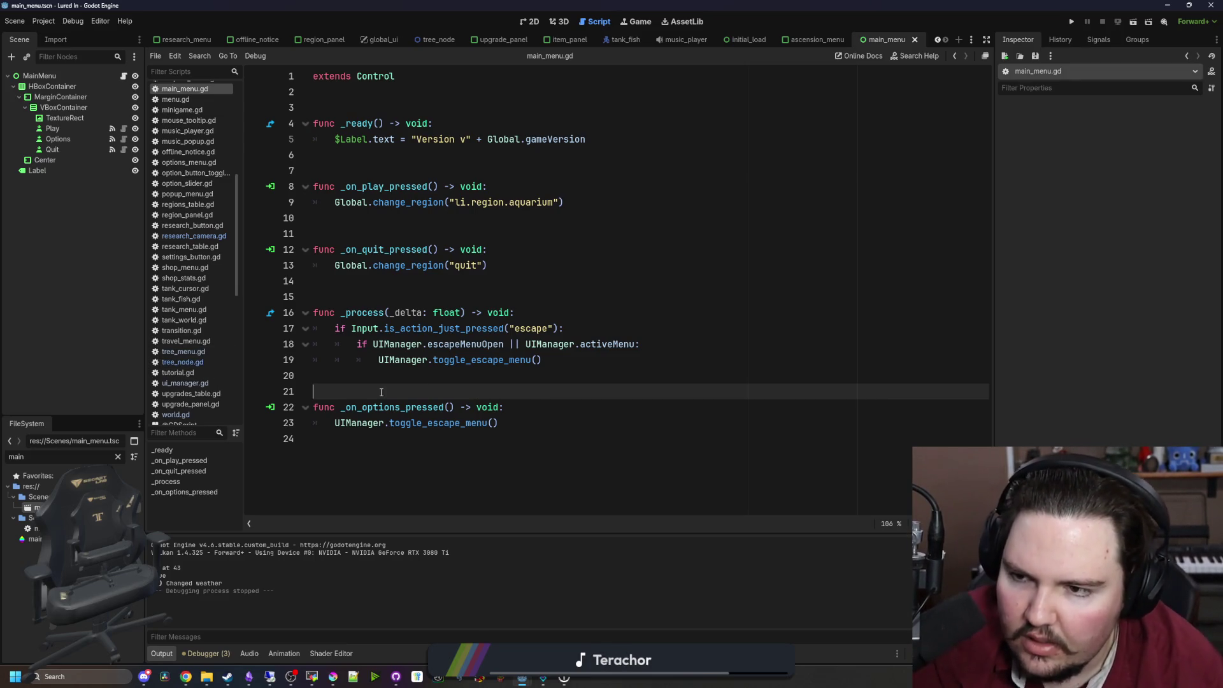
left_click(119, 456)
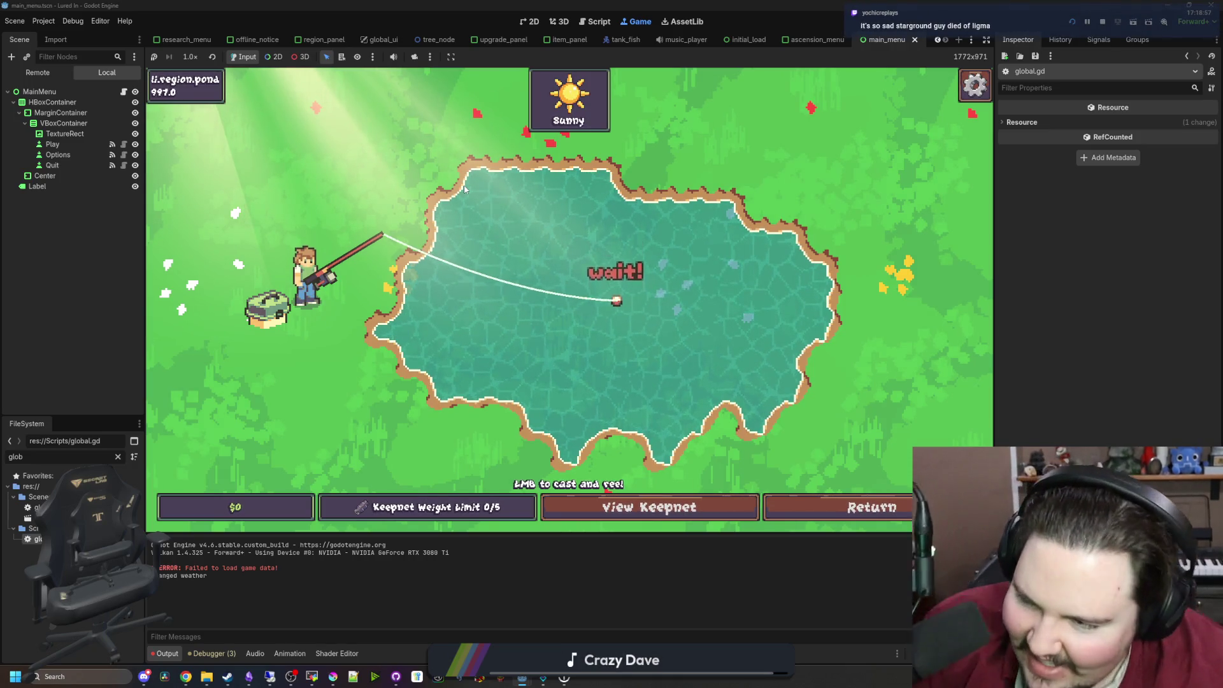
- Hook the biting fish and land it in the reel minigame
left_click(561, 233)
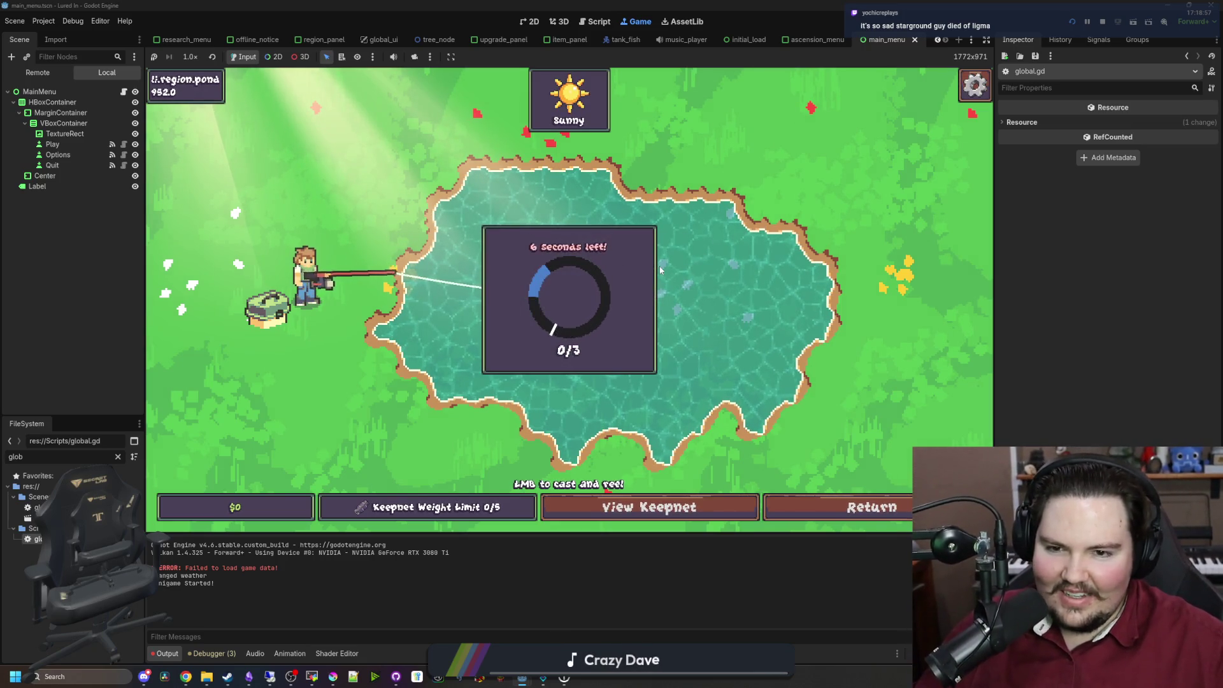
left_click(645, 273)
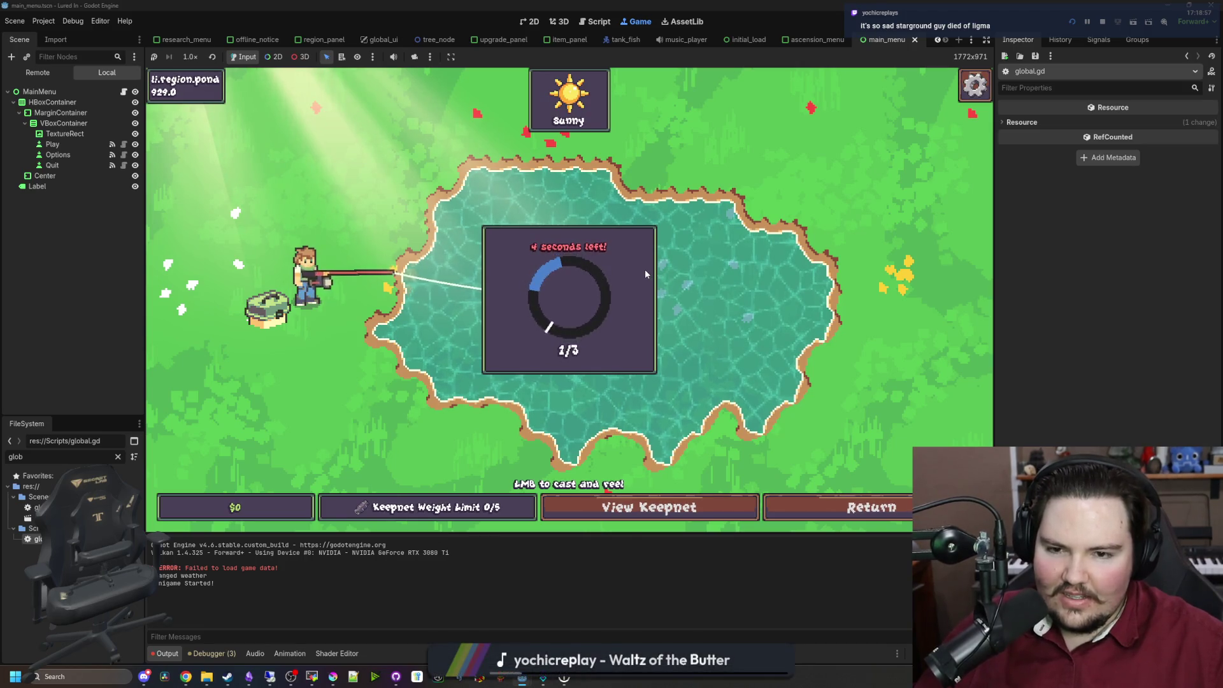
left_click(645, 273)
left_click(645, 272)
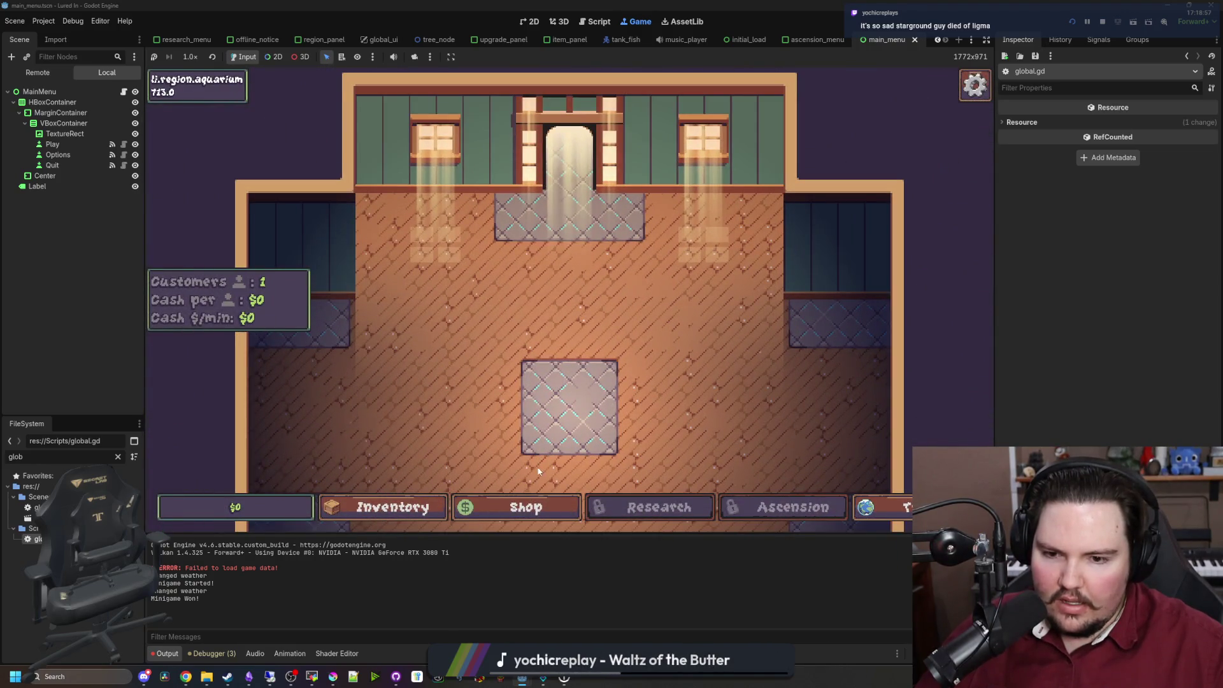
- Travel back to the Pond and cast a fresh line
left_click(888, 504)
left_click(762, 225)
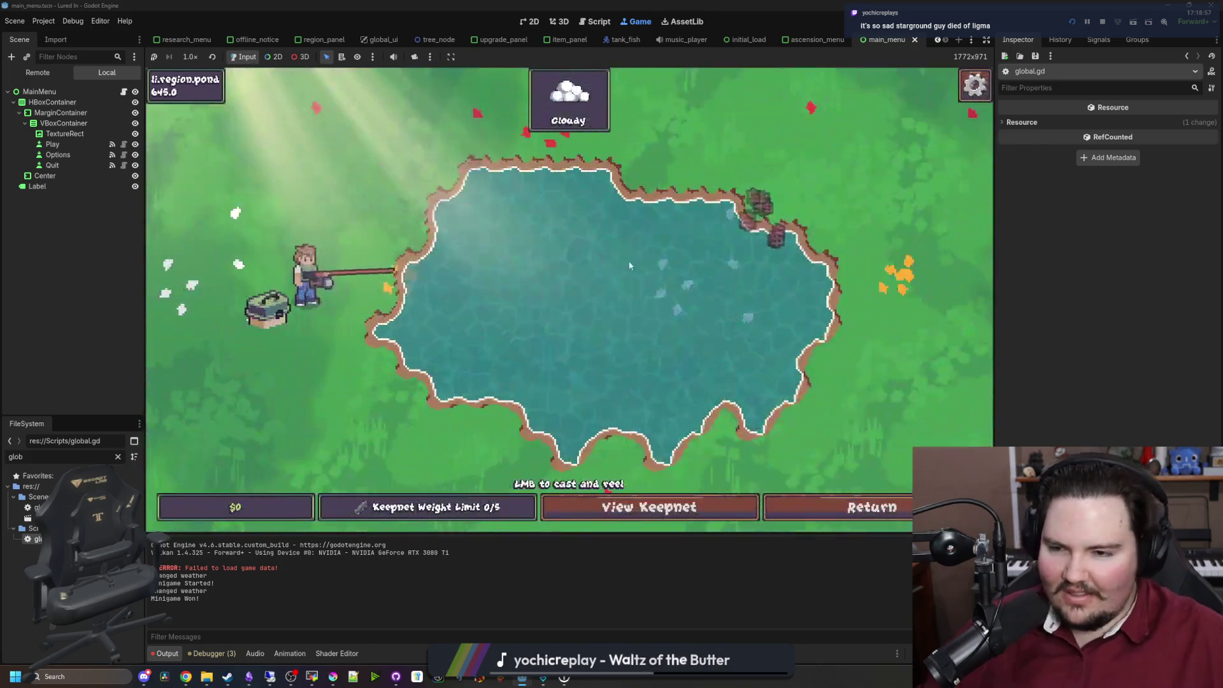
left_click(608, 227)
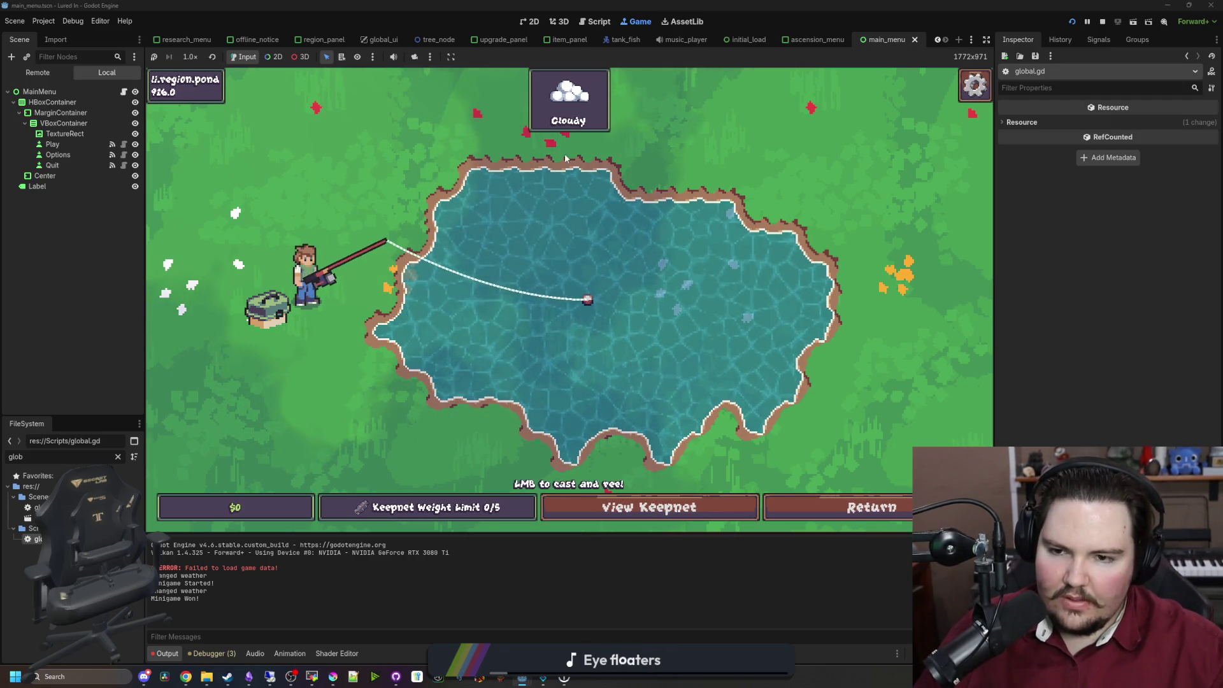
left_click(578, 367)
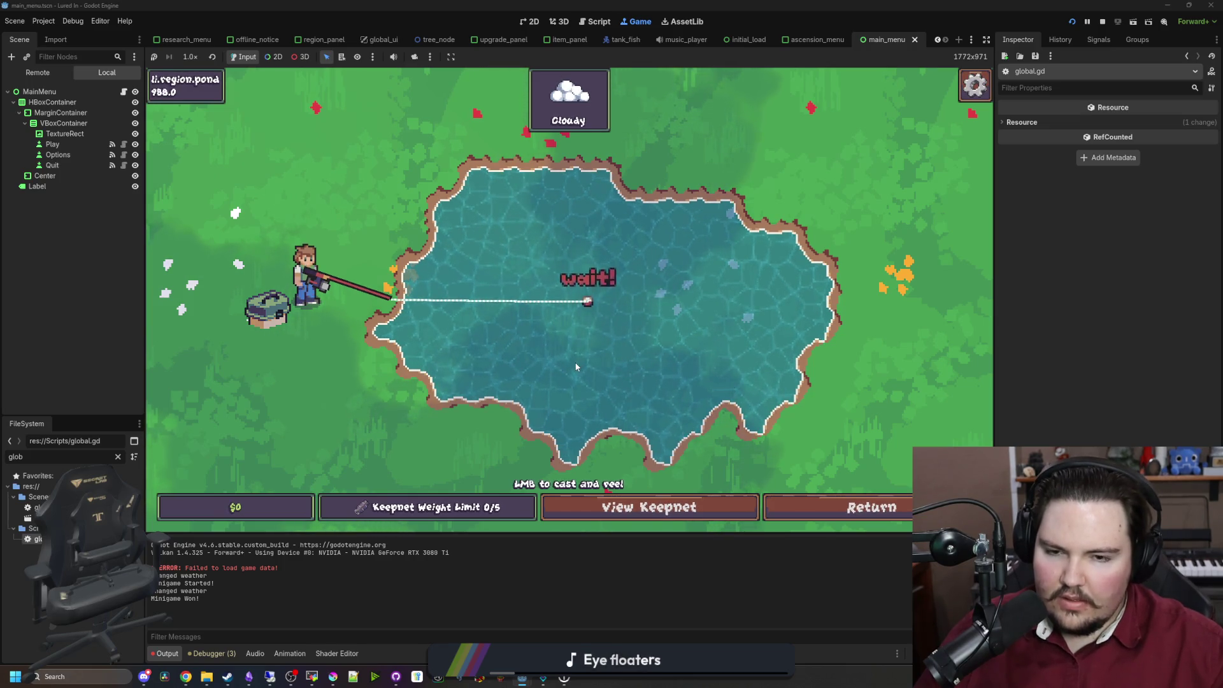
- Hook a fish, miss the reel target, then charge and cast a new line
left_click(569, 388)
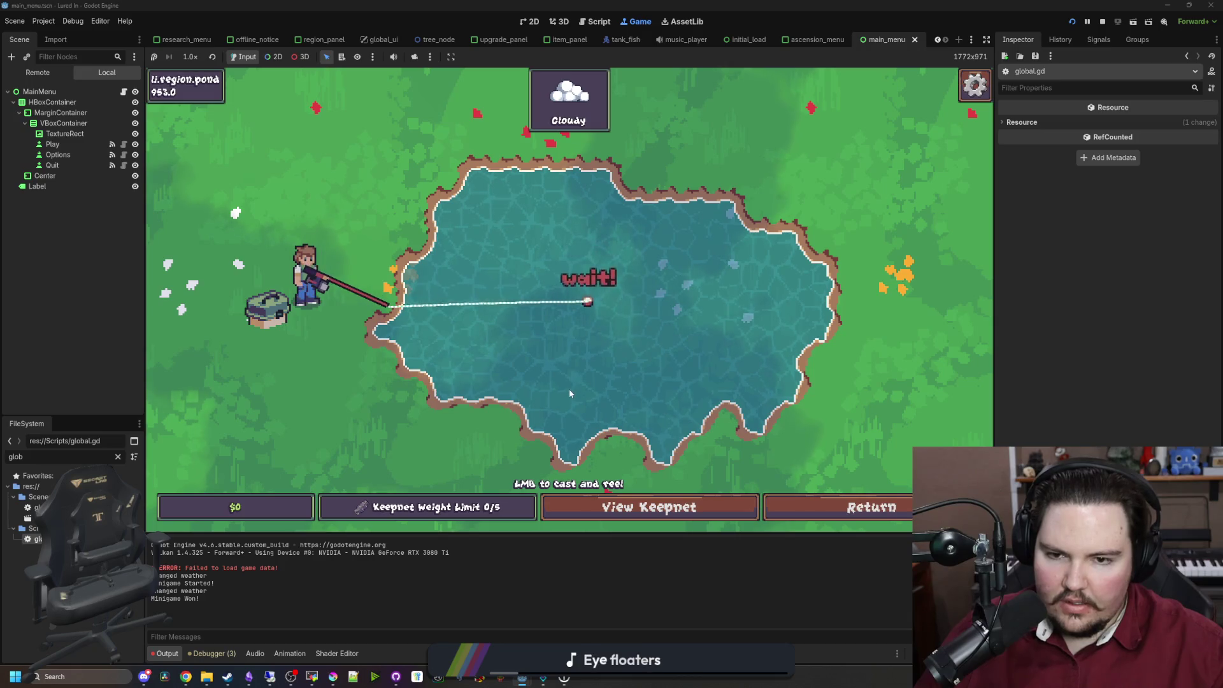
left_click(586, 372)
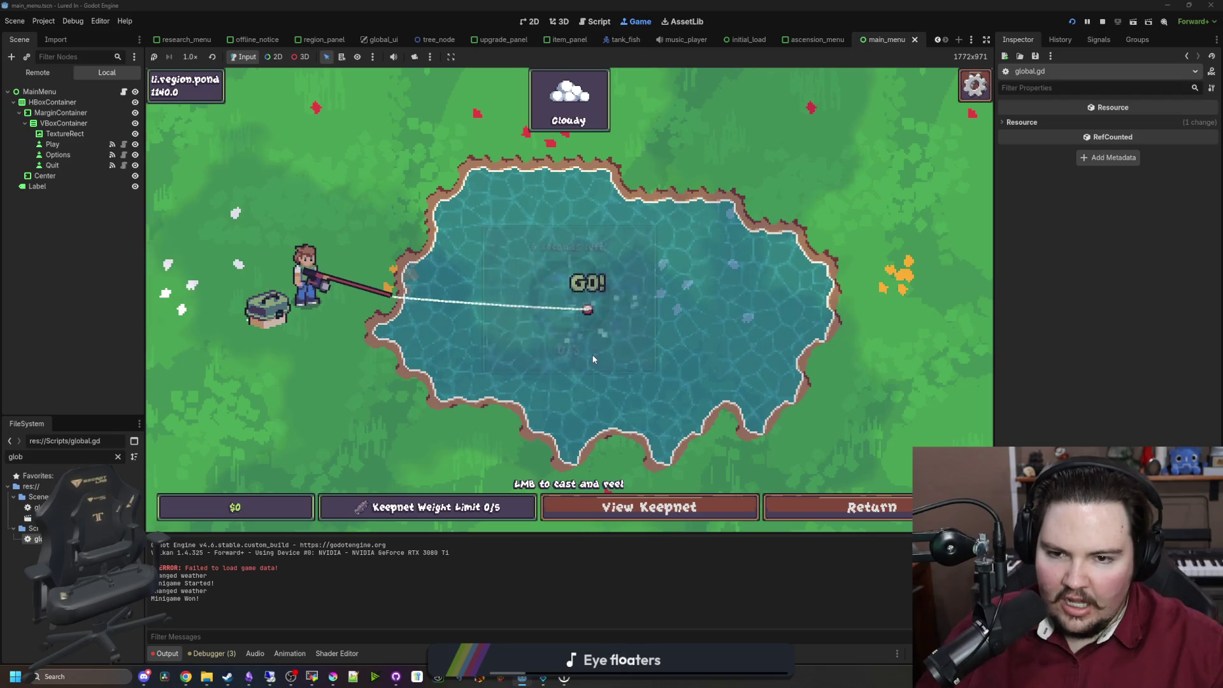
left_click(589, 368)
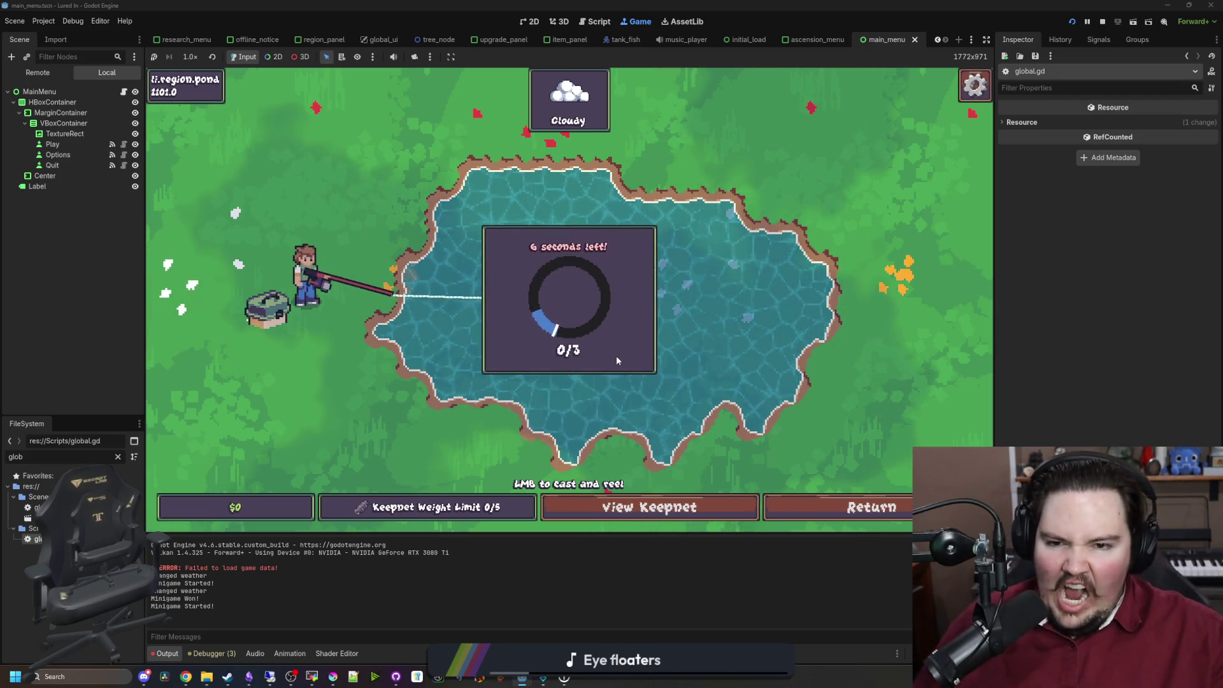
left_click(617, 355)
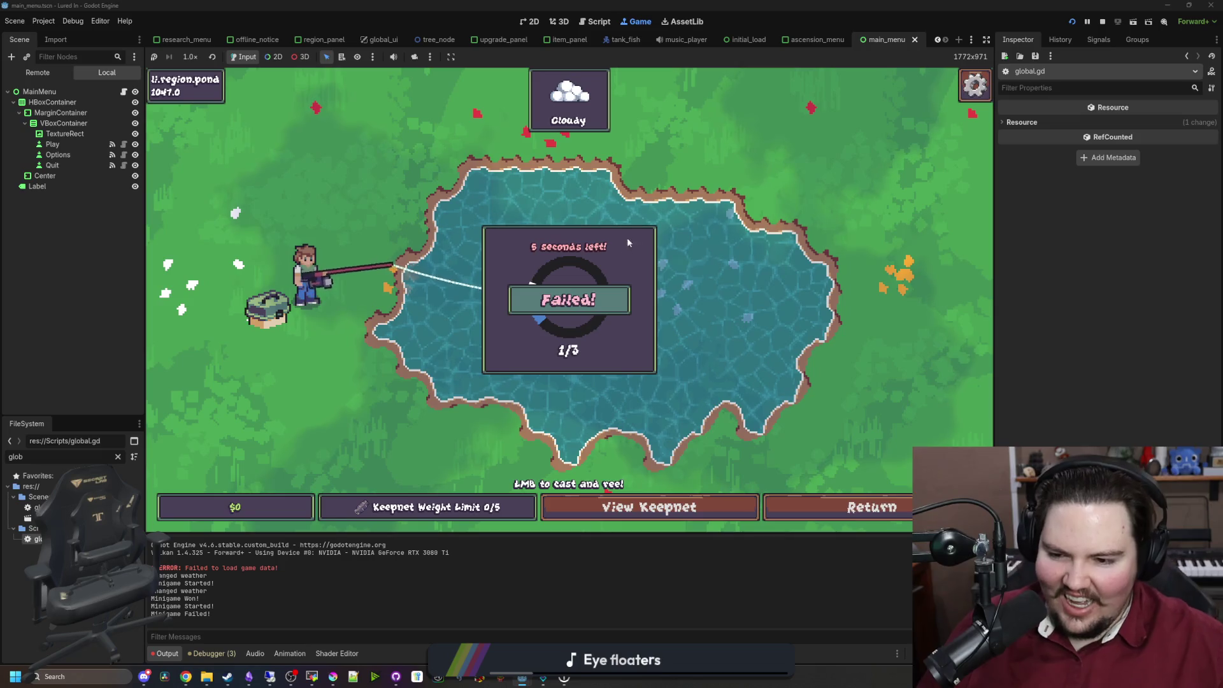
left_click_drag(595, 267, 595, 266)
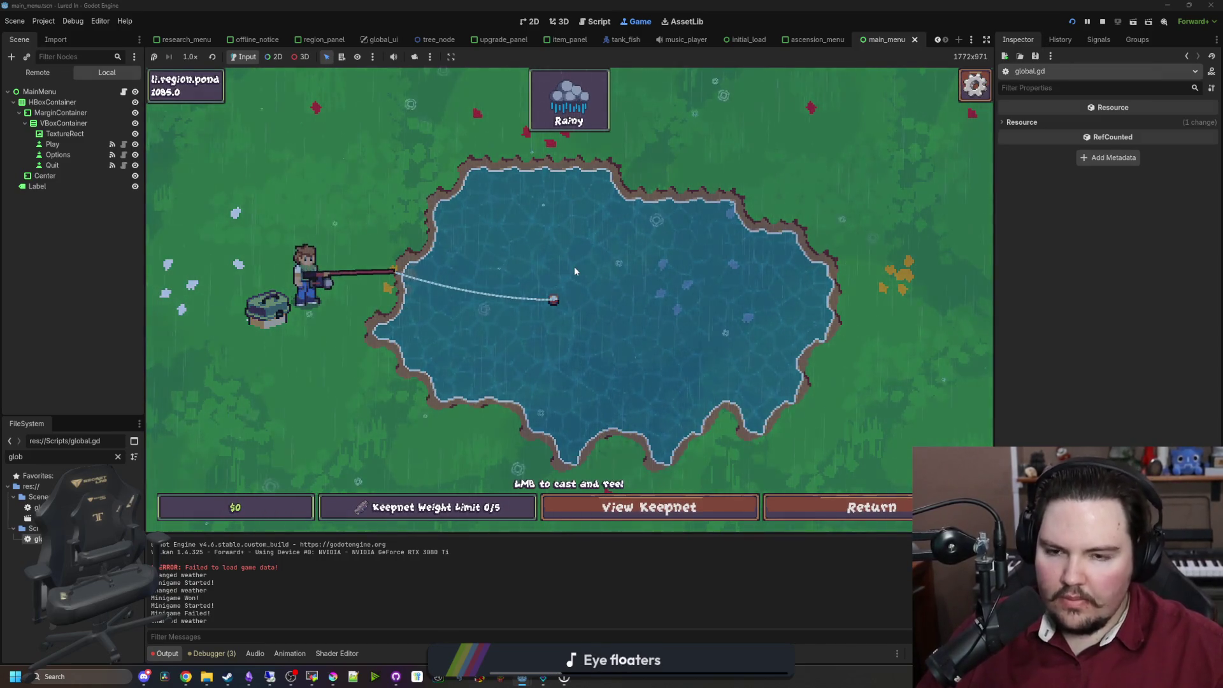
- Land the first pond fish in the reel minigame and charge a new cast
left_click(553, 301)
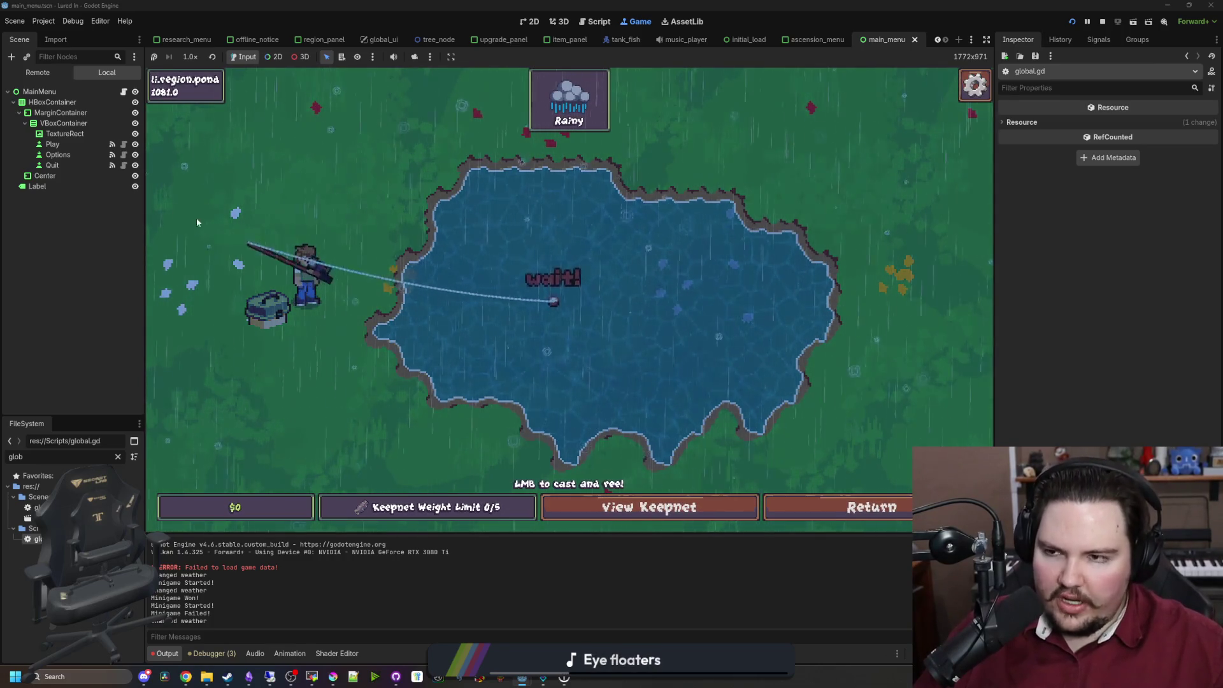
left_click(613, 228)
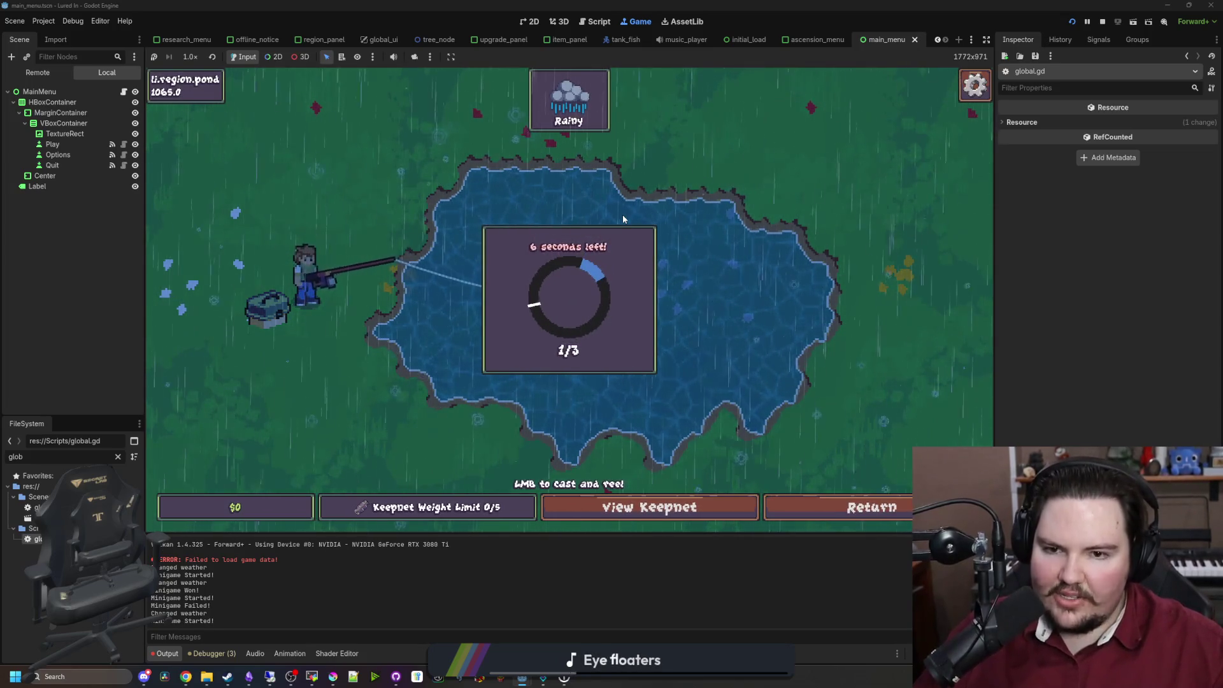
left_click(624, 214)
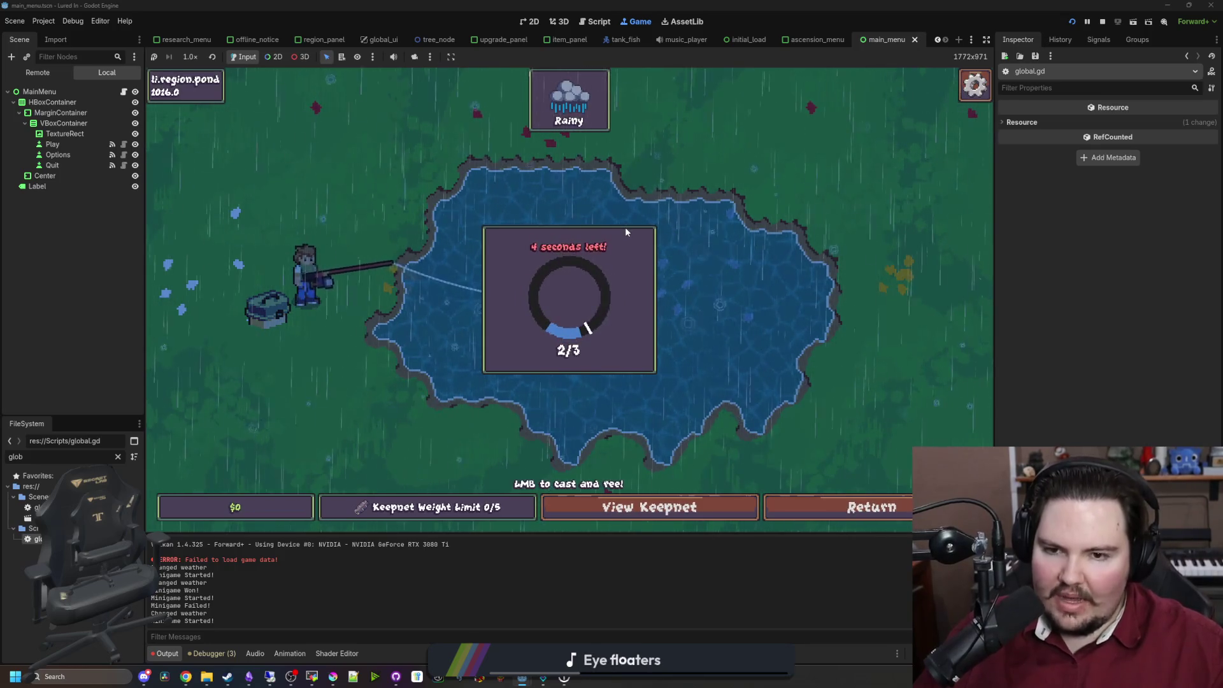
left_click(625, 226)
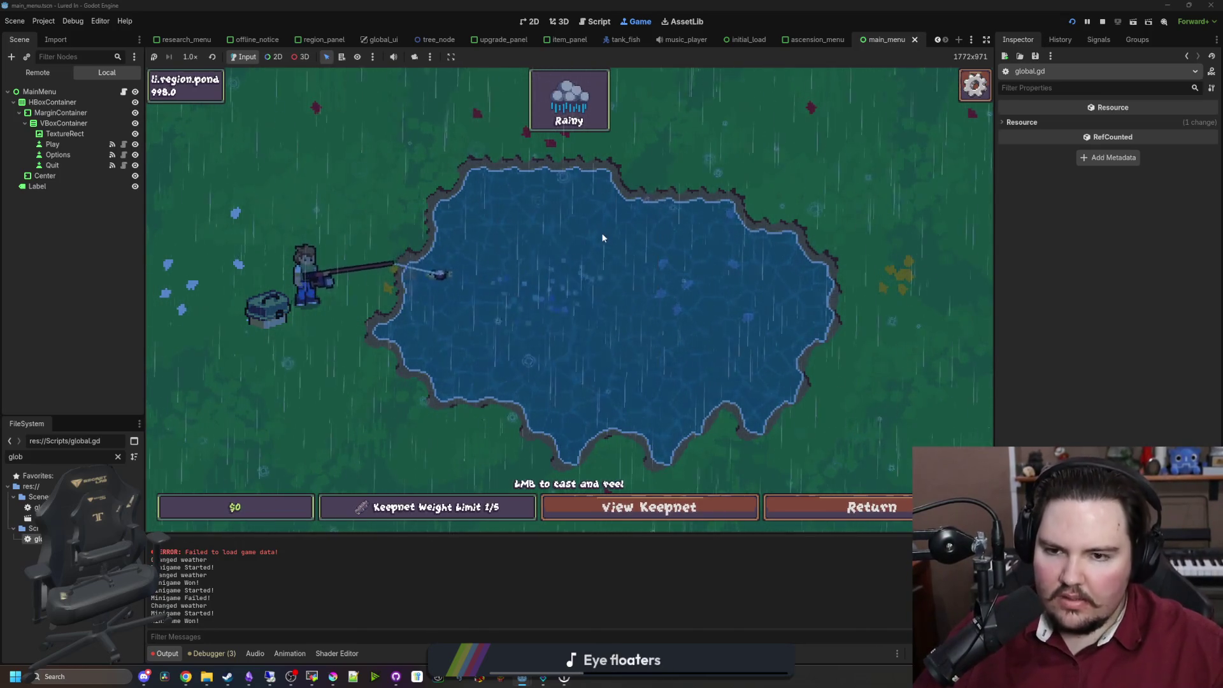
left_click_drag(601, 232, 584, 239)
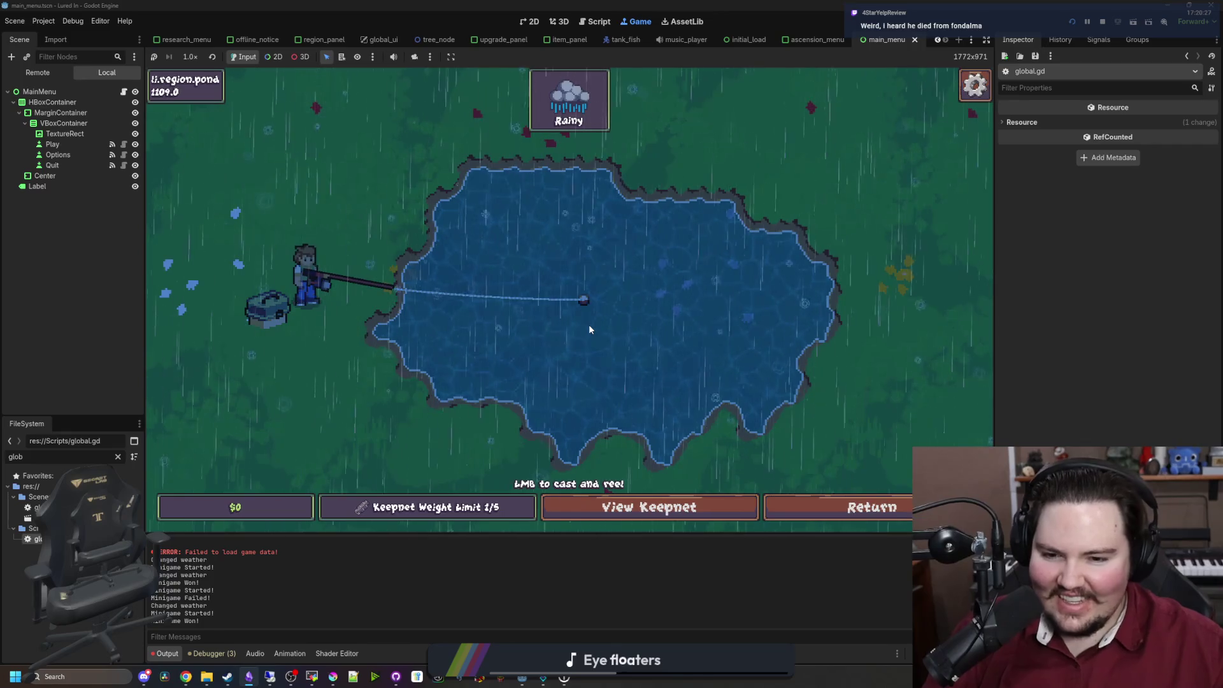
- Land a second fish, check the keepnet list, and cast again
left_click(420, 207)
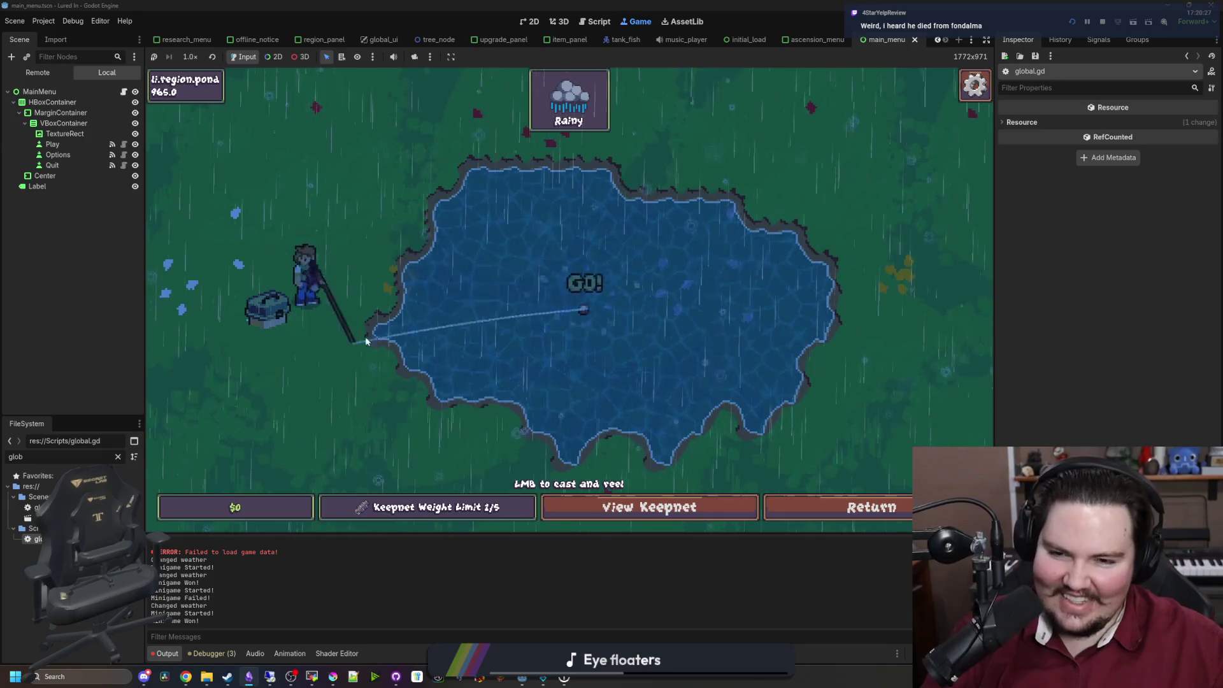
left_click(643, 310)
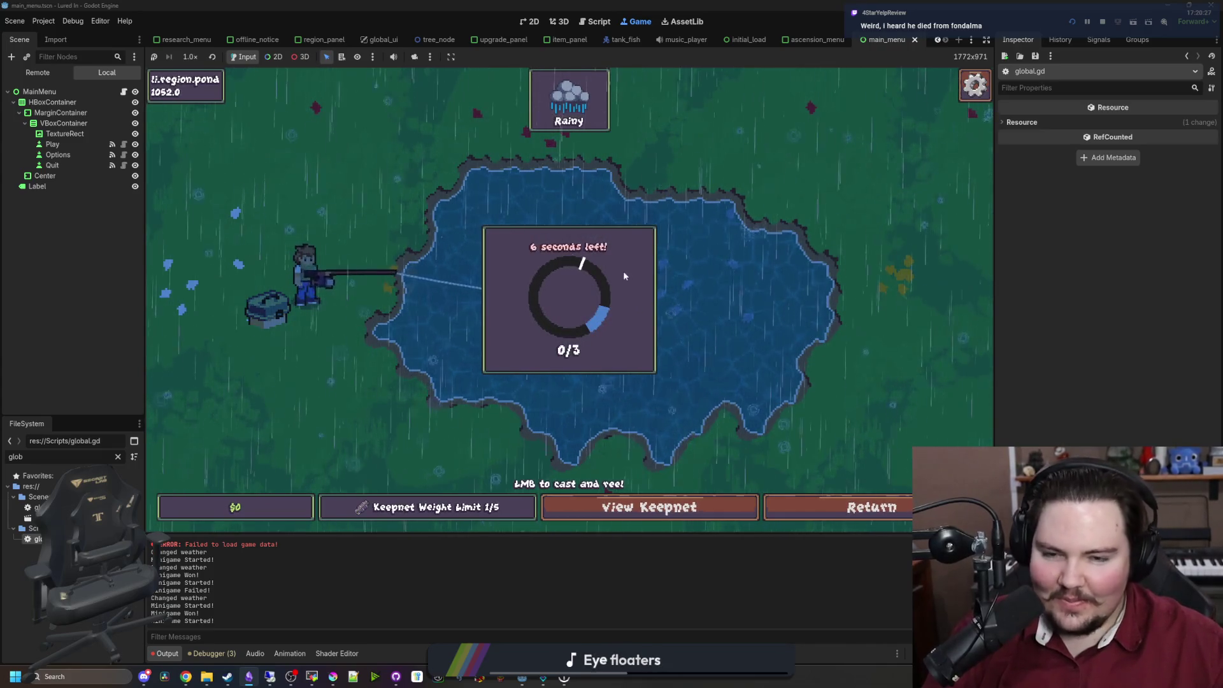
left_click(660, 259)
left_click(660, 252)
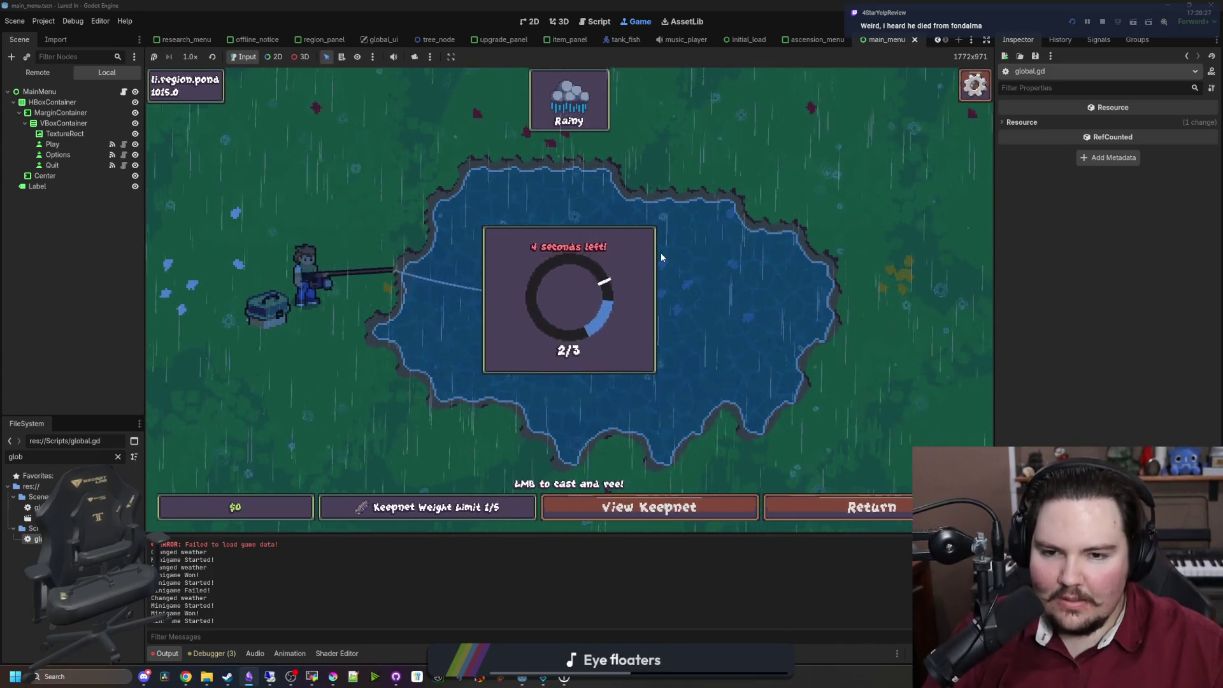
left_click(647, 267)
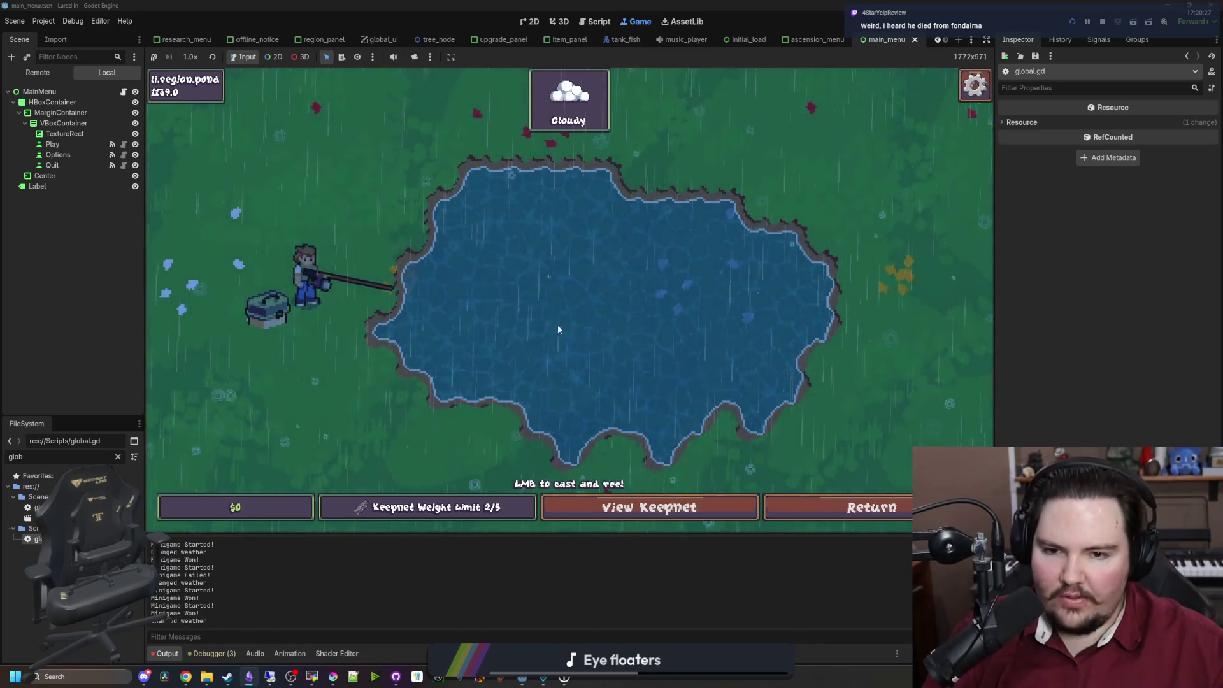
left_click(669, 509)
left_click(669, 510)
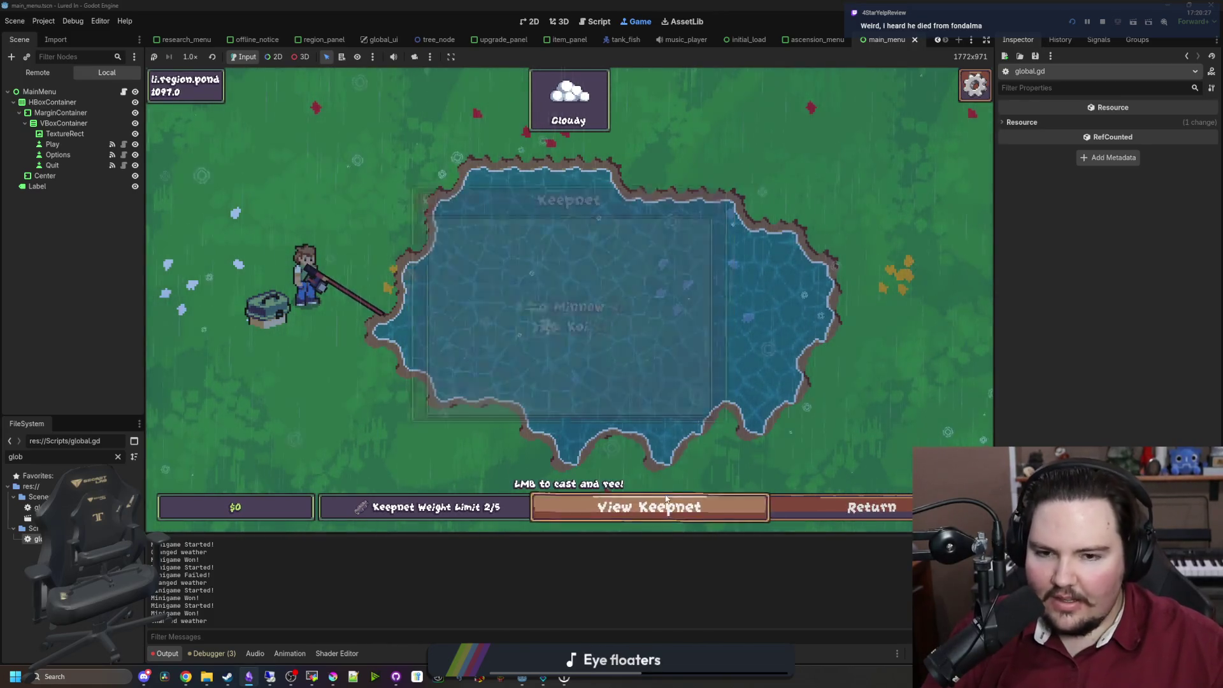
left_click(563, 221)
left_click(563, 217)
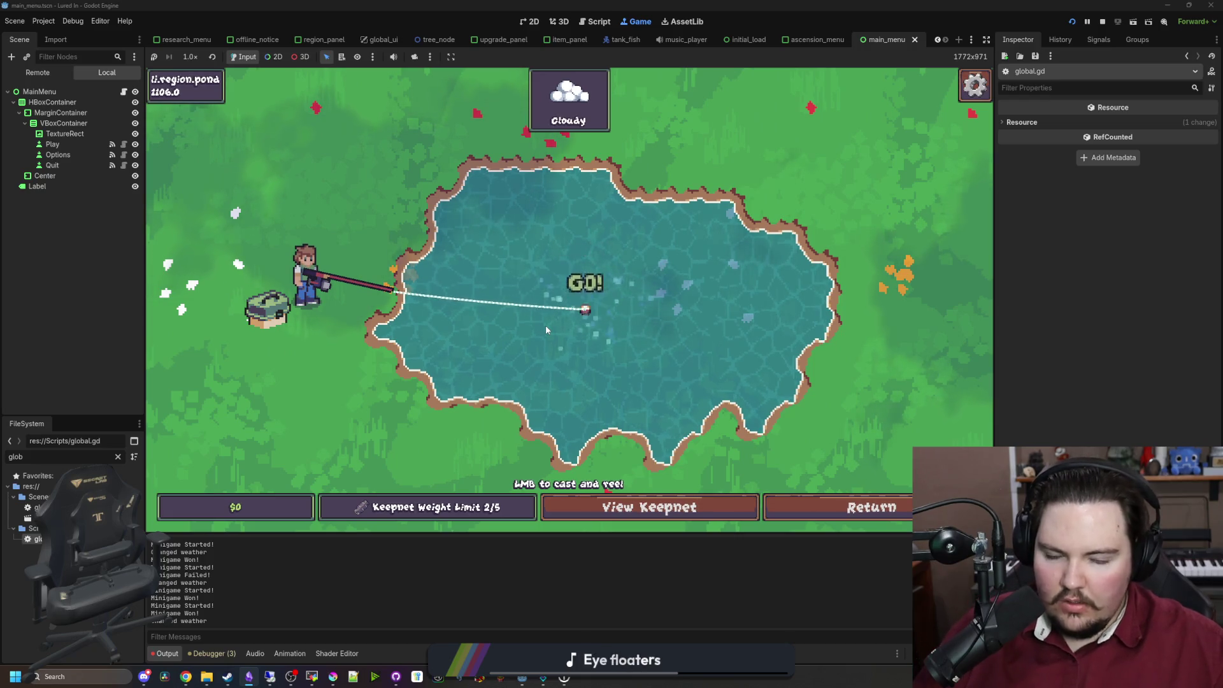
- Reel in a third fish and cast the line back into the pond
left_click(545, 325)
left_click(496, 304)
left_click(497, 305)
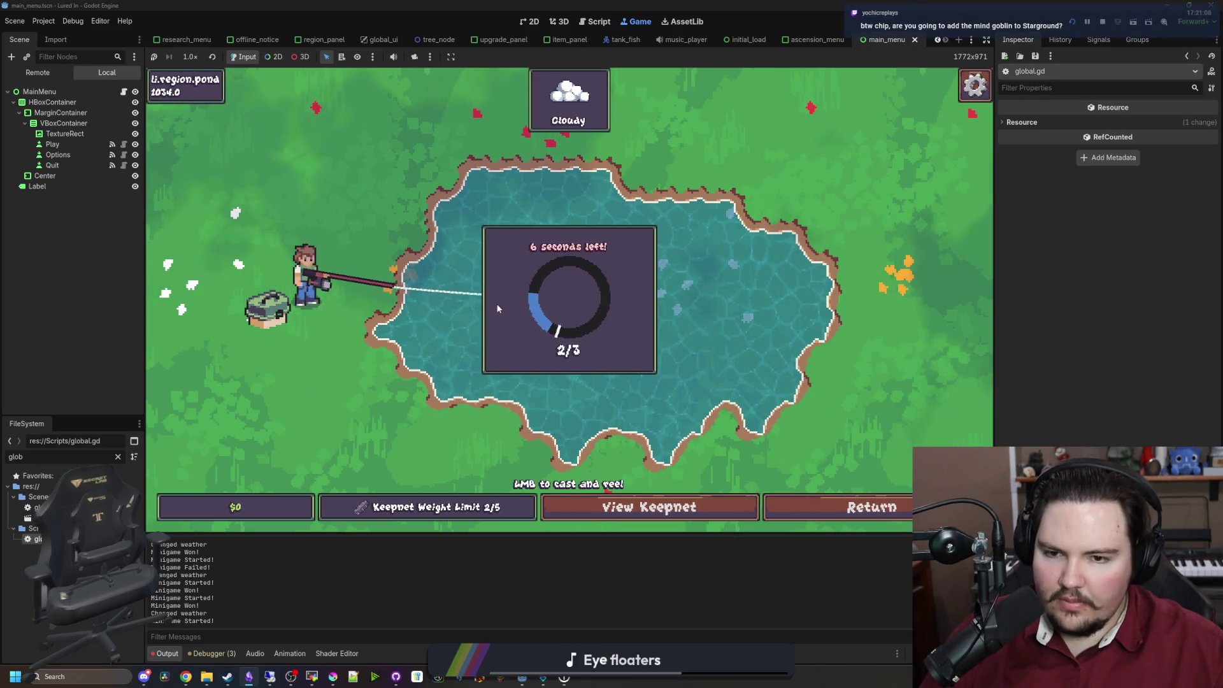
left_click(498, 305)
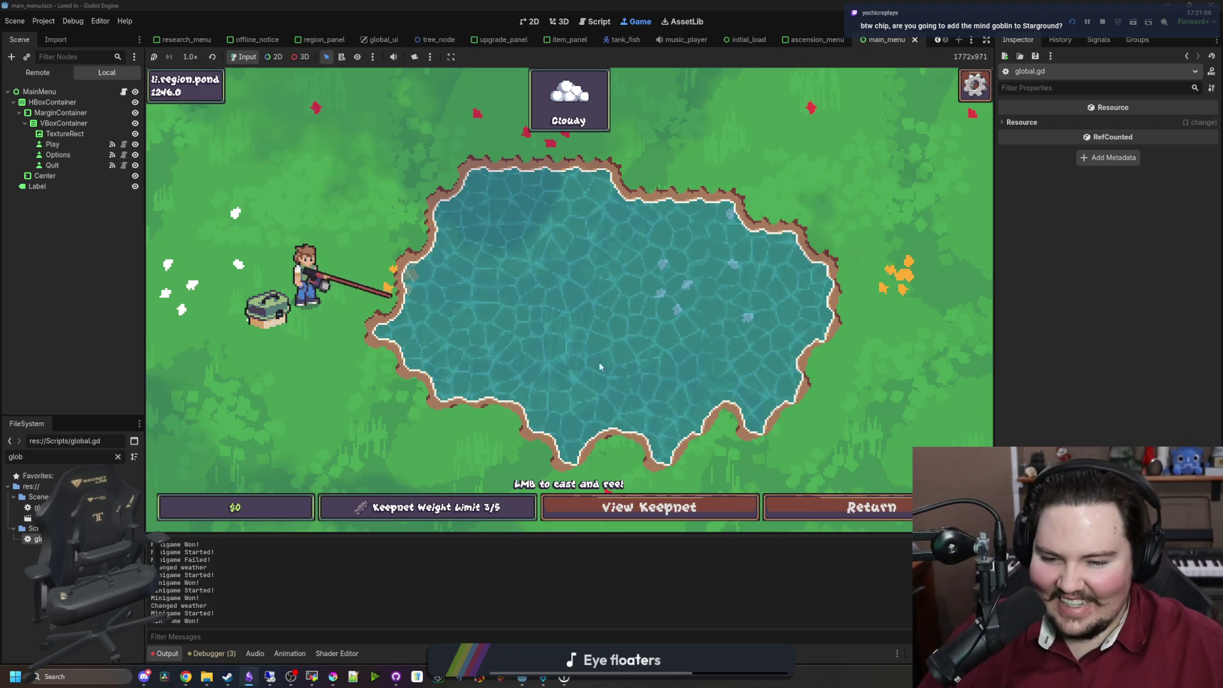
left_click(605, 276)
left_click(606, 274)
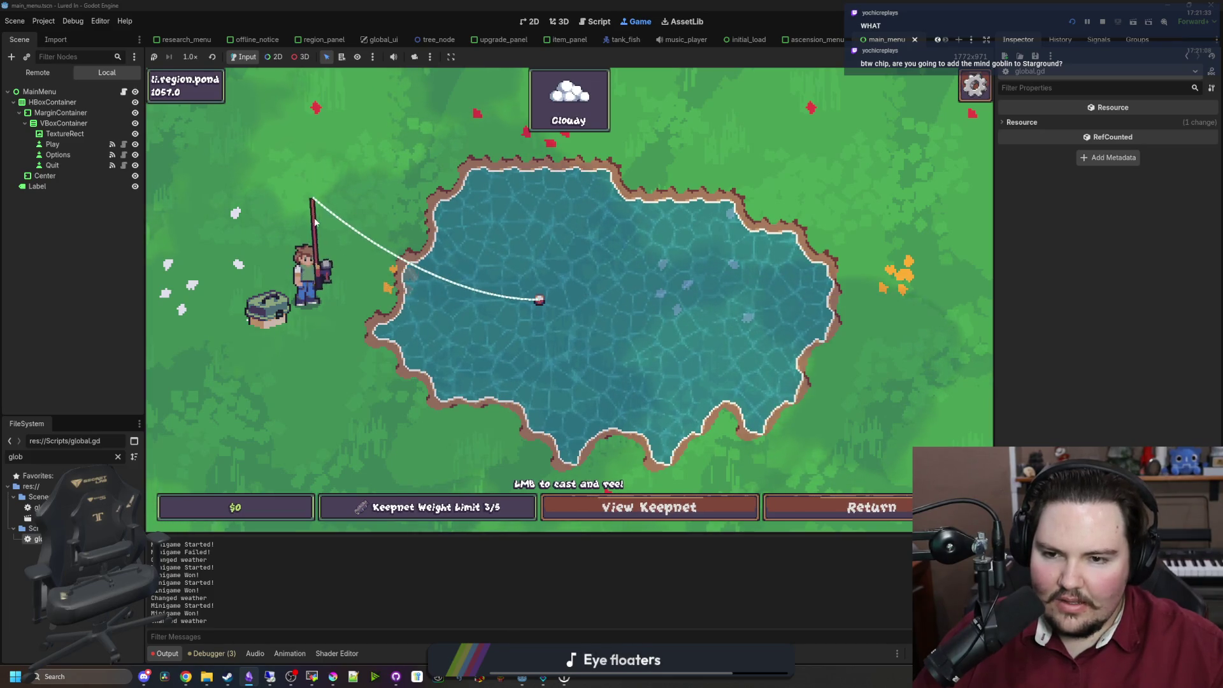
- Land the final fish to fill the keepnet 5/5 and return to the aquarium
left_click(345, 169)
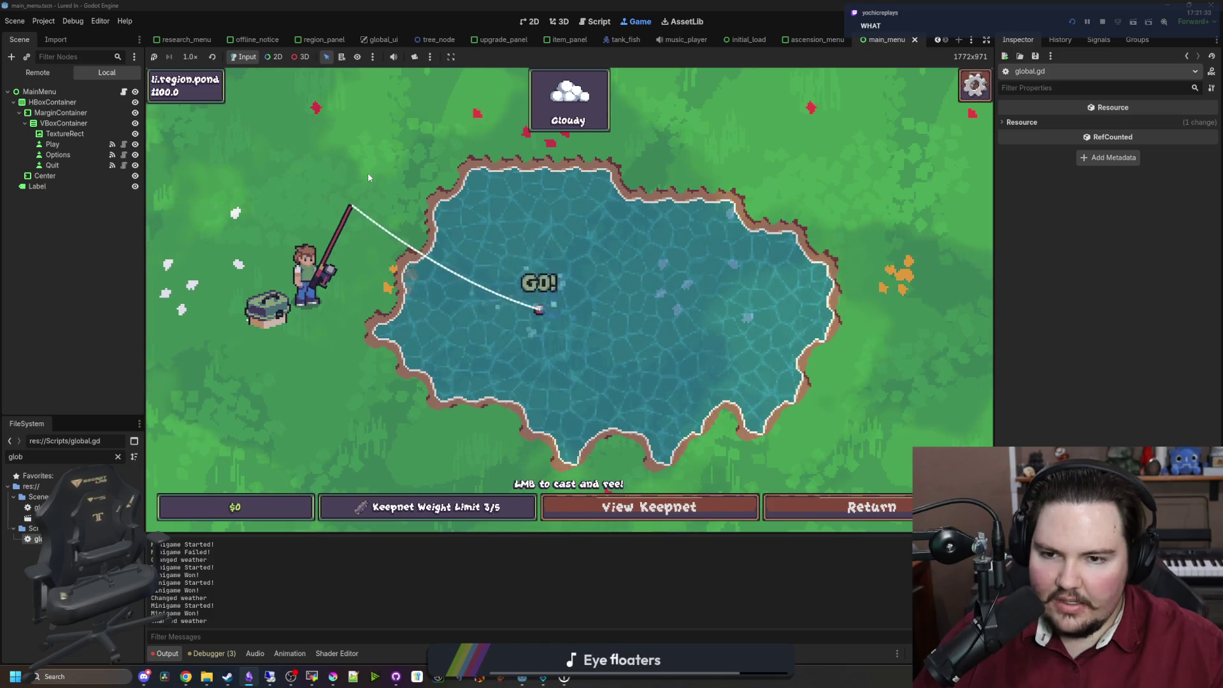
left_click(369, 178)
left_click(382, 171)
left_click(433, 186)
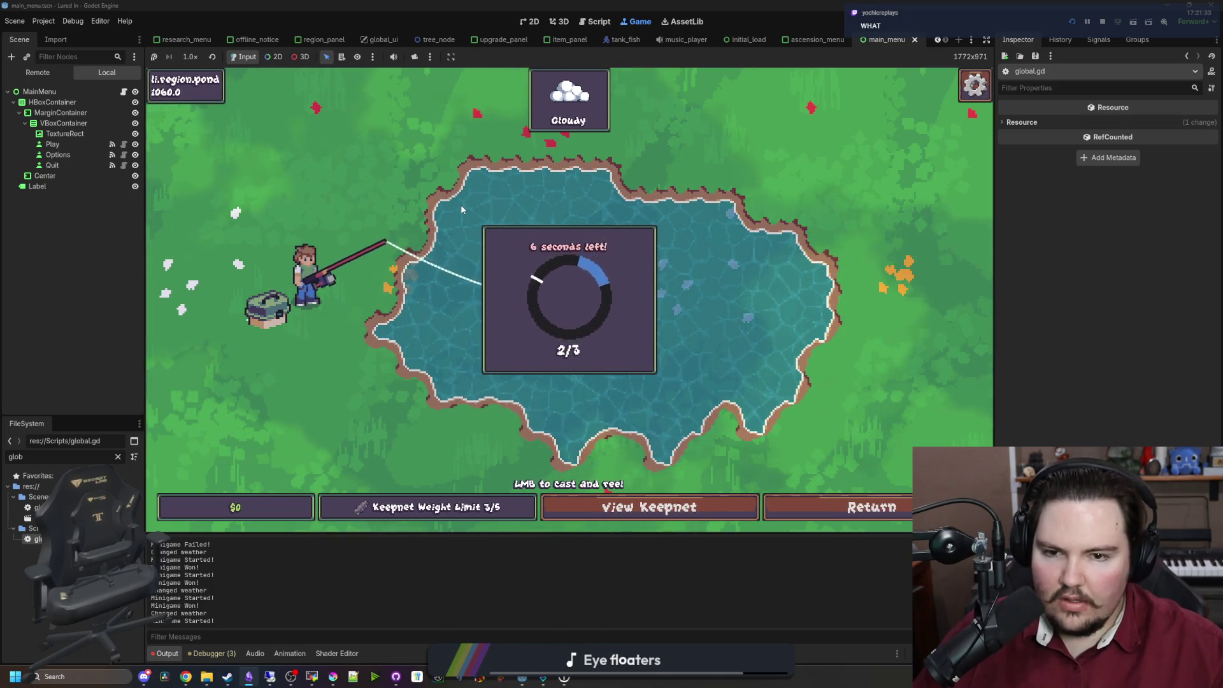
left_click(465, 207)
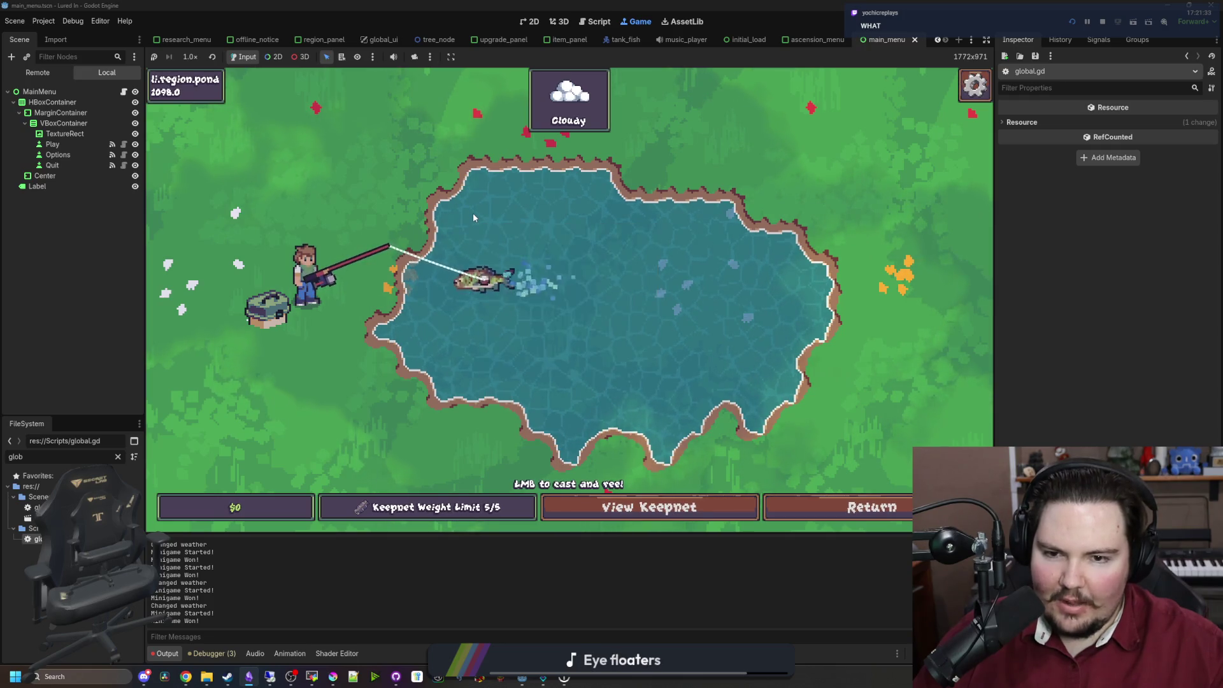
left_click(621, 407)
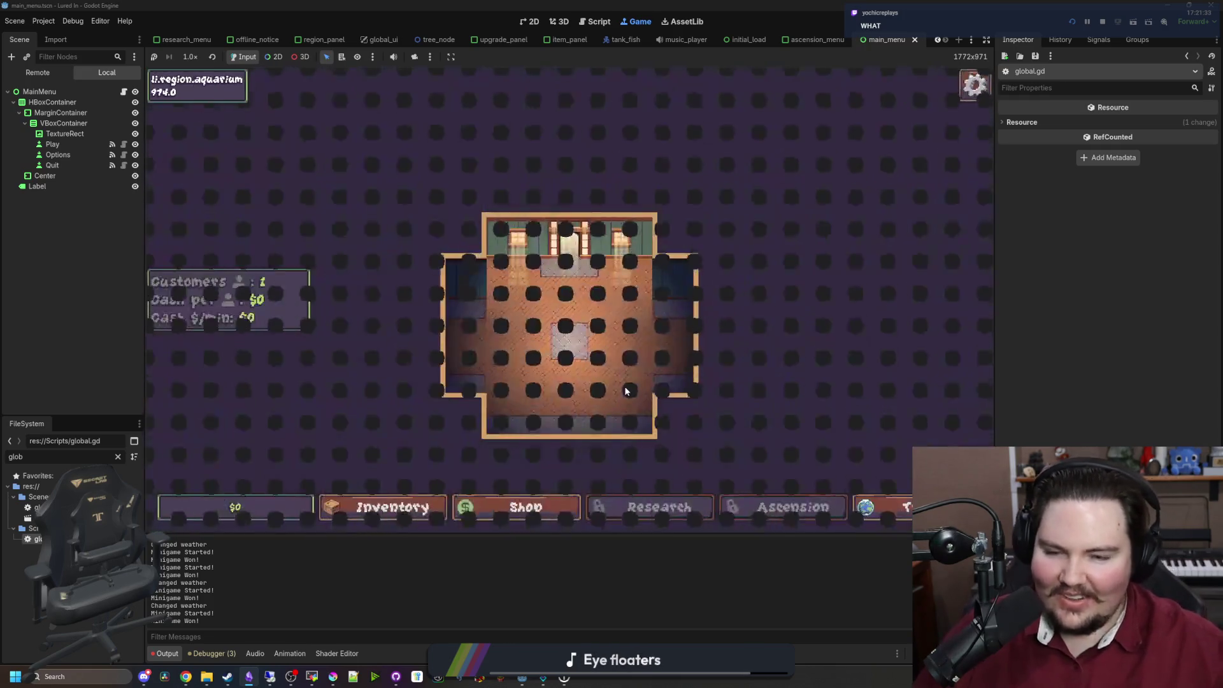
- Sell both Minnows and the Carp from the fish inventory
left_click(431, 510)
scroll(622, 353, "down", 3)
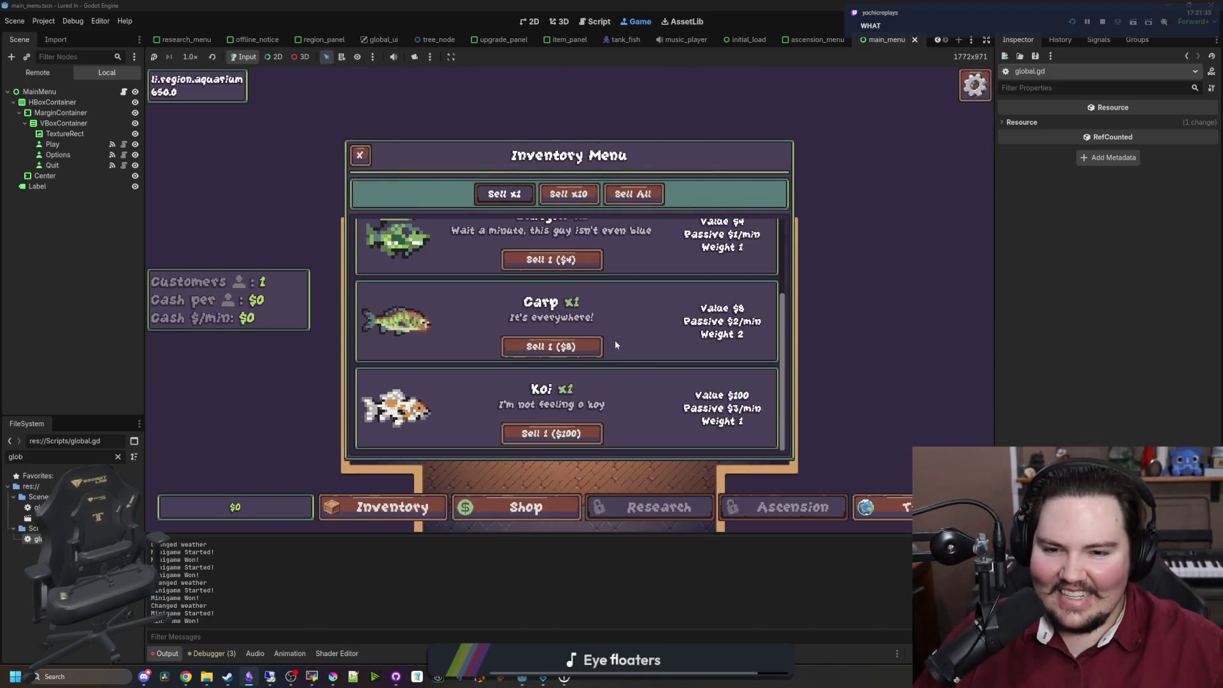
scroll(618, 347, "up", 4)
scroll(625, 346, "down", 1)
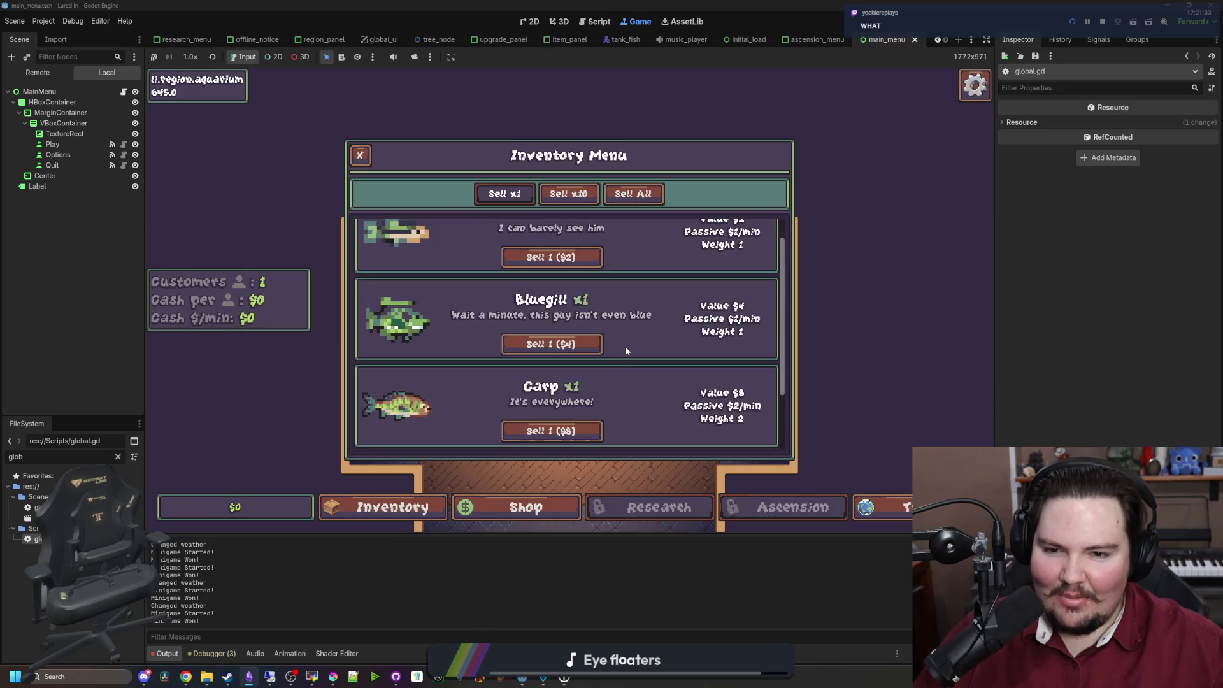
scroll(621, 354, "up", 1)
scroll(599, 370, "down", 2)
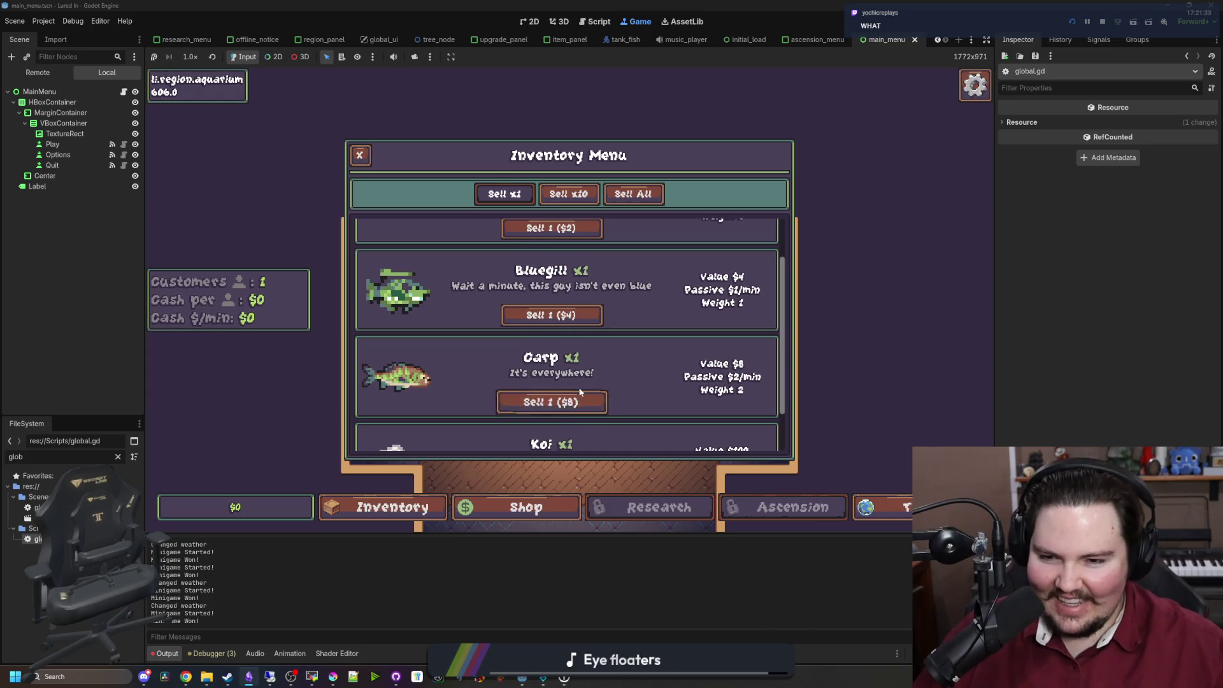
scroll(567, 399, "up", 2)
scroll(591, 380, "down", 1)
scroll(609, 341, "up", 1)
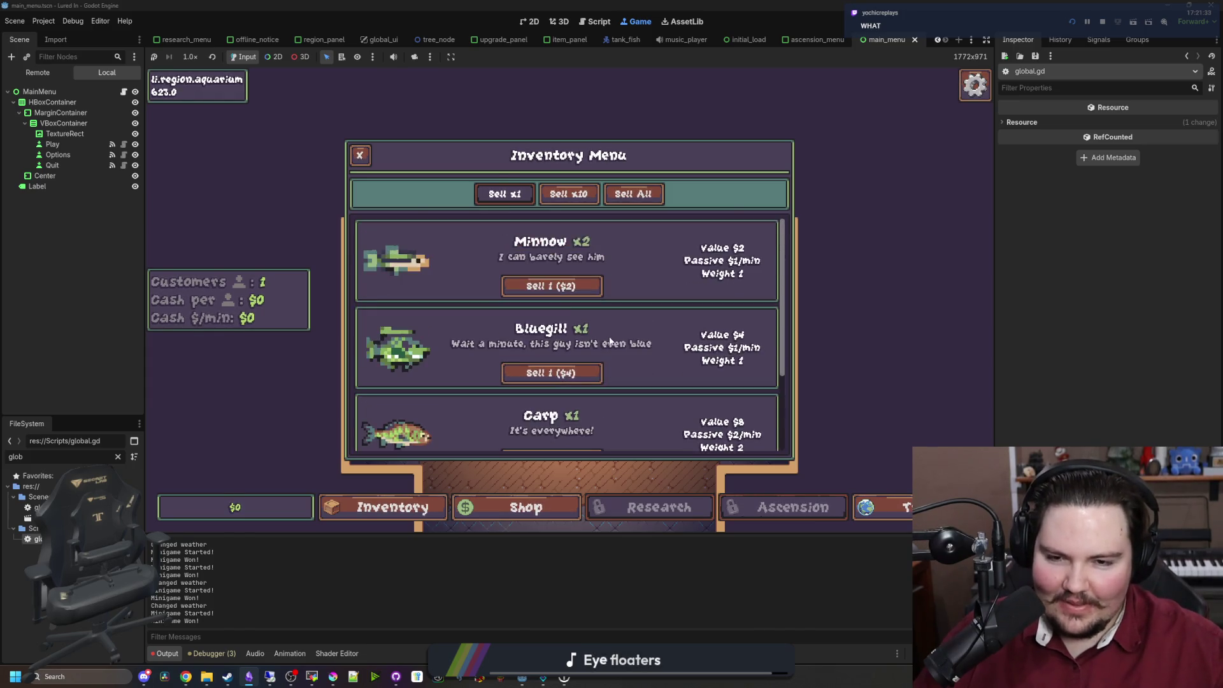
left_click(552, 286)
left_click(551, 286)
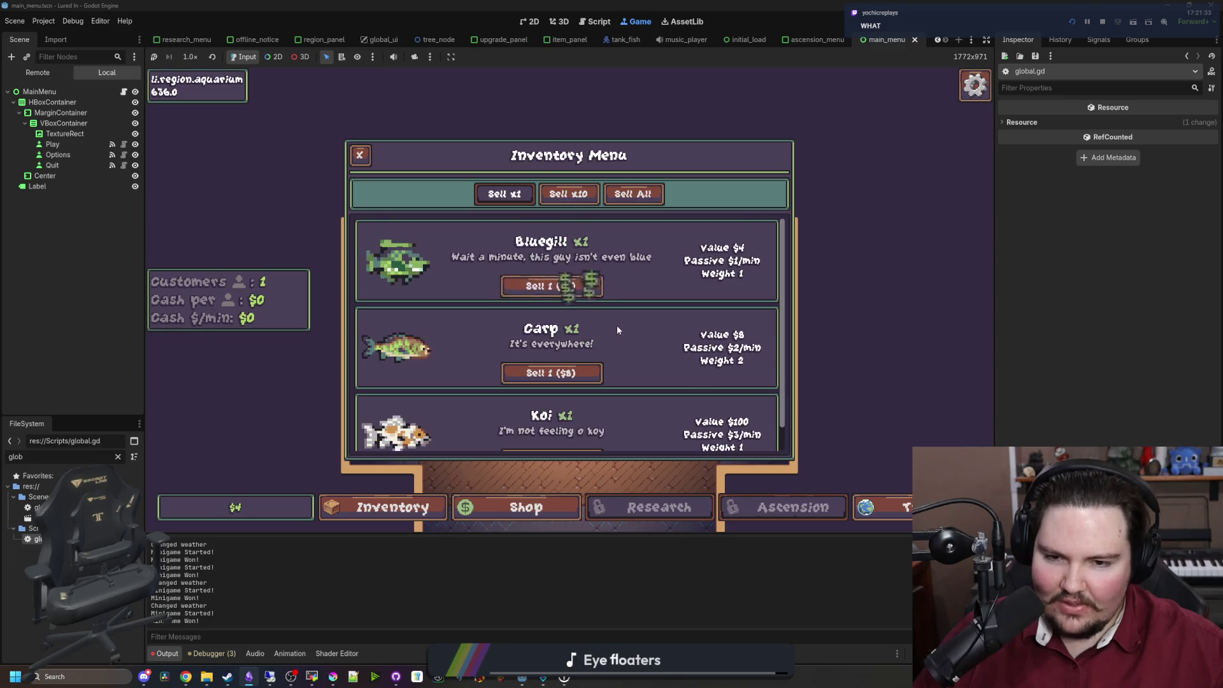
scroll(617, 329, "down", 1)
left_click(552, 346)
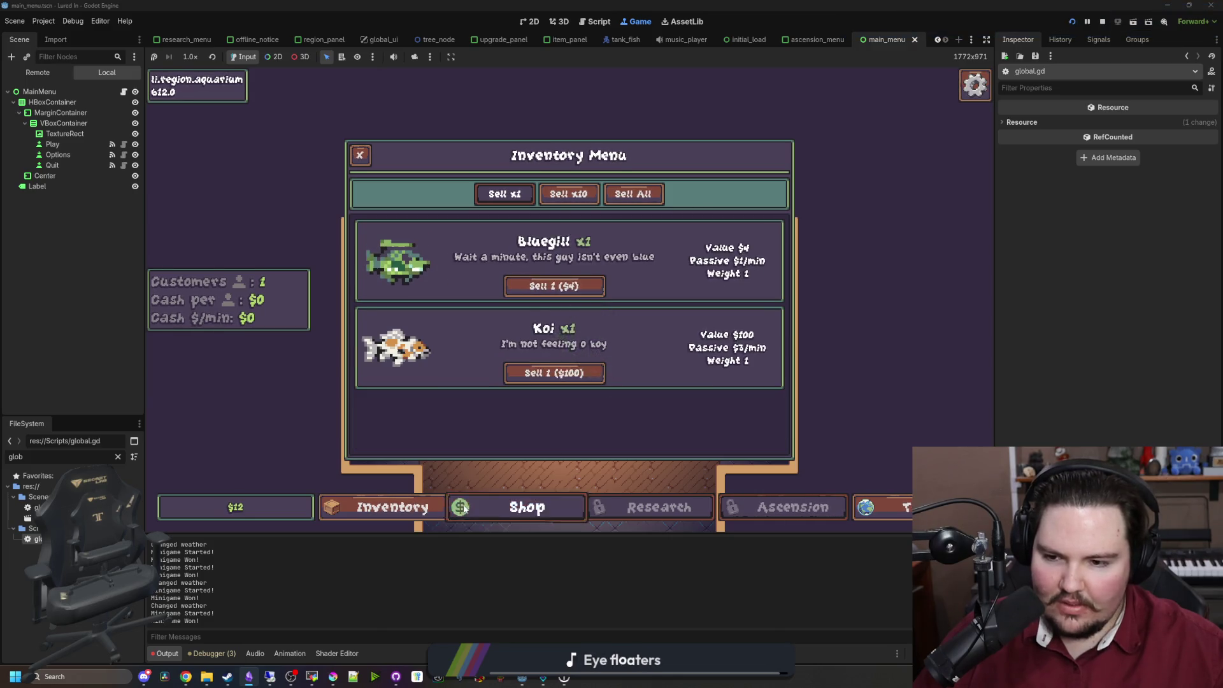
- Buy a New Tank in the Shop and move the Koi and Bluegill into tanks
left_click(464, 508)
left_click(719, 228)
left_click(382, 507)
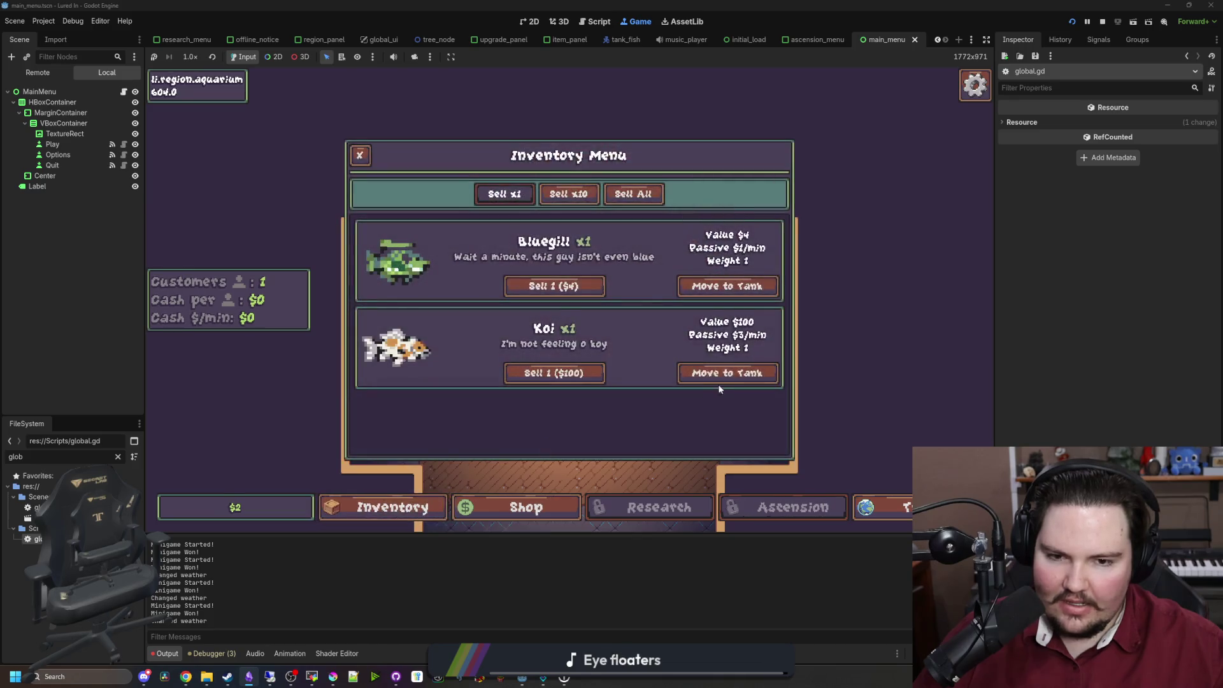
left_click(730, 375)
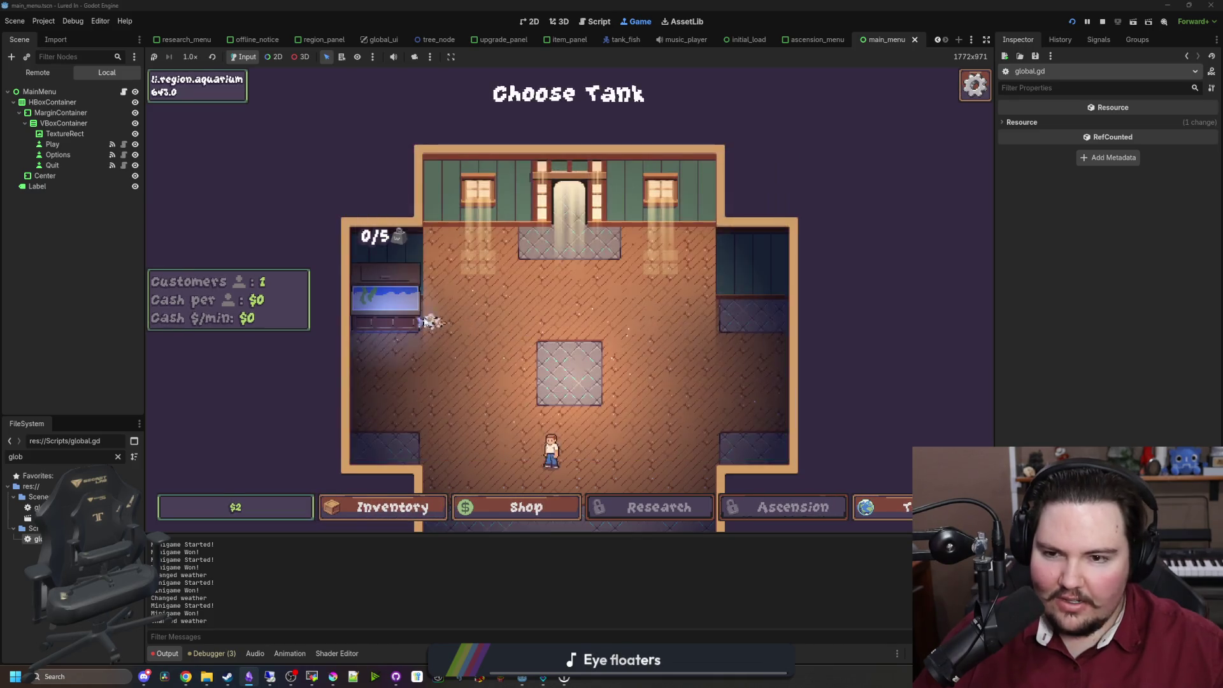
left_click(425, 322)
left_click(727, 289)
left_click(394, 304)
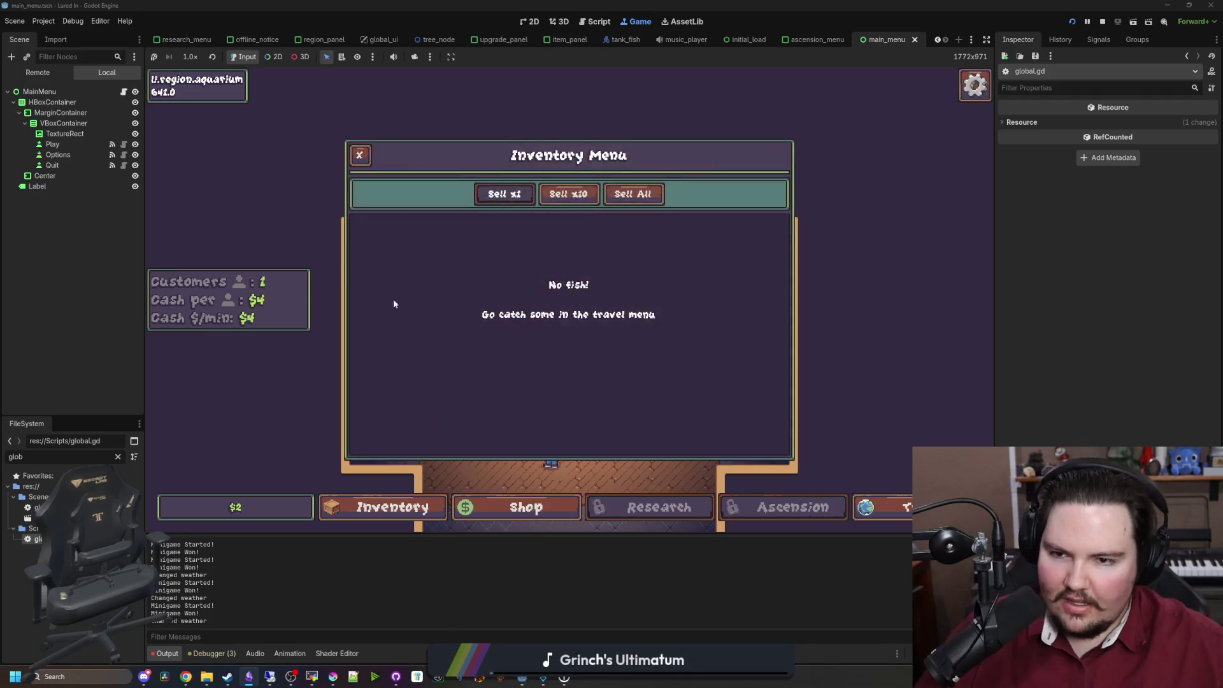
left_click(359, 155)
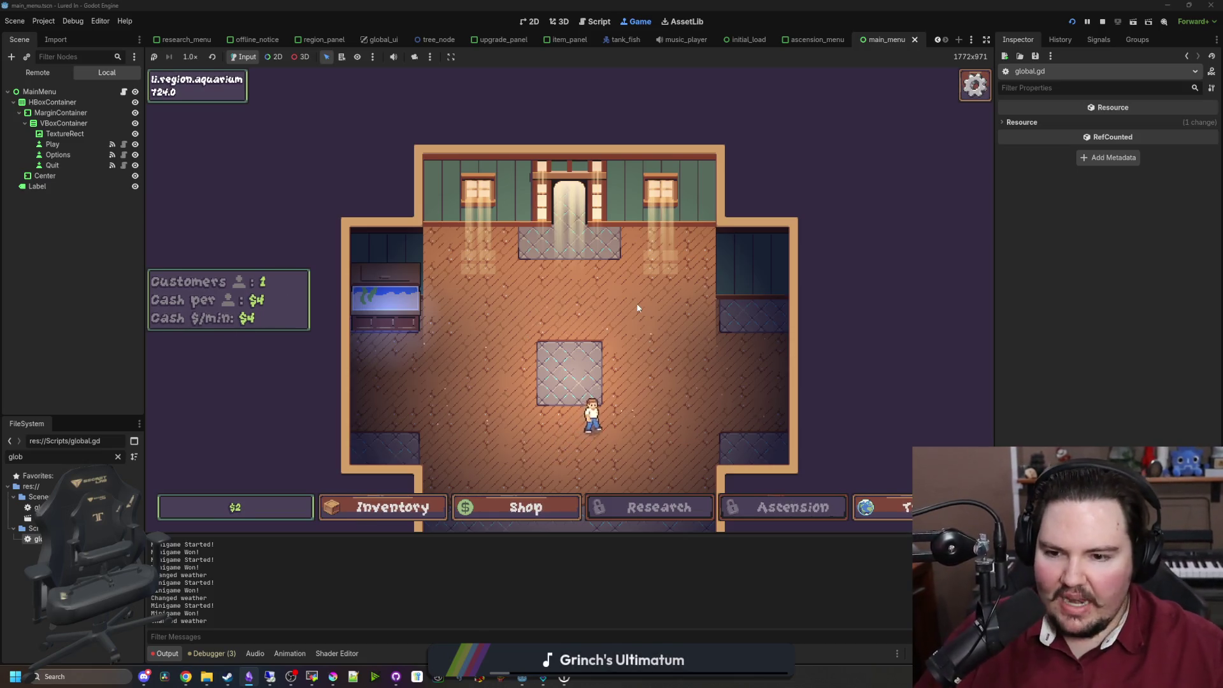
- Recheck the inventory and shop, then travel to the Pond
left_click(405, 514)
left_click(405, 515)
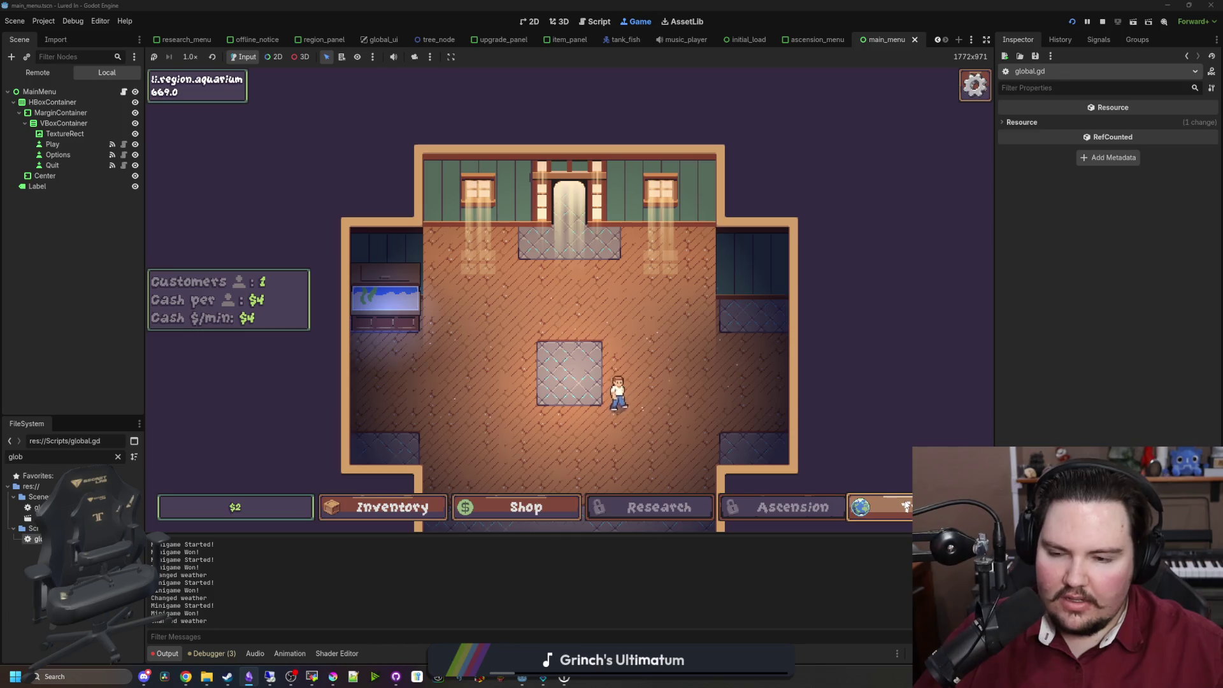
left_click(523, 501)
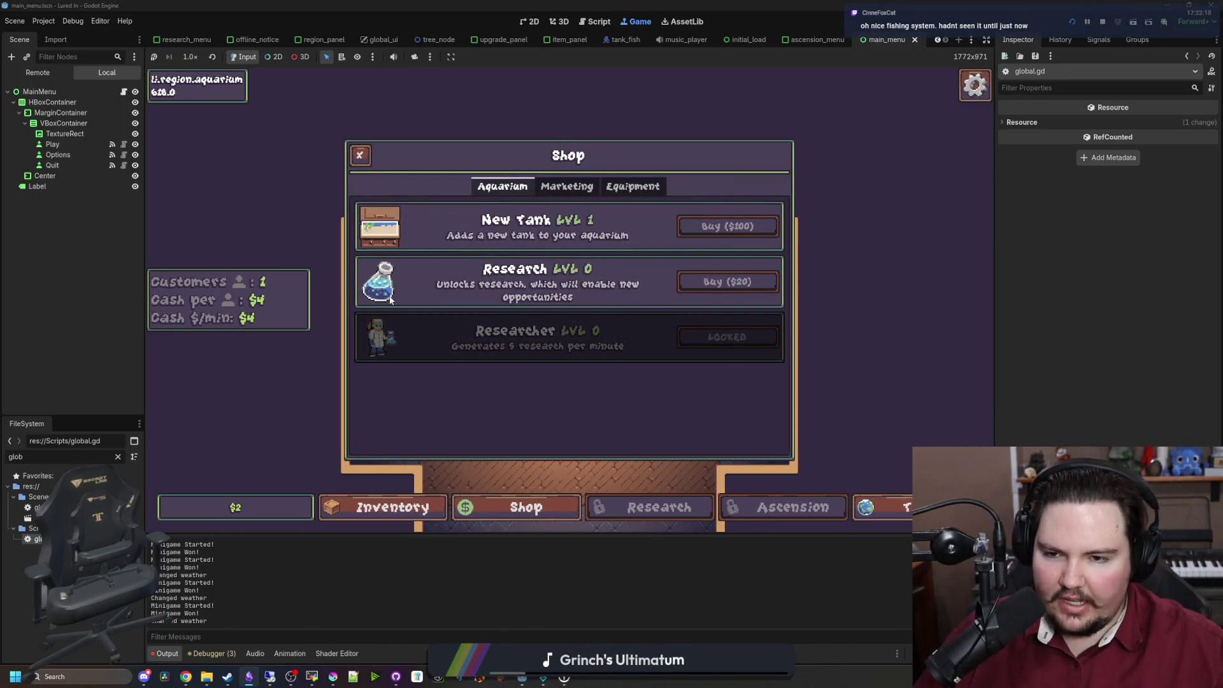
left_click(446, 508)
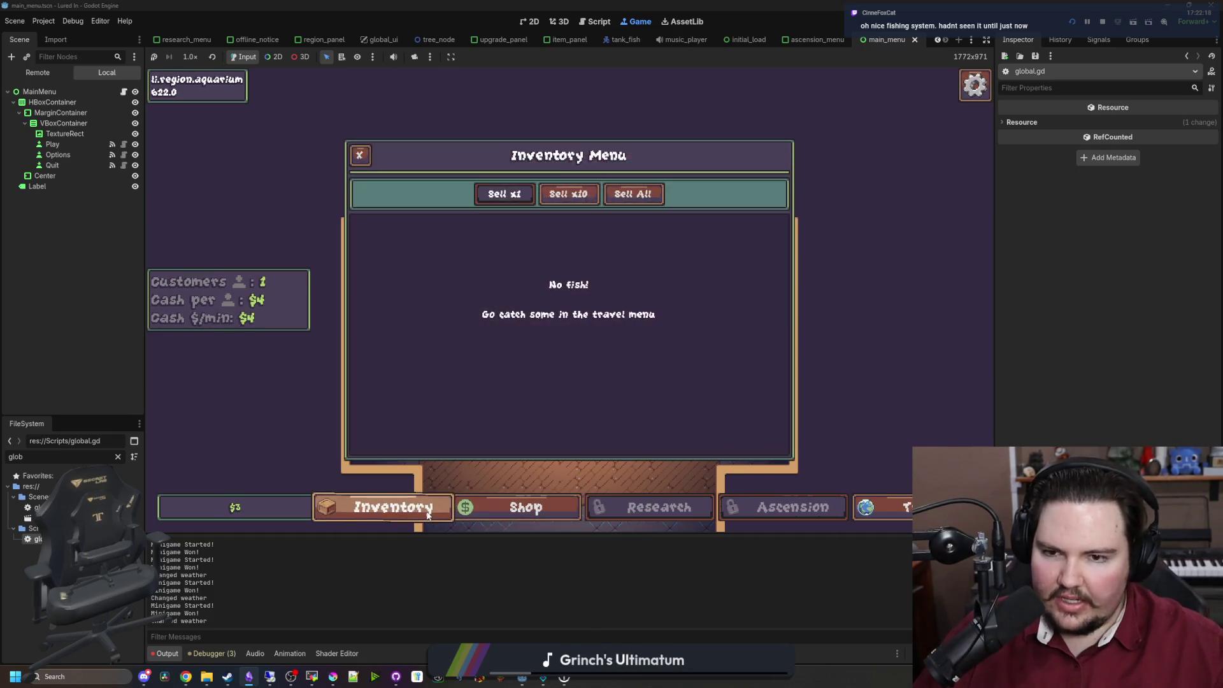
left_click(450, 508)
left_click(504, 507)
left_click(879, 507)
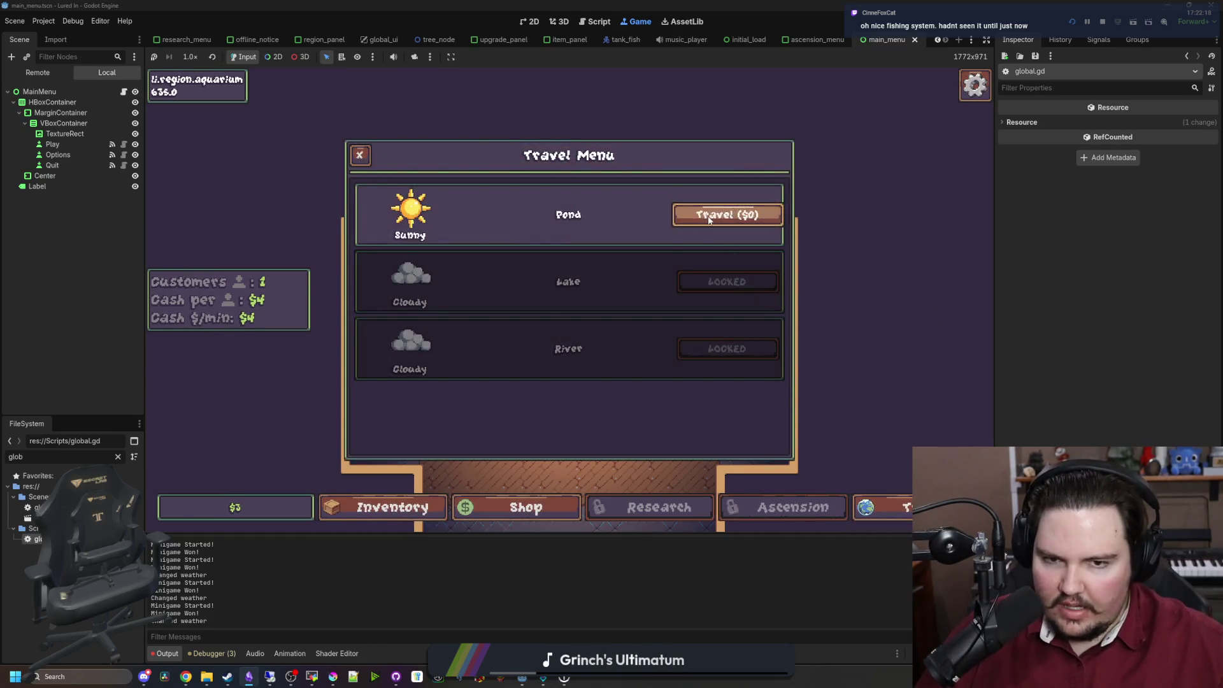
left_click(709, 220)
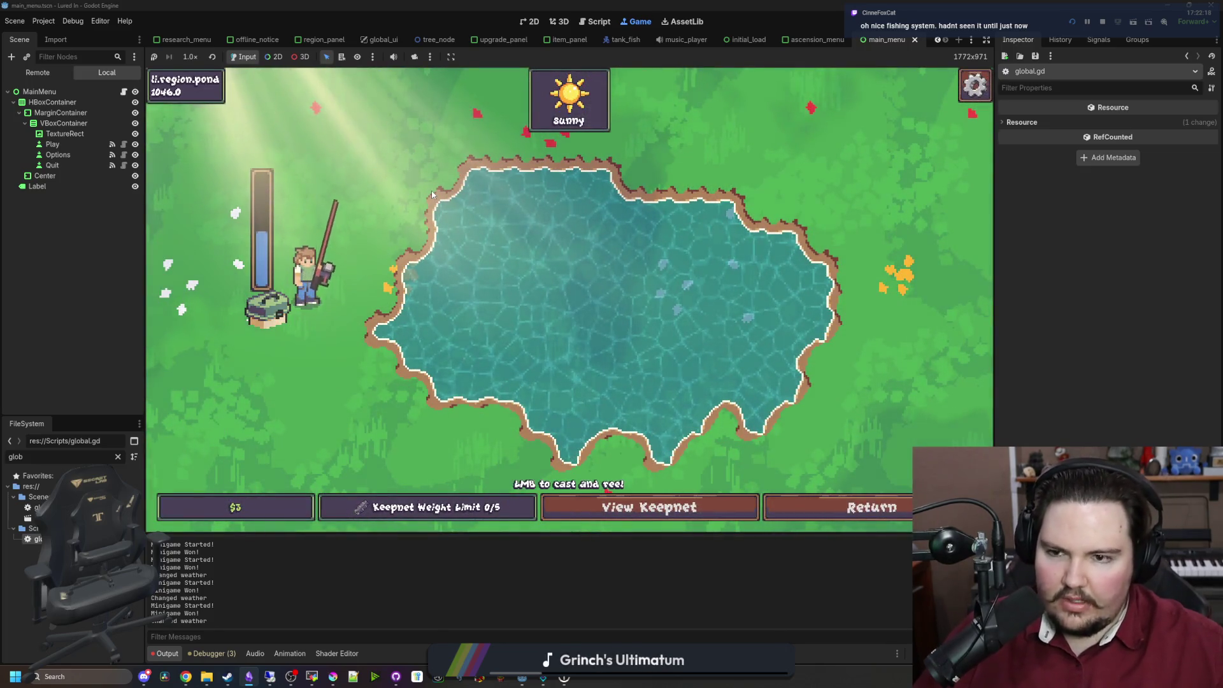
- Cast into the rainy pond, hook a bite and win the reeling minigame to land a fish
left_click(431, 190)
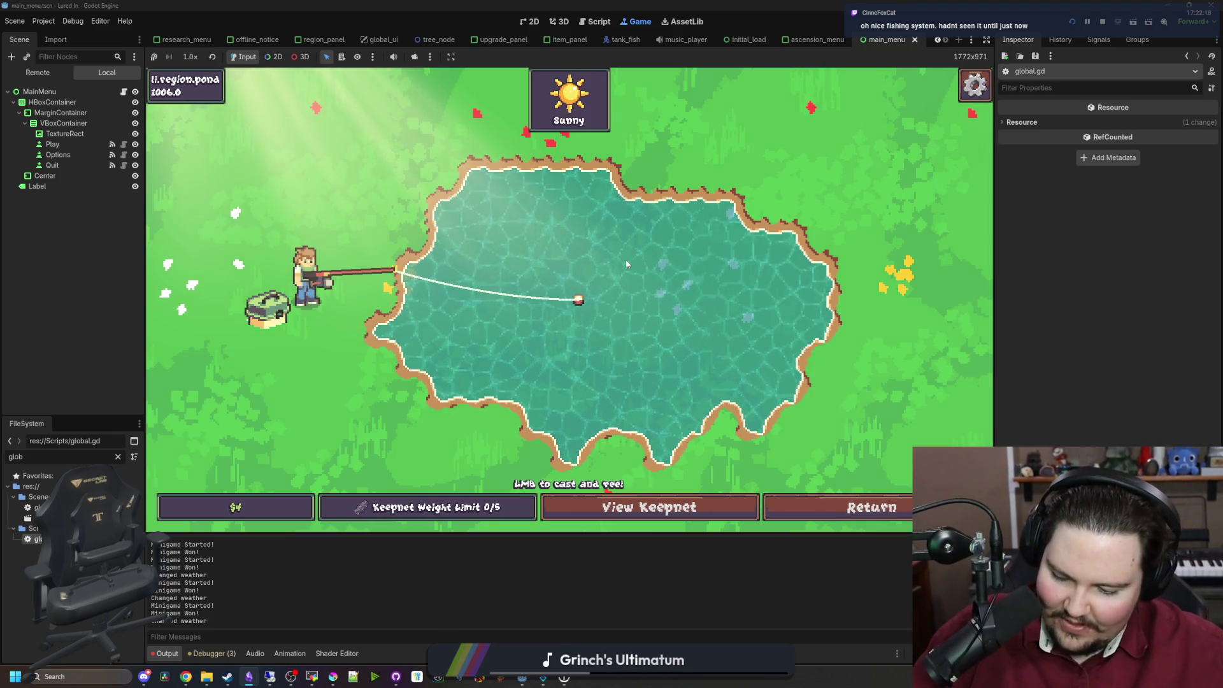
left_click(626, 259)
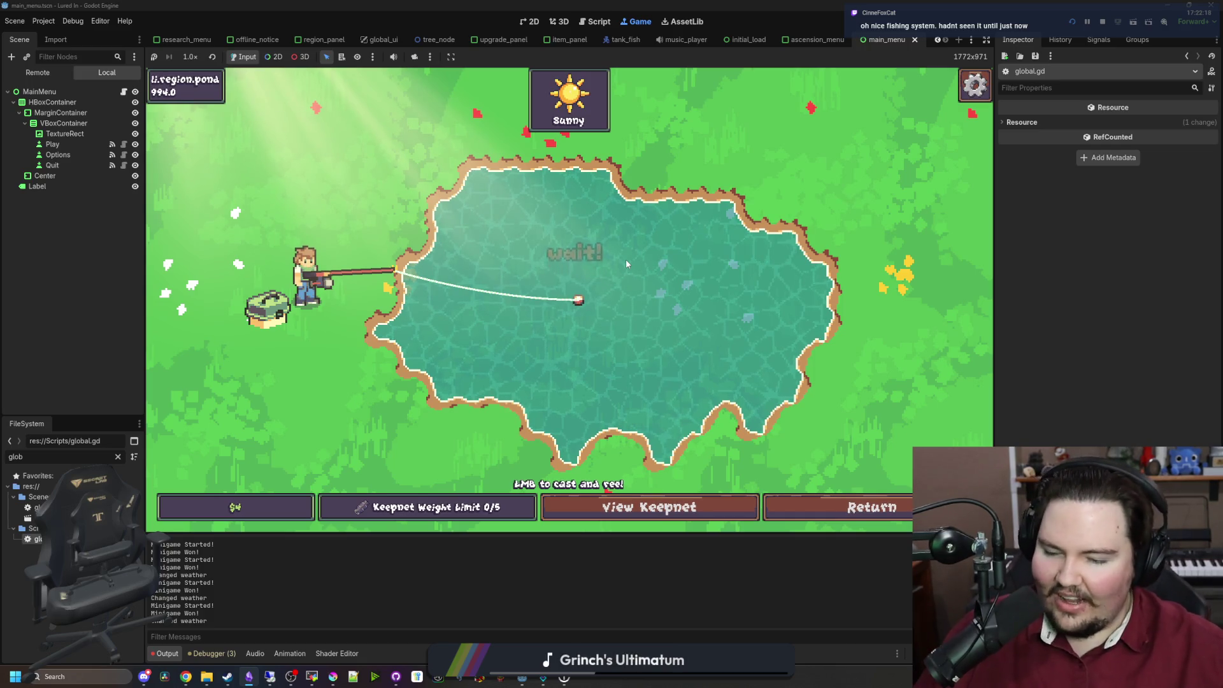
left_click(626, 261)
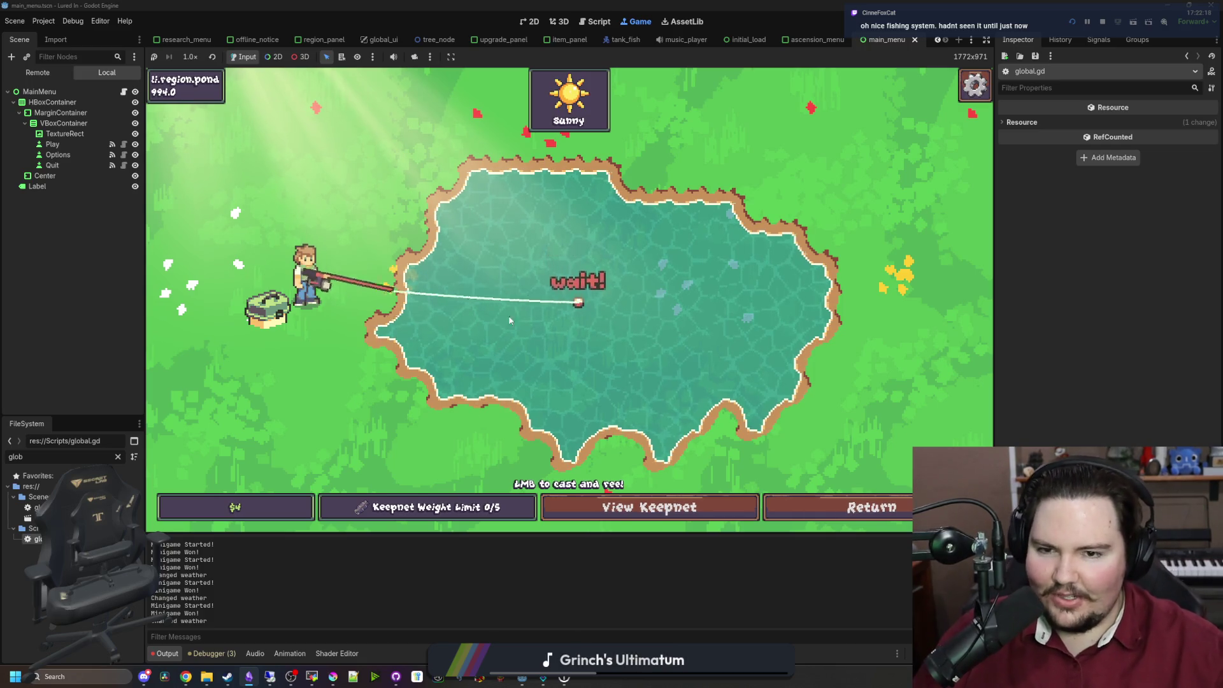
left_click(565, 350)
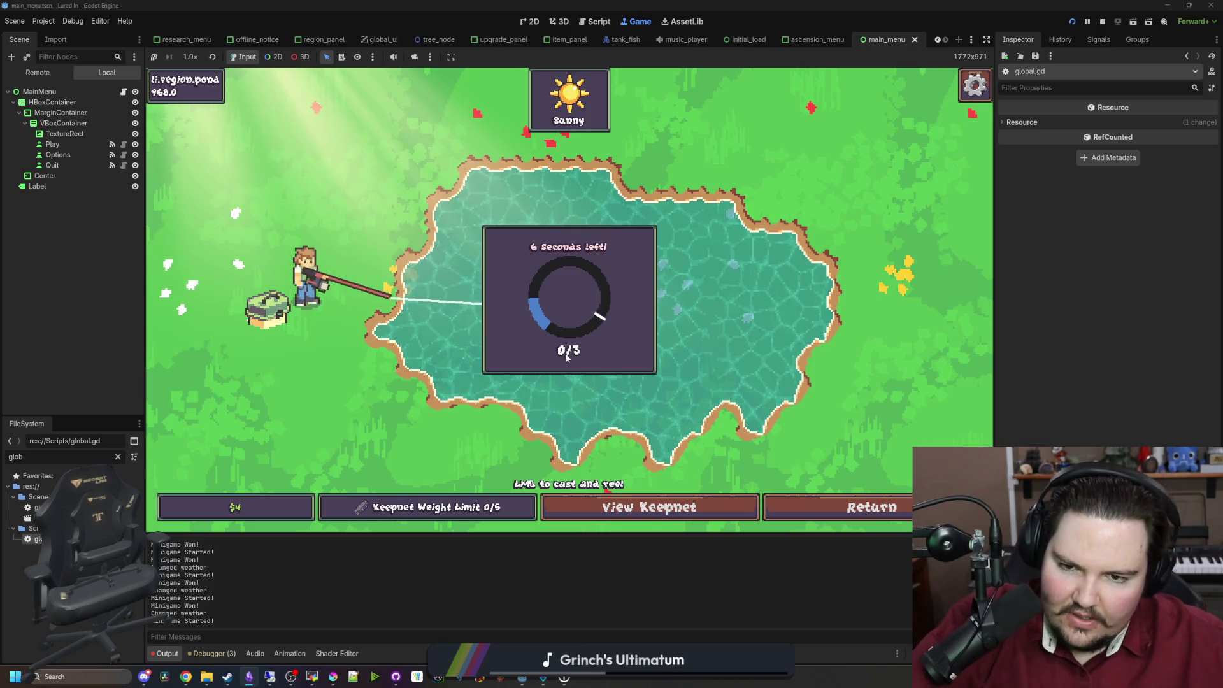
left_click(607, 323)
left_click(607, 323)
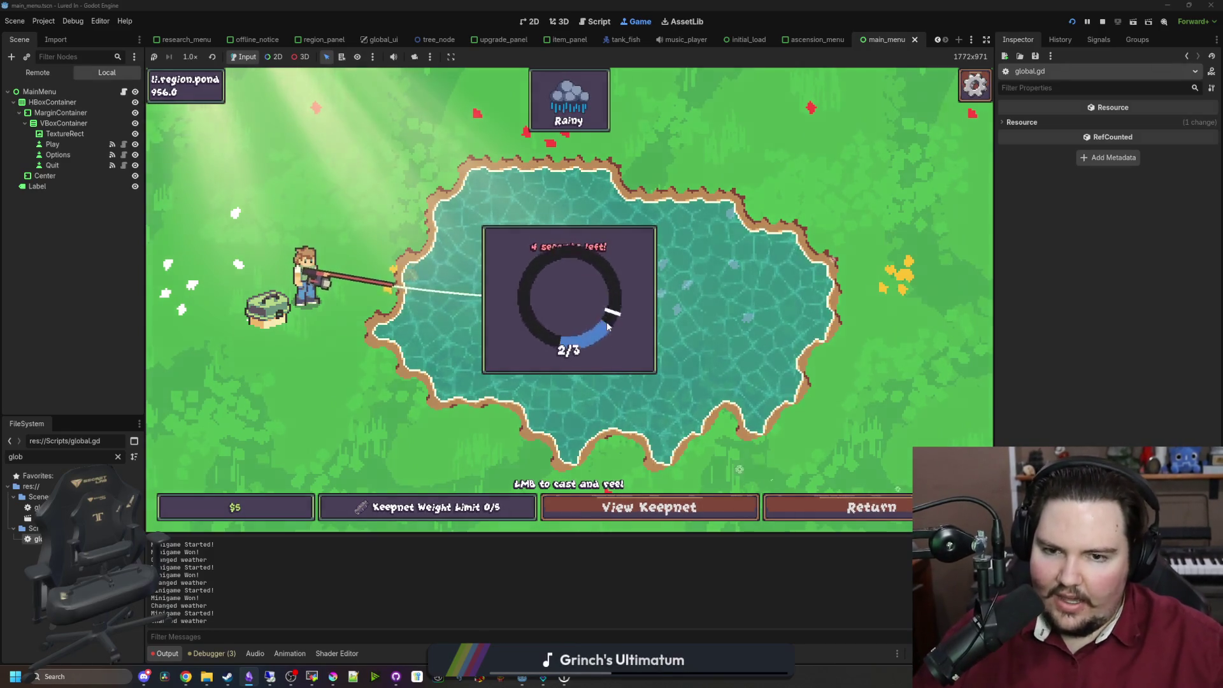
left_click(607, 326)
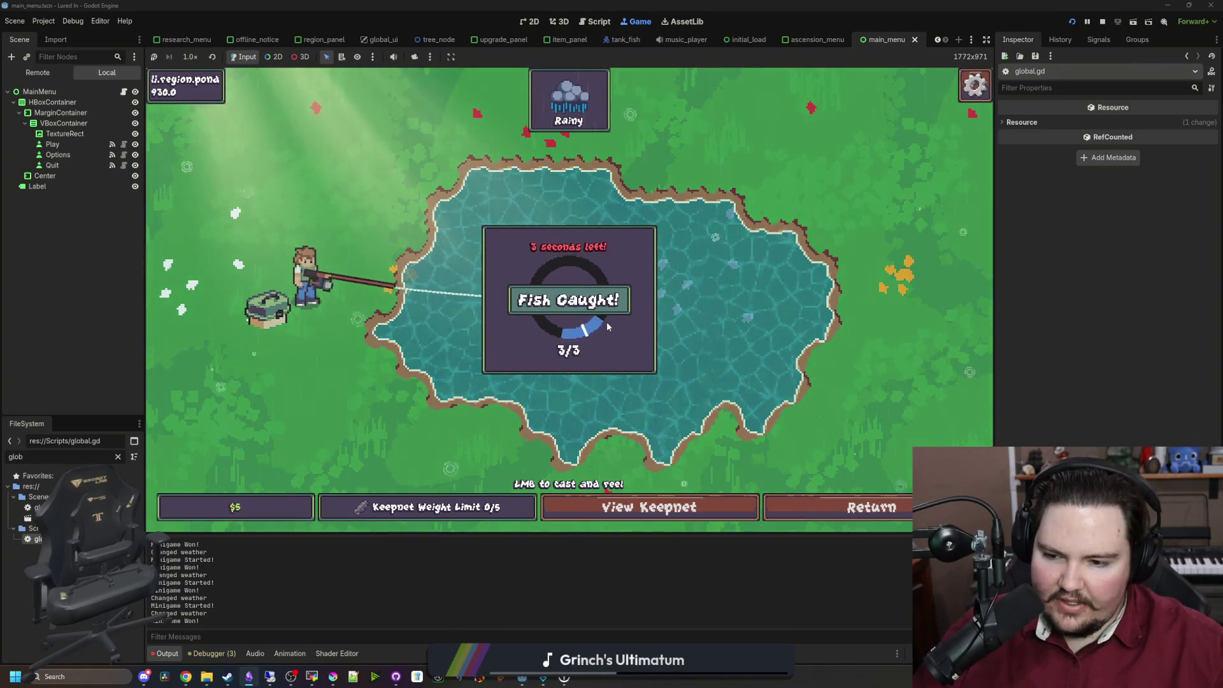
- Cast again, hook the next bite and reel in a second fish
left_click(605, 239)
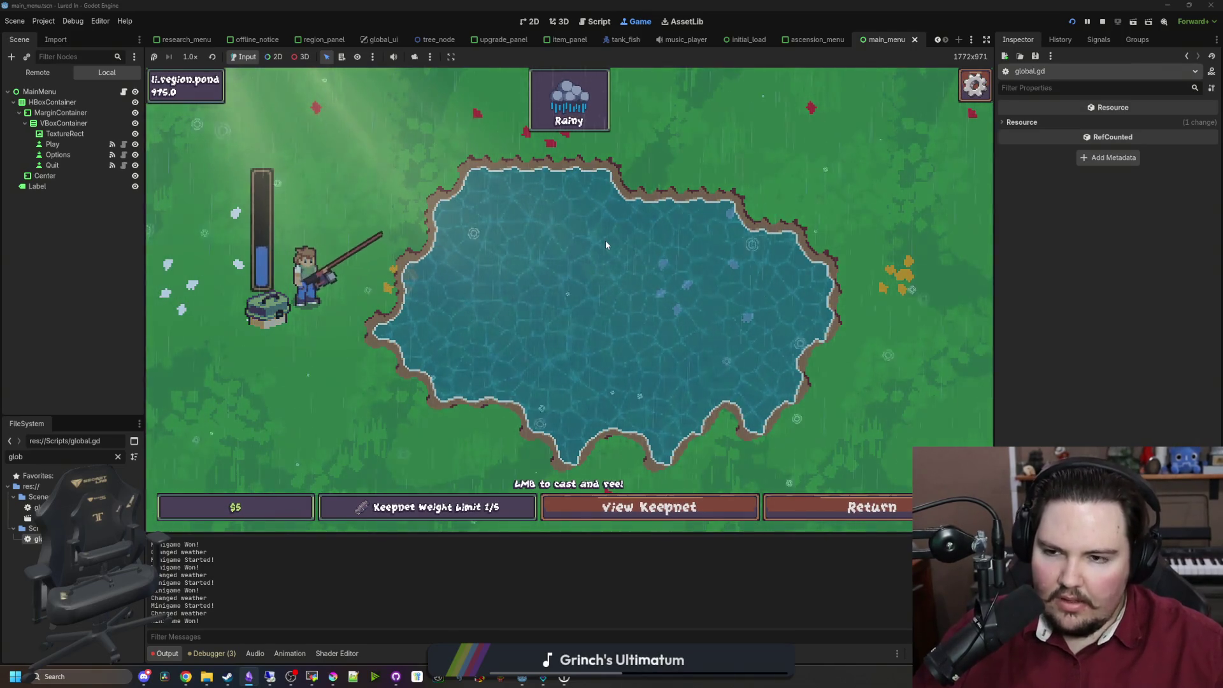
left_click(605, 243)
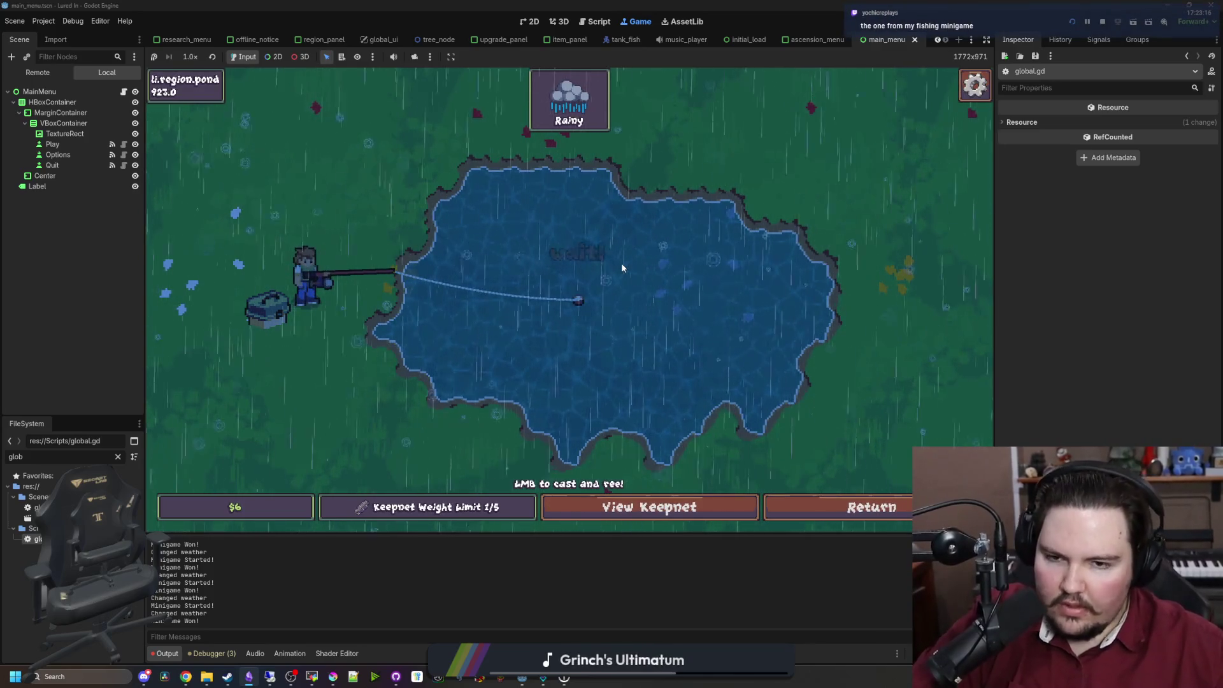
left_click(596, 241)
left_click(599, 249)
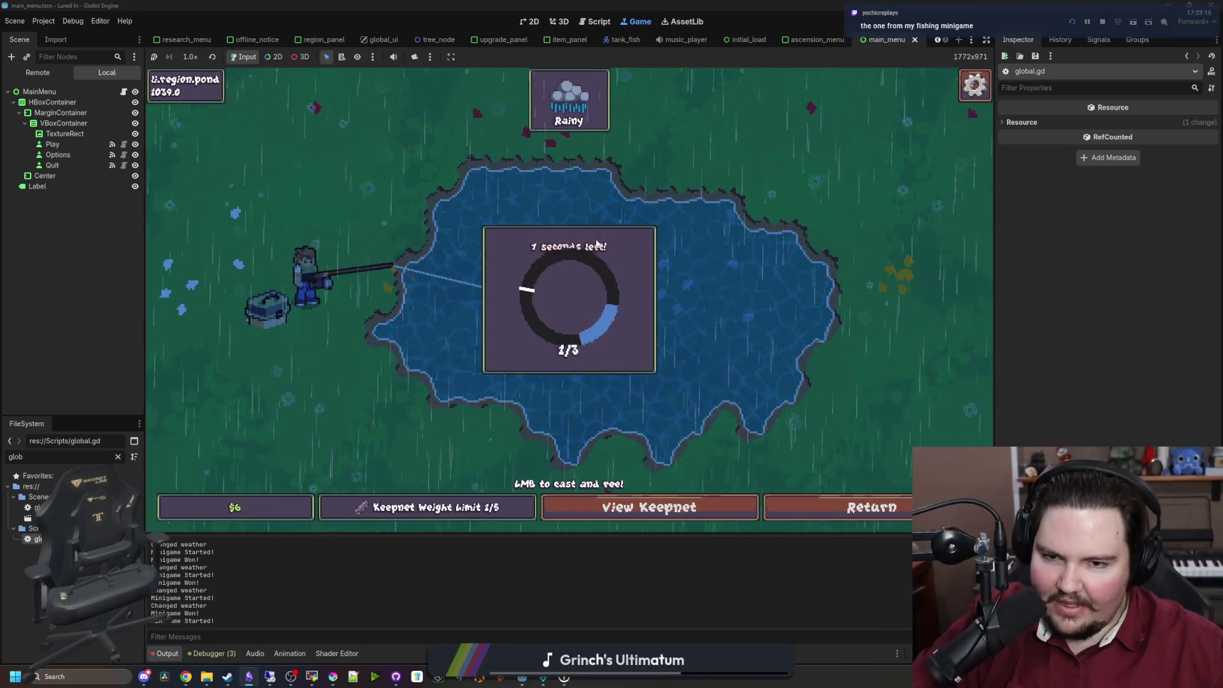
left_click(626, 296)
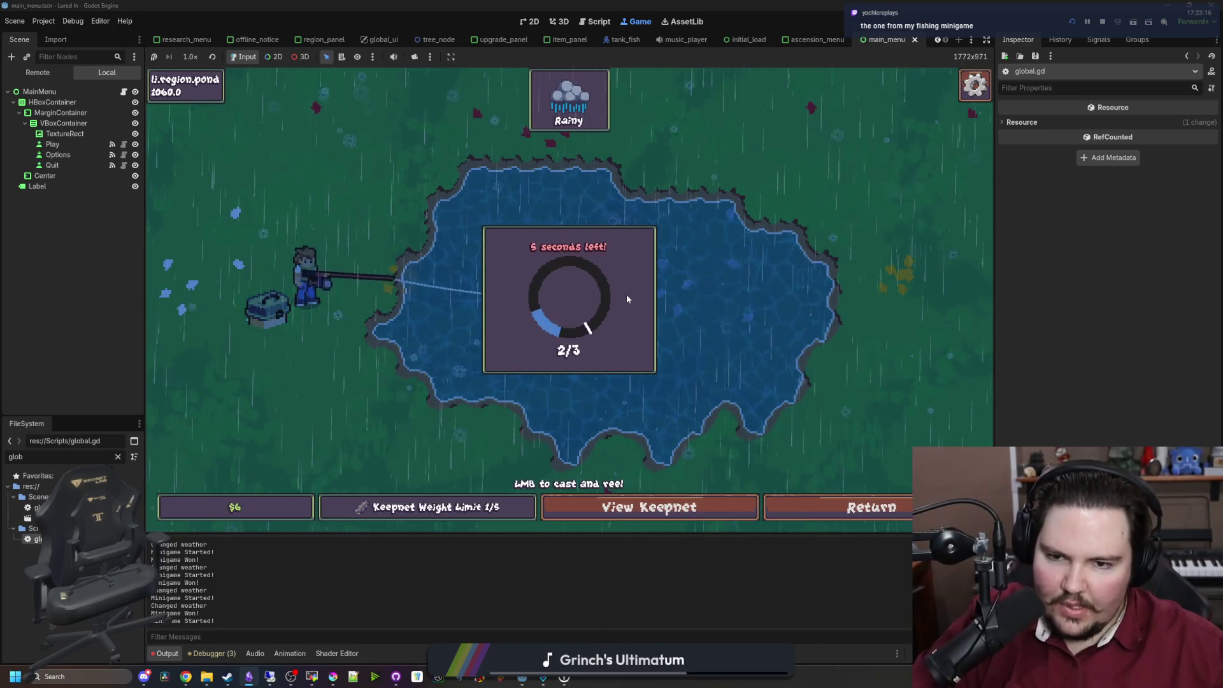
left_click(626, 295)
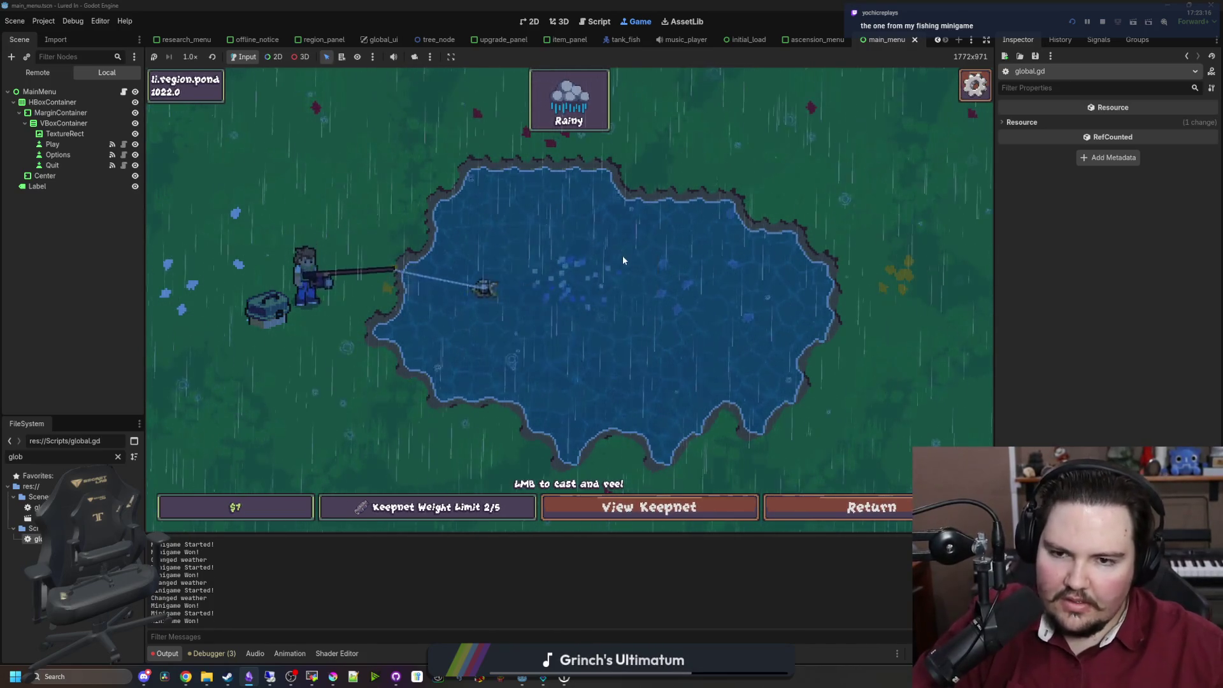
- Recast and land a third fish, then leave the pond for the aquarium
left_click_drag(618, 261, 588, 250)
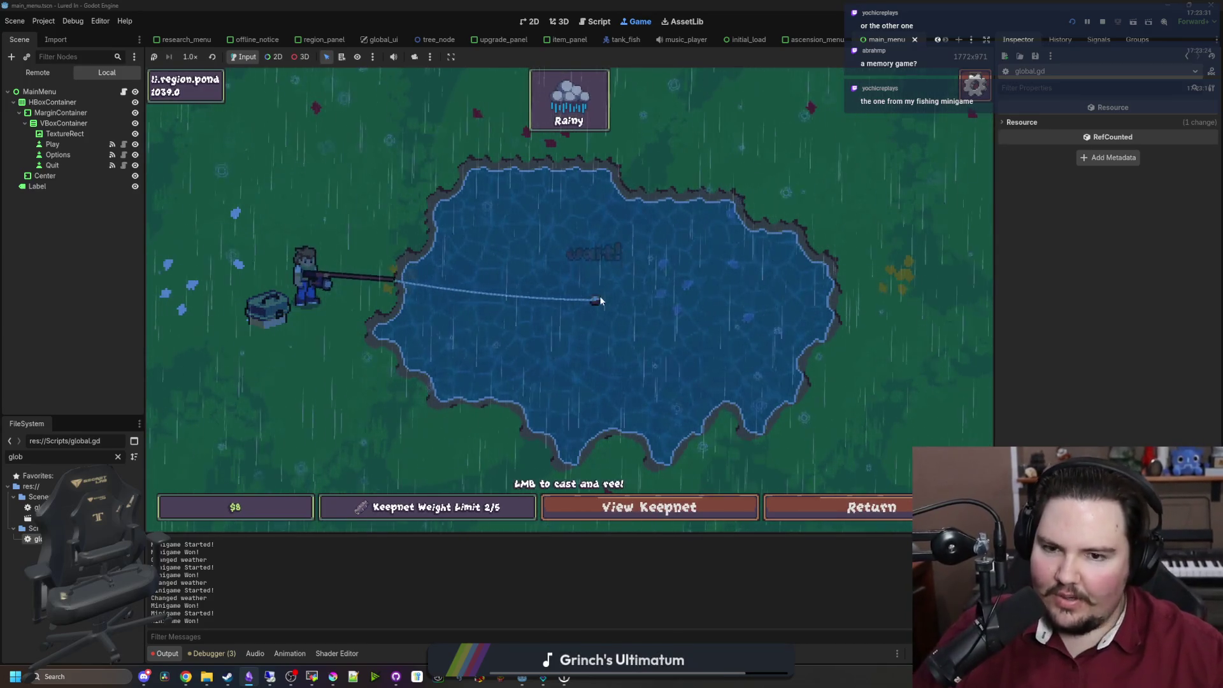
left_click(642, 250)
left_click(640, 251)
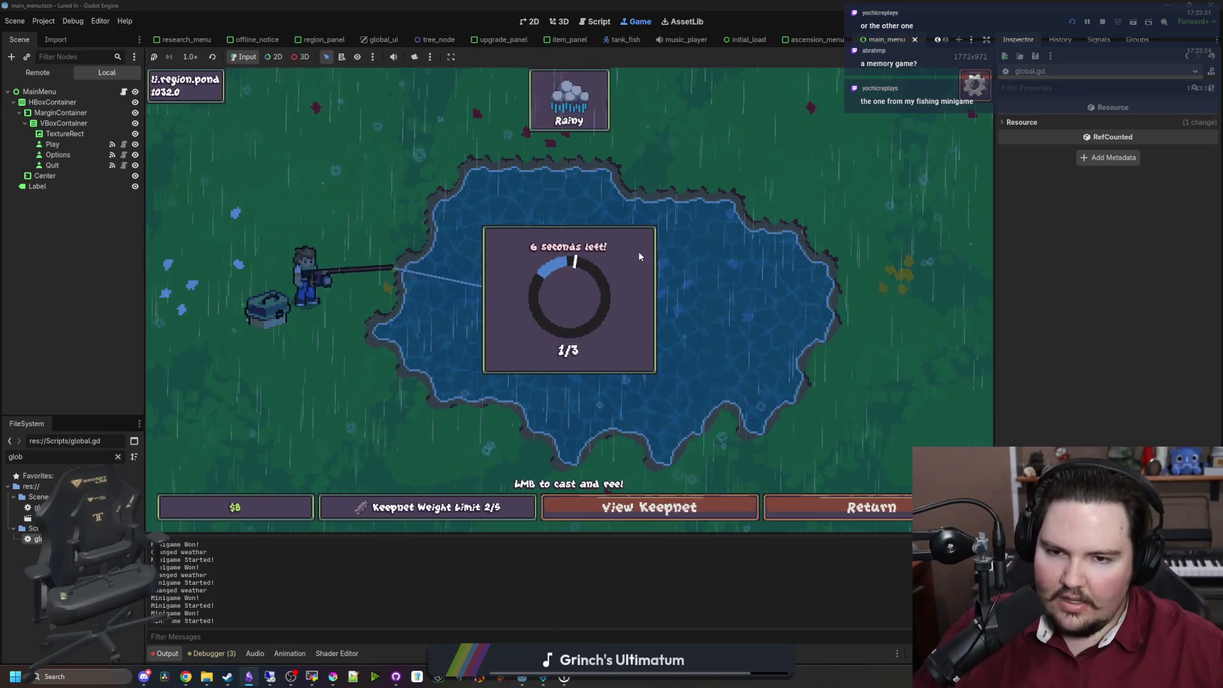
left_click(640, 254)
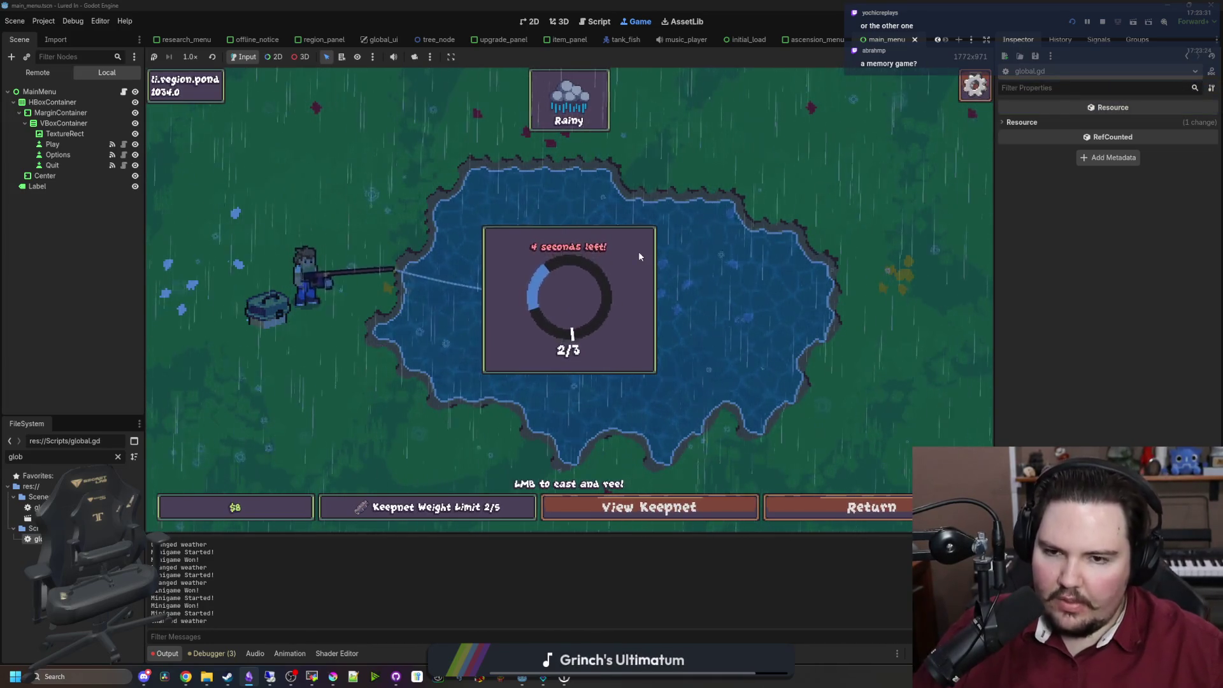
left_click(636, 254)
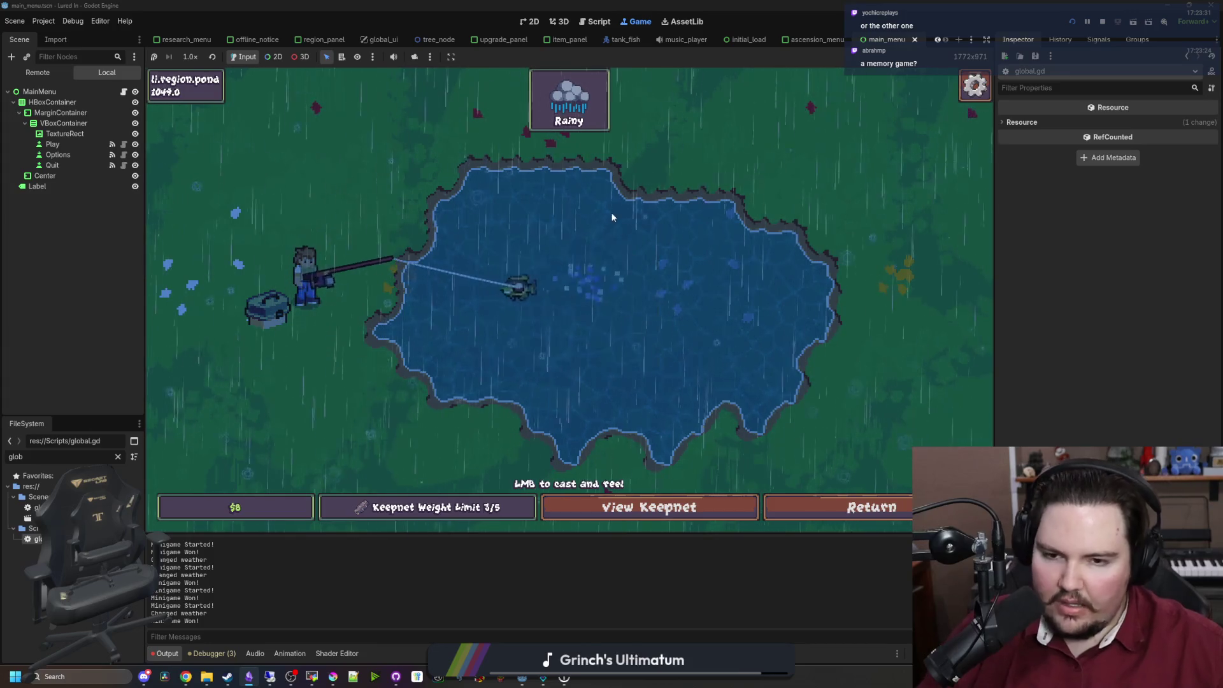
left_click(836, 505)
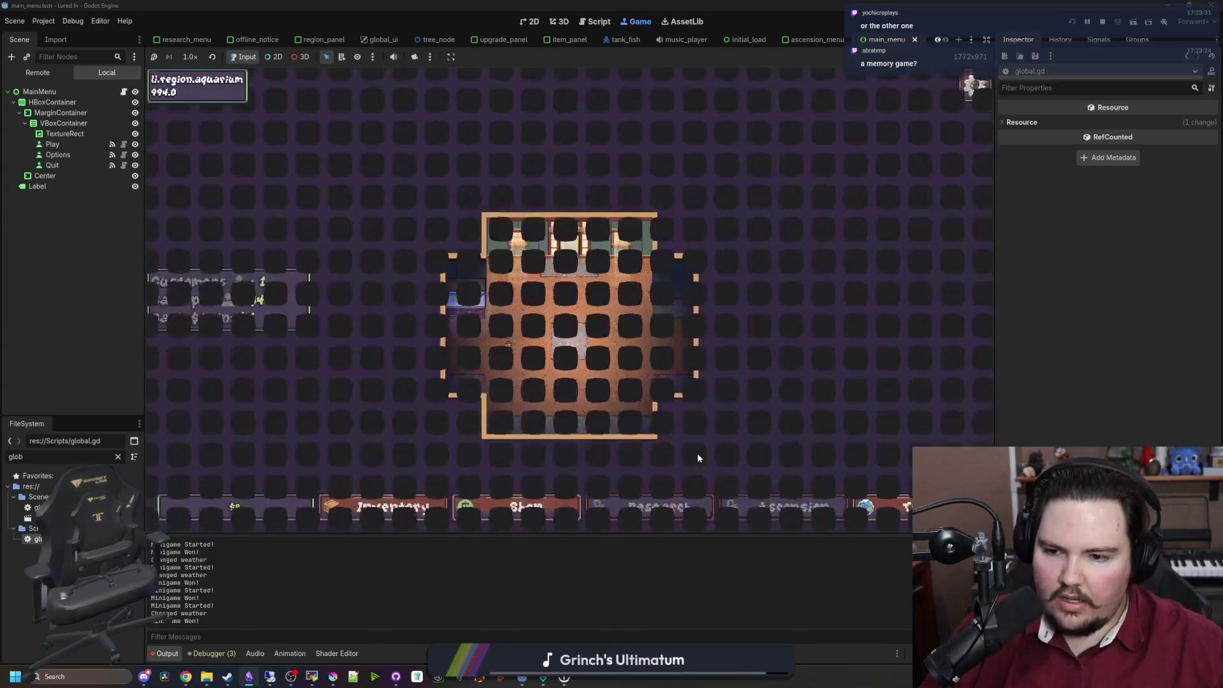
- Place each of the three caught fish into the tank, close the inventory and open the Shop
left_click(694, 293)
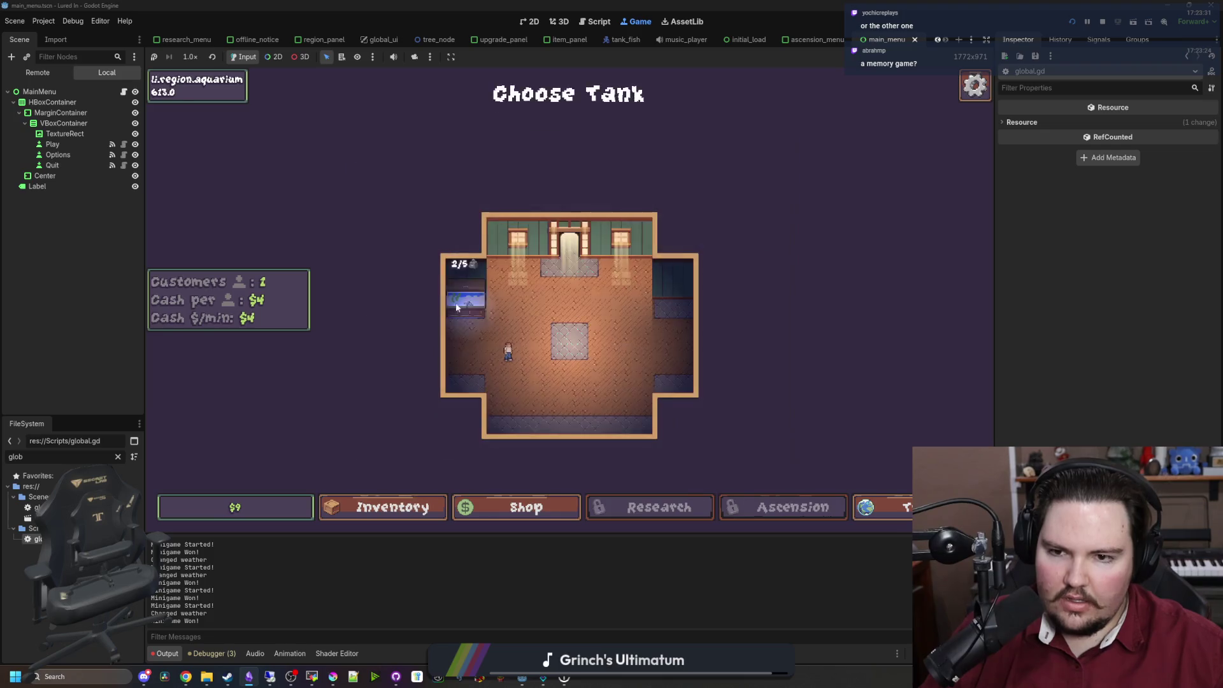
left_click(465, 297)
left_click(726, 286)
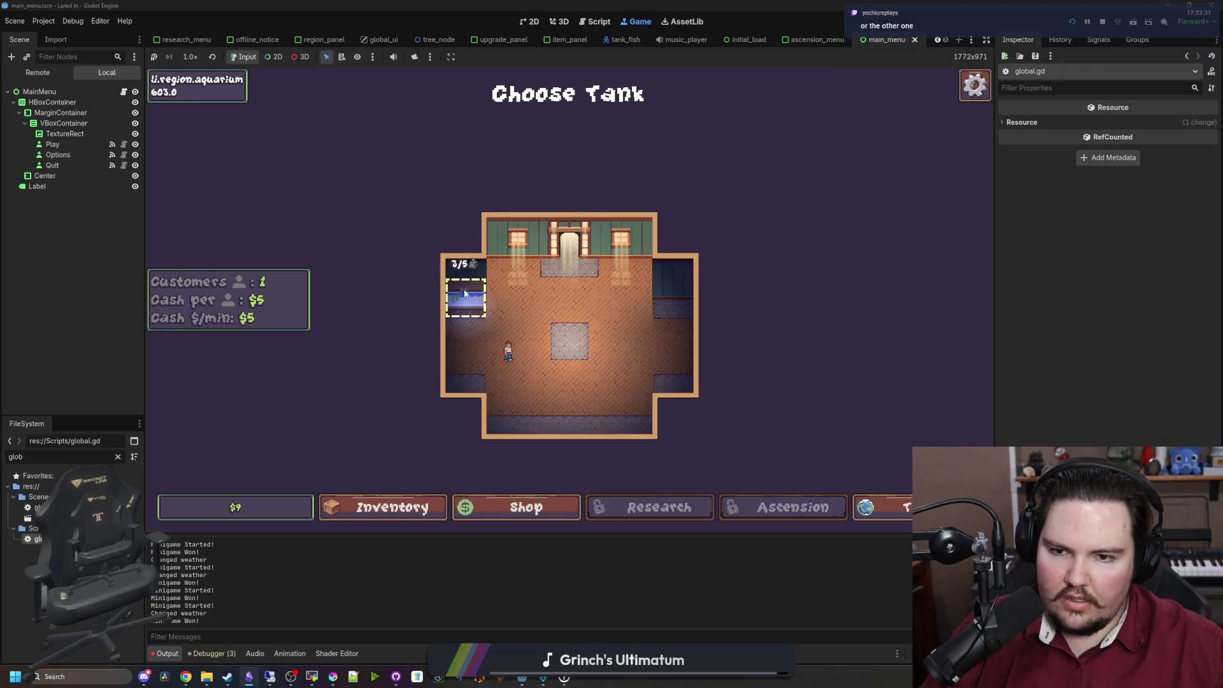
left_click(465, 293)
left_click(726, 287)
left_click(466, 295)
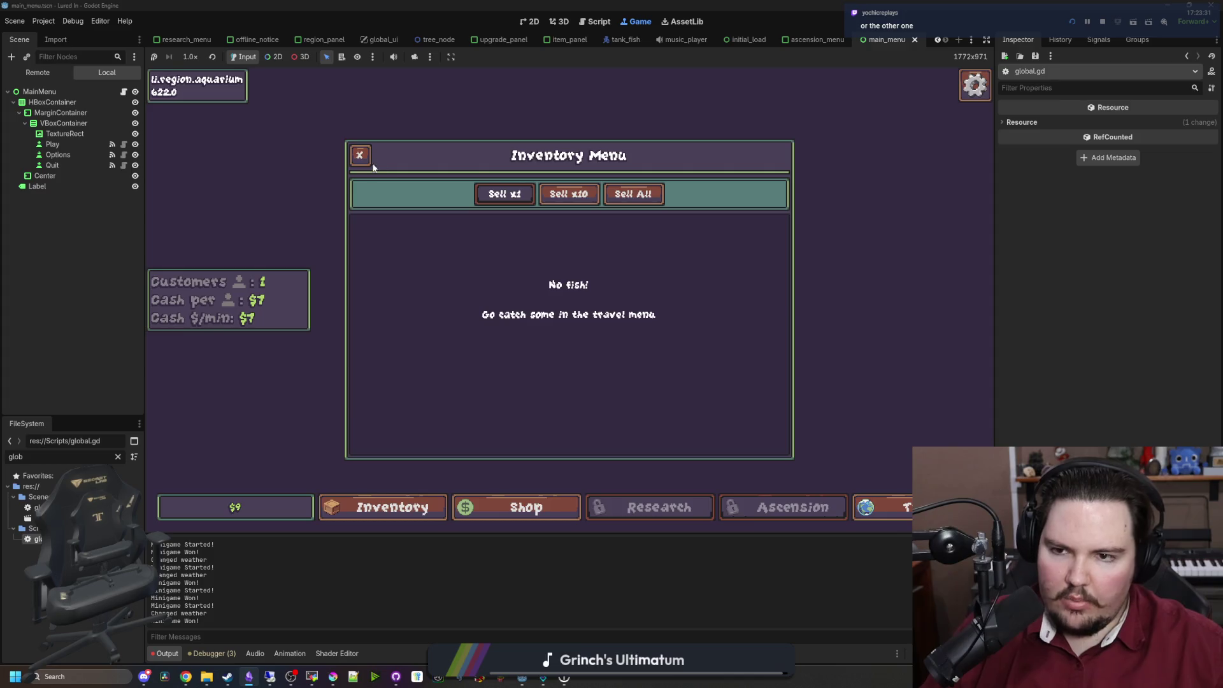
left_click(364, 159)
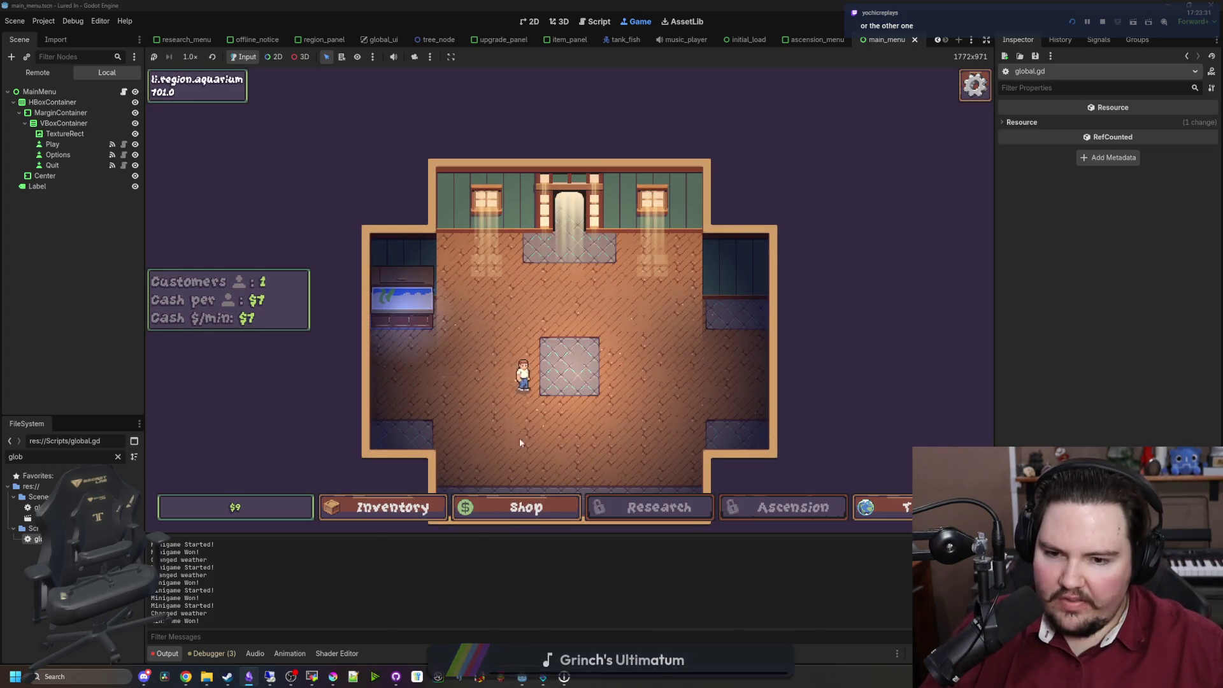
left_click(522, 507)
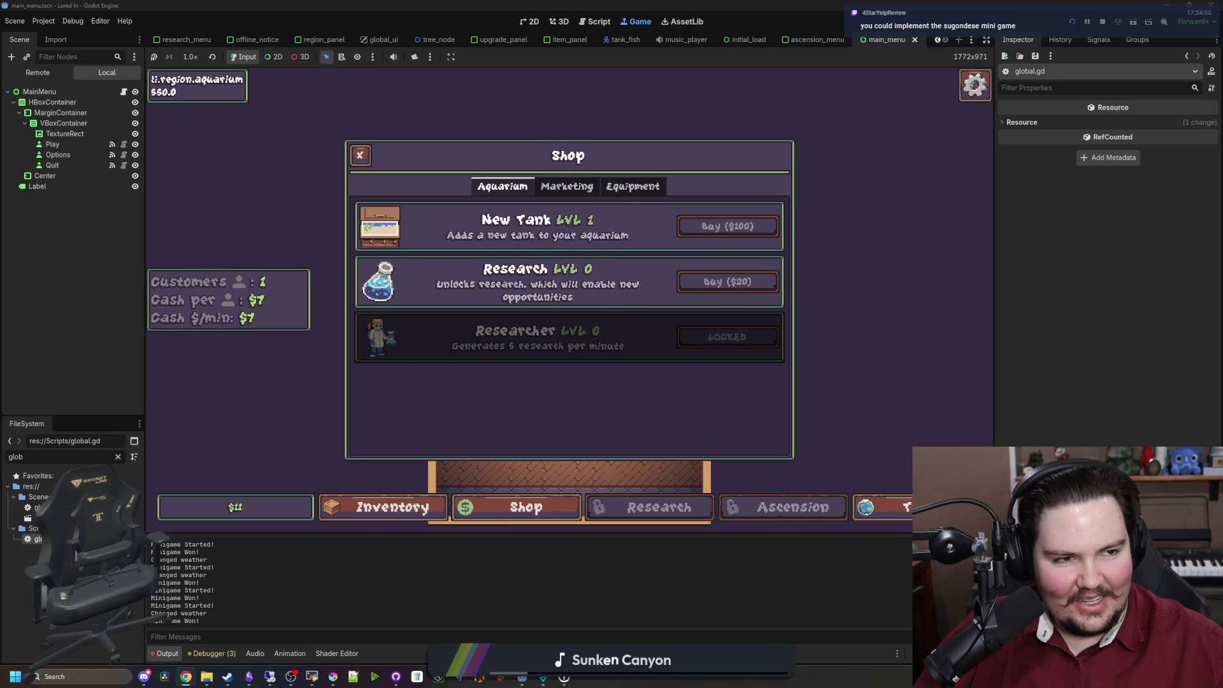
- Load itch.io in a new Chrome window and type the creator's name into the search box
key("super+3")
type("itch.io")
key("Return")
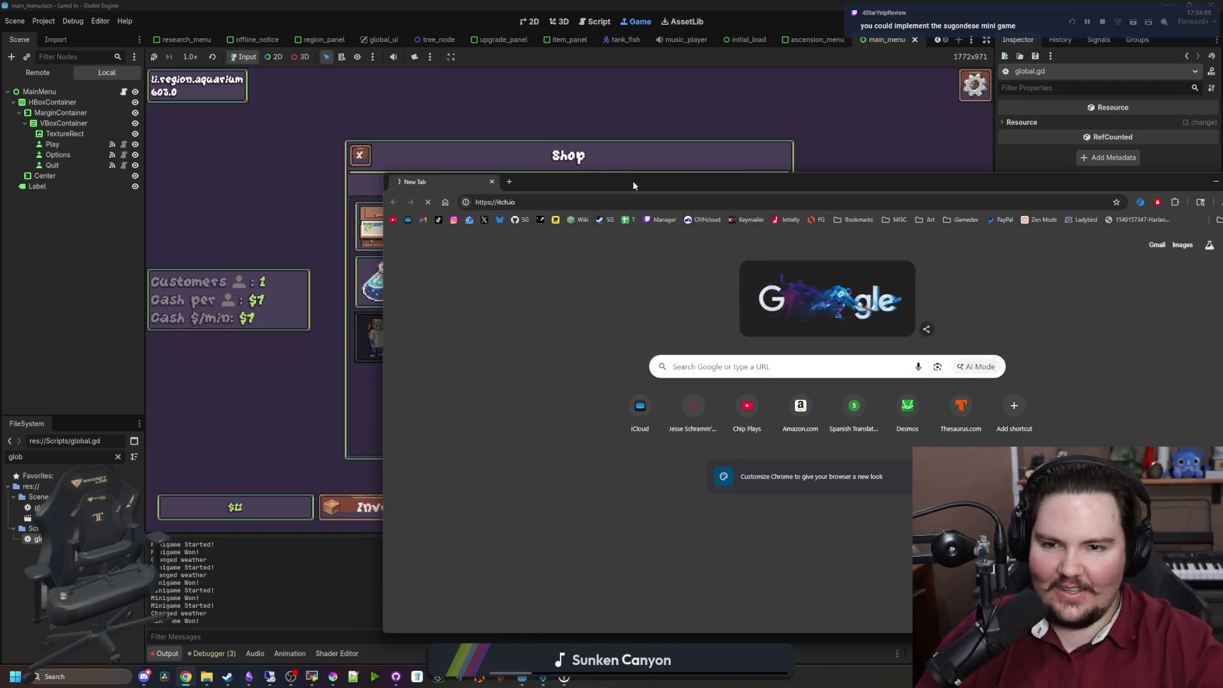
left_click(921, 249)
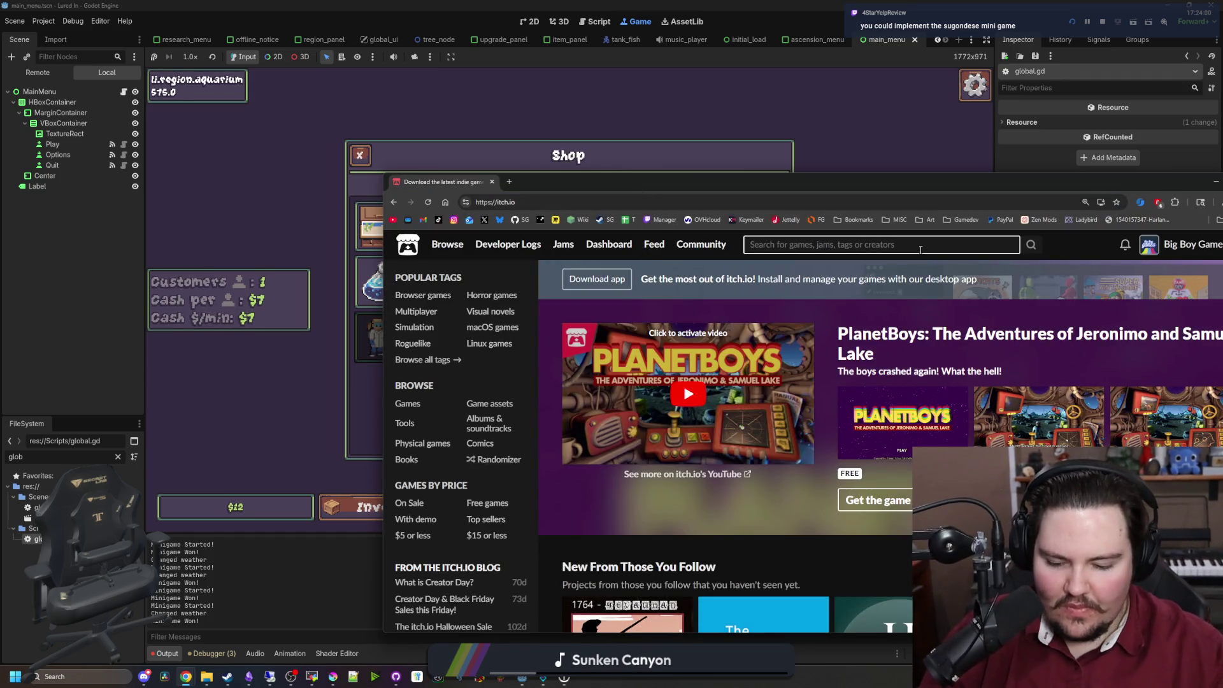
type("yochic")
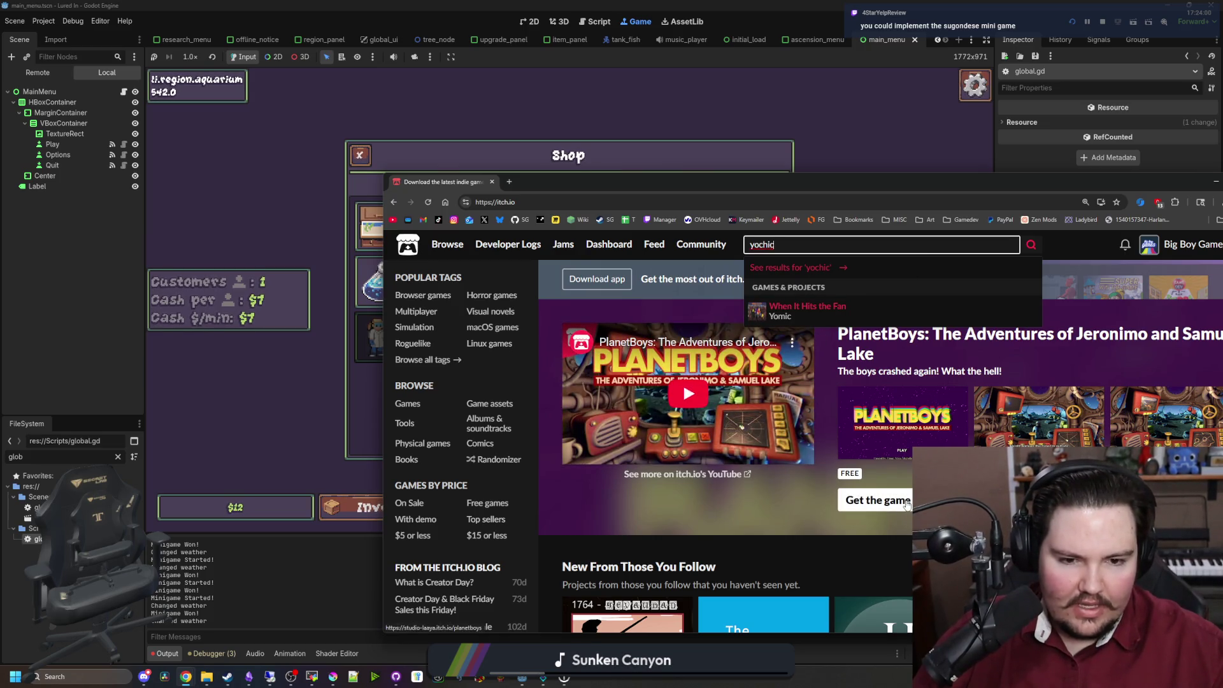
- Open the featured PlanetBoys game in a new maximized tab, browse it, then return to the homepage tab
middle_click(907, 504)
left_click(594, 182)
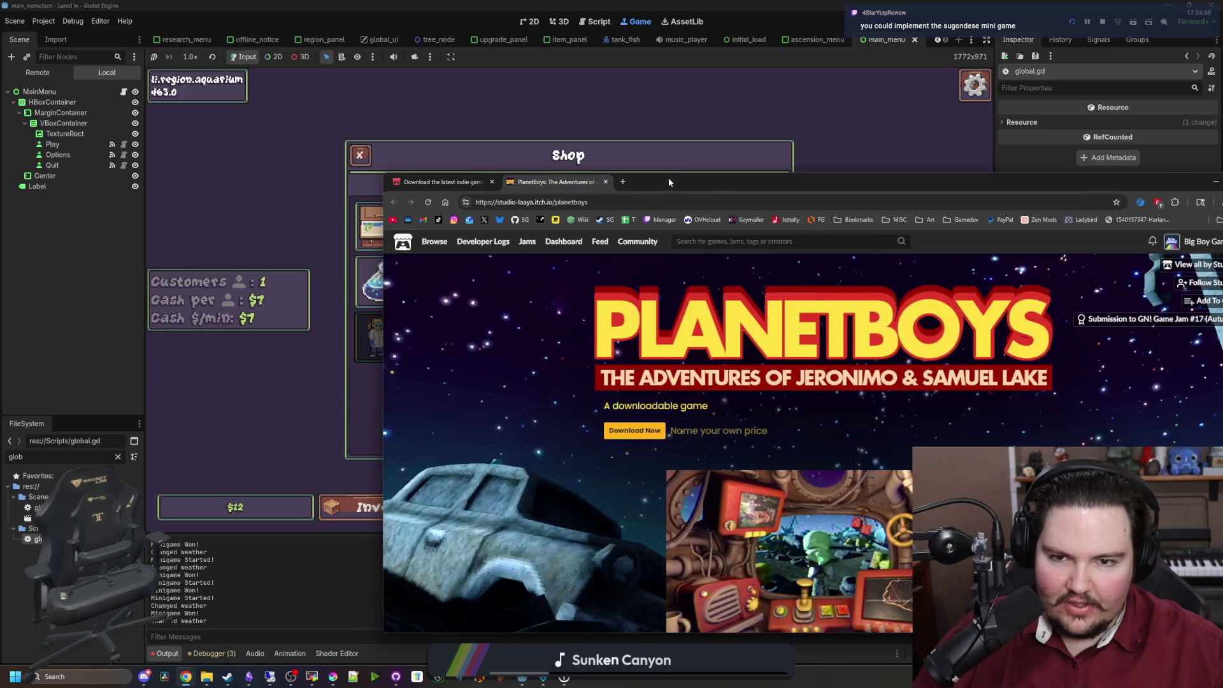
left_click_drag(669, 182, 644, 18)
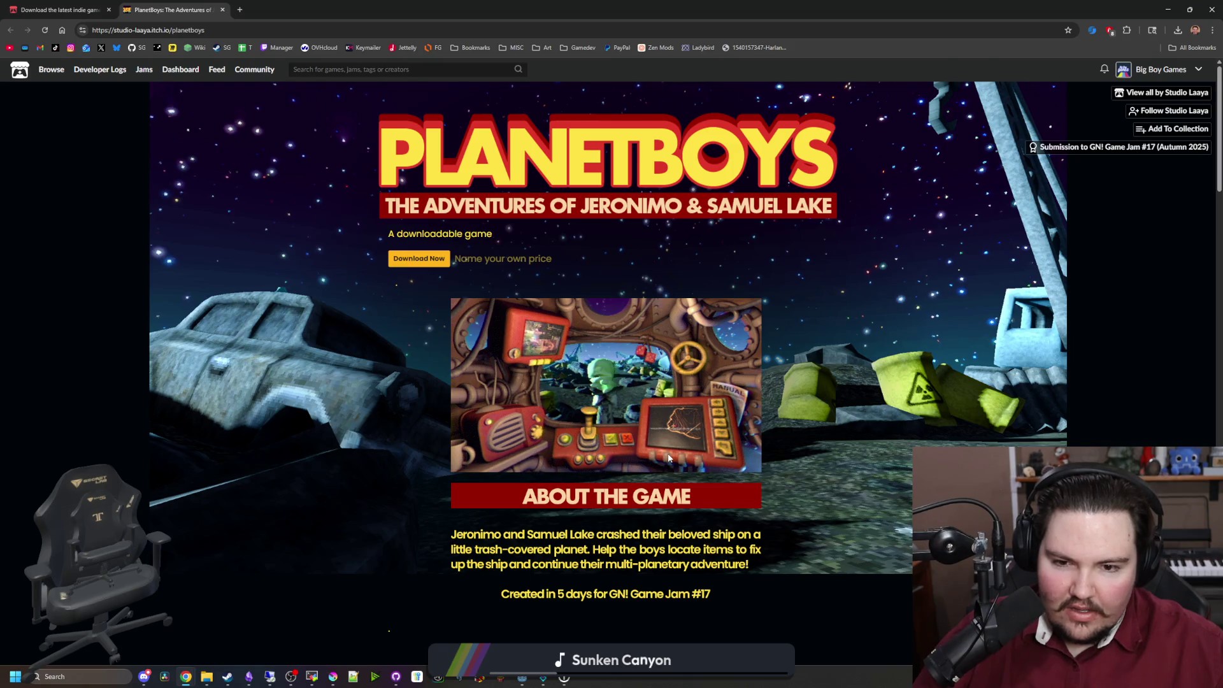
scroll(668, 457, "down", 7)
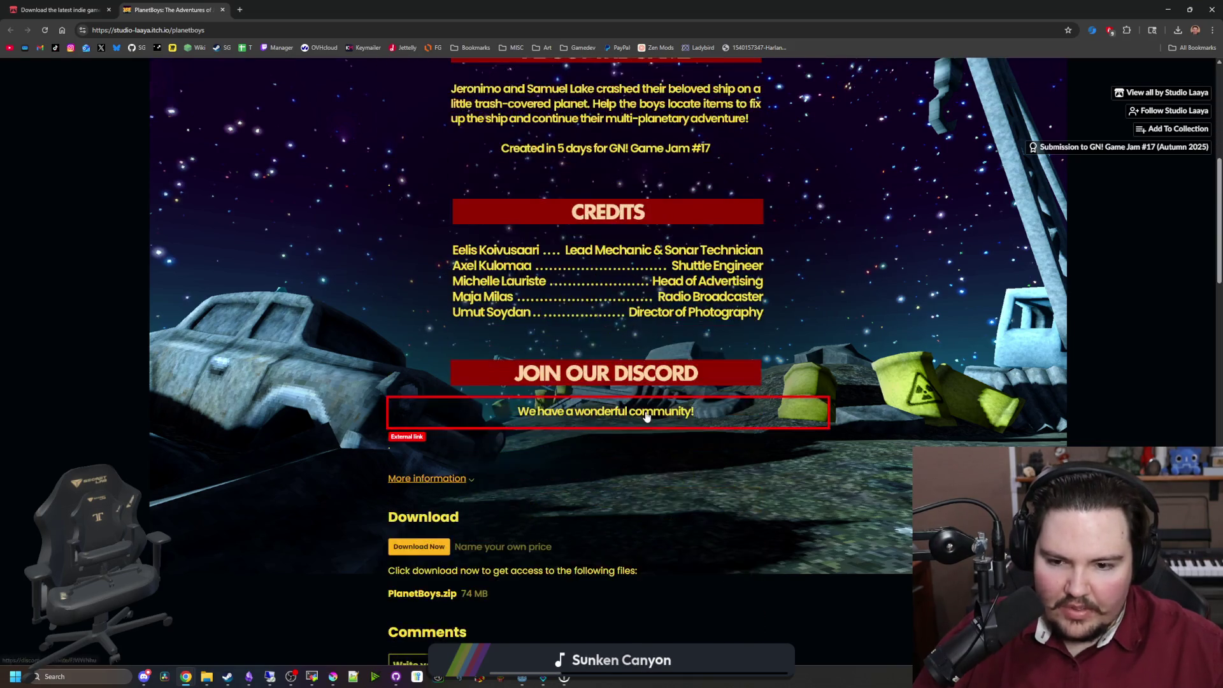
scroll(646, 416, "down", 4)
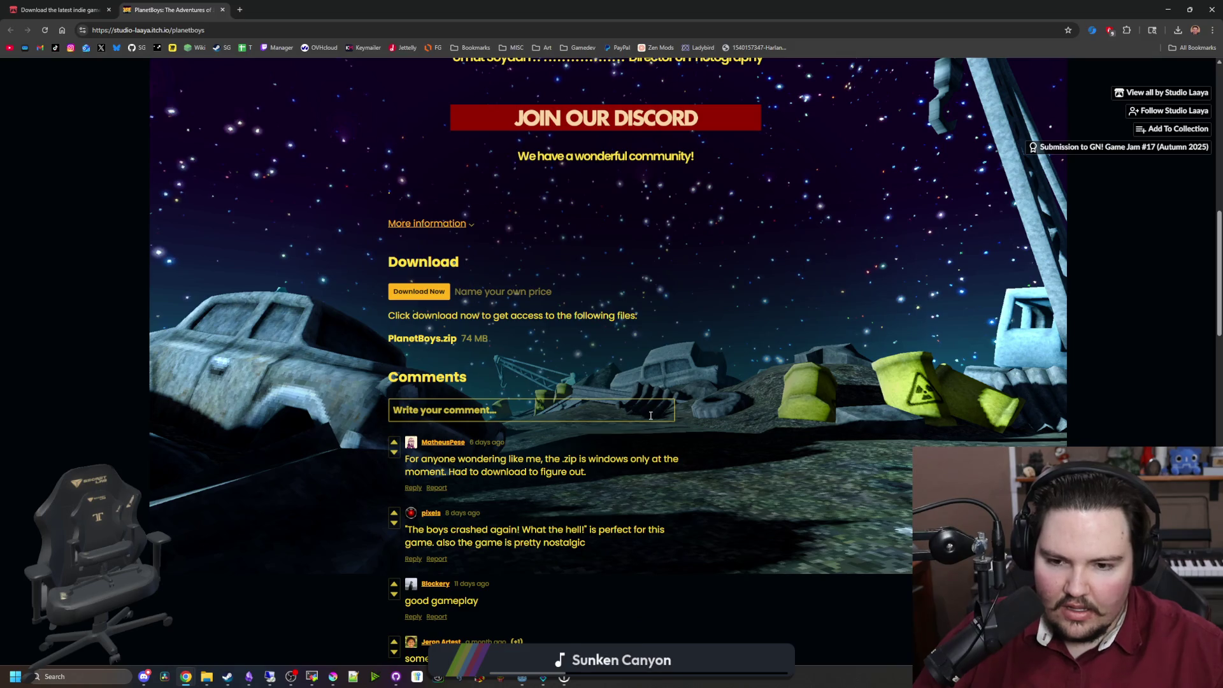
scroll(650, 415, "up", 9)
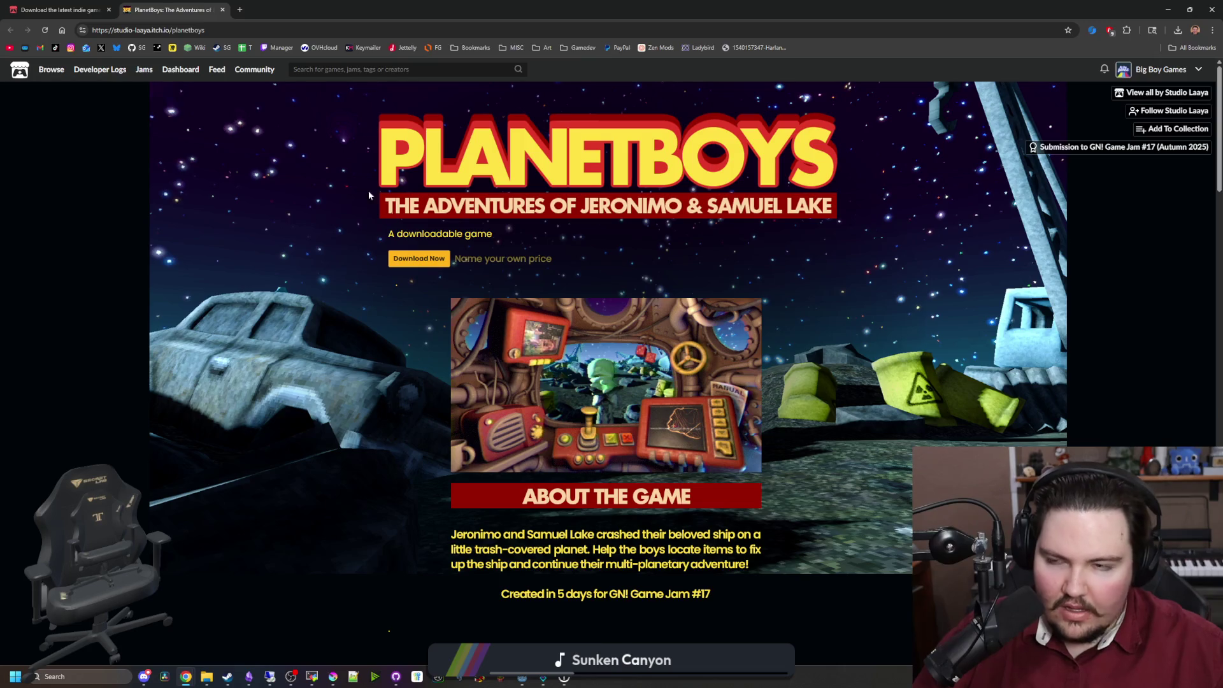
left_click(105, 3)
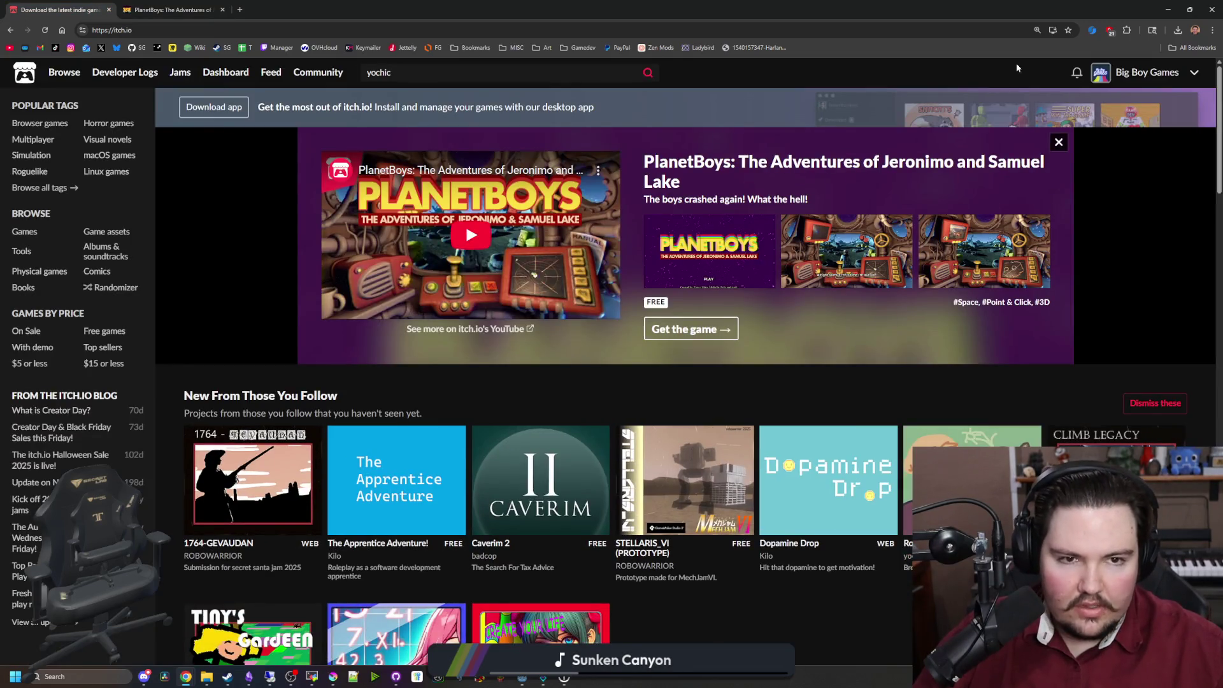
- Search for the creator, open Pesque Tudo from their page, download it and expand SmartScreen's details
key("Return")
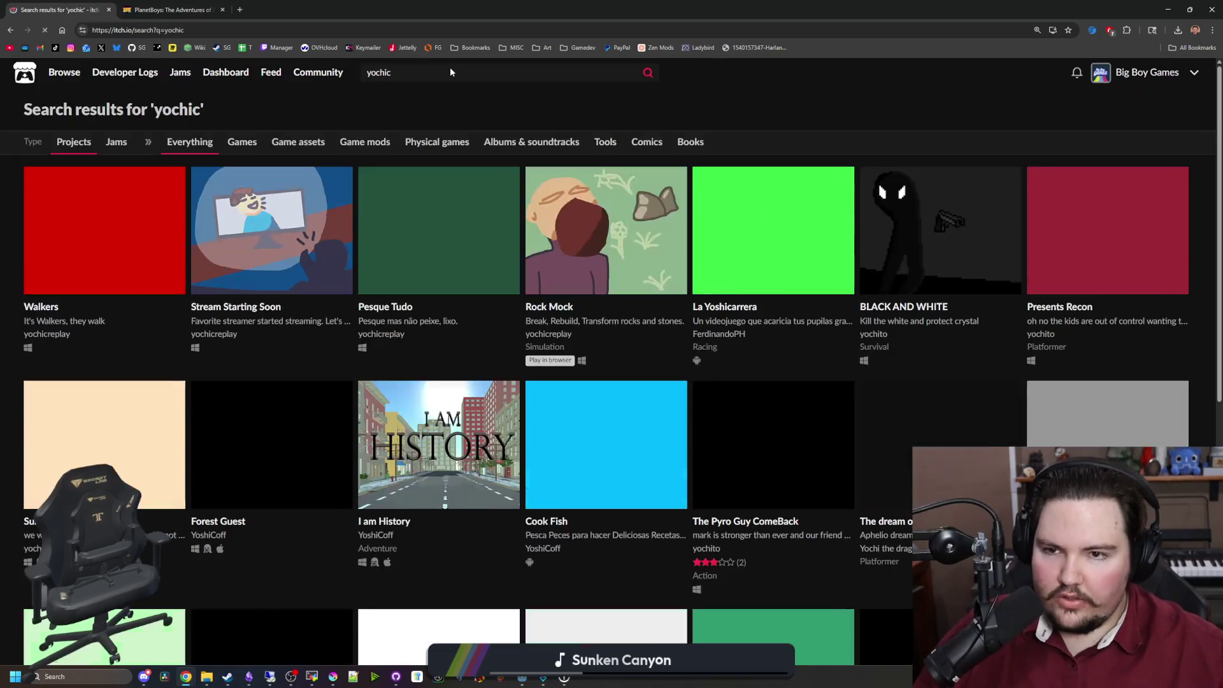
left_click(214, 334)
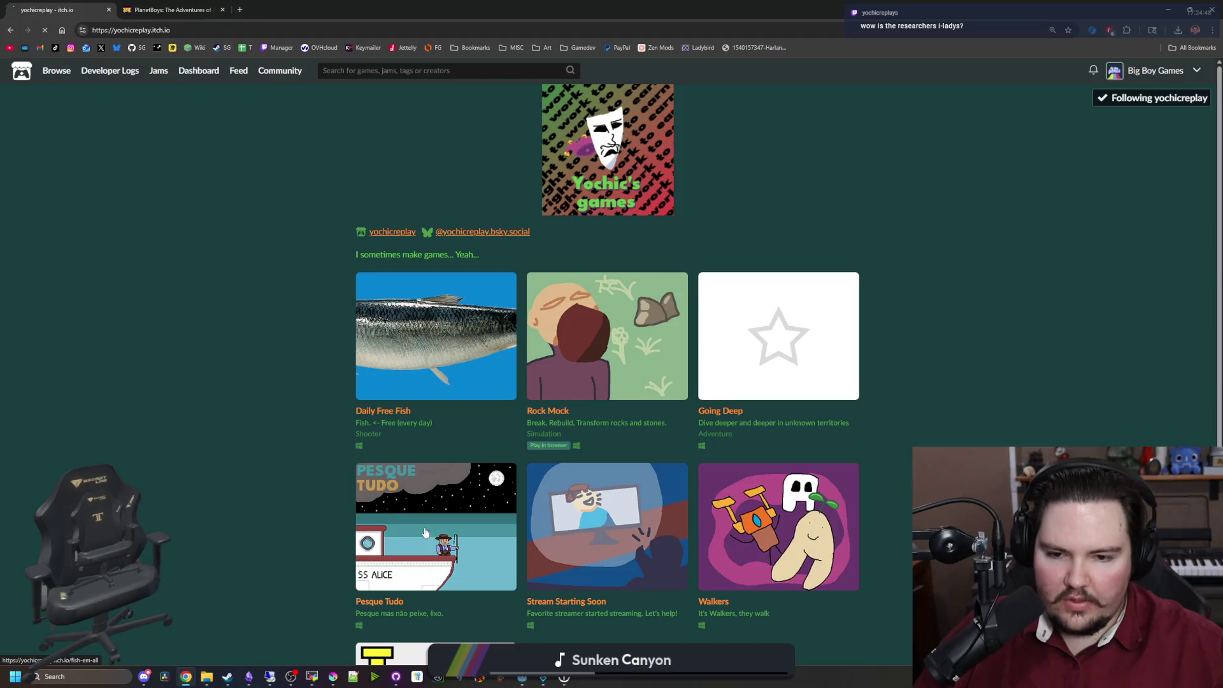
left_click(474, 469)
left_click(390, 260)
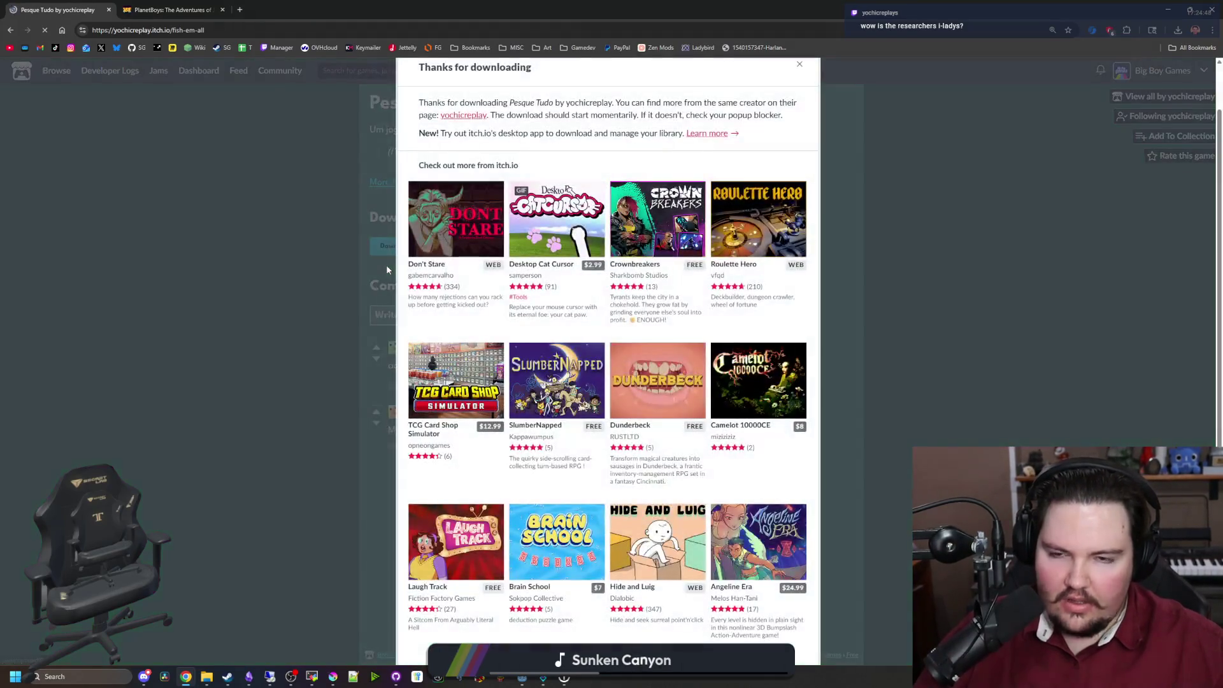
left_click(874, 210)
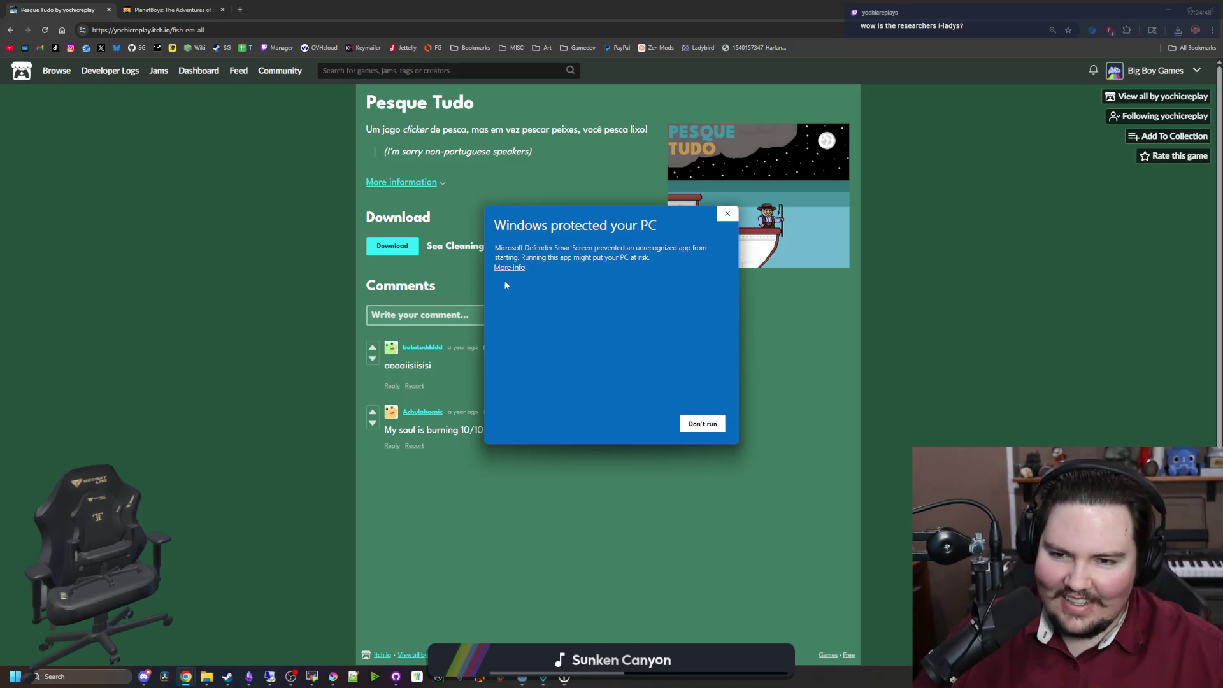
left_click(509, 268)
- Run Sea Cleaning anyway past SmartScreen, start it and reel in the first trash
left_click(645, 424)
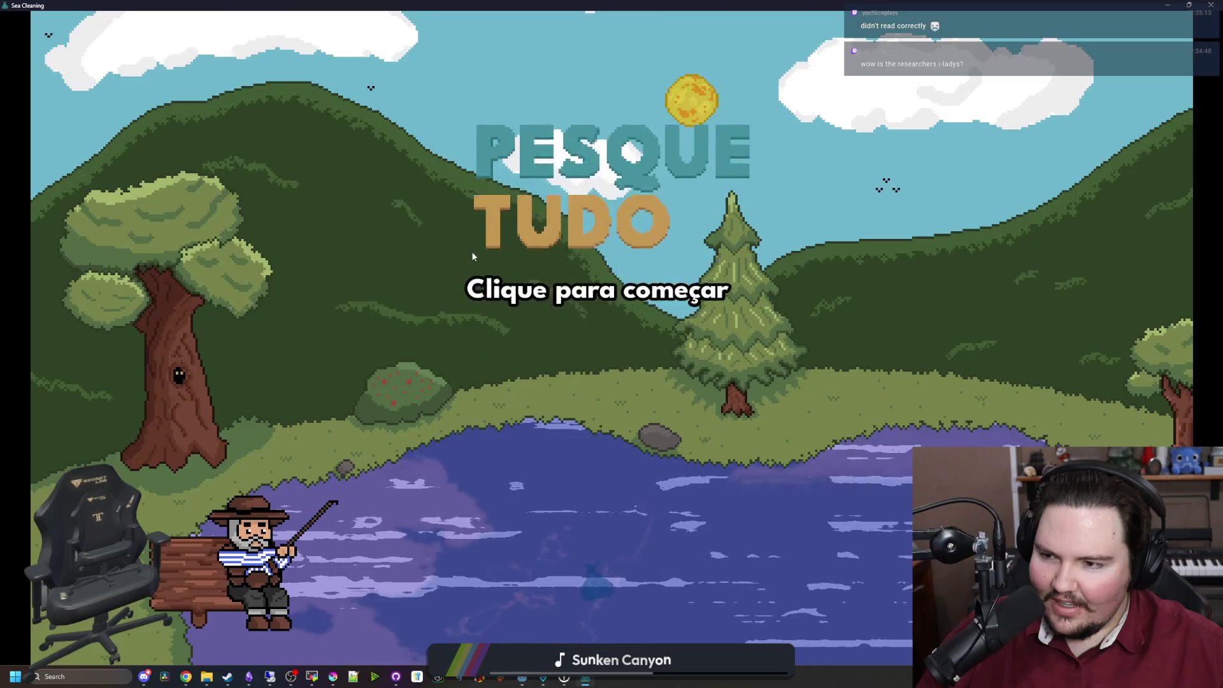
left_click(472, 256)
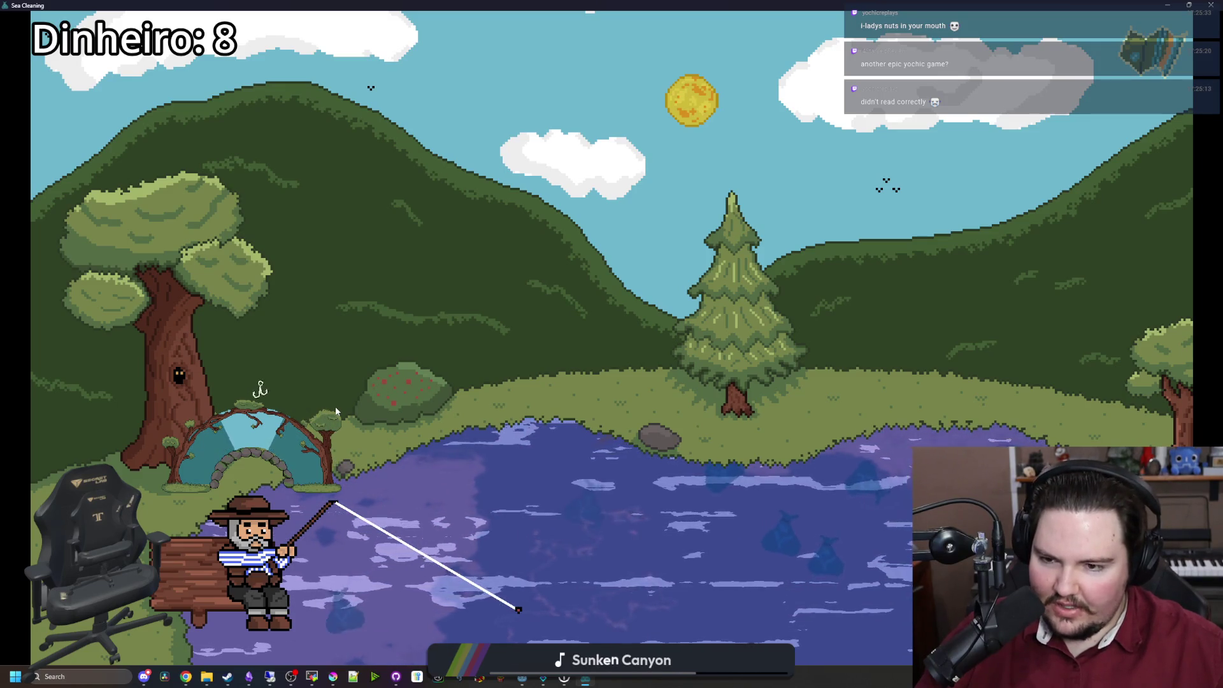
left_click(336, 407)
left_click(335, 407)
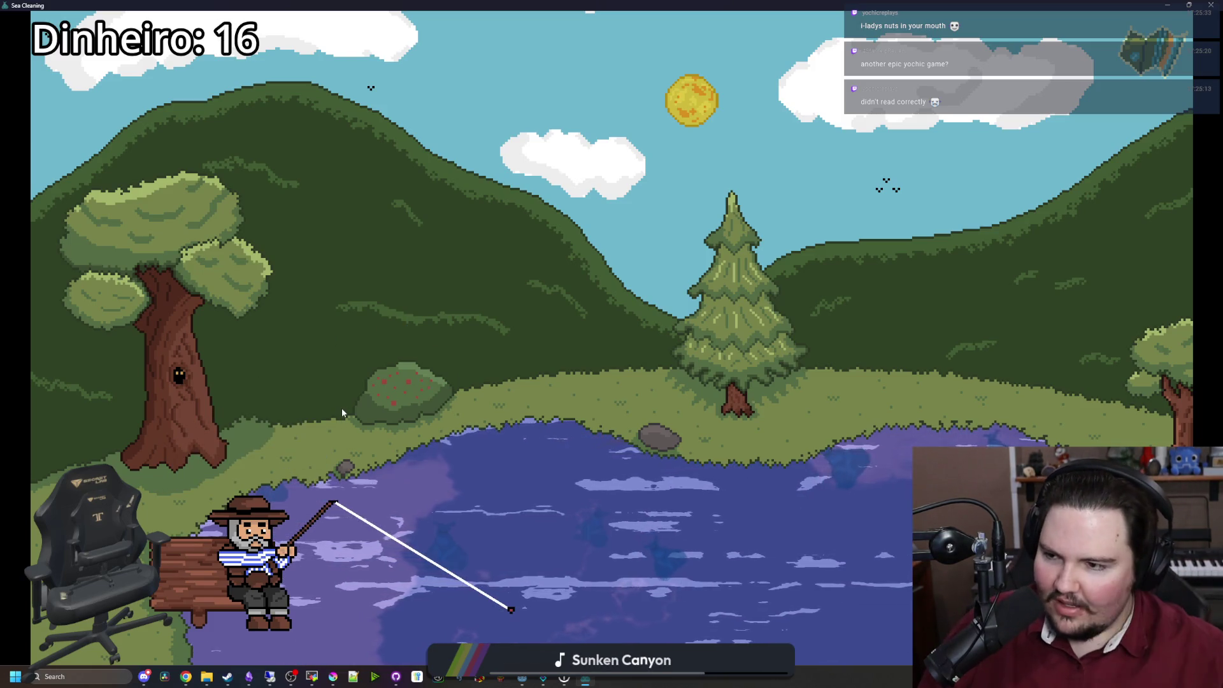
left_click(448, 368)
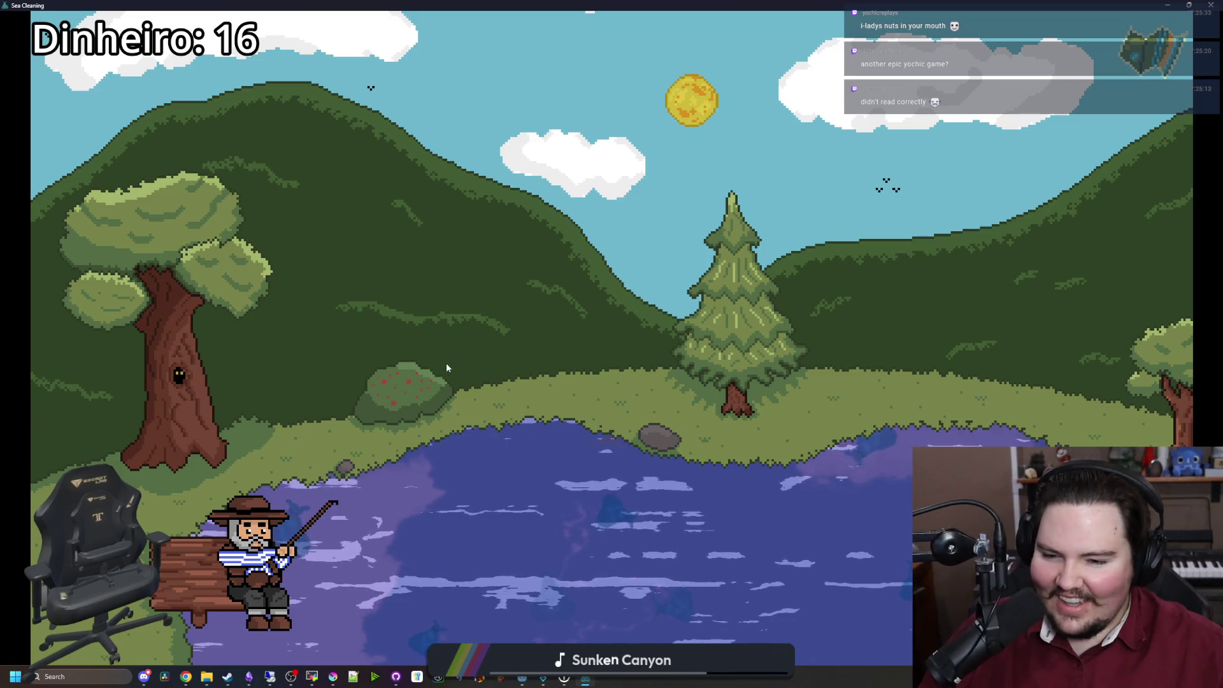
- Catch another piece of trash, then buy a card pack, leaving Dinheiro at 15
left_click(483, 350)
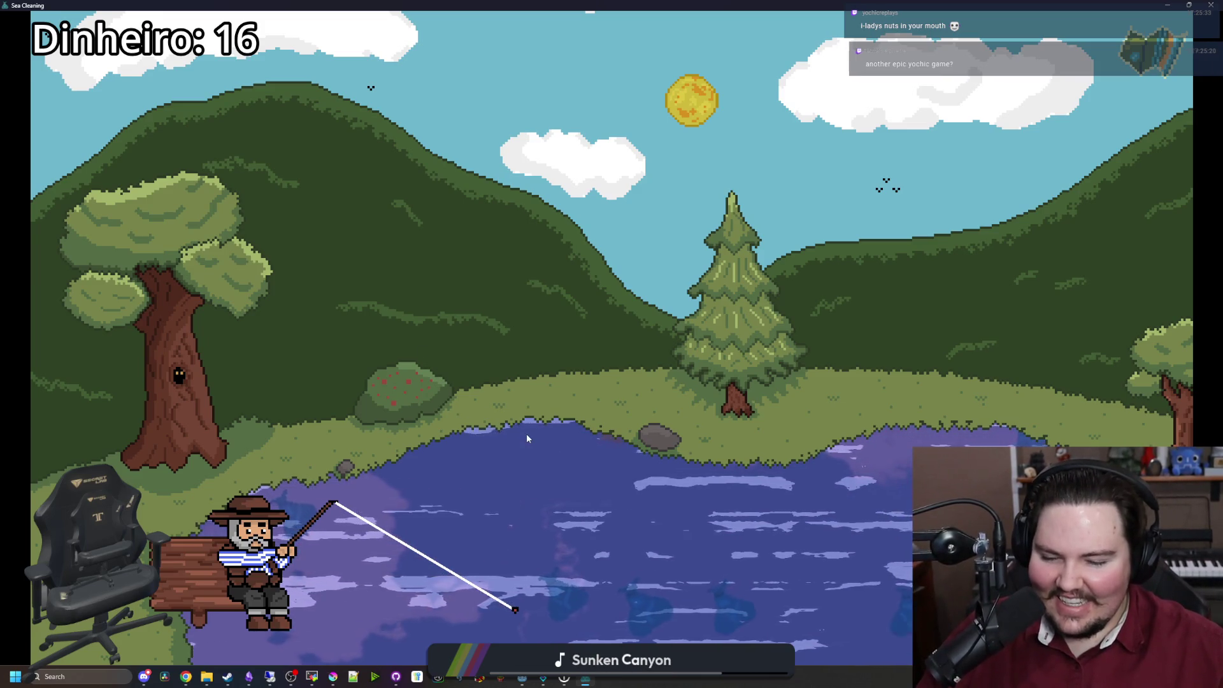
left_click(515, 465)
left_click(391, 447)
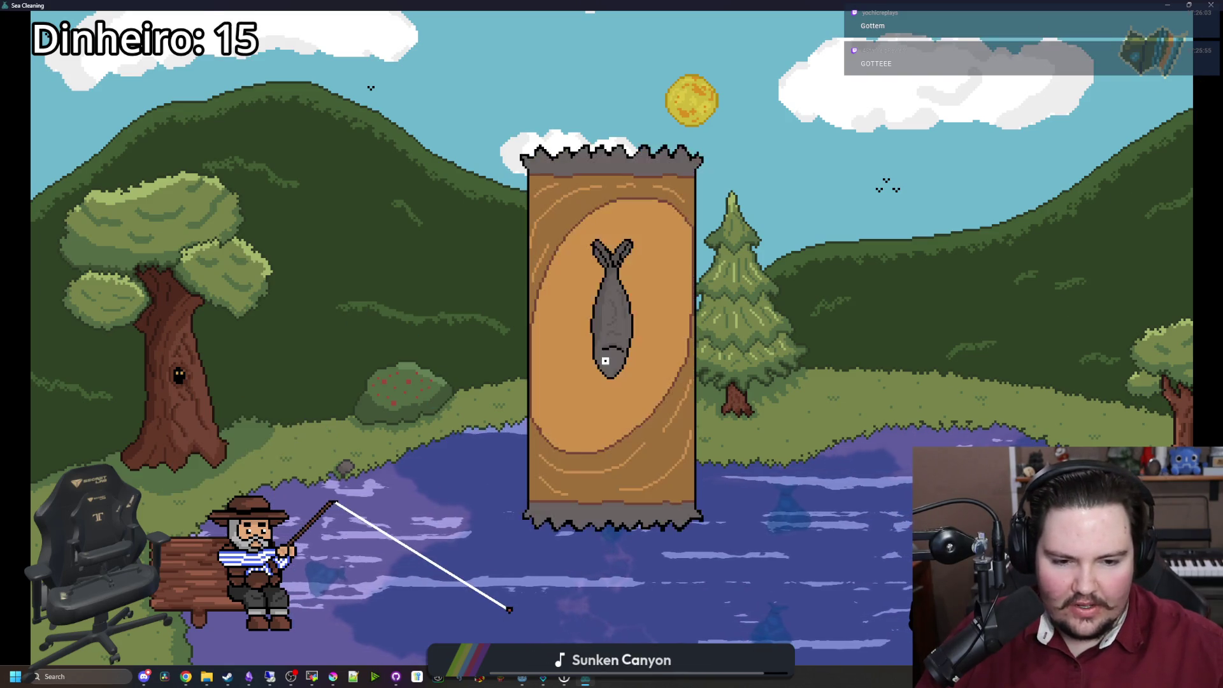
left_click(617, 418)
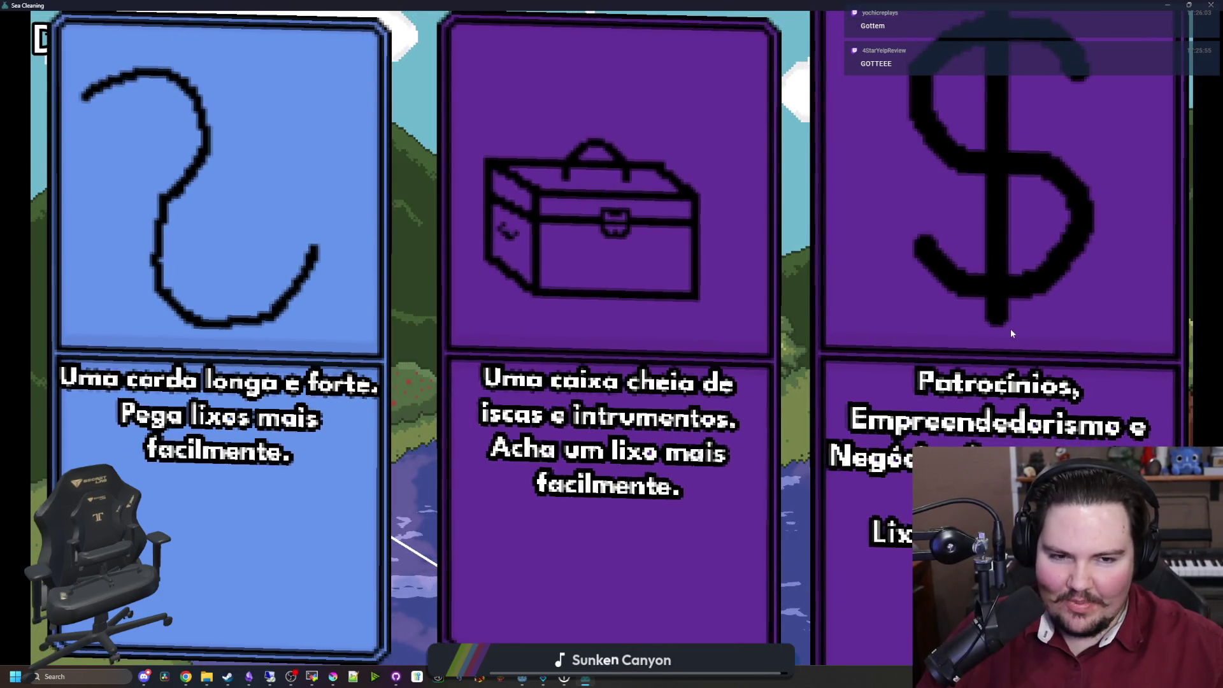
- Choose the sponsorship money upgrade card from the opened pack
left_click(1010, 329)
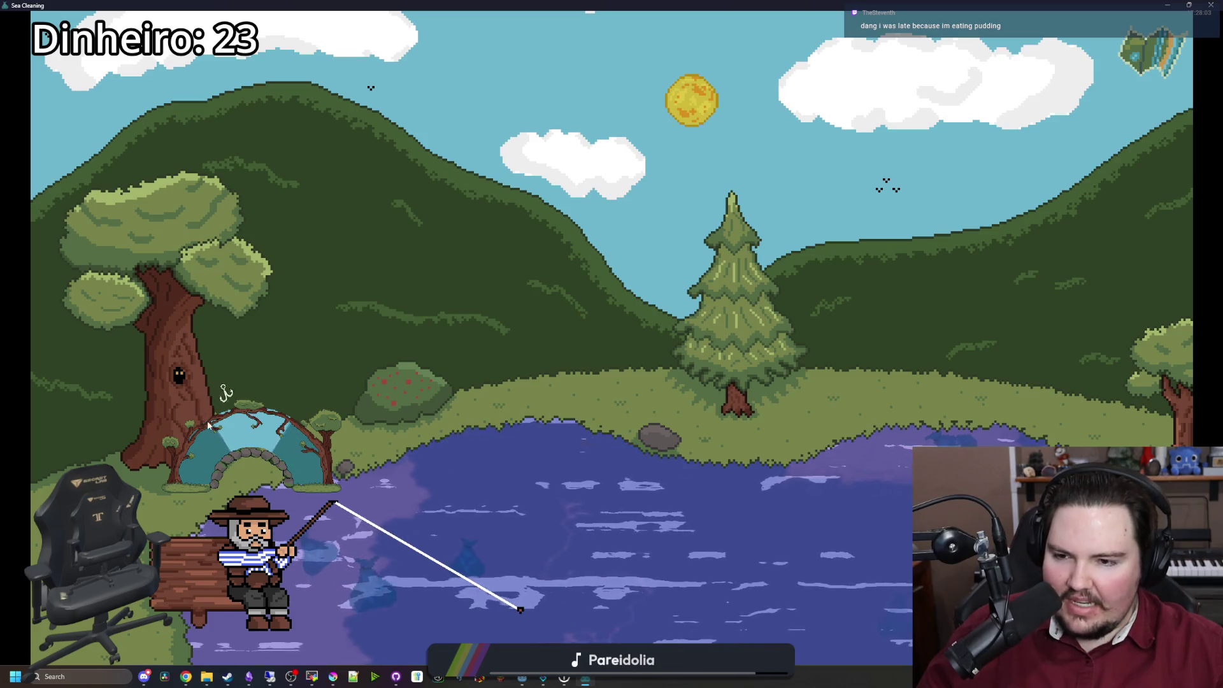
- Cash in the hooked trash, buy the river and night-ocean upgrades, and cast beside the S.S. ALICE
left_click(245, 435)
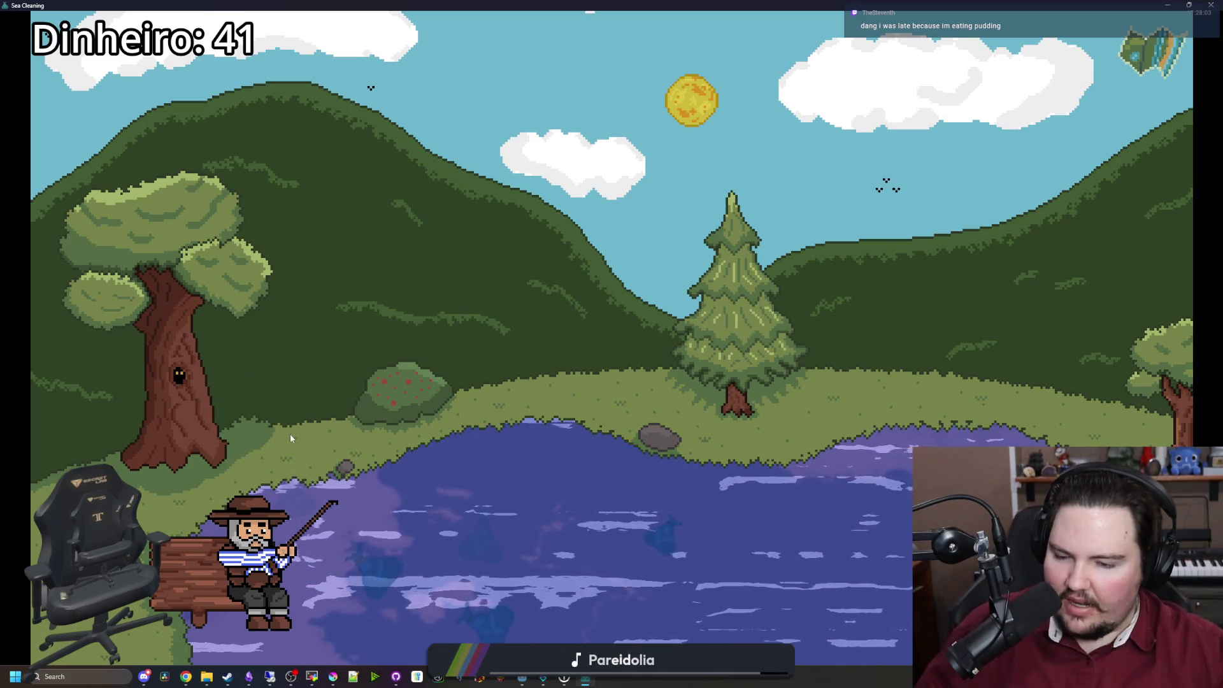
left_click(441, 450)
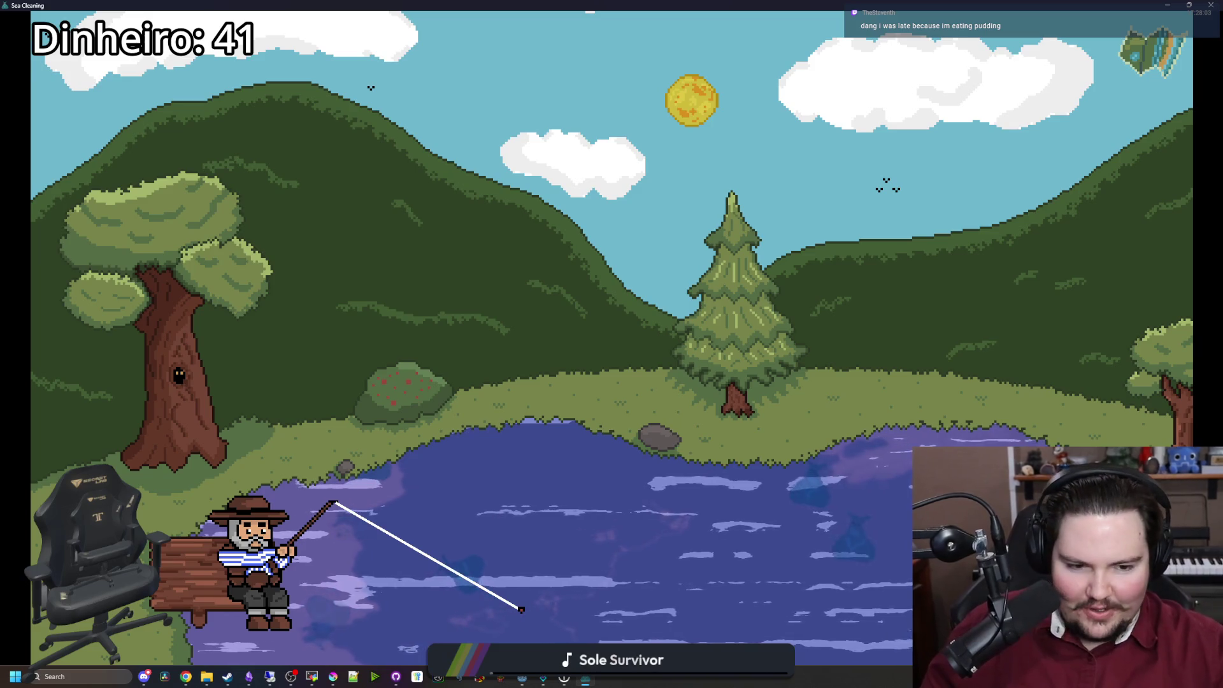
left_click(1134, 32)
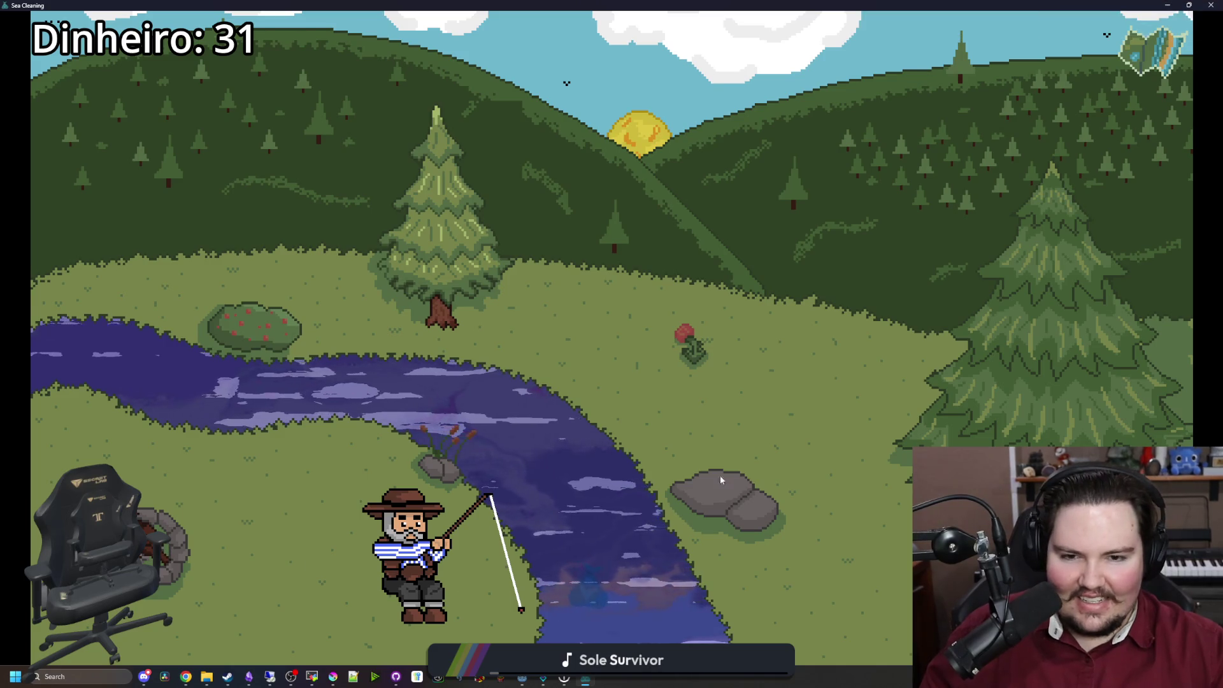
left_click(1158, 66)
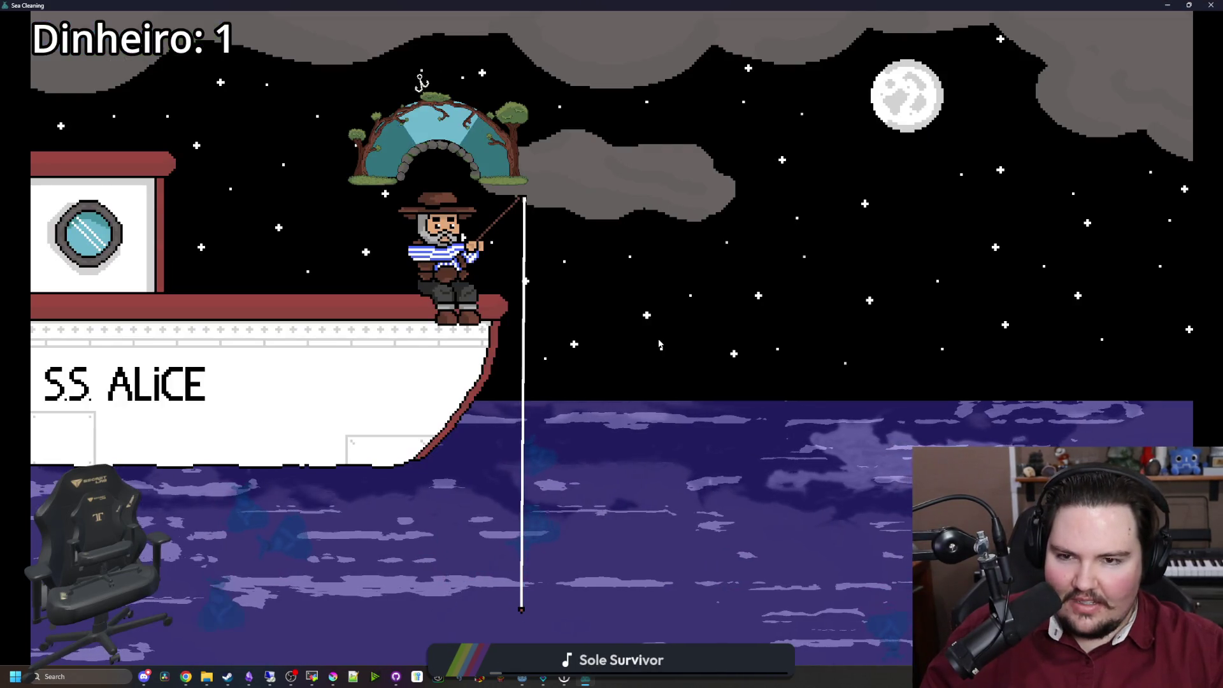
left_click(580, 340)
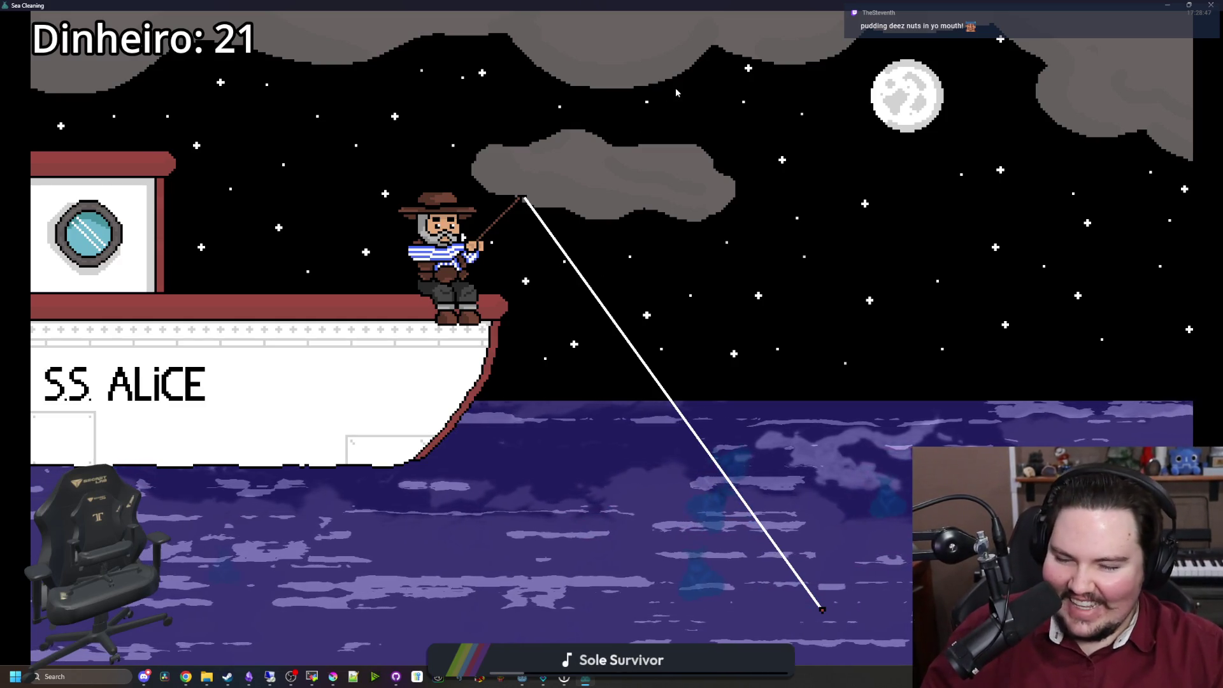
left_click_drag(672, 5, 645, 378)
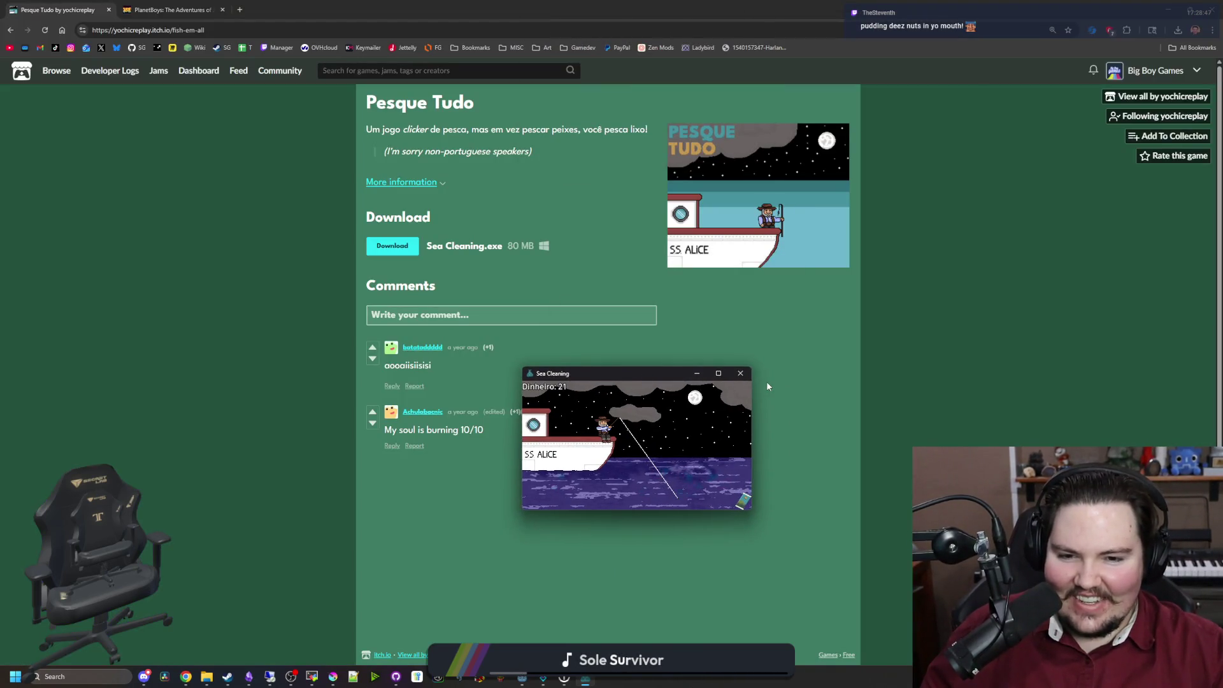
- Resize the Sea Cleaning window, reel in trash, pick the float upgrade and close the game
left_click_drag(752, 398, 924, 421)
mouse_move(760, 368)
left_mouse_down()
mouse_move(760, 148)
mouse_move(473, 312)
mouse_move(564, 35)
mouse_move(578, 27)
mouse_move(503, 486)
mouse_move(498, 150)
mouse_move(535, 109)
mouse_move(546, 45)
mouse_move(496, 515)
left_mouse_up()
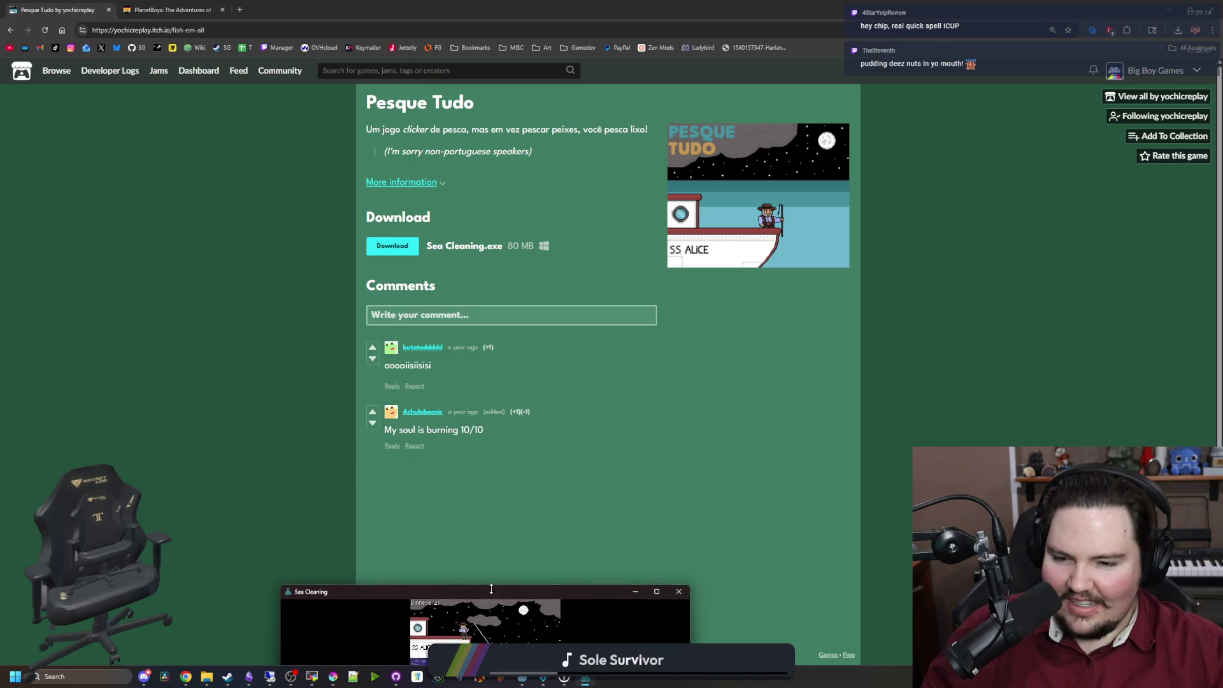
mouse_move(490, 638)
left_mouse_down()
mouse_move(499, 165)
mouse_move(506, 546)
mouse_move(519, 118)
mouse_move(523, 528)
mouse_move(531, 28)
left_mouse_up()
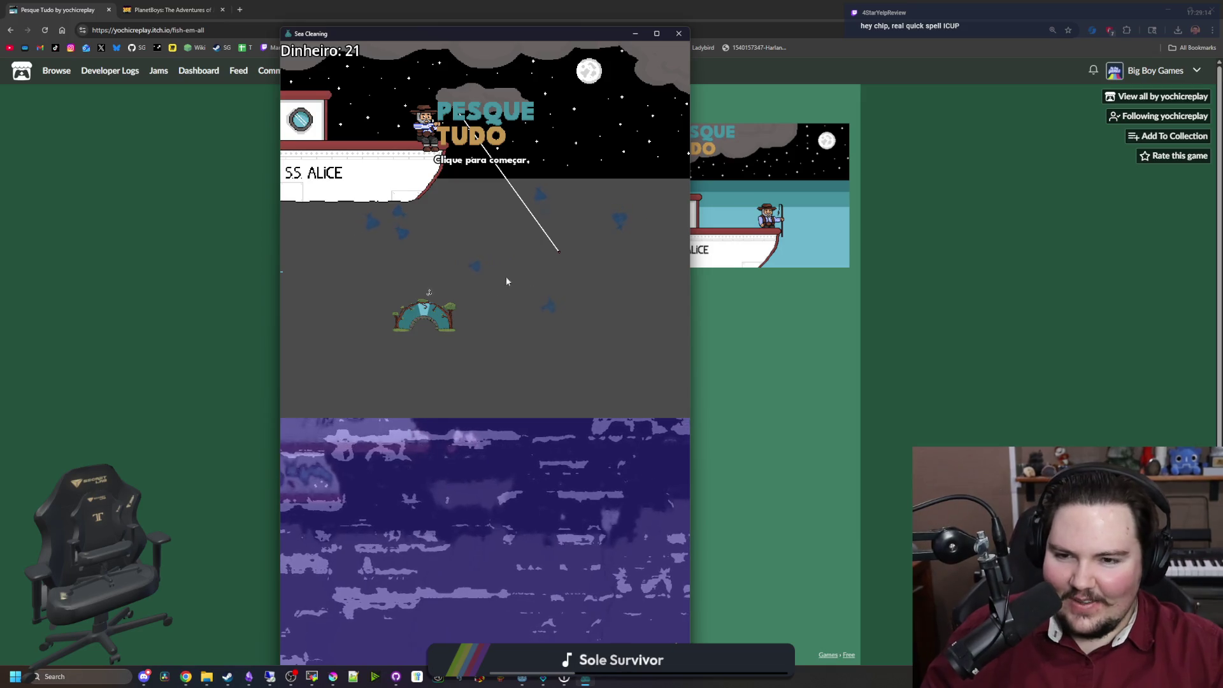
left_click(424, 314)
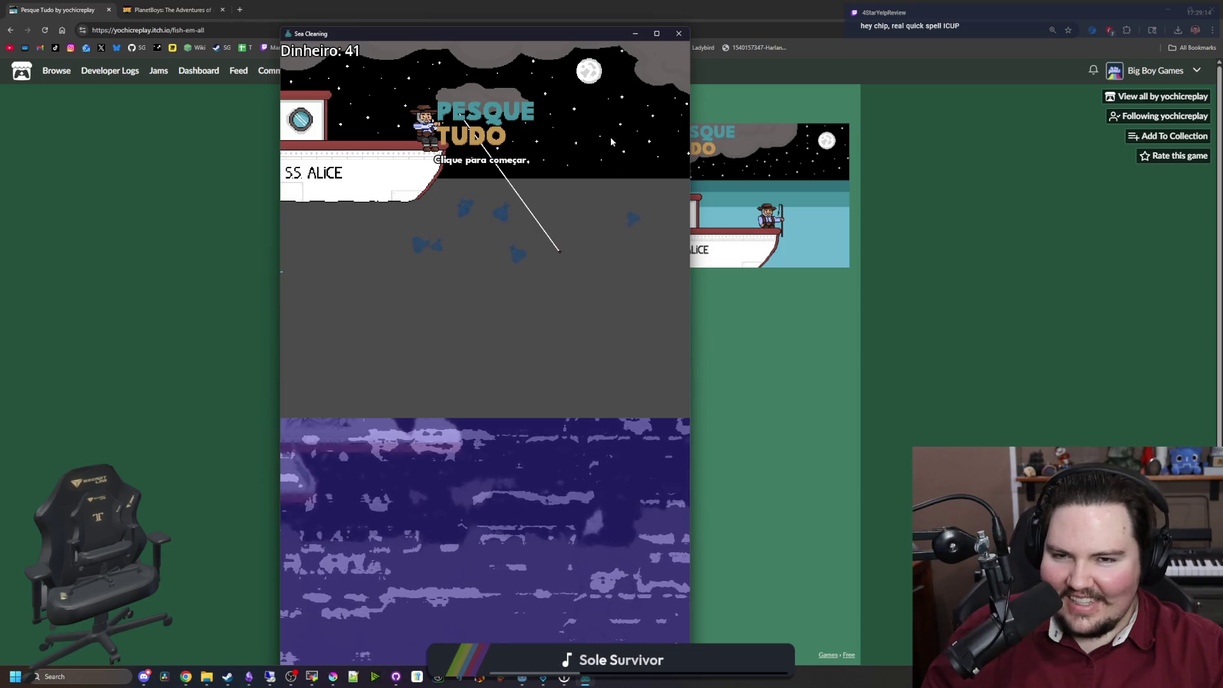
mouse_move(575, 41)
left_mouse_down()
mouse_move(575, 235)
mouse_move(603, 128)
mouse_move(554, 294)
mouse_move(563, 525)
mouse_move(574, 95)
mouse_move(585, 625)
mouse_move(596, 299)
mouse_move(602, 519)
mouse_move(624, 109)
mouse_move(641, 111)
left_mouse_up()
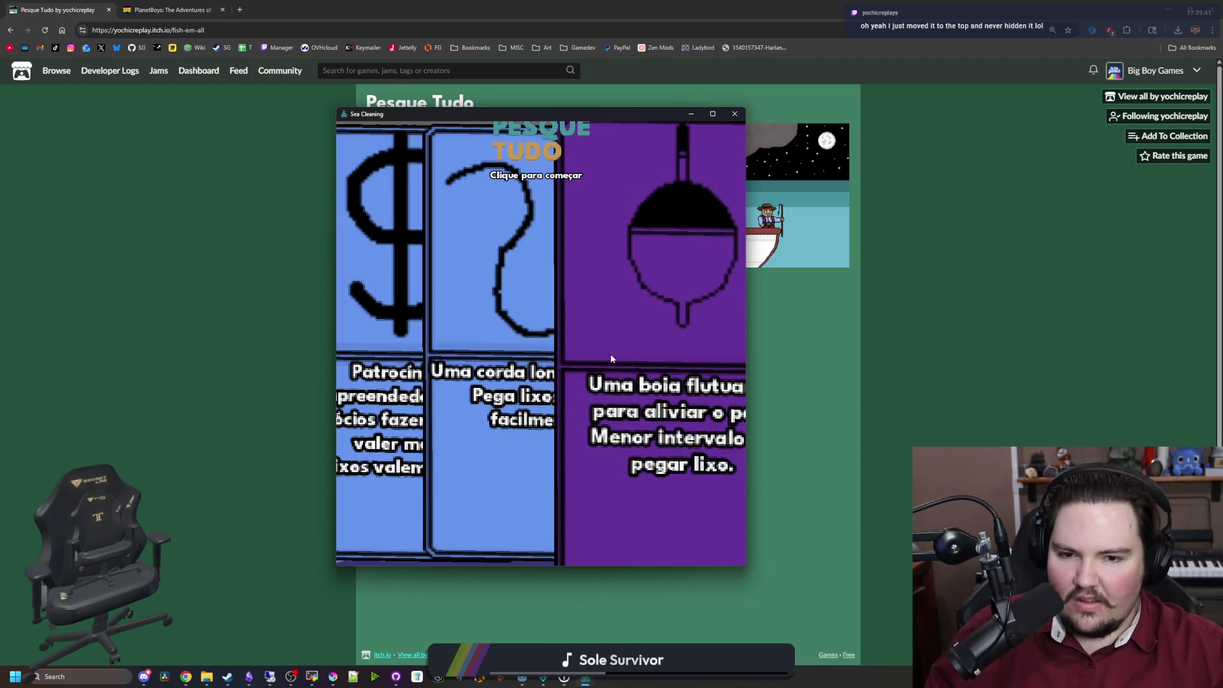
left_click(613, 367)
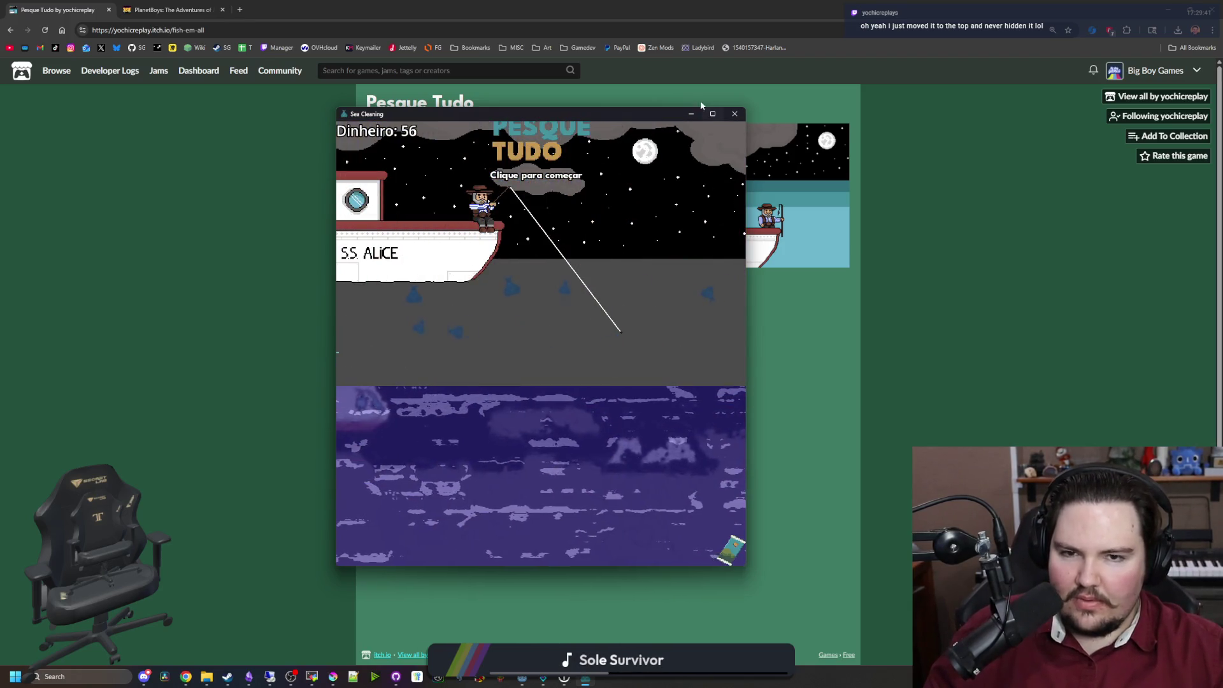
left_click(735, 115)
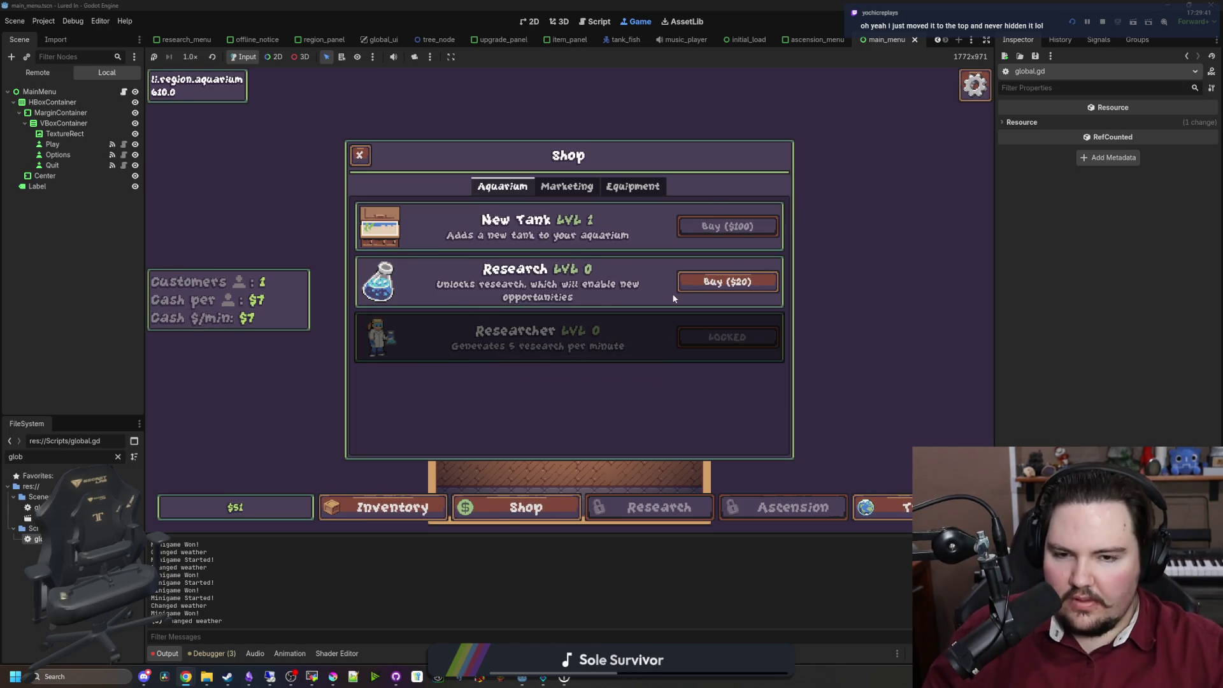
- Buy Research and a Researcher in Lured In's Shop, then check the research tree and Marketing items
left_click(697, 292)
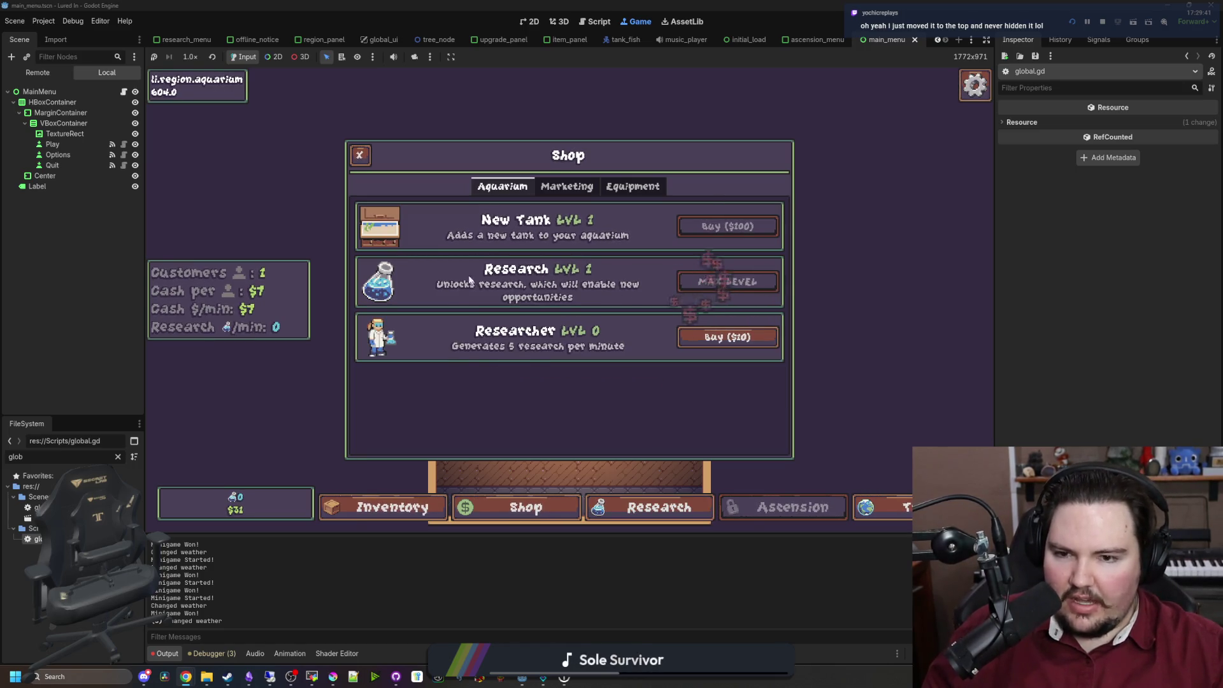
left_click(687, 342)
left_click(360, 156)
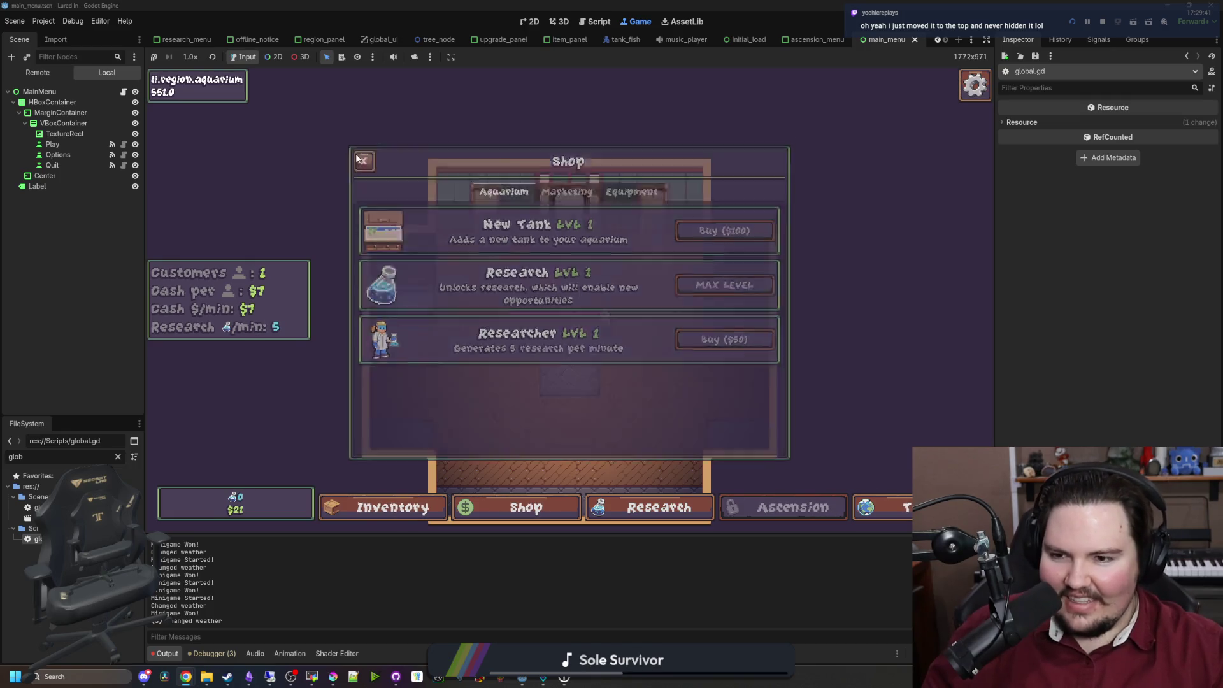
left_click(656, 507)
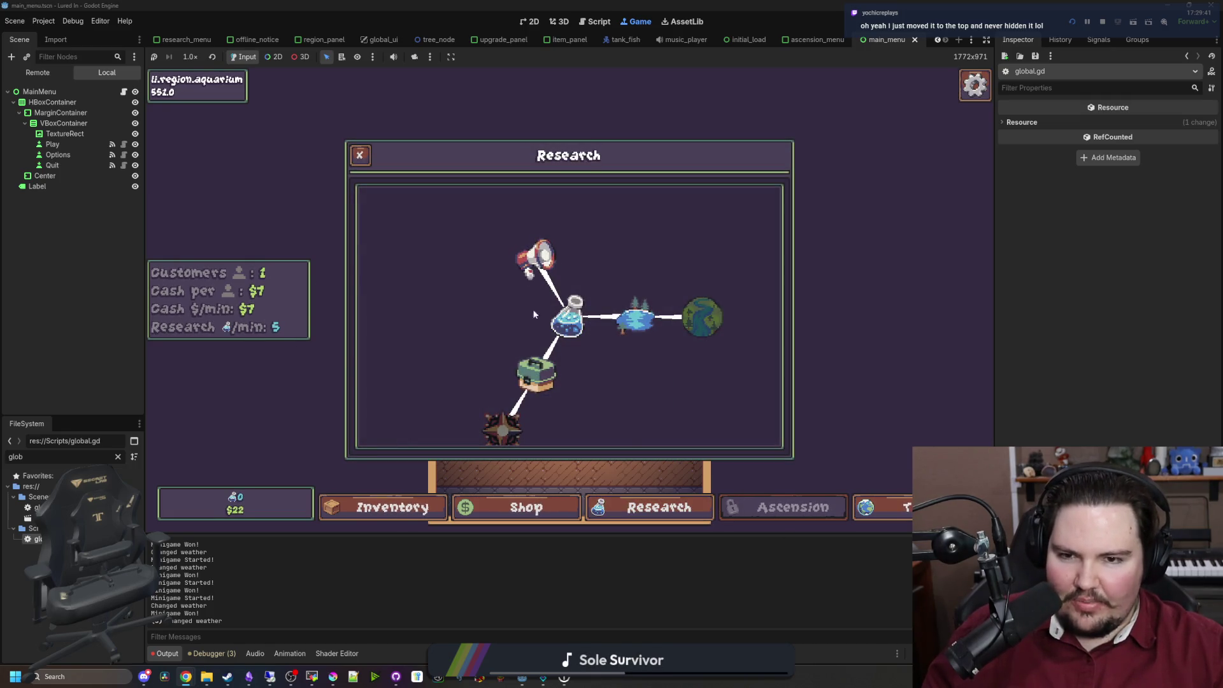
mouse_move(537, 378)
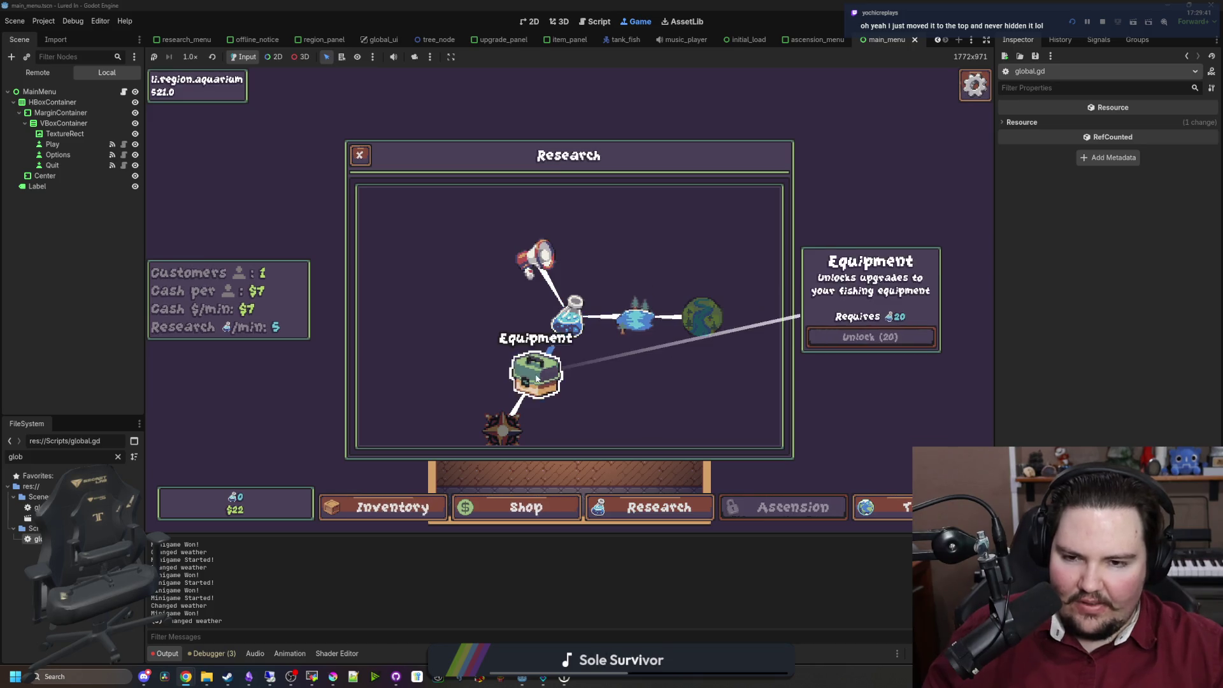
left_click(517, 507)
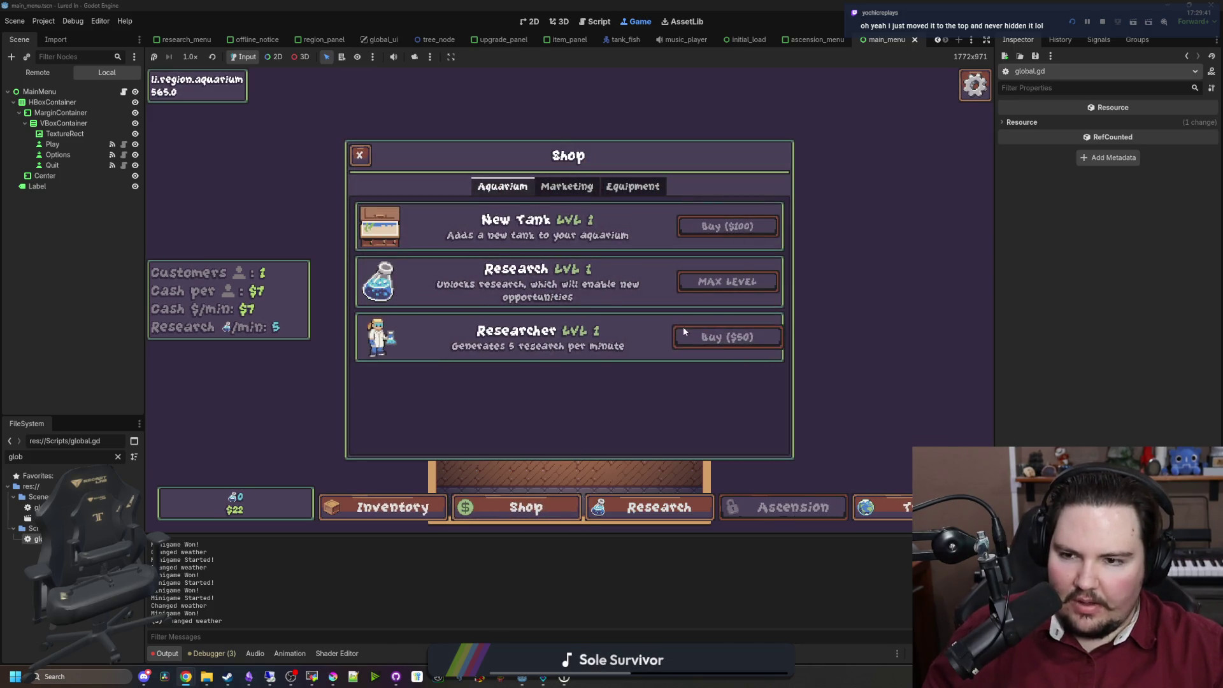
left_click(567, 187)
- Close the Shop, travel to the Pond and cast the line
left_click(632, 186)
left_click(502, 186)
left_click(360, 155)
left_click(886, 508)
left_click(756, 215)
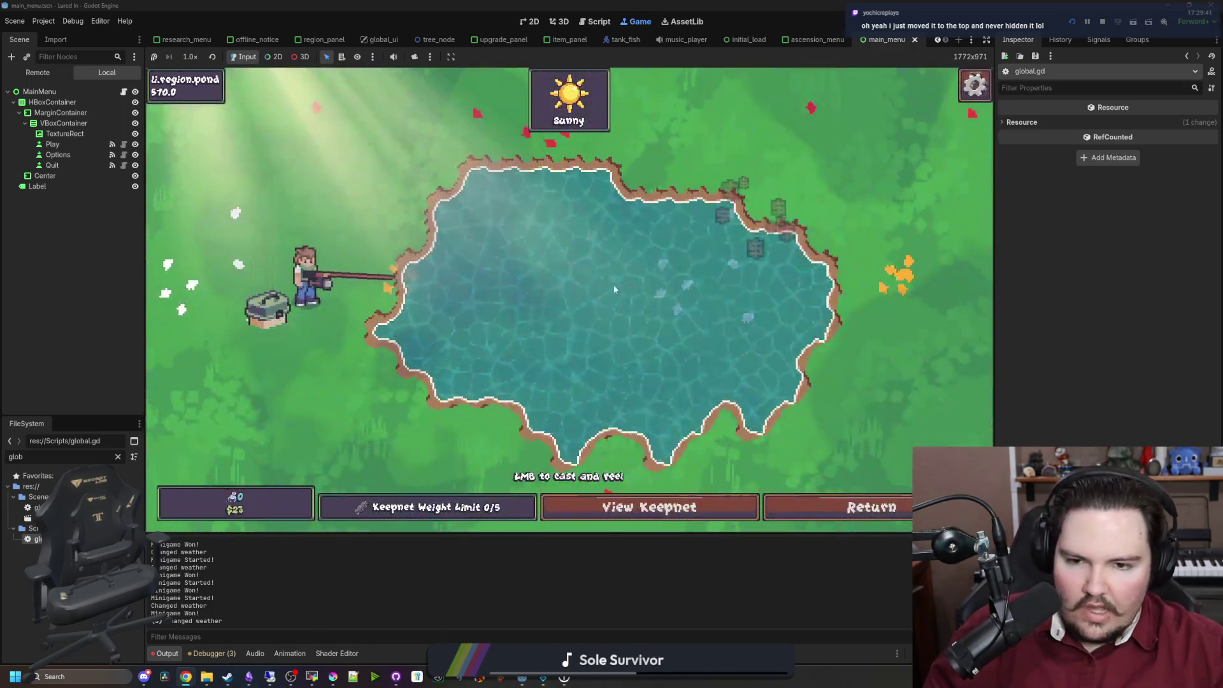
left_click(603, 267)
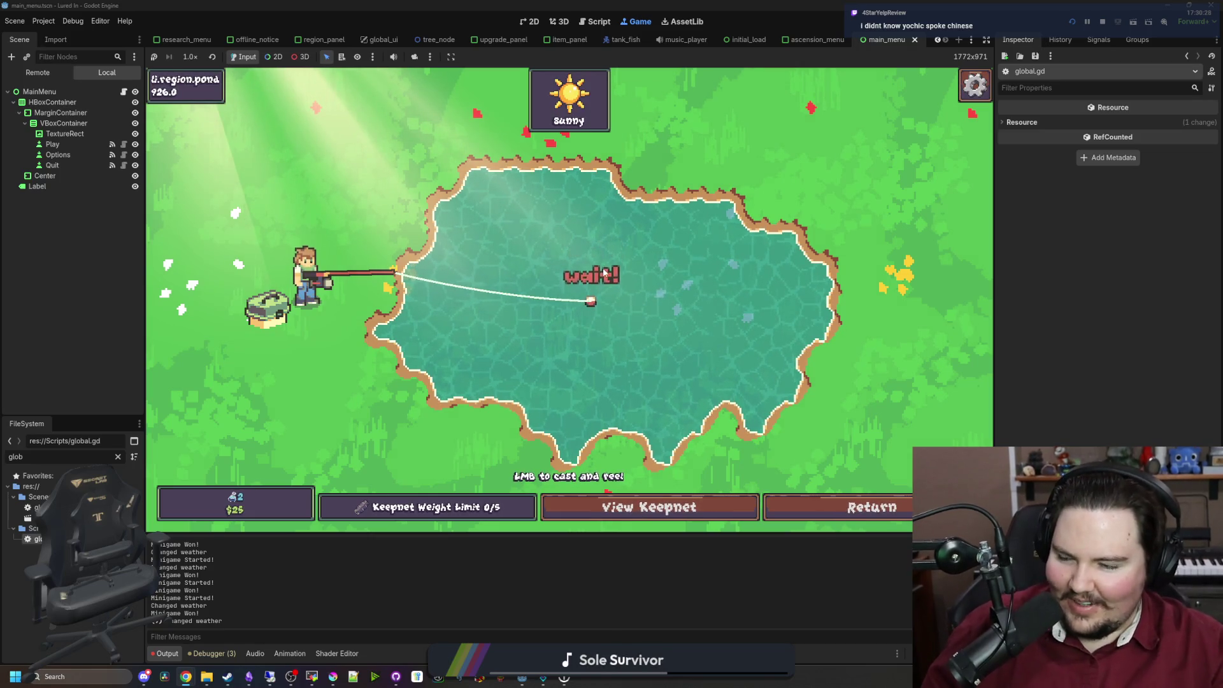
- Hook and reel in a fish, recast, and check the keepnet
left_click(616, 300)
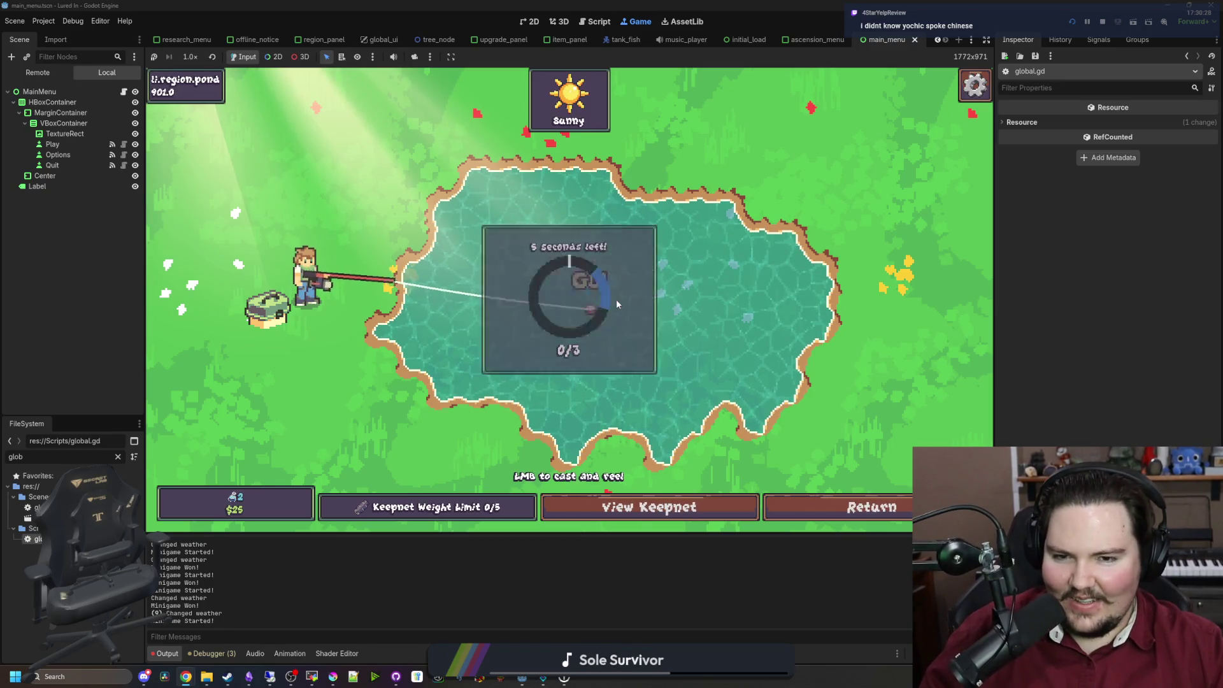
left_click(616, 299)
left_click(605, 296)
left_click(585, 290)
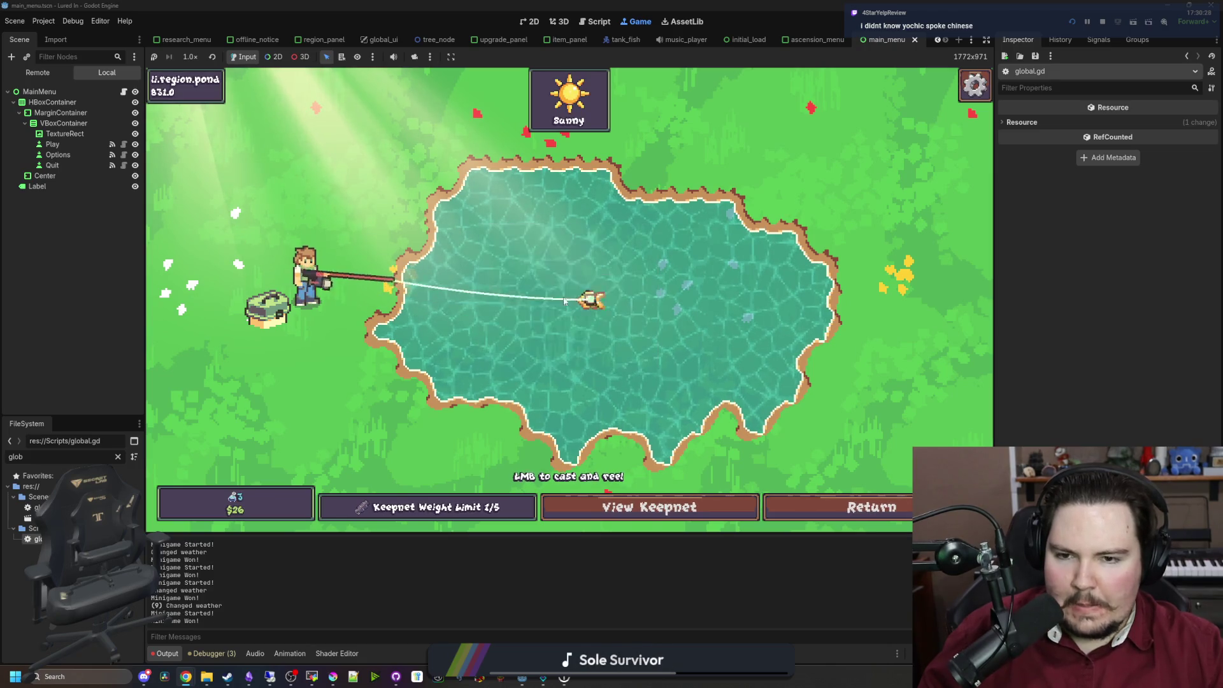
left_click_drag(536, 226, 509, 274)
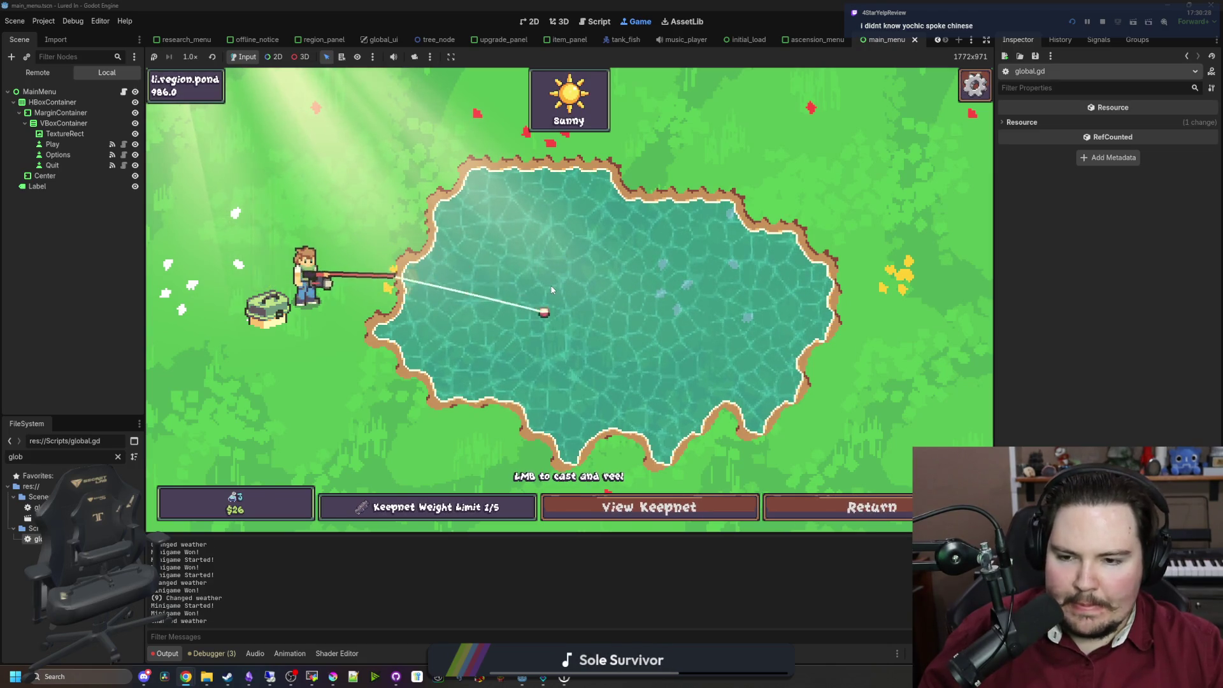
left_click(637, 508)
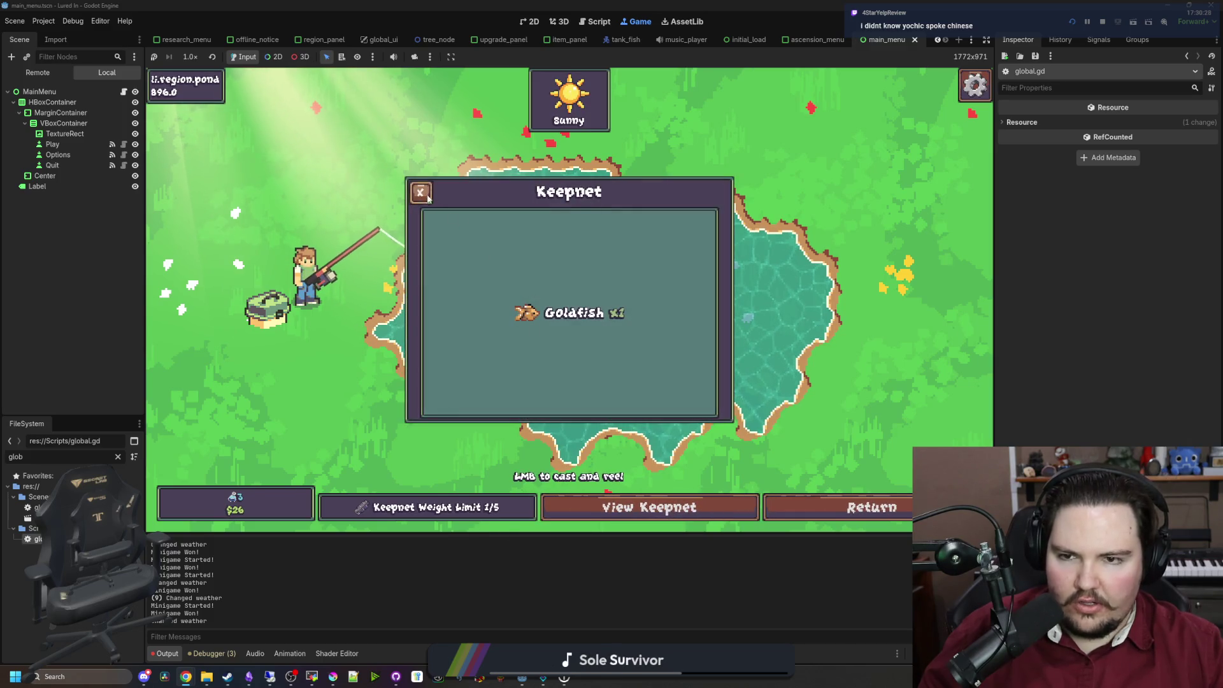
left_click(661, 220)
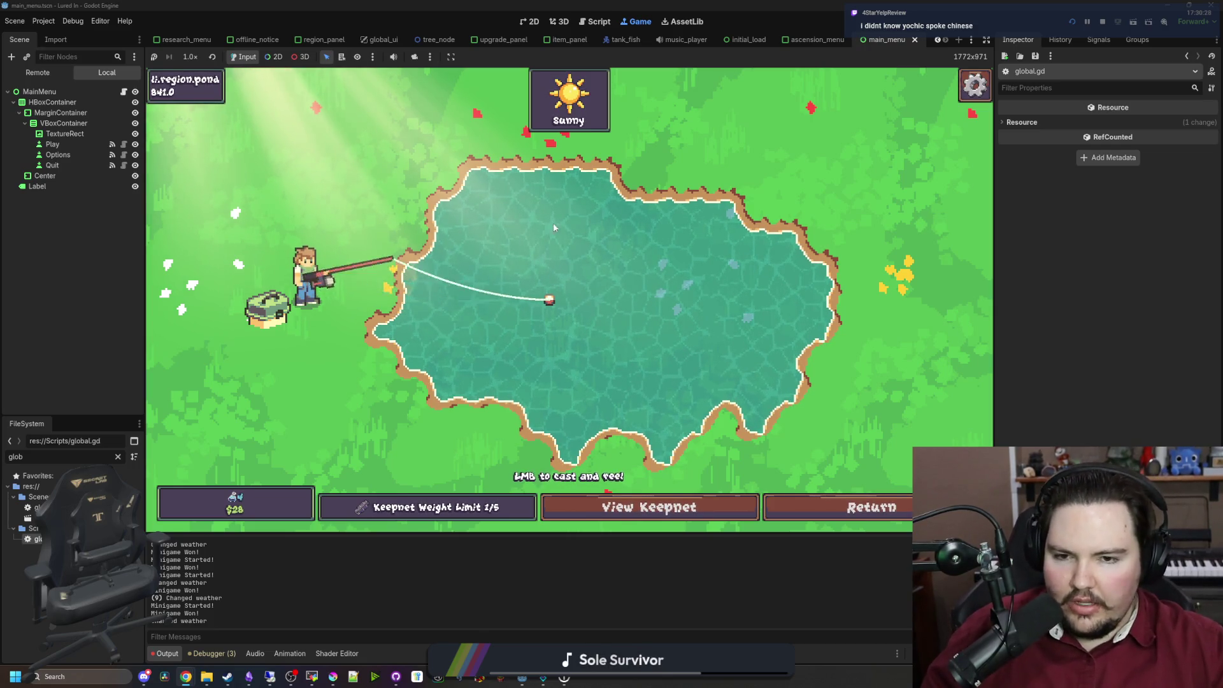
- Land a second fish for a 2/5 keepnet, then open fishing_region.gd via the 'reg' FileSystem filter
left_click(542, 193)
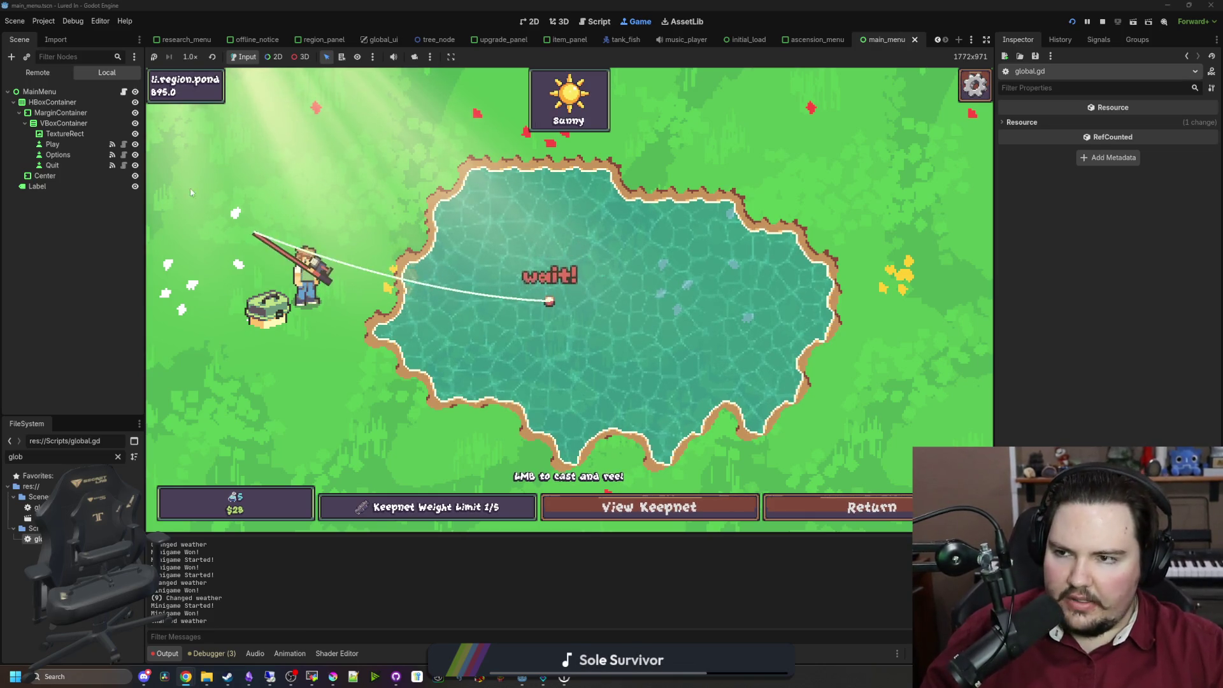
left_click(518, 238)
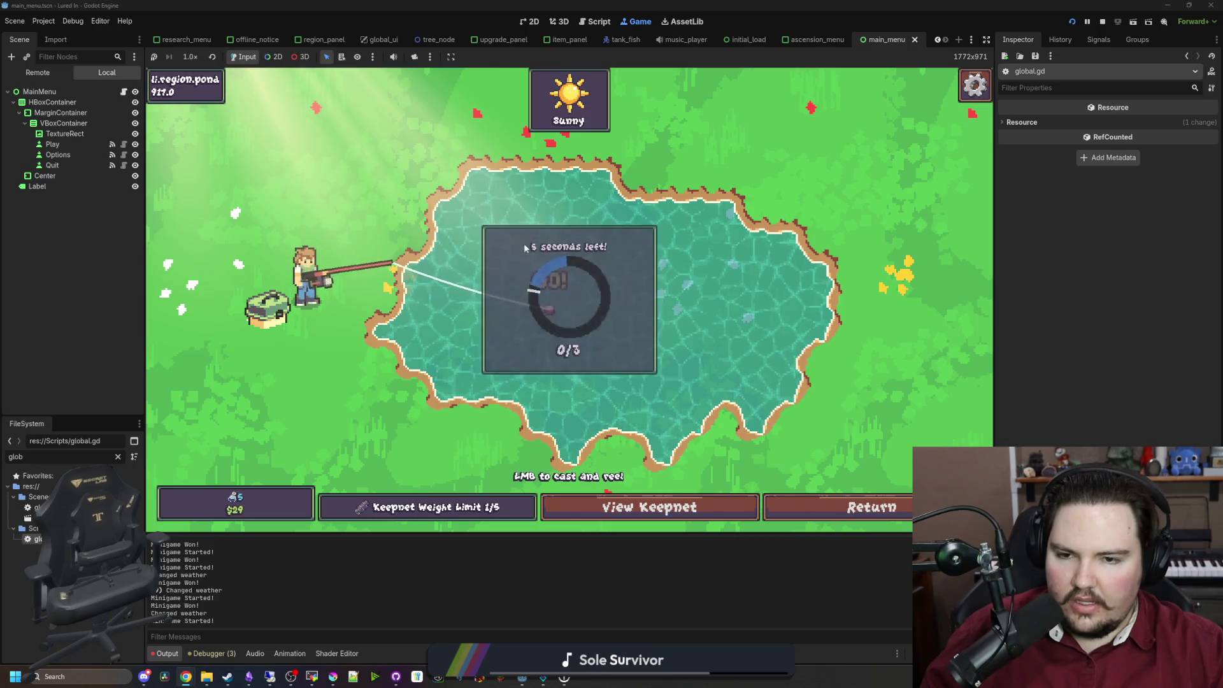
left_click(560, 289)
left_click(640, 303)
left_click(640, 304)
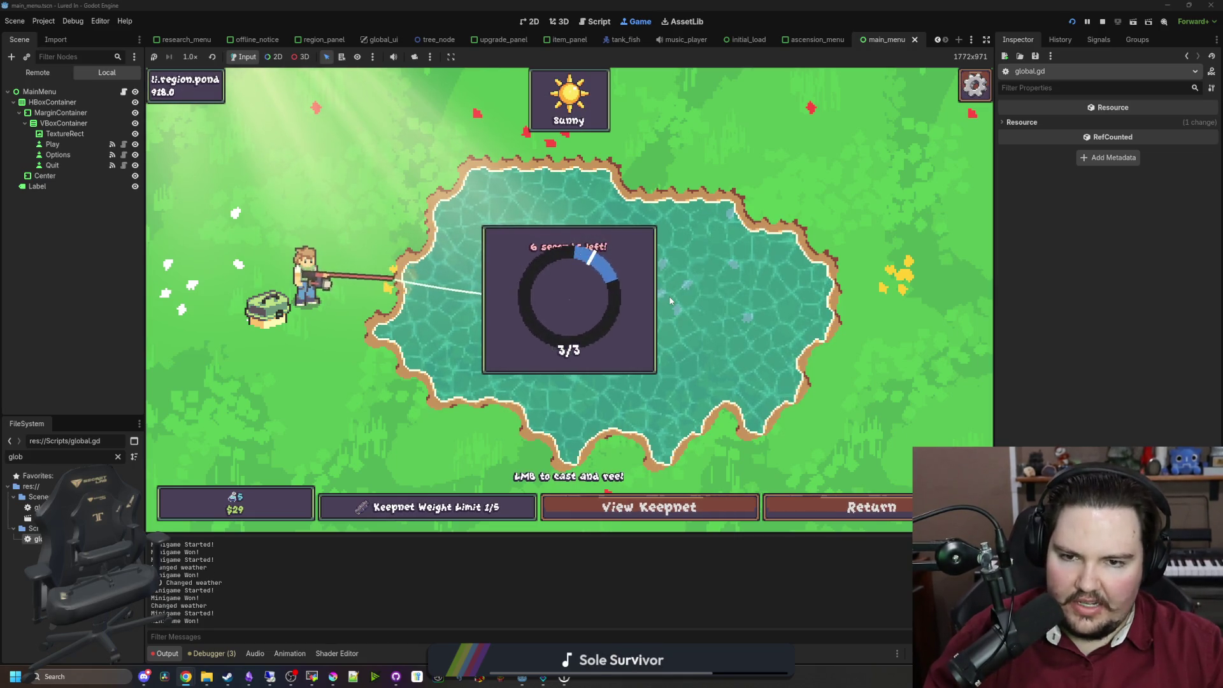
left_click(118, 457)
type("reg")
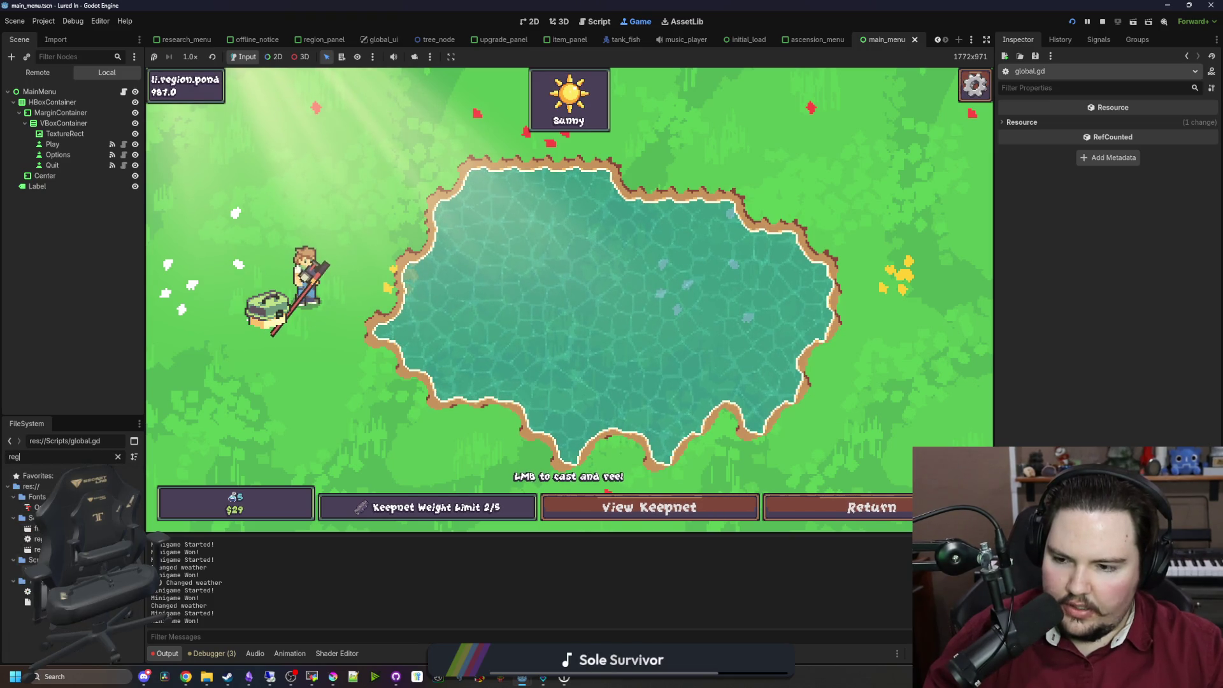
double_click(37, 528)
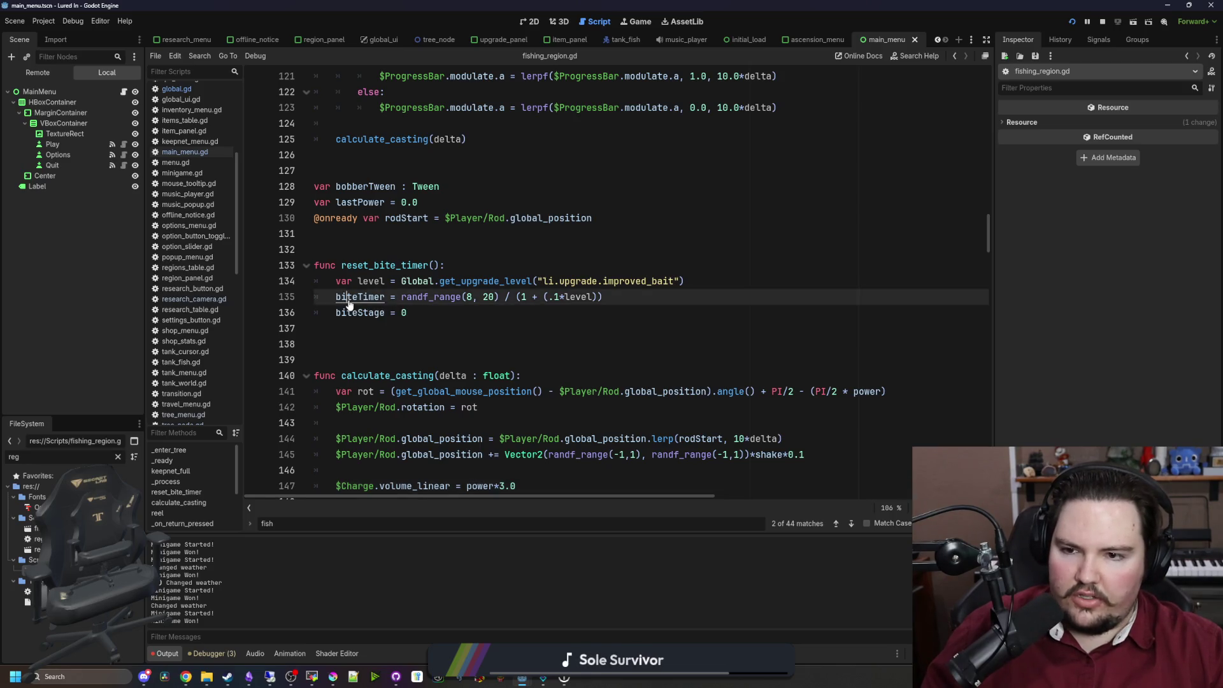
- Find the 'biteTimer -= delta' line and open a blank line above it
left_click(349, 298, "ctrl")
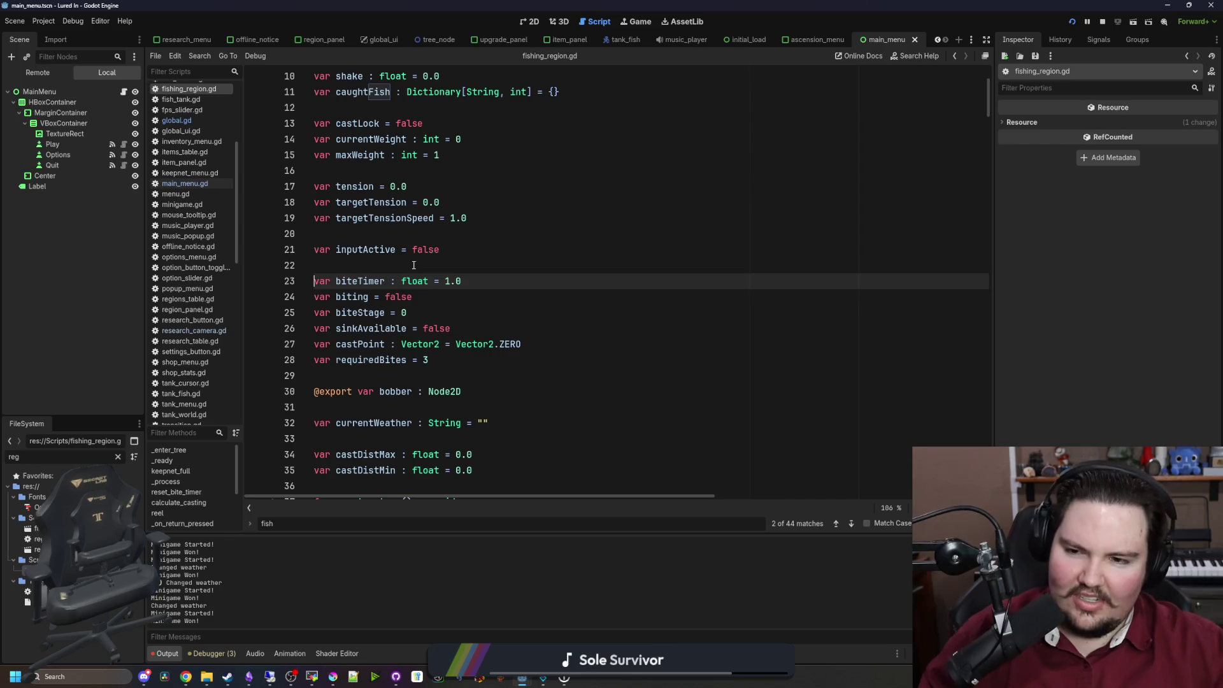
key("ctrl+f")
type("biteTimer -=")
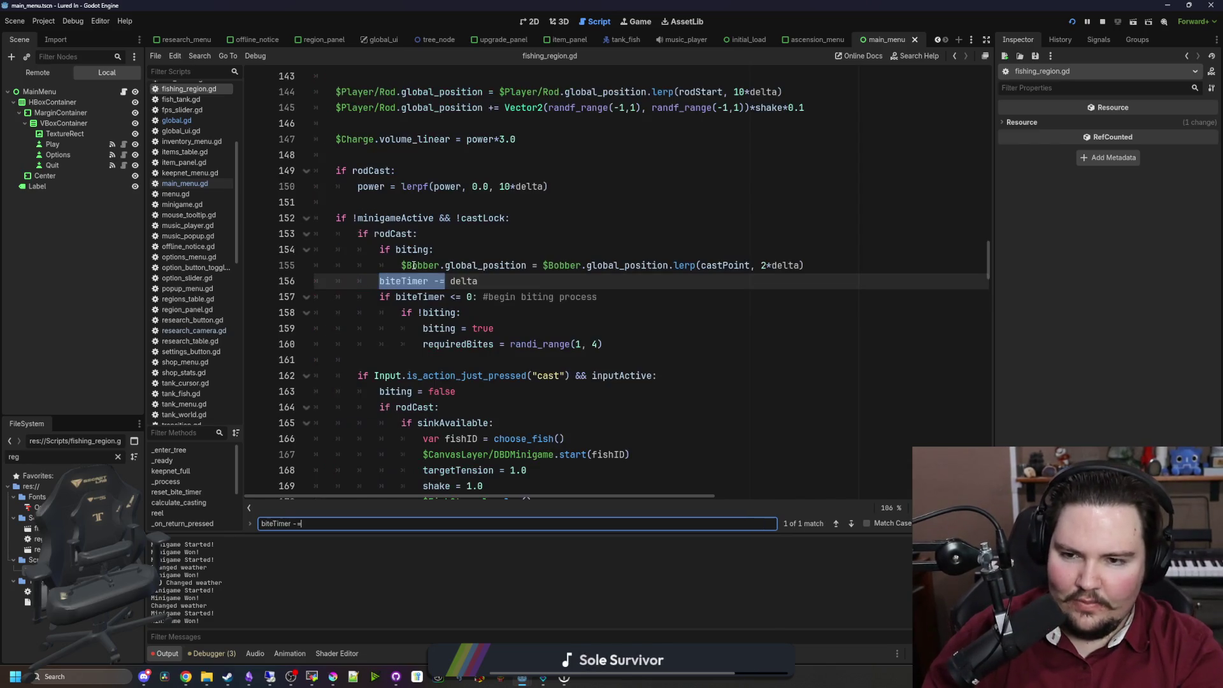
left_click(519, 275)
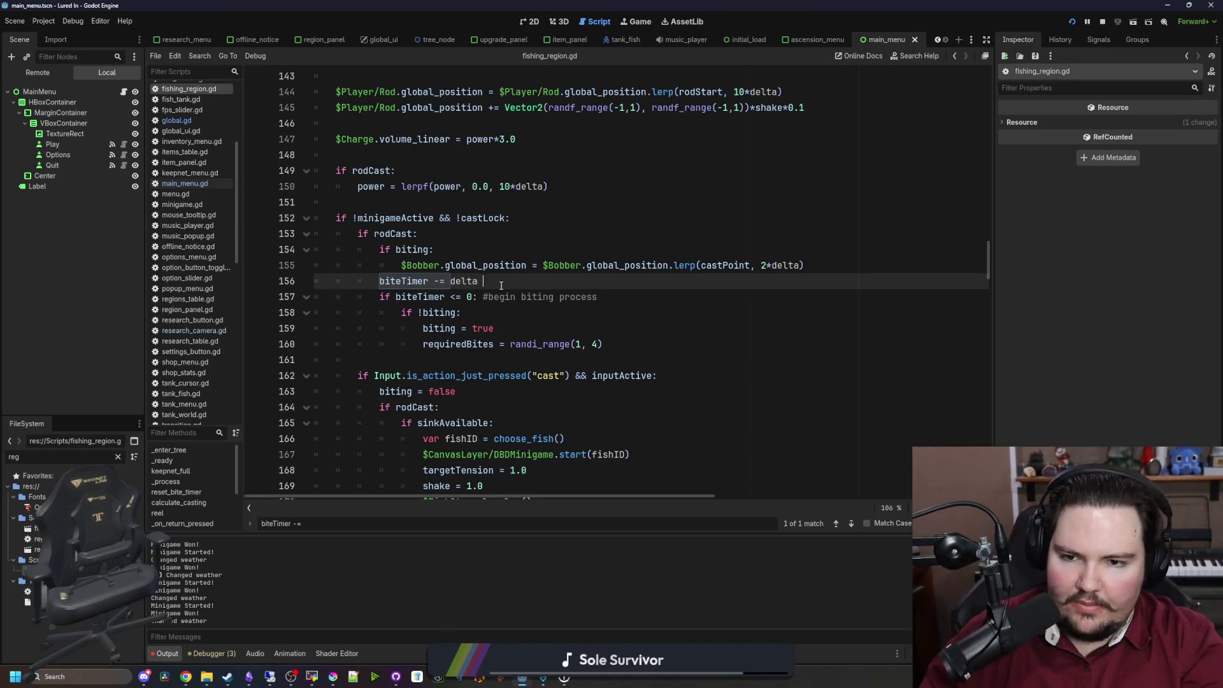
left_click(852, 262)
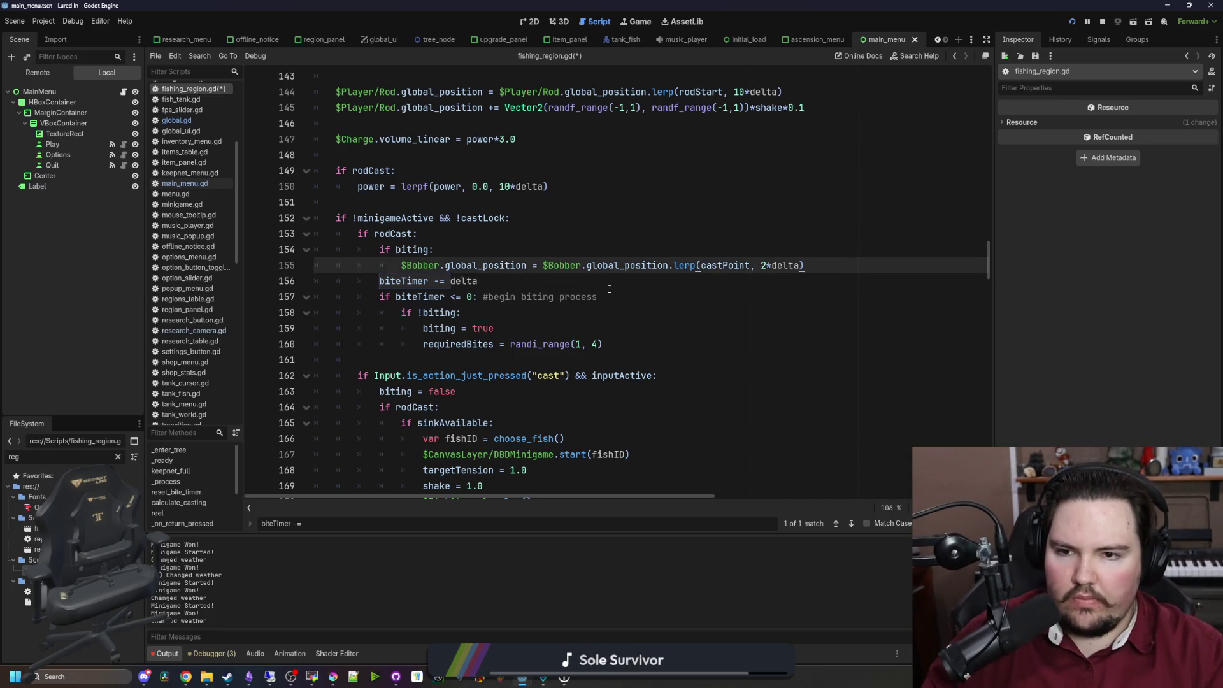
key("Return")
key("Return")
key("Return")
key("Up")
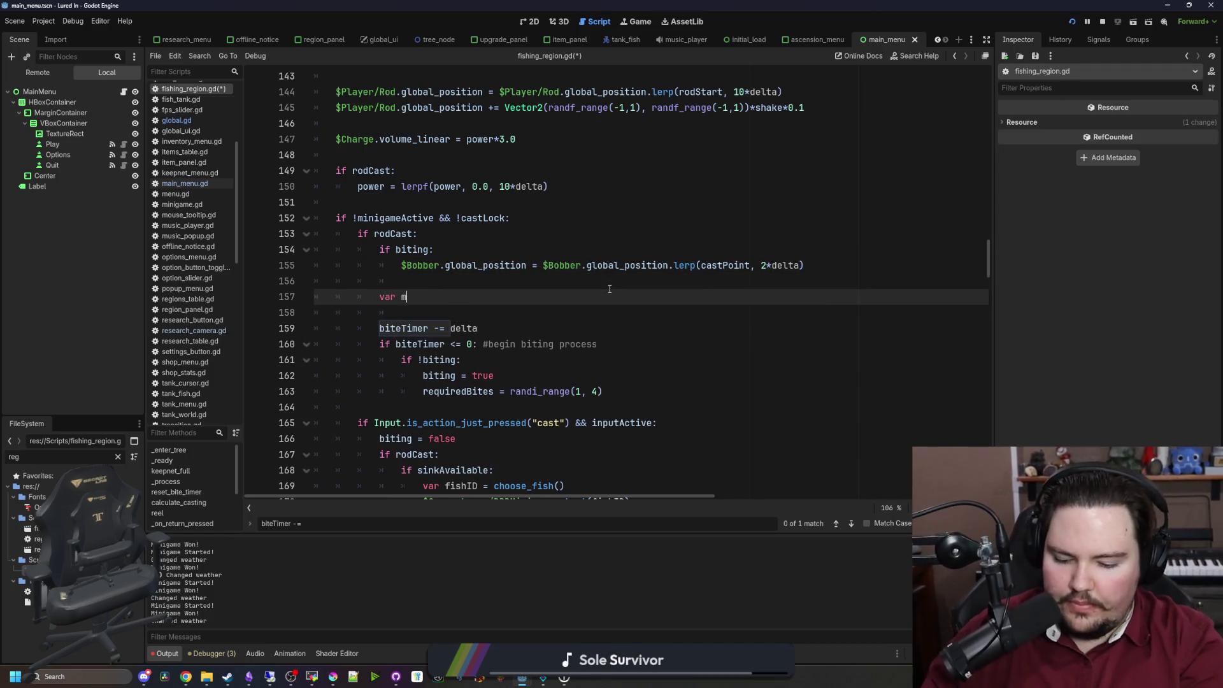
- Add 'var mult = 1.0' and an 'if currentWeather == "li.weather.rainy":' condition
type("1.0")
key("Return")
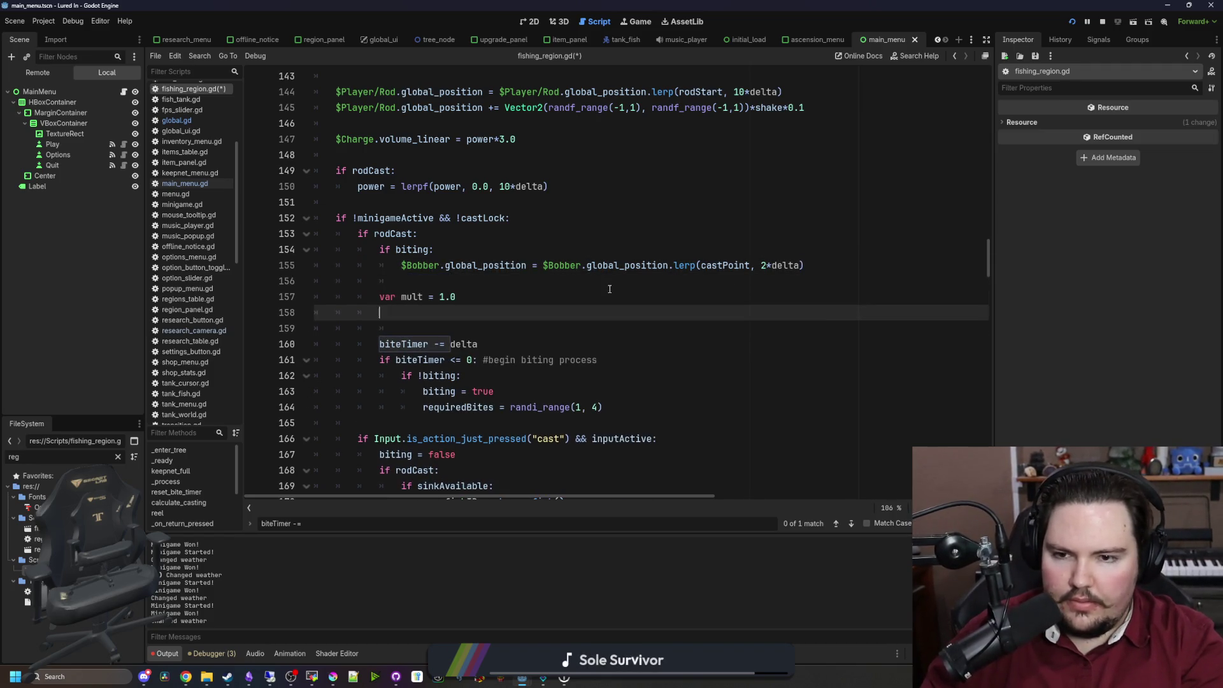
type("ifweather")
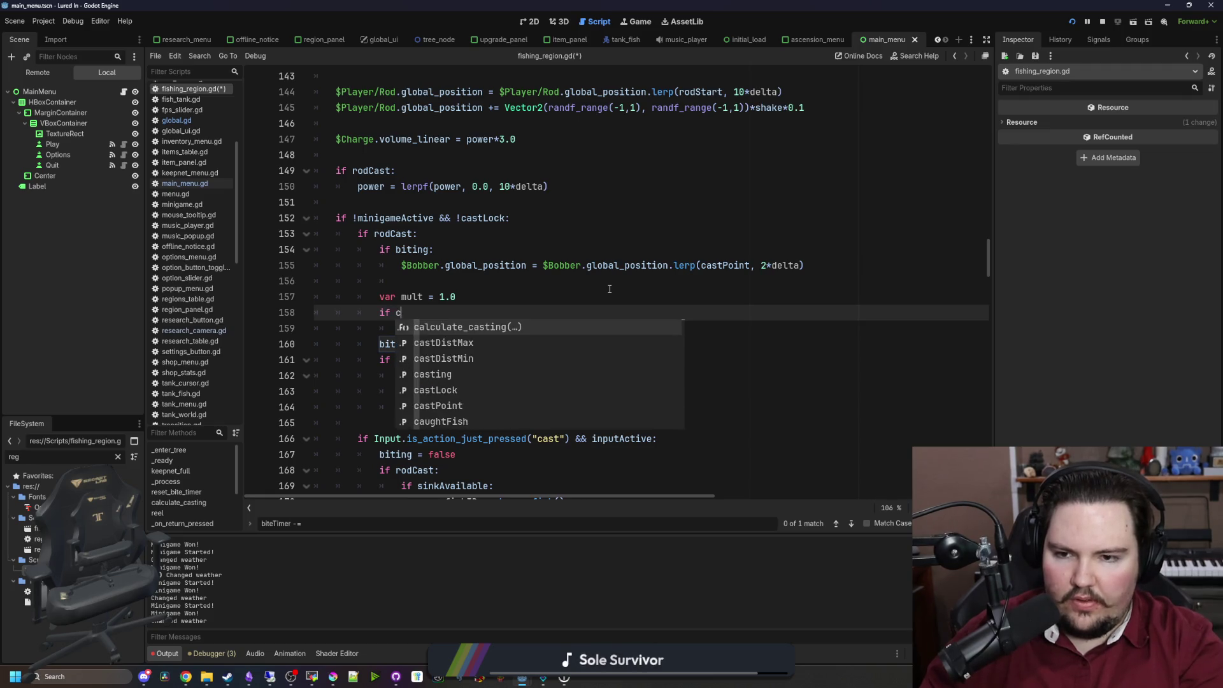
key("Return")
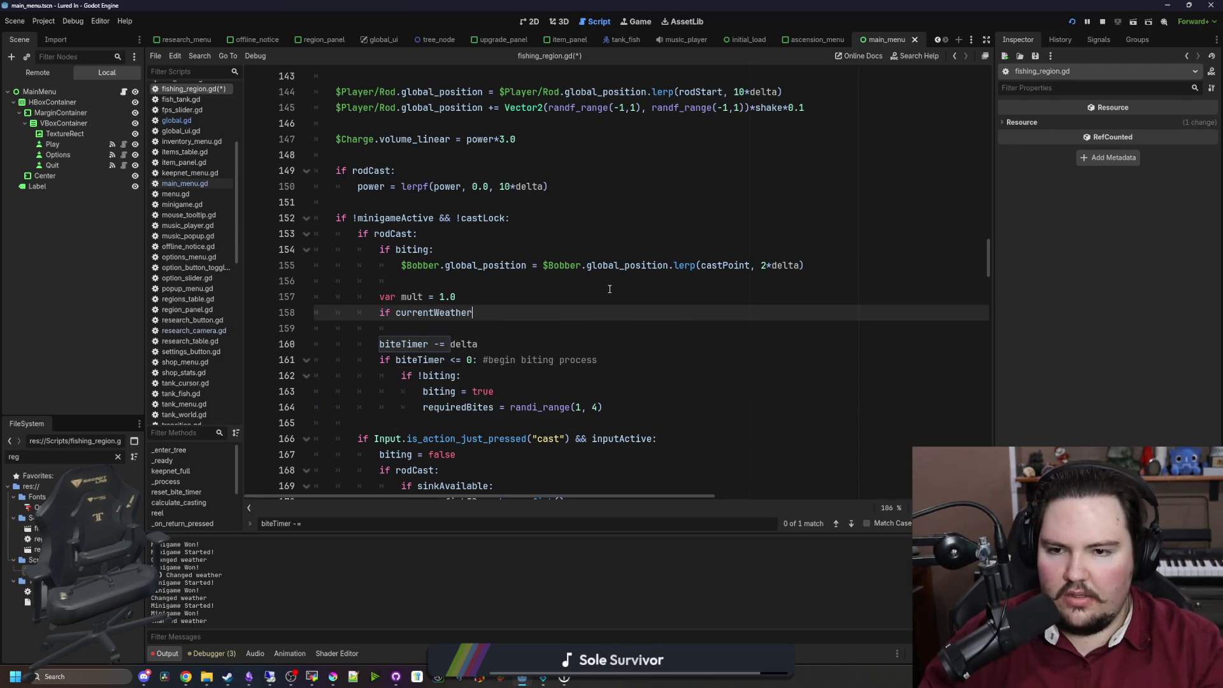
left_click(455, 312, "ctrl")
key("alt+Left")
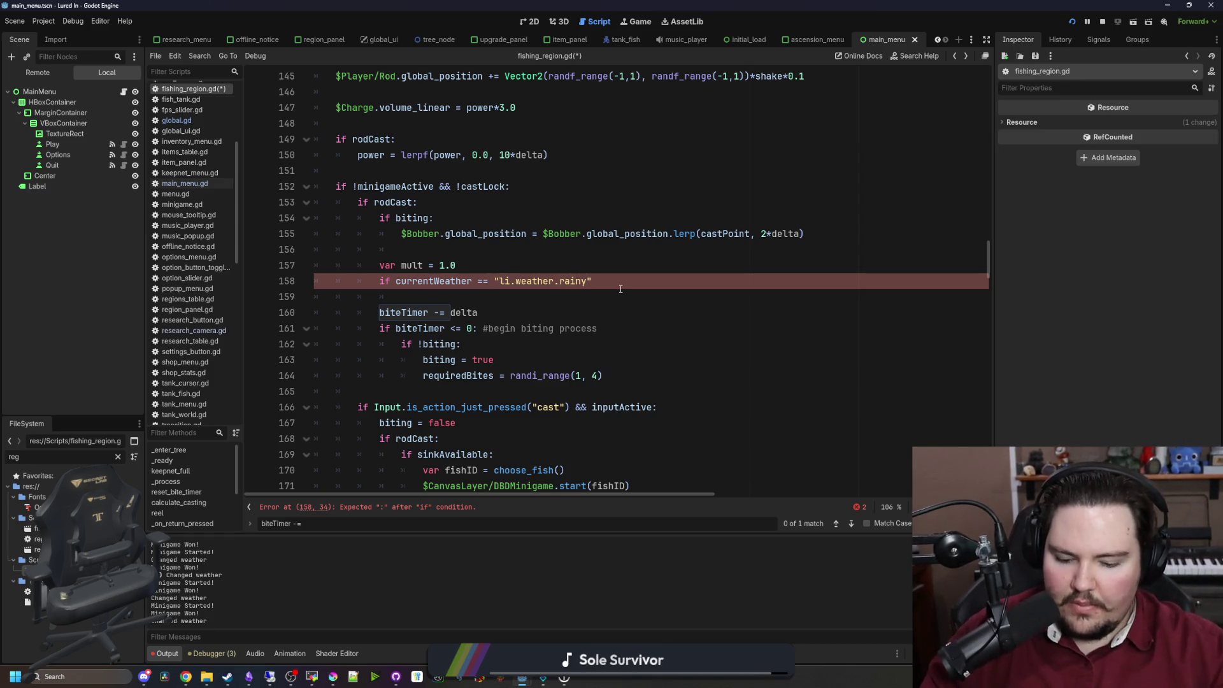
type(":")
key("Return")
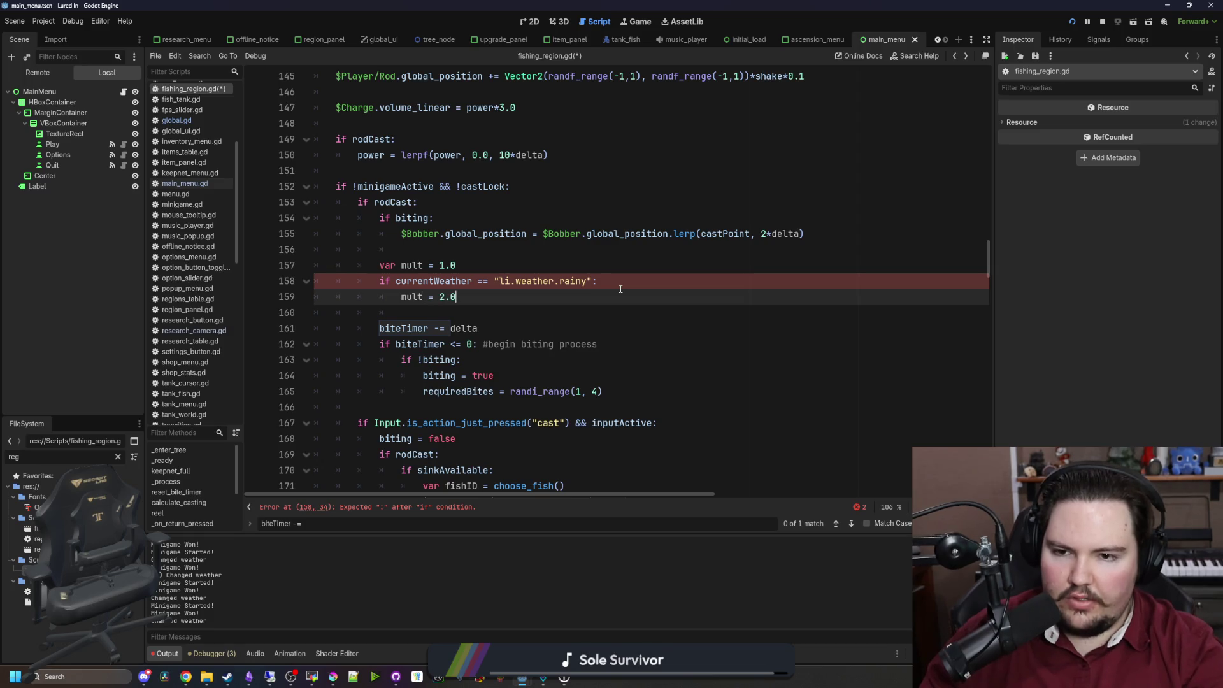
- Set mult = 2.0 in the rainy block, unindent print(mult) out of it, save, and return to the game
key("Return")
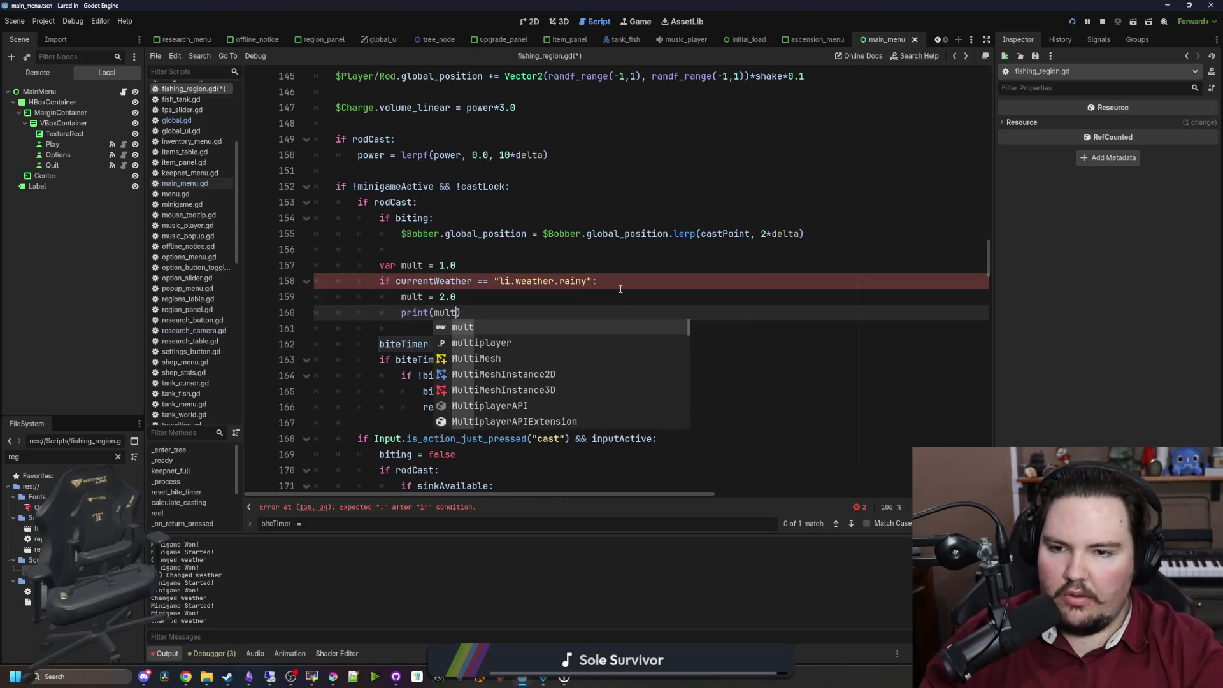
key("ctrl+s")
left_click(396, 309)
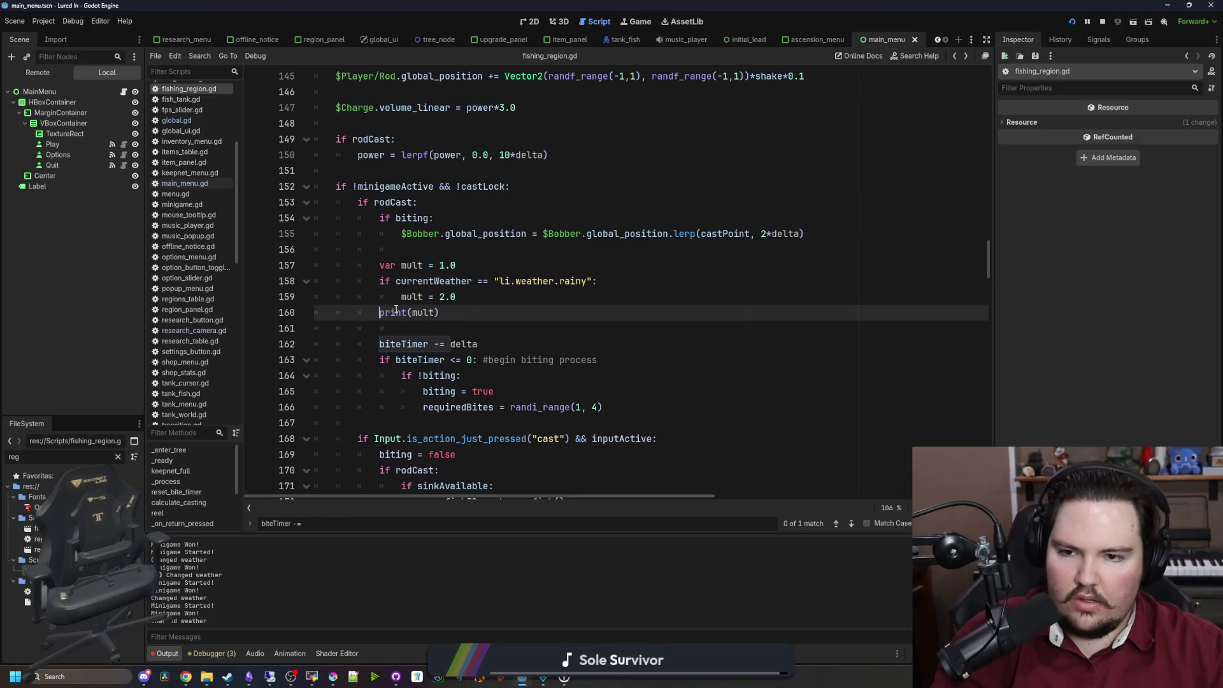
key("BackSpace")
key("ctrl+s")
left_click(639, 21)
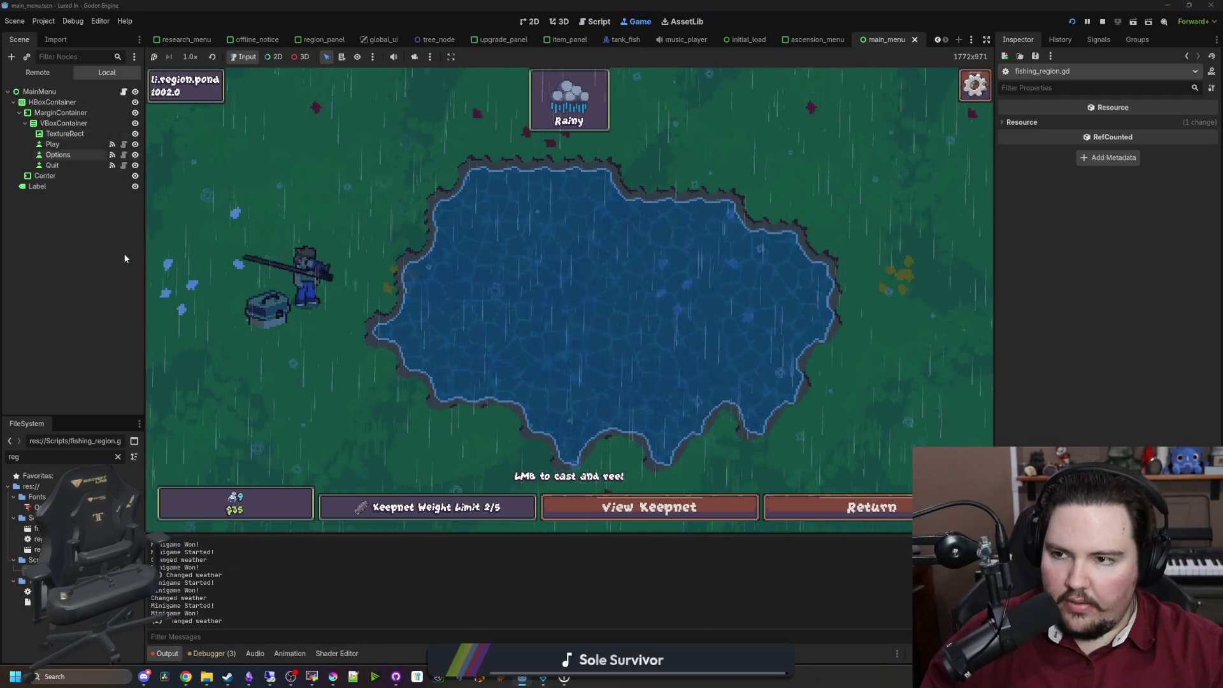
- Switch between fishing_region.gd and the running rainy game to confirm the log prints 2.0
key("ctrl+F3")
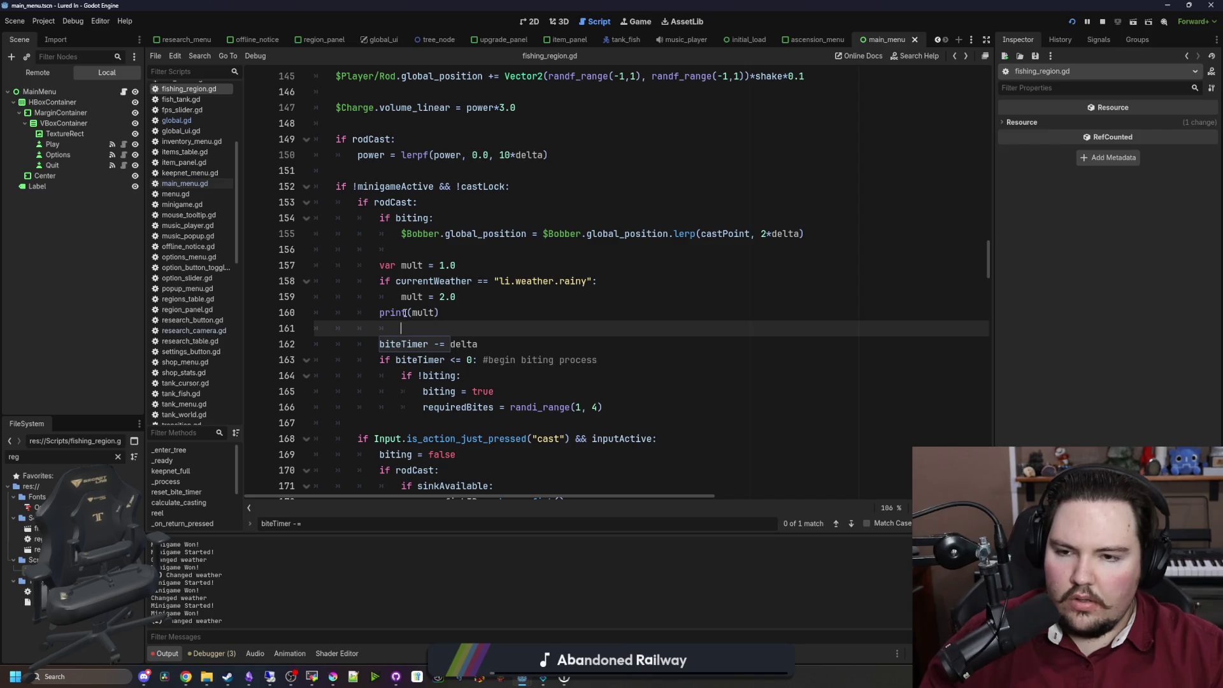
left_click(639, 21)
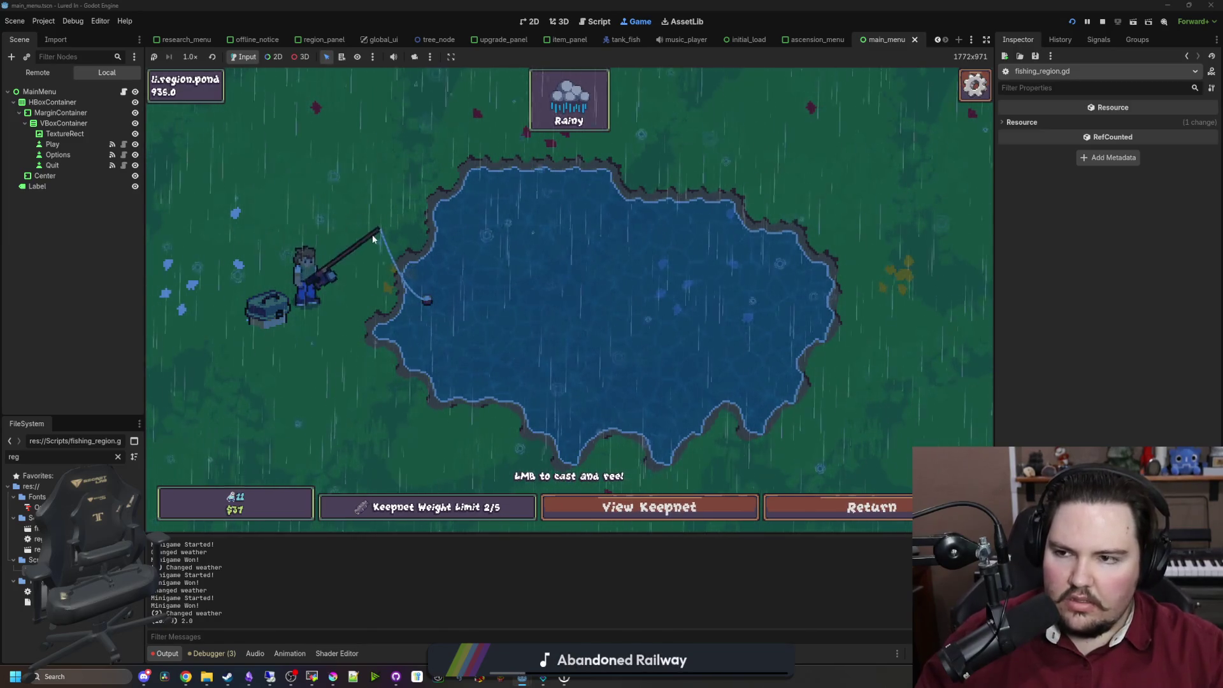
- Open fishing_region.gd and change the timer line to 'biteTimer -= delta*mult'
left_click(124, 93)
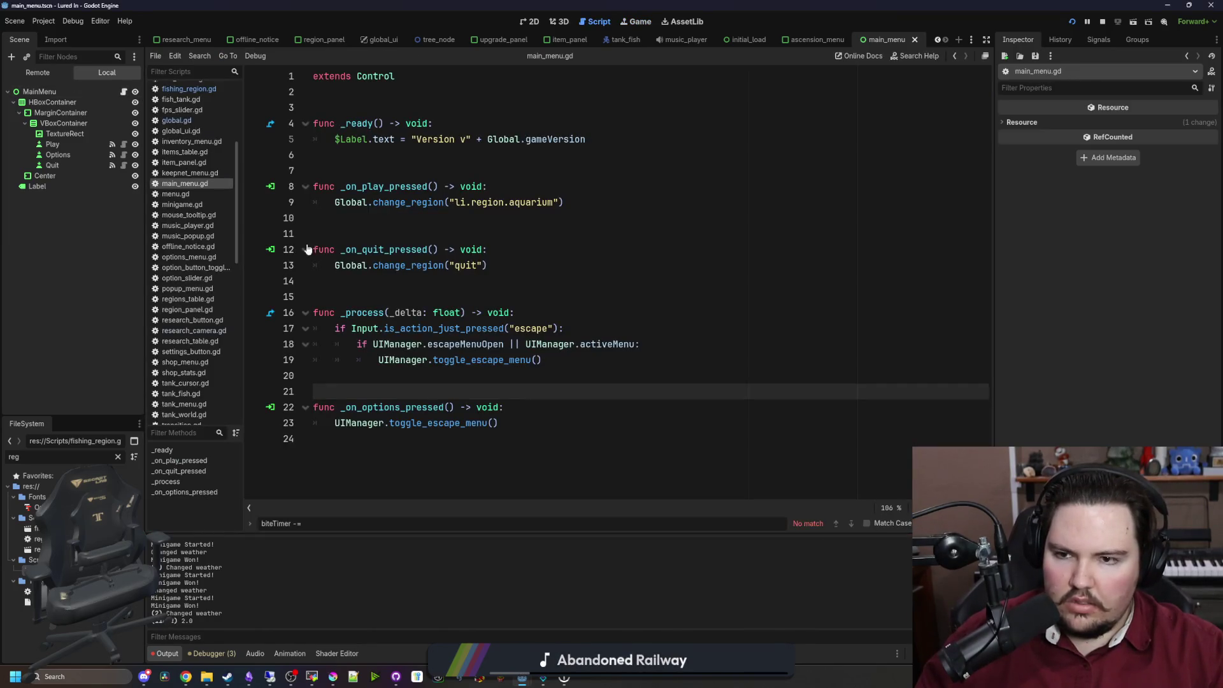
left_click(185, 99)
left_click(206, 90)
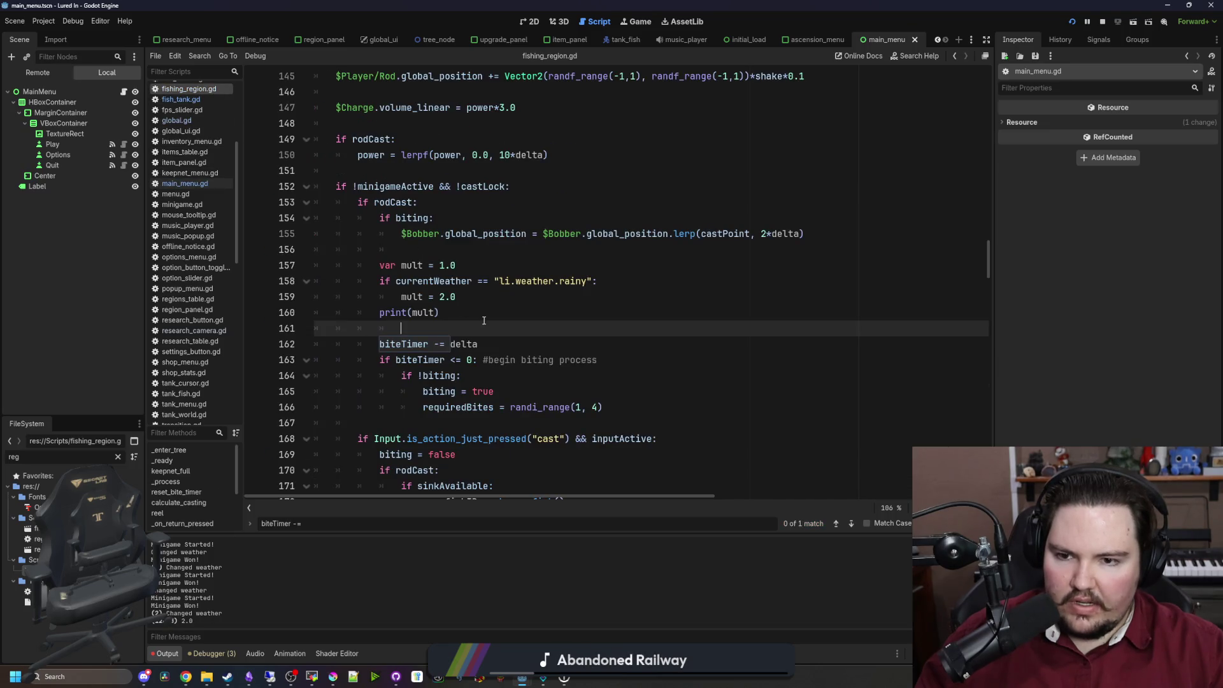
left_click(500, 343)
type("*mult")
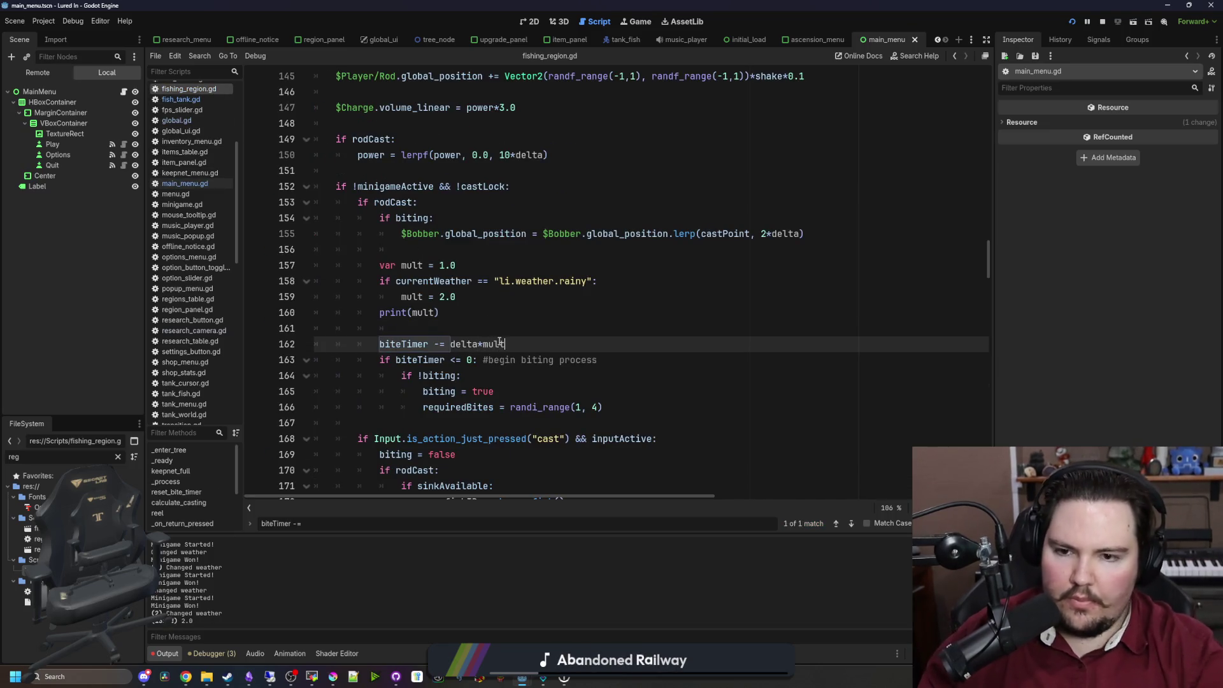
- Delete the print(mult) debug line and relaunch the game with F5
triple_click(420, 312)
key("BackSpace")
key("BackSpace")
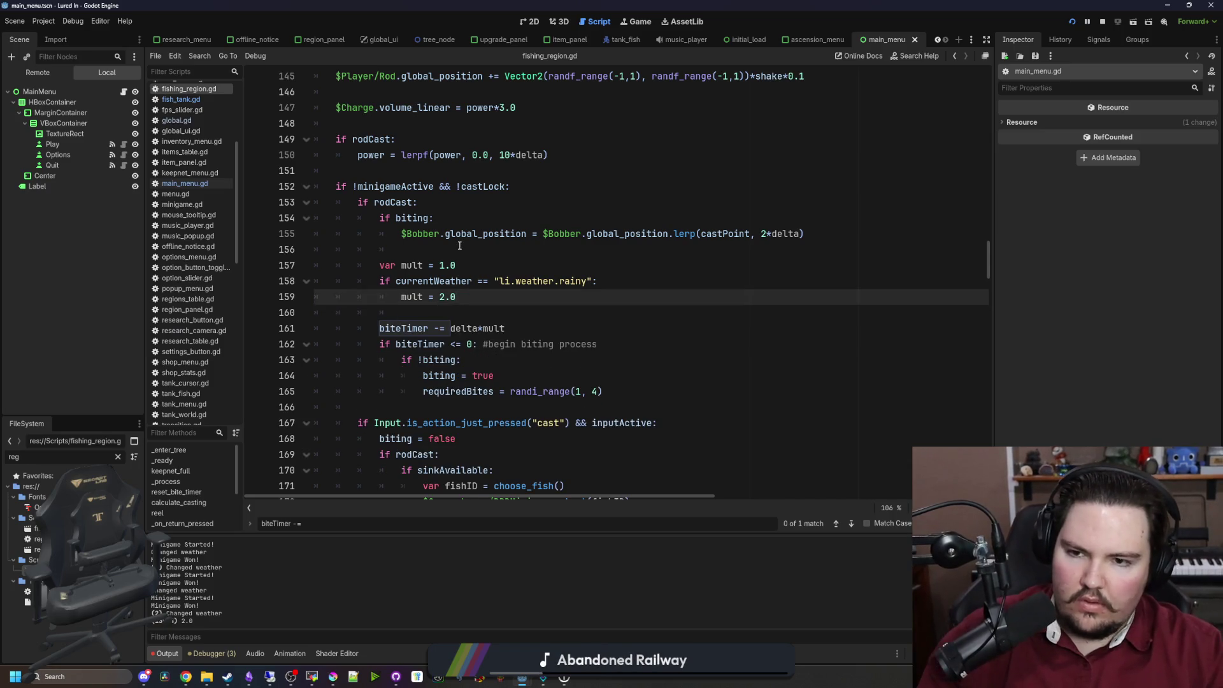
left_click(459, 246)
key("F5")
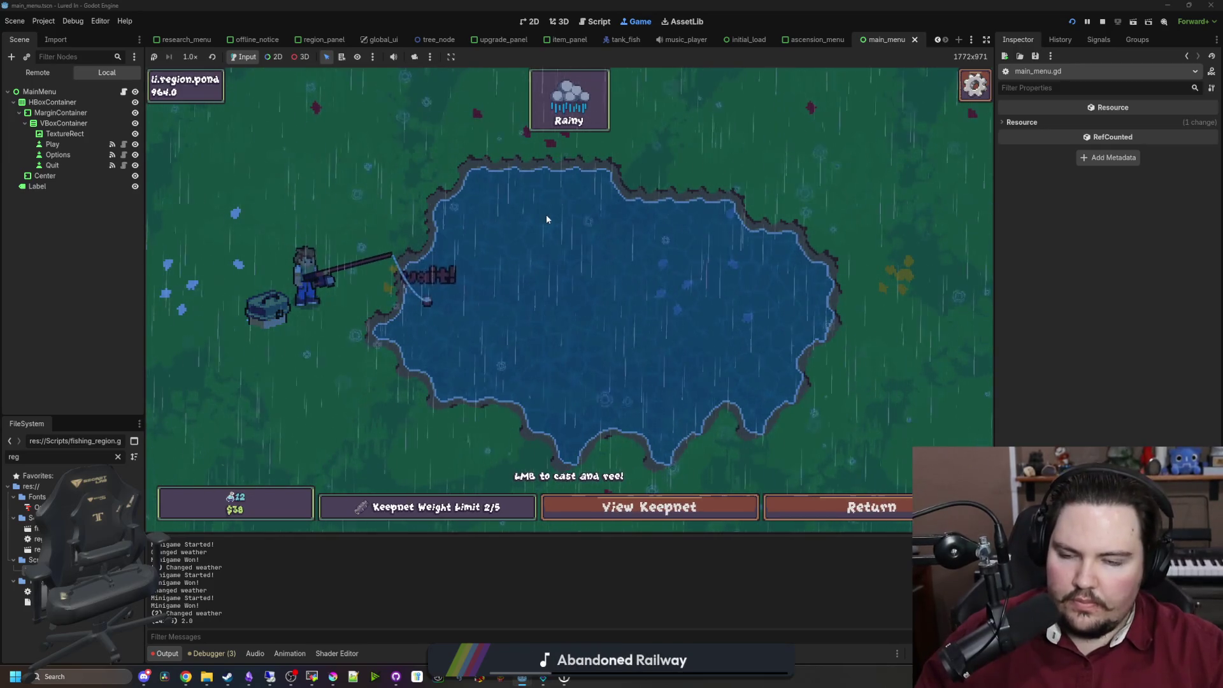
- Hook a biting fish, hit all three reel targets to land it, and recast
left_click(525, 234)
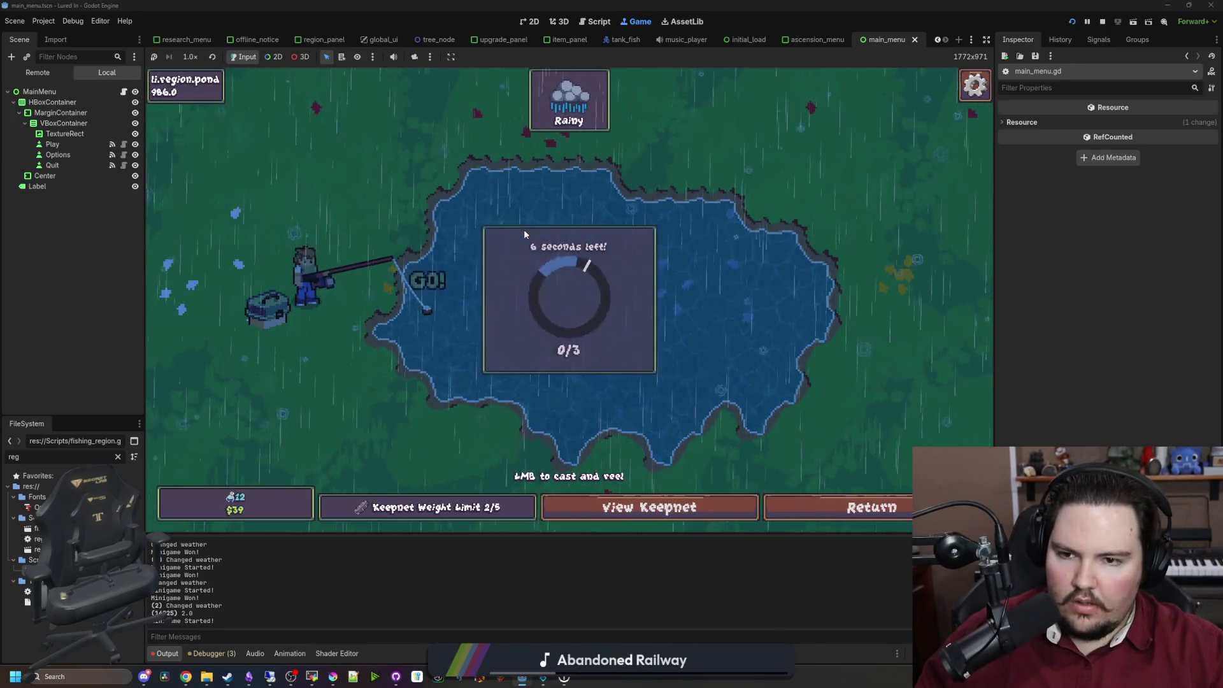
left_click(590, 258)
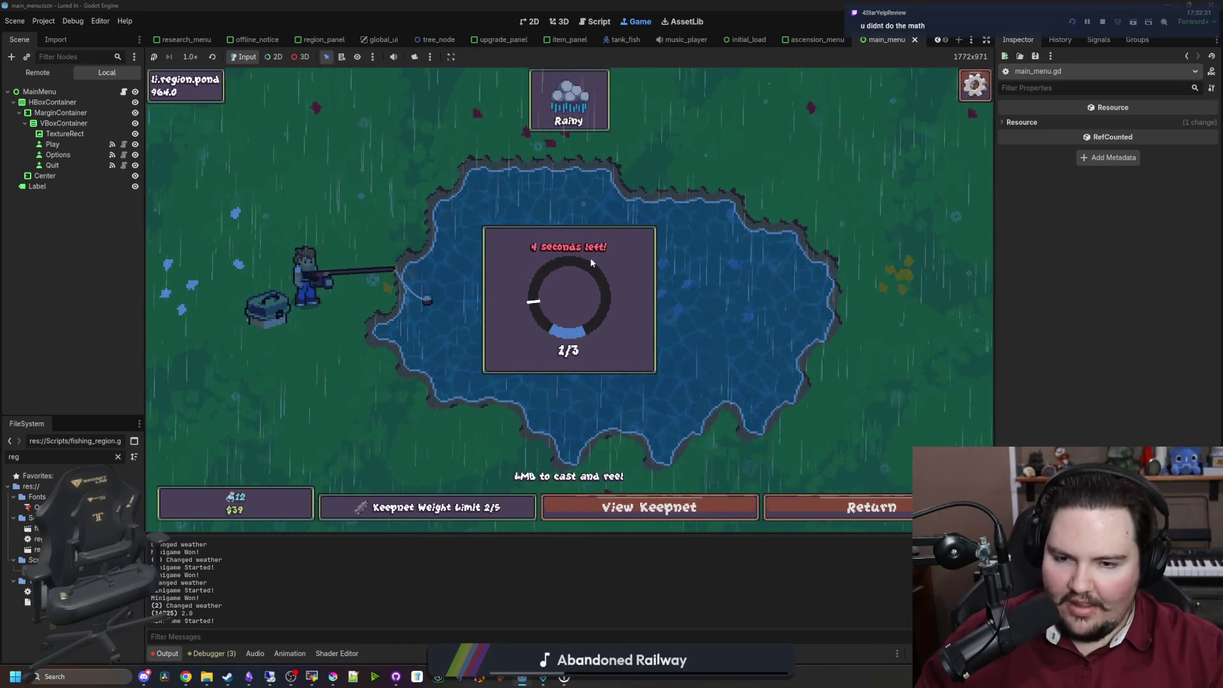
left_click(591, 260)
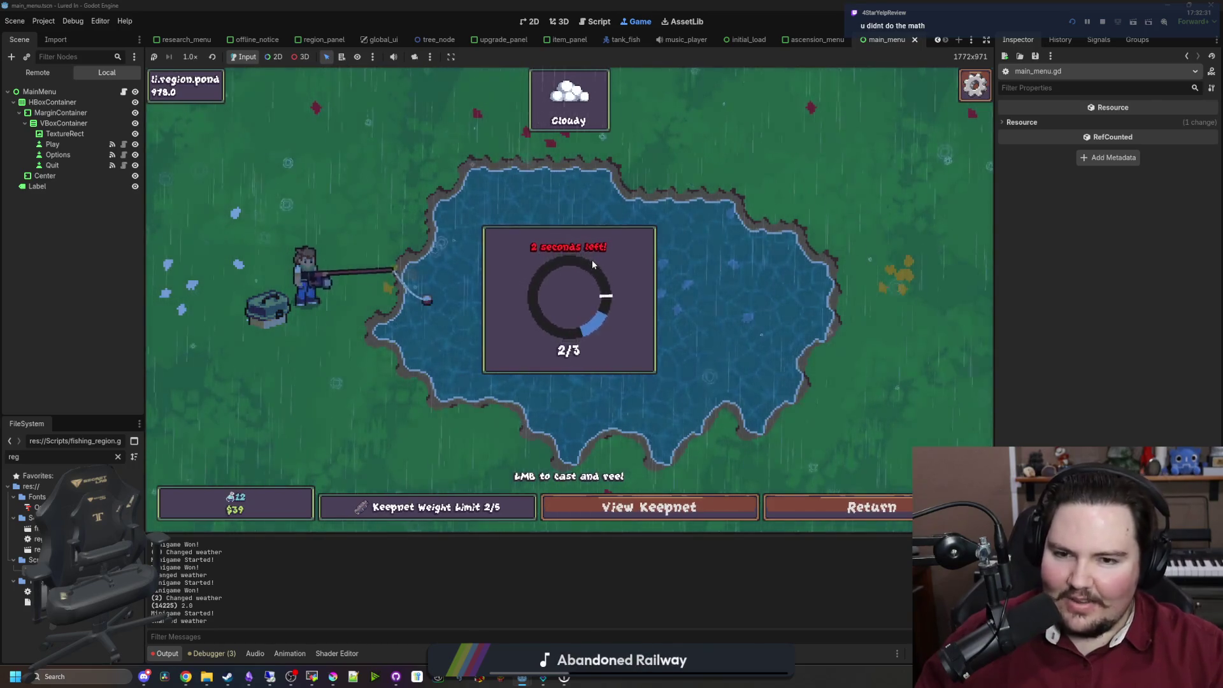
left_click(591, 260)
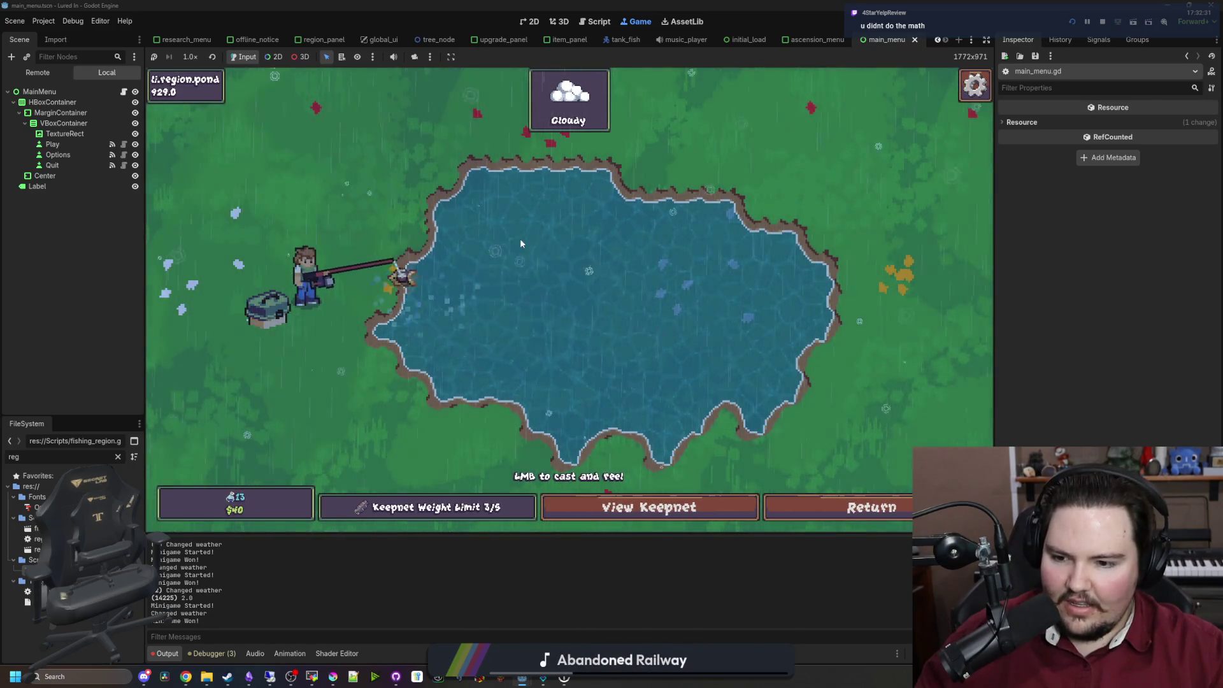
left_click(520, 239)
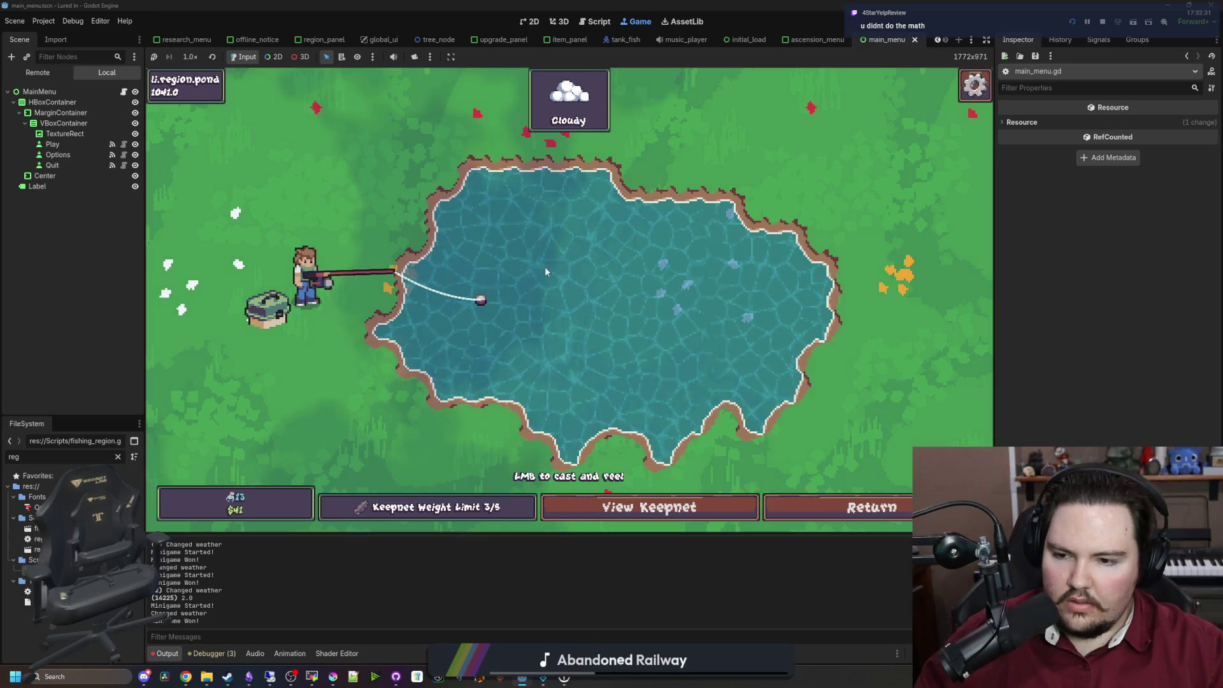
- Land another fish to bring the keepnet to 4/5, then charge and cast a fresh line
left_click(561, 275)
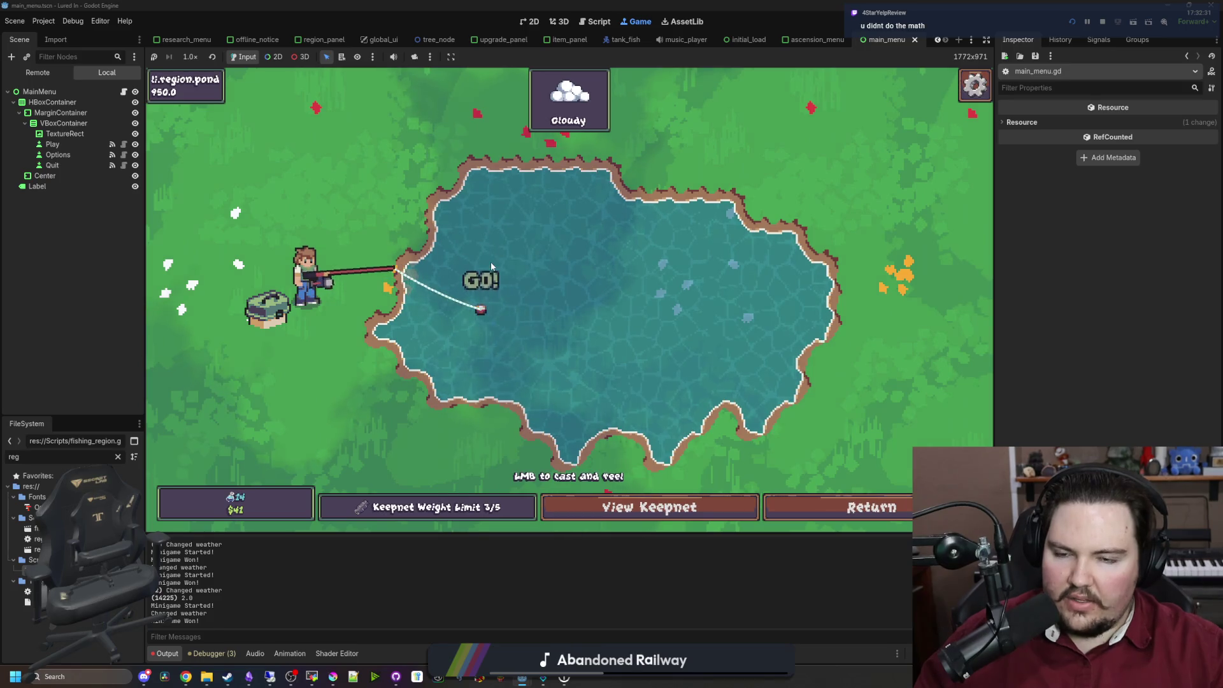
left_click(490, 262)
left_click(615, 271)
left_click(608, 253)
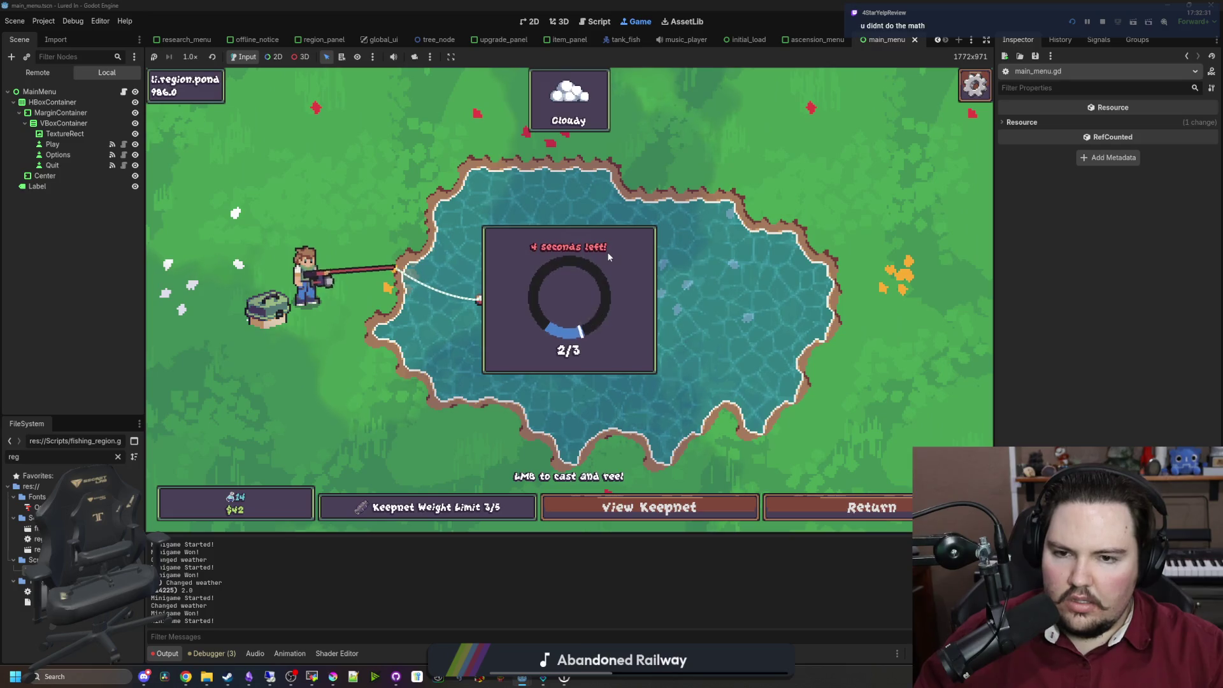
left_click(608, 254)
mouse_move(598, 260)
left_mouse_down()
mouse_move(480, 209)
mouse_move(458, 243)
left_mouse_up()
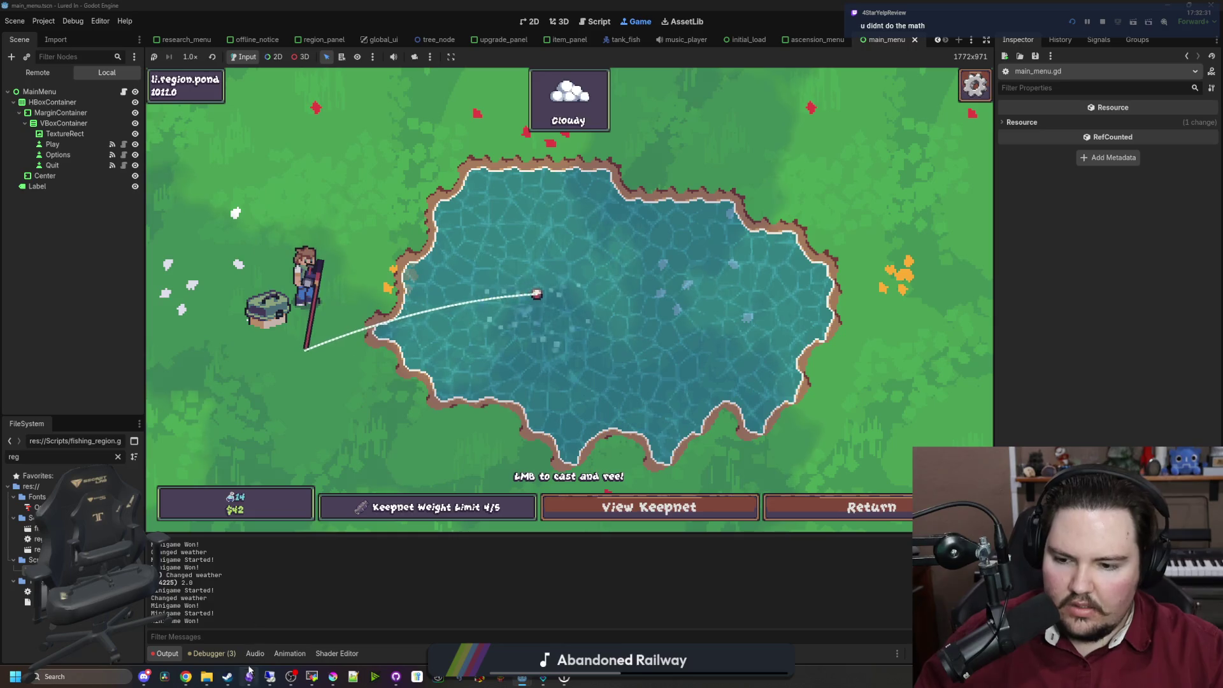
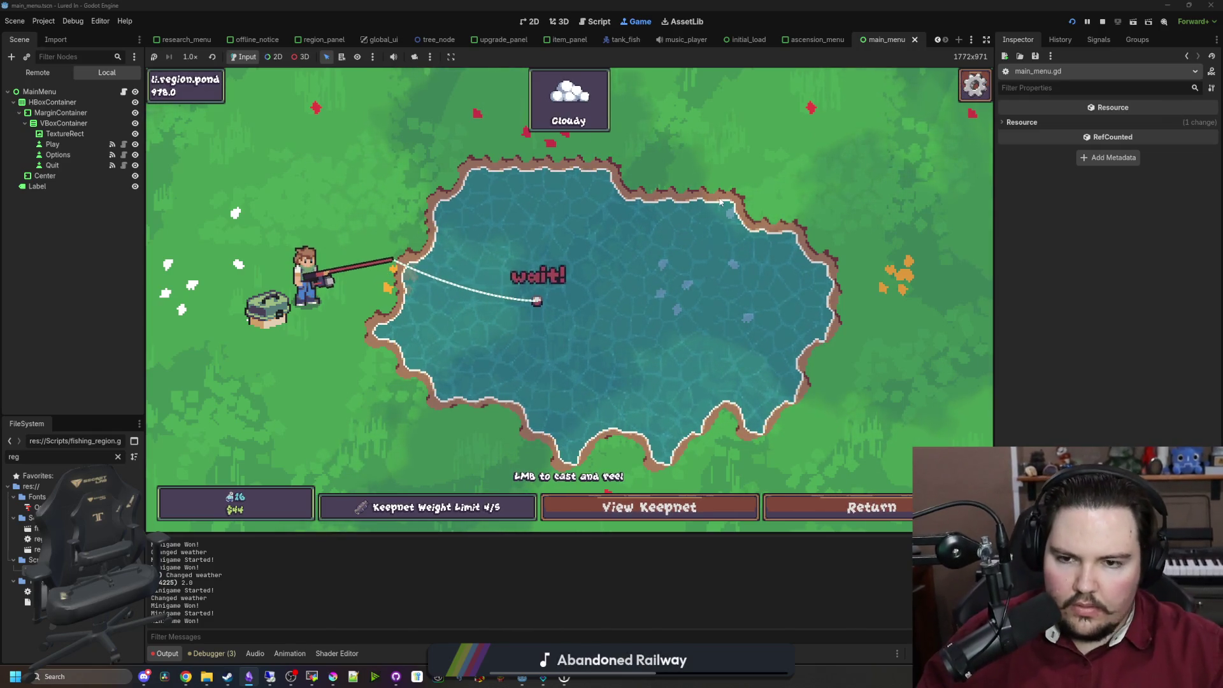
- Reel in the bite, hit the wheel's three blue zones, and return from the full 5/5 keepnet
left_click(598, 278)
left_click(621, 266)
left_click(622, 266)
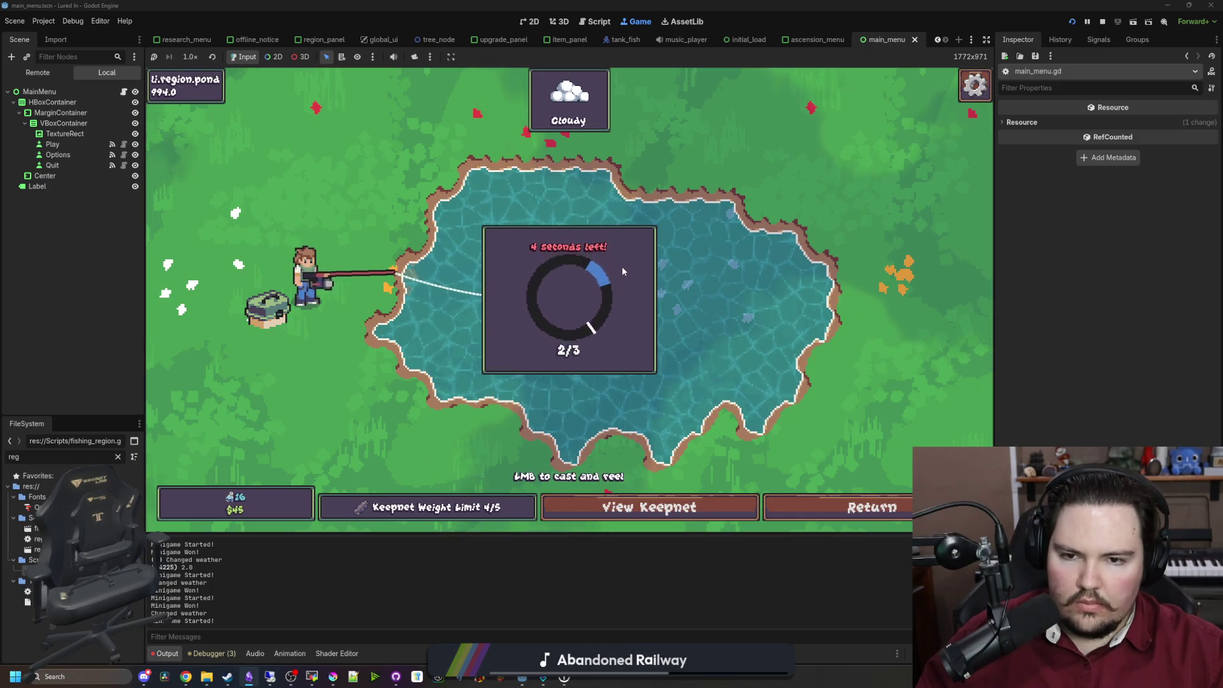
left_click(622, 266)
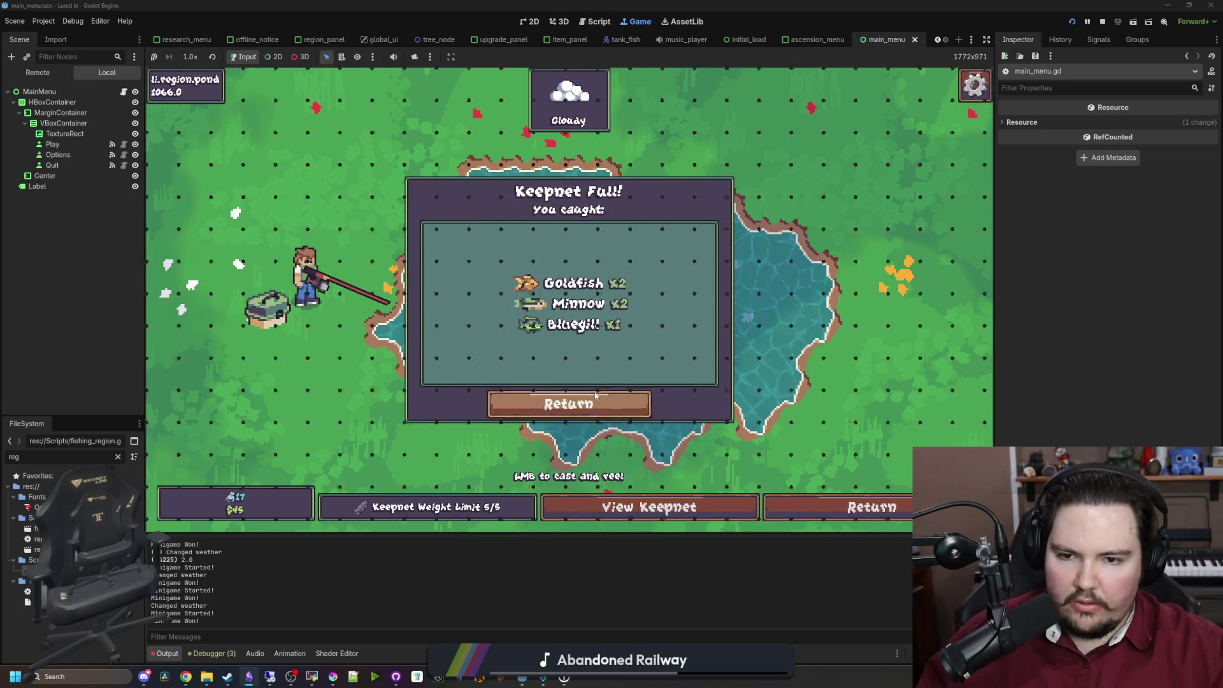
left_click(608, 395)
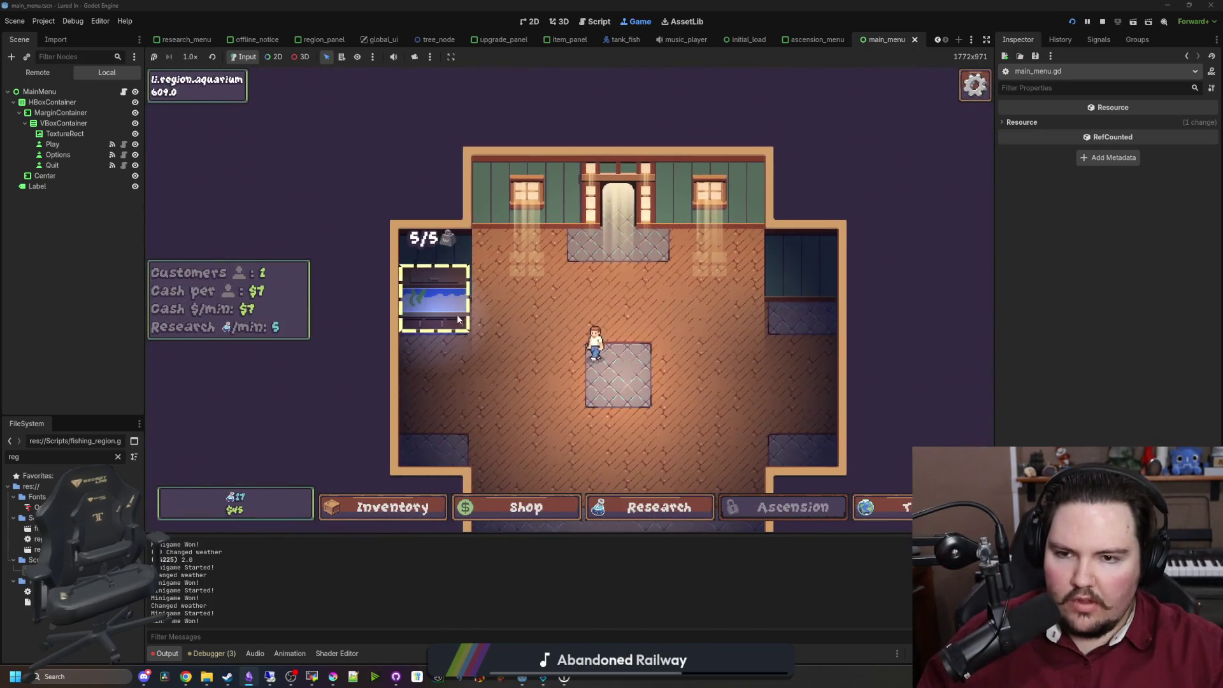
- Buy a Tank Capacity upgrade for the fish tank
left_click(457, 315)
left_click(583, 189)
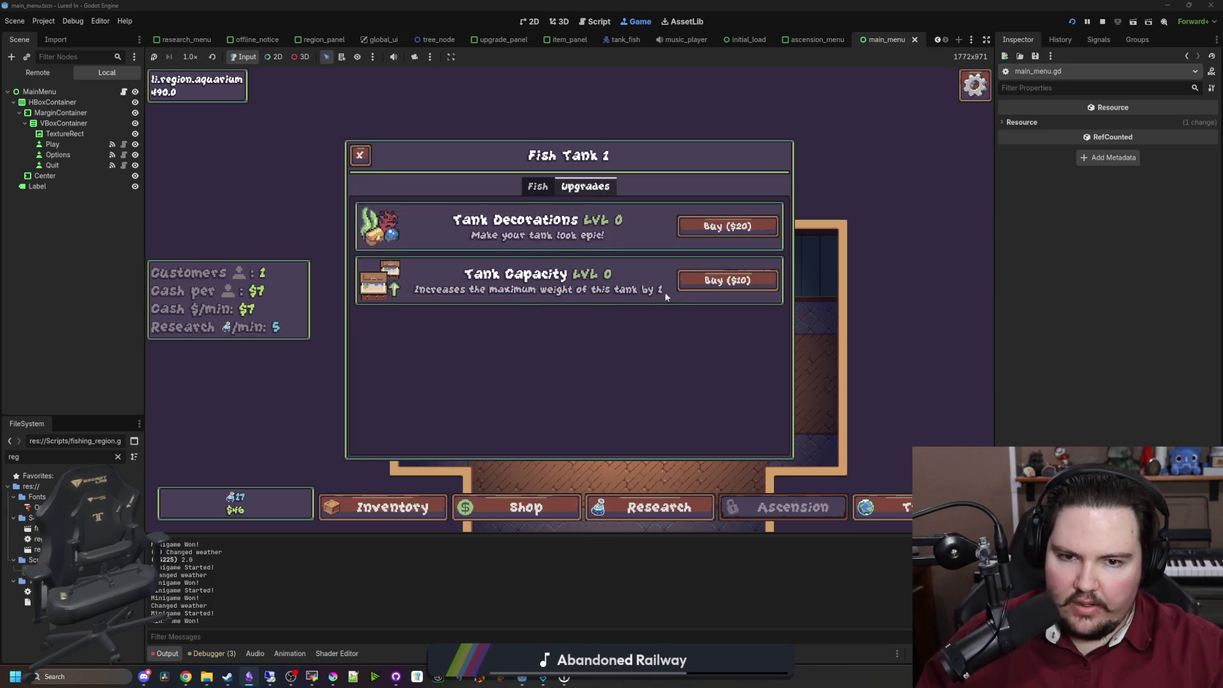
left_click(687, 288)
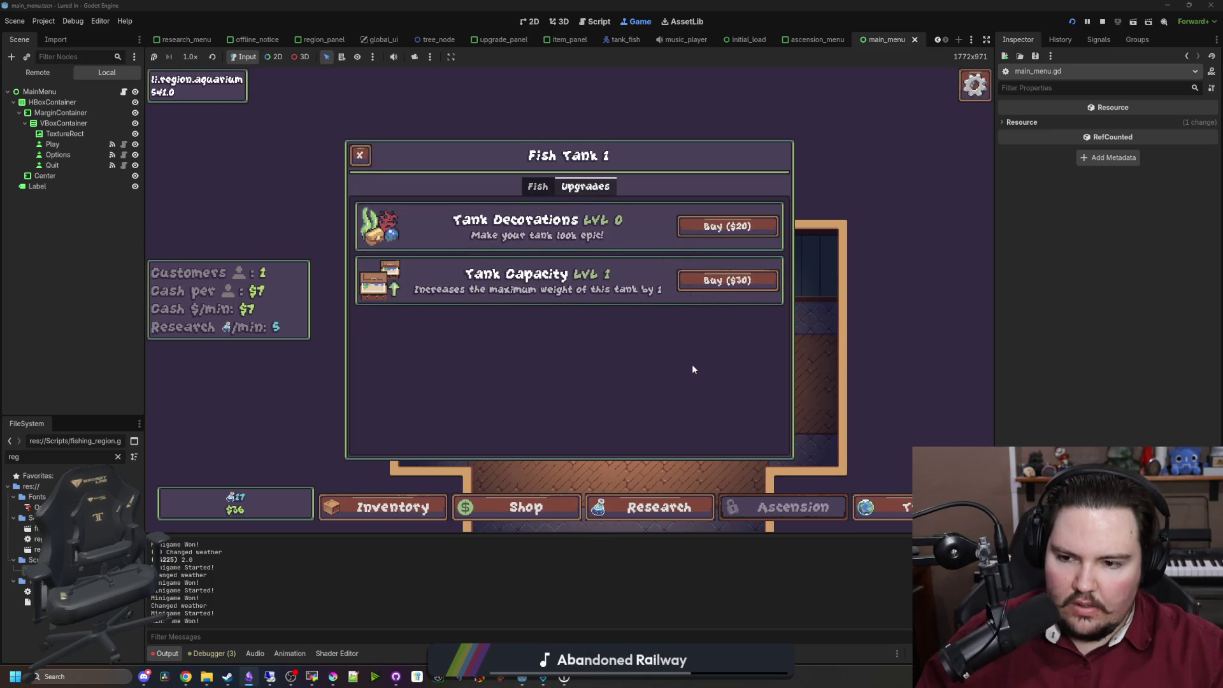
left_click(360, 155)
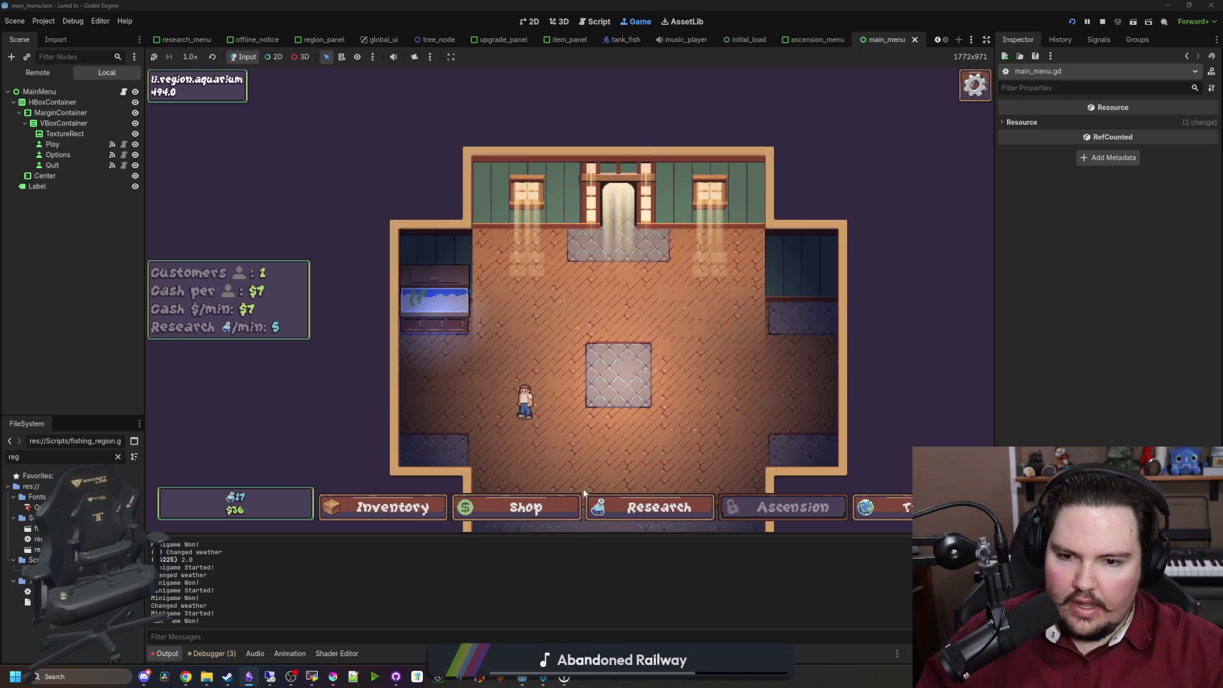
- Unlock the Marketing research node in the research tree
left_click(620, 510)
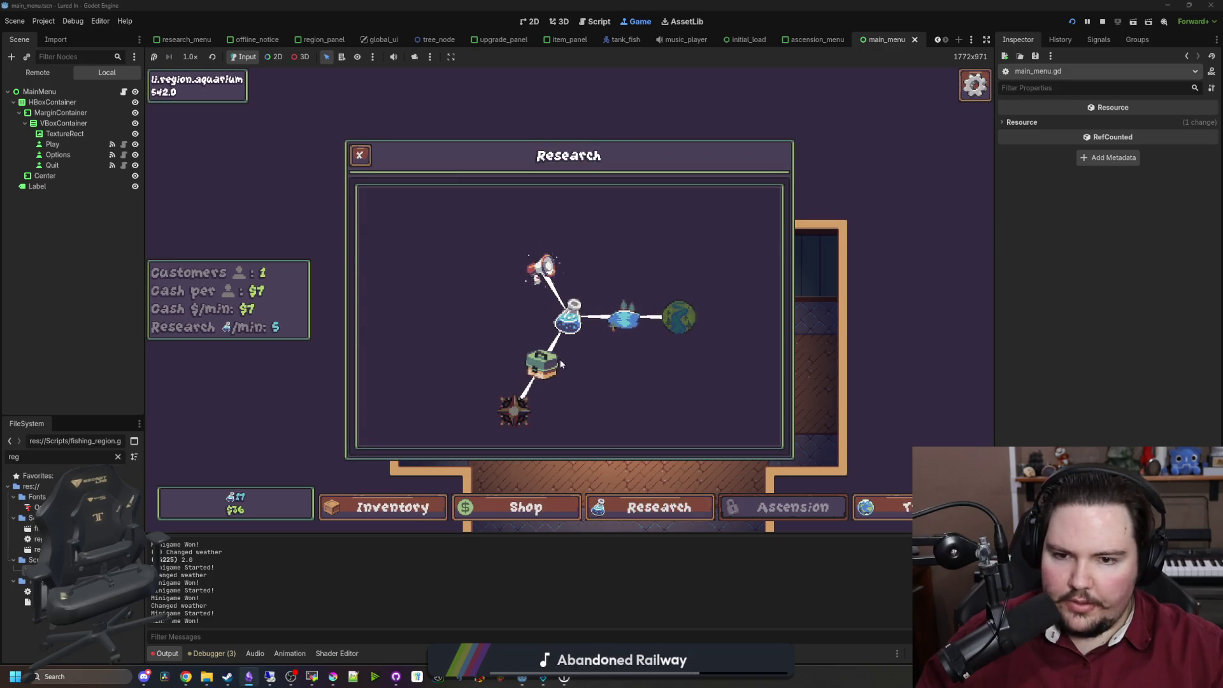
left_click(541, 267)
left_click(841, 343)
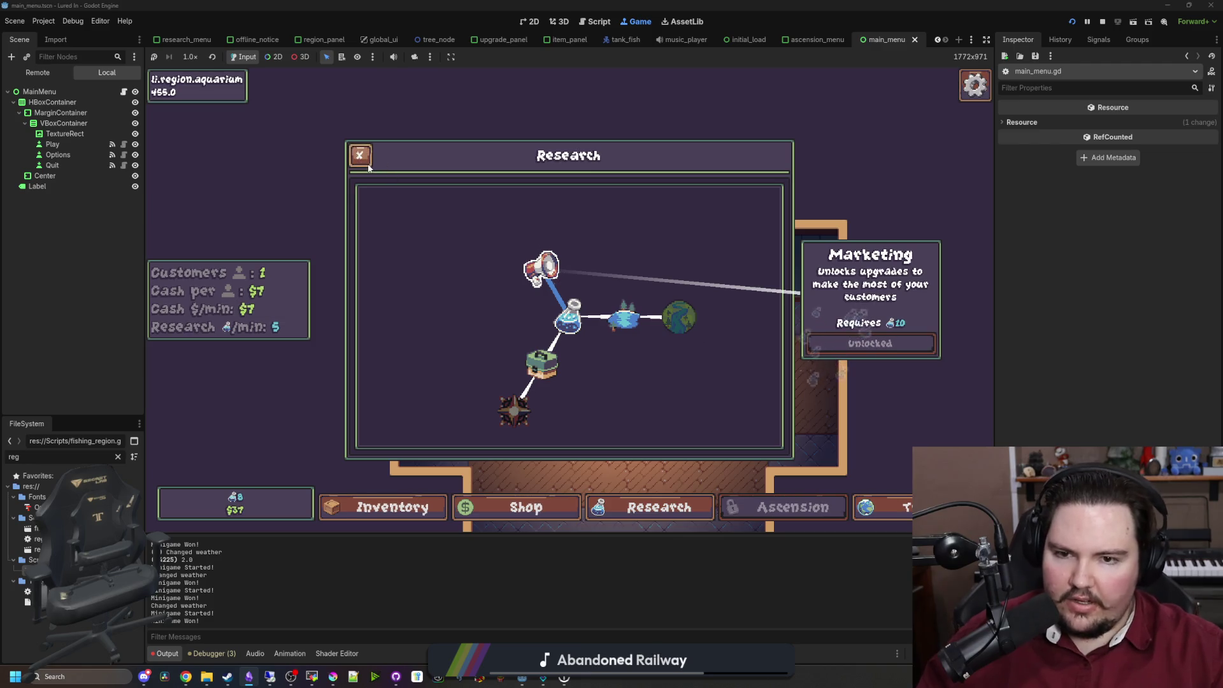
left_click(360, 155)
left_click(543, 514)
left_click(655, 506)
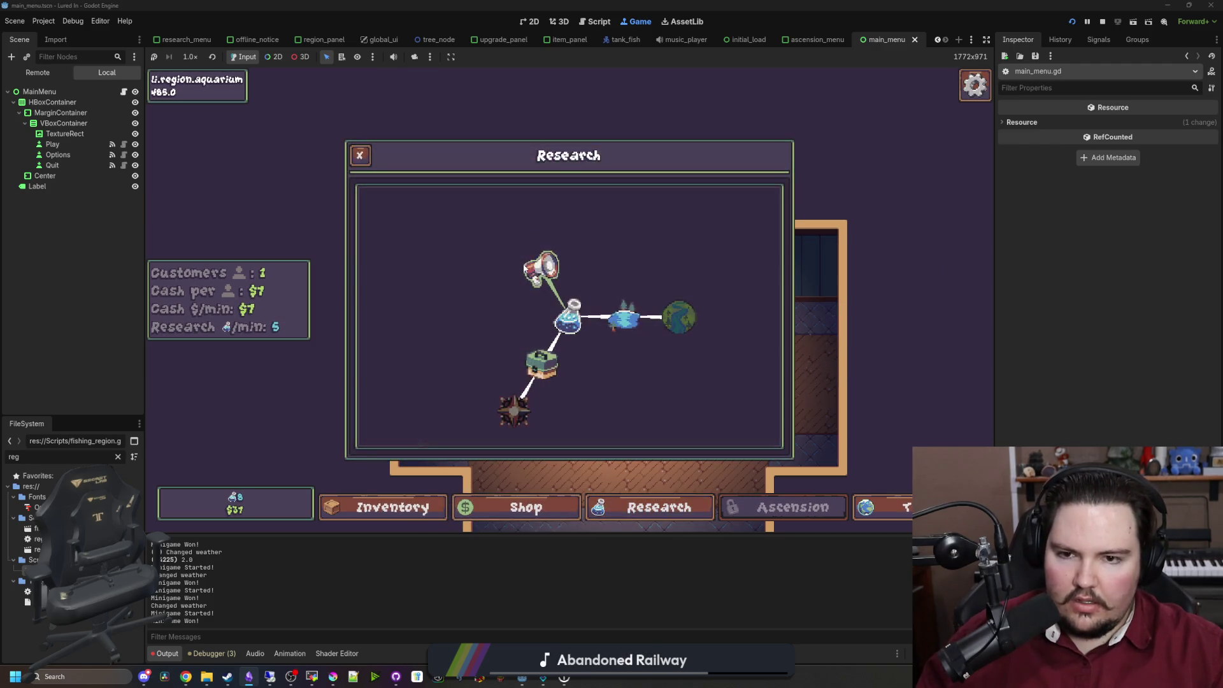
left_click(540, 268)
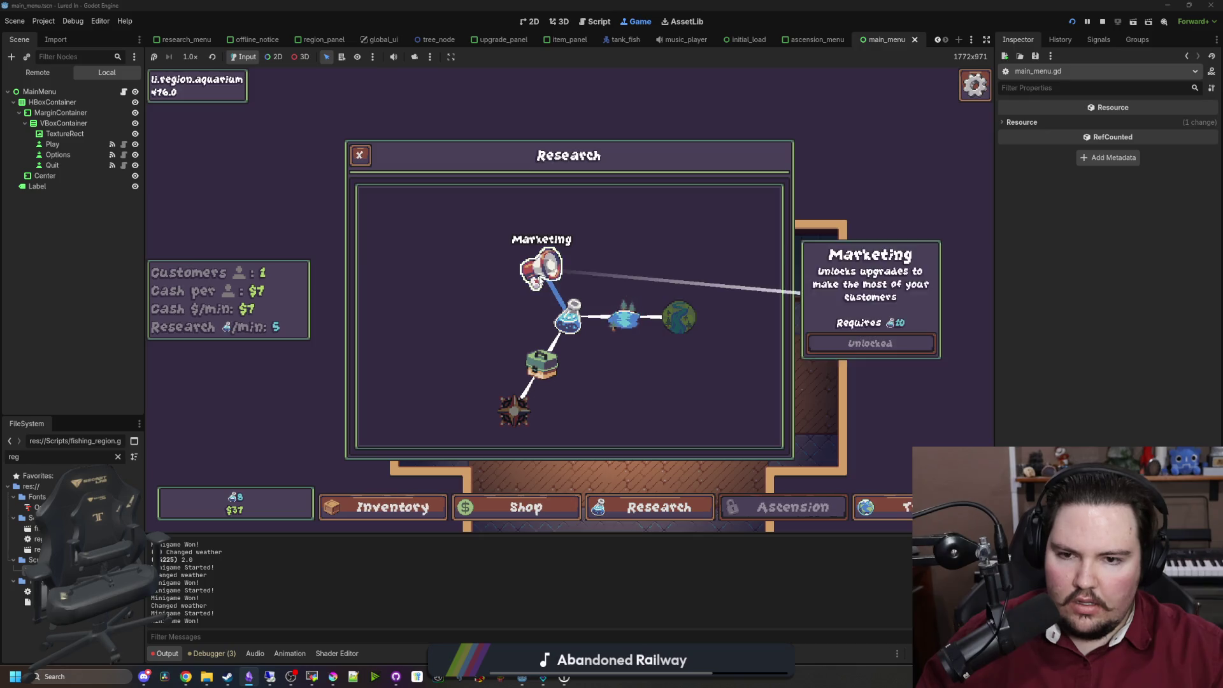
left_click(526, 507)
- Buy Advertising and Merchandise twice each in the shop to reach level 2
left_click(612, 187)
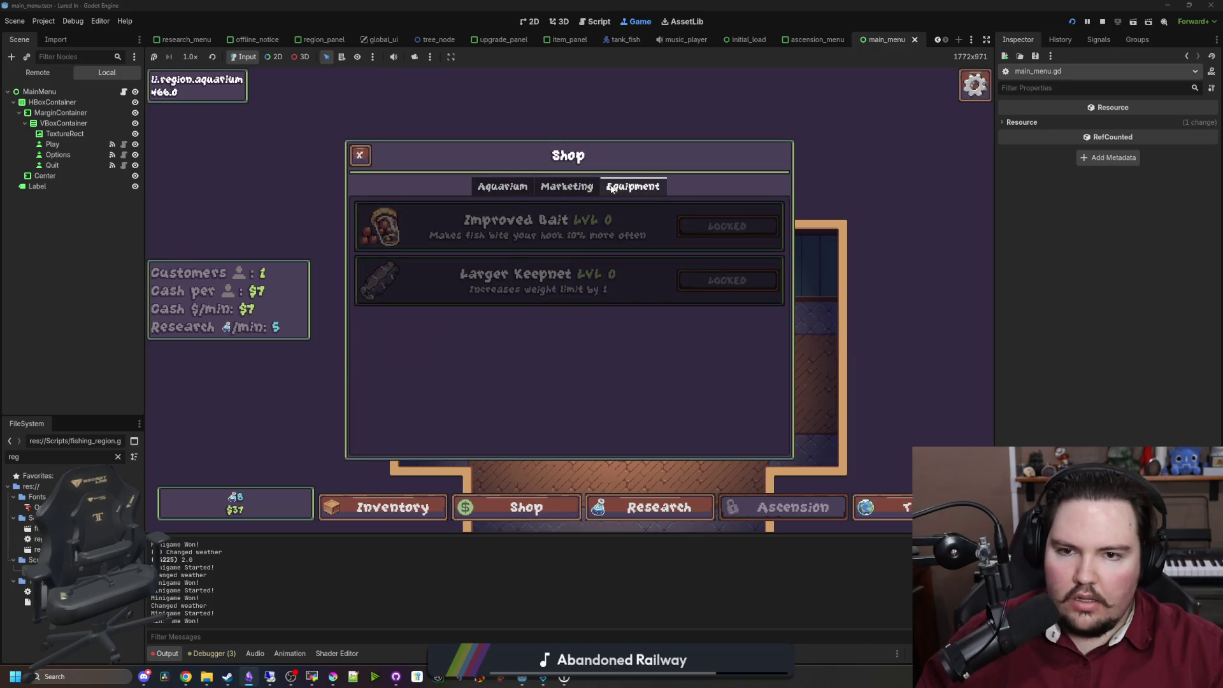
left_click(566, 186)
left_click(730, 227)
left_click(757, 285)
left_click(752, 234)
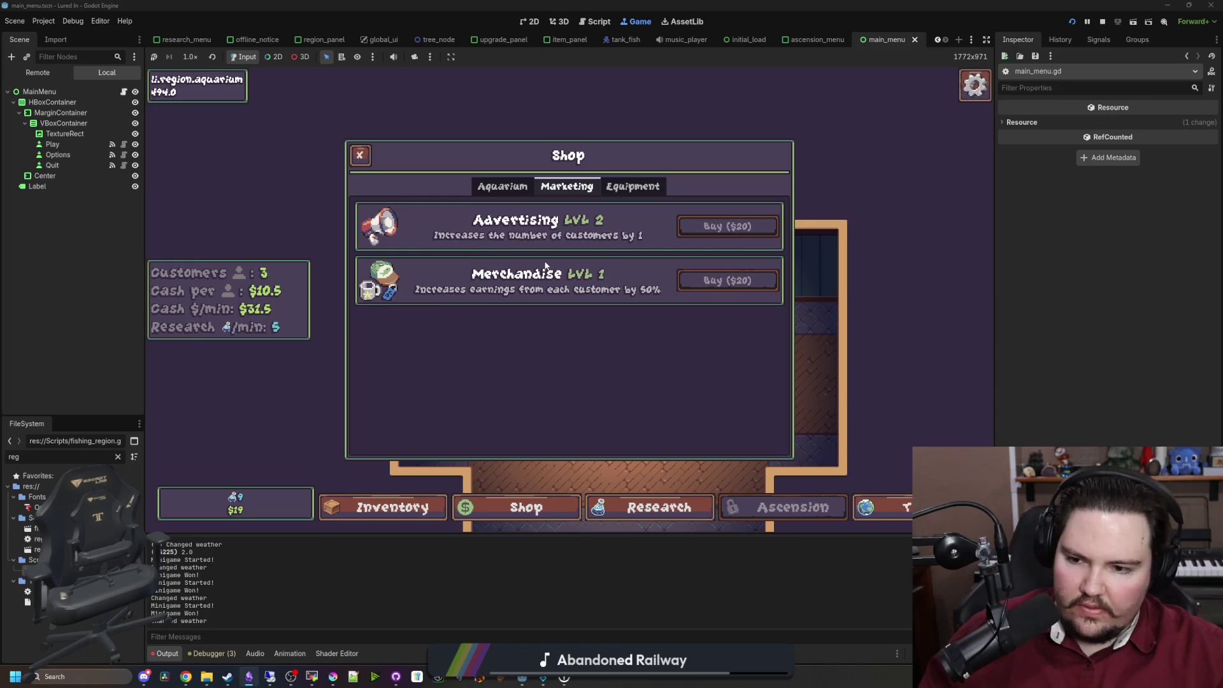
left_click(723, 280)
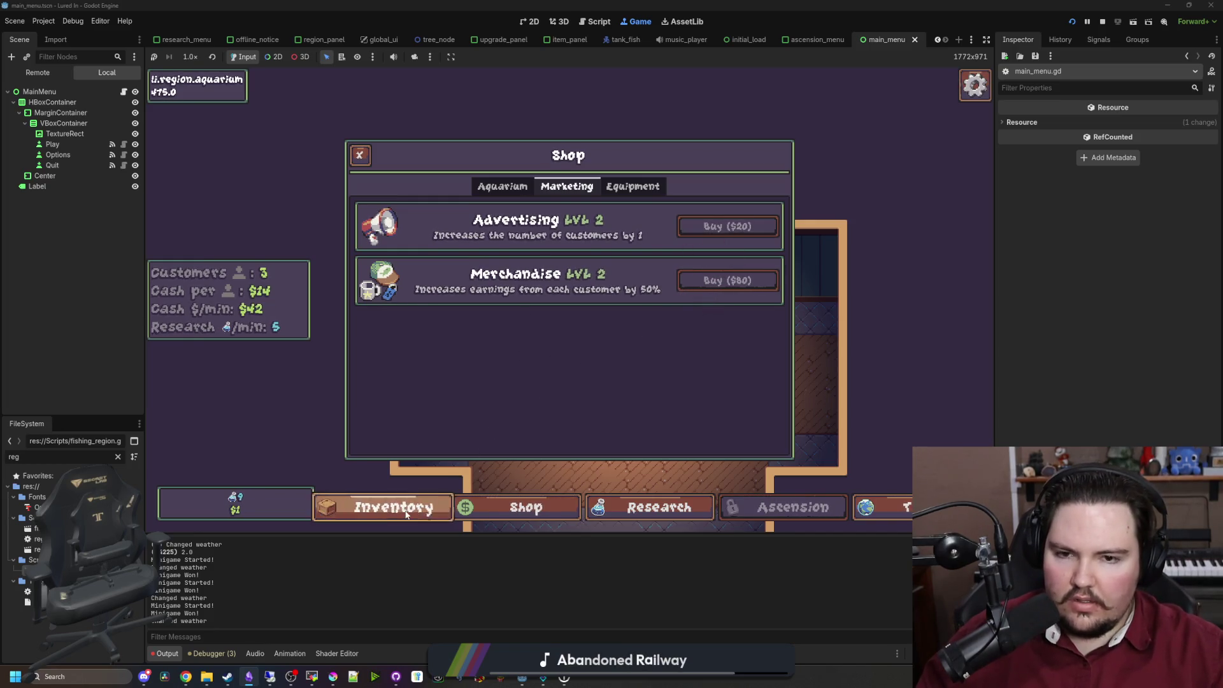
- Move a caught fish from the inventory into the tank
left_click(406, 514)
scroll(637, 383, "down", 1)
left_click(682, 427)
left_click(683, 425)
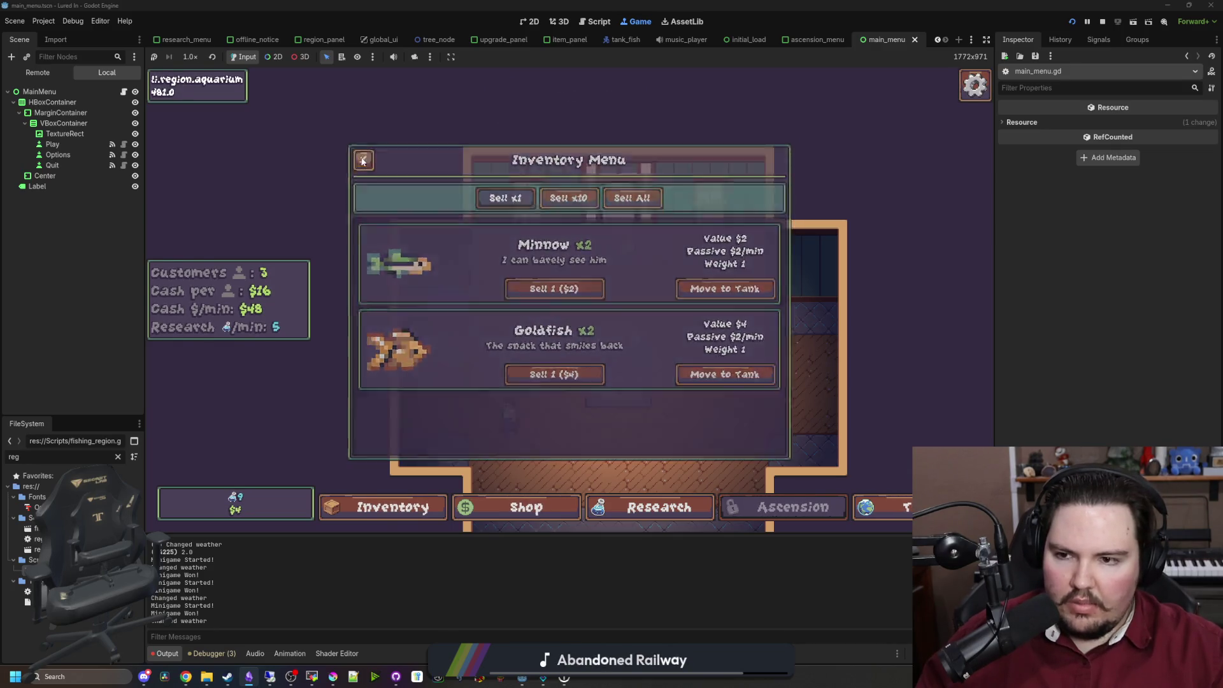
left_click(363, 161)
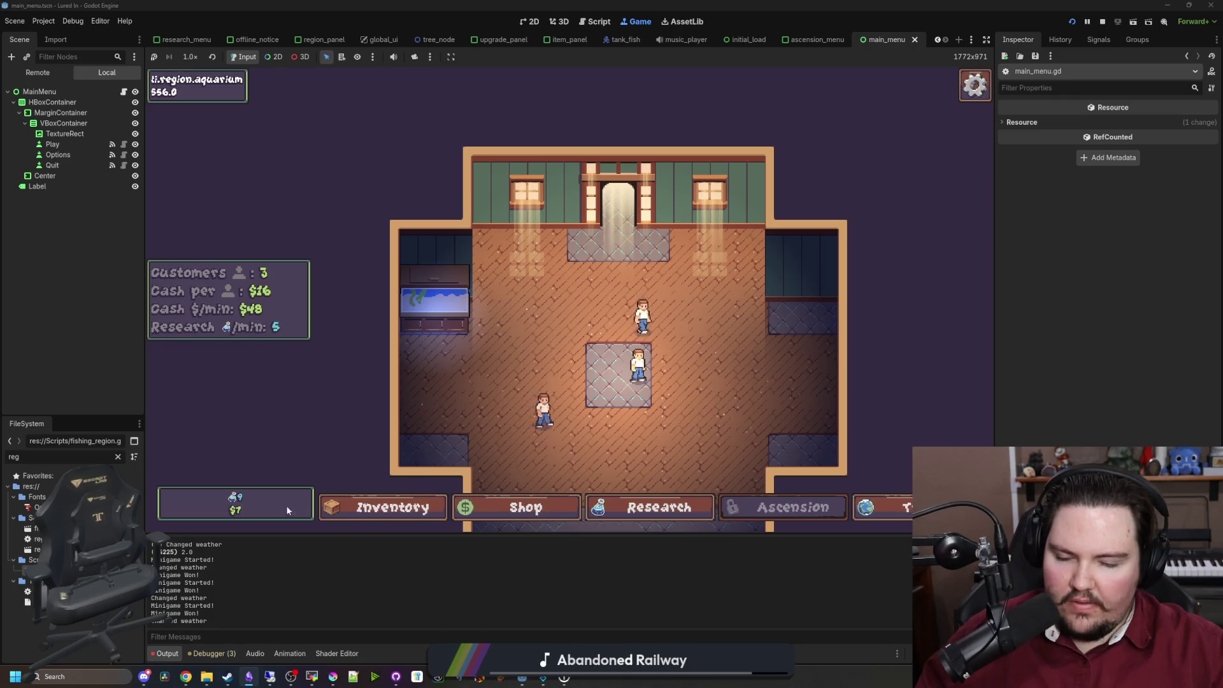
left_click(78, 677)
- Launch Calculator and compute 30 × 48 = 1,440
type("calculator")
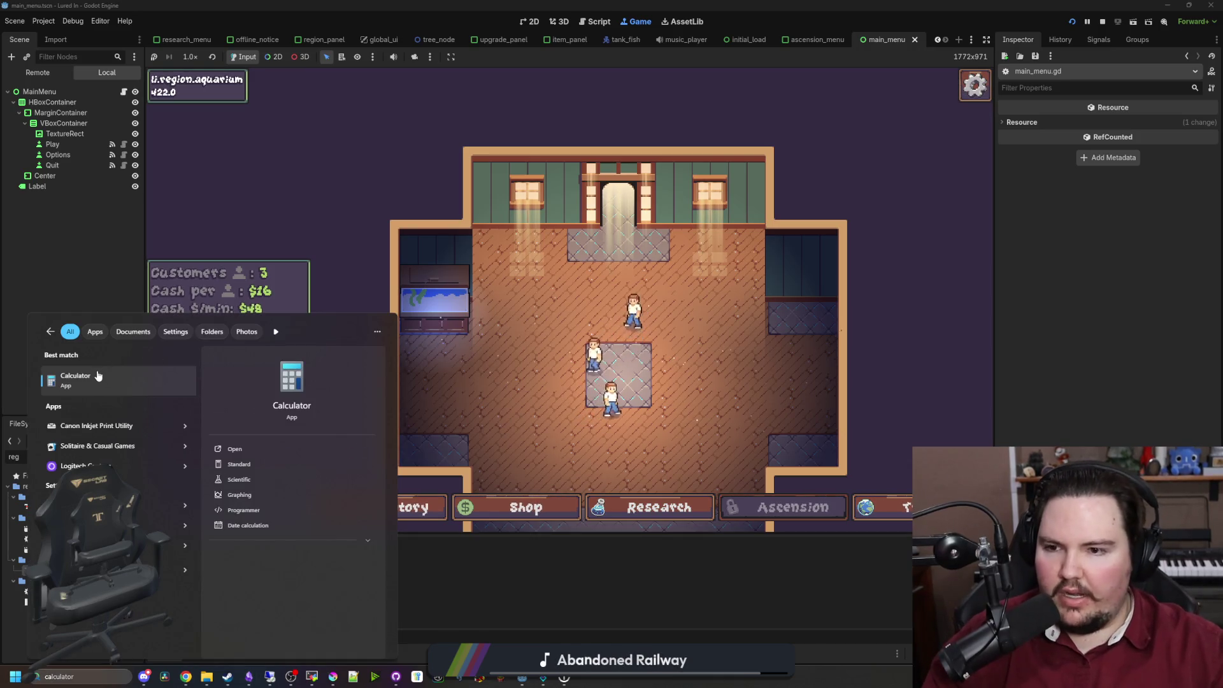
left_click(97, 375)
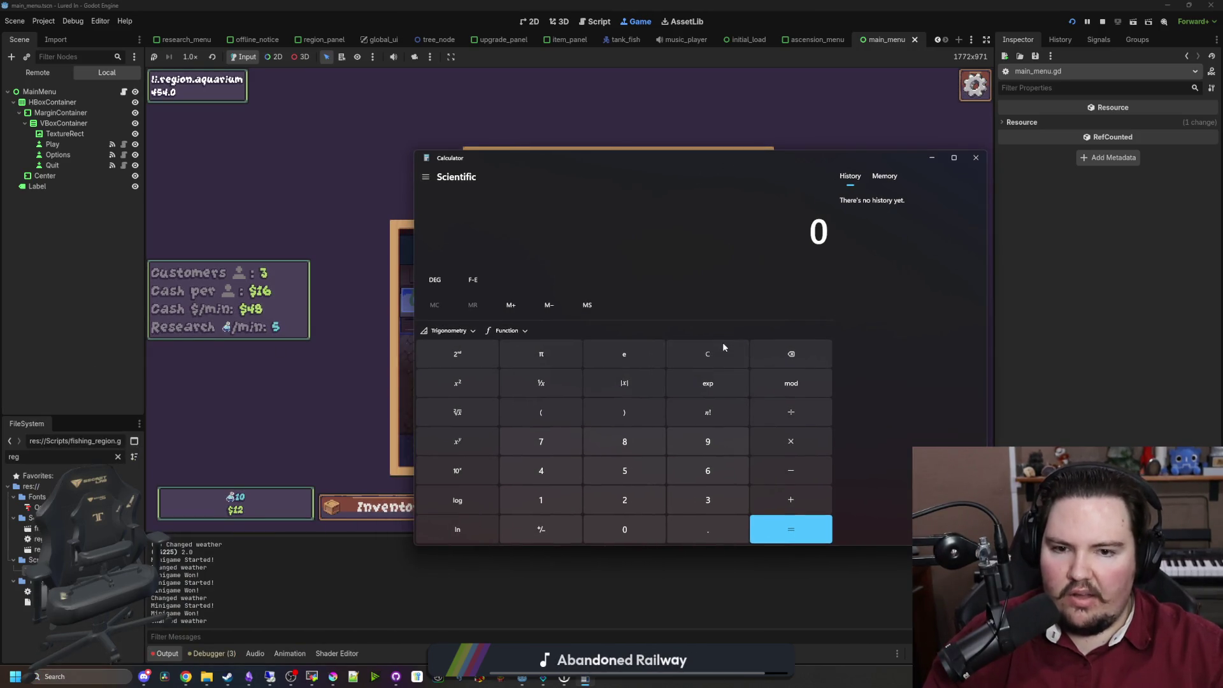
type("30 × 48")
key("Return")
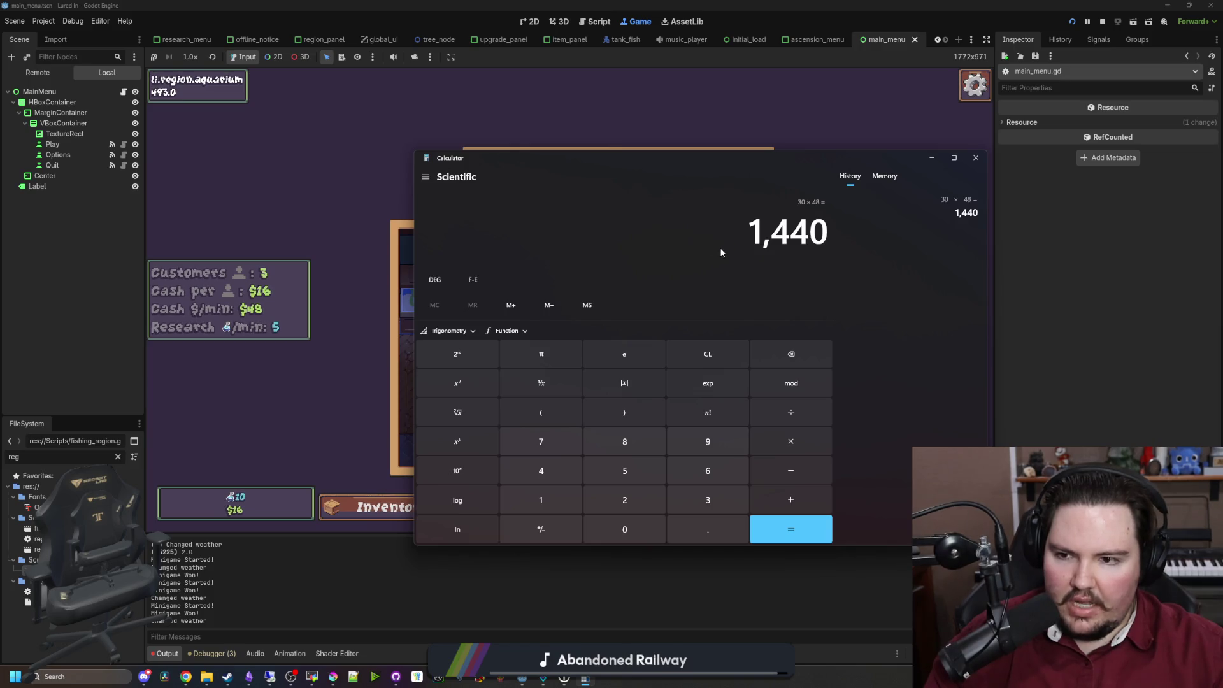
- Multiply 1,440 by 0.2 to get 288, then bring the game back to the front
key("Tab")
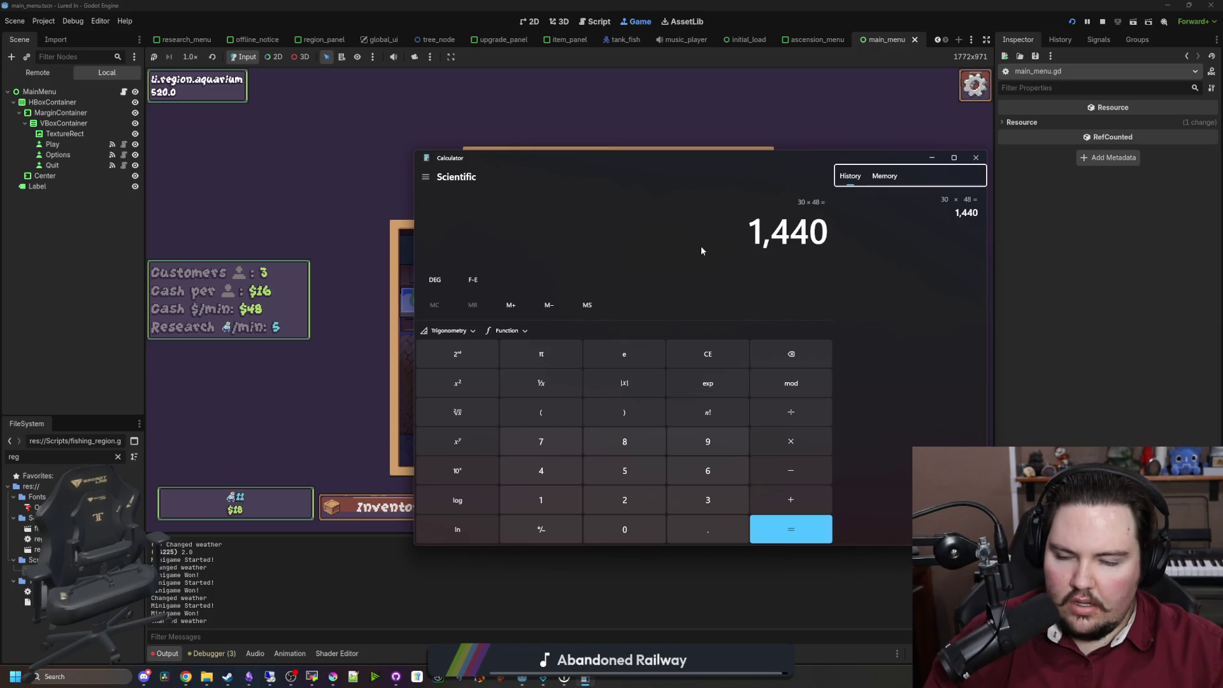
type("*")
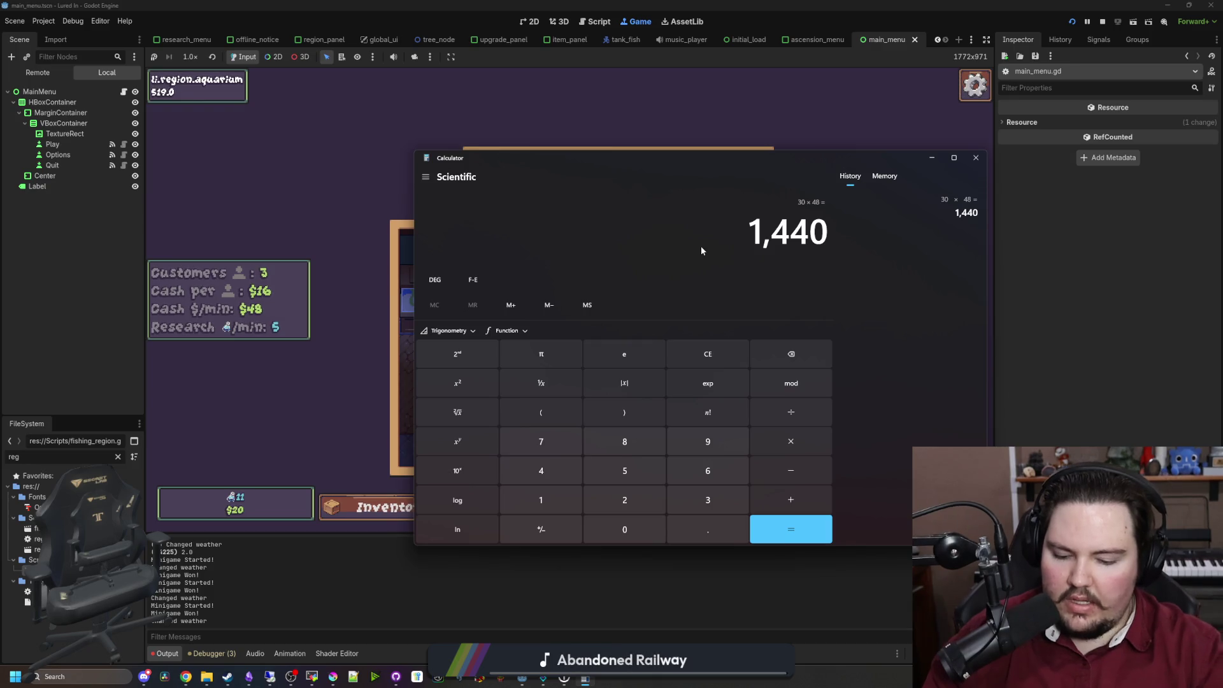
type("0.2")
key("Return")
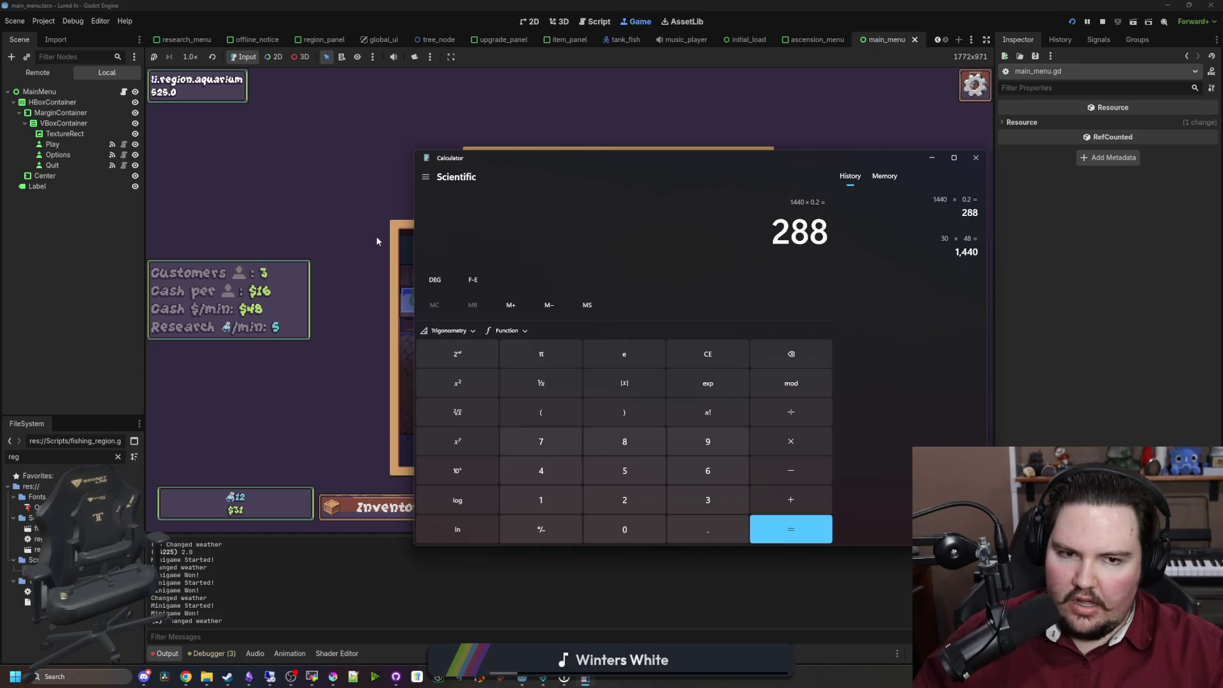
left_click(344, 246)
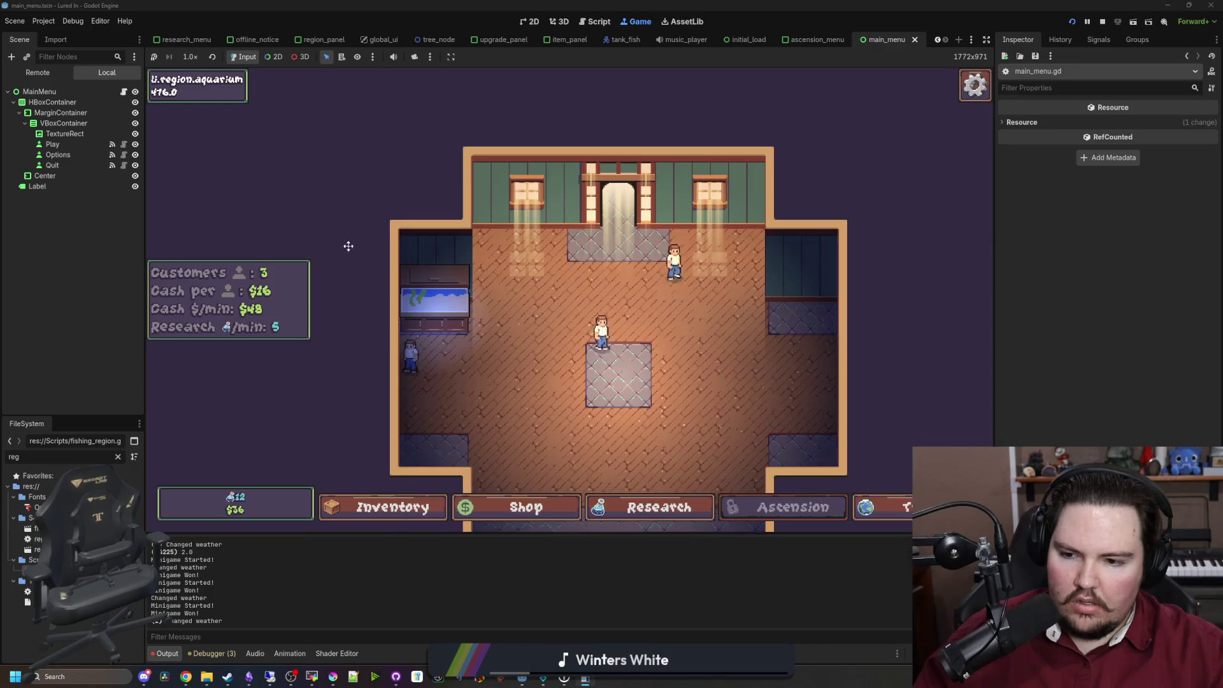
left_click(483, 513)
left_click(503, 186)
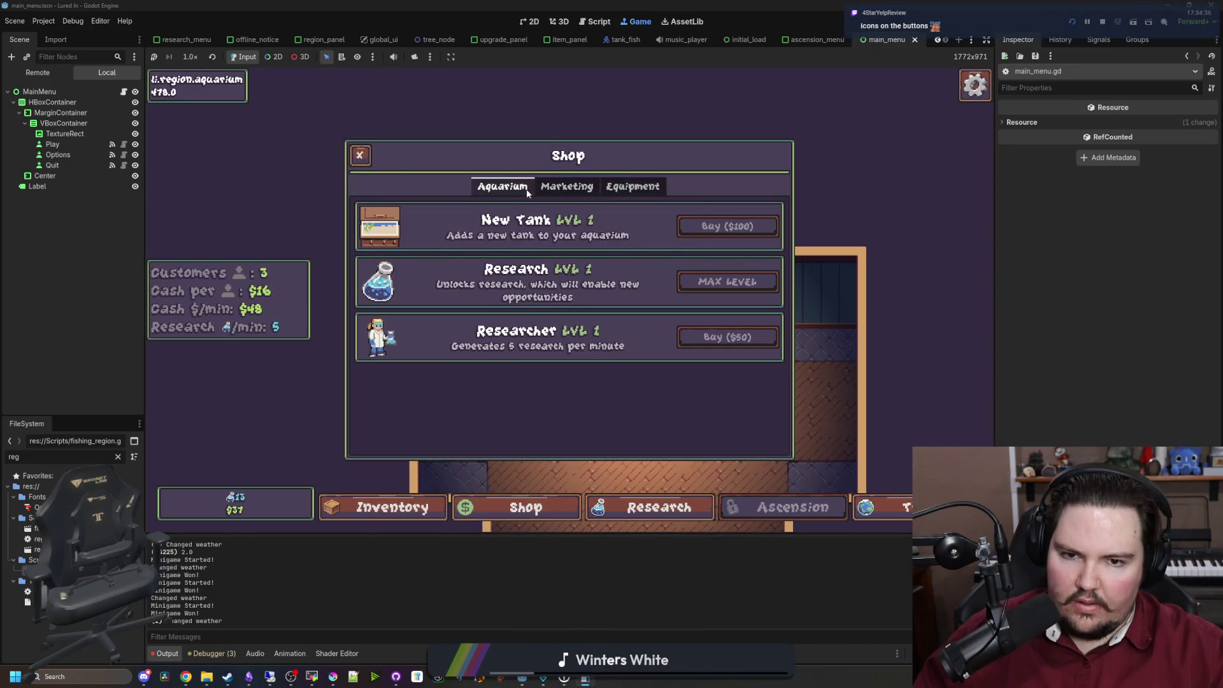
left_click(657, 508)
left_click(906, 508)
left_click(906, 507)
left_click(393, 508)
left_click(393, 508)
left_click(657, 507)
left_click(656, 505)
left_click(896, 510)
left_click(726, 214)
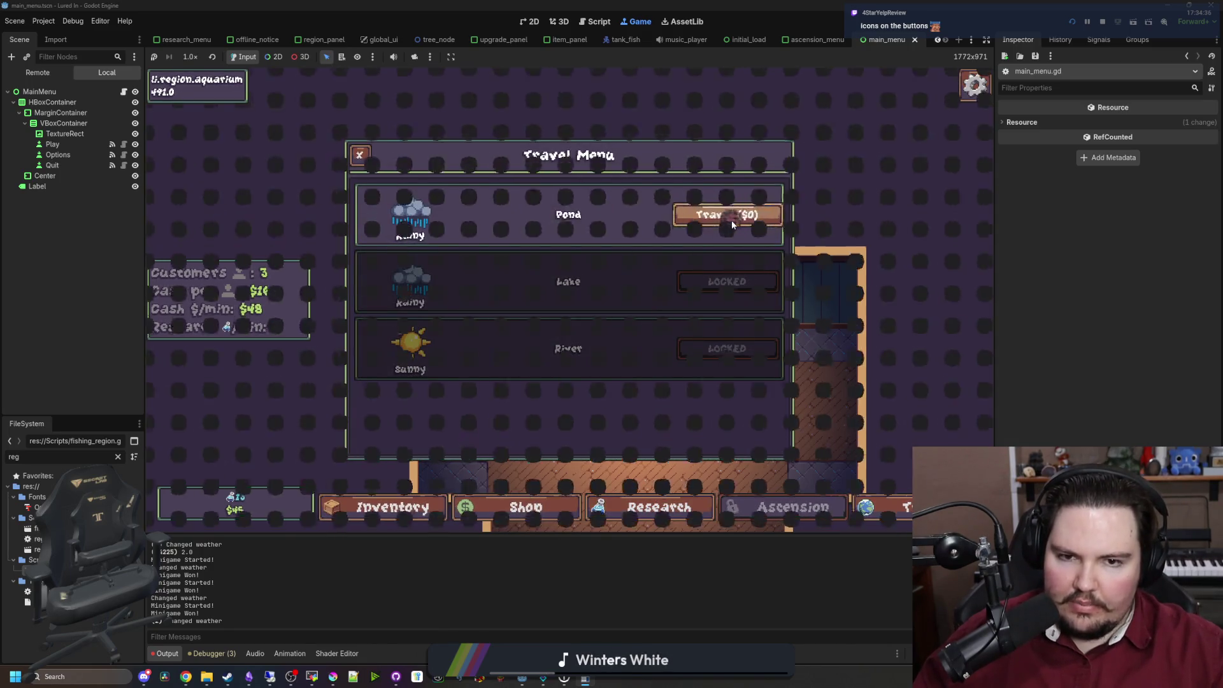
left_click(871, 507)
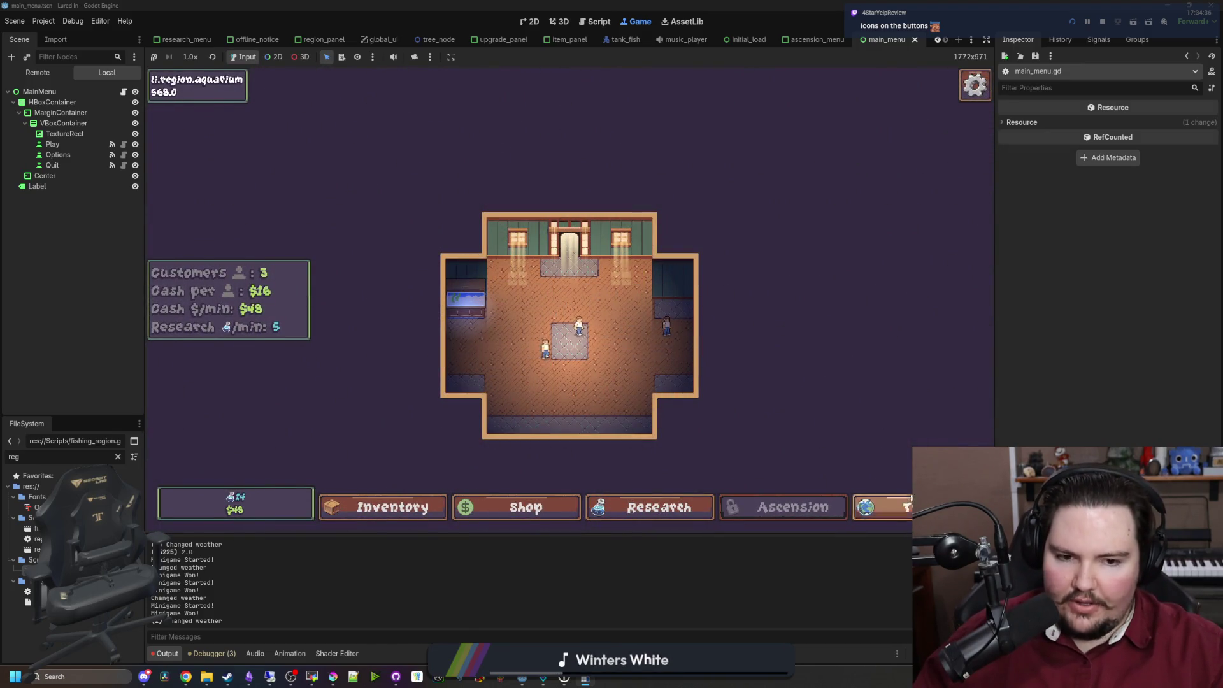
left_click(878, 508)
left_click(705, 217)
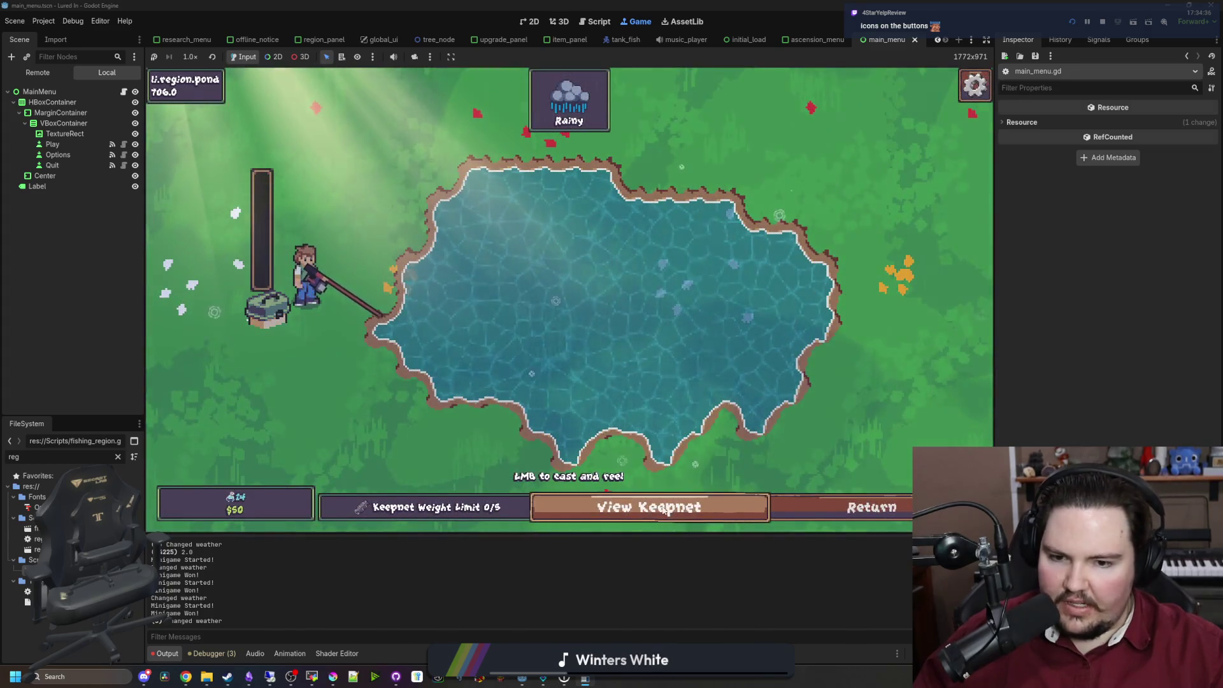
left_click(838, 516)
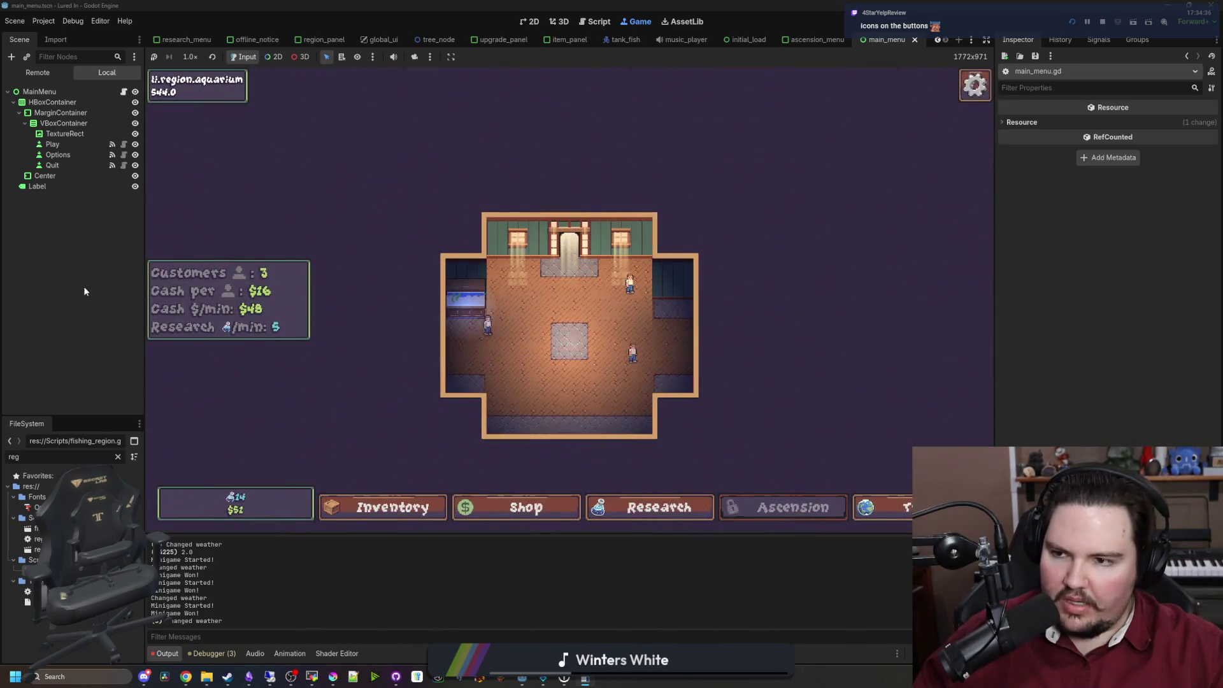
- Filter the FileSystem for 'region', open fishing_region.tscn in 2D, and select View Keepnet
left_click(534, 23)
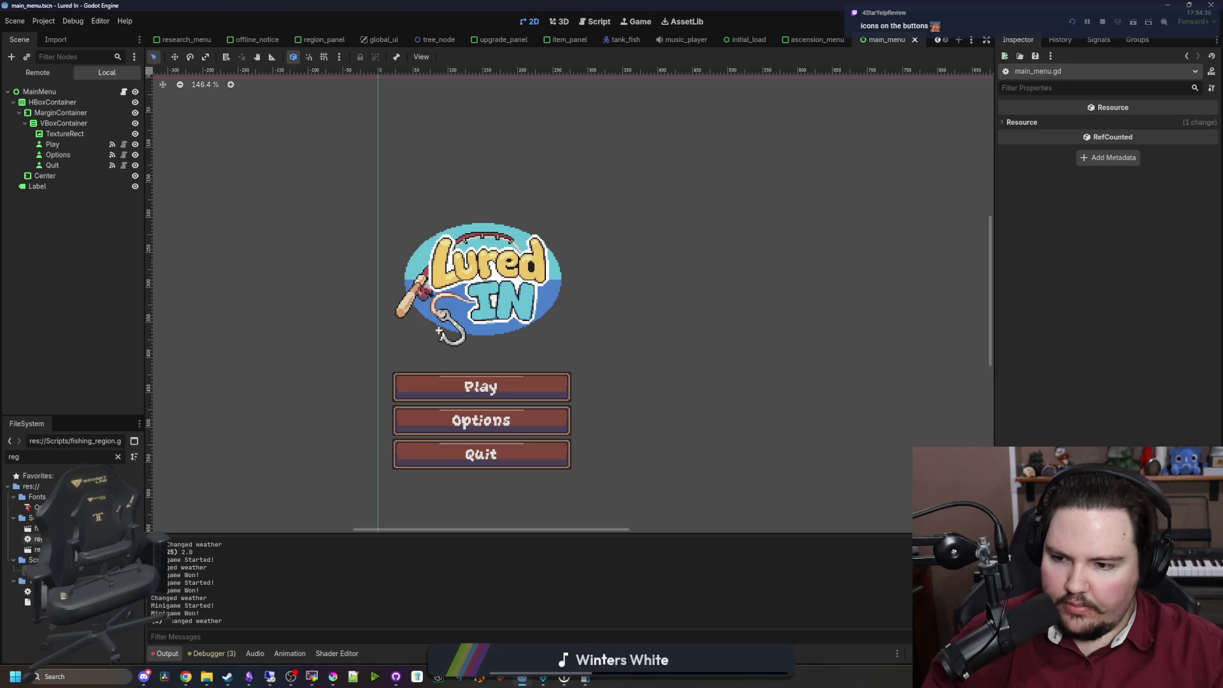
key("ctrl+F3")
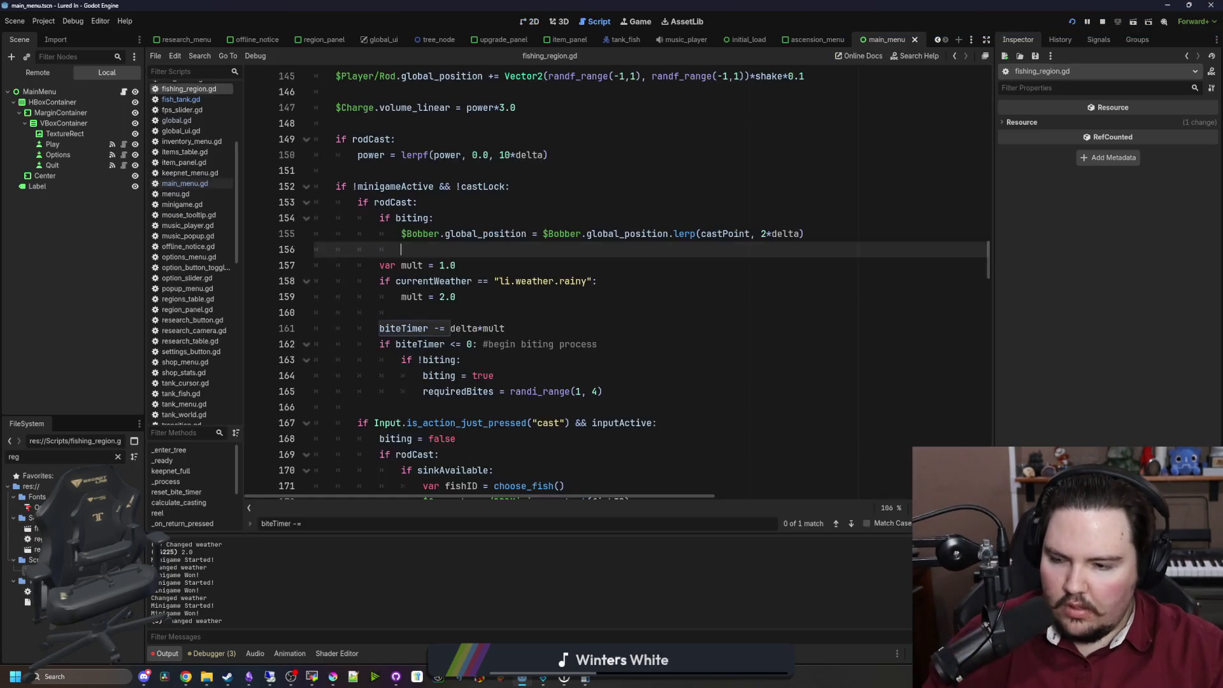
left_click(117, 456)
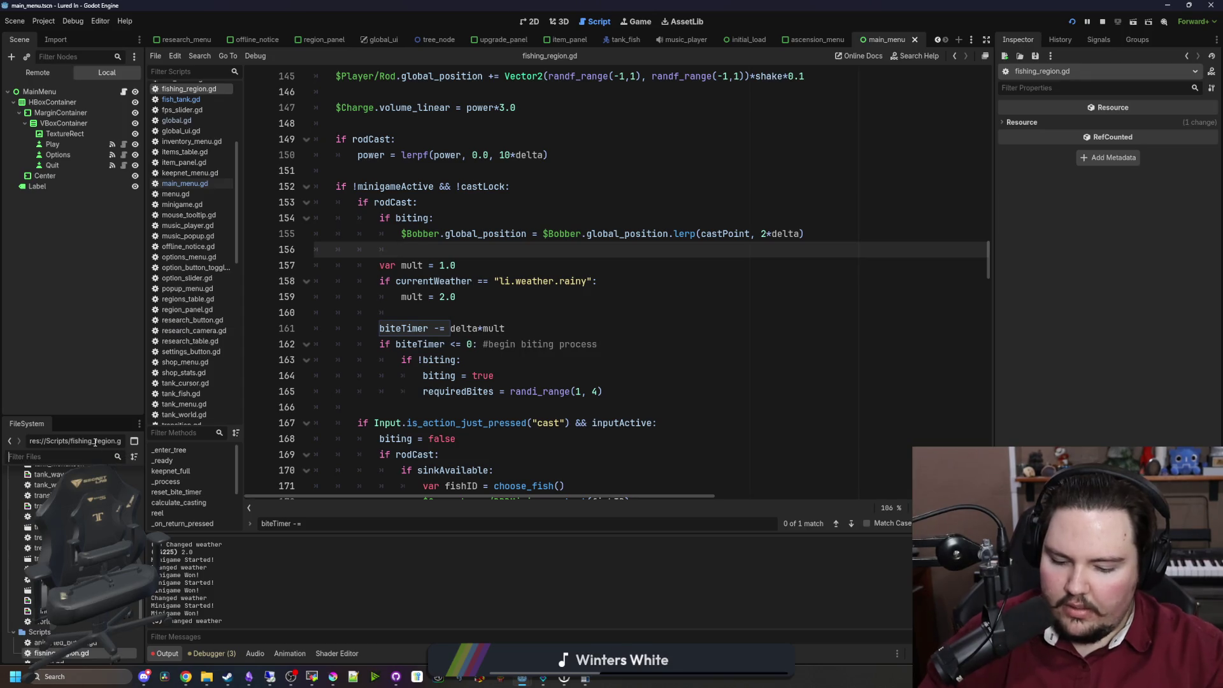
type("region")
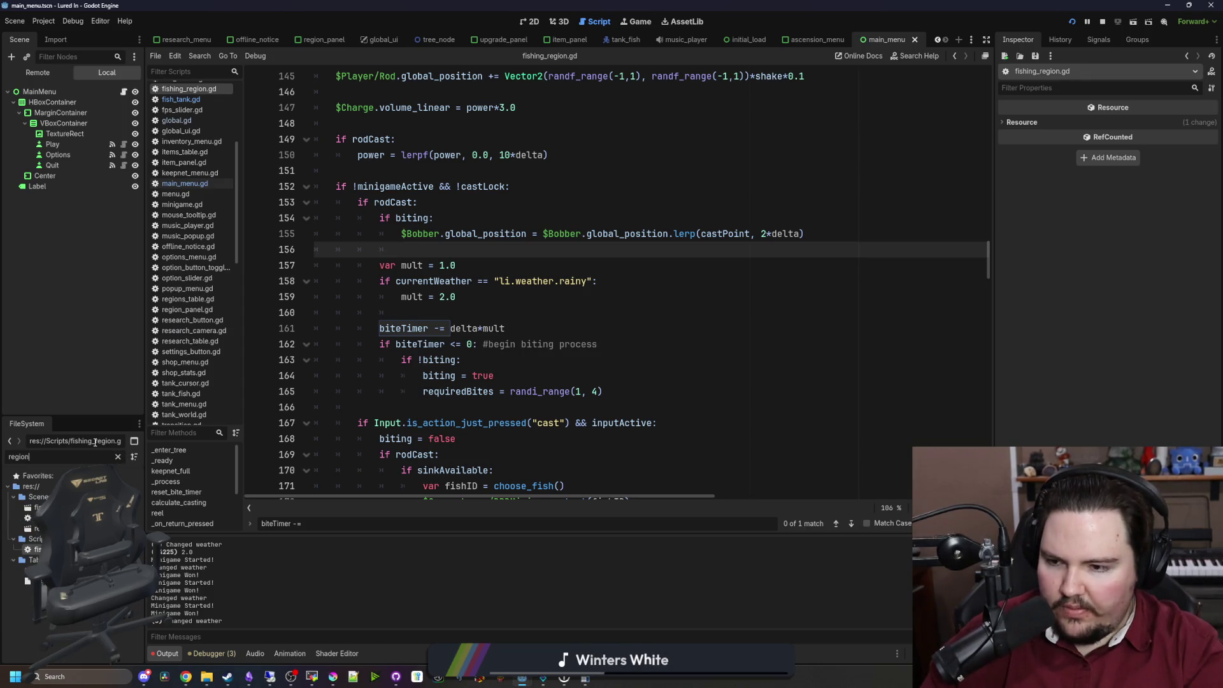
double_click(38, 507)
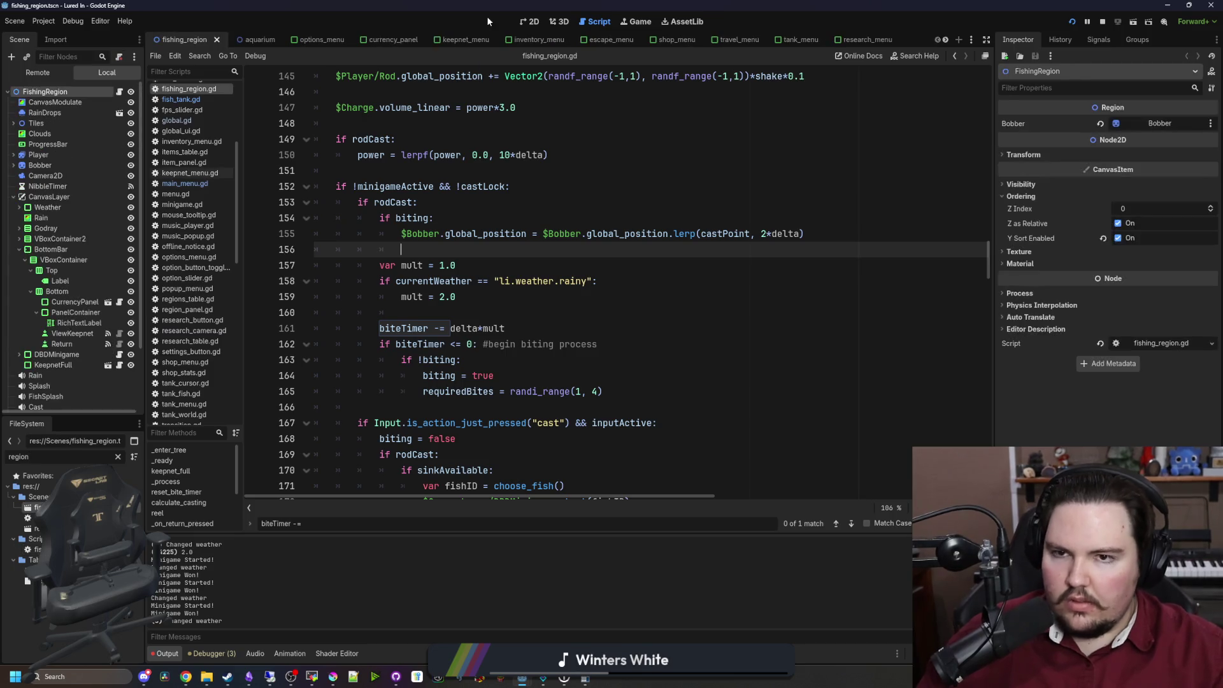
left_click(529, 22)
left_click(513, 368)
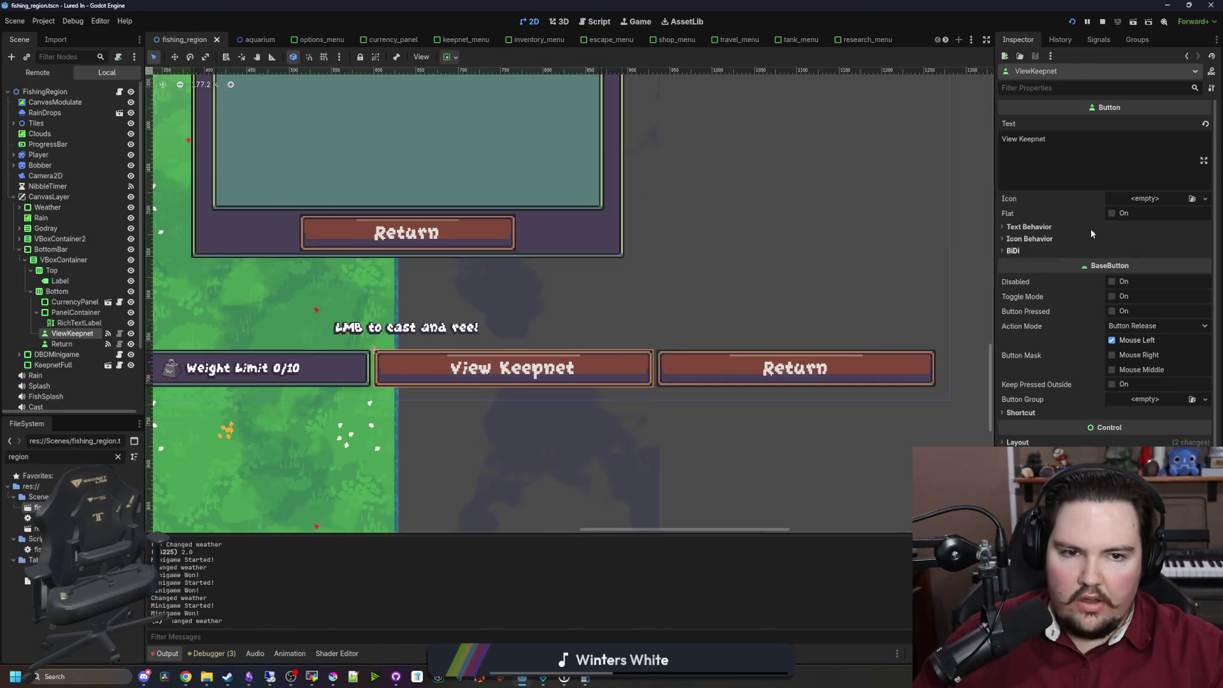
- Give the View Keepnet button the icon_keepnet texture with Expand Icon on
left_click(1145, 198)
left_click(1136, 416)
type("keep")
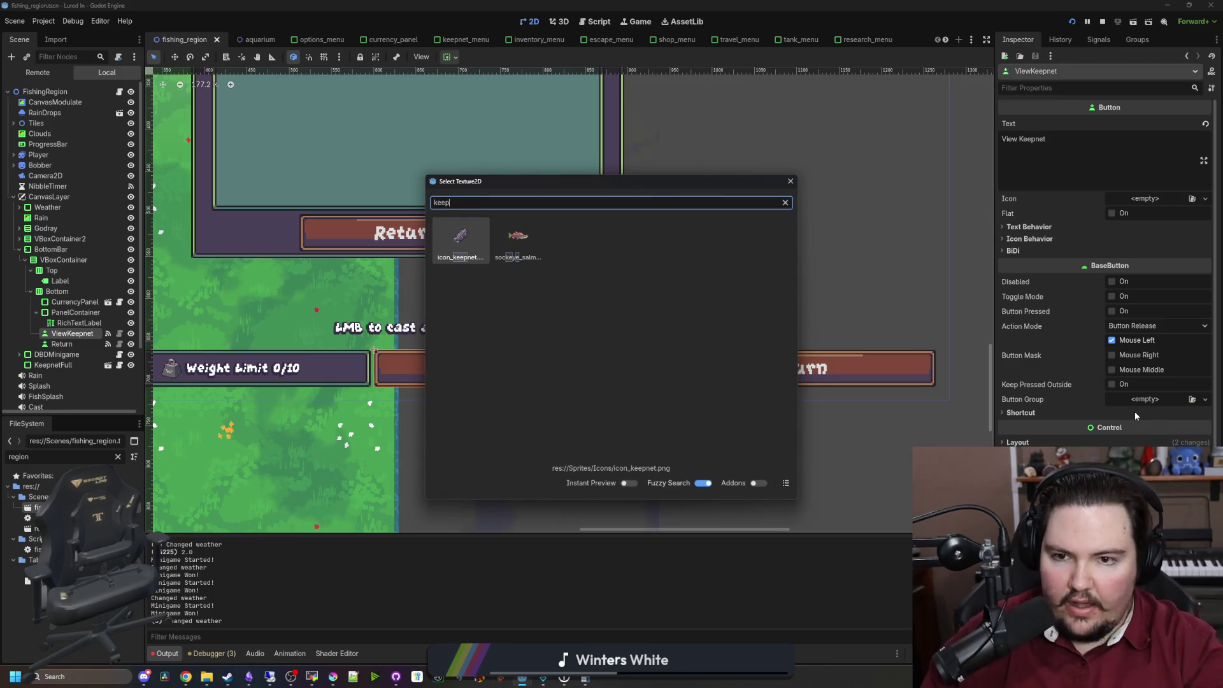
key("Return")
left_click(1120, 231)
left_click(1119, 231)
left_click(1040, 255)
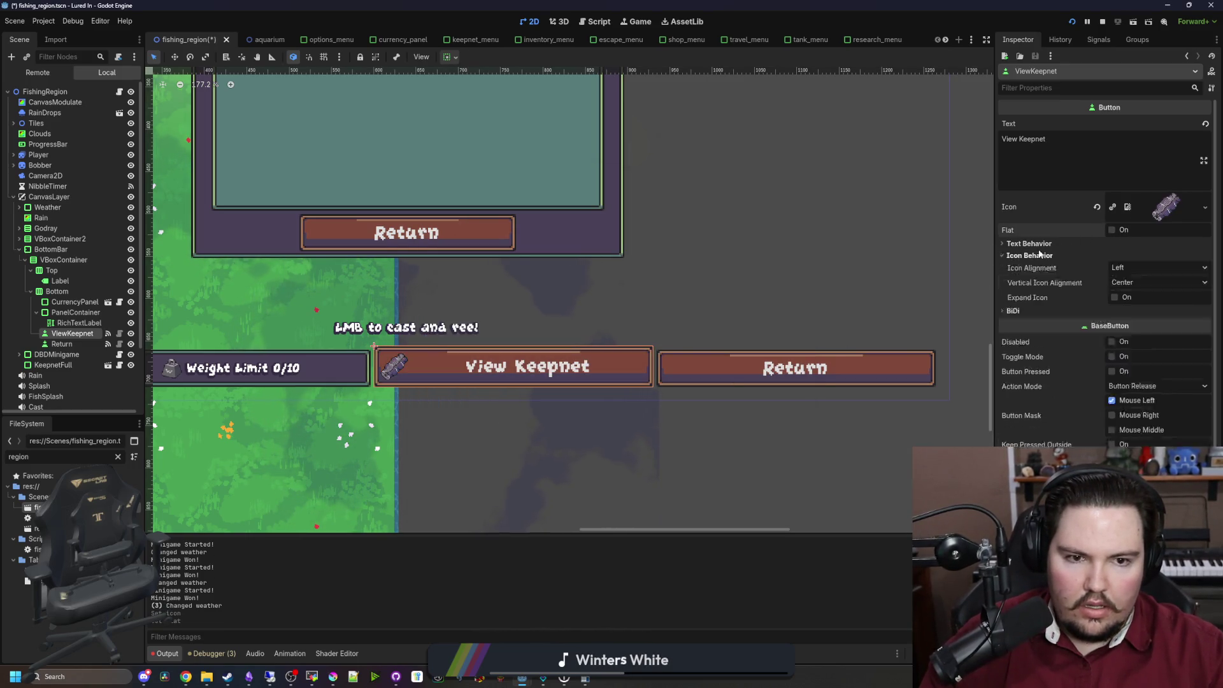
left_click(1115, 297)
- Give the Return button the icon_shop texture with Expand Icon on
left_click(794, 376)
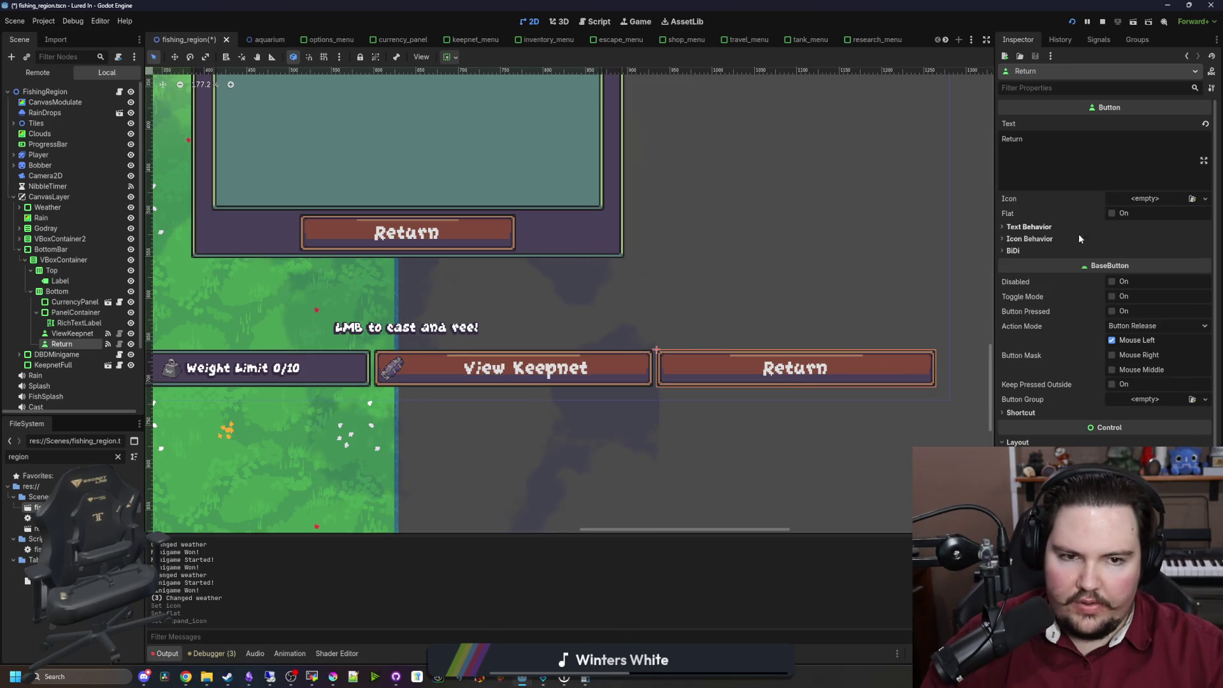
left_click(1137, 200)
left_click(1126, 429)
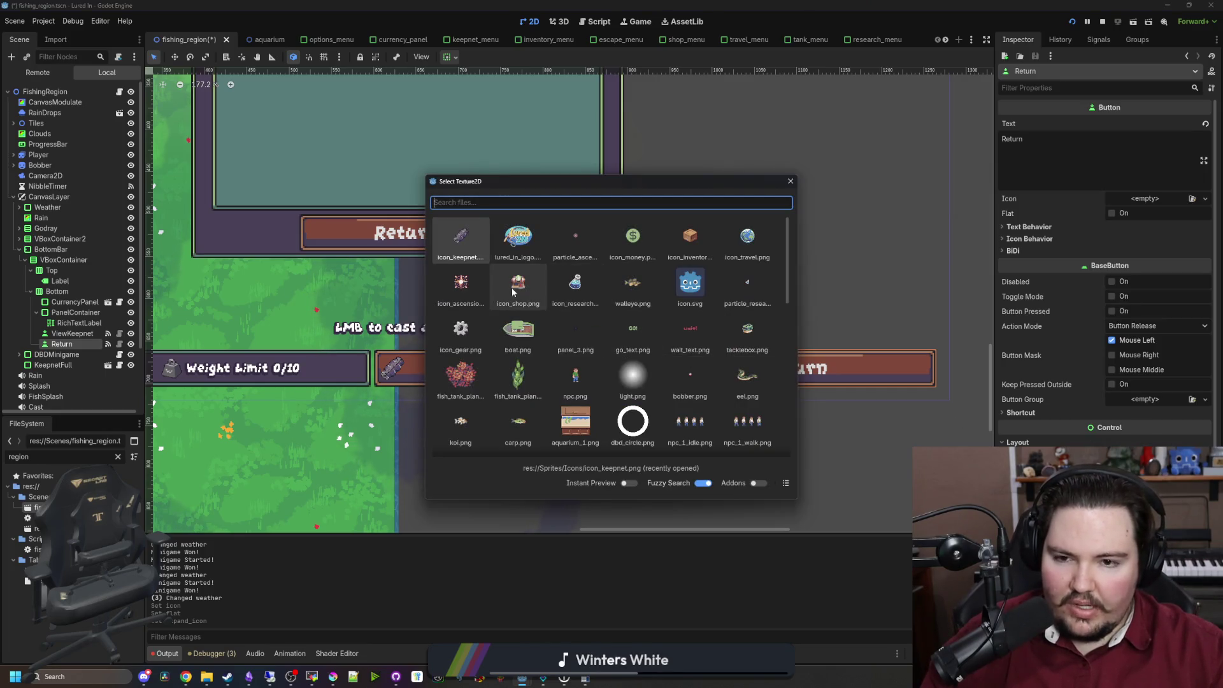
left_click(512, 292)
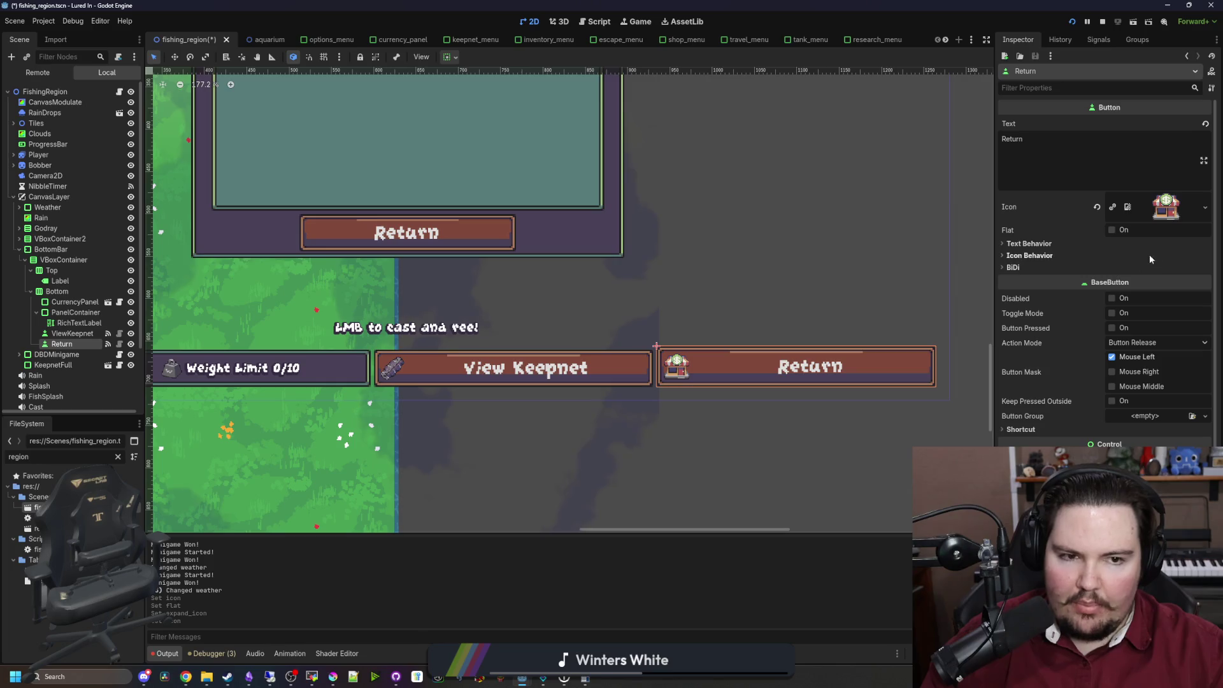
left_click(1070, 256)
left_click(1125, 230)
left_click(1125, 231)
left_click(1058, 242)
left_click(1029, 243)
left_click(1032, 256)
left_click(1032, 255)
left_click(1115, 297)
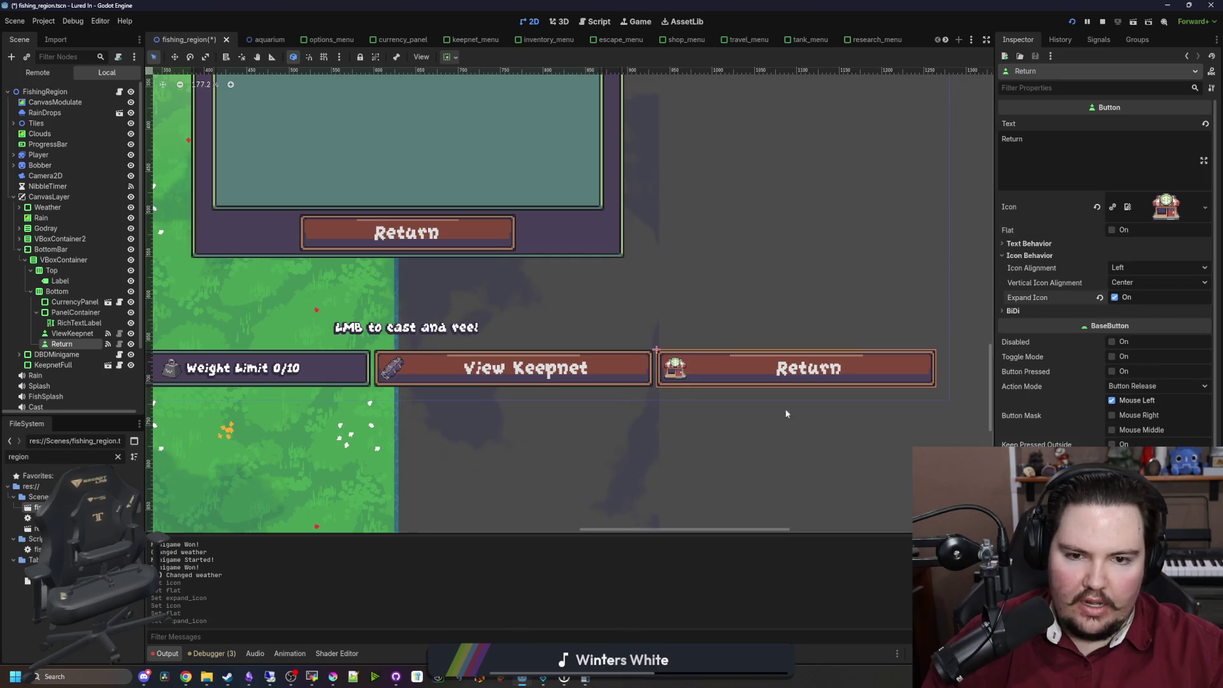
left_click(720, 434)
- Save the fishing_region scene with Ctrl+S
scroll(721, 433, "down", 2)
key("ctrl+s")
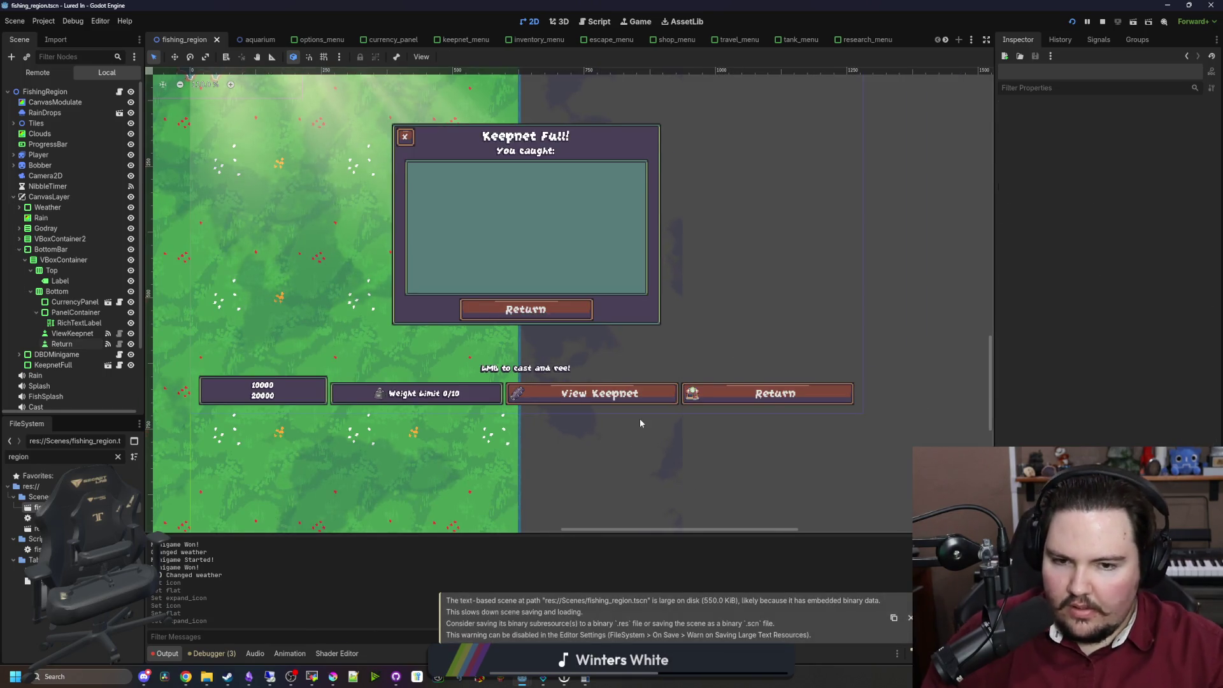
key("ctrl+s")
key("ctrl+s")
scroll(747, 474, "down", 3)
key("ctrl+s")
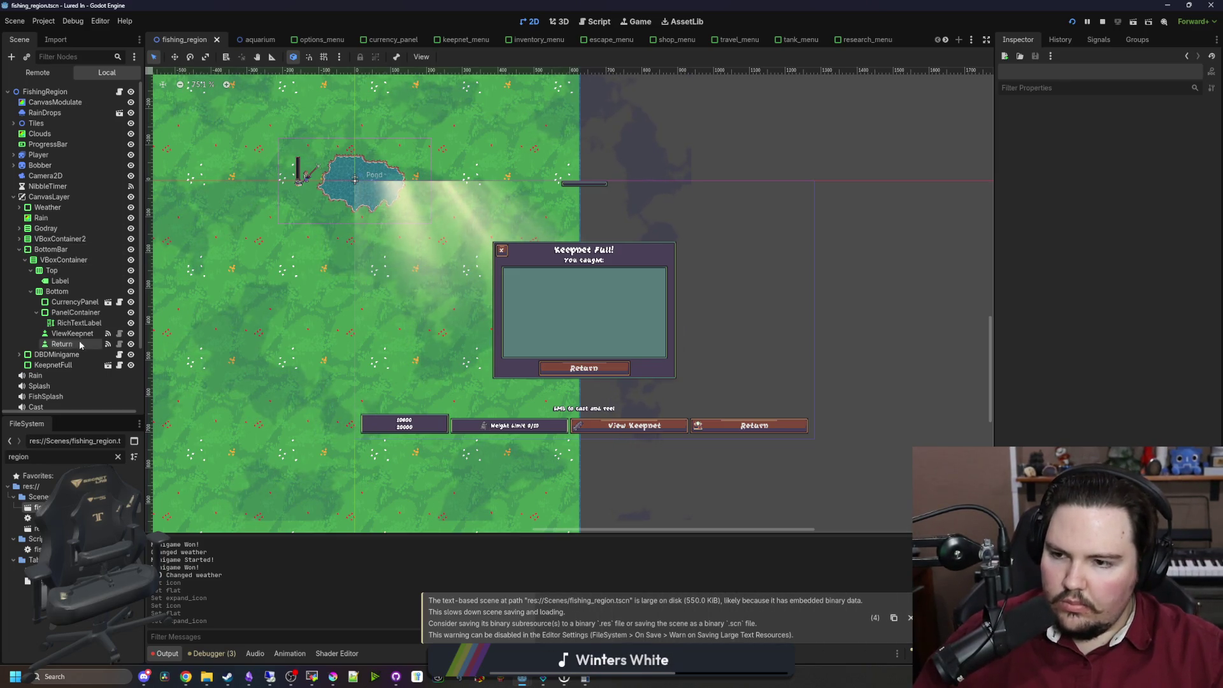
- Open the DBDMinigame node's script and look over the node's right-click actions
left_click(51, 354)
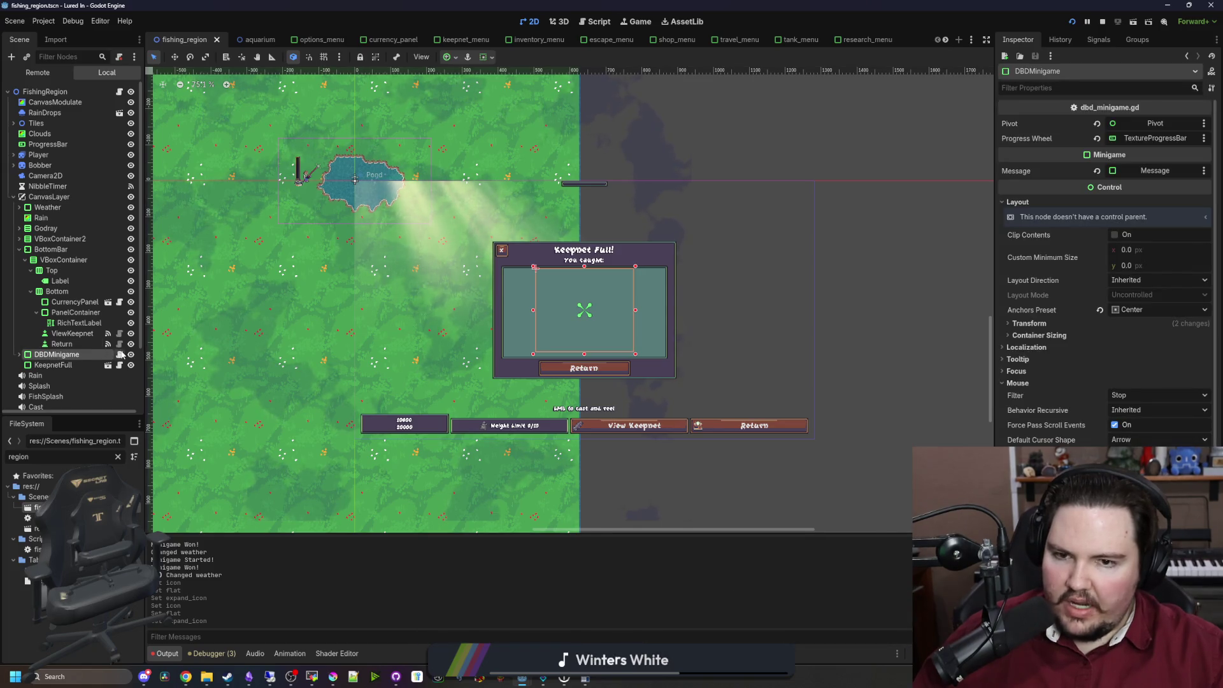
left_click(120, 354)
scroll(360, 344, "up", 6)
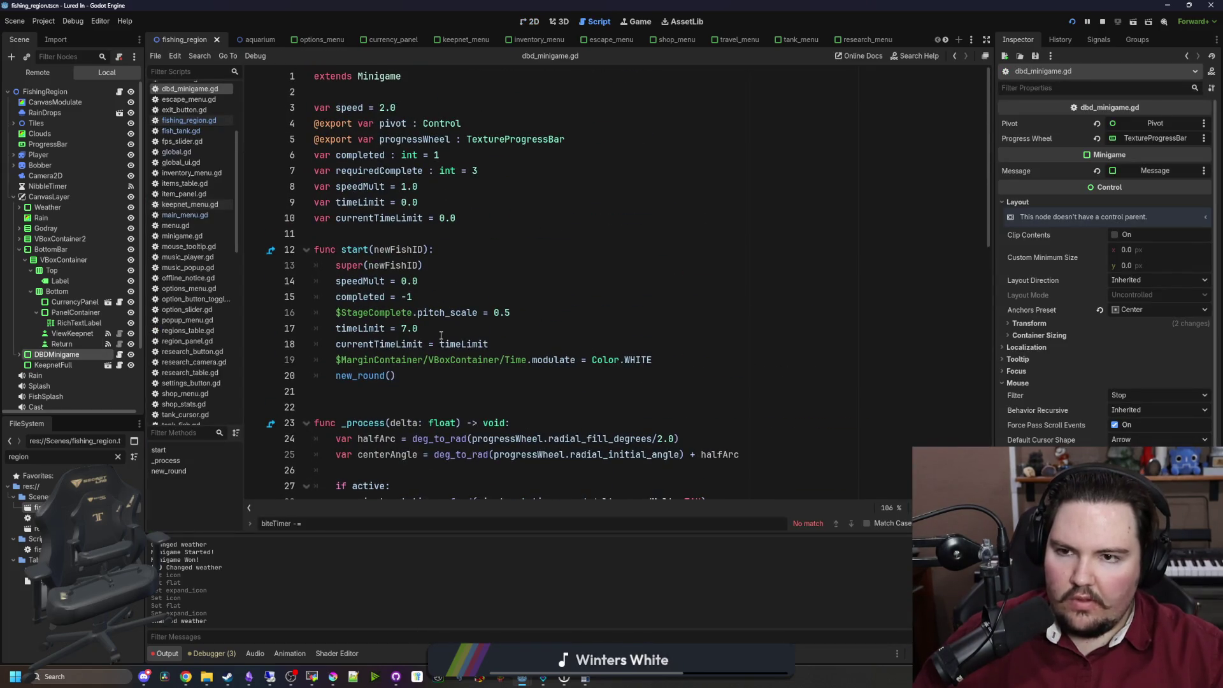
scroll(429, 286, "down", 12)
scroll(409, 285, "up", 13)
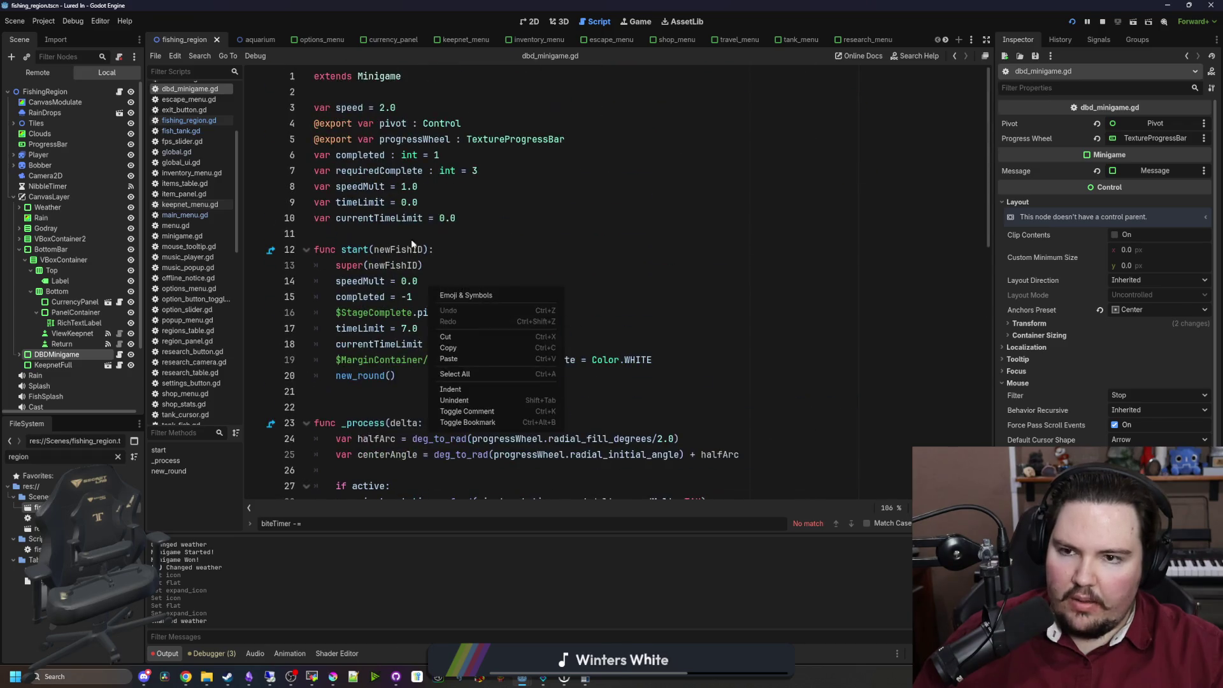
left_click(387, 239)
left_click(54, 354)
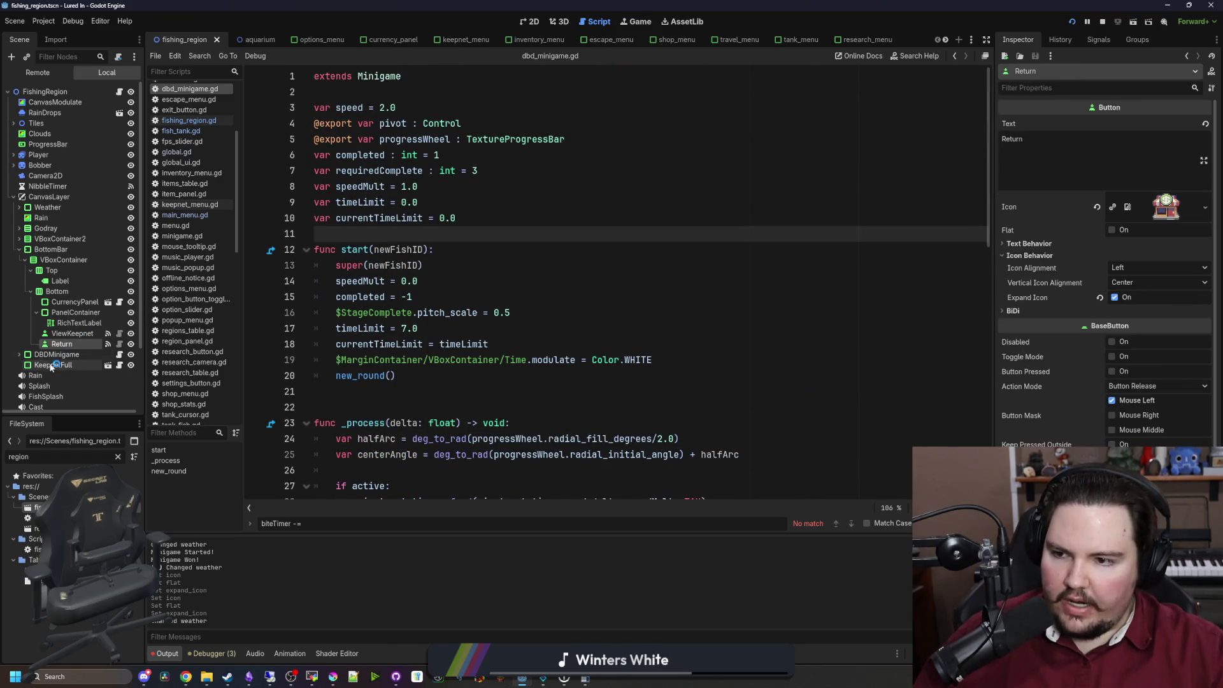
left_click_drag(56, 355, 64, 354)
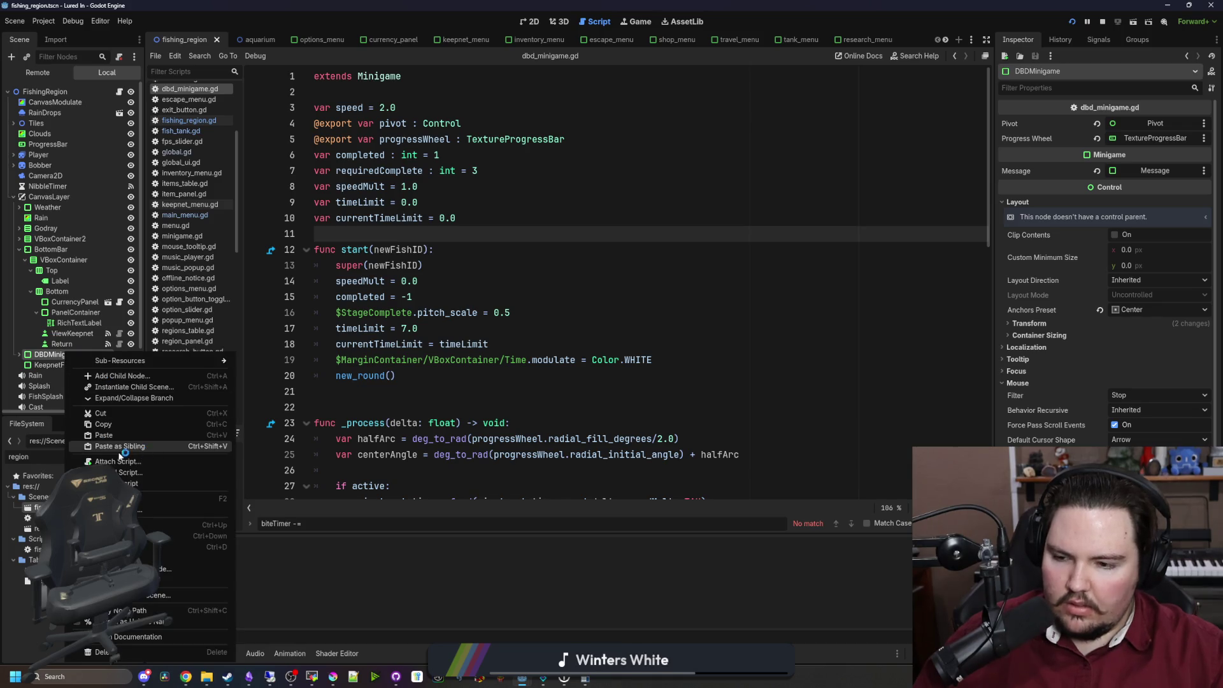
left_click(67, 366)
right_click(69, 356)
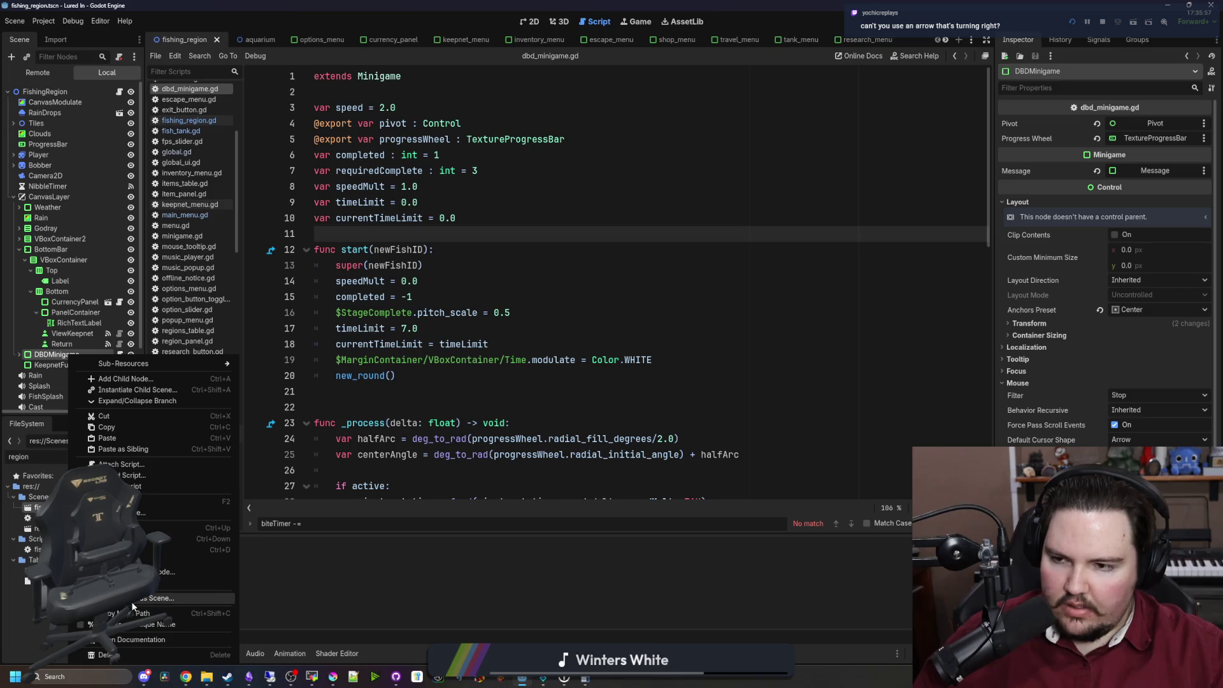
left_click(51, 398)
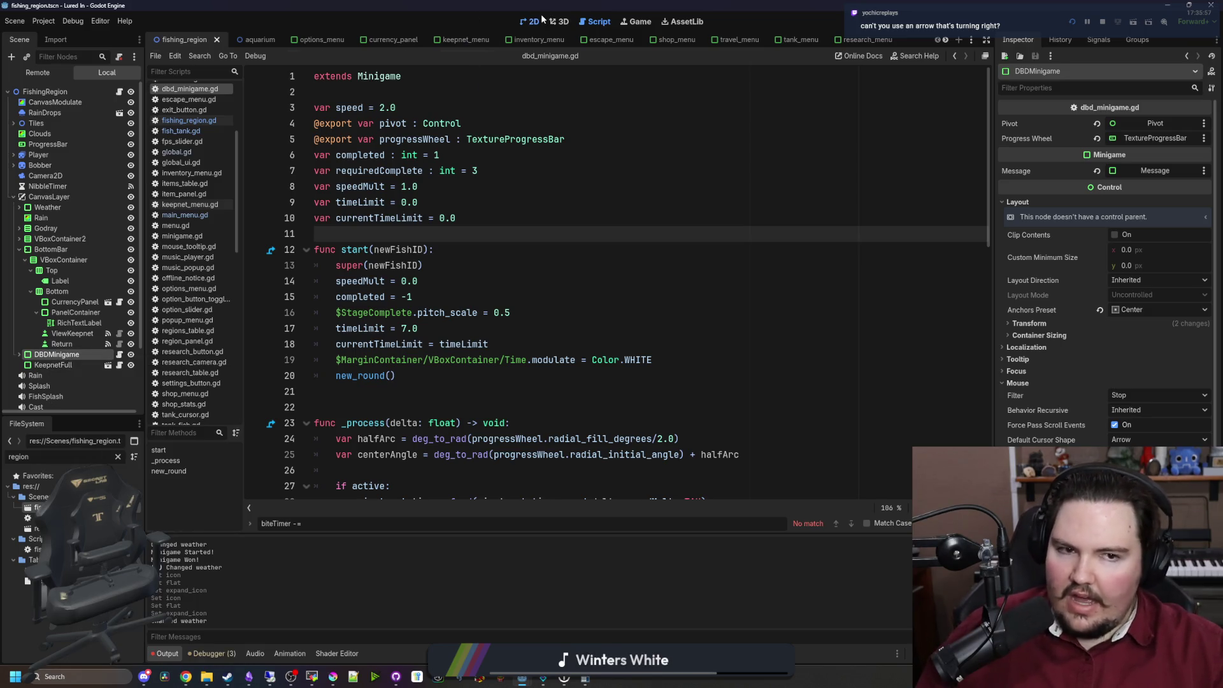
- Return to the 2D scene view, then switch over to Krita
left_click(539, 21)
scroll(755, 448, "up", 5)
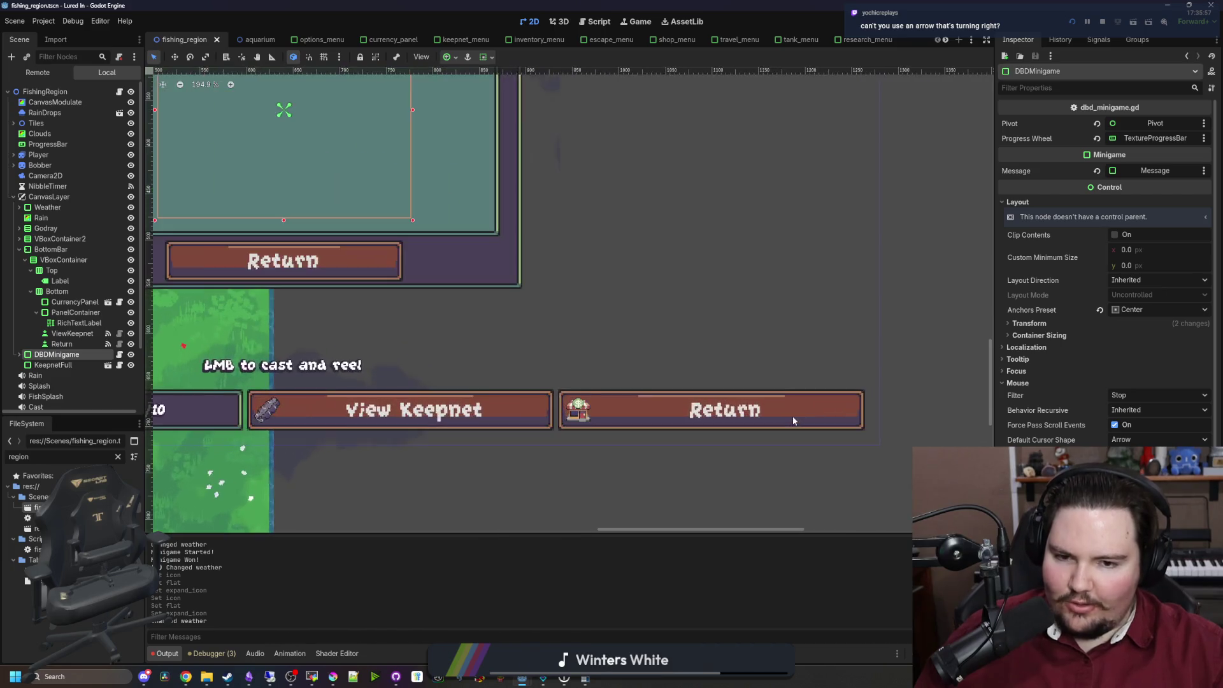
scroll(792, 415, "up", 4)
left_click(332, 677)
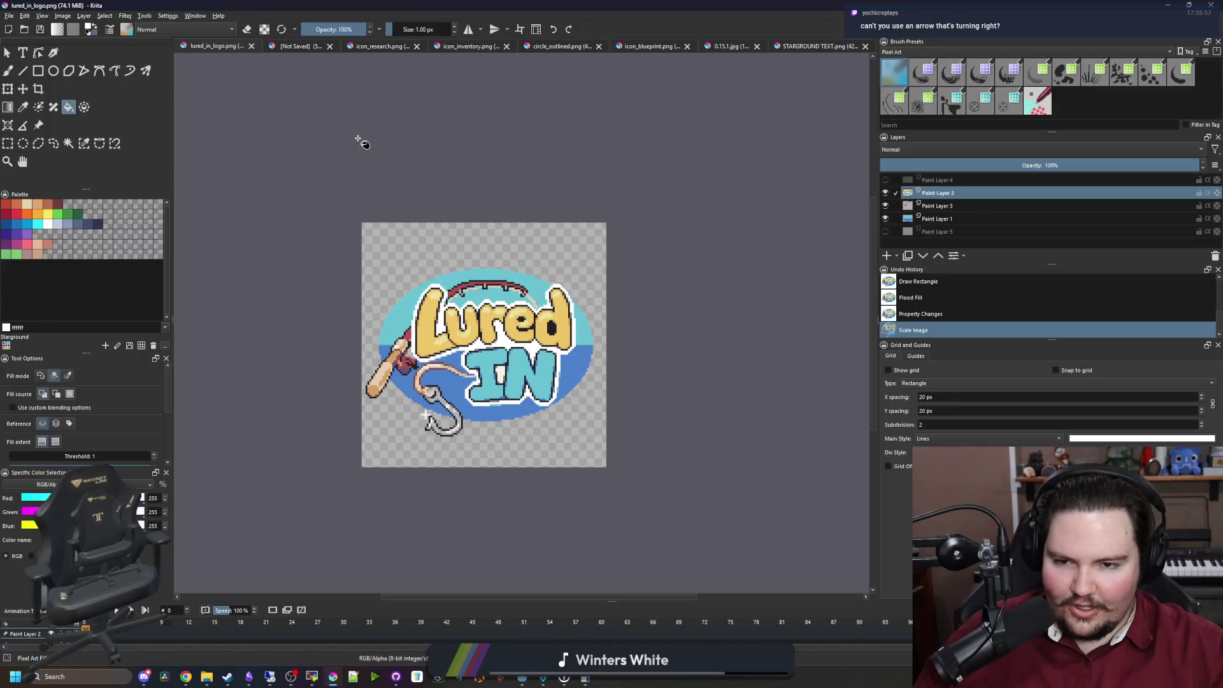
- Create a new Krita document 32 px wide and 32 px high
left_click(9, 15)
key("Escape")
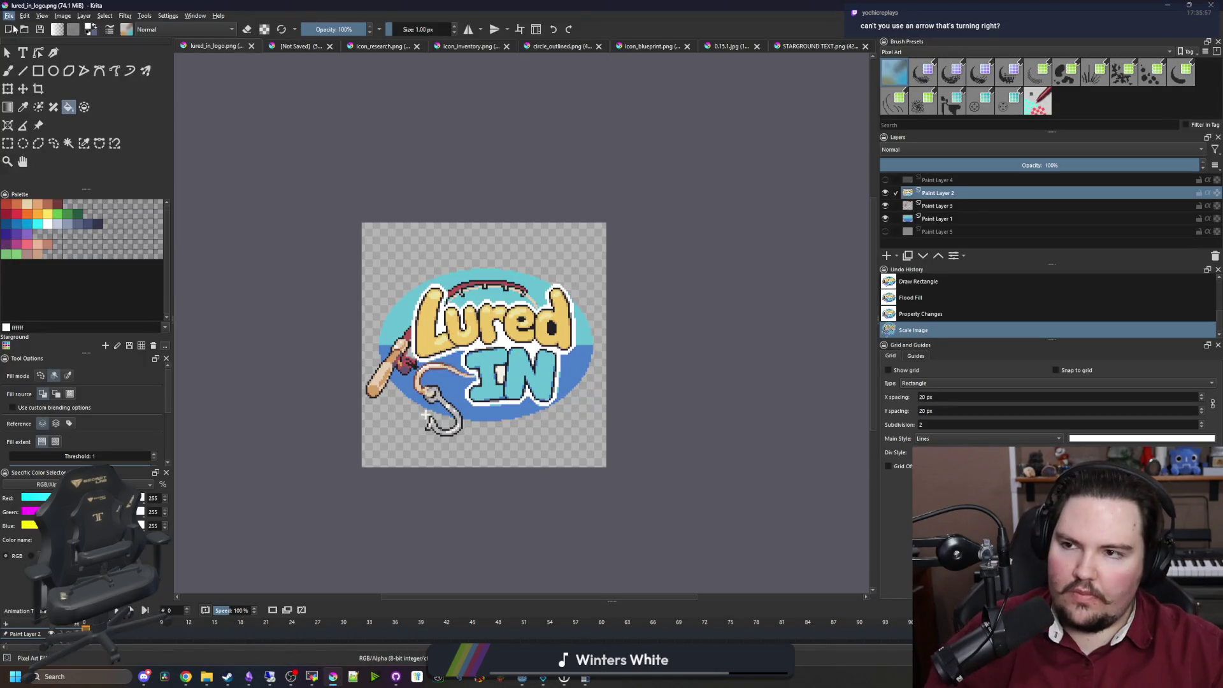
key("ctrl+n")
key("Tab")
type("32")
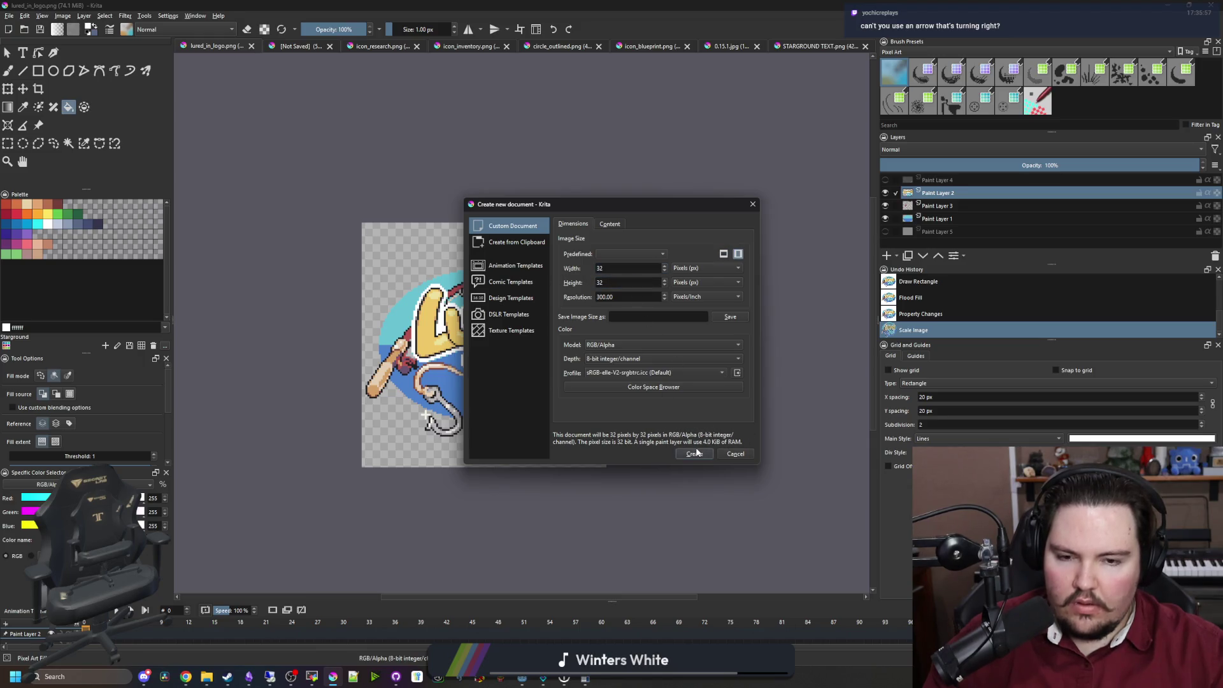
key("Return")
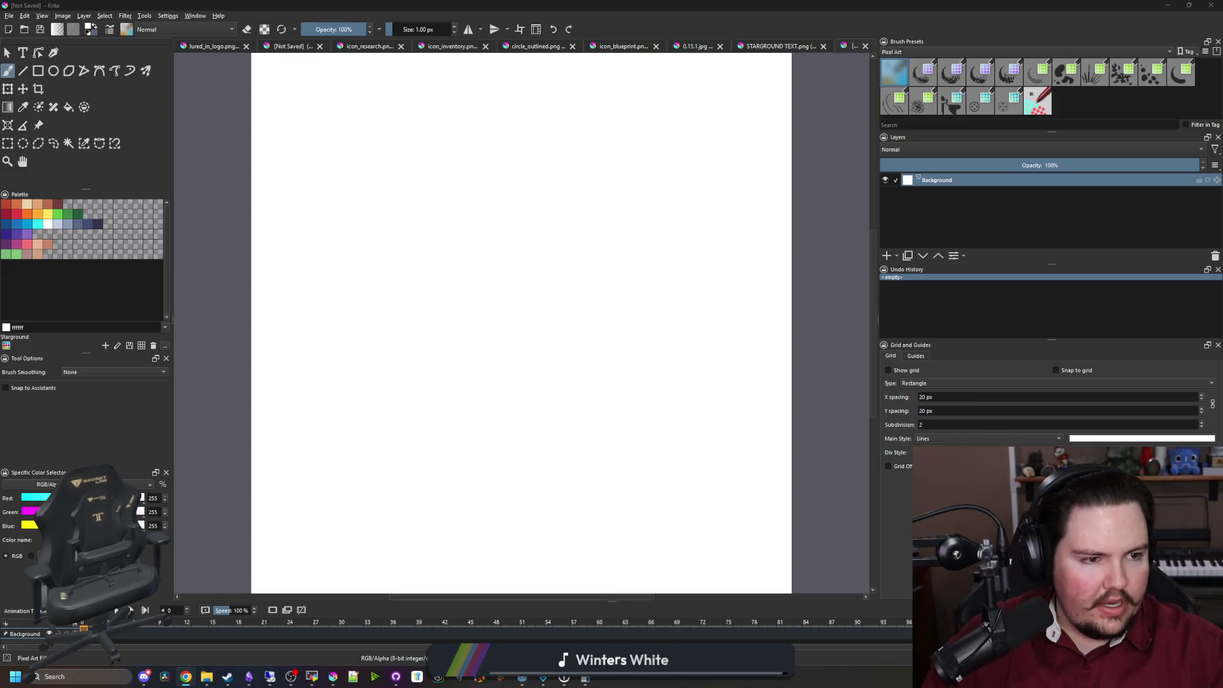
key("minus")
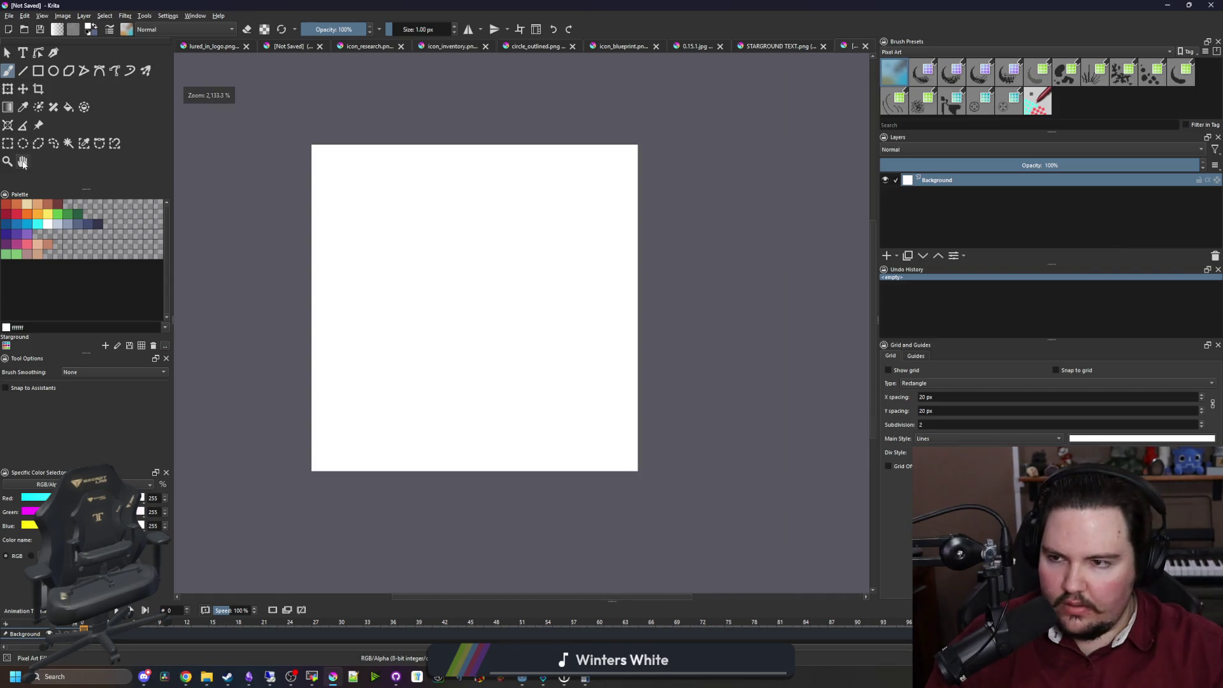
- Clear the white canvas fill to a transparent background
key("ctrl+r")
left_click_drag(230, 104, 697, 512)
key("Delete")
key("plus")
key("ctrl+shift+a")
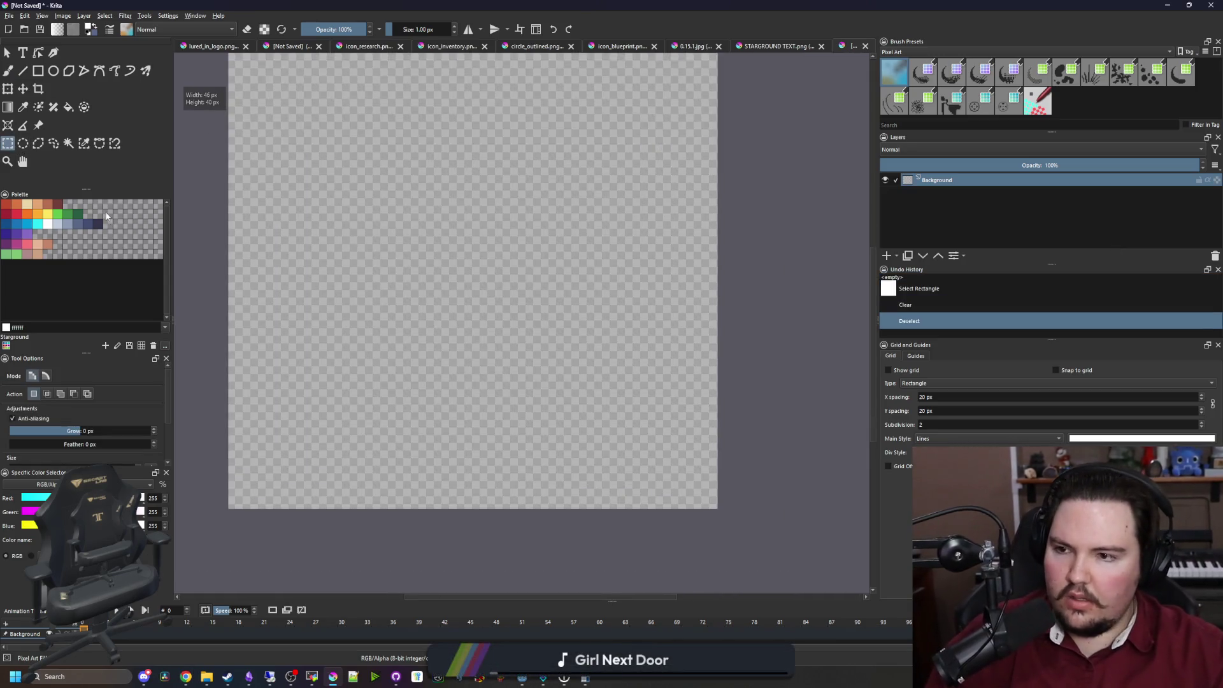
- Paint a wide green bar and a tall green column with an enlarged brush
key("b")
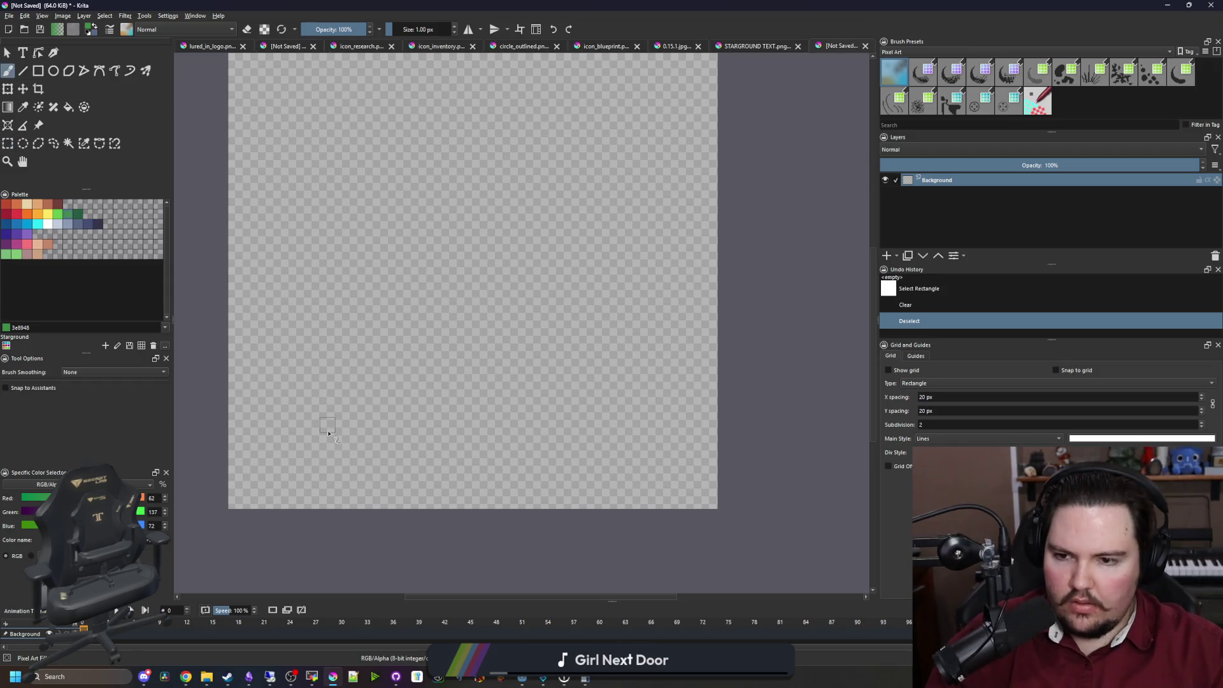
key("bracketright")
key("bracketright")
key("bracketright")
key("bracketright")
key("minus")
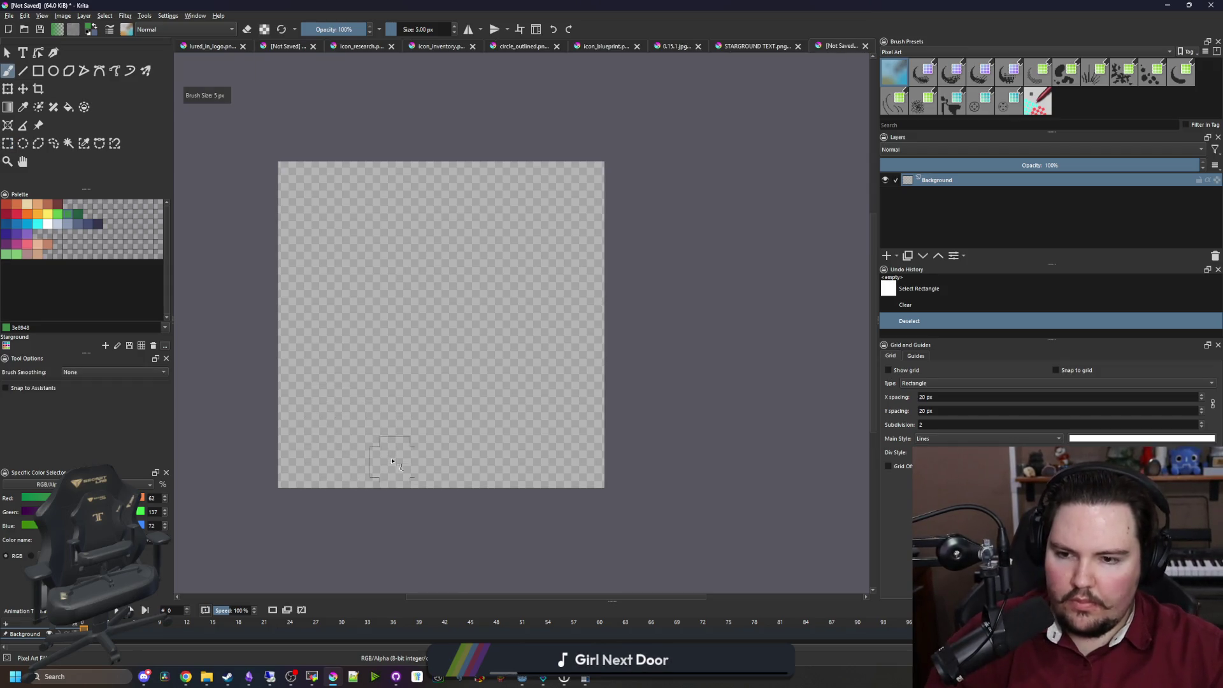
key("plus")
key("bracketright")
key("bracketright")
key("bracketright")
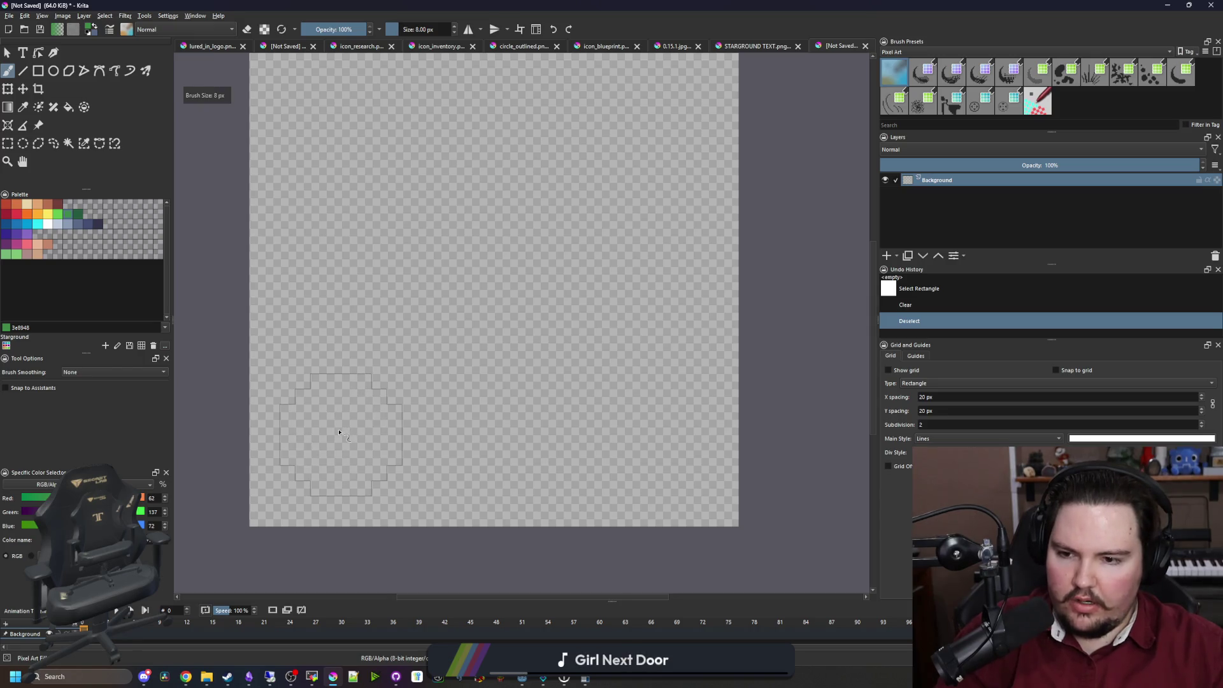
mouse_move(340, 439)
left_mouse_down()
mouse_move(655, 445)
mouse_move(656, 319)
mouse_move(671, 288)
left_mouse_up()
left_click(664, 430)
- Erase the green shape's right bump, nub, and the column's rounded top
key("e")
mouse_move(779, 424)
left_mouse_down()
mouse_move(778, 532)
mouse_move(618, 554)
left_mouse_up()
scroll(617, 554, "down", 1)
mouse_move(613, 315)
left_mouse_down()
mouse_move(587, 325)
mouse_move(611, 338)
mouse_move(431, 332)
left_mouse_up()
key("e")
scroll(454, 404, "up", 2)
- With a 1 px brush, erase a row of pixels and part of the left column
key("bracketleft")
key("bracketleft")
key("bracketleft")
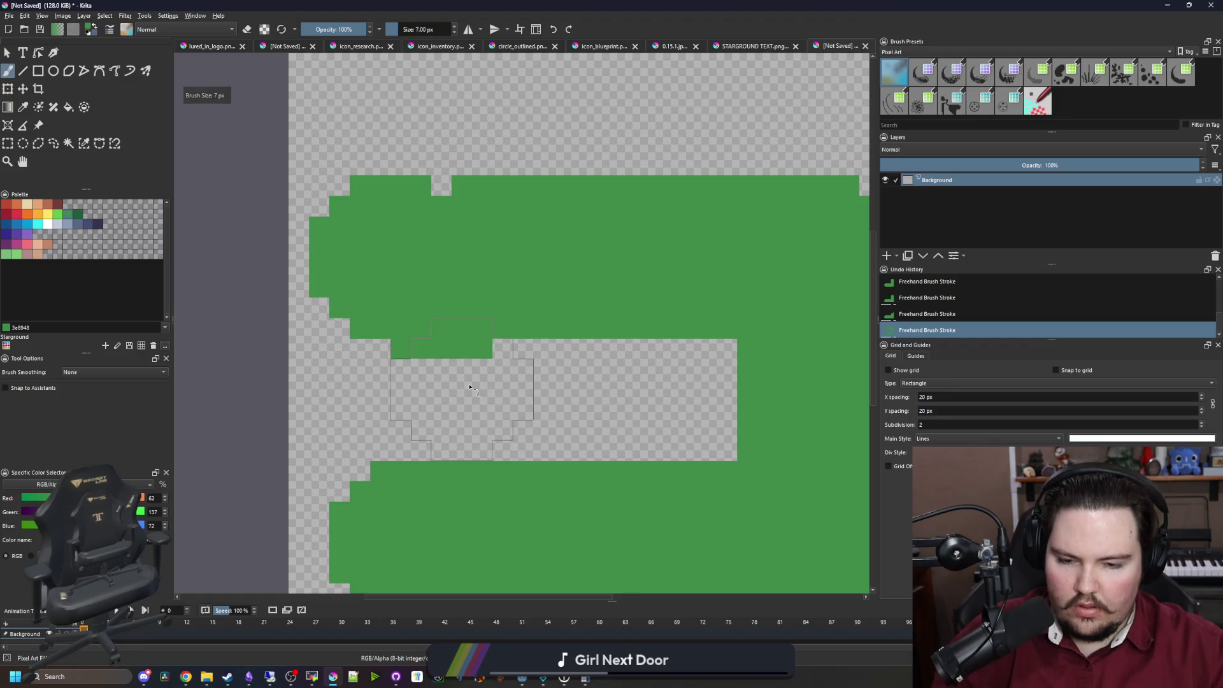
key("e")
left_click_drag(500, 349, 396, 350)
left_click_drag(318, 296, 318, 220)
key("e")
scroll(414, 255, "down", 3)
scroll(451, 293, "down", 2)
scroll(508, 306, "up", 1)
scroll(499, 332, "down", 1)
scroll(507, 290, "up", 1)
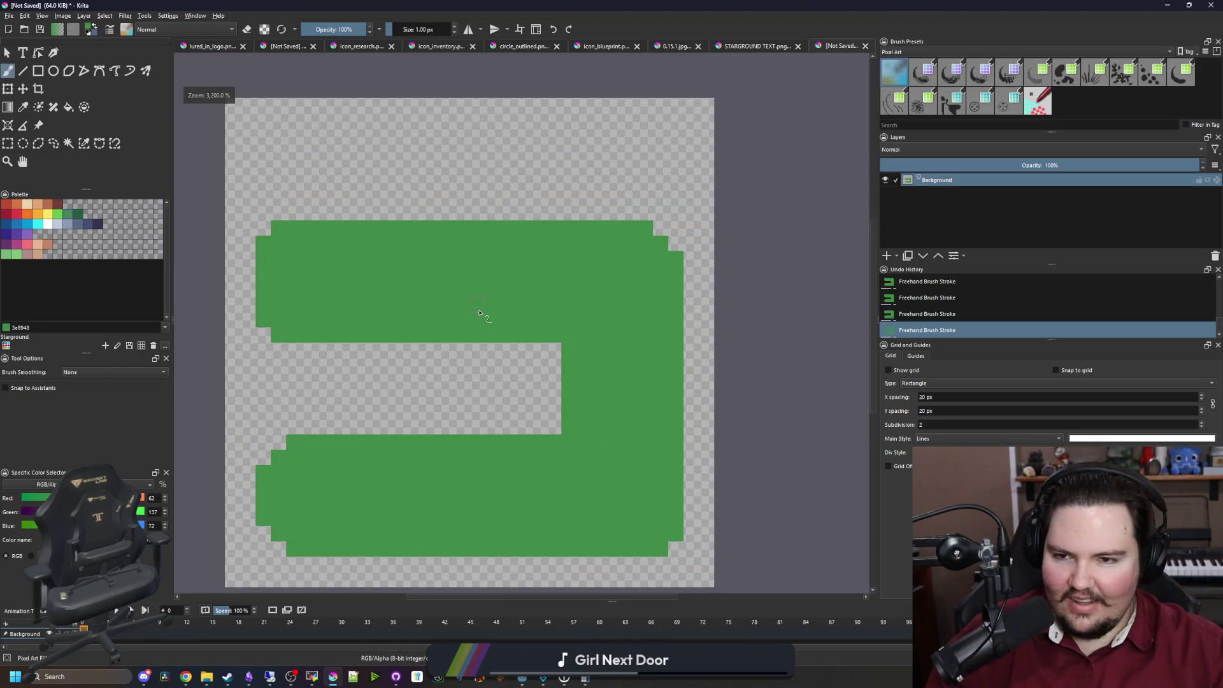
scroll(313, 281, "up", 1)
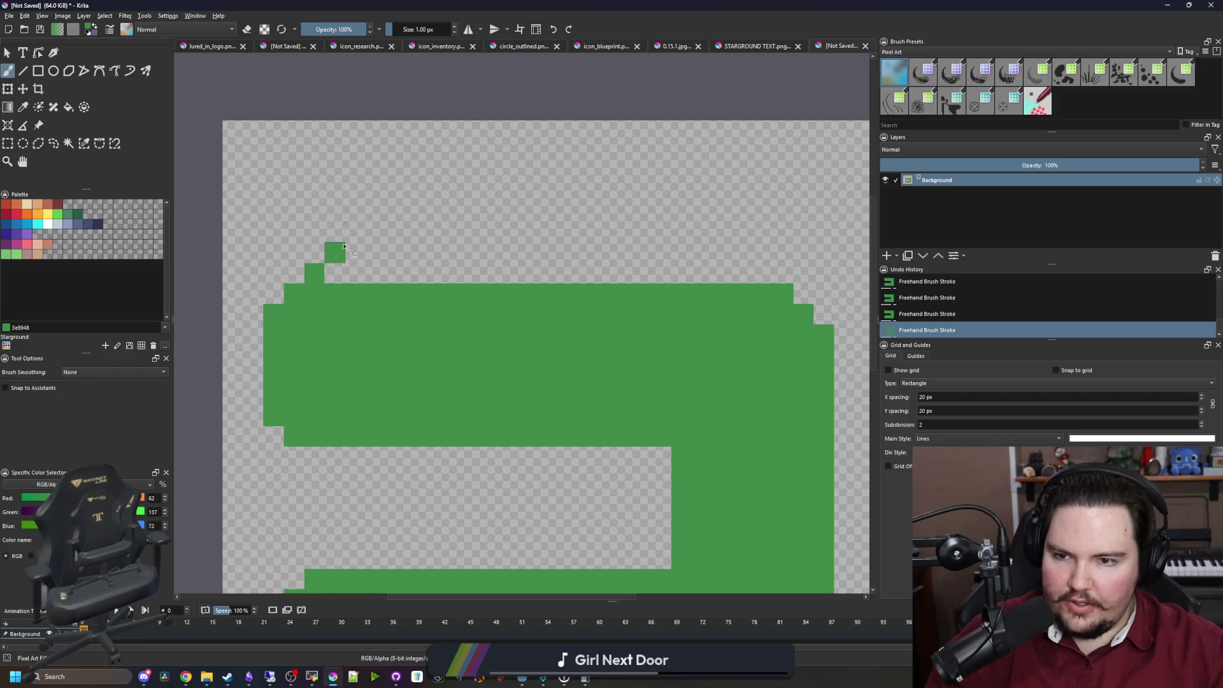
- Remove stray pixels, trim the arrowhead's diagonal edges, and fill the arrowhead in
key("e")
left_click_drag(313, 457, 270, 411)
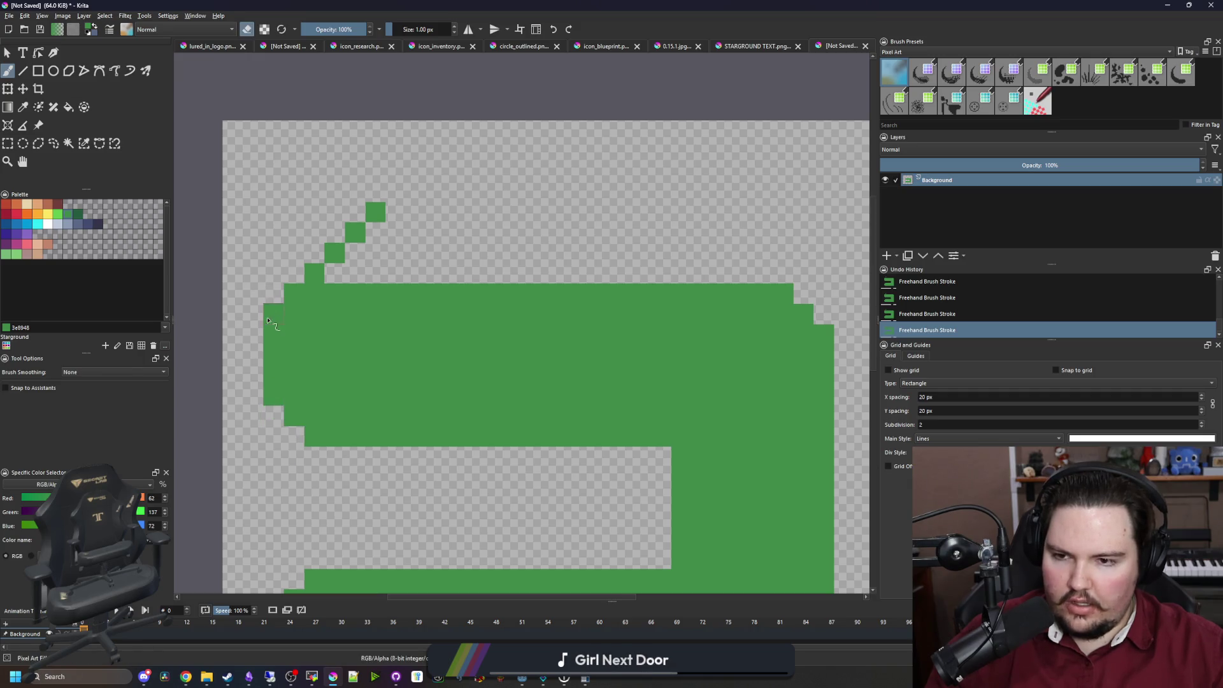
left_click_drag(318, 270, 378, 220)
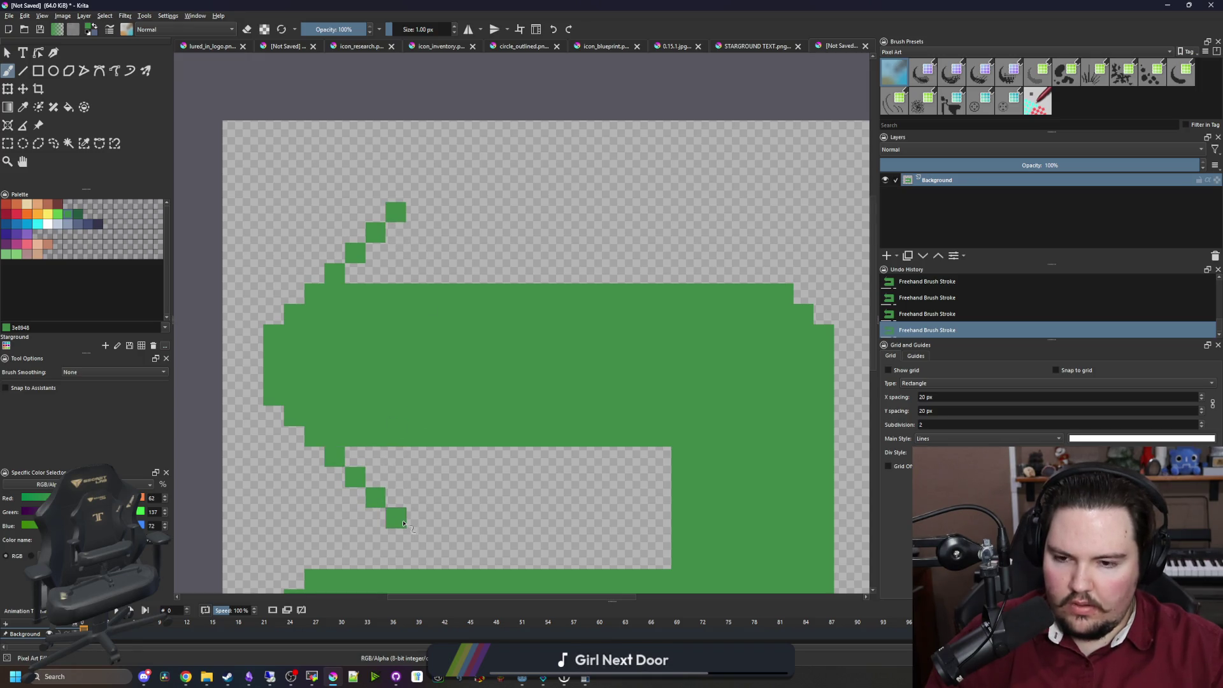
mouse_move(415, 523)
left_mouse_down()
mouse_move(437, 440)
mouse_move(439, 251)
mouse_move(420, 308)
mouse_move(389, 255)
mouse_move(418, 459)
mouse_move(376, 455)
left_mouse_up()
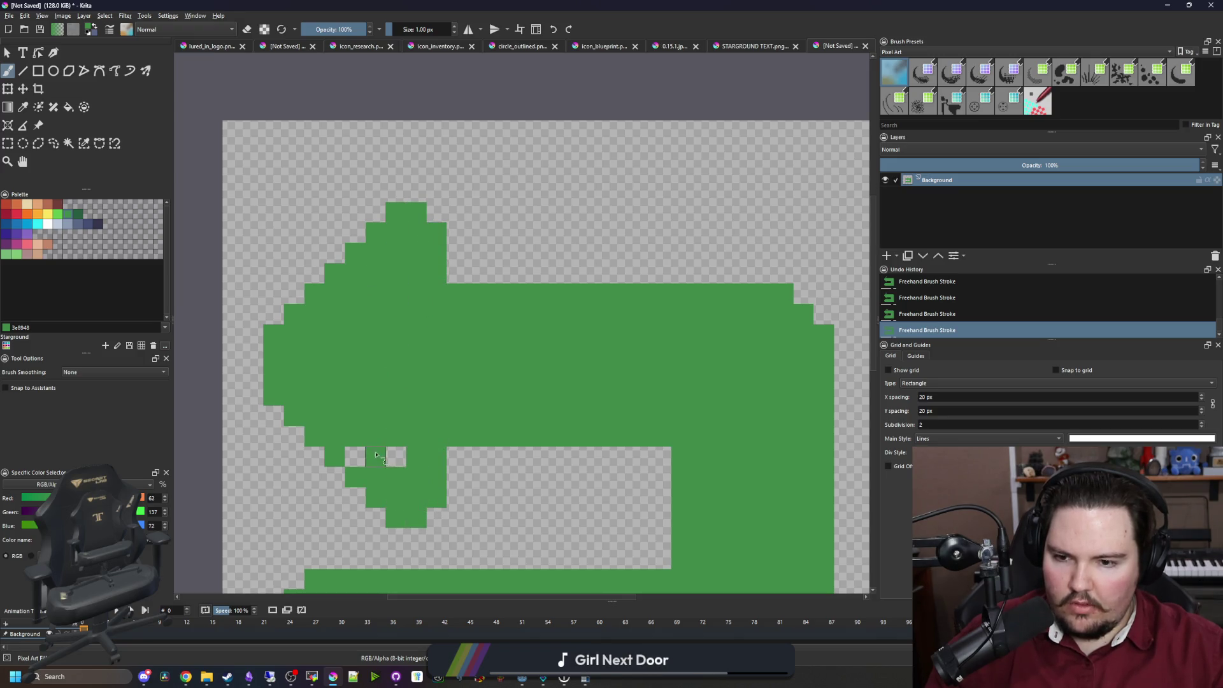
scroll(350, 274, "down", 3)
scroll(404, 354, "up", 1)
- Rectangle-select the arrowhead and top bar section
left_click(8, 143)
left_click_drag(244, 177, 645, 368)
scroll(306, 211, "up", 1)
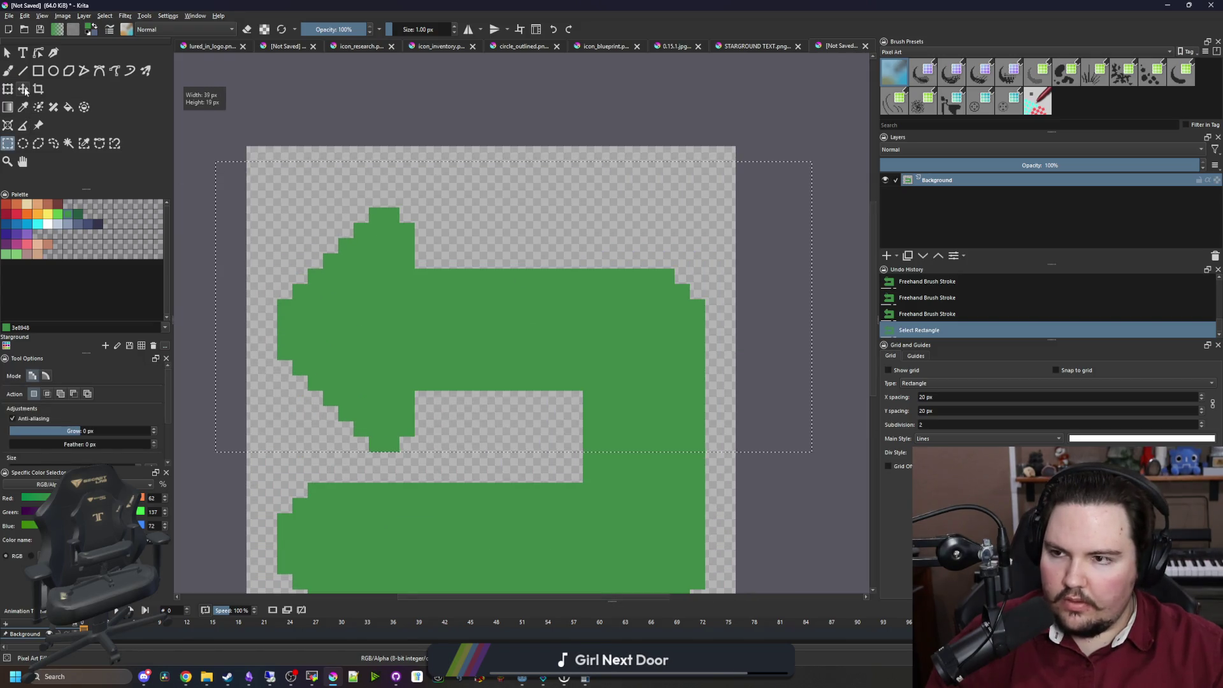
- Nudge the selected arrowhead half up one pixel and deselect it
key("t")
key("Up")
key("Up")
key("ctrl+shift+a")
scroll(538, 306, "down", 2)
scroll(538, 306, "up", 4)
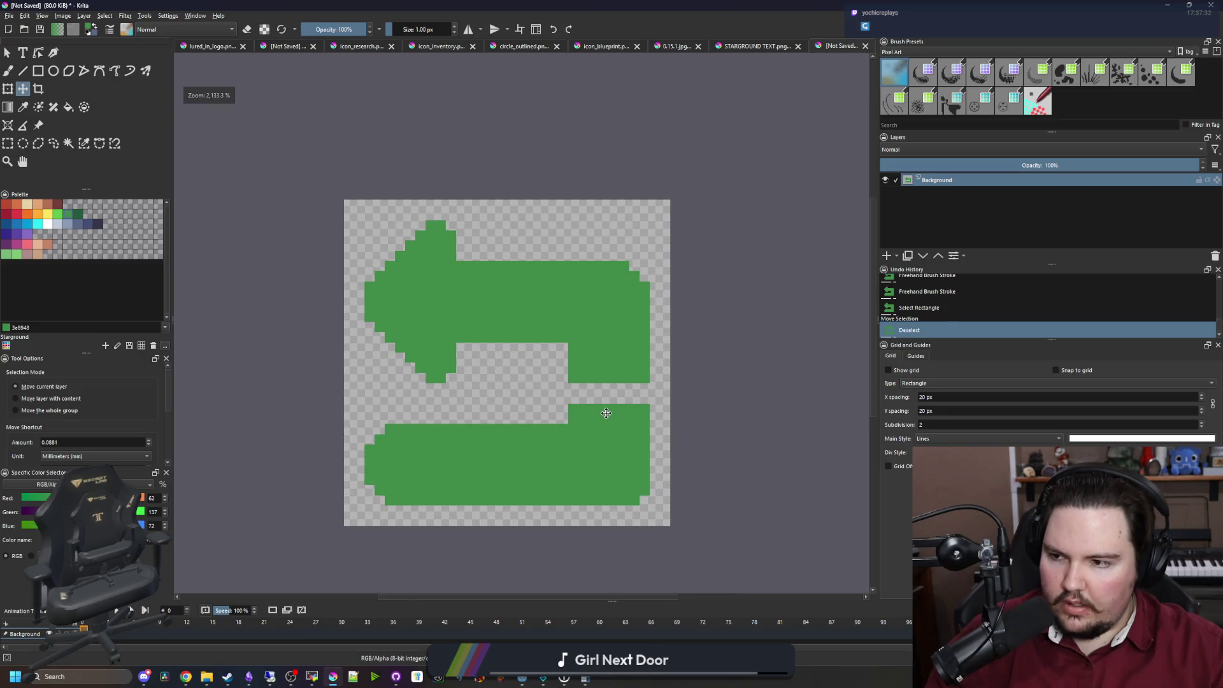
- Brush in the gap so the arrowhead joins solidly to the right side
key("b")
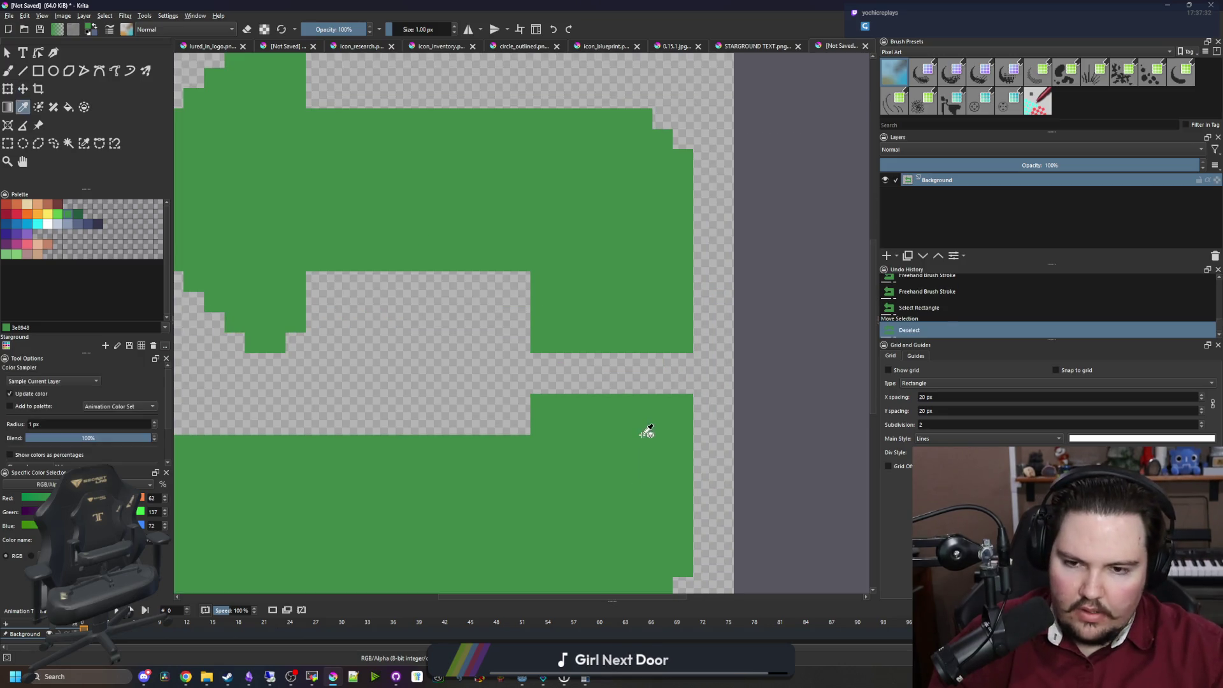
mouse_move(673, 368)
left_mouse_down()
mouse_move(546, 376)
mouse_move(647, 374)
left_mouse_up()
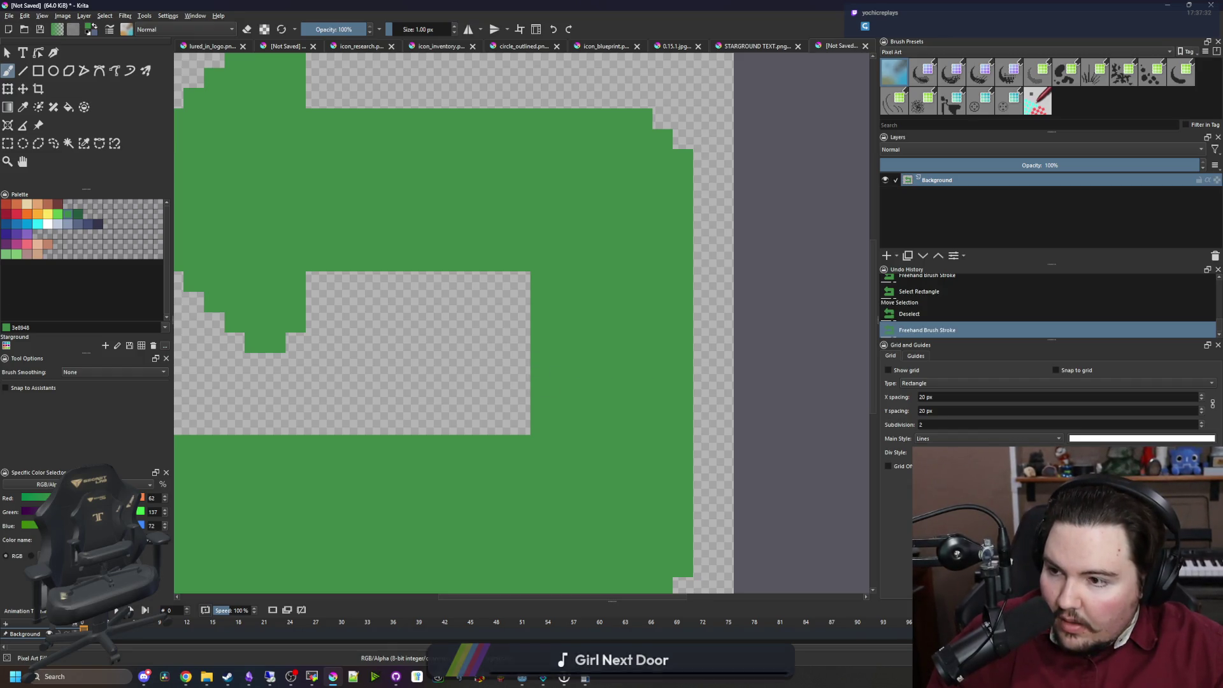
scroll(493, 416, "down", 2)
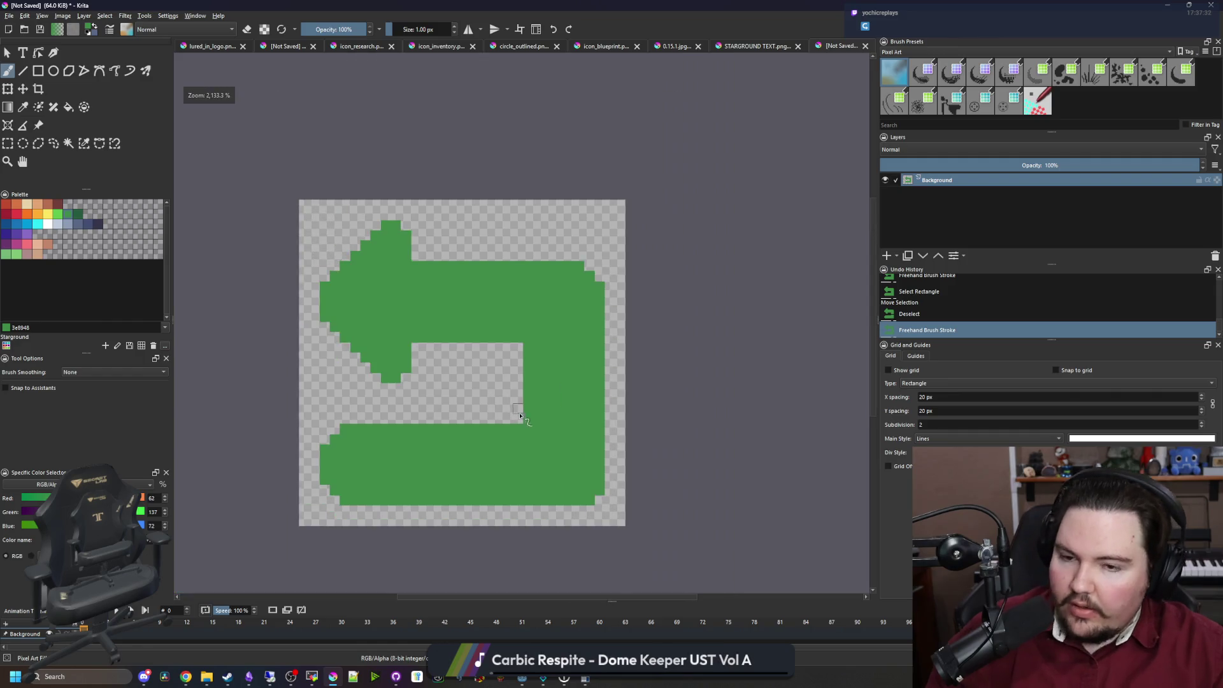
scroll(385, 408, "up", 1)
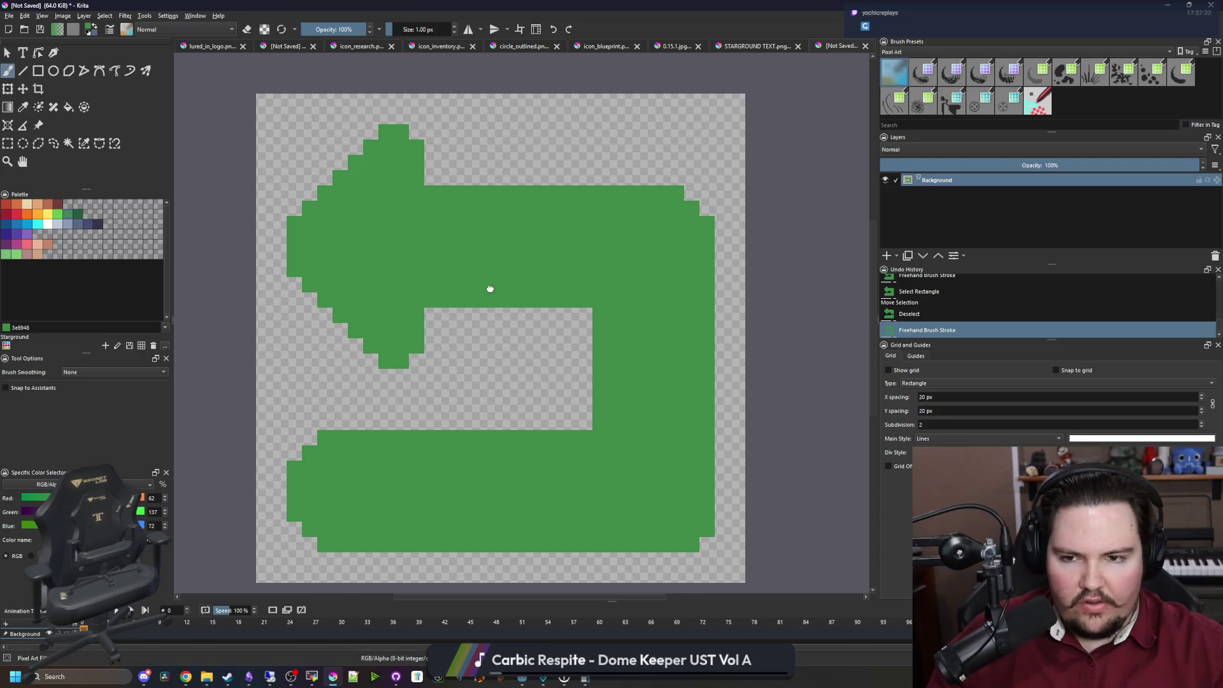
scroll(490, 288, "down", 2)
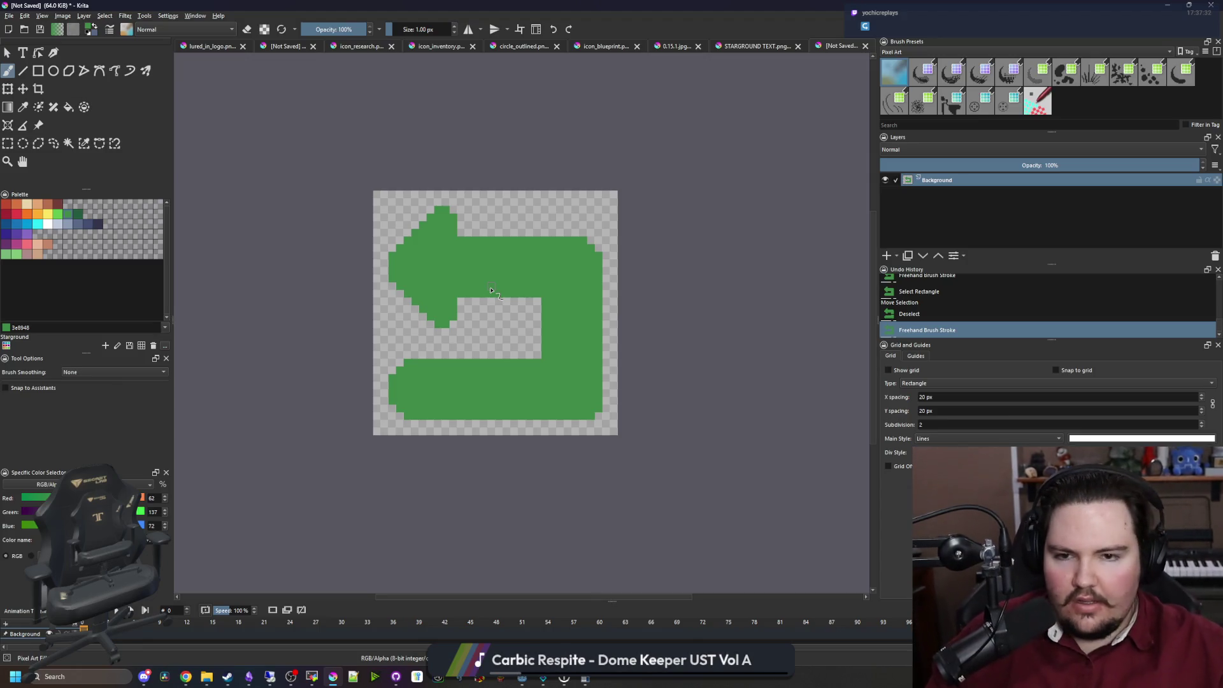
scroll(571, 330, "up", 4)
- Sample the arrow's green colour from the canvas
key("p")
key("b")
left_click(539, 298)
left_click(538, 440)
scroll(651, 450, "up", 1)
- Erase the bottom-right corner pixels of the arrow into steps
key("e")
left_click(658, 445)
left_click(690, 414)
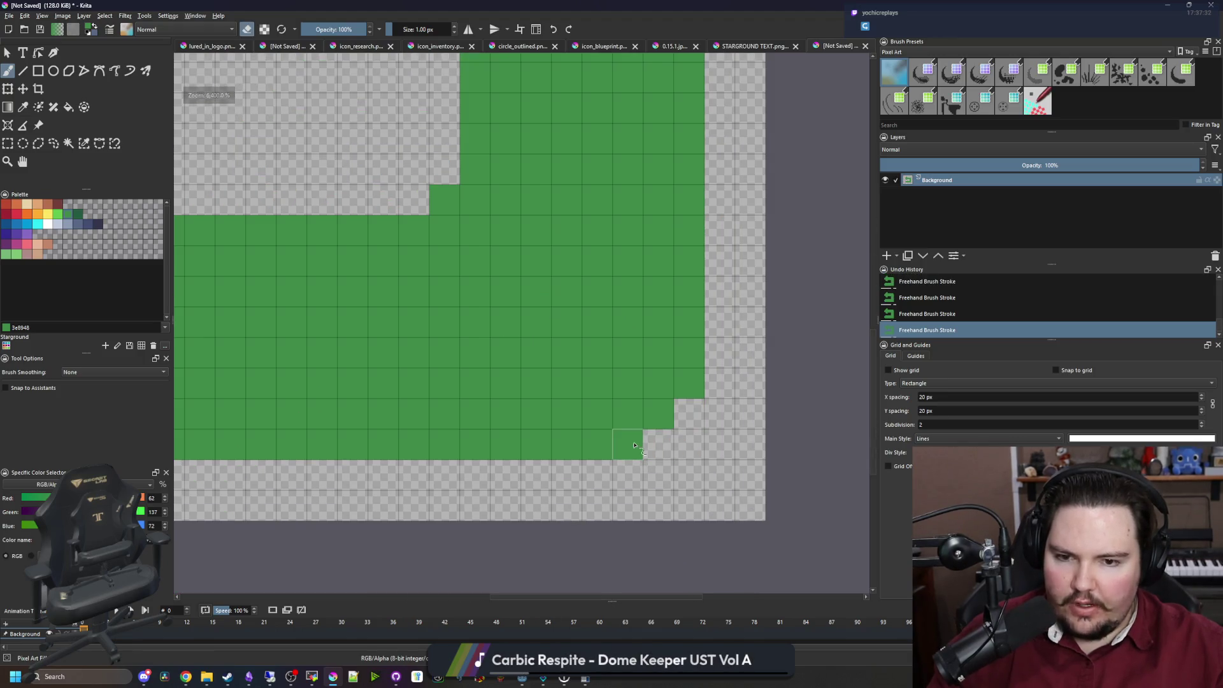
left_click(659, 414)
left_click(689, 384)
left_click(628, 445)
left_click(597, 445)
left_click(690, 353)
scroll(640, 468, "down", 5)
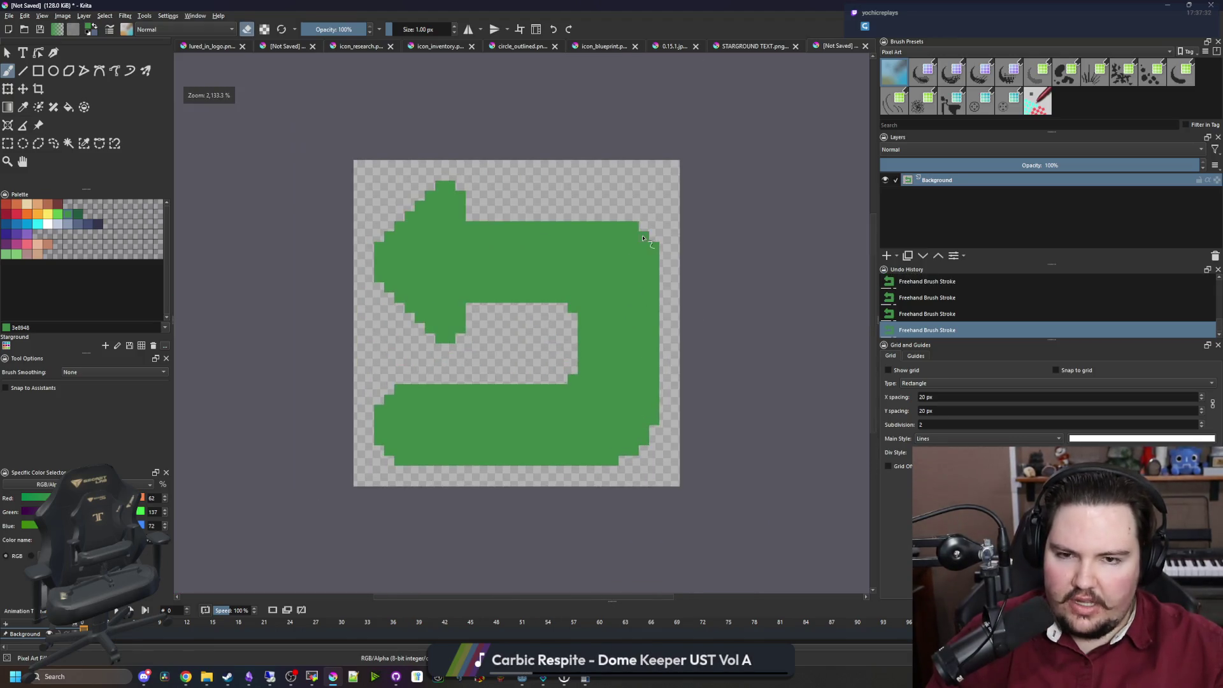
scroll(663, 255, "up", 5)
- Erase the top-right corner pixels into a staircase along the top-right edge
left_click(674, 236)
left_click(644, 205)
left_click(613, 205)
left_click(670, 291)
left_click(644, 266)
left_click(613, 235)
left_click(582, 204)
left_click(552, 204)
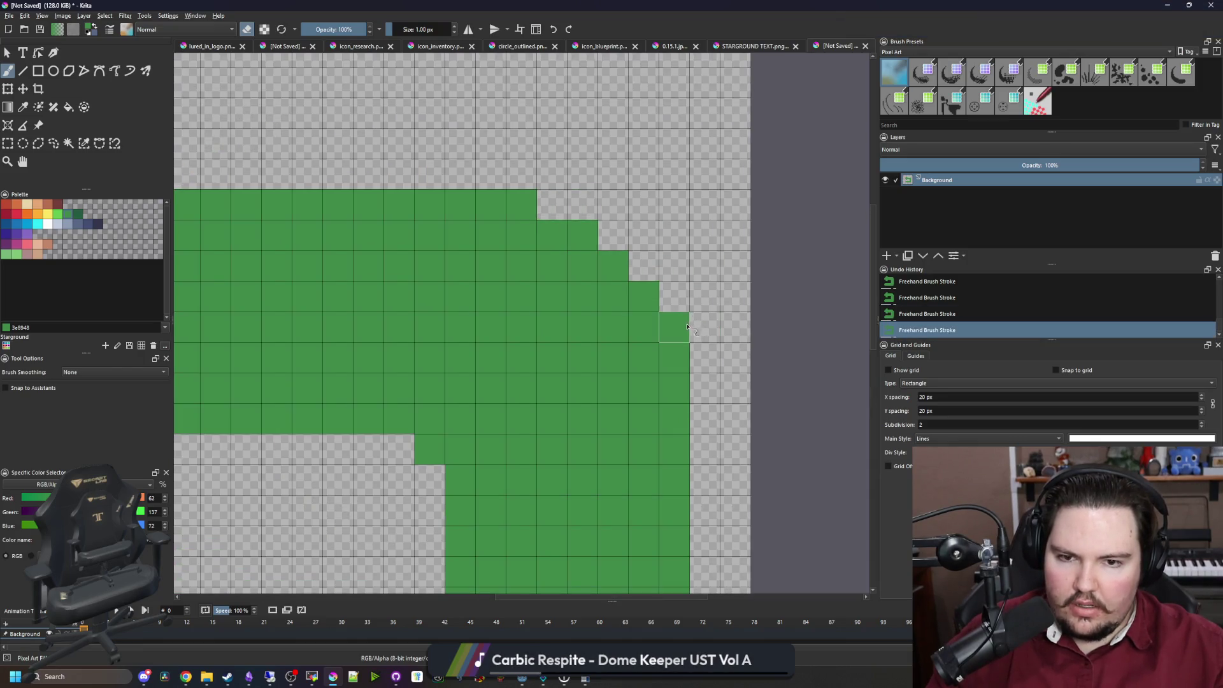
scroll(688, 327, "down", 5)
scroll(641, 437, "up", 5)
- Round off the remaining bottom-right corner pixels
left_click(632, 447)
left_click(662, 416)
left_click(693, 355)
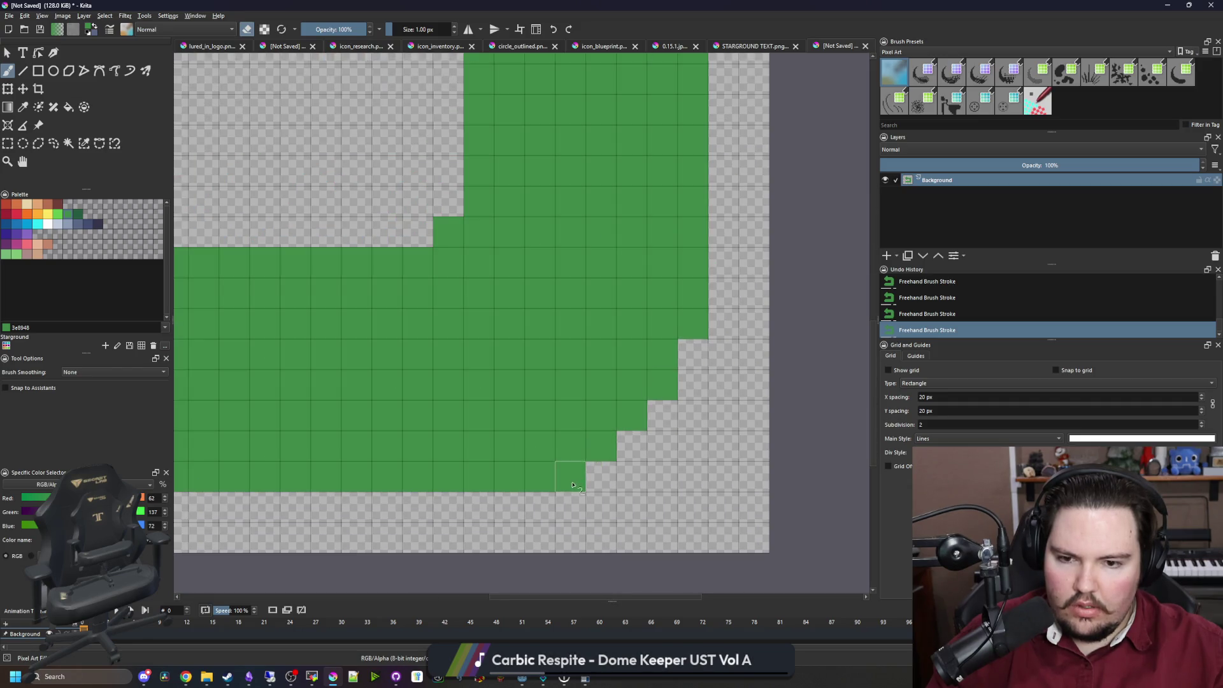
left_click(573, 486)
scroll(649, 443, "down", 5)
scroll(495, 437, "up", 2)
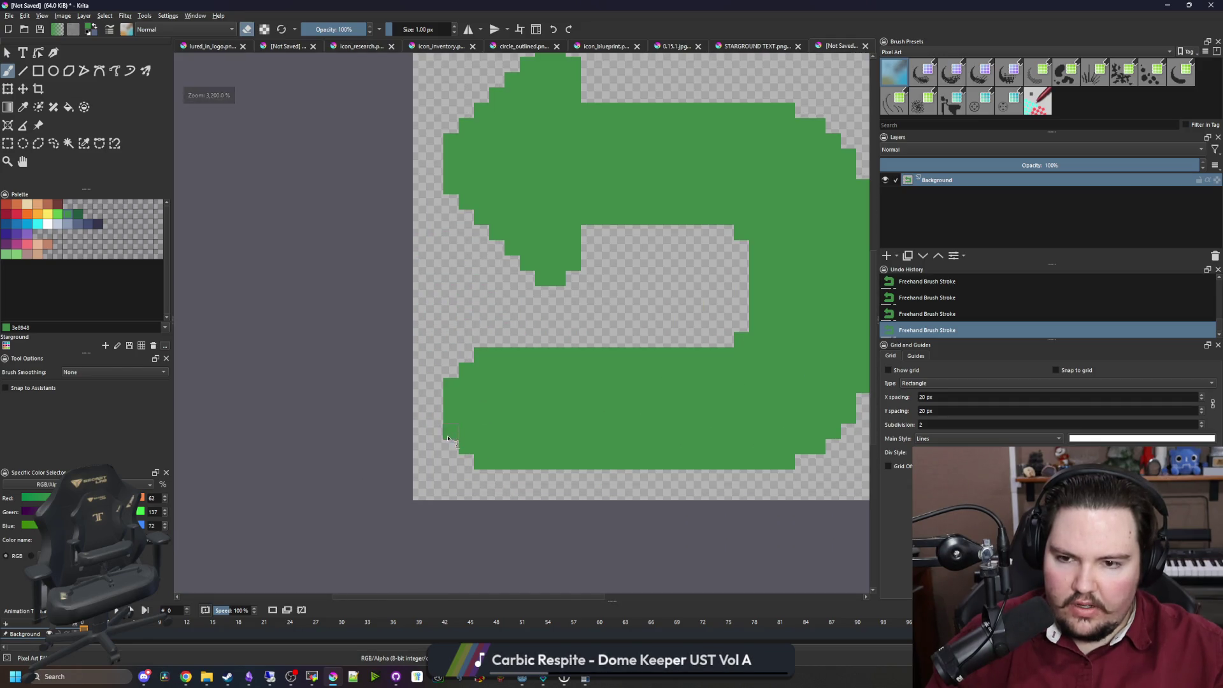
scroll(440, 426, "up", 2)
- Trim the arrow's lower-left edge and corner into pixel steps
left_click_drag(439, 425, 415, 314)
left_click(445, 313)
left_click(475, 282)
left_click(476, 466)
left_click(446, 466)
left_click(476, 497)
scroll(424, 454, "down", 3)
scroll(424, 453, "down", 2)
scroll(467, 344, "up", 3)
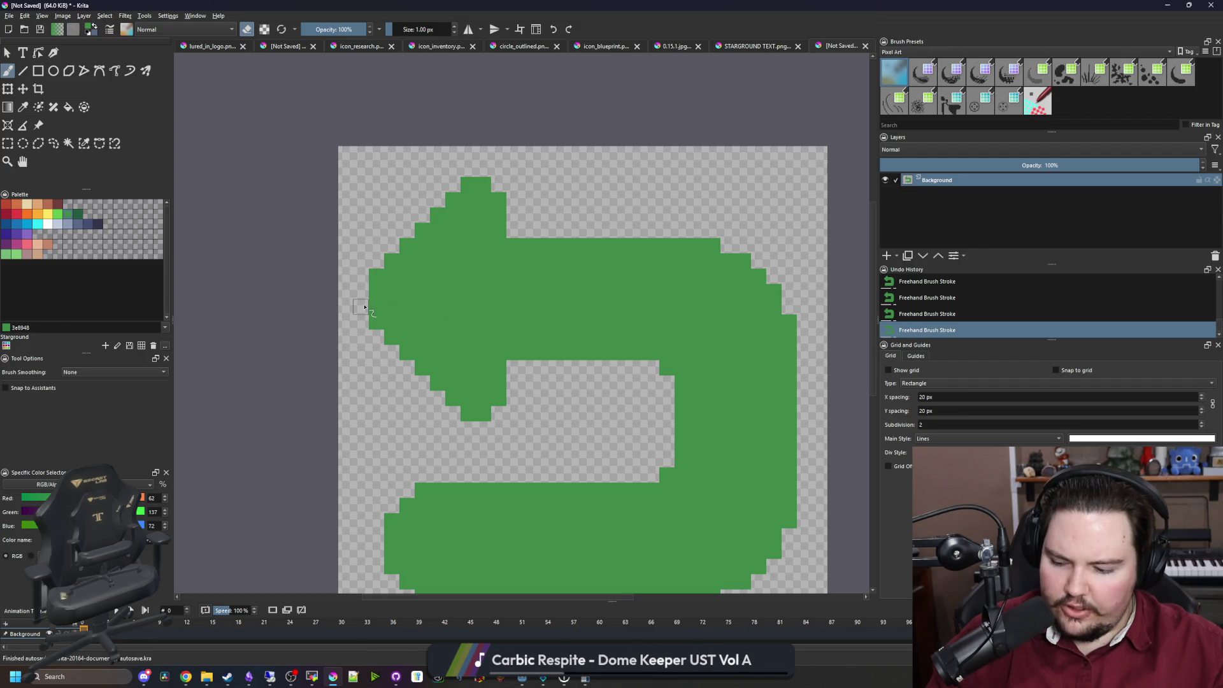
scroll(421, 315, "down", 3)
scroll(459, 325, "up", 3)
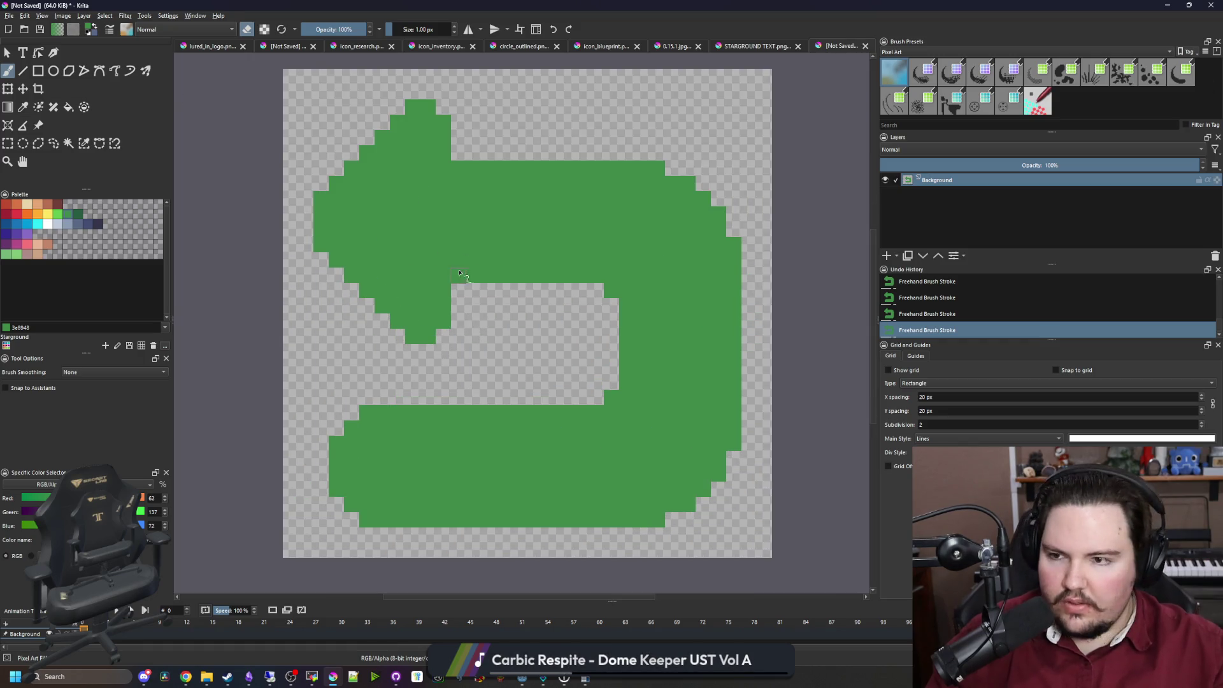
left_click(57, 214)
- Paint a light-green highlight triangle inside the arrowhead
key("e")
scroll(365, 299, "up", 1)
mouse_move(330, 313)
left_mouse_down()
mouse_move(479, 307)
mouse_move(475, 209)
left_mouse_up()
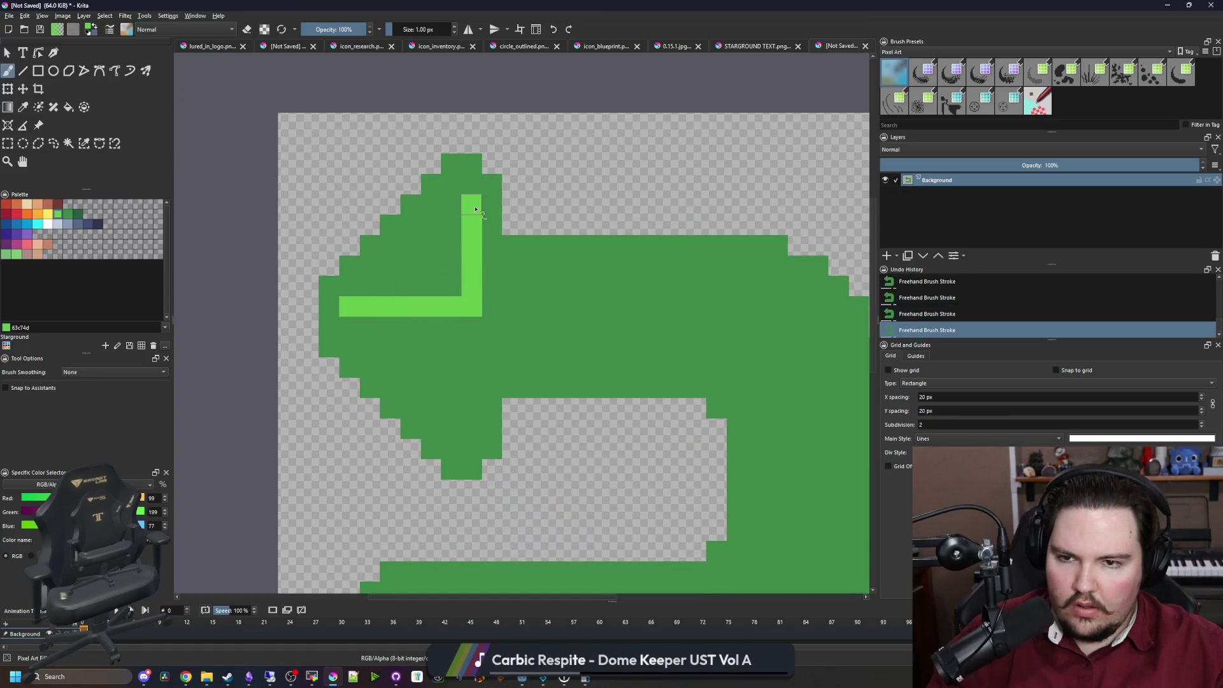
mouse_move(395, 262)
left_mouse_down()
mouse_move(415, 288)
mouse_move(429, 269)
mouse_move(390, 266)
left_mouse_up()
- Switch the painting colour to the darker shading green 265c42
key("p")
left_click(430, 379)
key("b")
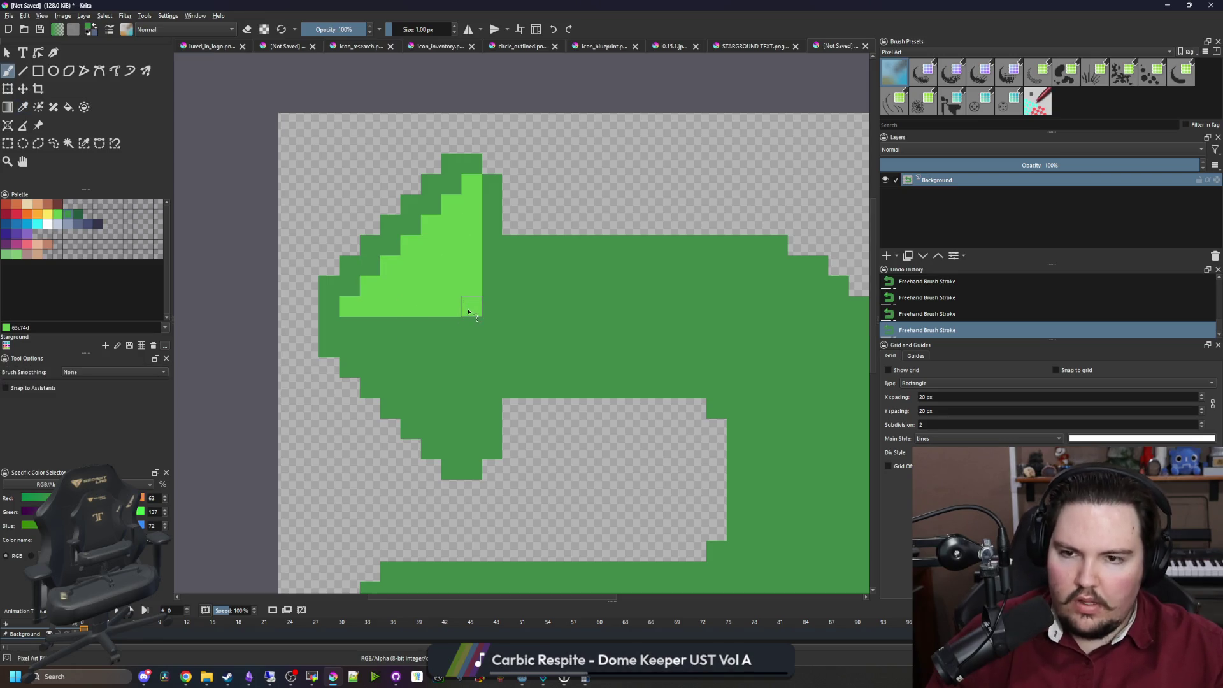
scroll(373, 255, "down", 5)
scroll(372, 255, "up", 8)
left_click(77, 215)
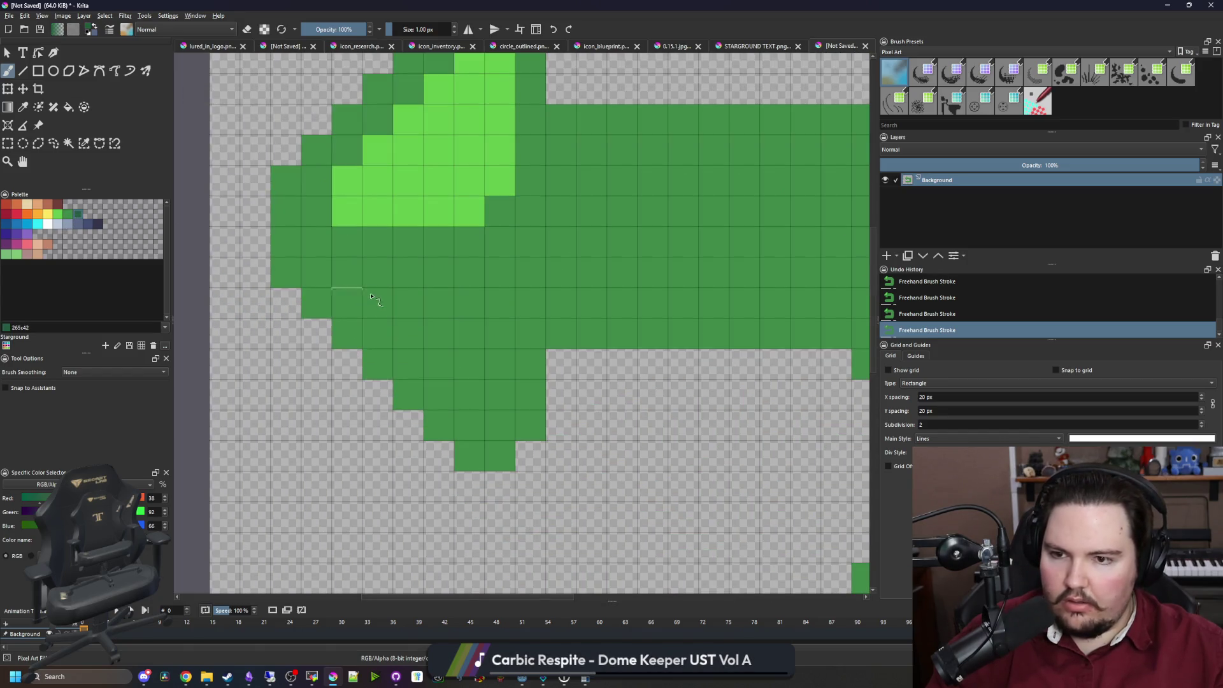
- Shade the arrowhead's underside and its joint with the bar in dark green
left_click_drag(360, 271, 471, 271)
key("ctrl+z")
left_click(486, 420)
mouse_move(487, 420)
left_mouse_down()
mouse_move(437, 391)
mouse_move(497, 357)
mouse_move(437, 330)
mouse_move(416, 354)
mouse_move(382, 335)
left_mouse_up()
scroll(419, 352, "down", 10)
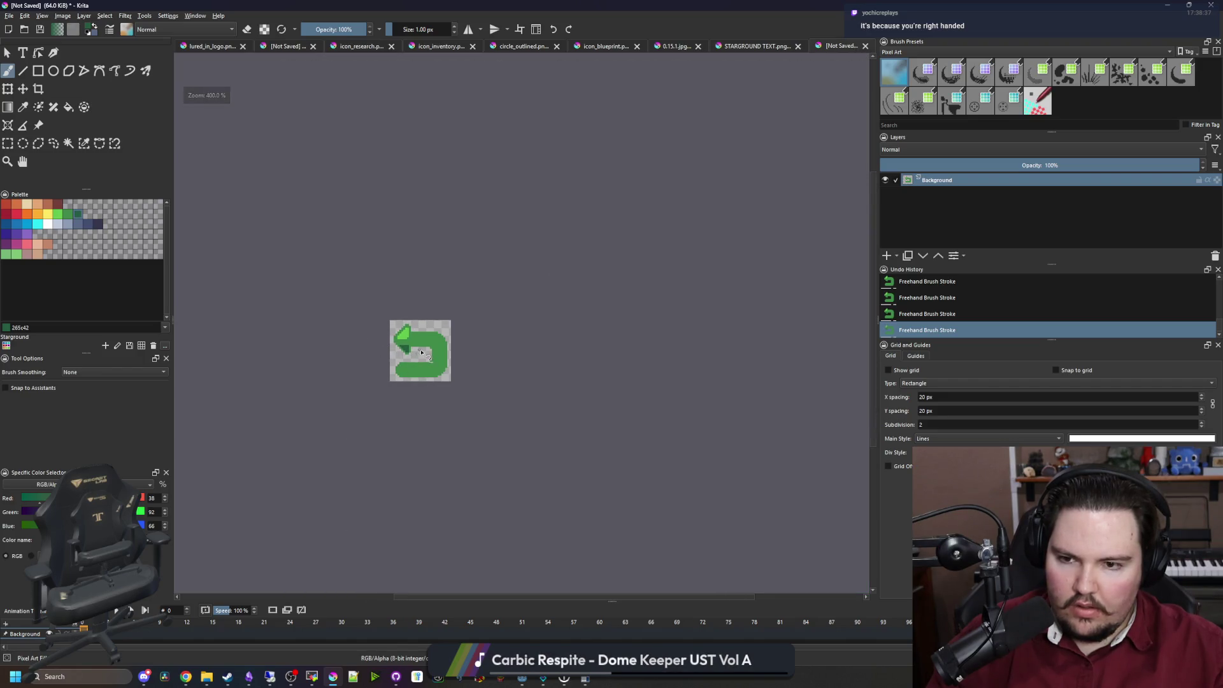
scroll(420, 352, "up", 10)
mouse_move(424, 376)
left_mouse_down()
mouse_move(423, 156)
mouse_move(459, 366)
left_mouse_up()
scroll(342, 219, "down", 2)
scroll(478, 246, "up", 2)
- Paint light-green highlight stripes along the top and bottom bars
mouse_move(422, 263)
left_mouse_down()
mouse_move(678, 258)
mouse_move(428, 289)
mouse_move(428, 319)
mouse_move(688, 319)
left_mouse_up()
scroll(459, 309, "down", 2)
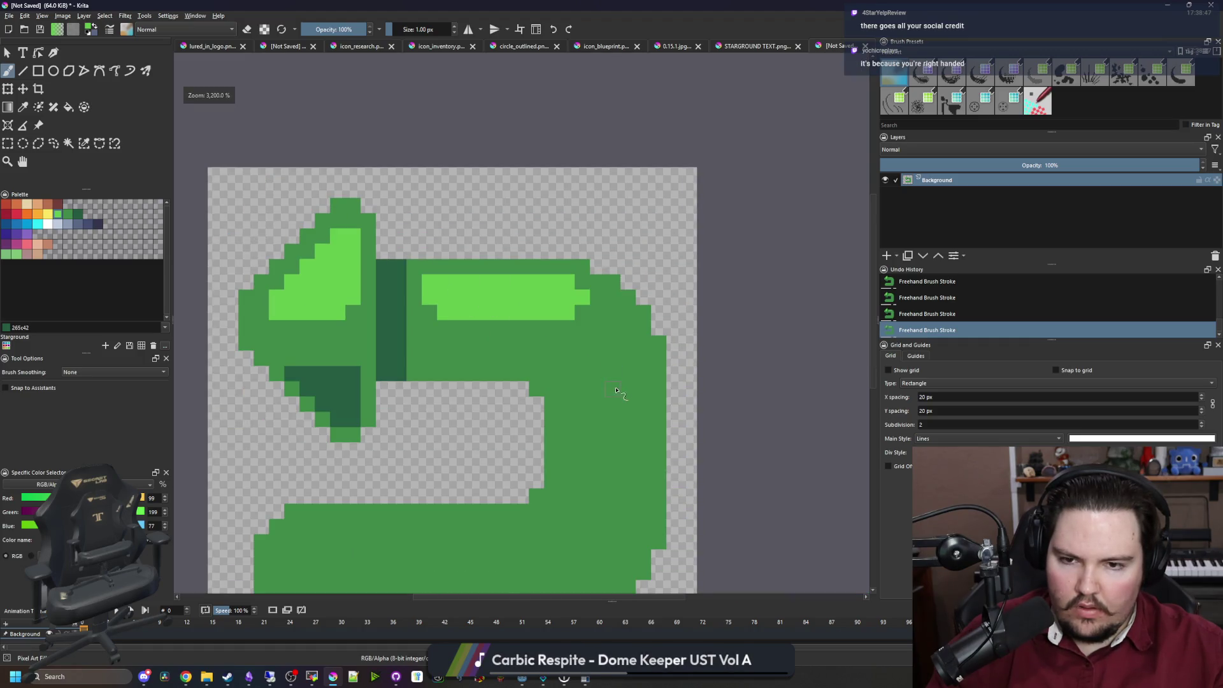
scroll(626, 315, "up", 2)
scroll(555, 353, "down", 4)
scroll(404, 399, "up", 4)
mouse_move(312, 339)
left_mouse_down()
mouse_move(711, 341)
mouse_move(293, 373)
mouse_move(358, 393)
mouse_move(695, 400)
left_mouse_up()
scroll(375, 370, "down", 10)
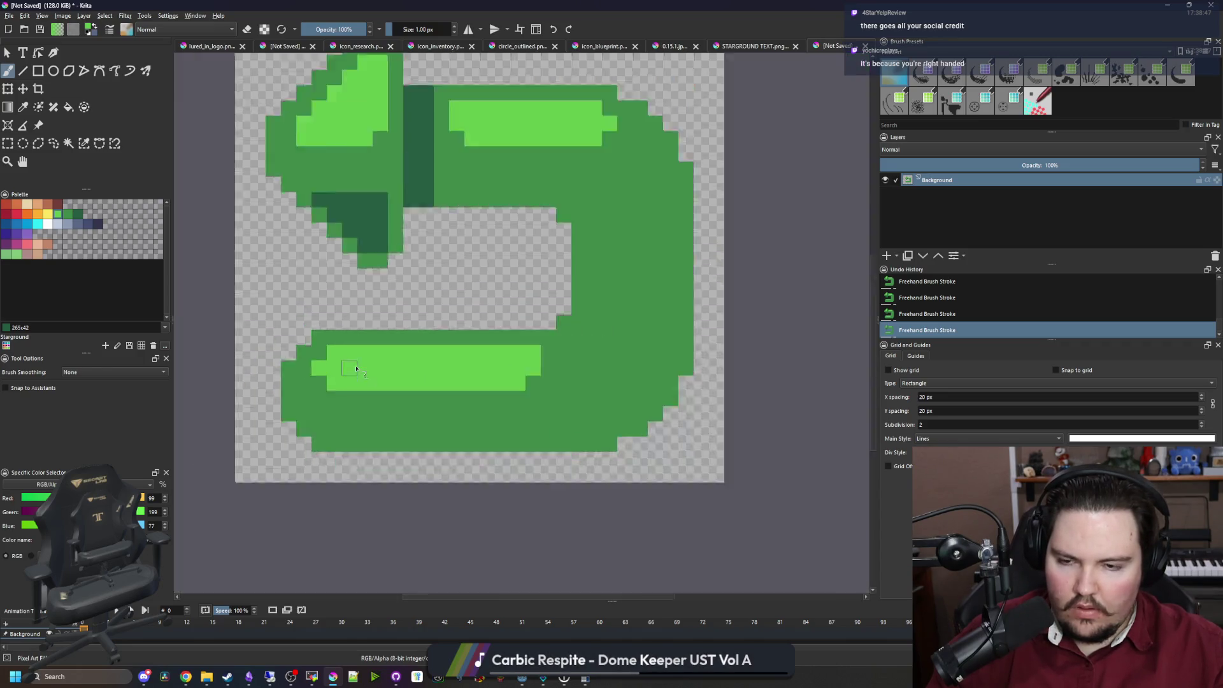
scroll(376, 369, "up", 10)
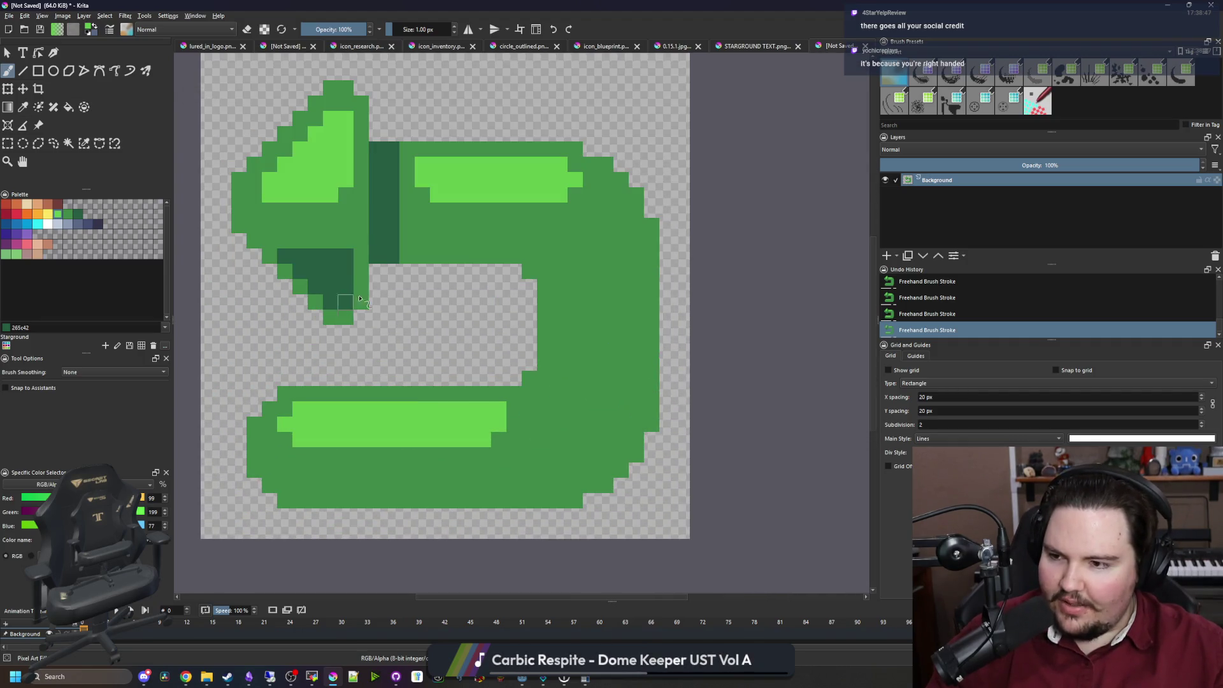
- Sample the dark shading green and darken four bottom-right edge pixels
key("p")
left_click_drag(363, 276, 393, 307)
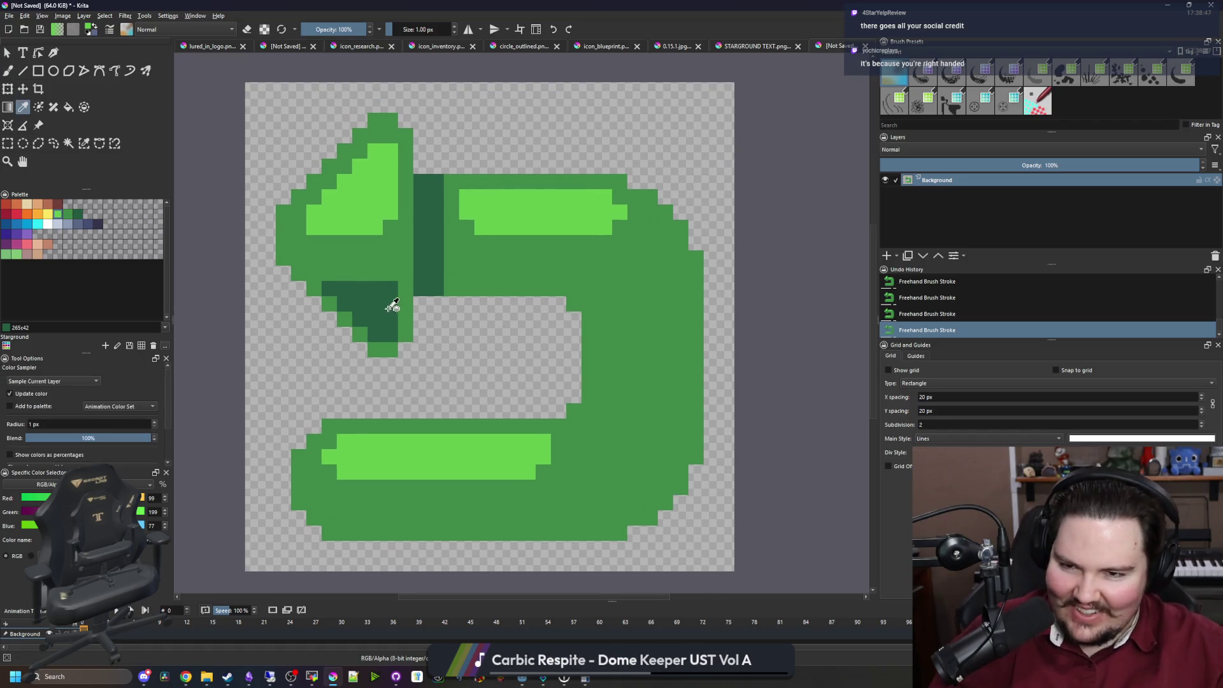
left_click(384, 246)
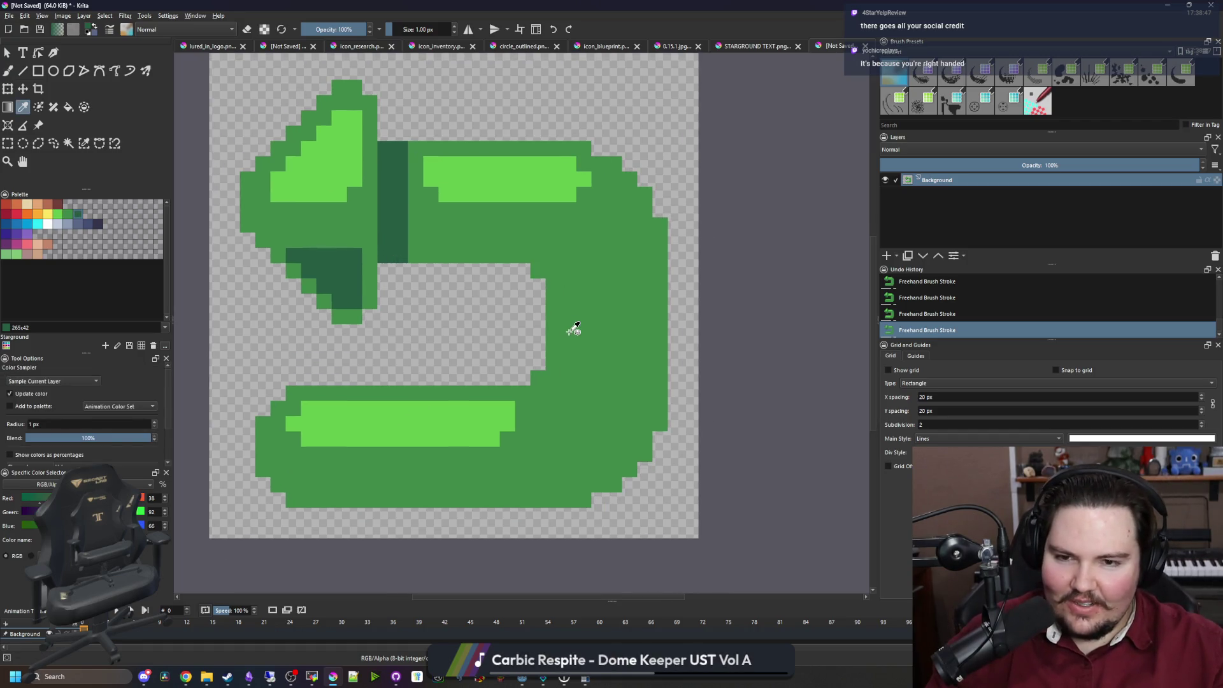
scroll(573, 331, "up", 1)
scroll(556, 338, "down", 1)
scroll(556, 338, "down", 2)
scroll(554, 446, "up", 3)
key("b")
left_click(555, 453)
left_click(616, 424)
left_click(677, 367)
left_click(708, 301)
- Darken edge pixels on the arrow's left side, outline and right side
scroll(500, 370, "down", 2)
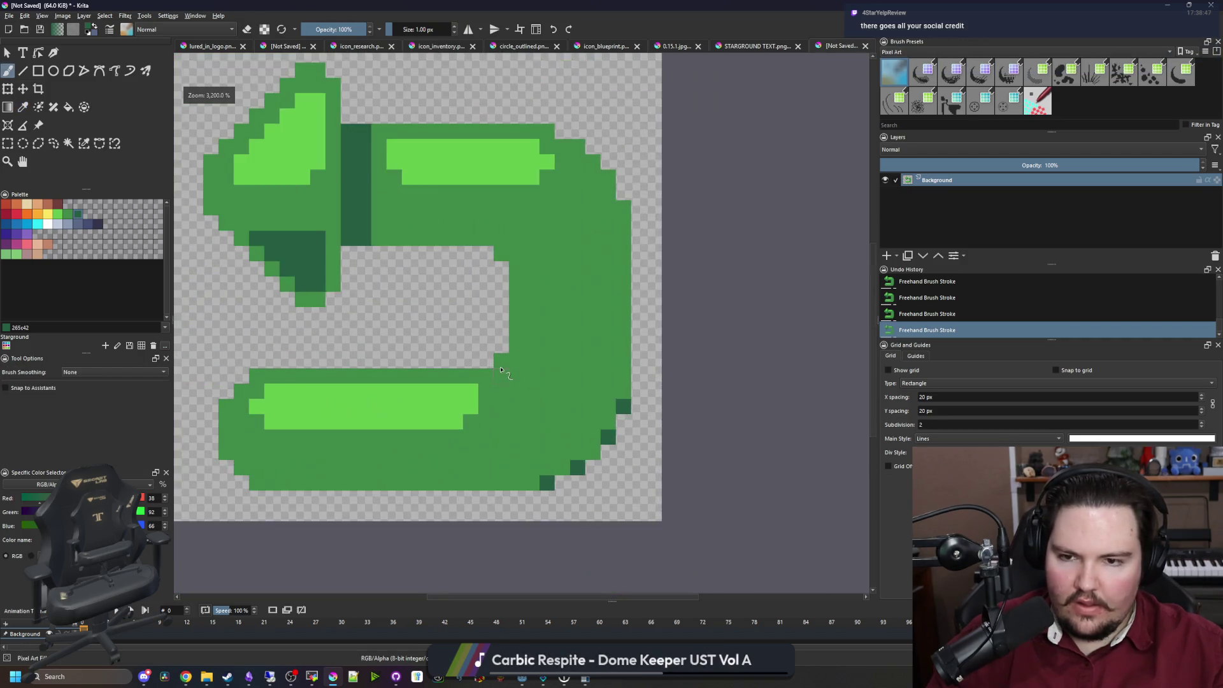
scroll(499, 361, "up", 1)
scroll(385, 506, "up", 1)
left_click(356, 475)
left_click(391, 367)
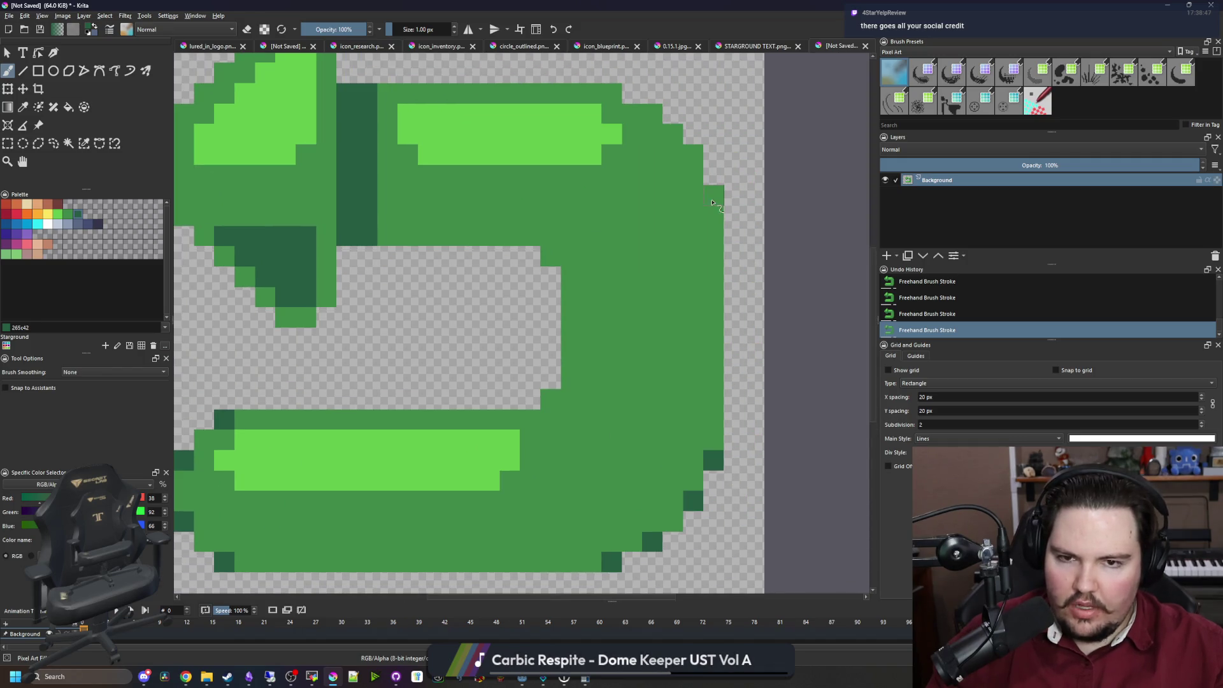
left_click(713, 202)
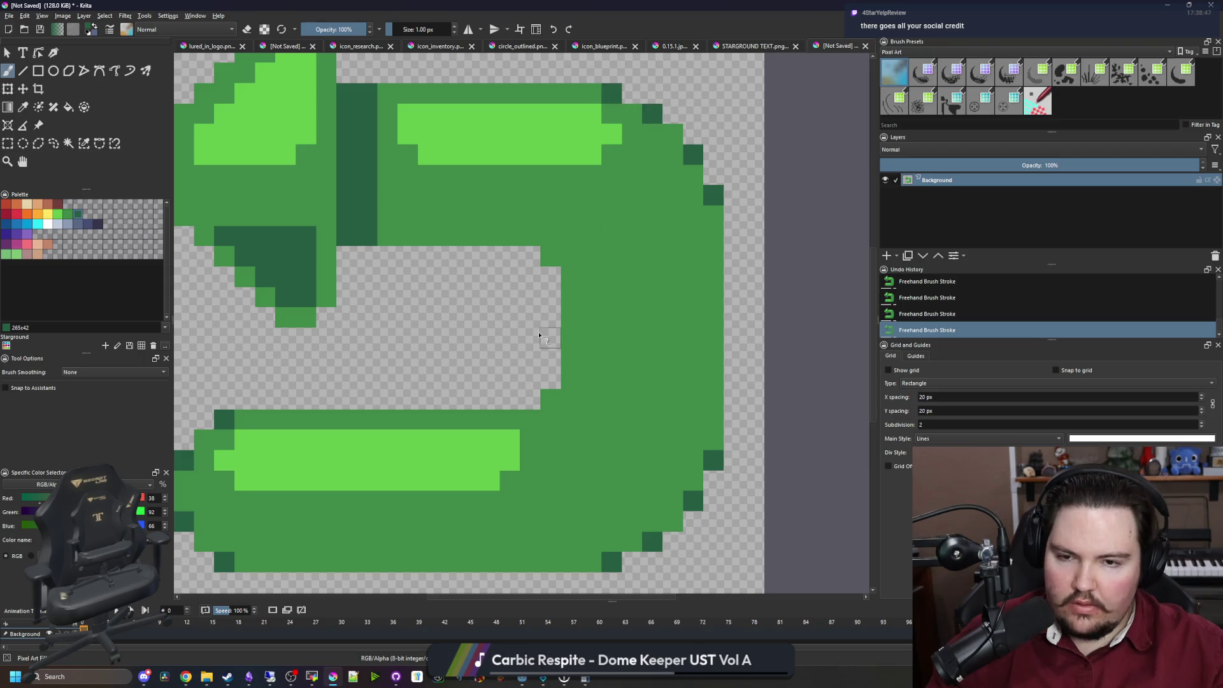
- Undo the last two freehand brush strokes
key("minus")
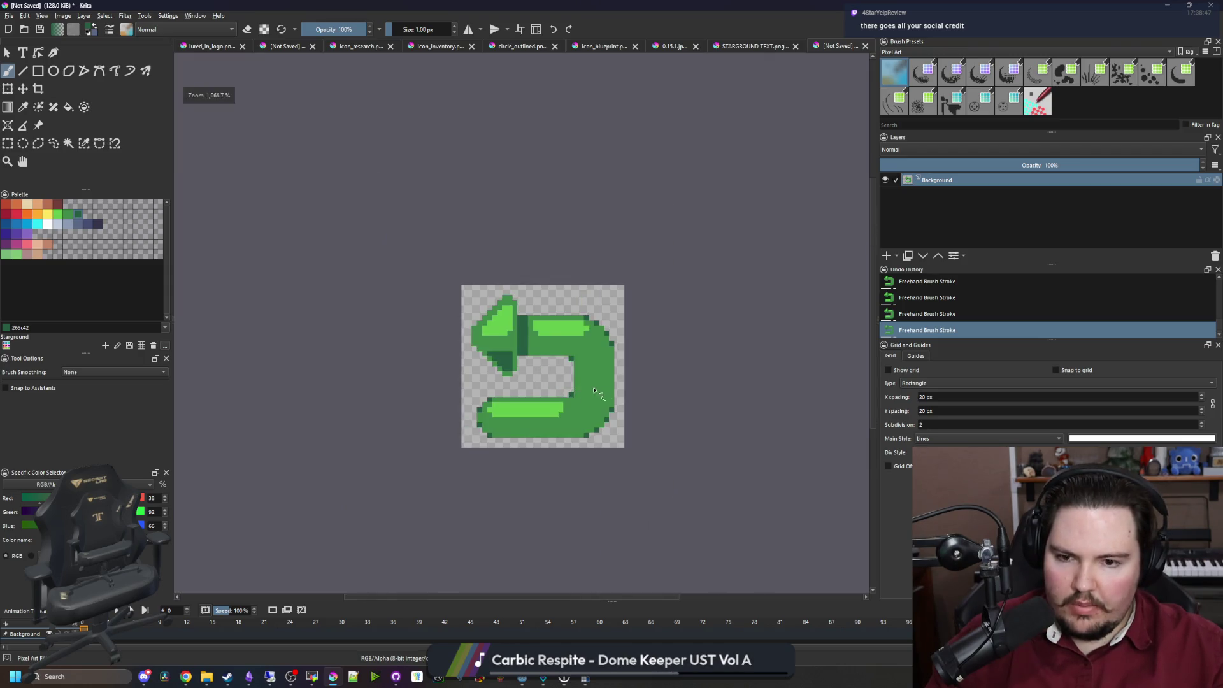
key("ctrl+z")
key("ctrl+z")
scroll(471, 414, "up", 2)
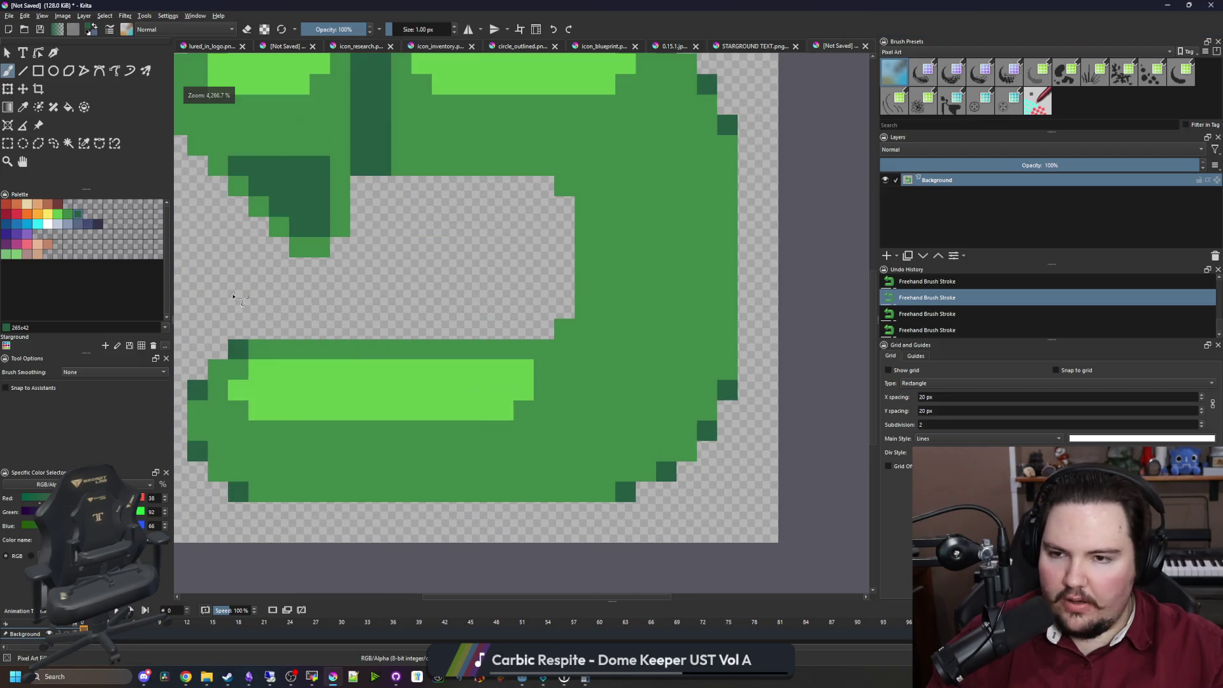
scroll(338, 343, "down", 2)
left_click(6, 347)
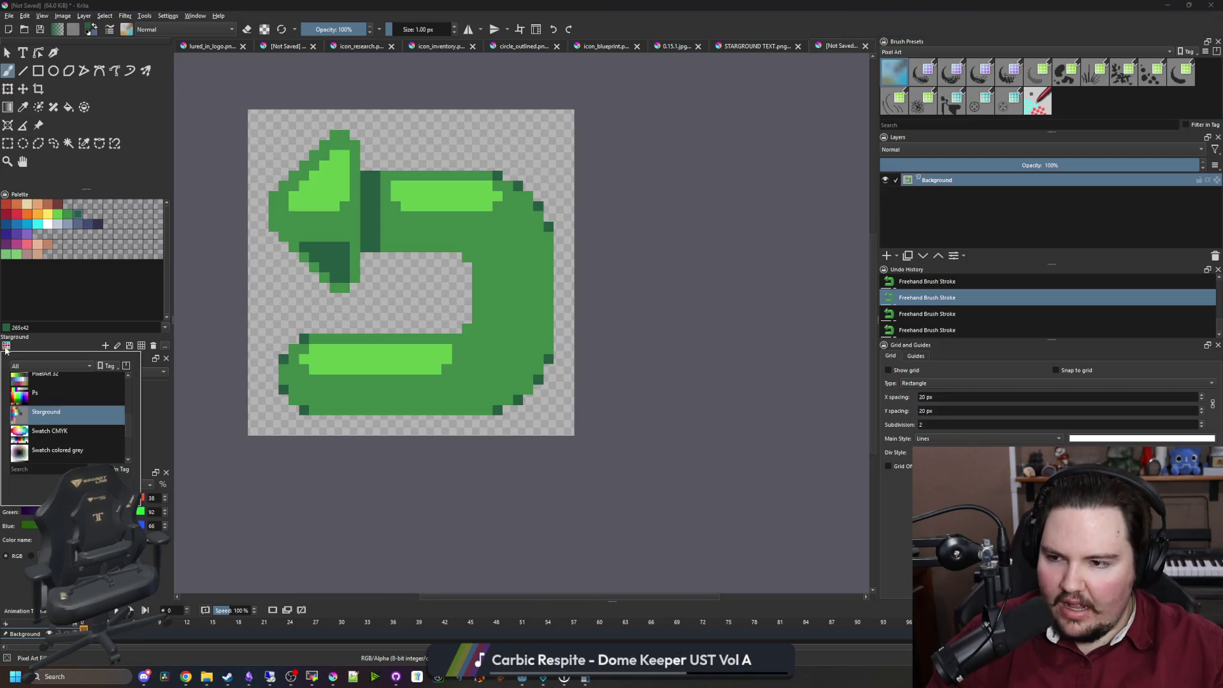
- Switch the Palette docker to Lured In and pick its pale green
scroll(44, 411, "up", 2)
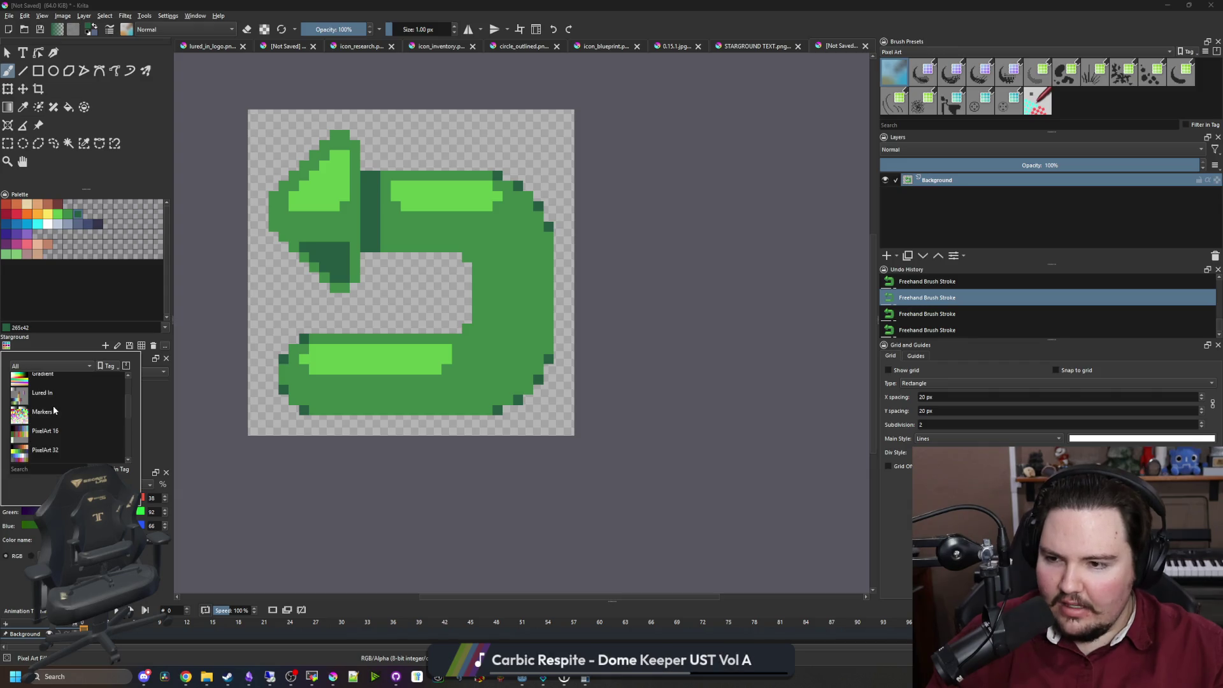
left_click(56, 399)
left_click(295, 299)
left_click(46, 245)
- Flood-fill all bright-green bars pale green using similar-regions fill mode
key("f")
left_click(327, 198)
scroll(328, 199, "up", 2)
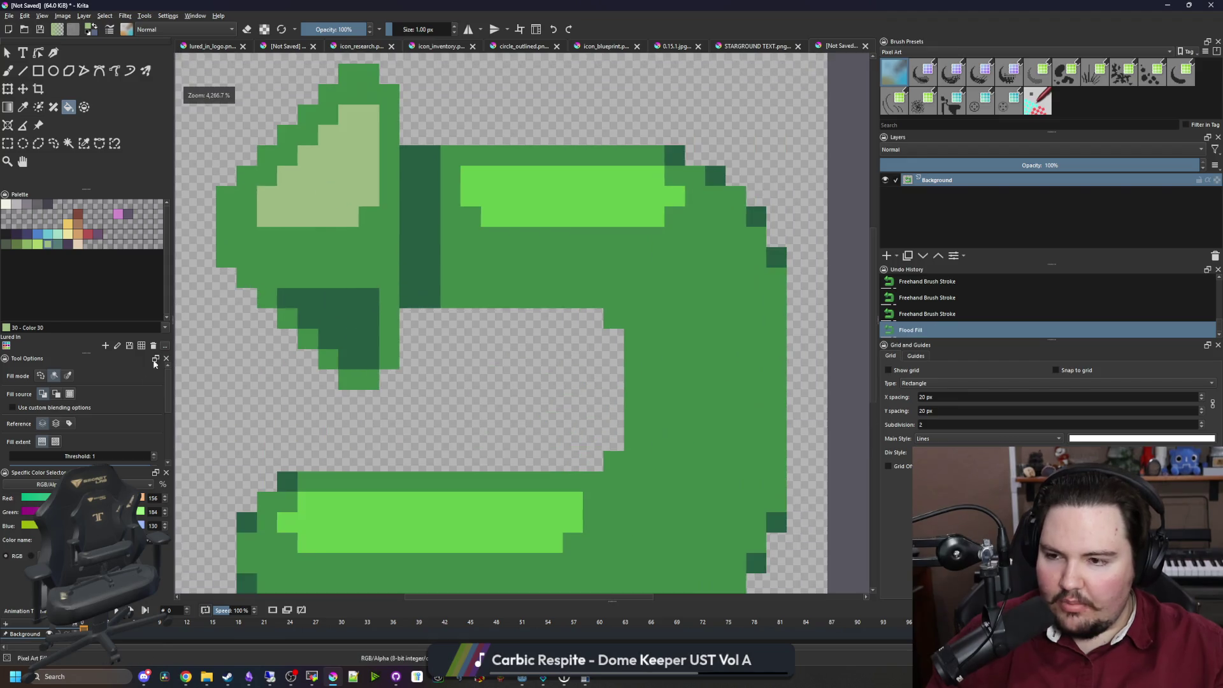
key("ctrl+z")
left_click(68, 375)
left_click(344, 186)
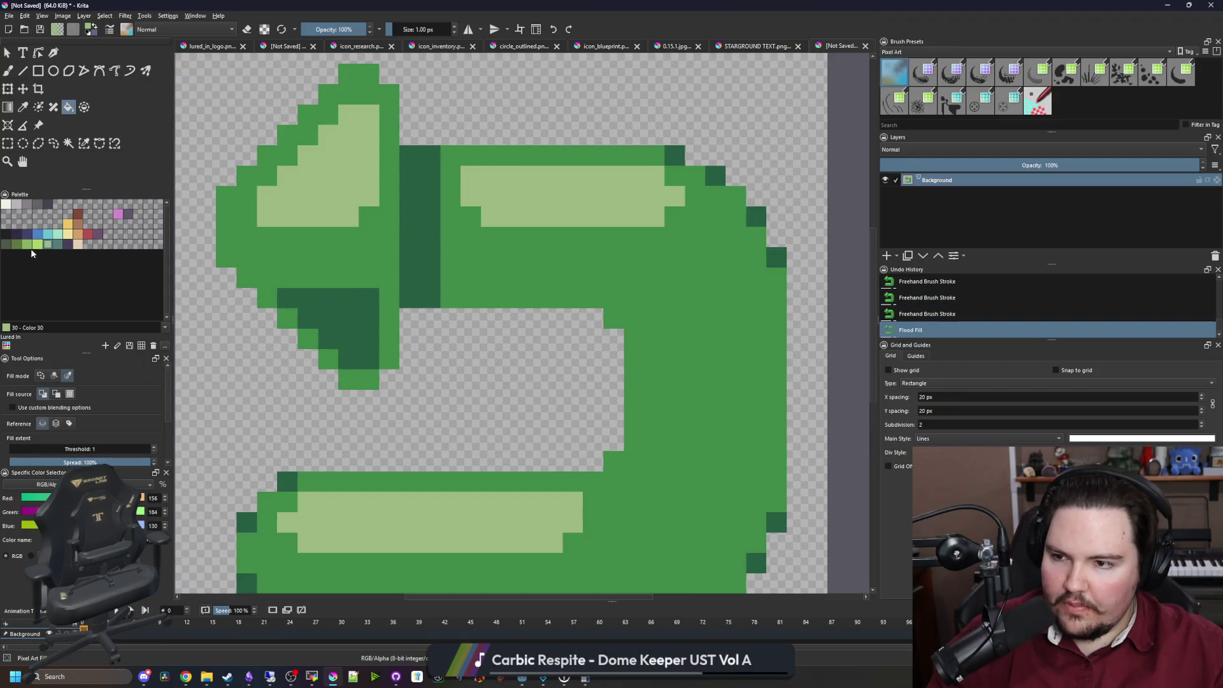
- Recolour the arrow's shades with purple, bright green Color 29, pale green and grey-teal fills
left_click(55, 244)
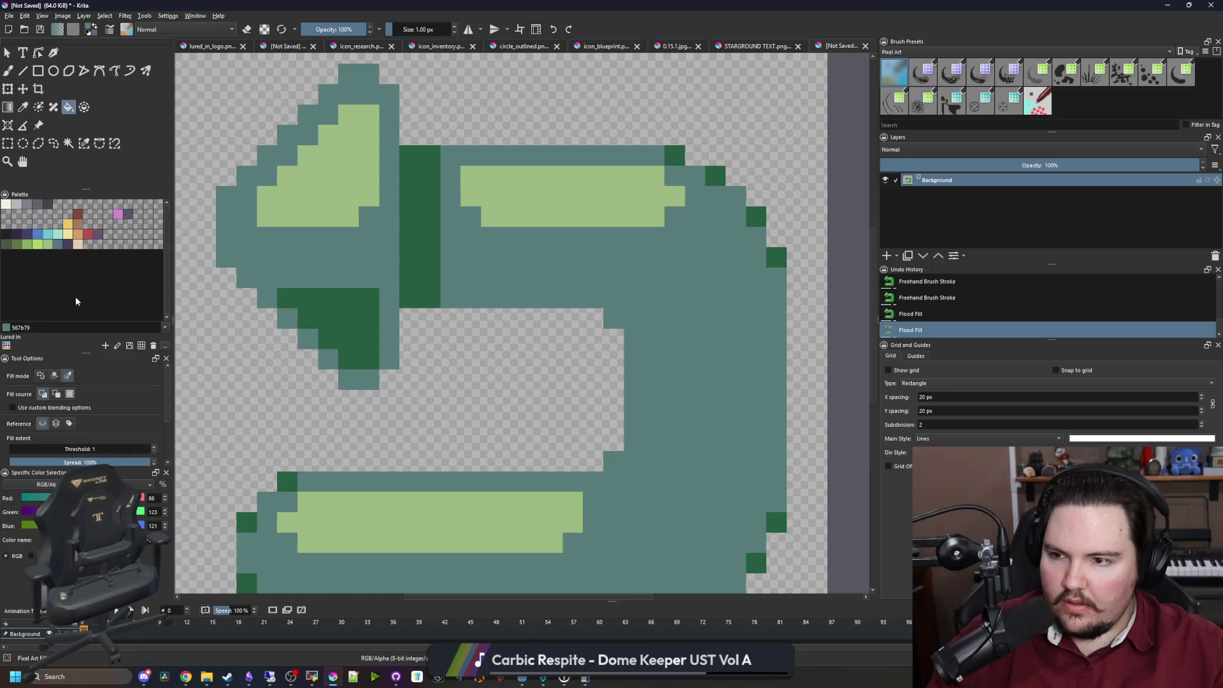
left_click(66, 244)
left_click(425, 248)
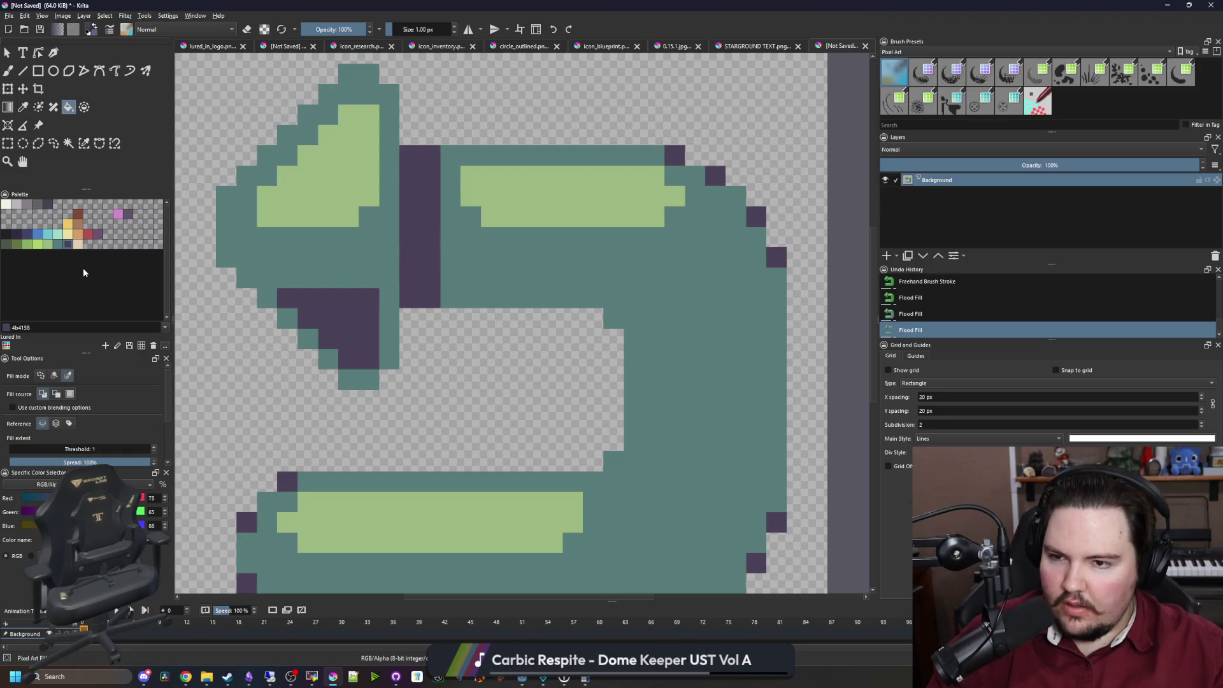
left_click(37, 246)
left_click(306, 217)
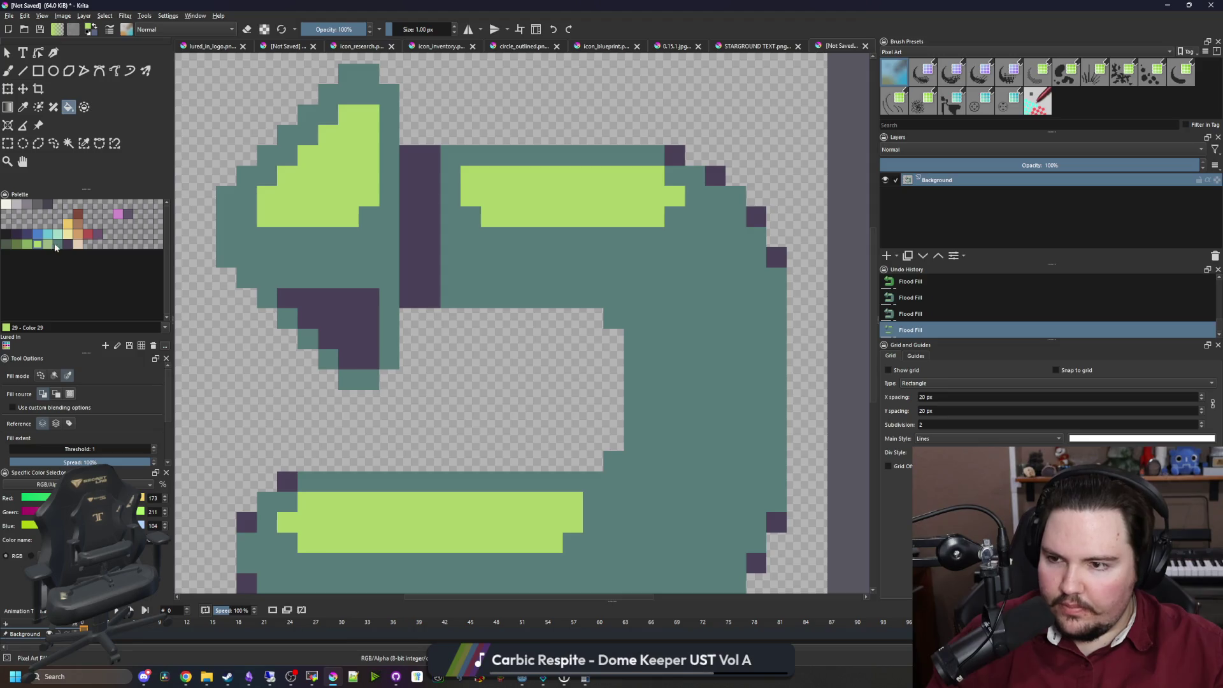
left_click(303, 244)
left_click(60, 245)
left_click(411, 227)
- Fill the teal areas with the palette's darker green Color 29
scroll(458, 254, "down", 5)
scroll(427, 309, "up", 7)
scroll(230, 306, "down", 3)
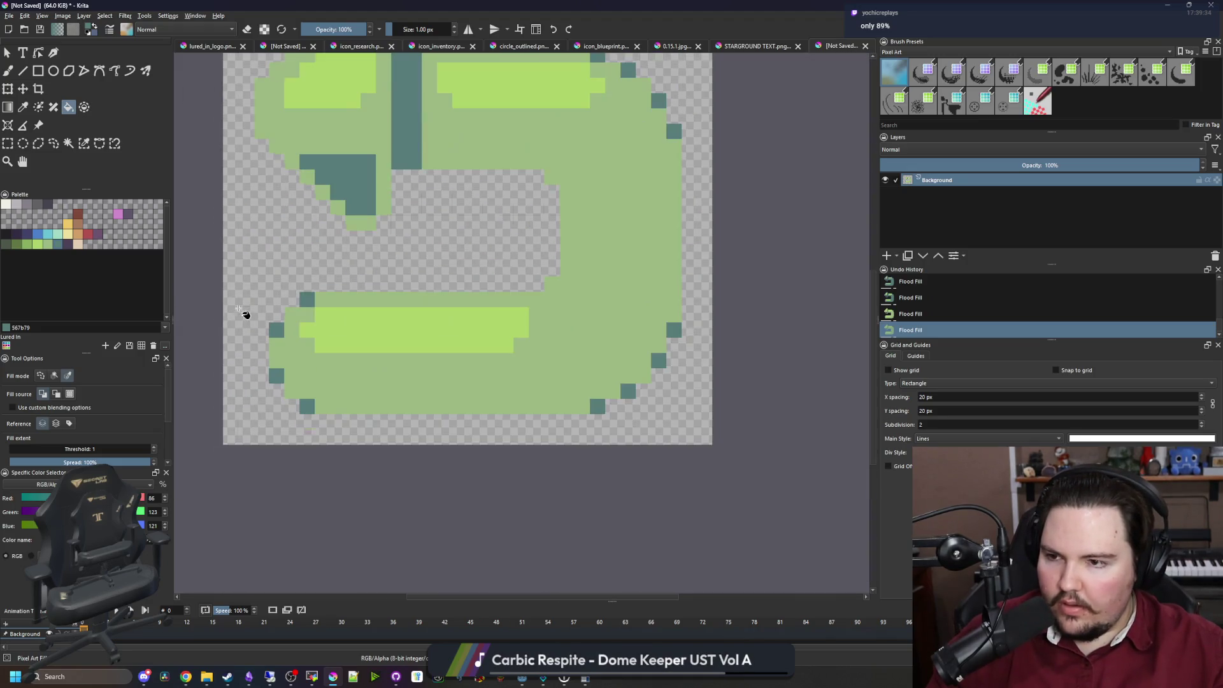
left_click(26, 245)
left_click_drag(485, 184, 457, 253)
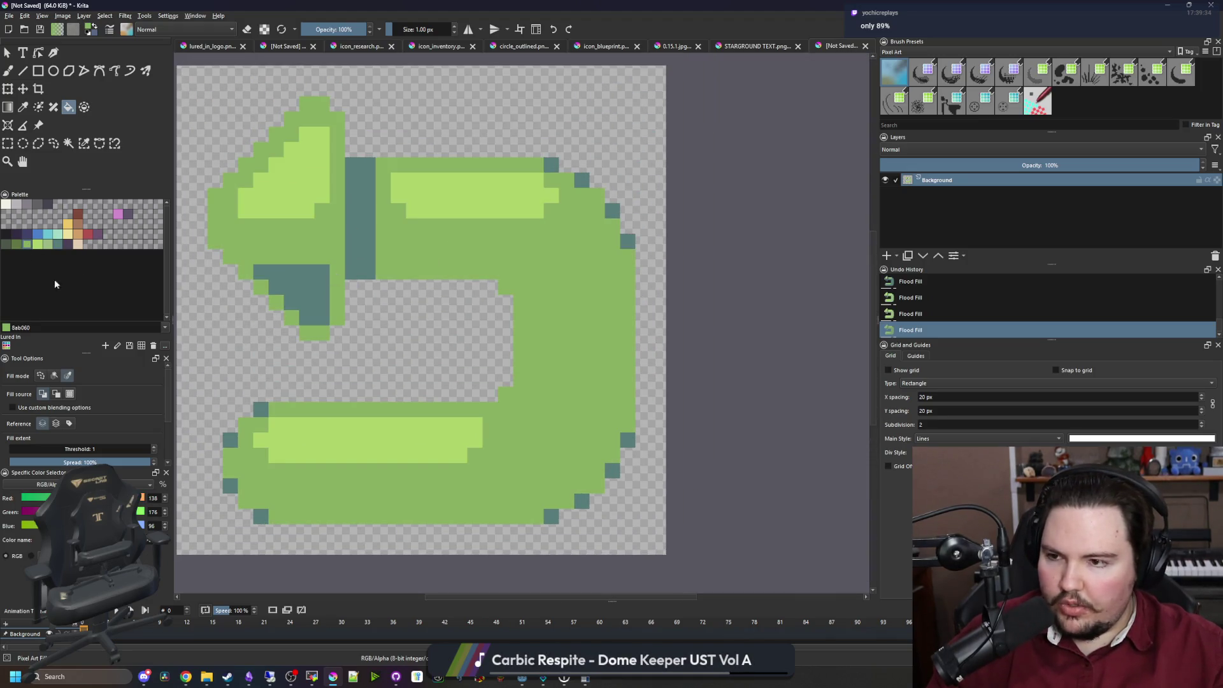
left_click(19, 245)
left_click(308, 281)
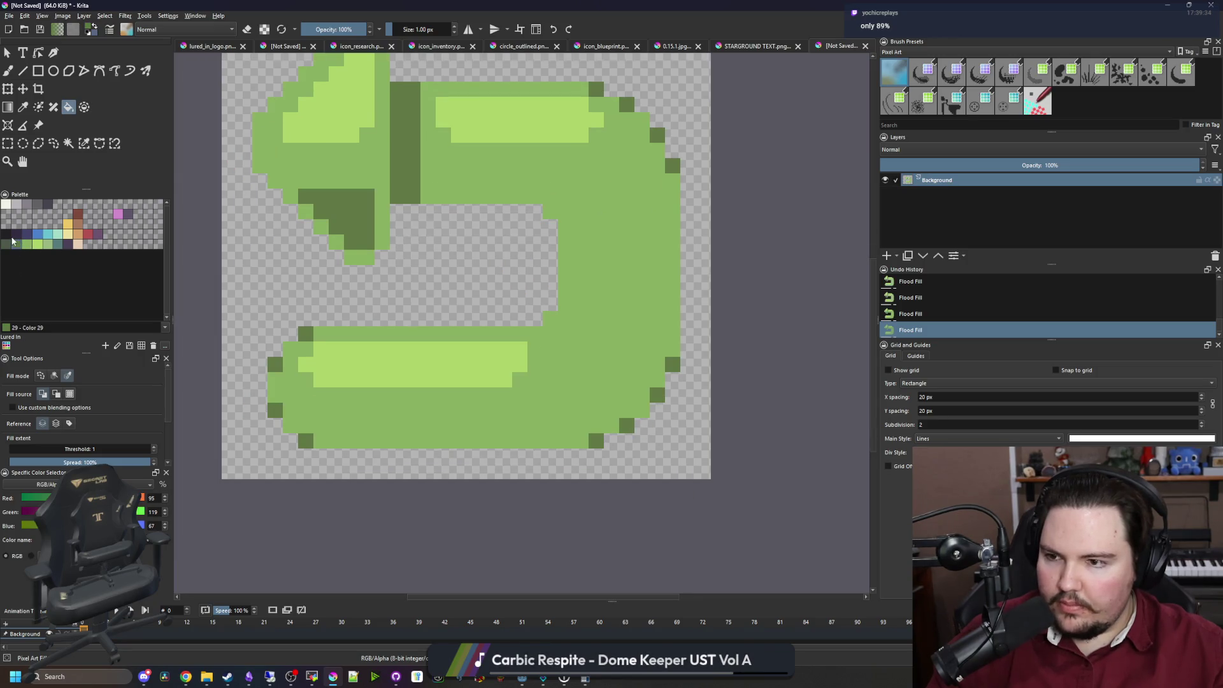
left_click(7, 238)
key("b")
scroll(287, 412, "up", 1)
- Outline the sprite's lower-left edge, lower green bar, arrowhead diagonal and top edge in near-black 212123
left_click(312, 470)
mouse_move(292, 449)
left_mouse_down()
mouse_move(252, 408)
mouse_move(257, 343)
left_mouse_up()
left_click_drag(294, 307, 621, 306)
mouse_move(573, 274)
left_mouse_down()
mouse_move(585, 422)
mouse_move(644, 325)
mouse_move(438, 314)
left_mouse_up()
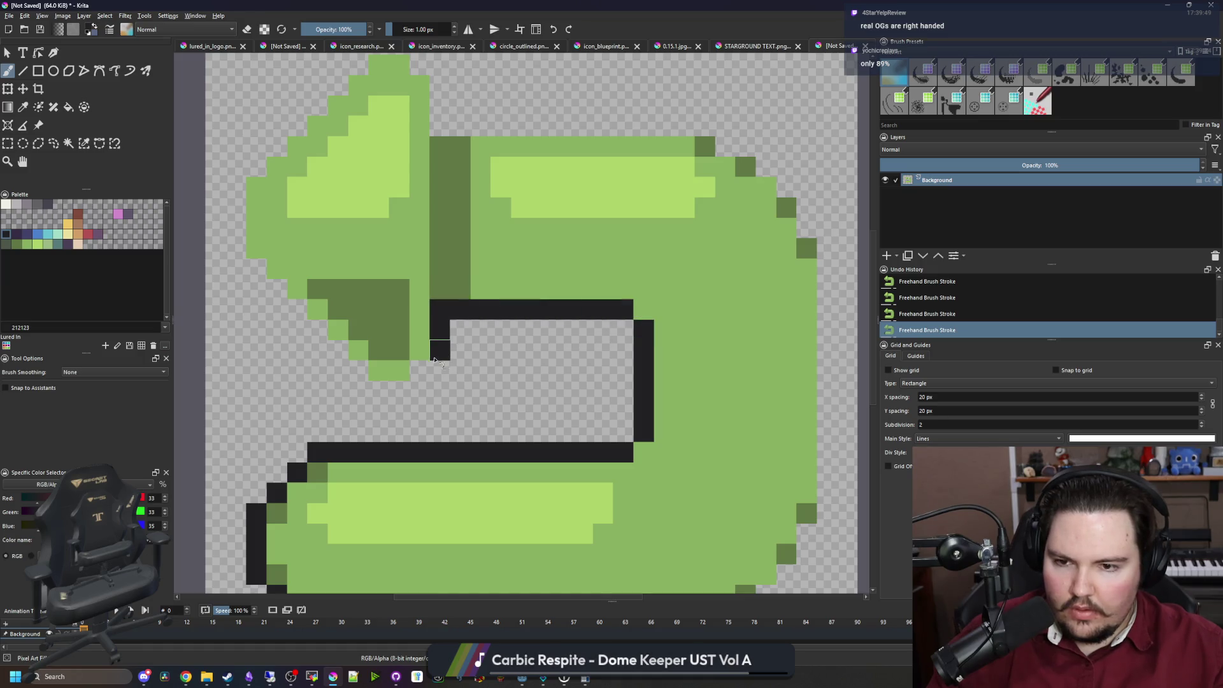
left_click_drag(434, 360, 387, 391)
scroll(454, 417, "up", 1)
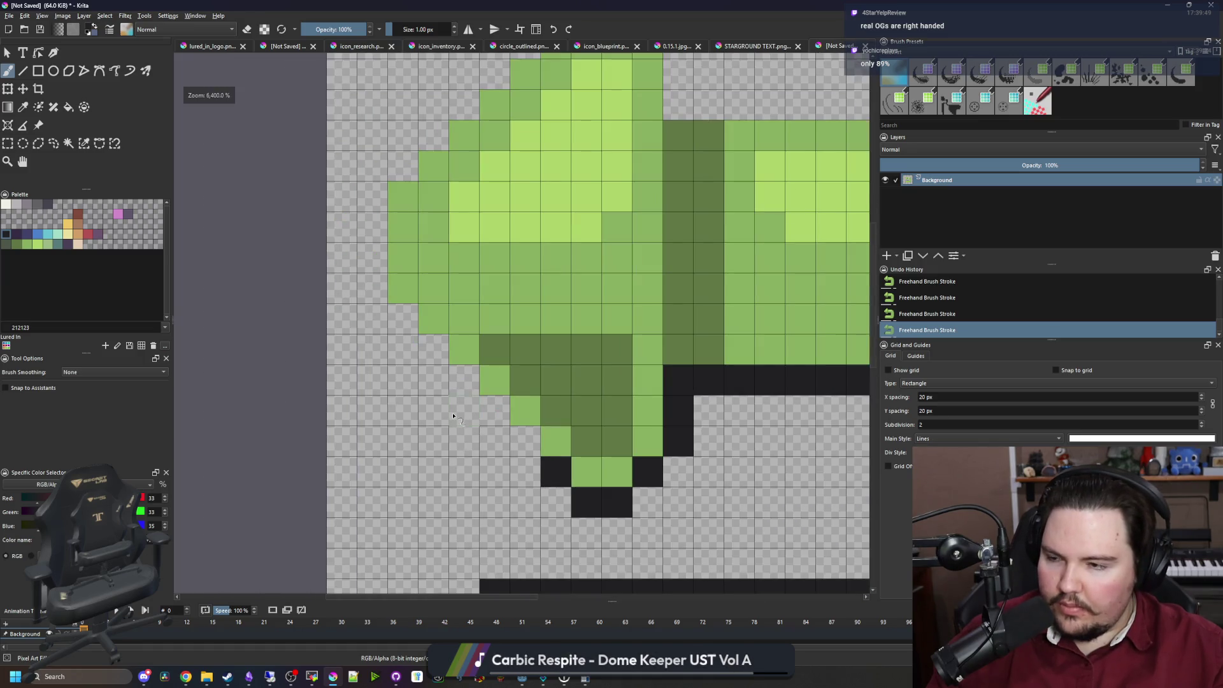
scroll(470, 389, "up", 3)
left_click_drag(397, 190, 426, 174)
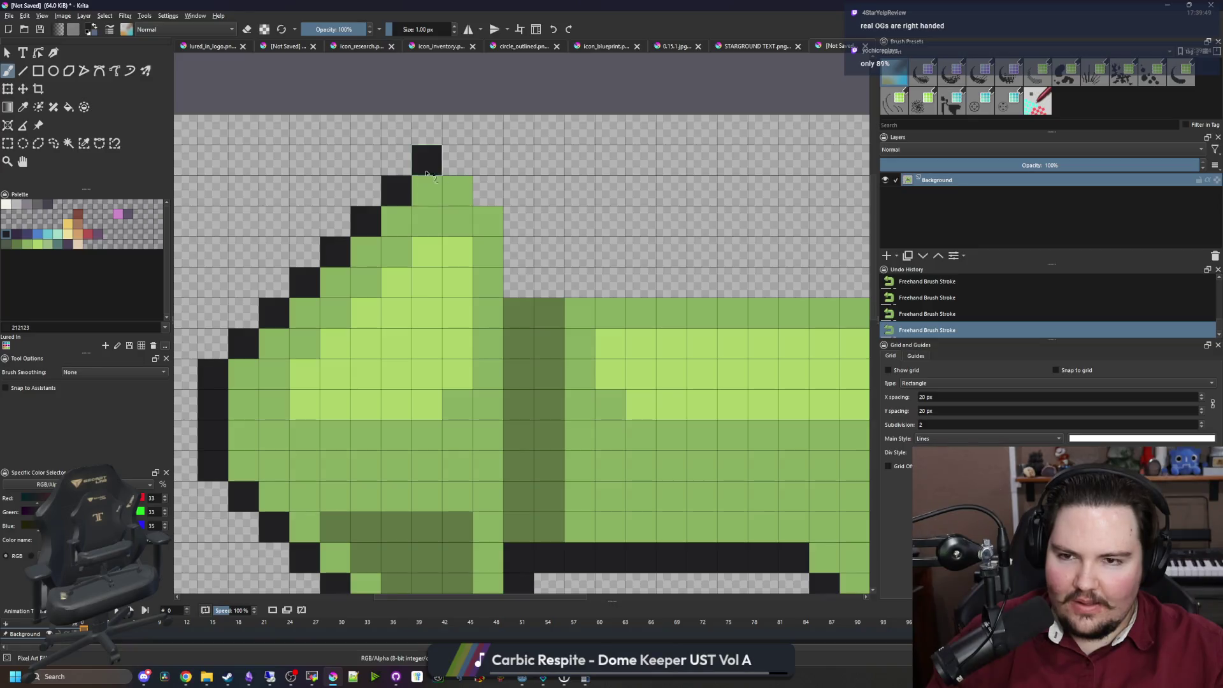
mouse_move(496, 204)
left_mouse_down()
mouse_move(519, 273)
mouse_move(841, 282)
left_mouse_up()
- Continue the near-black outline around the top-right curve, the right side and the whole bottom row
scroll(841, 283, "right", 5)
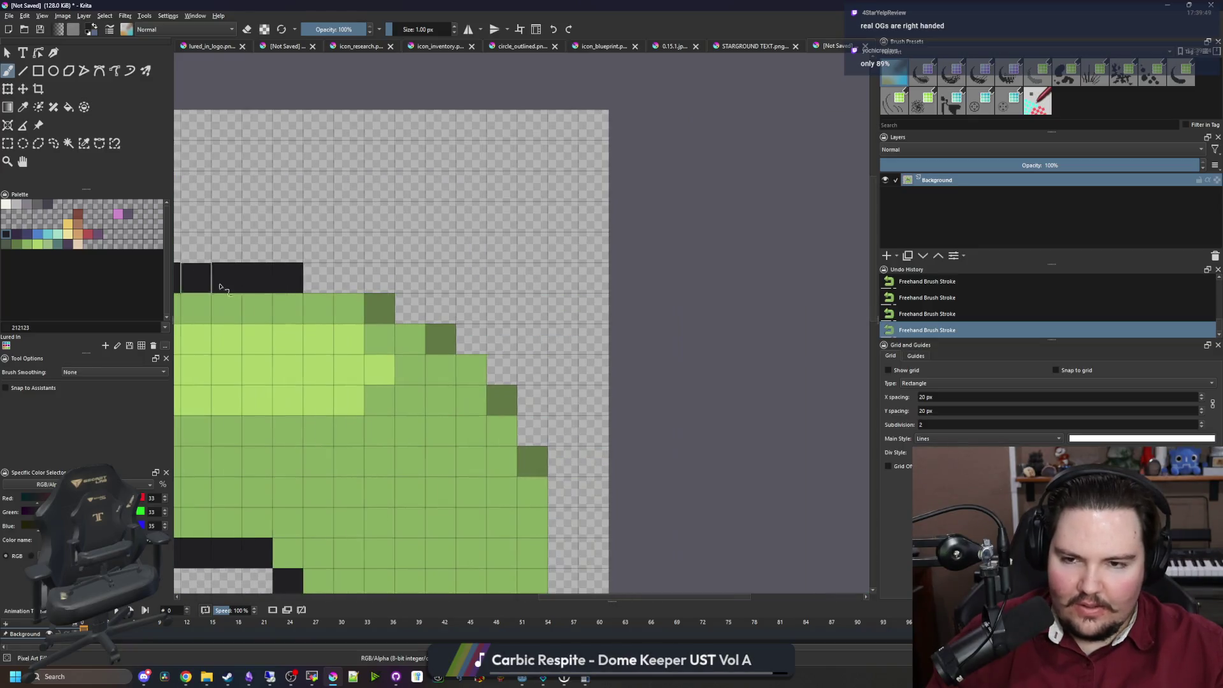
left_click_drag(383, 281, 474, 342)
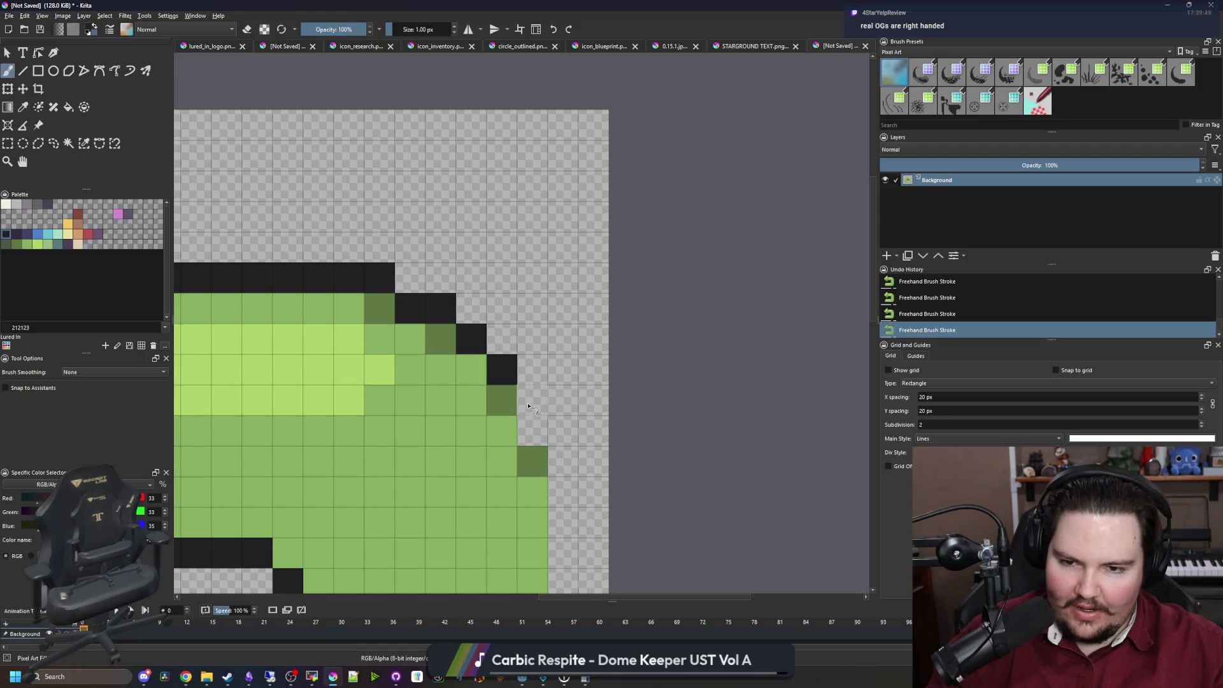
right_click(558, 425)
scroll(713, 383, "down", 5)
left_click_drag(585, 240, 591, 486)
scroll(591, 487, "down", 5)
left_click_drag(614, 387, 614, 344)
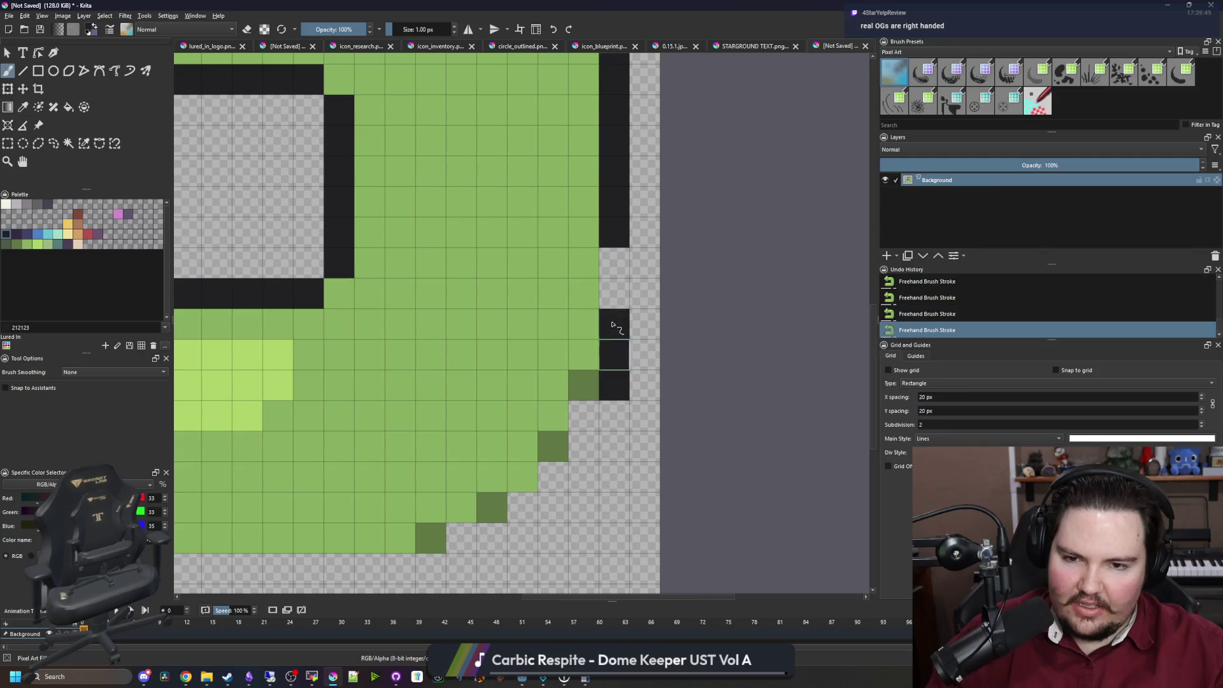
scroll(610, 309, "down", 1)
left_click(614, 232)
scroll(614, 254, "down", 2)
scroll(615, 255, "left", 2)
left_click_drag(713, 267, 713, 312)
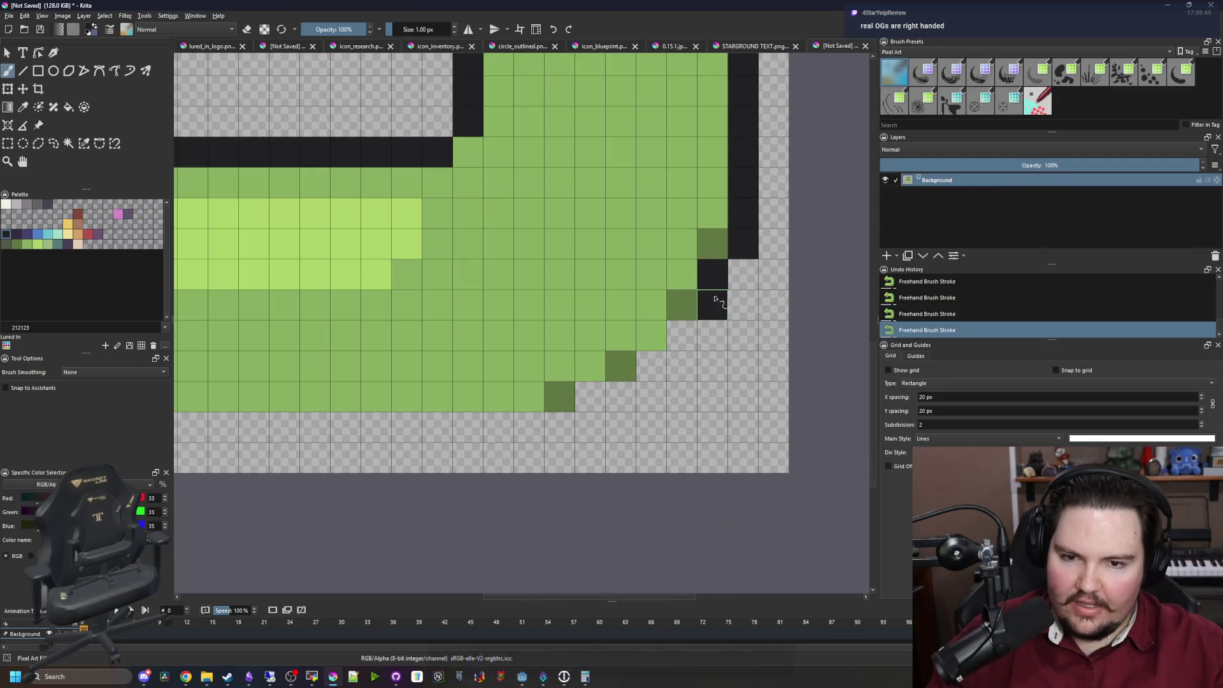
left_click(682, 335)
left_click_drag(596, 391, 274, 427)
scroll(274, 433, "left", 6)
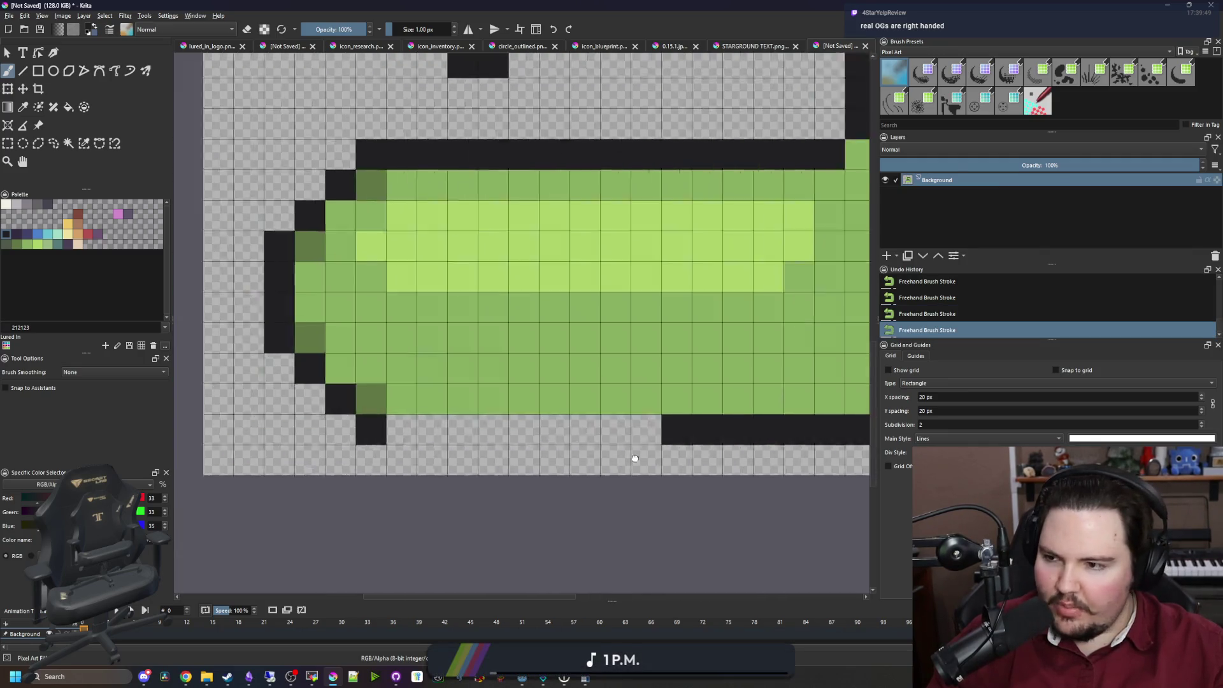
left_click_drag(790, 423, 538, 424)
scroll(503, 428, "down", 6)
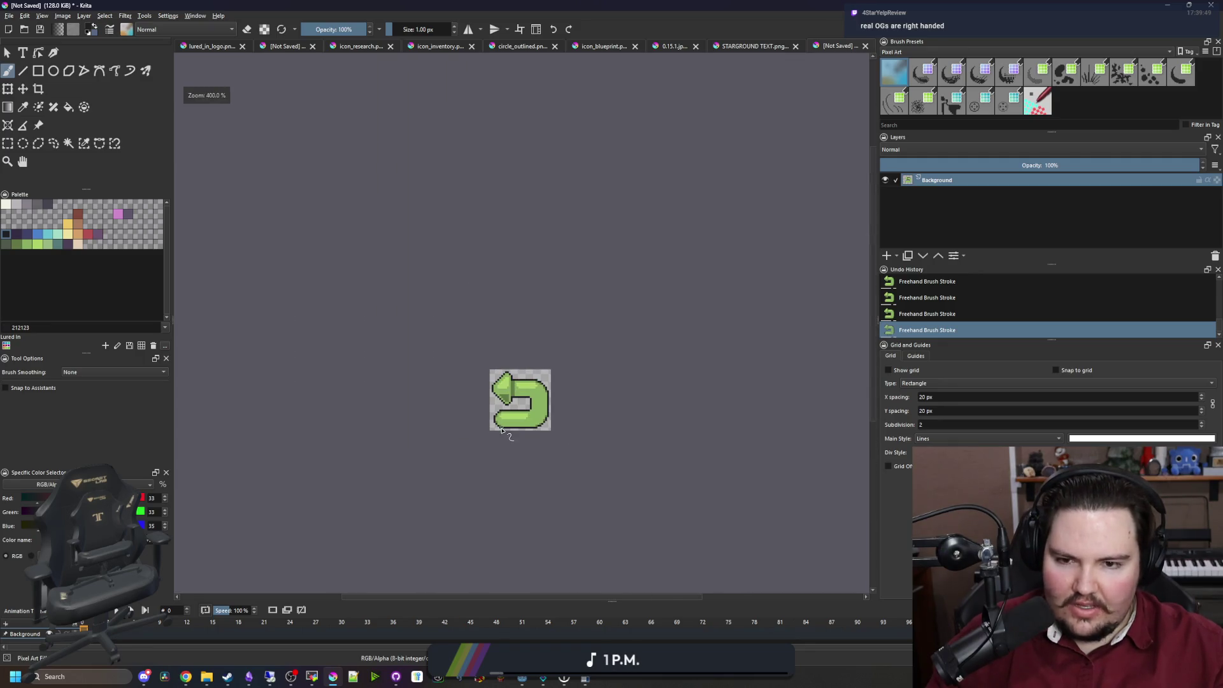
scroll(504, 431, "up", 4)
scroll(461, 403, "up", 2)
- Sample dark green and paint a shading column inside the arrow's curve
key("p")
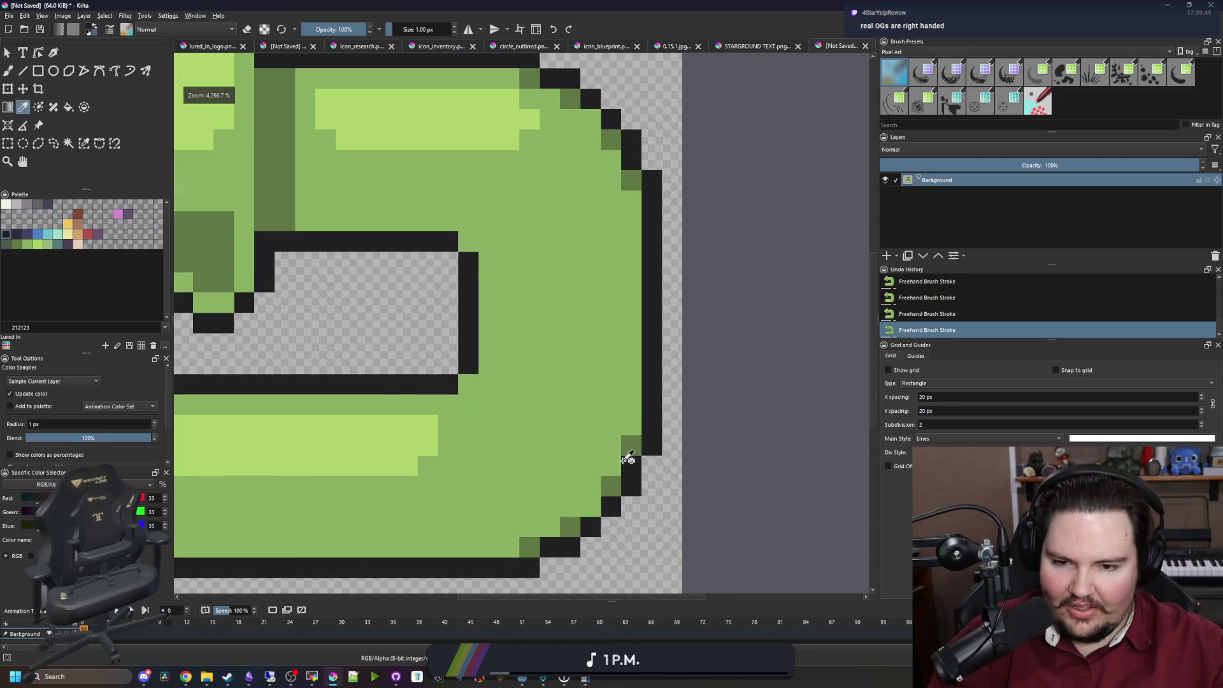
scroll(509, 323, "up", 1)
key("b")
left_click_drag(508, 387, 508, 276)
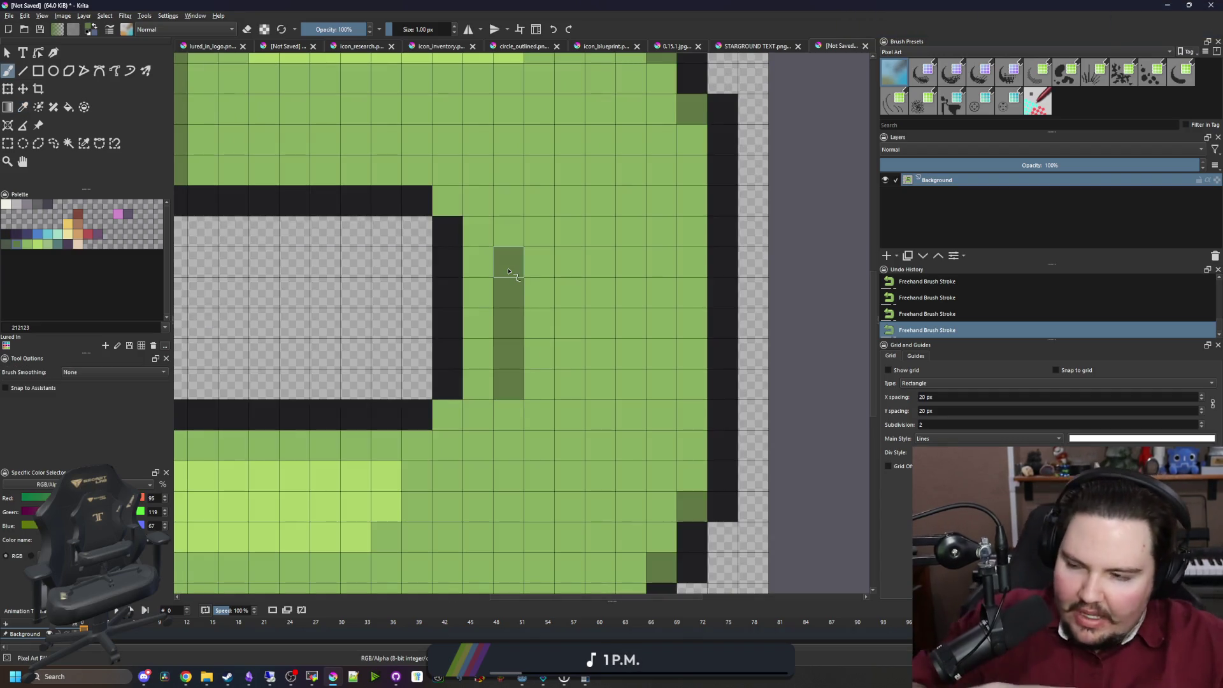
scroll(508, 271, "down", 3)
scroll(503, 302, "up", 2)
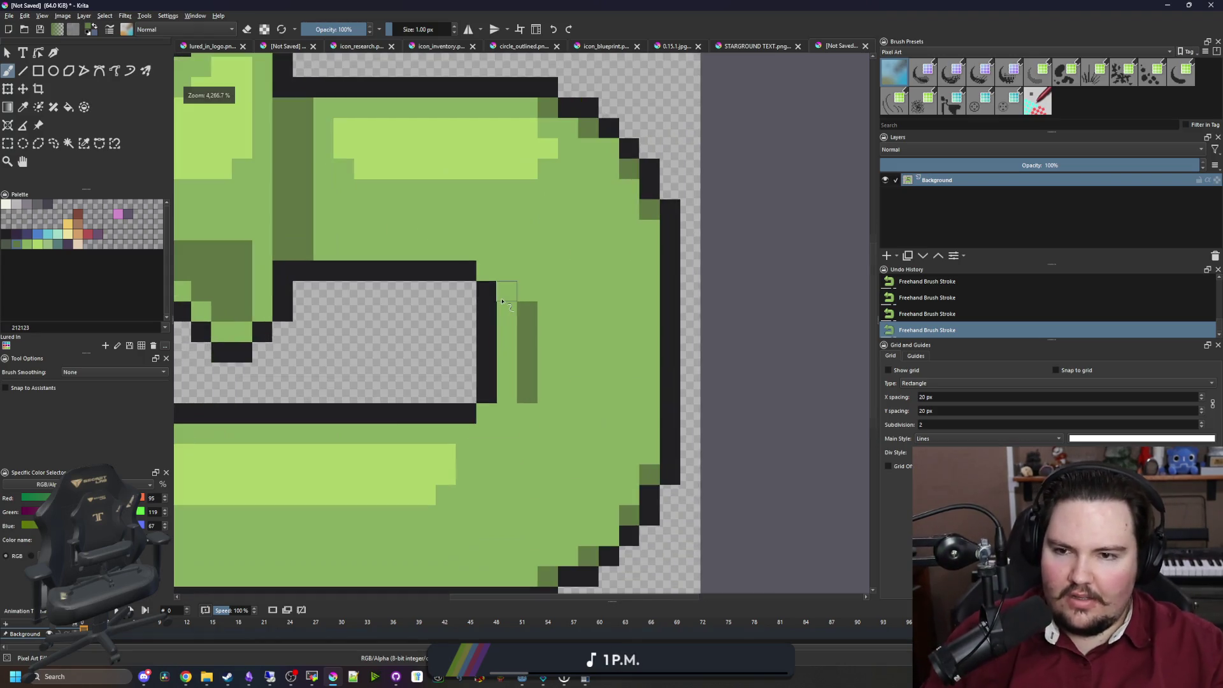
scroll(546, 309, "up", 1)
scroll(542, 357, "down", 3)
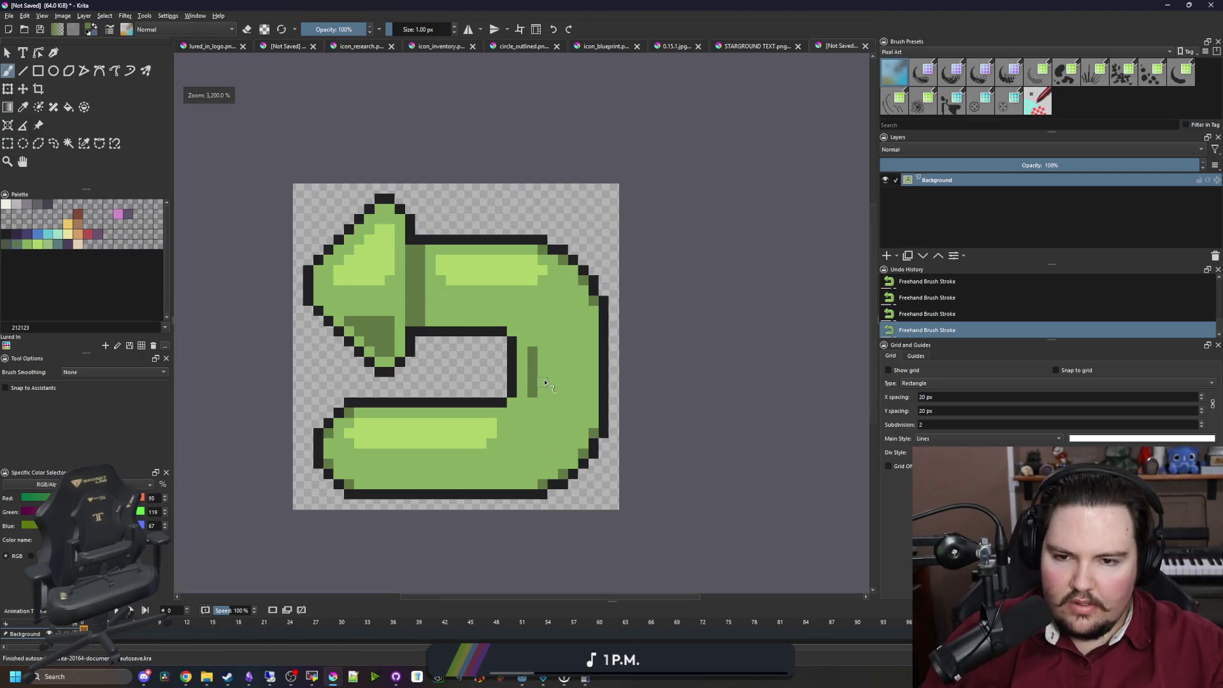
- Add a four-pixel dark-green shading column with one extra dark-green pixel below it
scroll(538, 396, "up", 3)
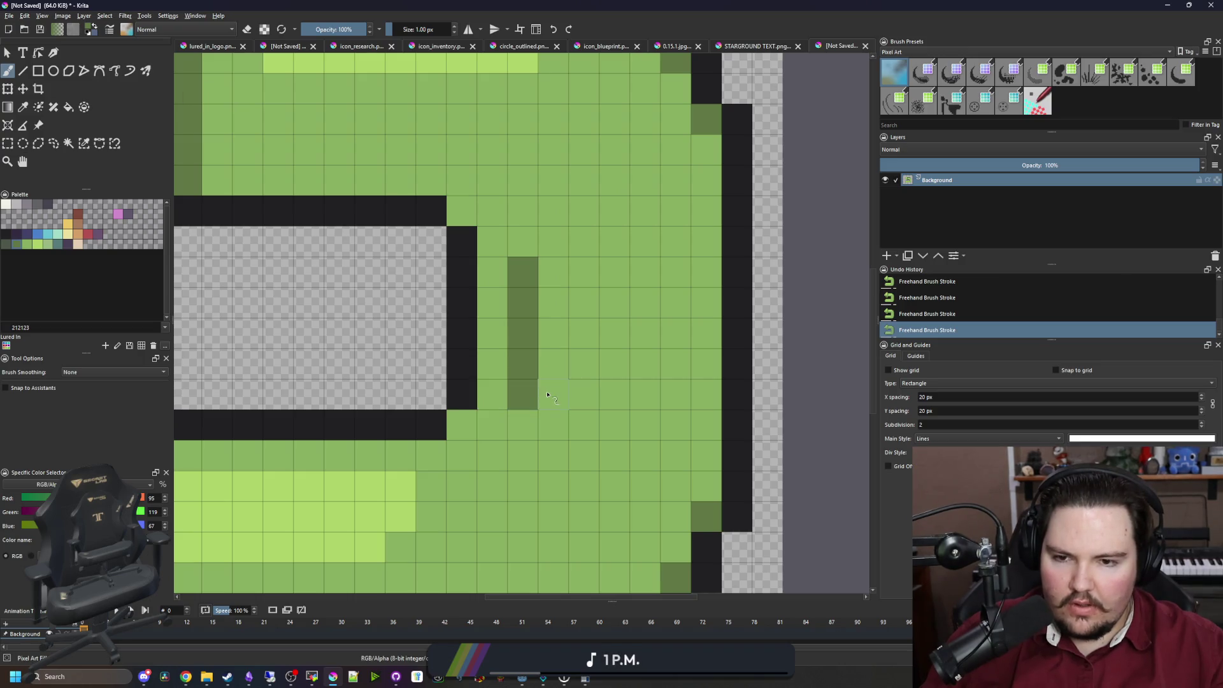
left_click_drag(546, 395, 553, 292)
left_click(522, 425)
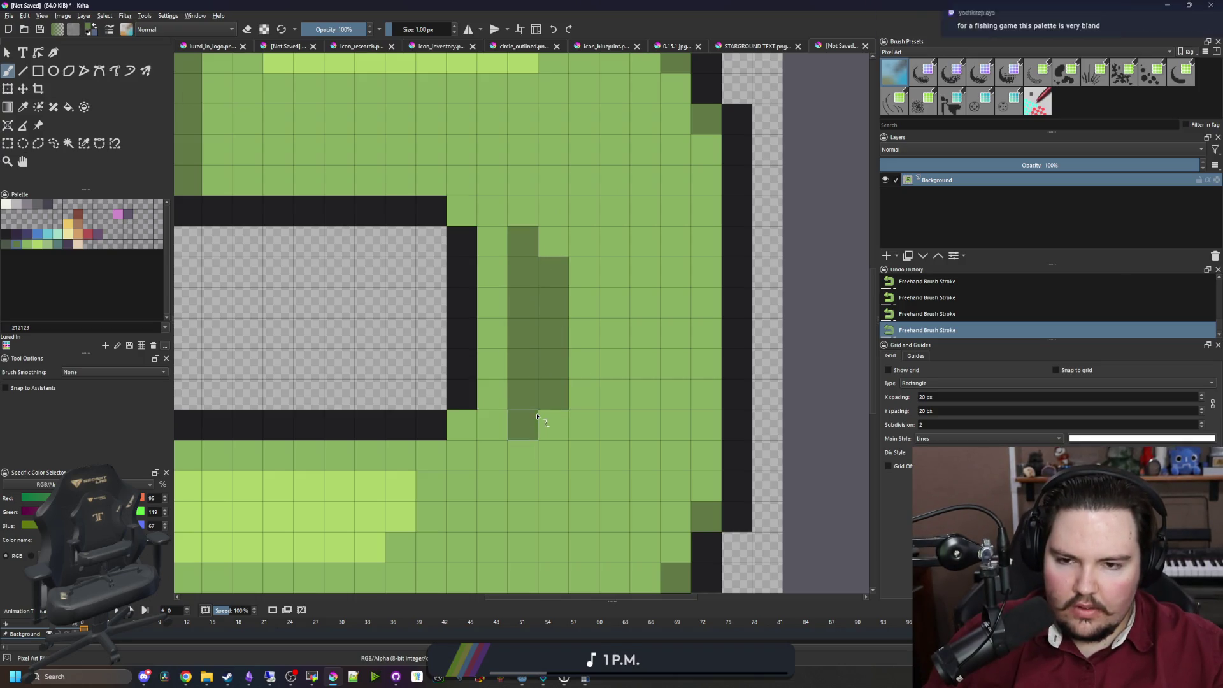
scroll(578, 397, "down", 2)
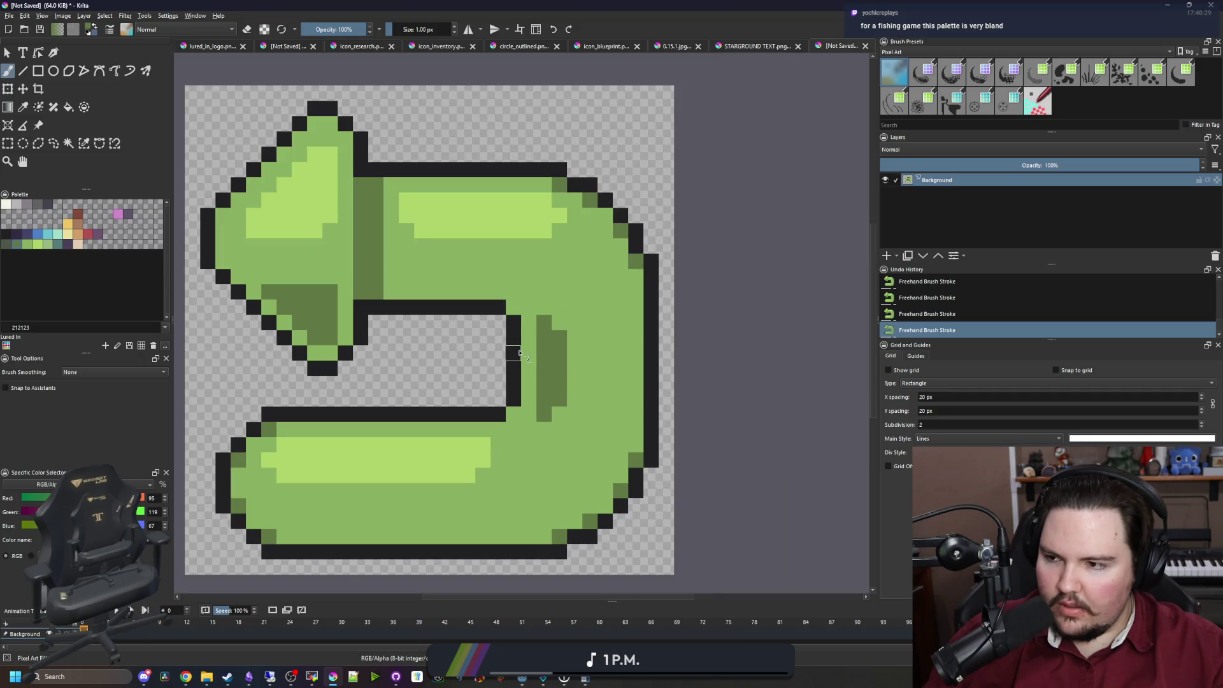
scroll(588, 299, "down", 5)
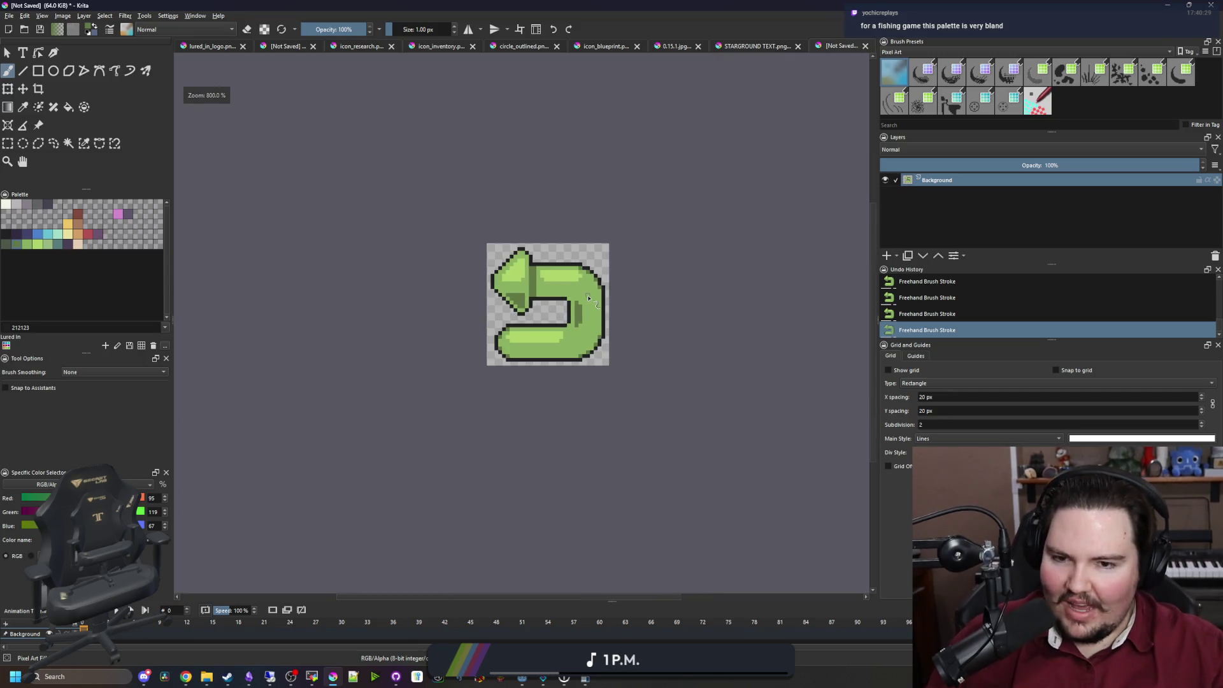
scroll(585, 314, "up", 10)
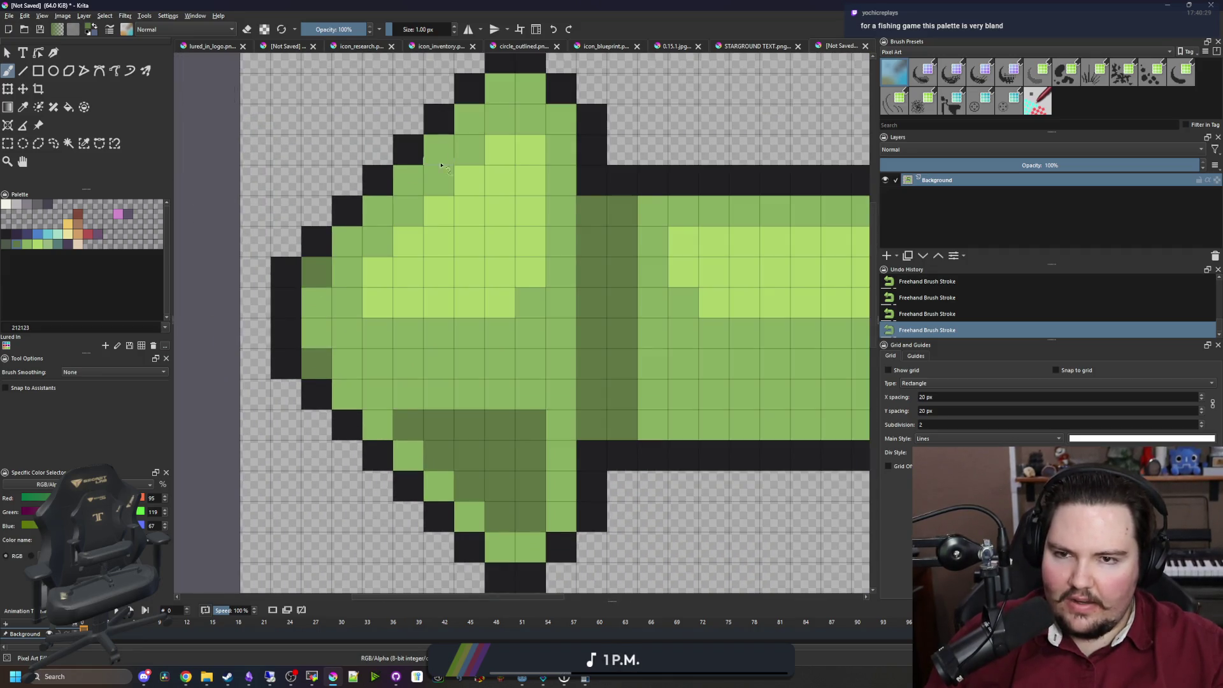
left_click_drag(441, 166, 402, 218)
left_click_drag(507, 391, 500, 295)
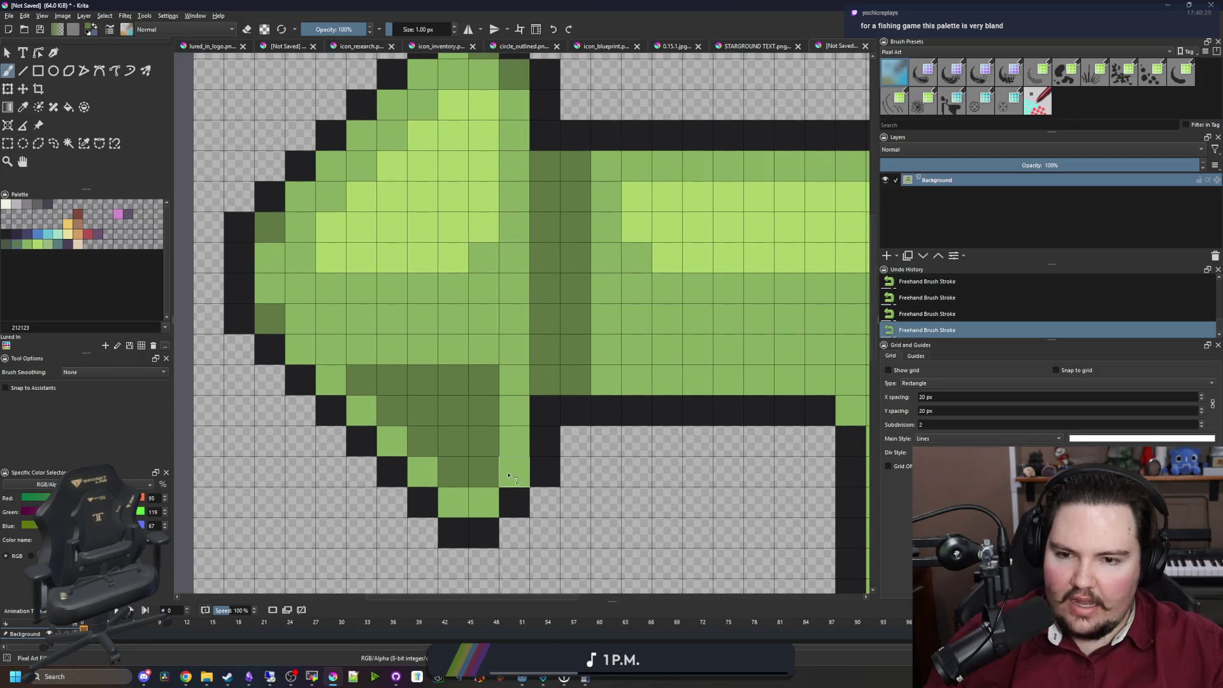
- Undo and redo the recent brush strokes to compare the shading
key("ctrl+z")
scroll(439, 416, "down", 4)
scroll(459, 370, "up", 2)
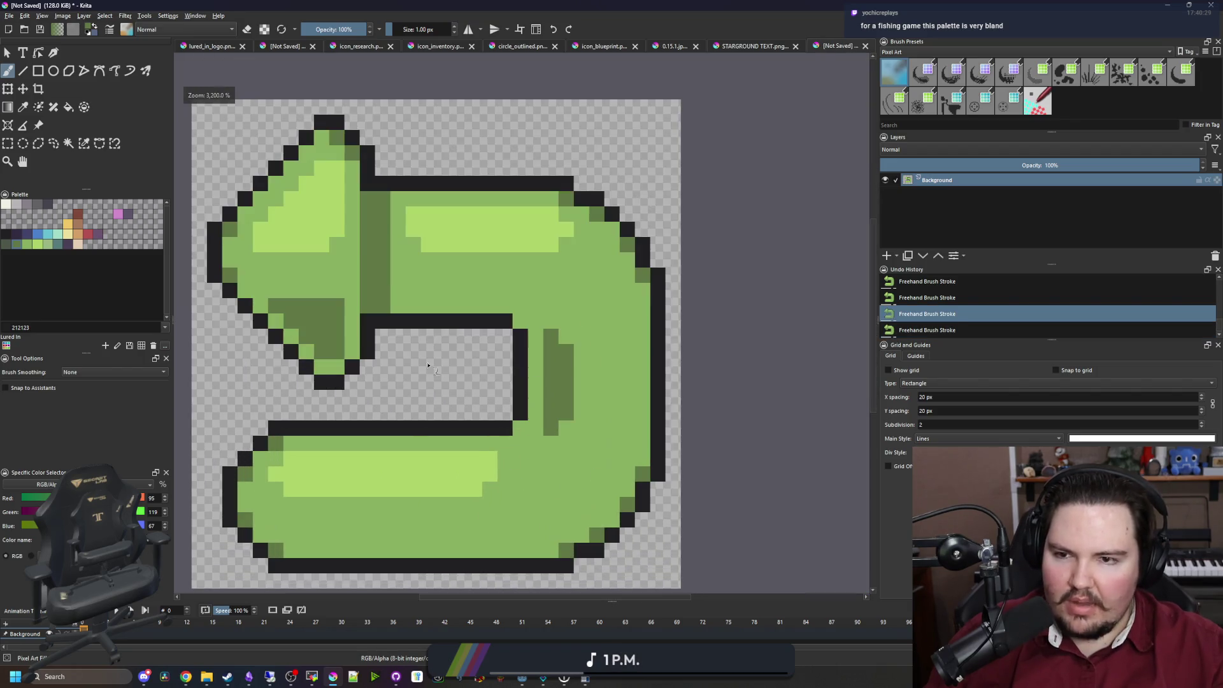
key("ctrl+z")
key("ctrl+z")
scroll(469, 352, "down", 3)
scroll(472, 364, "up", 1)
scroll(478, 387, "down", 1)
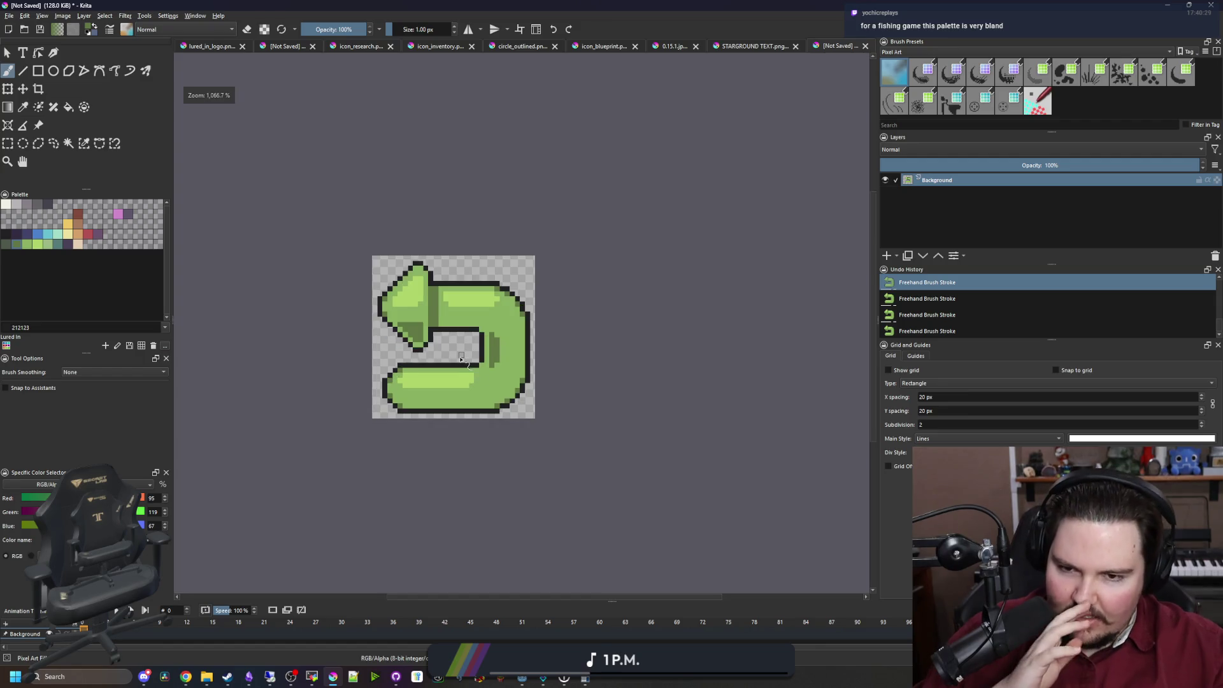
scroll(461, 359, "up", 3)
key("ctrl+shift+z")
key("ctrl+shift+z")
key("ctrl+shift+z")
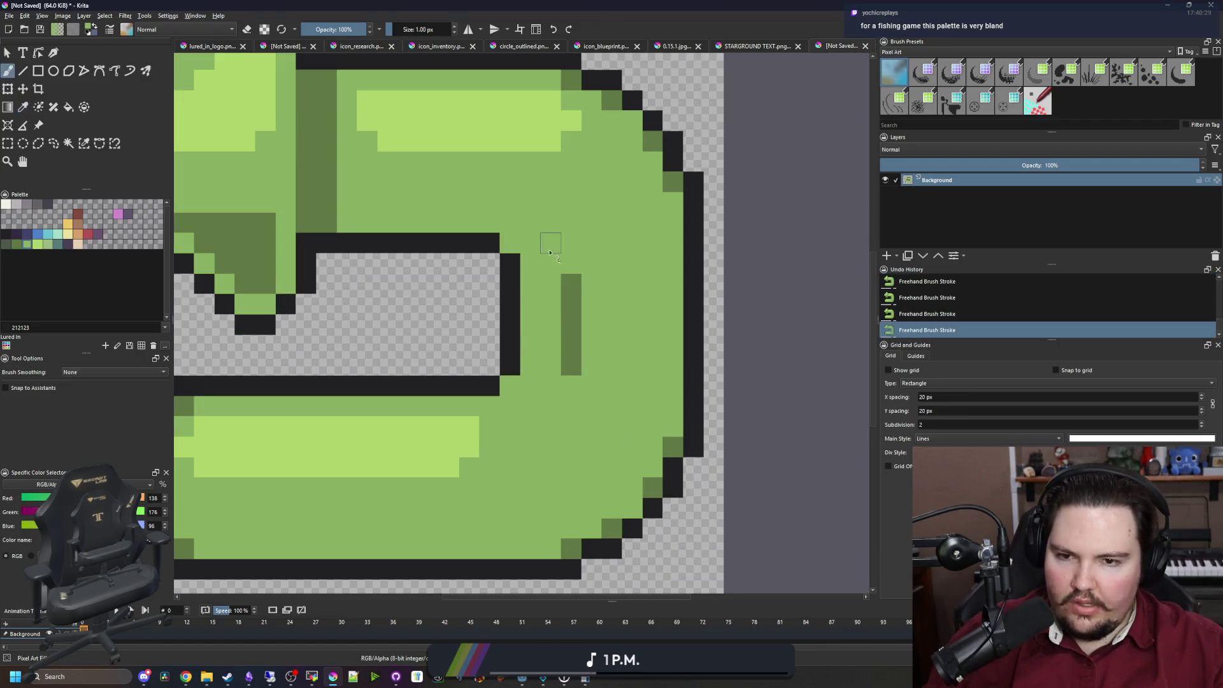
- Add a dark outline pixel at the inner corner, then recolour the black corner pixel dark green
left_click(510, 366, "ctrl")
left_click(489, 366)
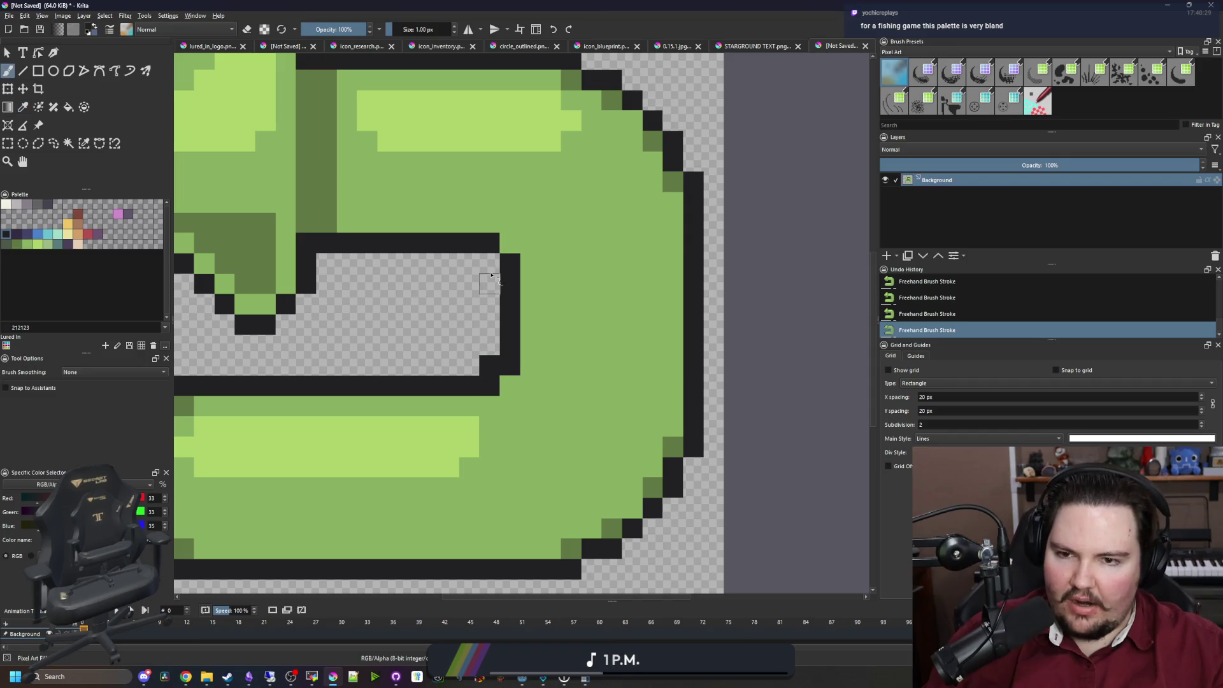
left_click(674, 181, "ctrl")
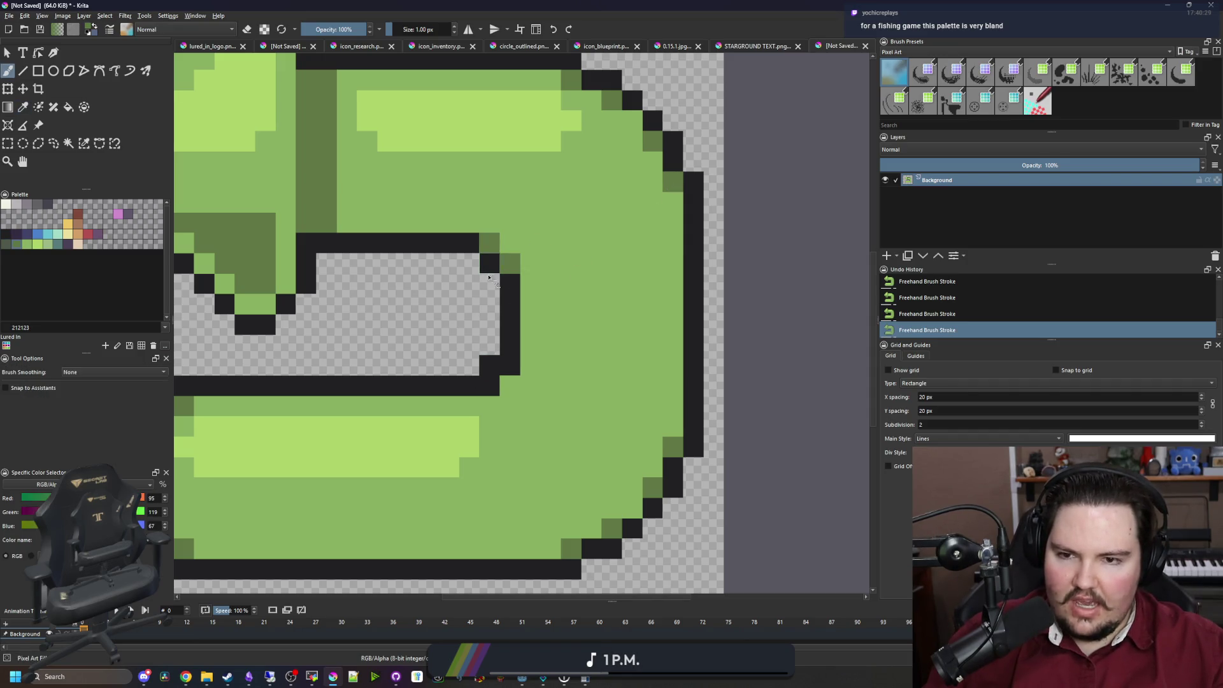
left_click(510, 366)
scroll(559, 402, "down", 2)
scroll(559, 399, "up", 1)
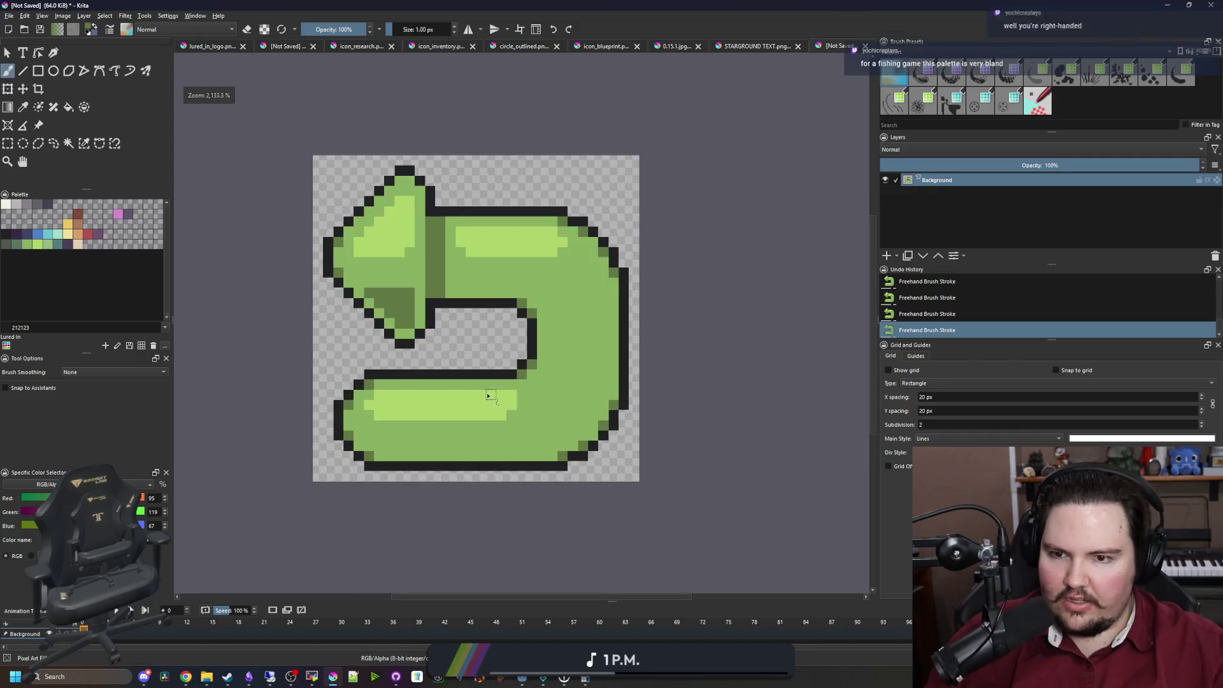
scroll(358, 418, "up", 2)
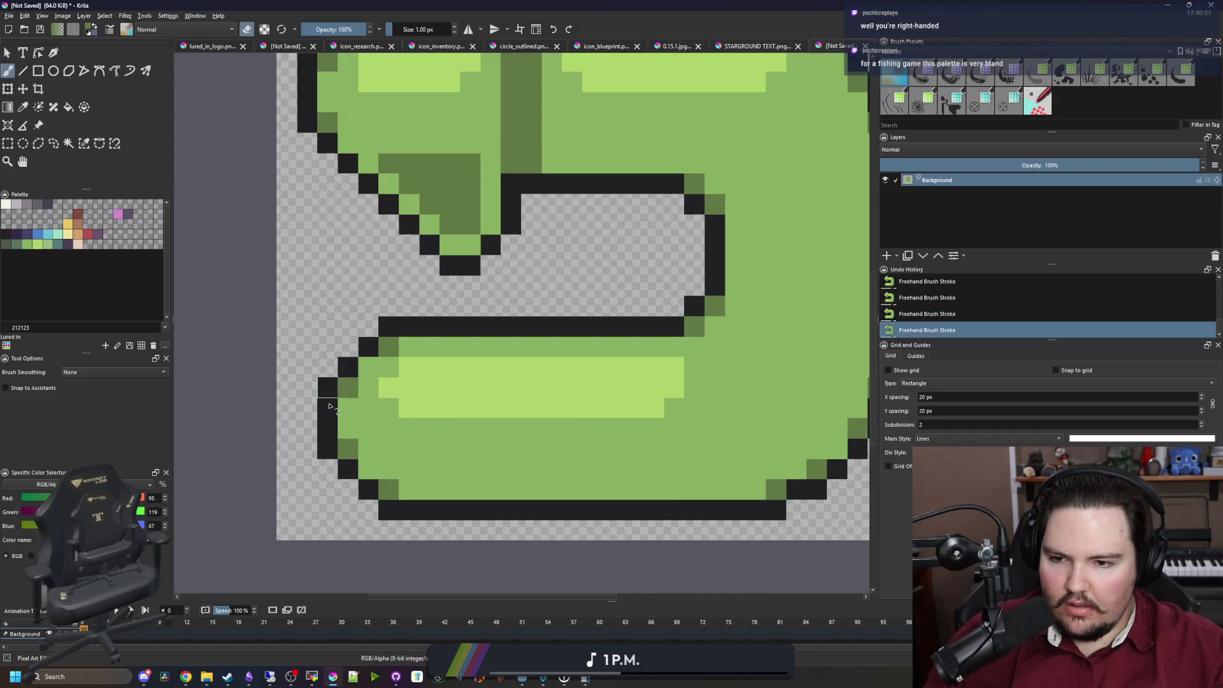
- Paint a dark edge down the lower bar's left end
key("p")
key("b")
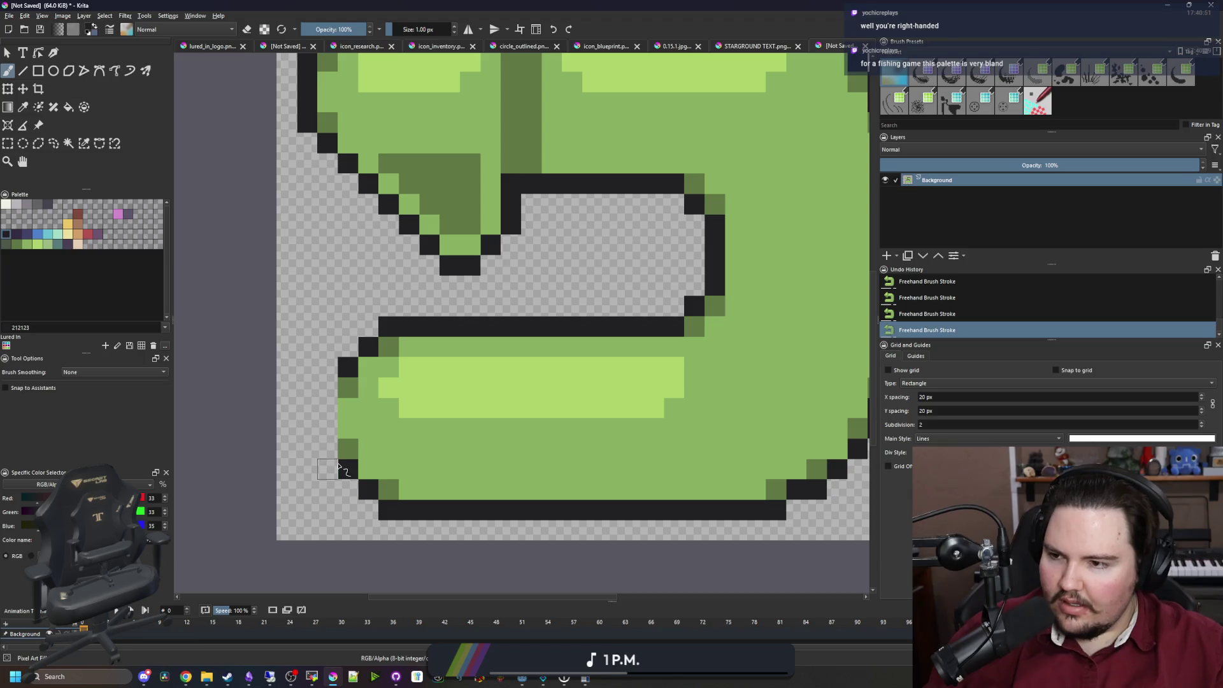
scroll(306, 421, "up", 1)
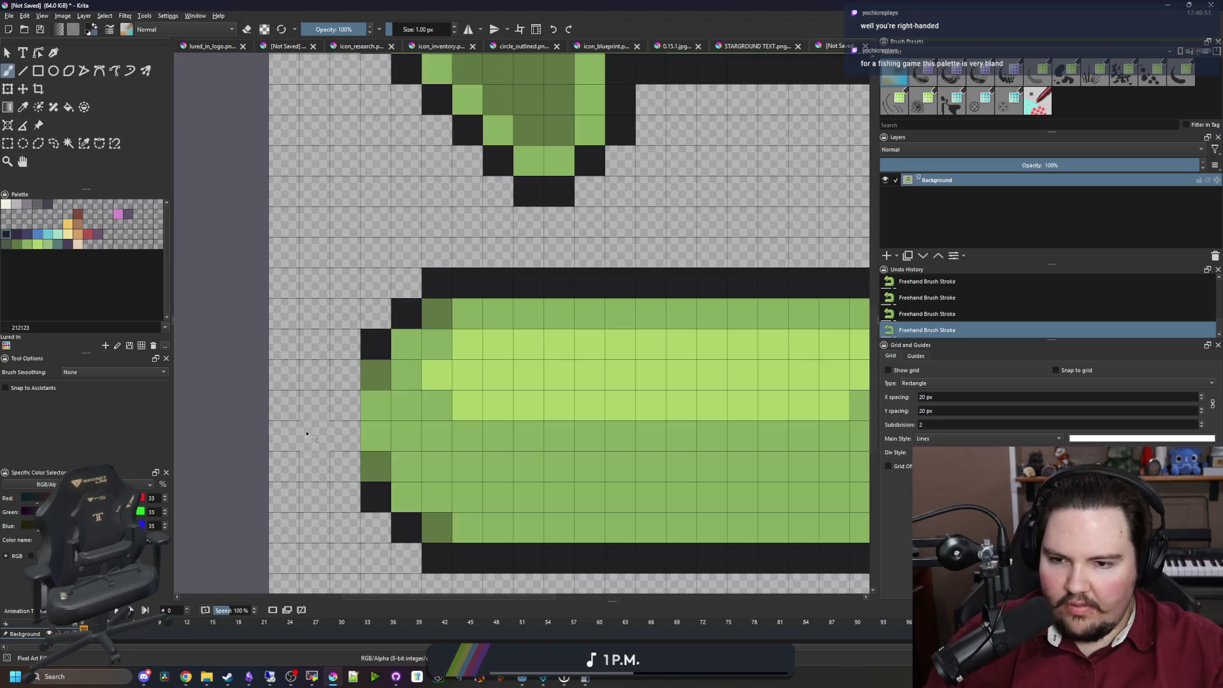
left_click_drag(374, 465, 381, 339)
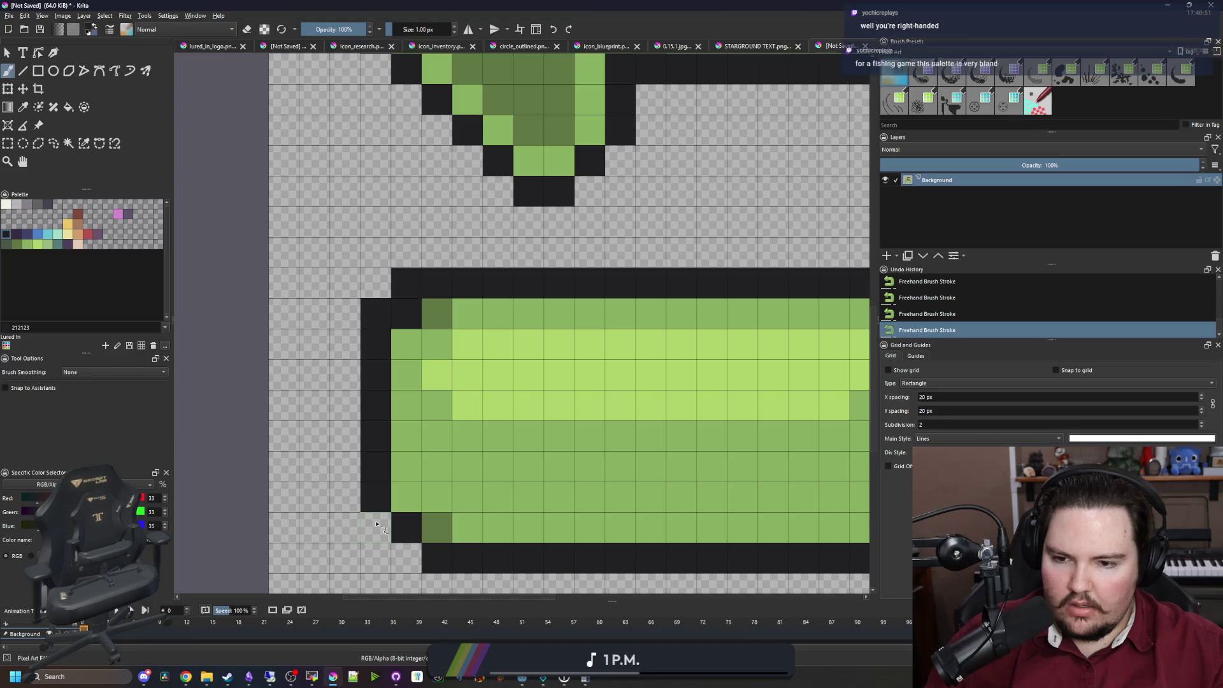
scroll(368, 502, "down", 3)
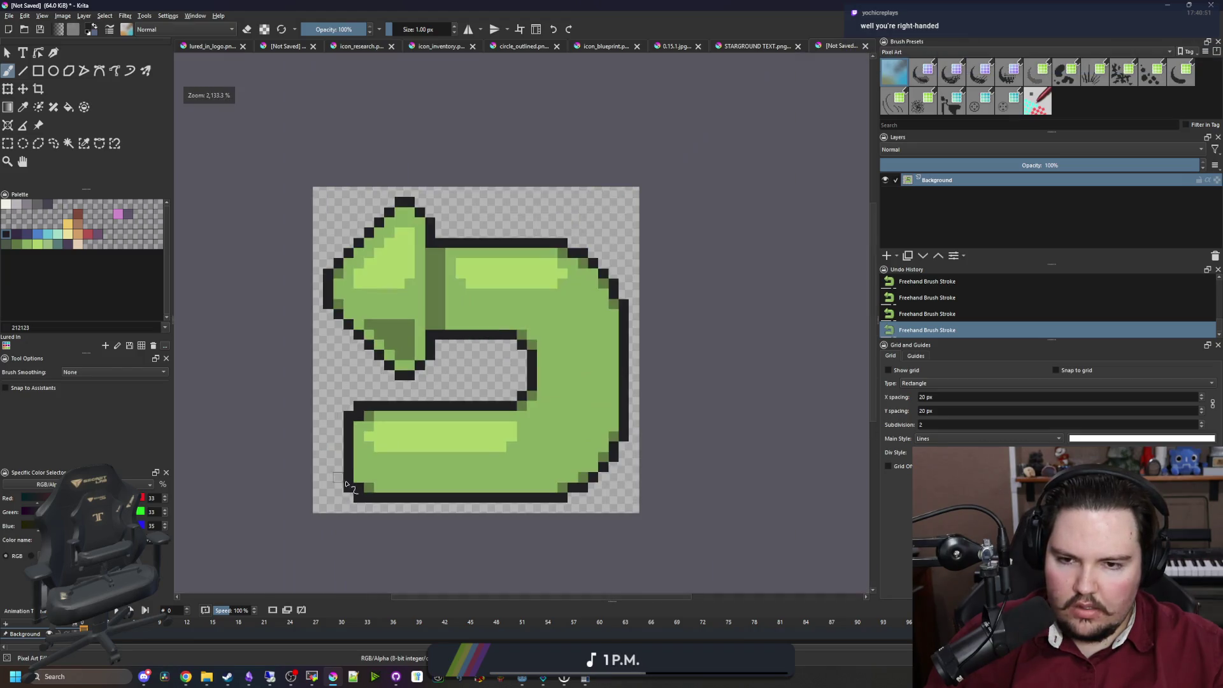
scroll(347, 486, "up", 3)
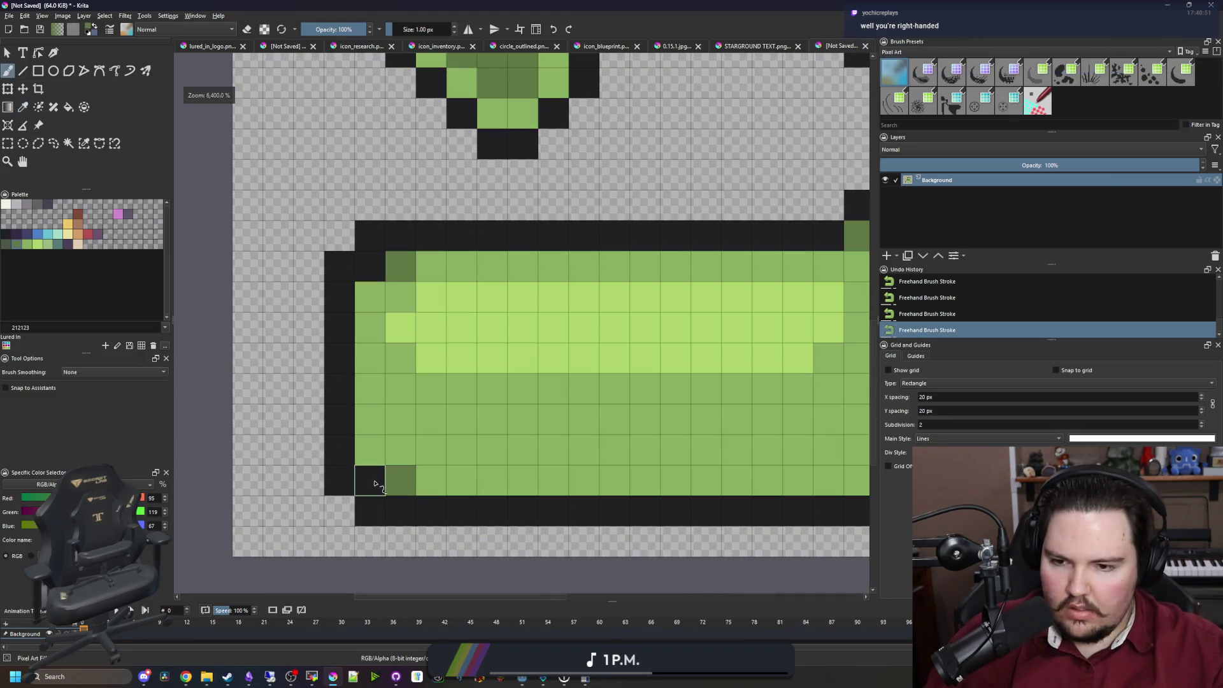
- Repaint the two dark-green corner pixels at the bar's left end in mid green
left_click(382, 307, "ctrl")
left_click(400, 266)
left_click(401, 480)
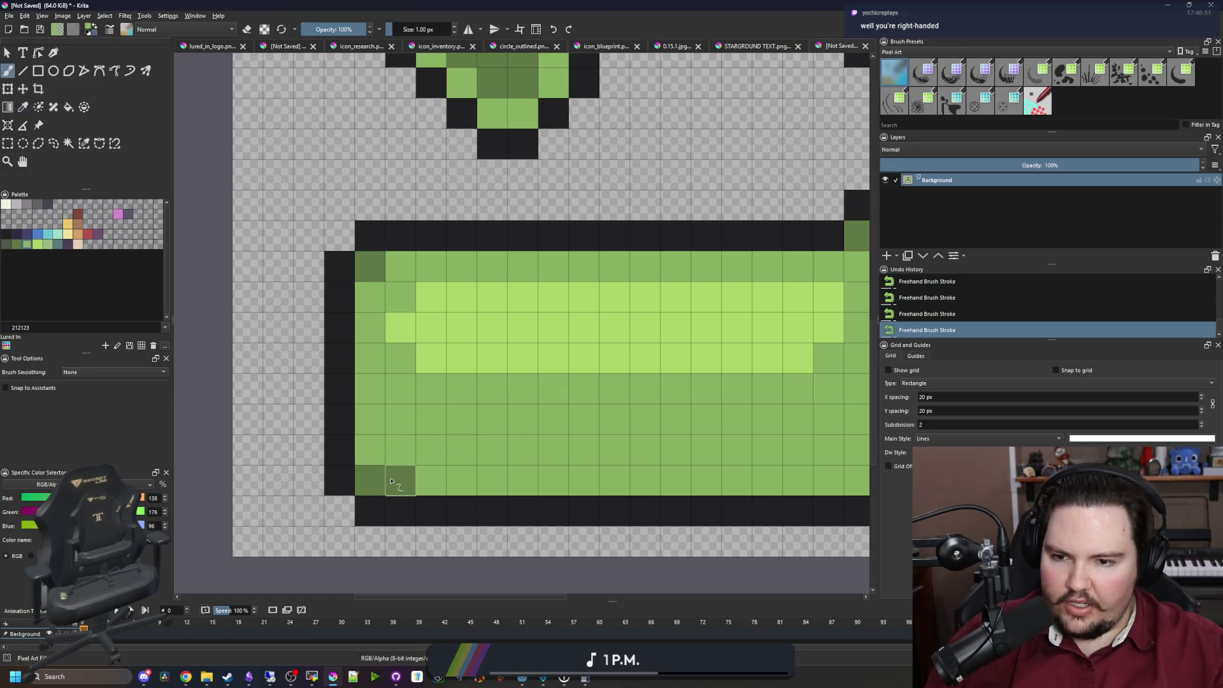
scroll(395, 481, "down", 6)
scroll(399, 481, "down", 2)
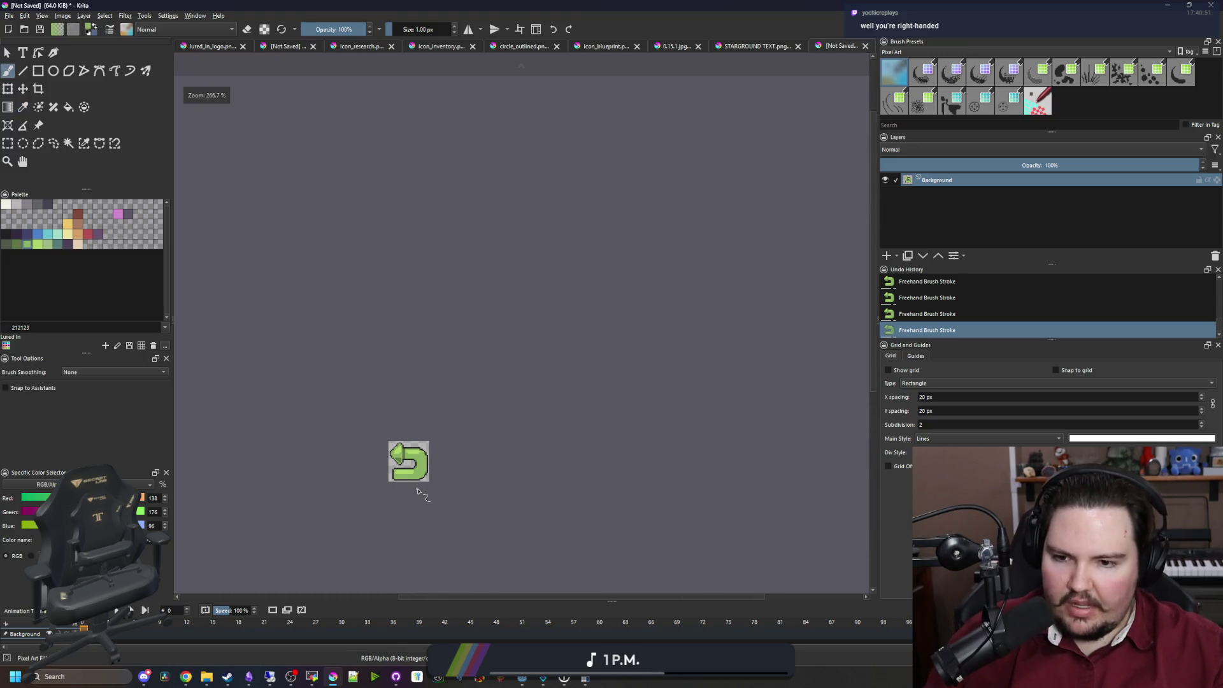
scroll(417, 490, "up", 4)
scroll(342, 390, "up", 1)
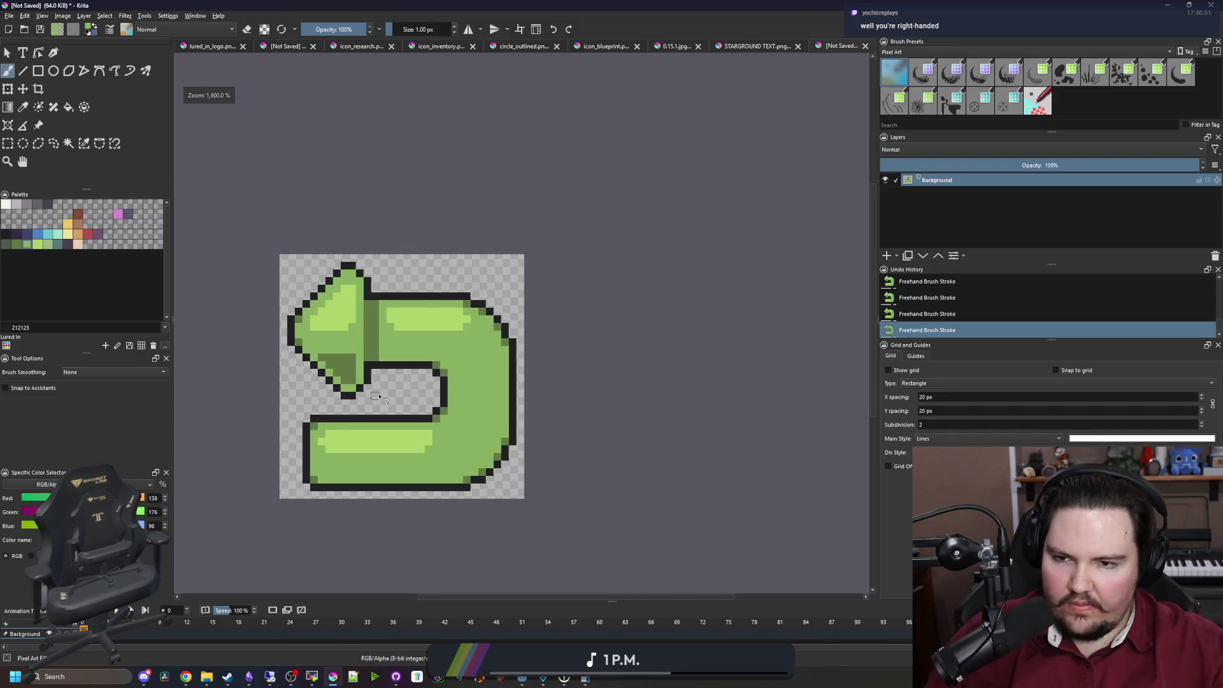
scroll(393, 376, "down", 3)
scroll(418, 379, "up", 3)
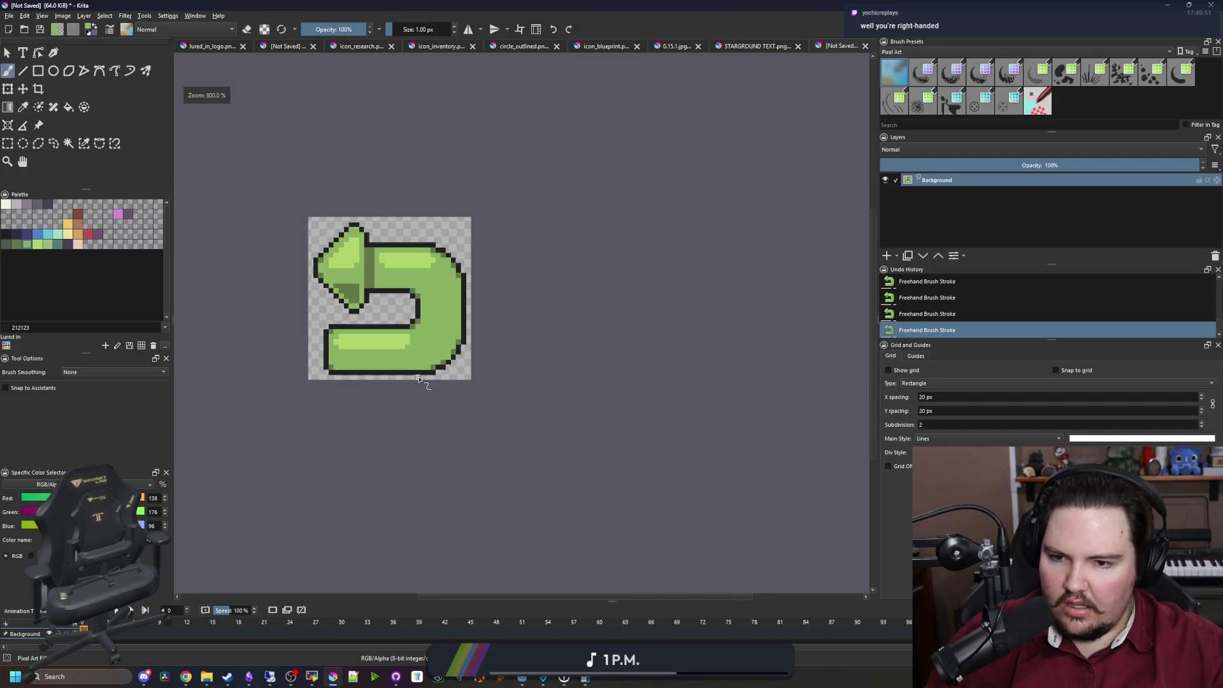
left_click(9, 16)
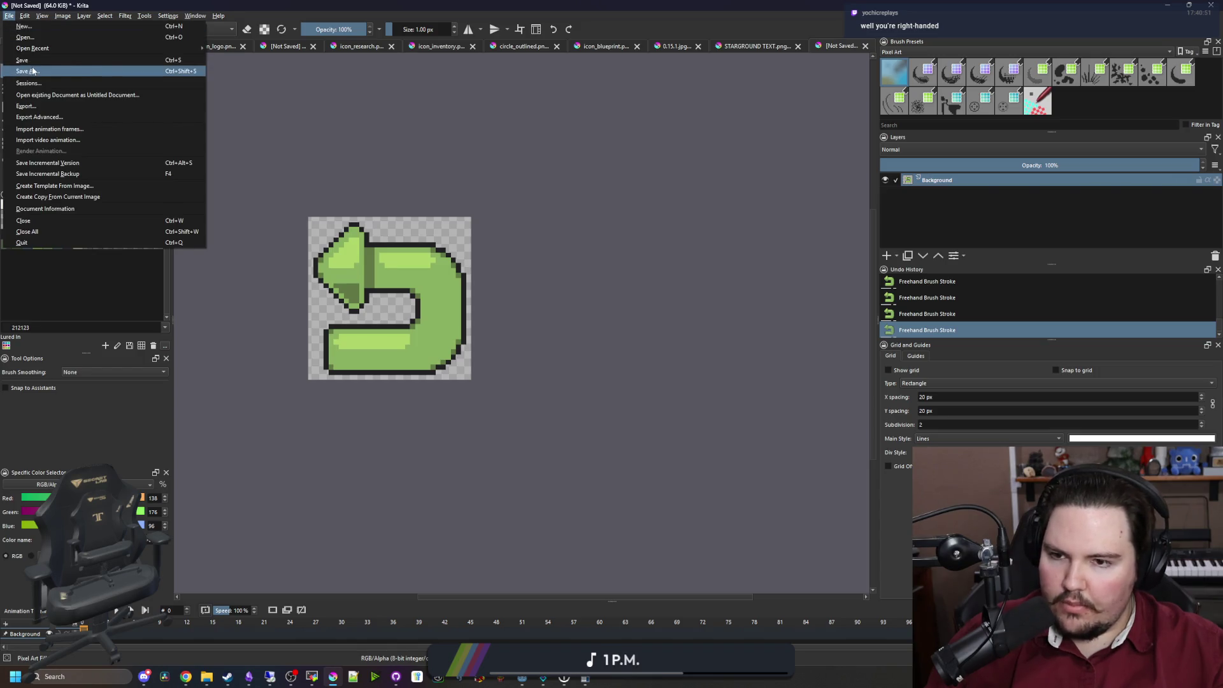
- Save the sprite as icon_return.png in Sprites/Icons, choosing PNG and confirming the export options
left_click(29, 83)
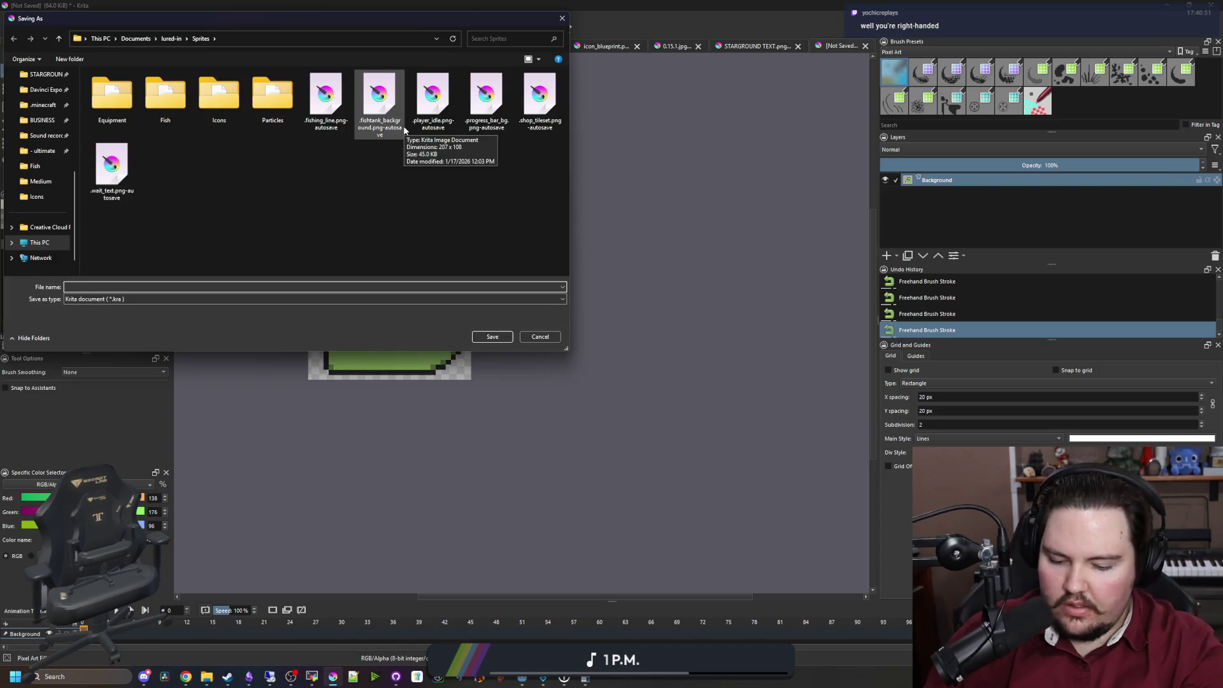
type("ICON")
key("BackSpace")
key("BackSpace")
key("BackSpace")
type("icon_ret")
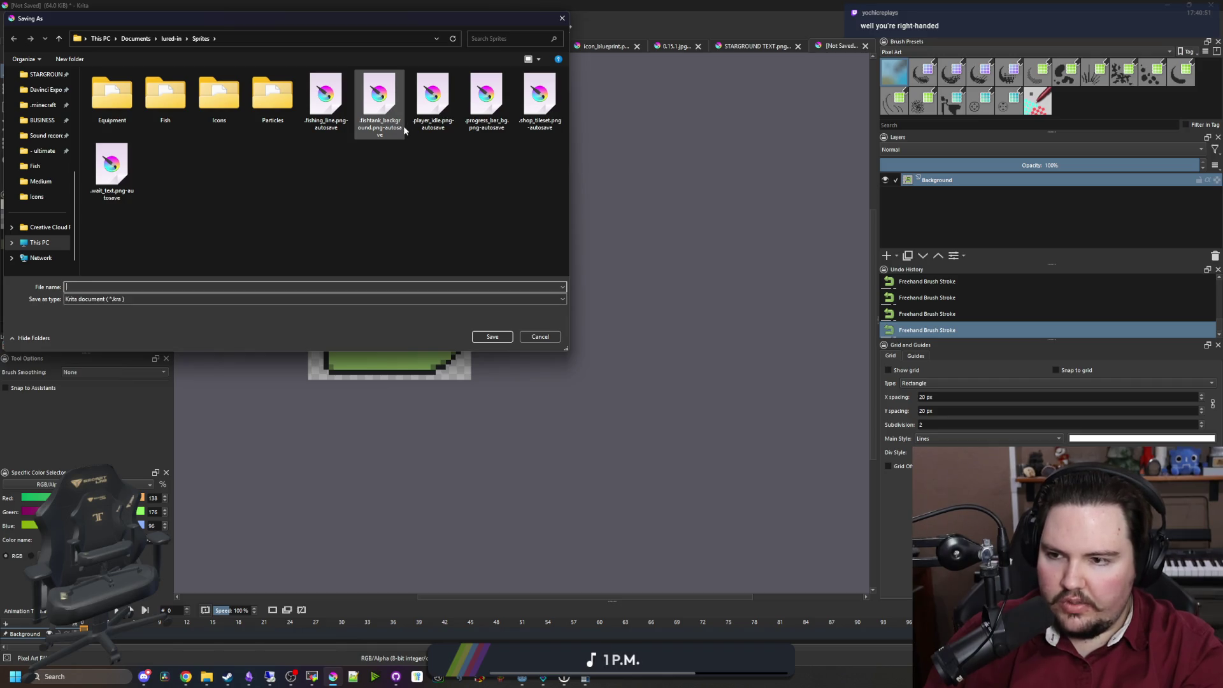
double_click(219, 95)
left_click(118, 317)
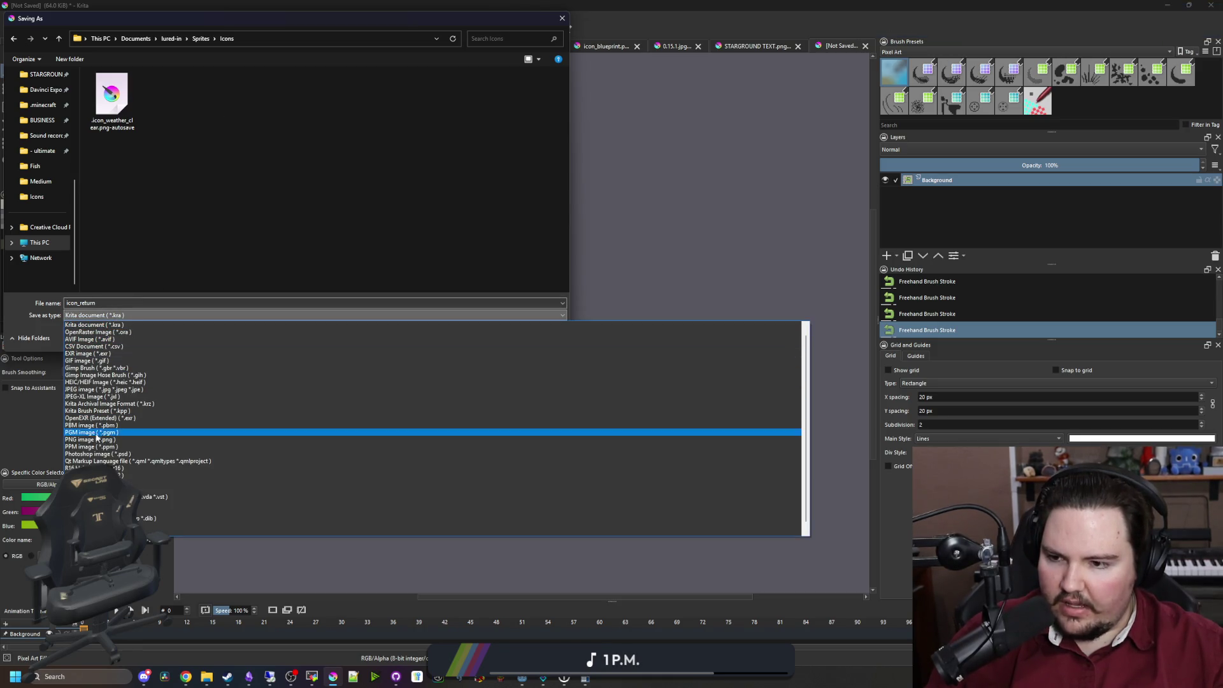
left_click(421, 439)
left_click(492, 337)
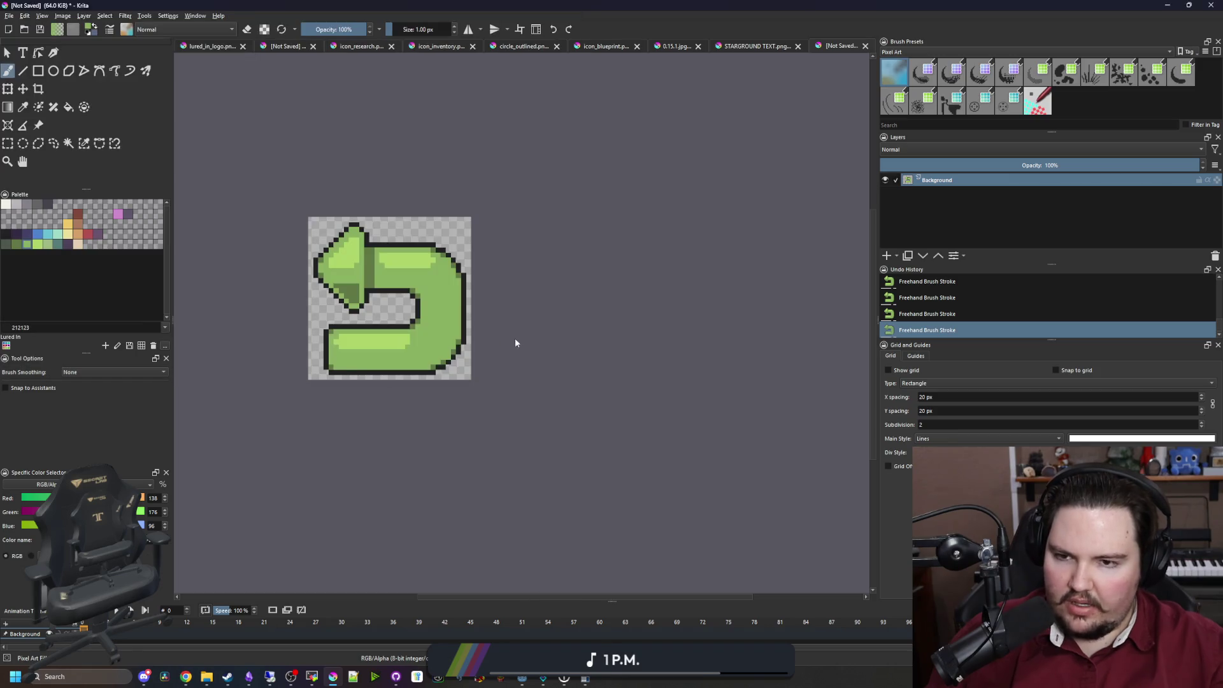
left_click(649, 423)
- Move Krita aside to reveal Godot's fishing_region scene, then maximize the trout image results browser
left_click_drag(653, 5, 595, 545)
scroll(646, 378, "down", 5)
scroll(646, 378, "down", 3)
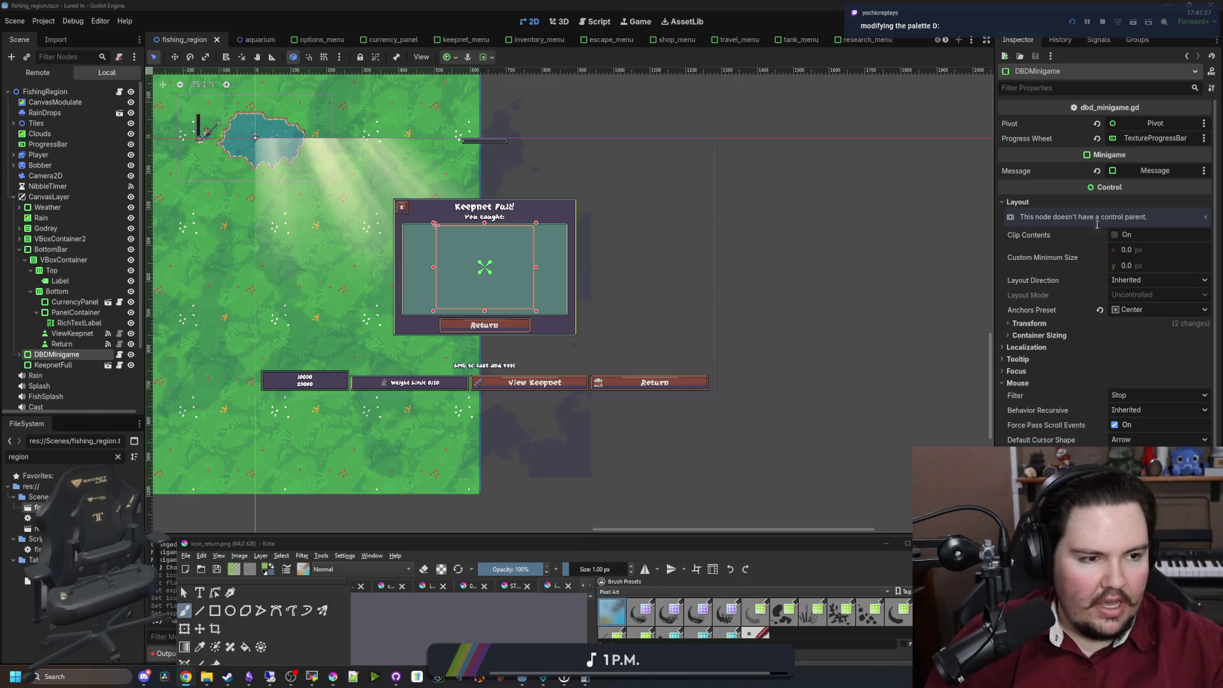
key("alt+Tab")
double_click(681, 205)
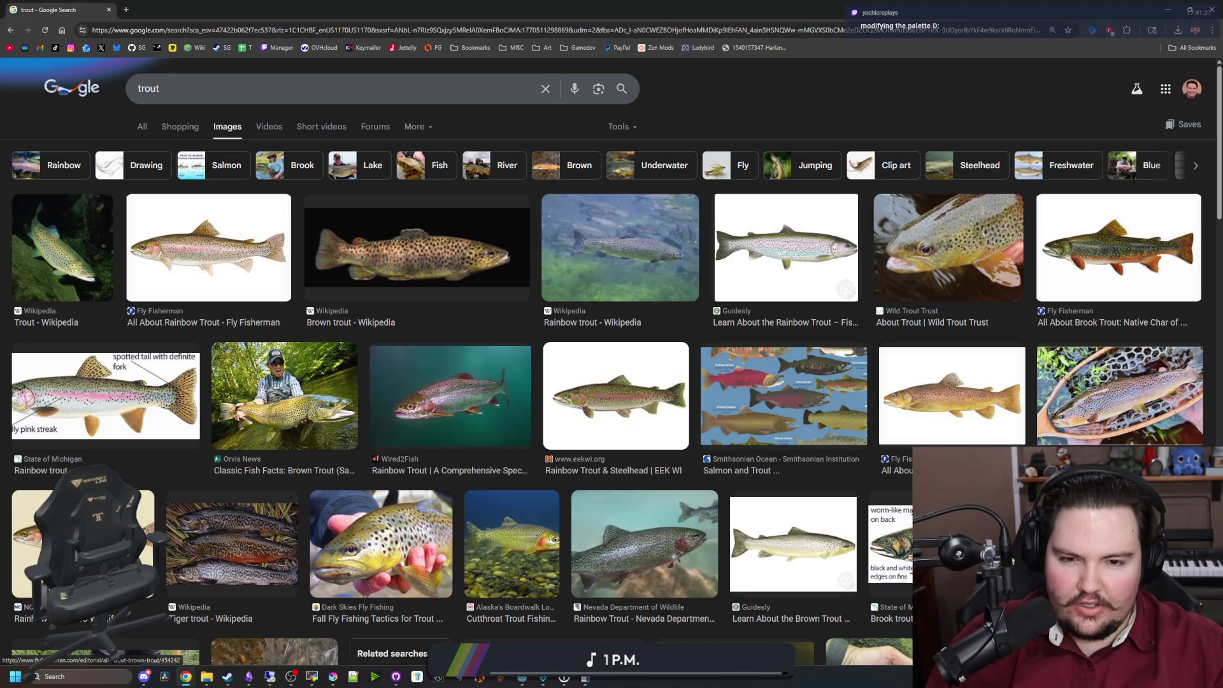
- Preview the brown trout photo, then the rainbow trout illustration, scroll the results and minimize Chrome
left_click(285, 396)
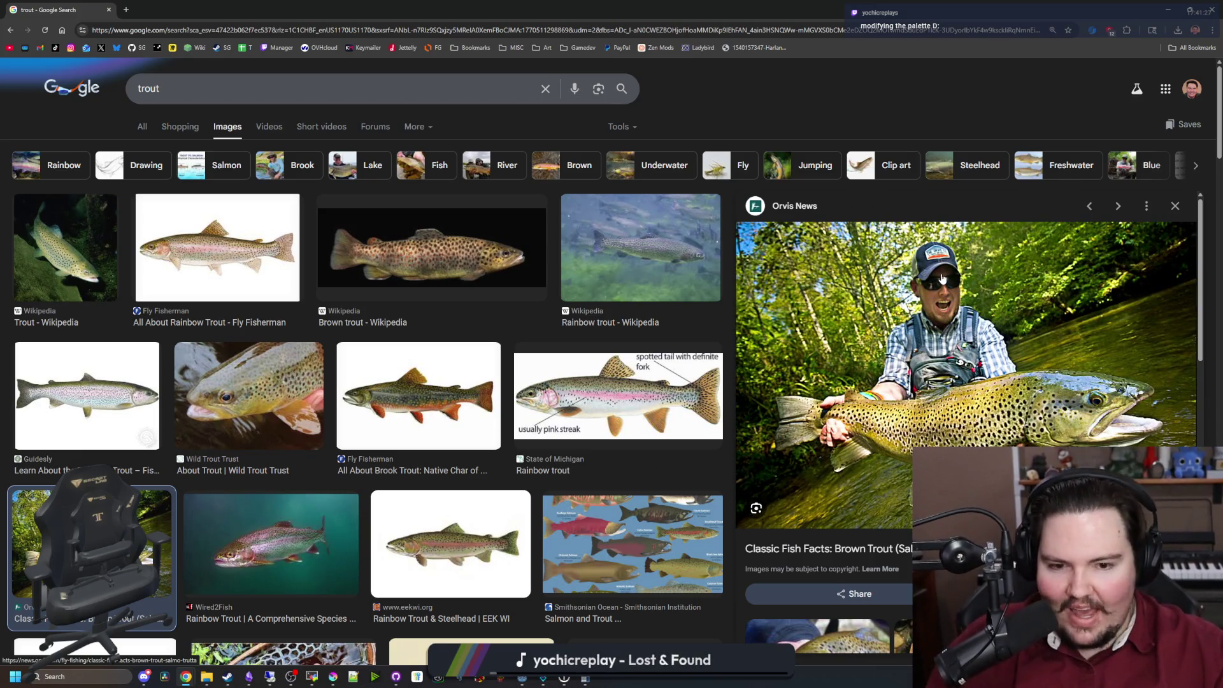
left_click(221, 289)
scroll(425, 362, "down", 3)
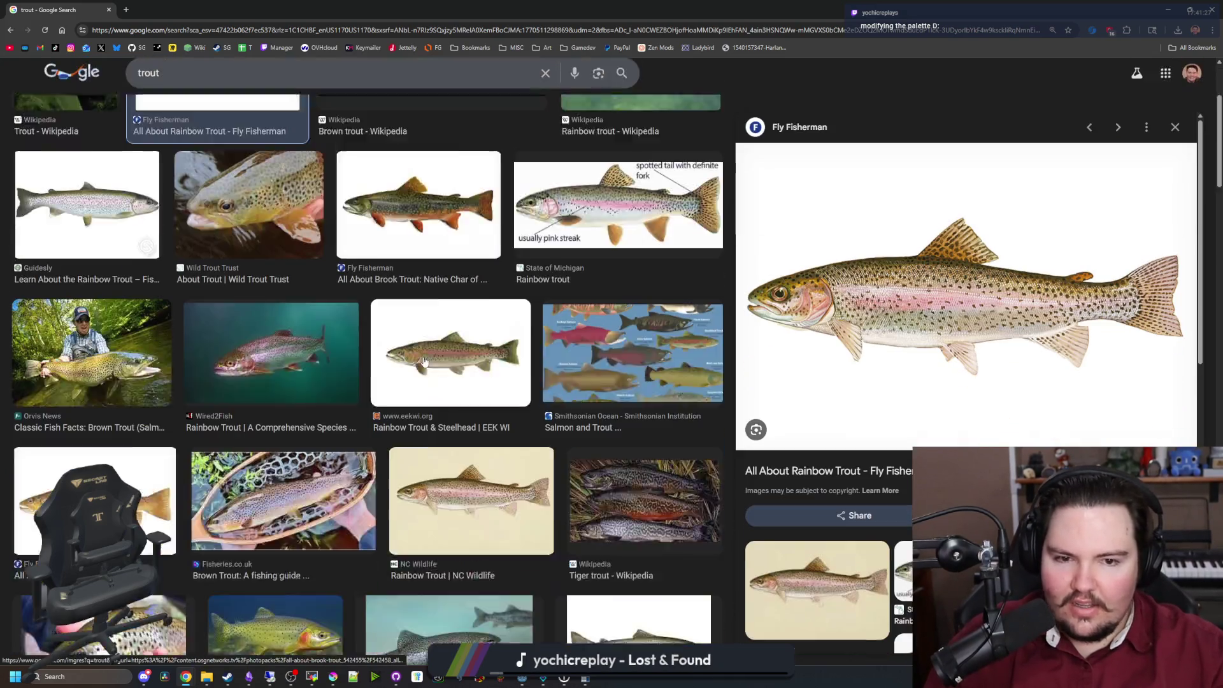
scroll(425, 362, "down", 7)
scroll(425, 361, "down", 6)
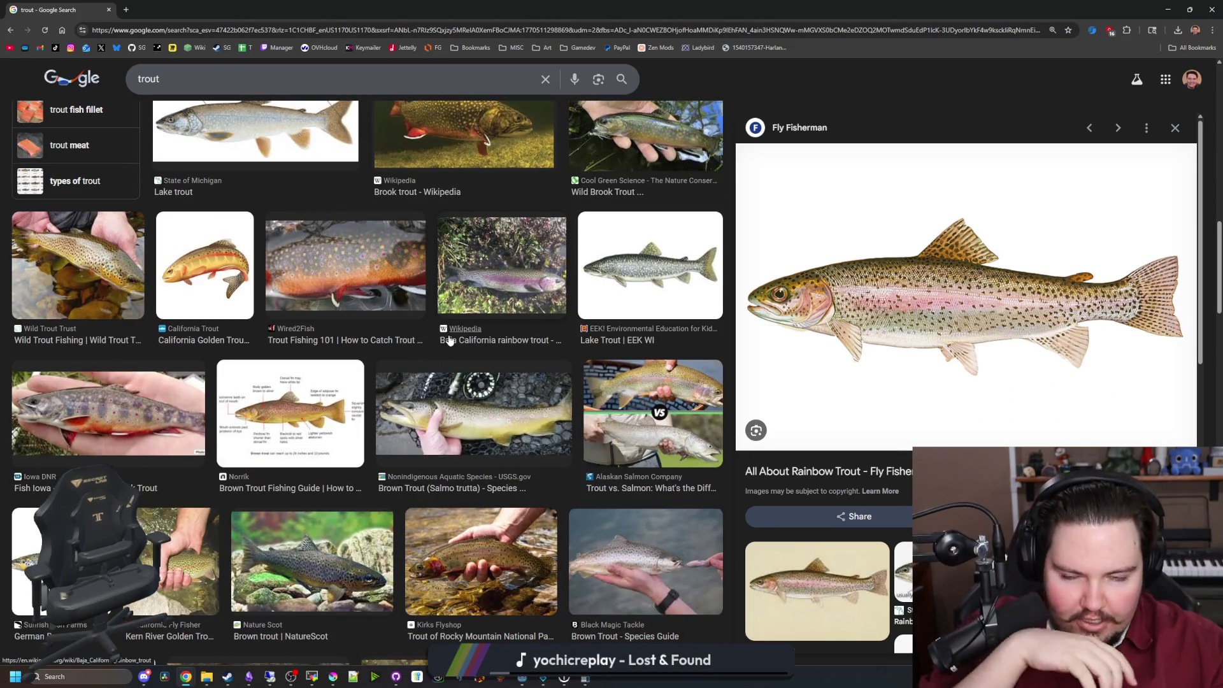
scroll(450, 341, "down", 4)
scroll(449, 325, "down", 4)
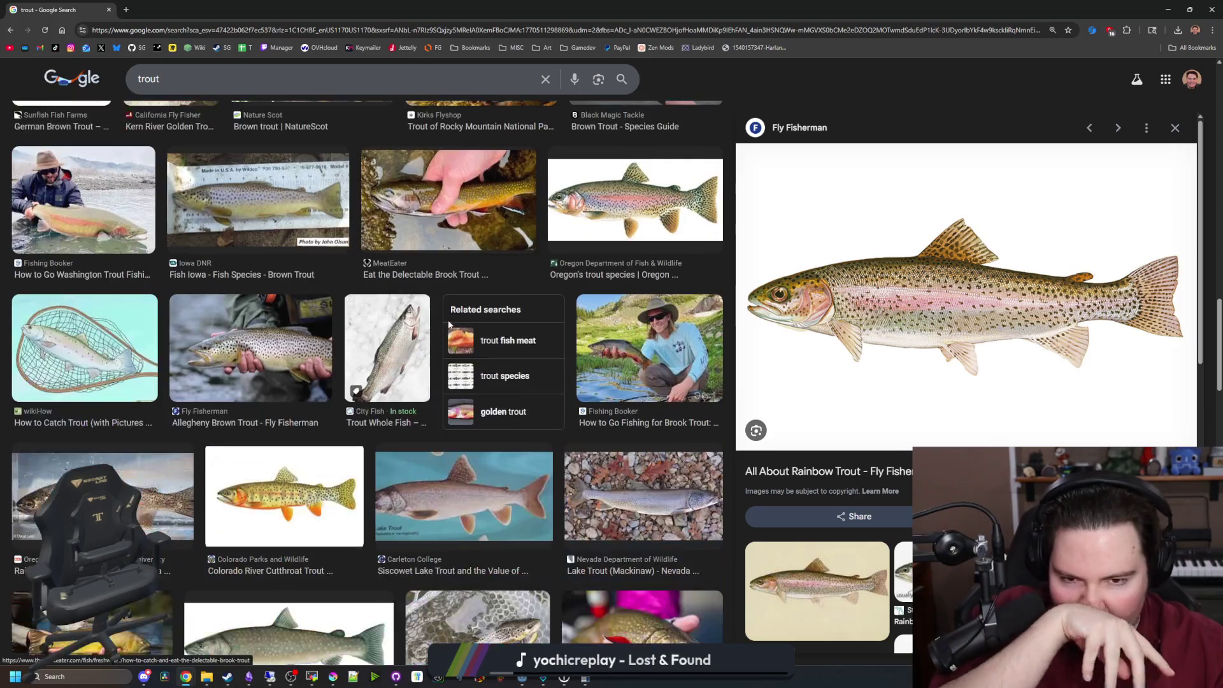
scroll(465, 306, "down", 3)
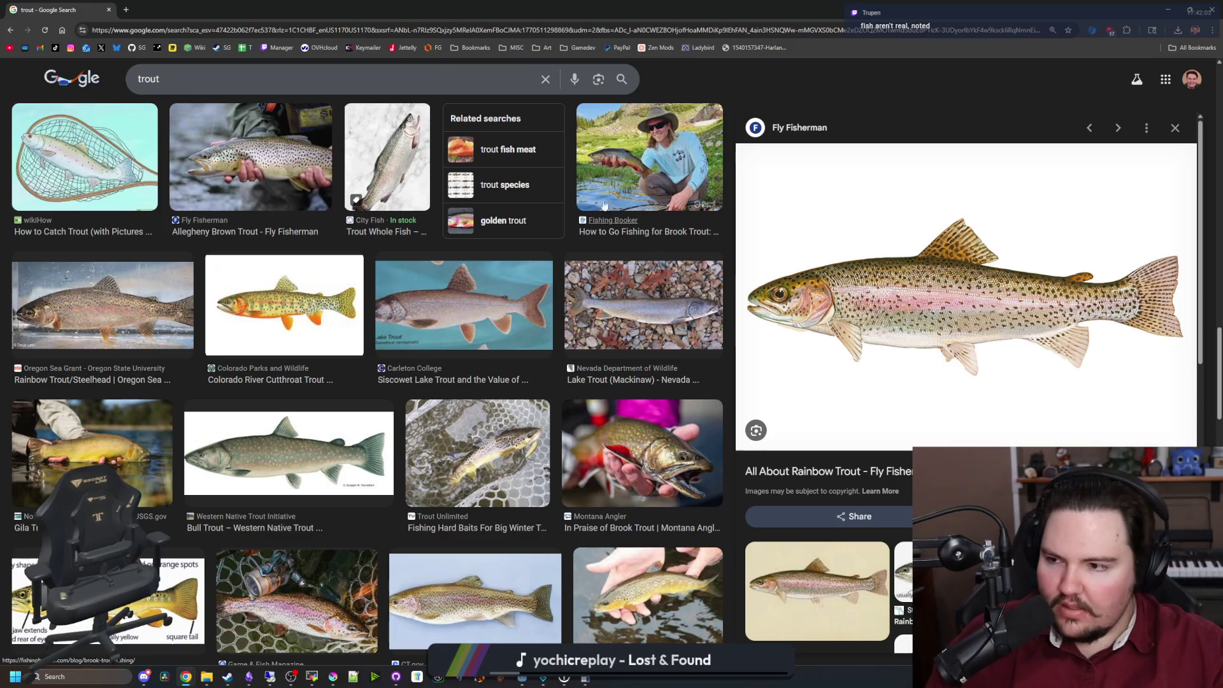
key("super+Down")
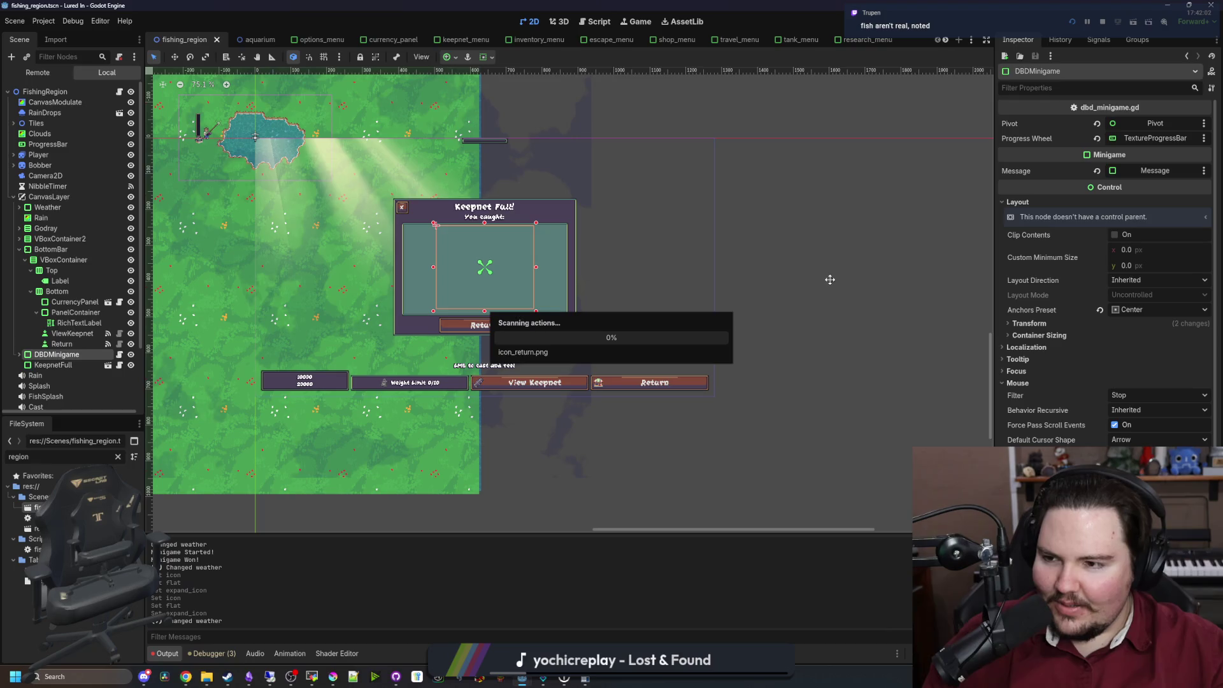
- Pan across the fishing region view and save the fishing_region scene with Ctrl+S
mouse_move(803, 339)
left_mouse_down()
mouse_move(795, 324)
mouse_move(894, 377)
left_mouse_up()
scroll(669, 346, "down", 2)
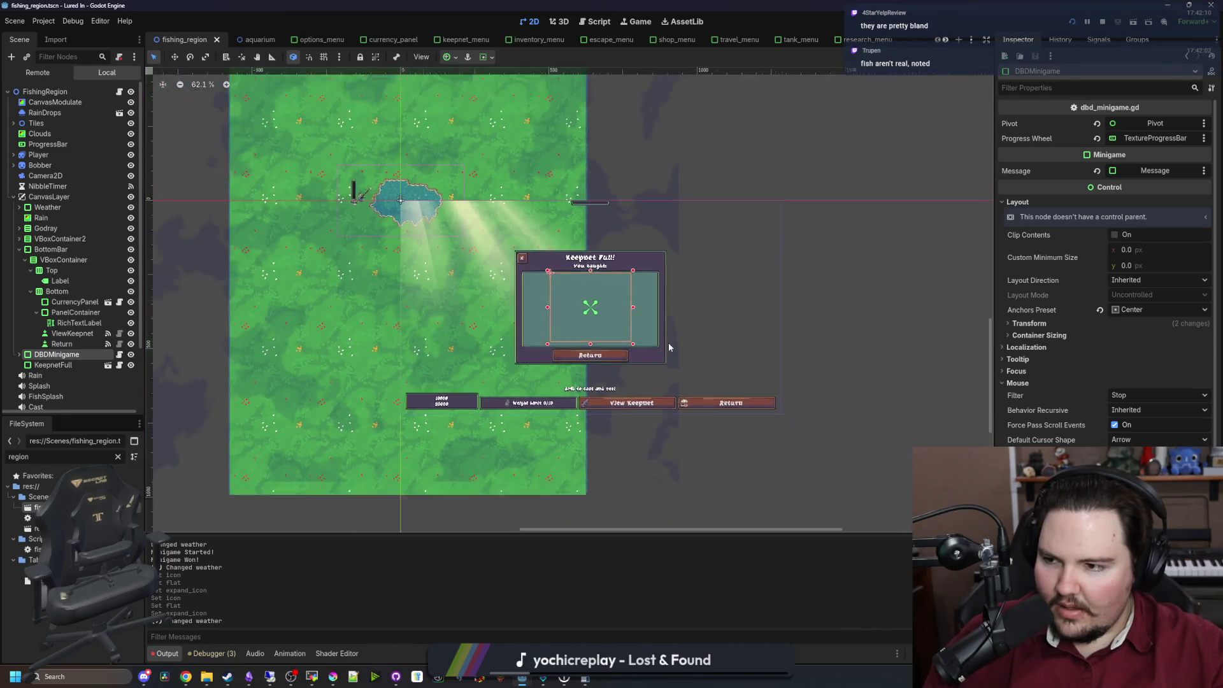
scroll(634, 331, "up", 3)
scroll(628, 313, "up", 2)
key("ctrl+s")
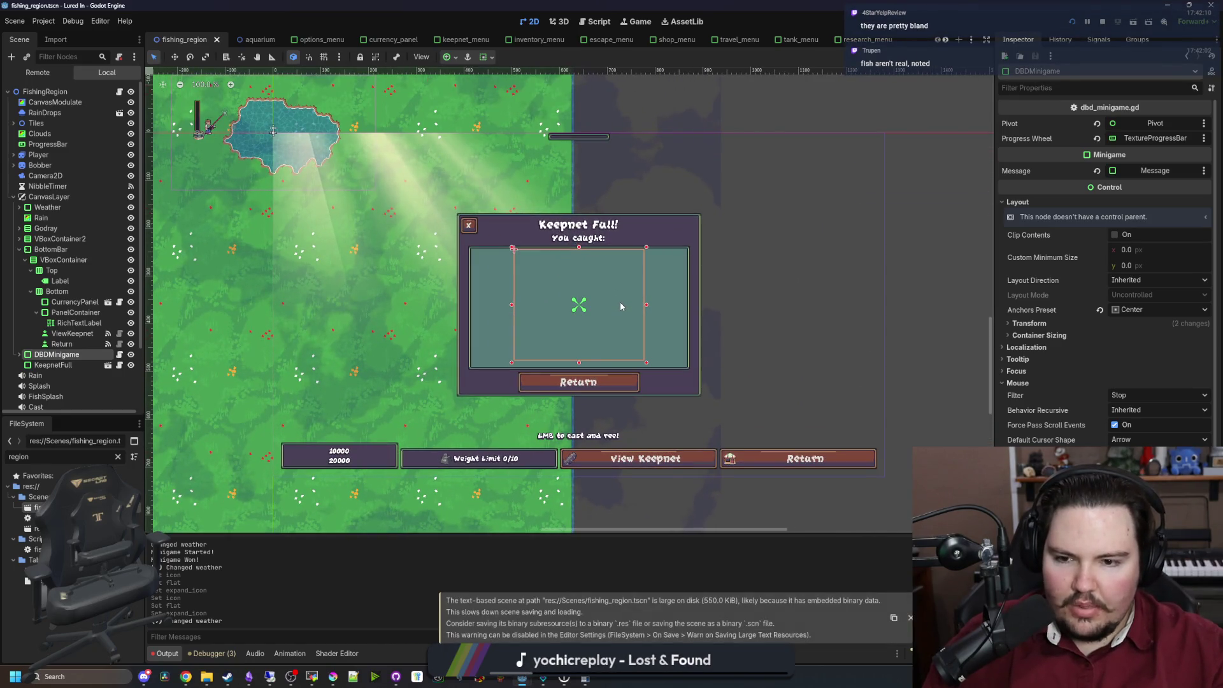
- Zoom around the Keepnet Full panel layout and save the scene again
scroll(499, 482, "up", 8)
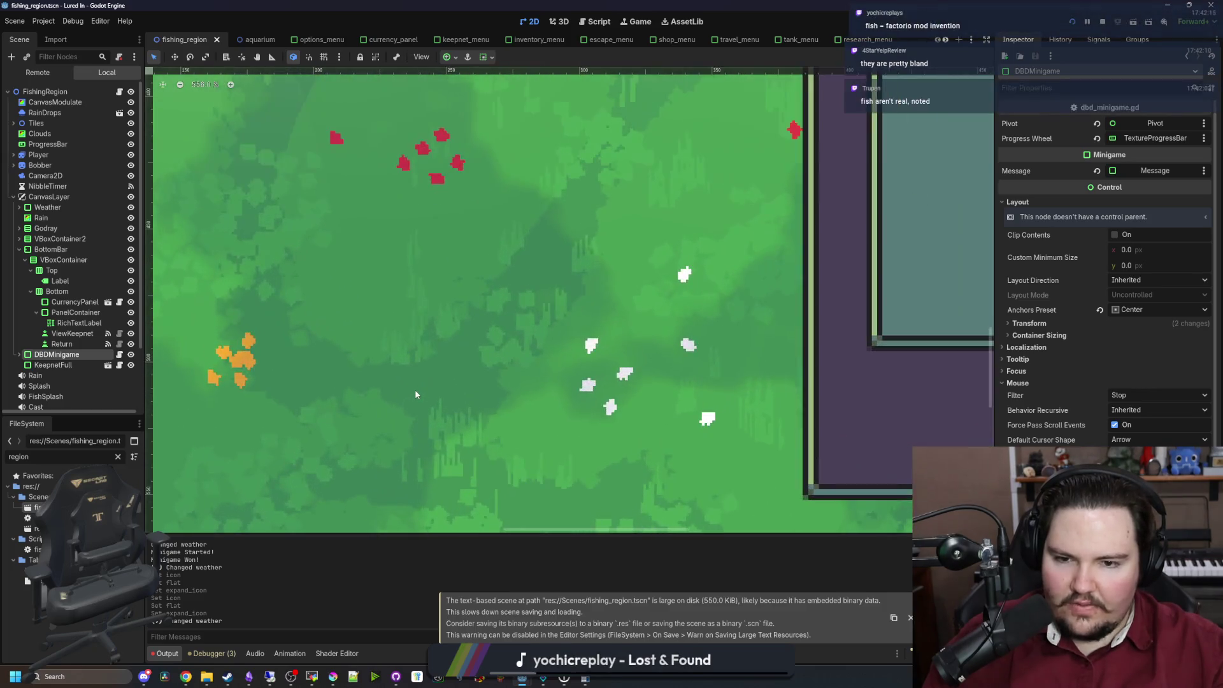
scroll(415, 388, "down", 9)
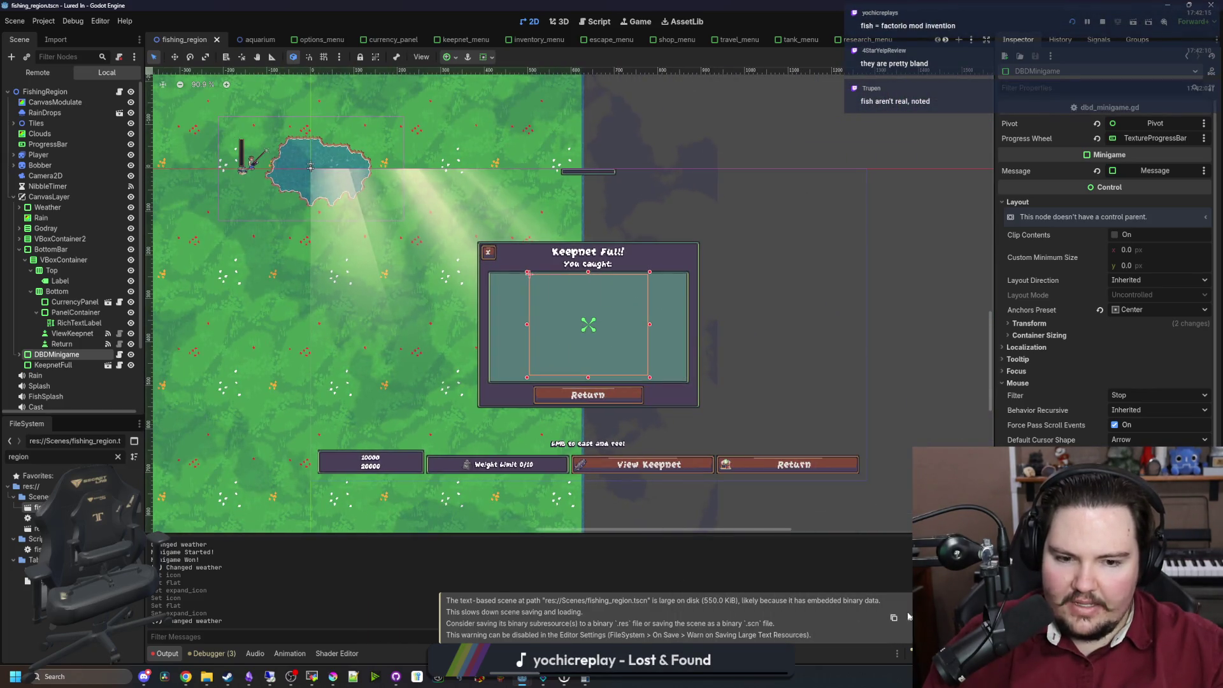
scroll(728, 508, "up", 2)
scroll(754, 440, "up", 3)
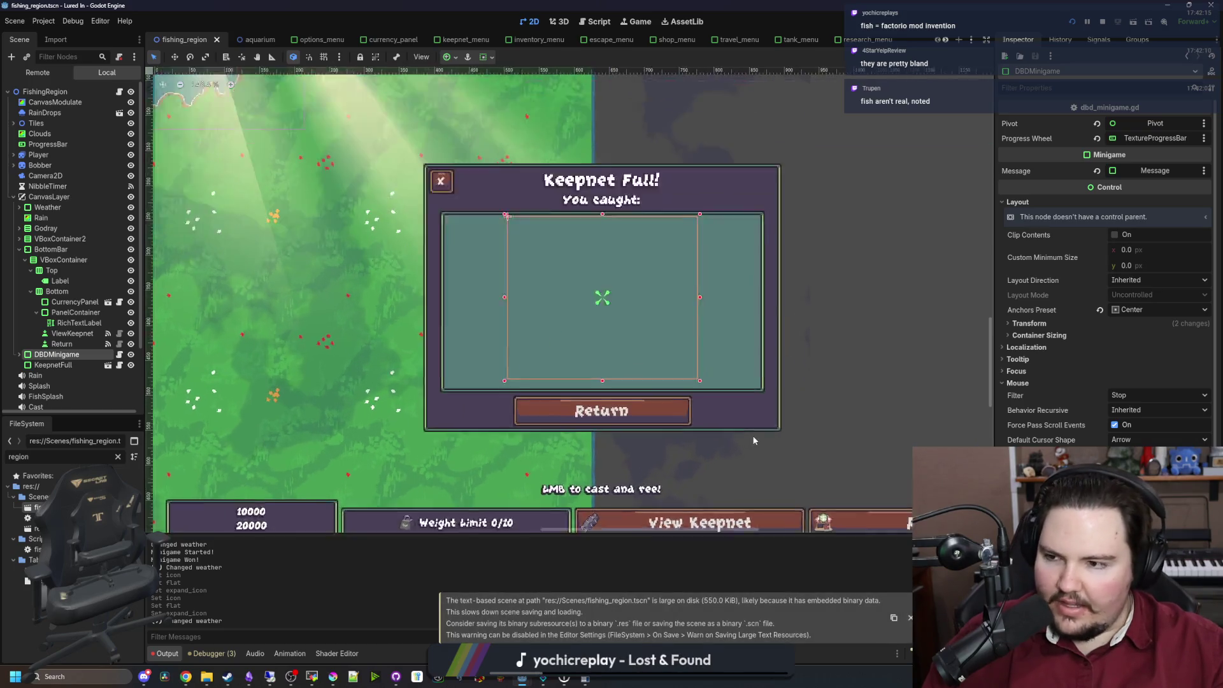
scroll(753, 441, "up", 2)
scroll(666, 379, "down", 6)
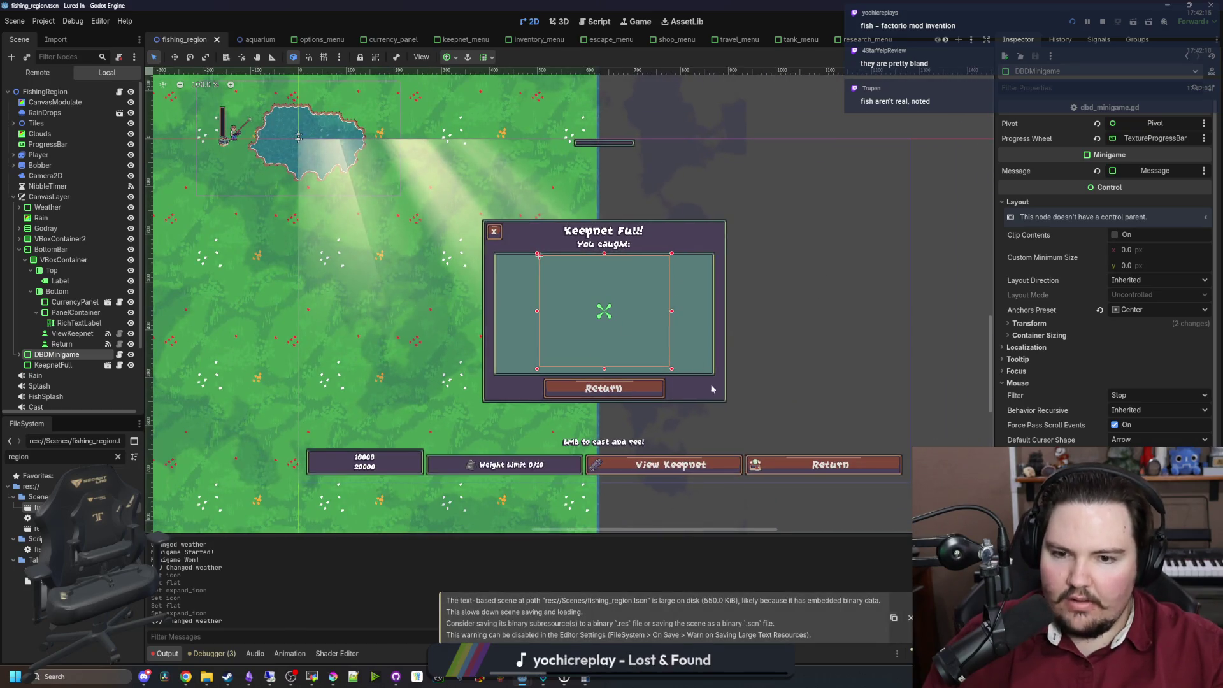
scroll(647, 286, "up", 2)
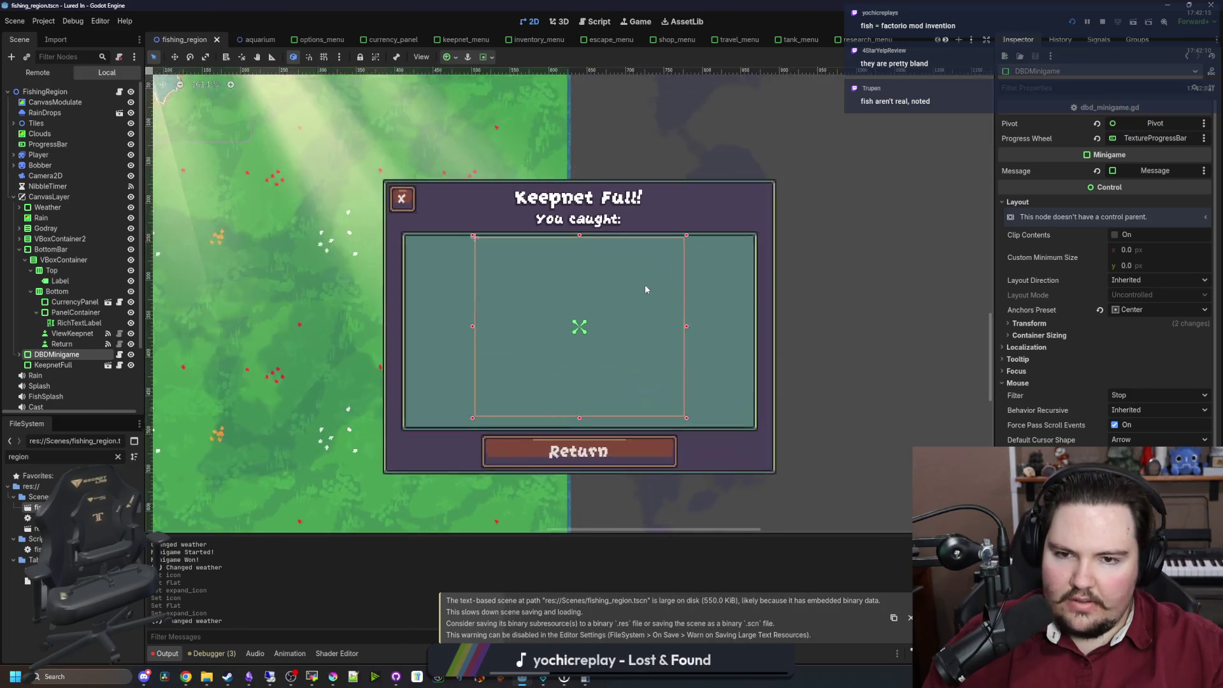
scroll(645, 285, "down", 4)
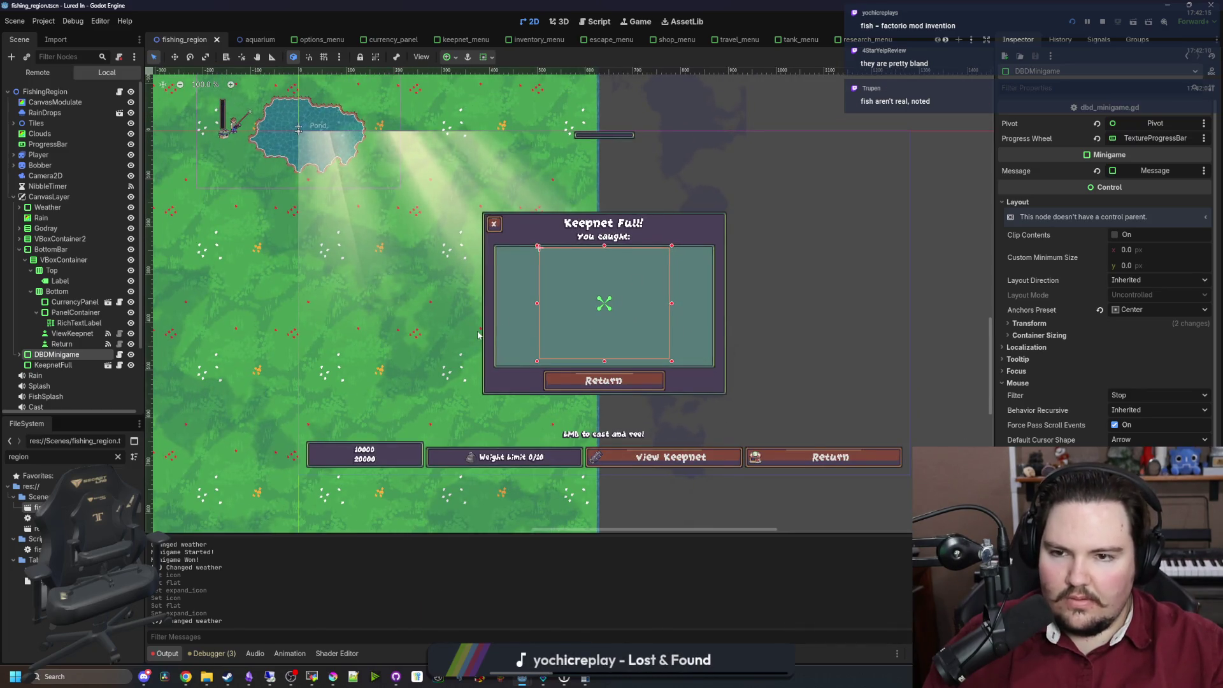
scroll(479, 335, "down", 1)
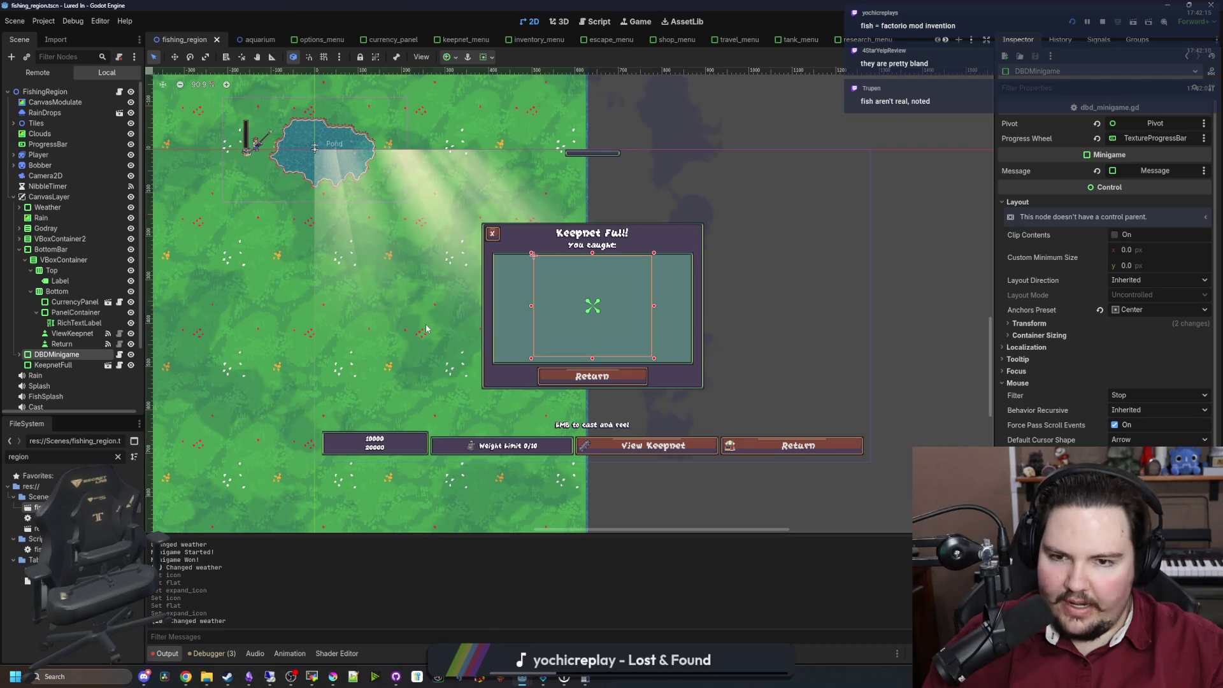
scroll(446, 331, "up", 1)
key("ctrl+s")
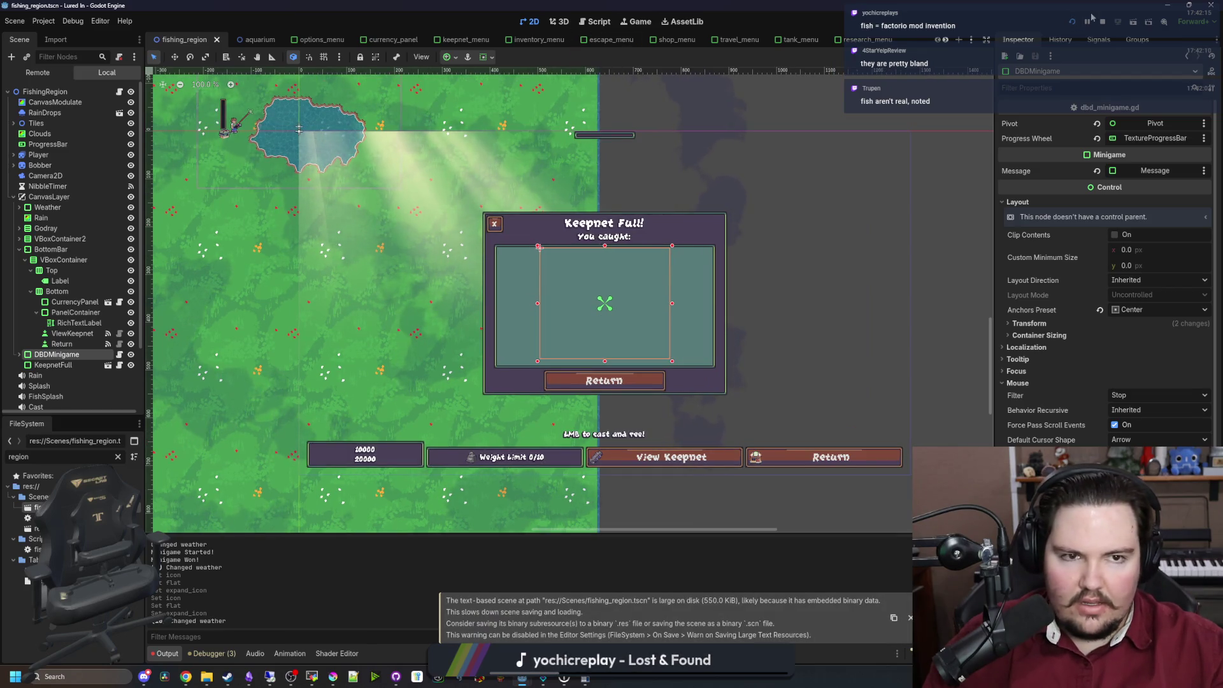
left_click(647, 20)
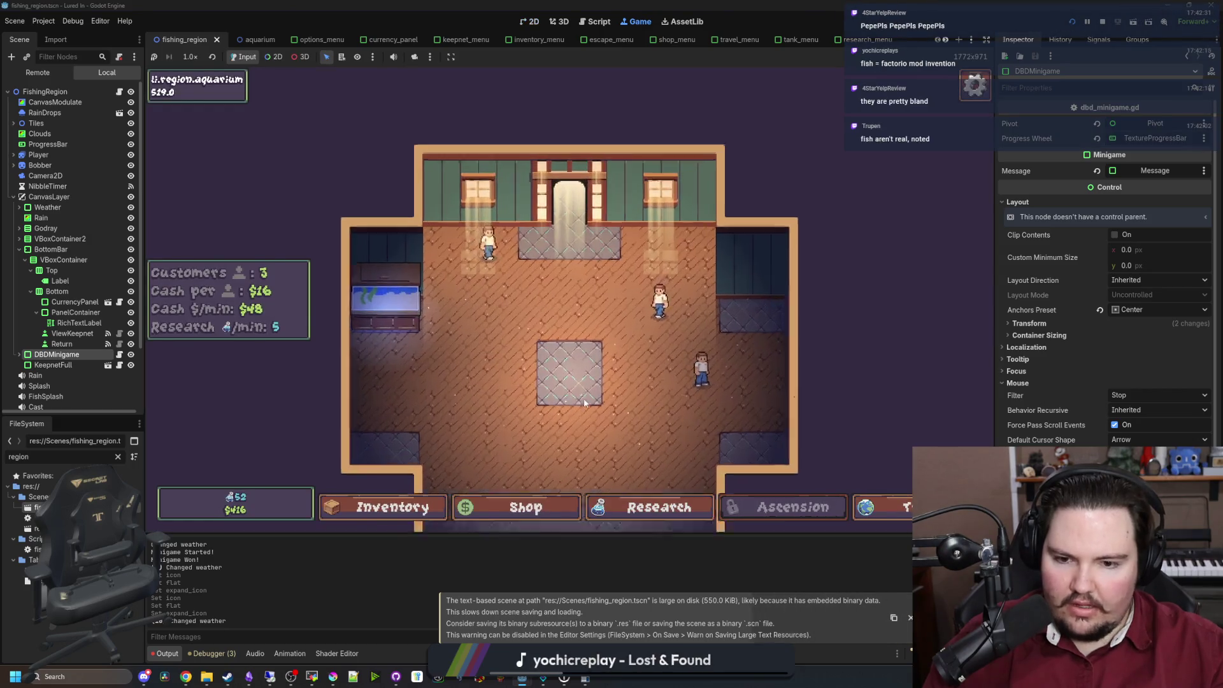
left_click(631, 507)
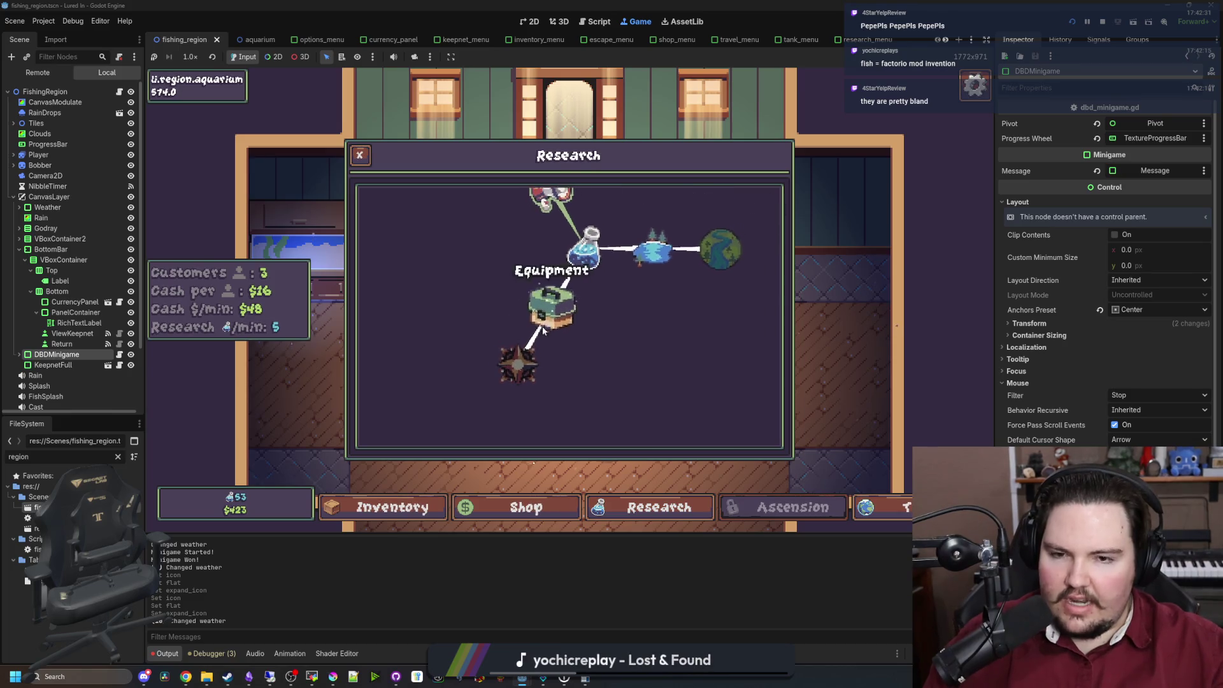
key("Escape")
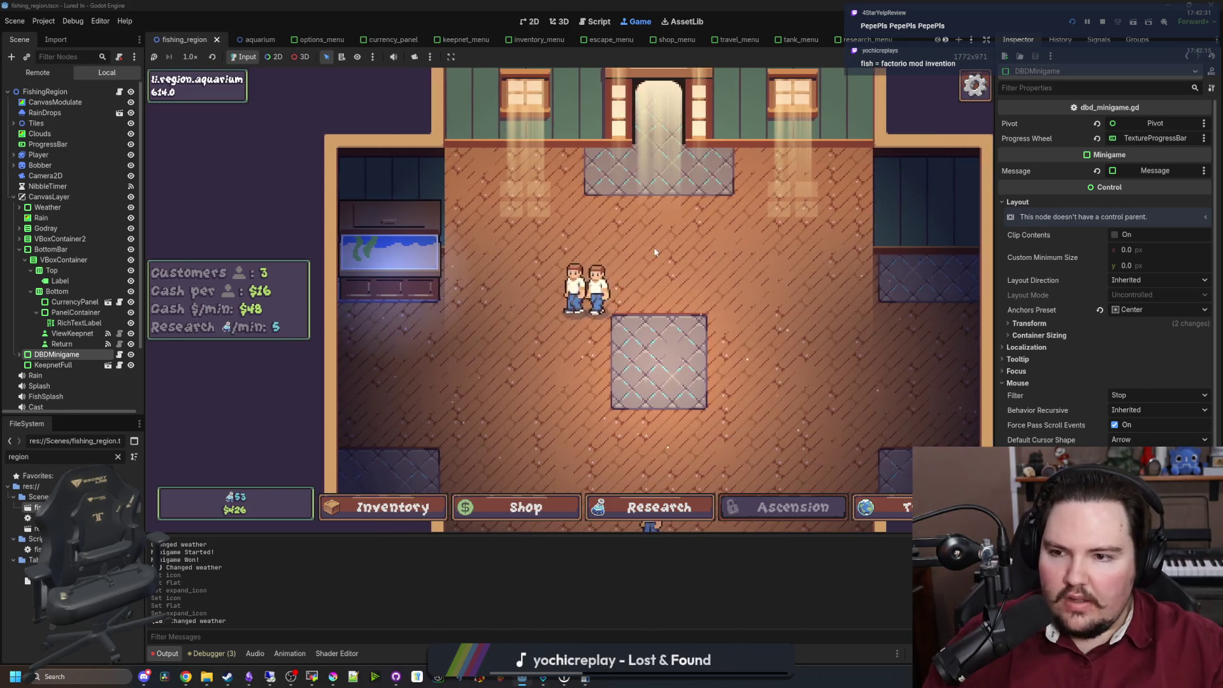
scroll(528, 185, "down", 4)
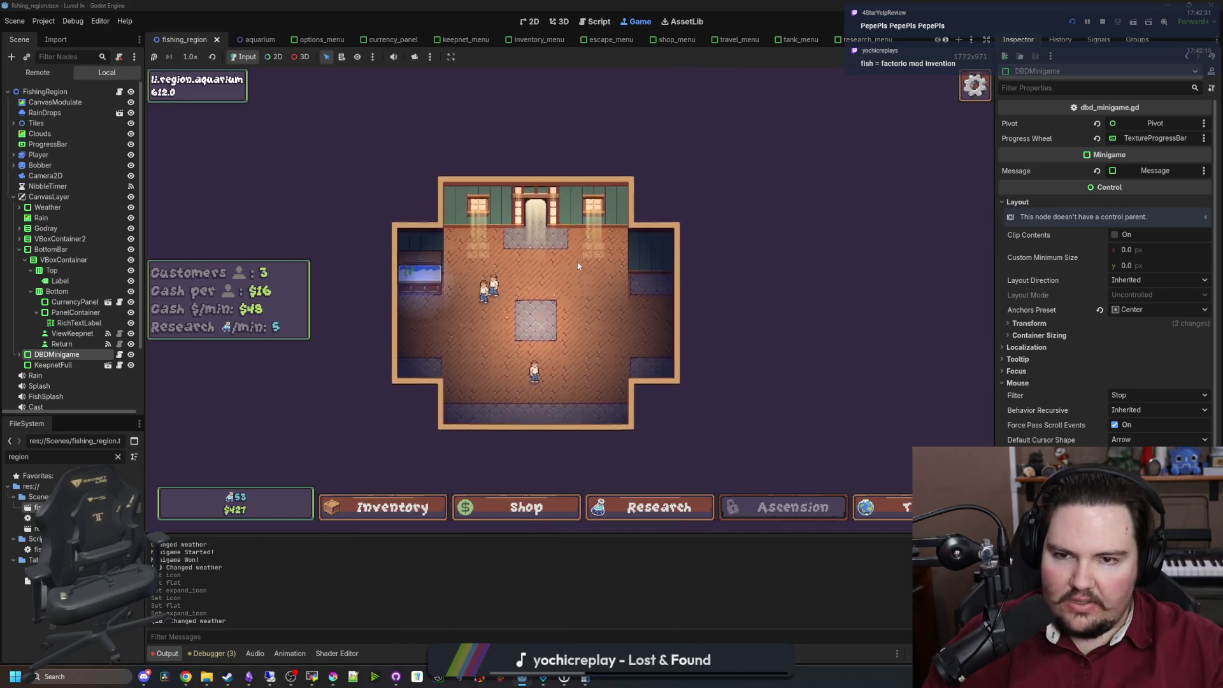
scroll(578, 266, "up", 5)
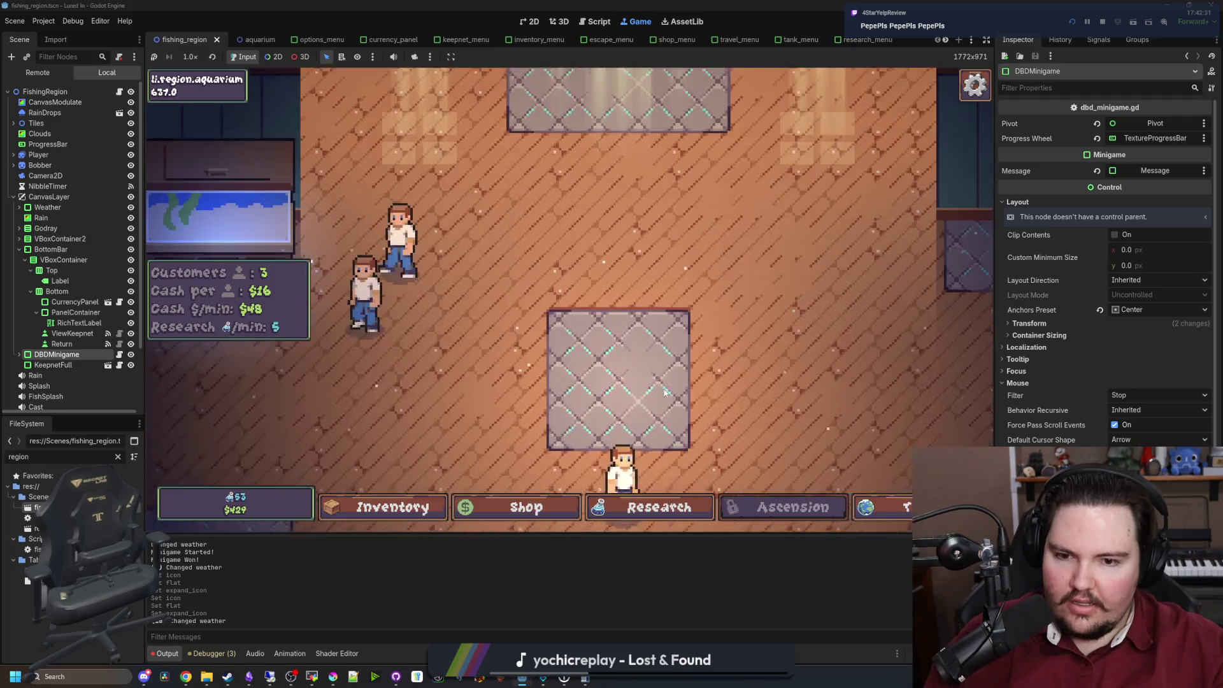
scroll(664, 392, "down", 4)
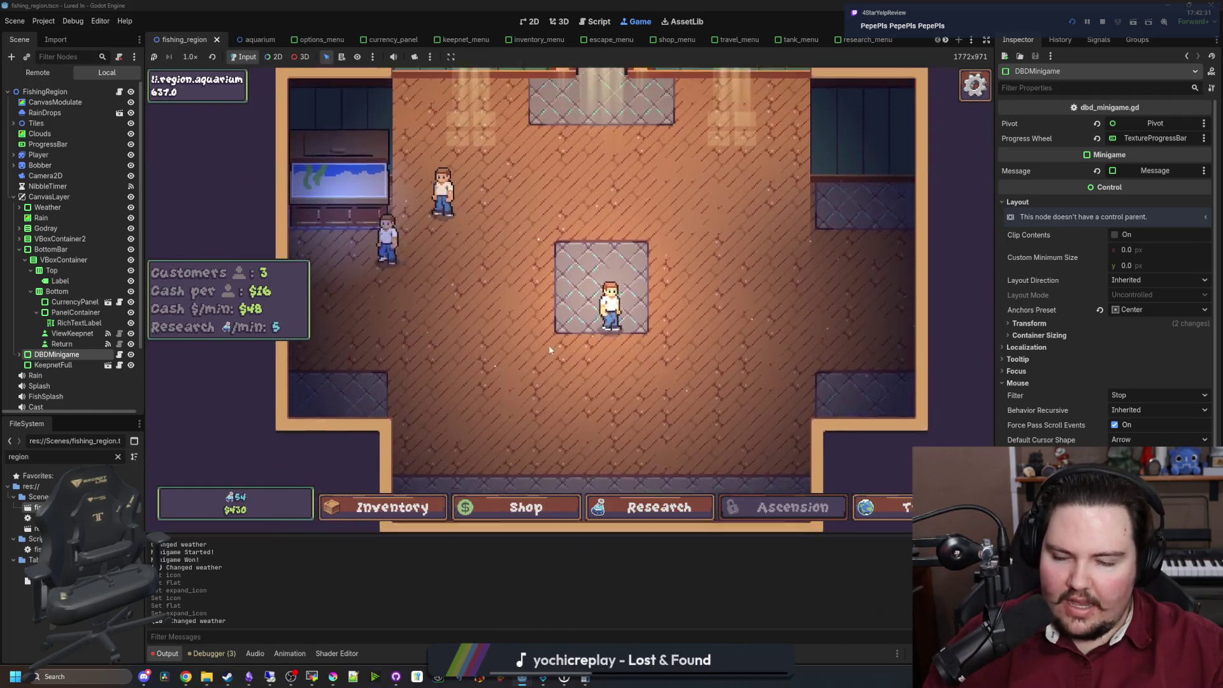
scroll(550, 350, "down", 5)
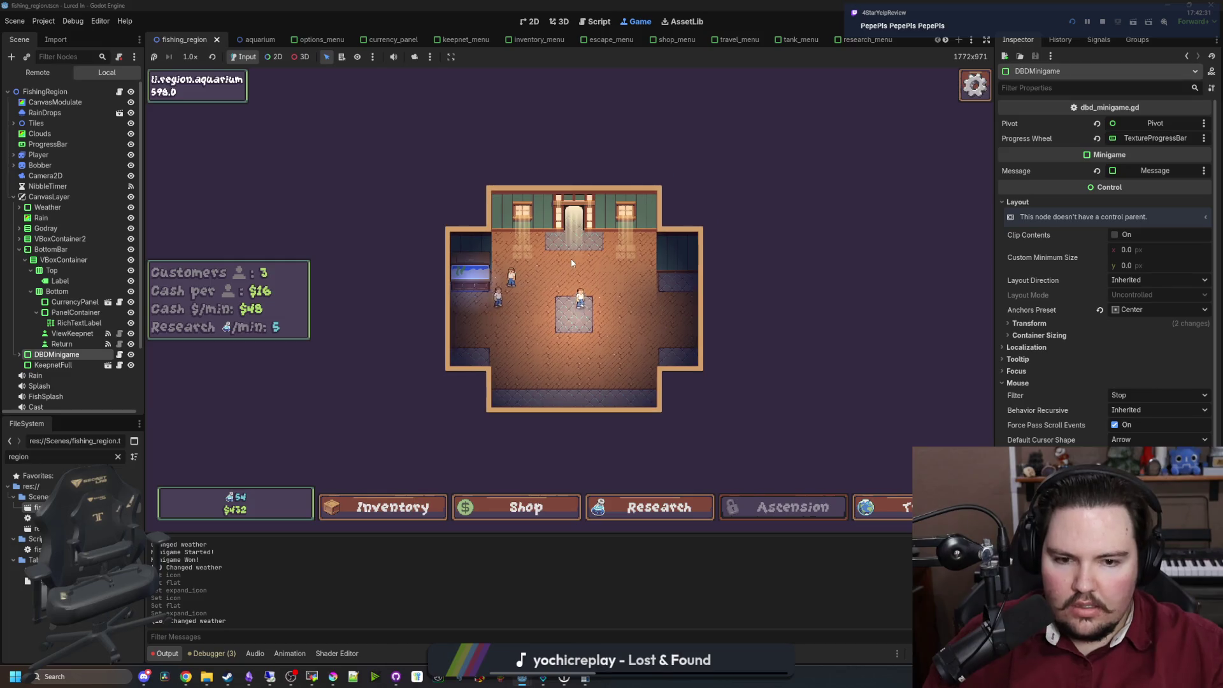
scroll(570, 258, "up", 5)
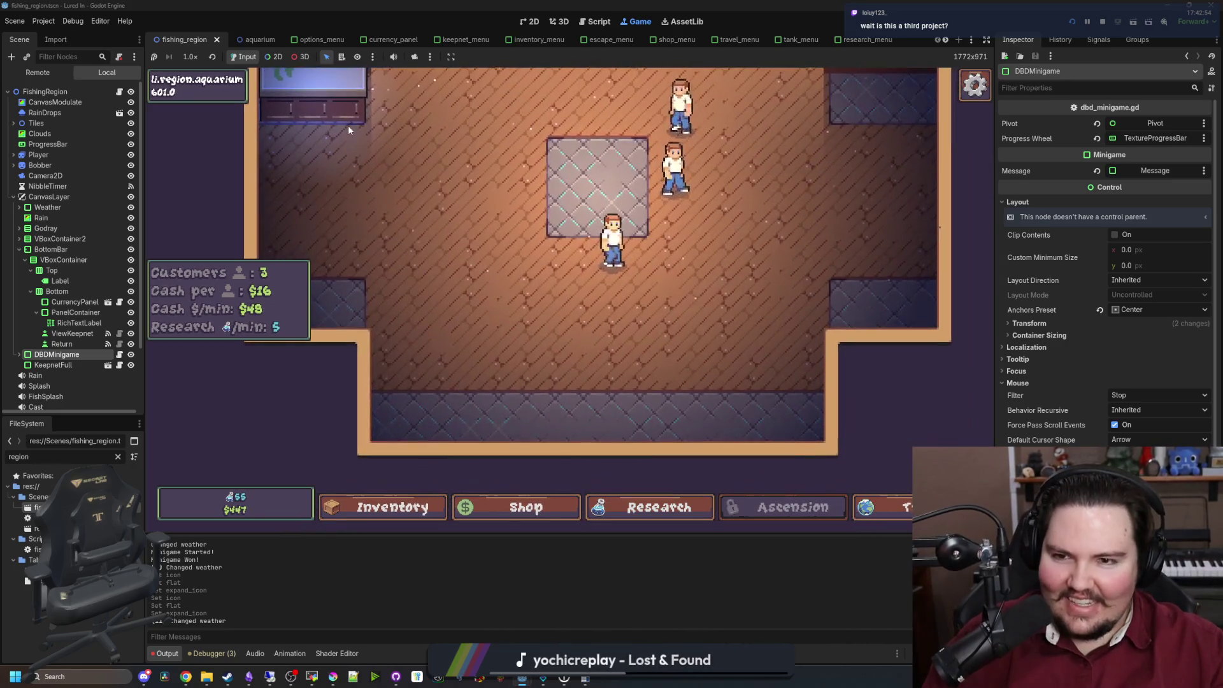
left_click(350, 116)
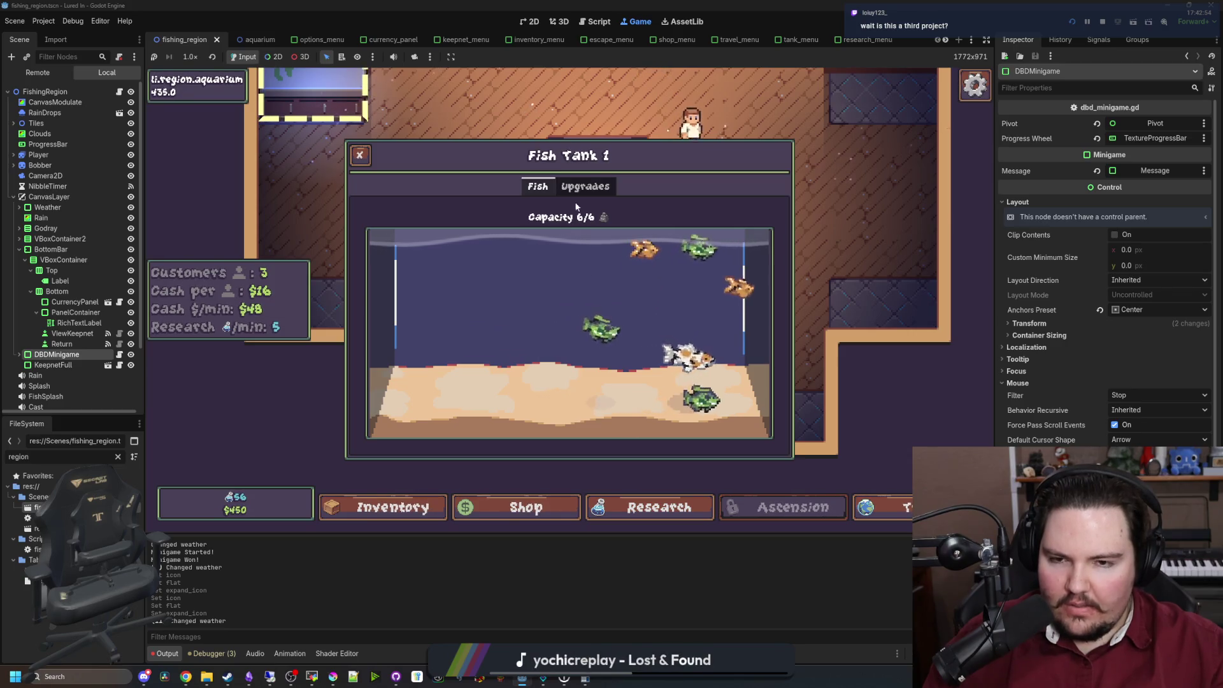
left_click(560, 190)
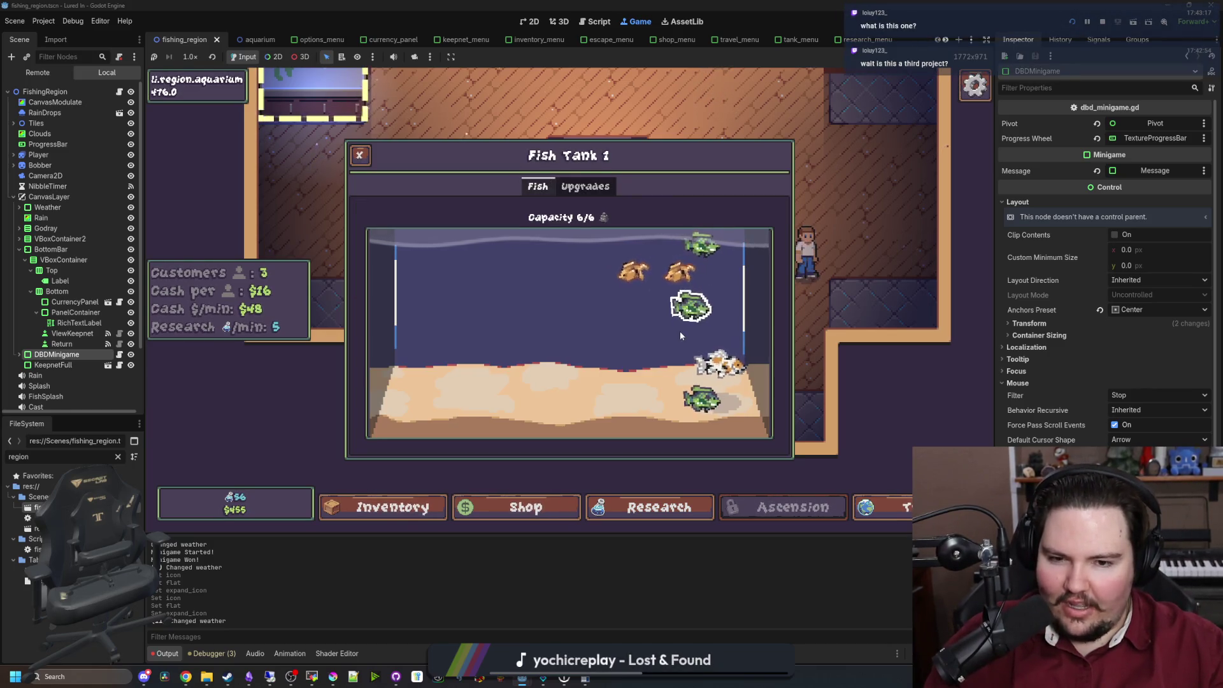
left_click(685, 338)
left_click(624, 271)
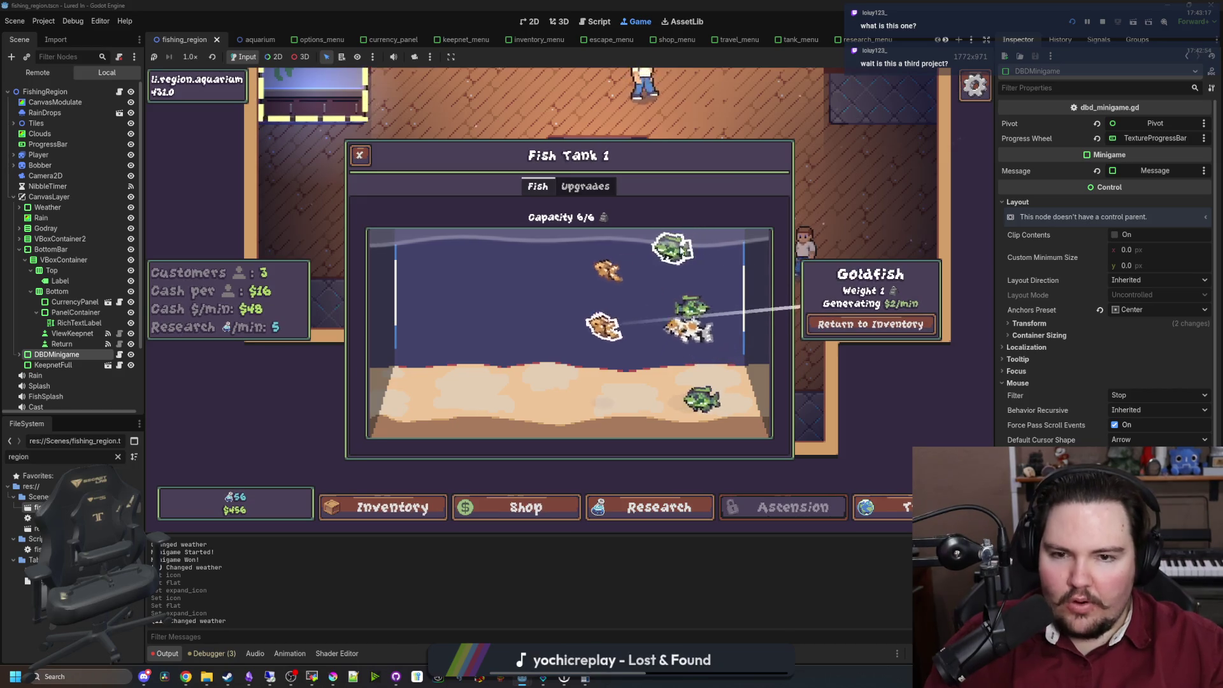
left_click(675, 299)
left_click(668, 362)
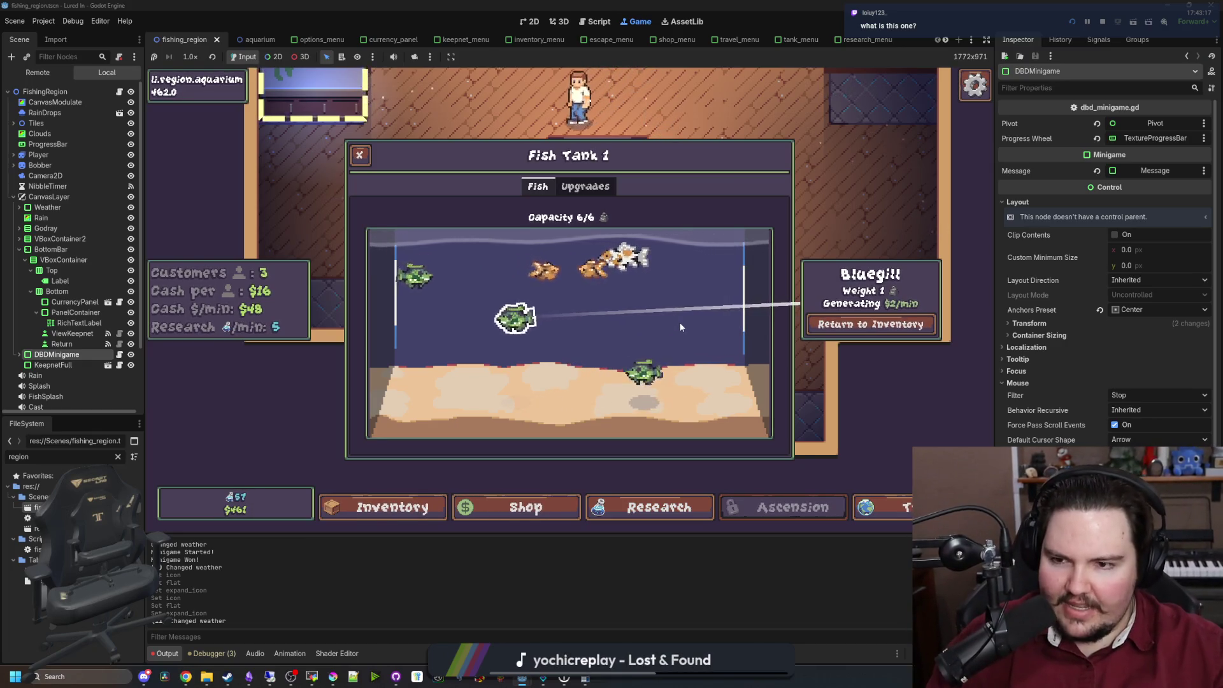
key("Escape")
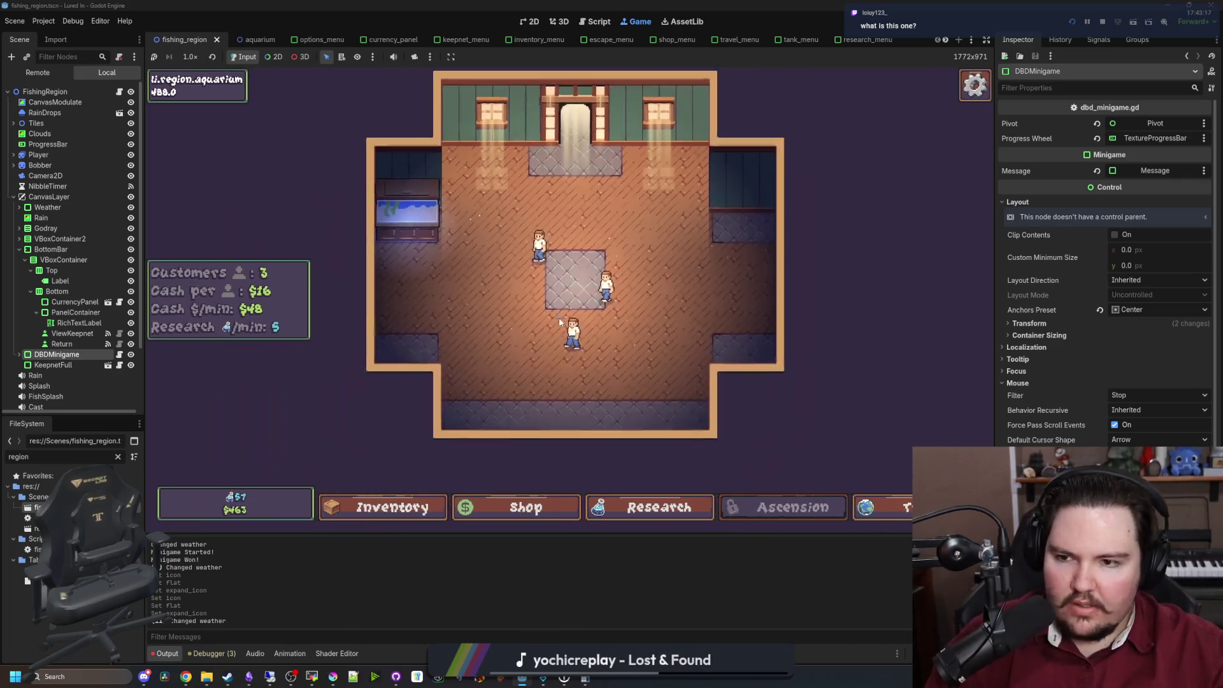
scroll(645, 457, "up", 3)
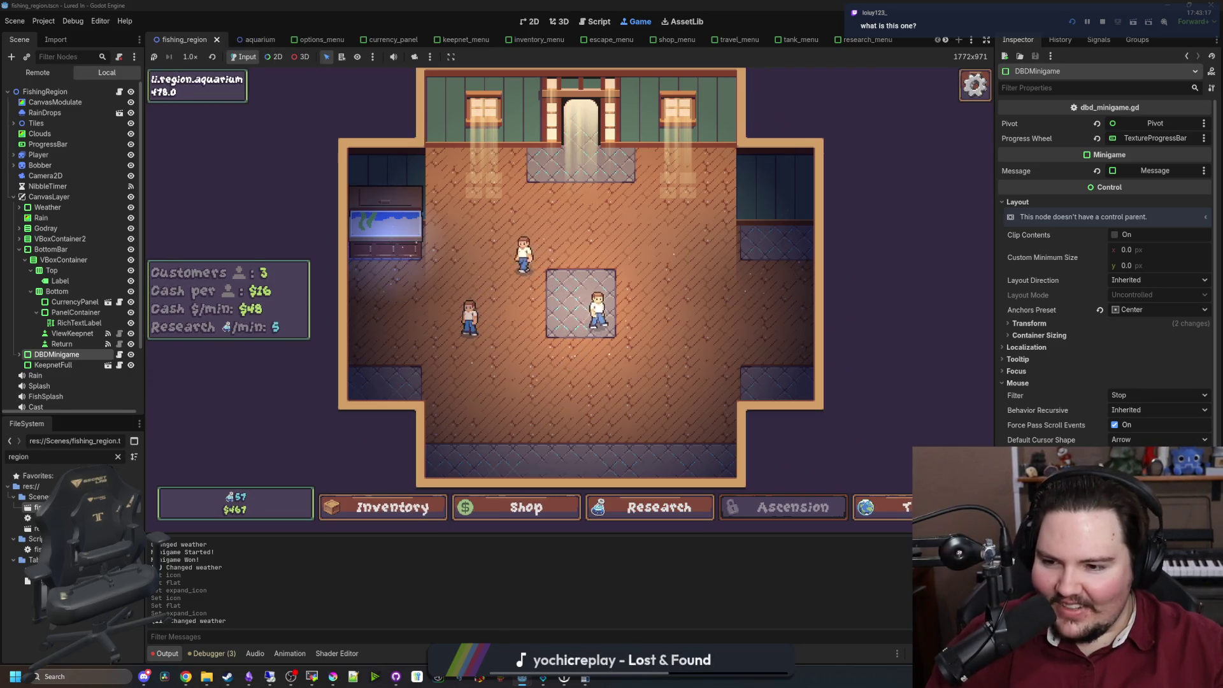
left_click(529, 22)
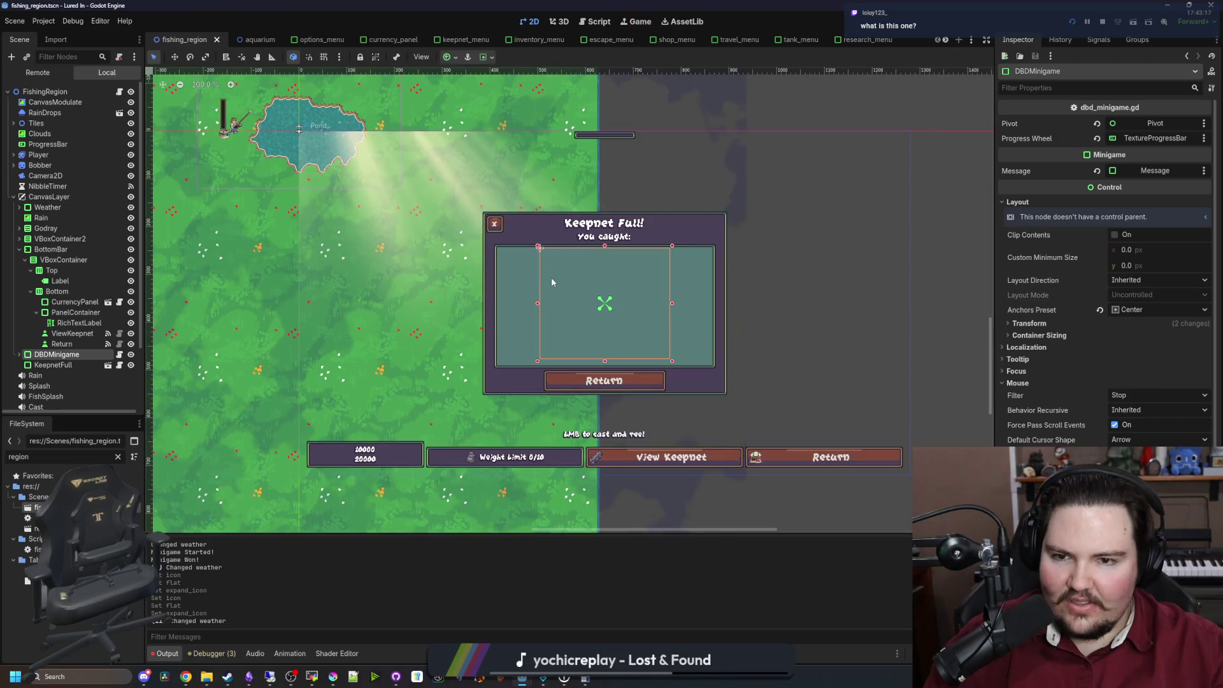
- Set the bottom bar's Return button icon to the icon_return.png texture
scroll(552, 282, "up", 3)
scroll(880, 377, "down", 4)
scroll(892, 385, "up", 4)
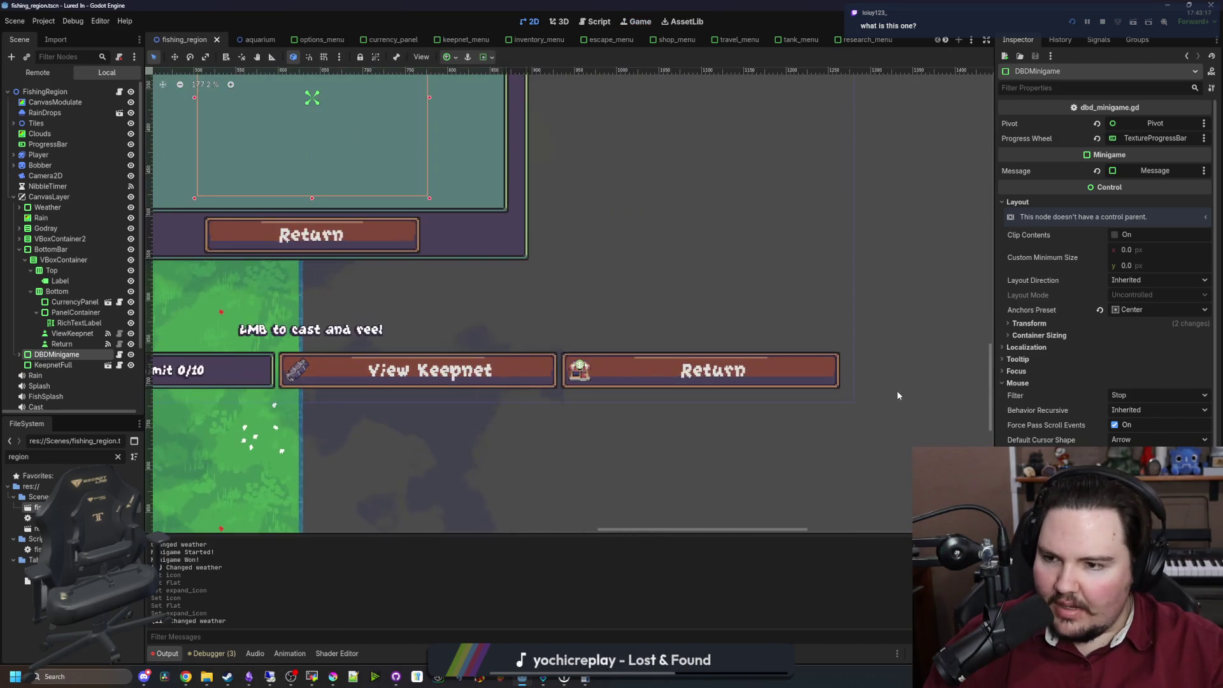
scroll(897, 395, "up", 1)
left_click(60, 281)
left_click(68, 342)
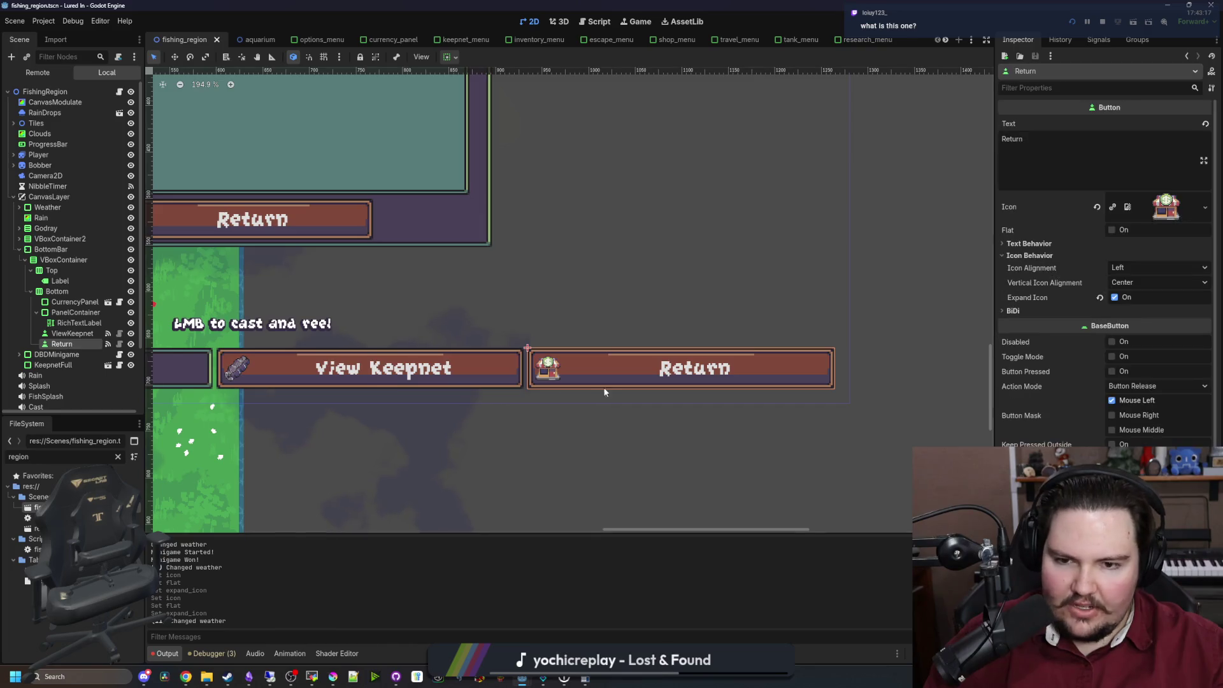
scroll(605, 392, "up", 3)
left_click(1205, 207)
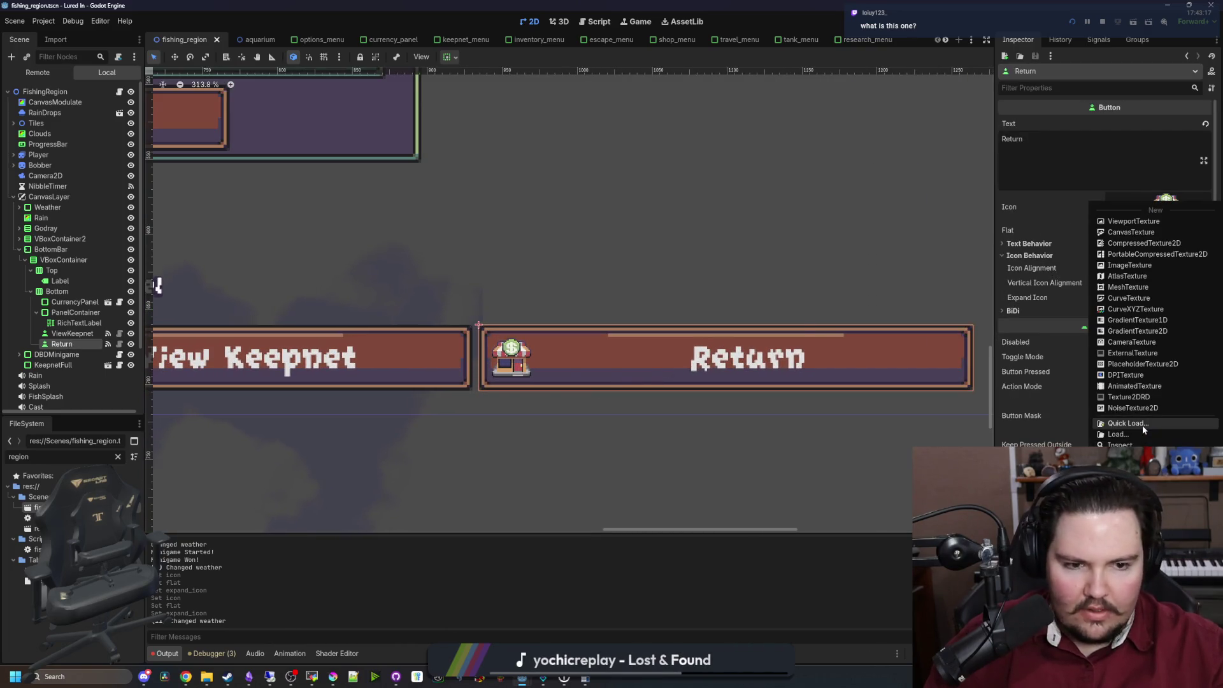
left_click(1142, 425)
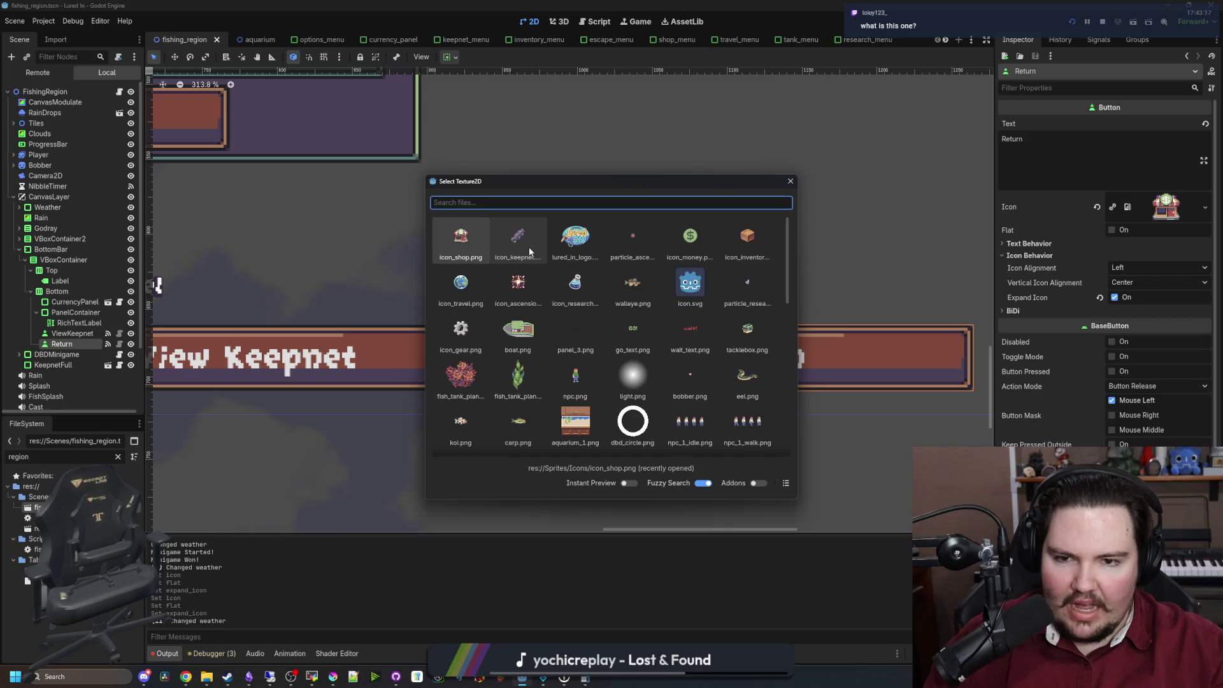
scroll(561, 268, "down", 2)
scroll(567, 274, "down", 5)
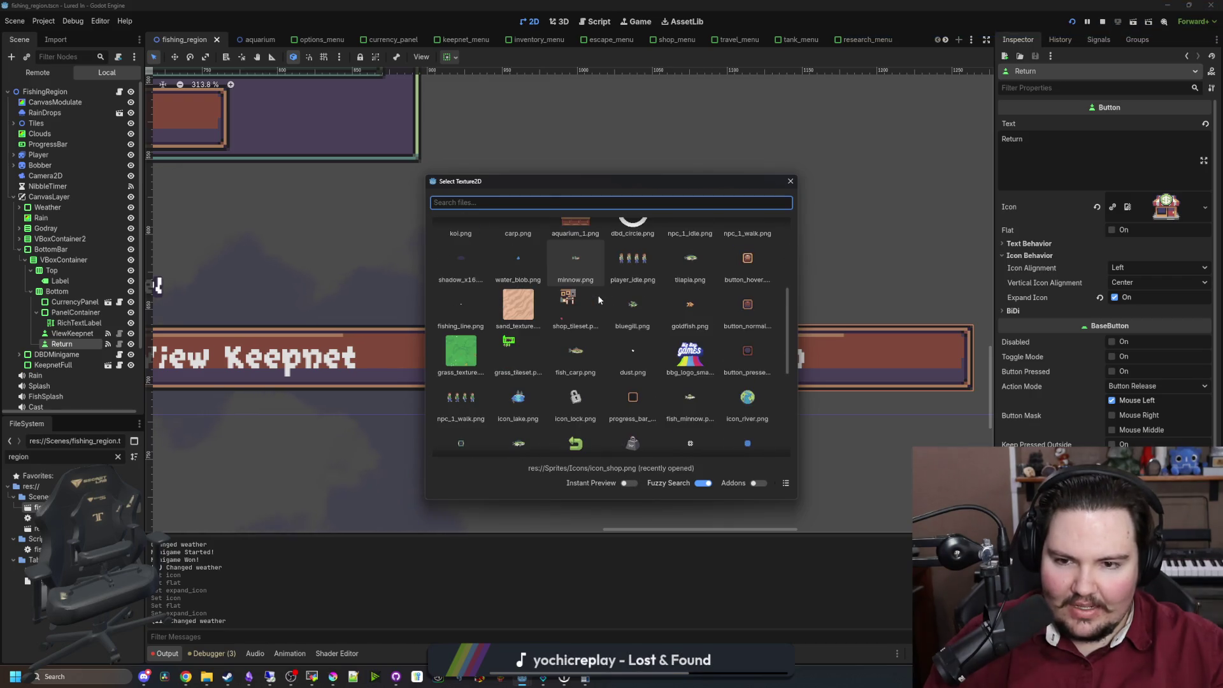
scroll(583, 315, "down", 1)
double_click(575, 321)
- Save the fishing_region scene and bring up the running game
scroll(732, 363, "down", 6)
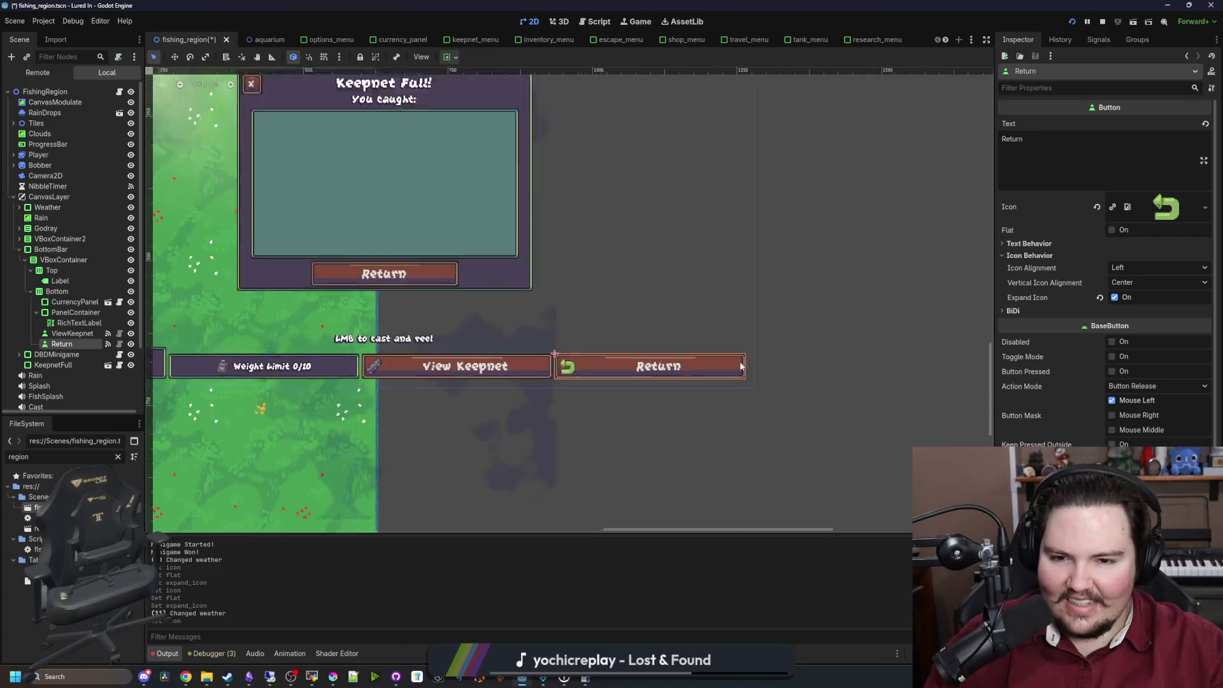
scroll(556, 336, "up", 3)
key("ctrl+s")
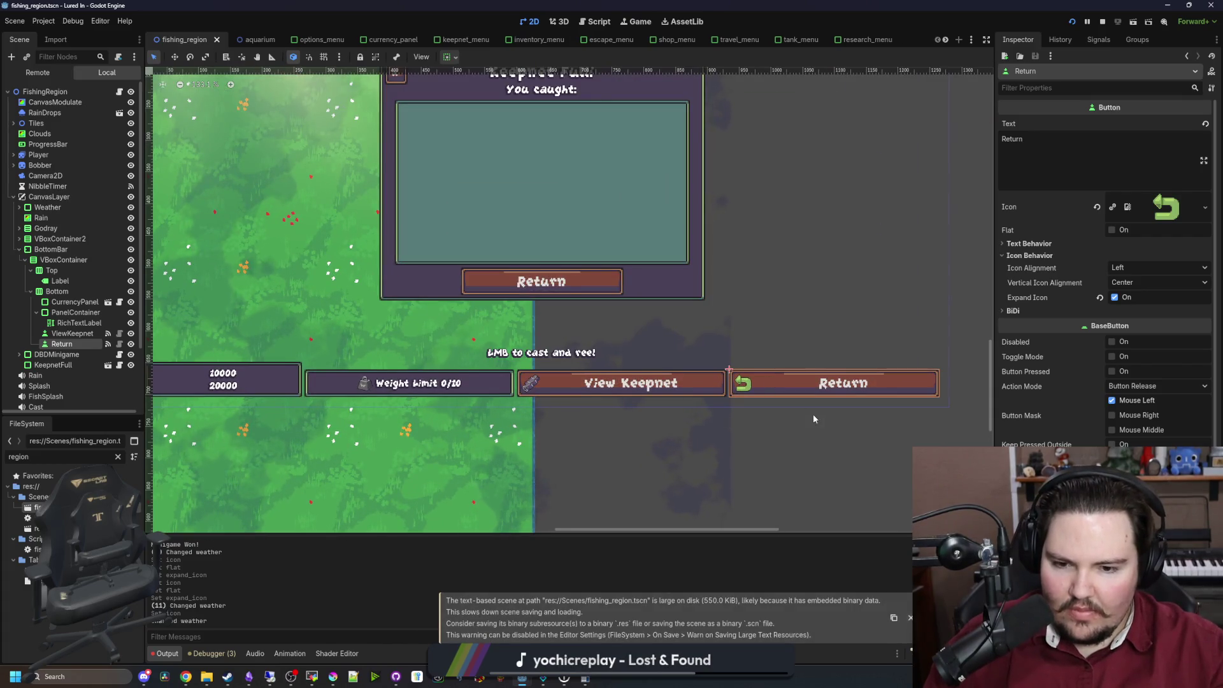
scroll(796, 440, "up", 2)
scroll(778, 457, "down", 4)
key("ctrl+s")
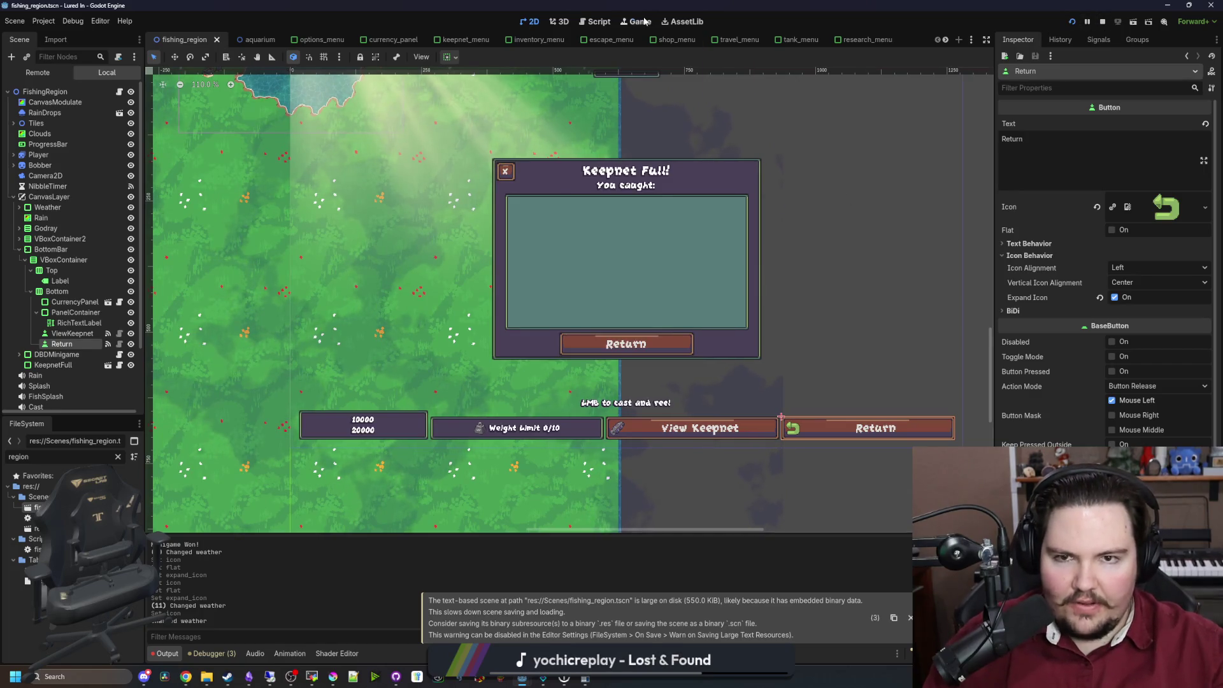
left_click(639, 21)
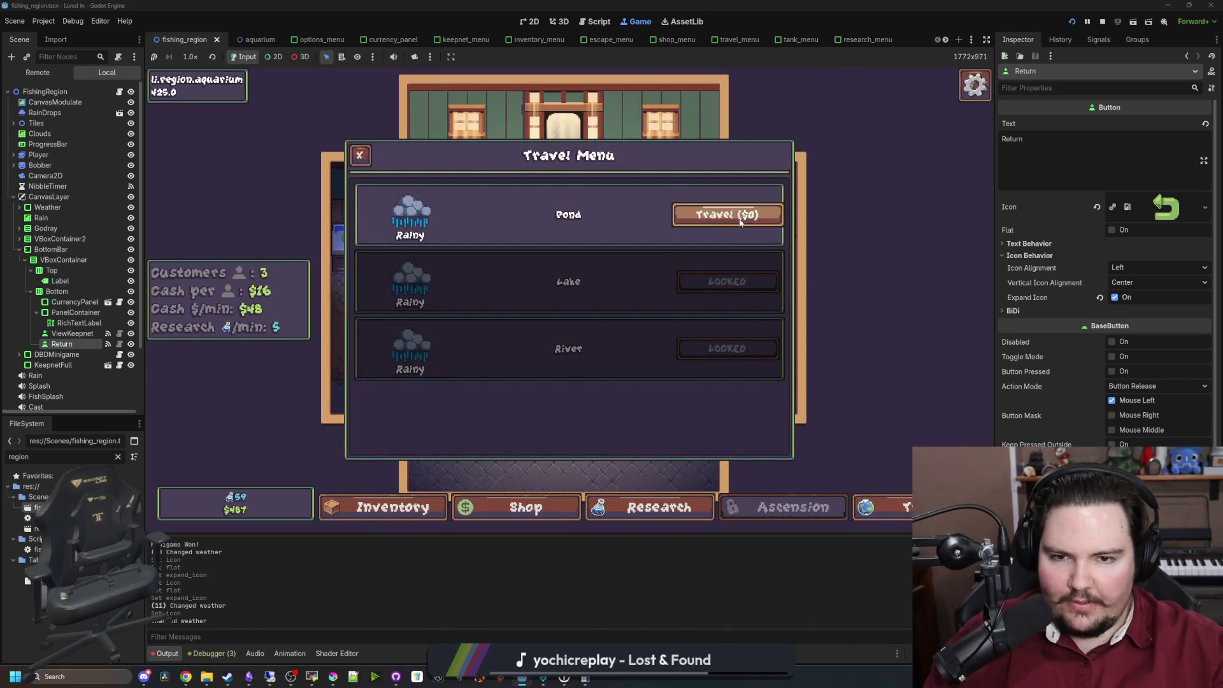
- Travel to the Pond, cast, and win the ring minigame to catch a fish
left_click(740, 221)
left_click(655, 238)
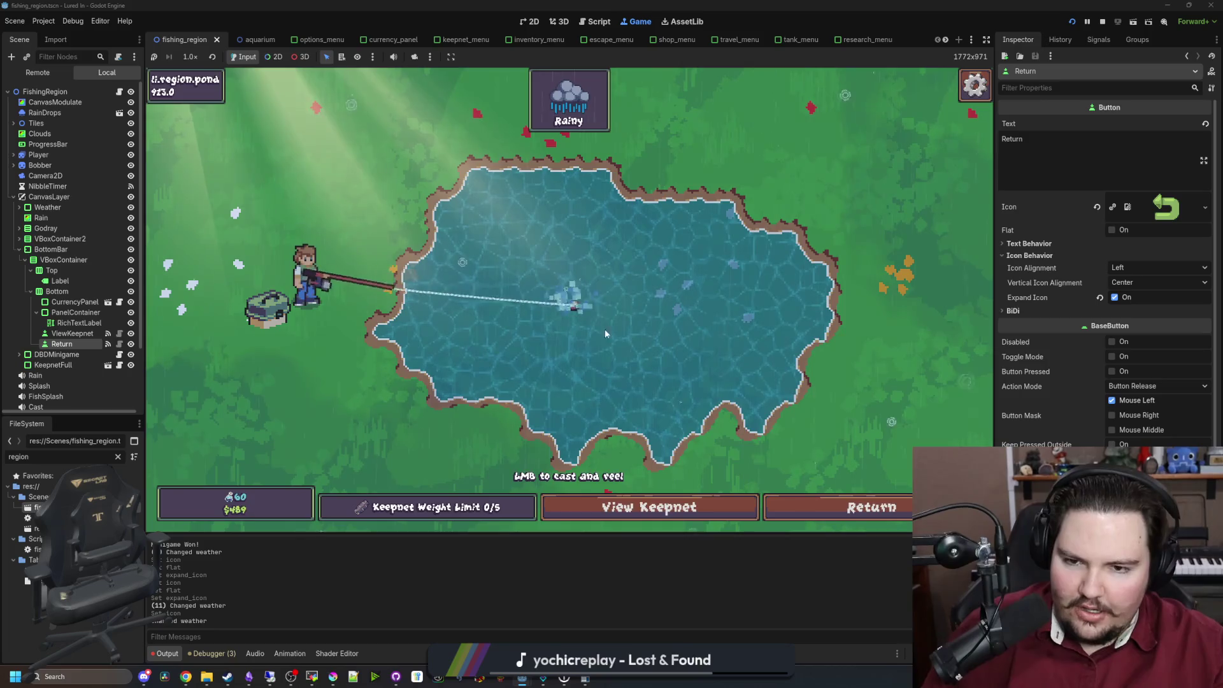
left_click(578, 249)
left_click(555, 275)
left_click(663, 281)
left_click(662, 281)
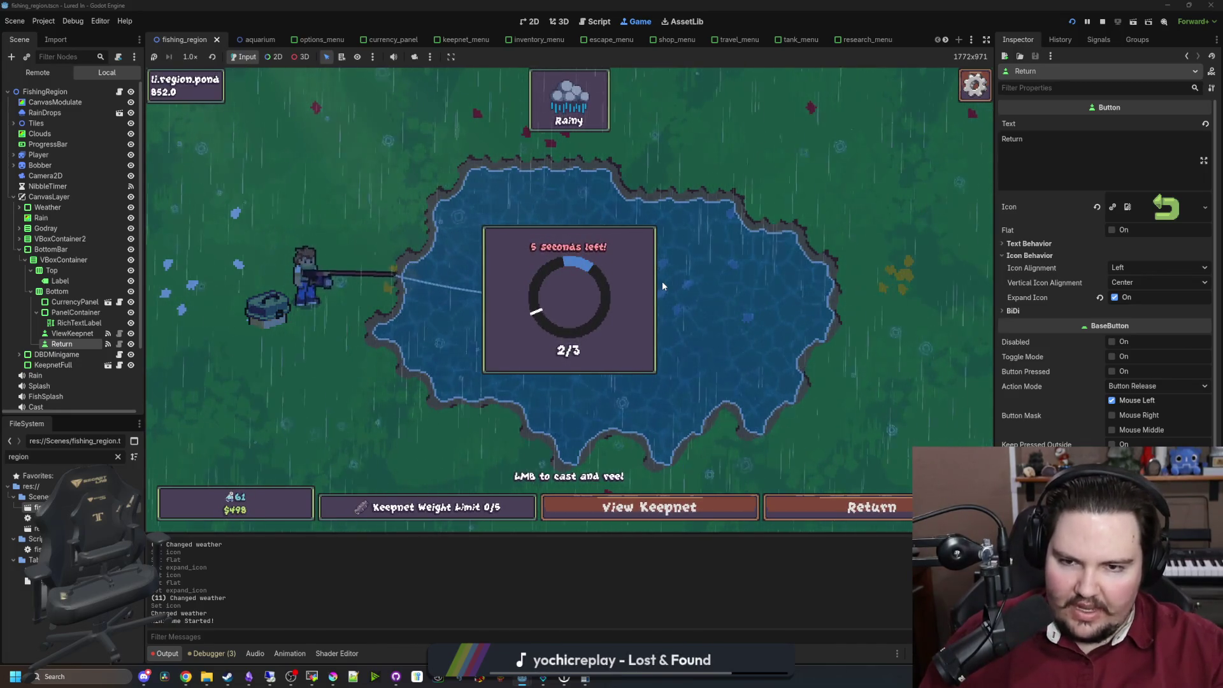
left_click(663, 281)
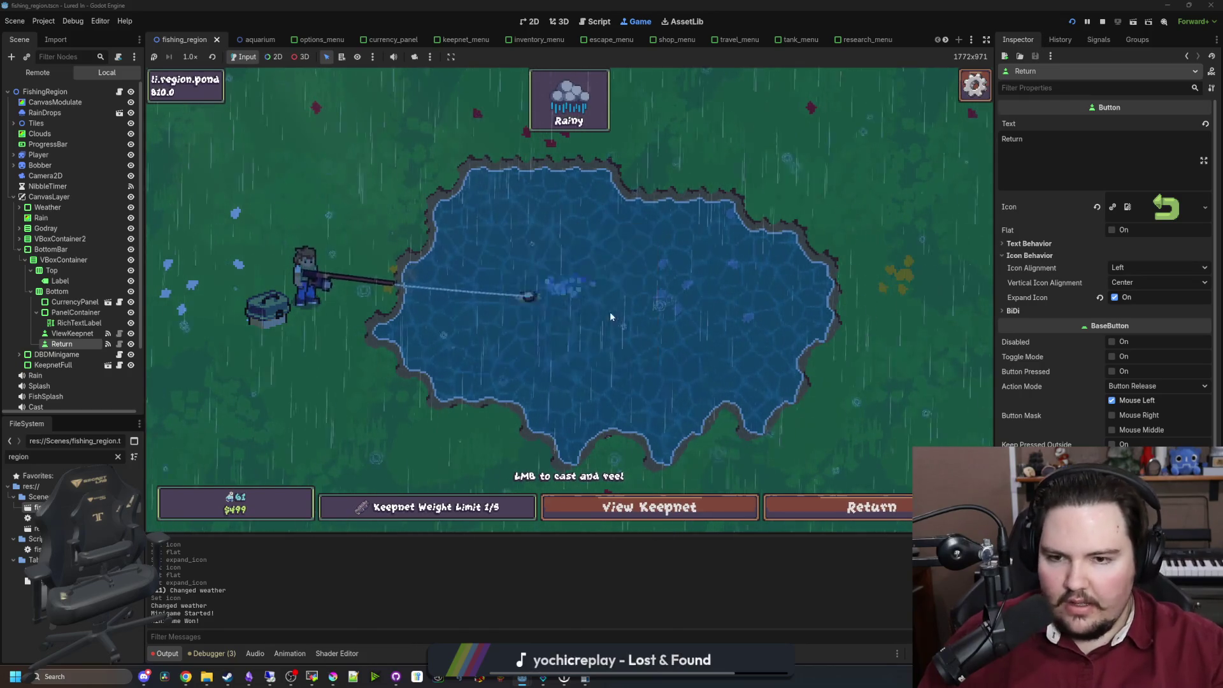
left_click(725, 503)
left_click(725, 503)
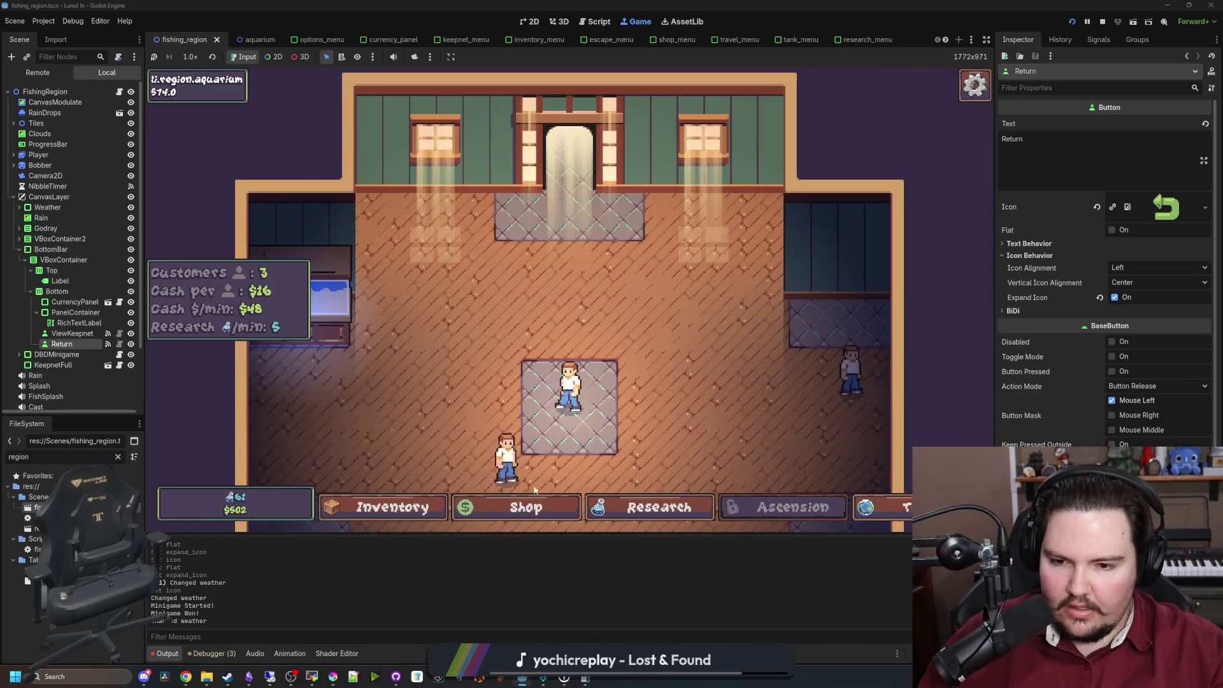
- Buy a New Tank from the Shop
left_click(529, 507)
left_click(726, 226)
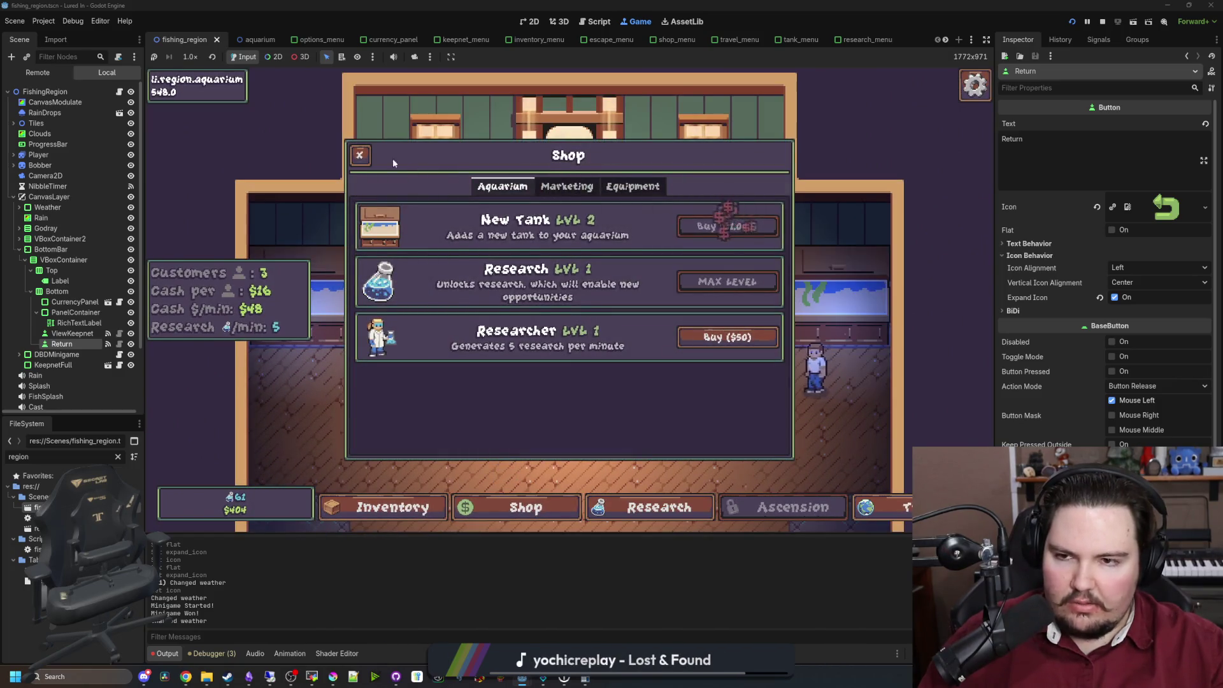
left_click(359, 155)
- Move Minnows and a Goldfish from the inventory into Fish Tank 2 until it is 5/5
left_click(382, 507)
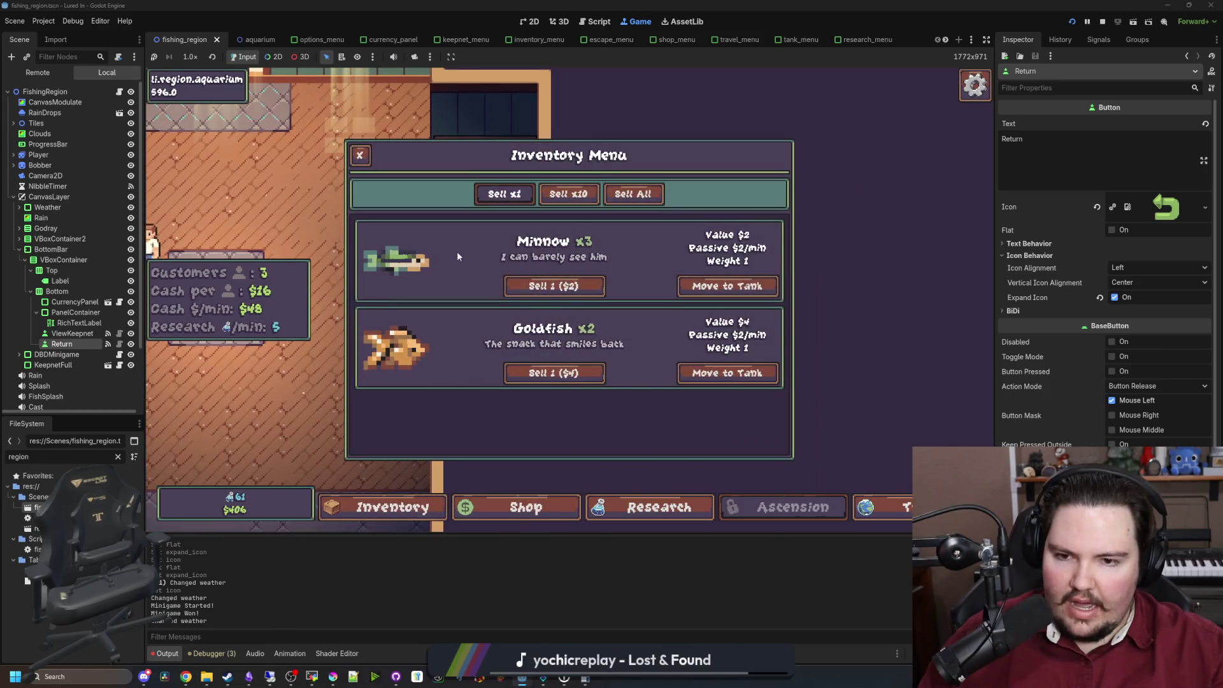
left_click(727, 286)
left_click(495, 226)
left_click(727, 286)
left_click(496, 231)
left_click(727, 374)
left_click(495, 226)
left_click(727, 287)
left_click(496, 226)
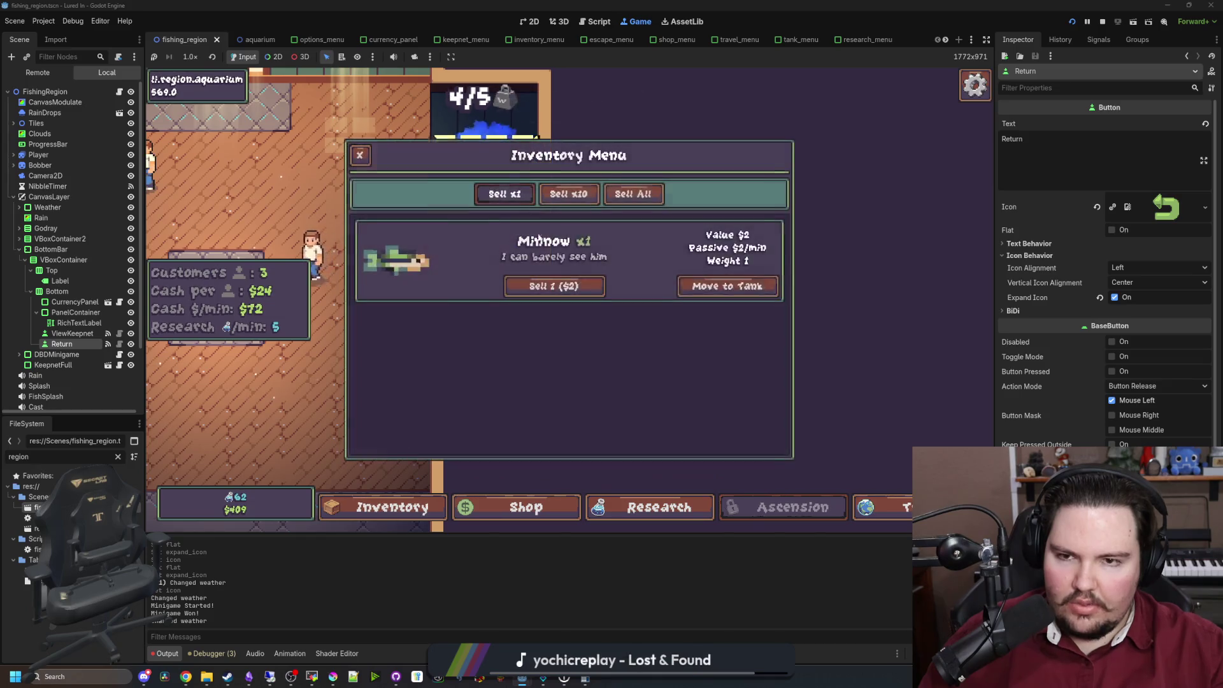
left_click(727, 287)
left_click(496, 227)
left_click(360, 155)
- Buy the Tank Decorations upgrade for Fish Tank 2 and check the new seaweed
left_click(478, 217)
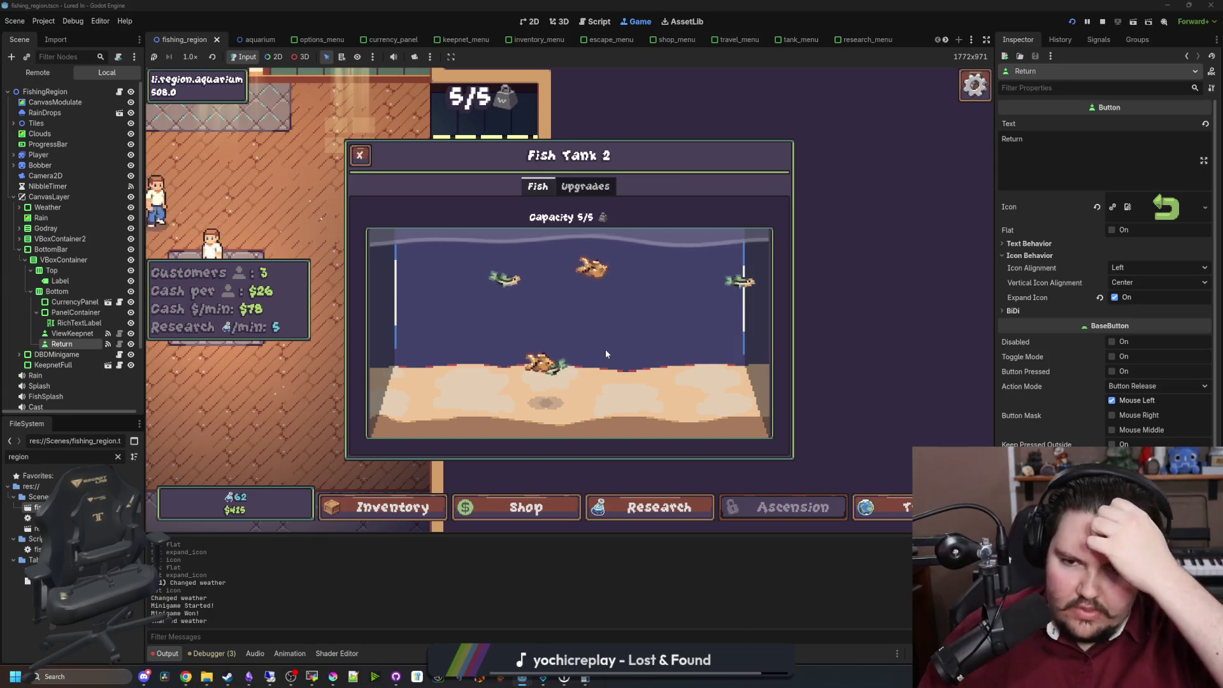
left_click(578, 189)
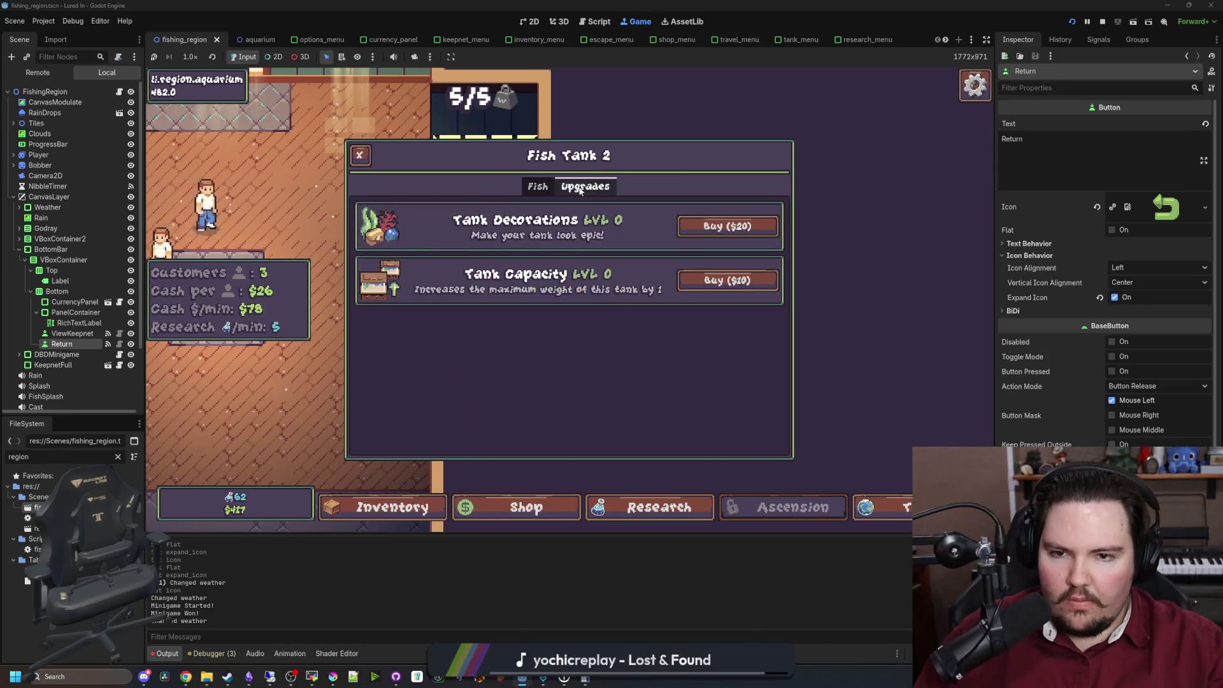
left_click(727, 226)
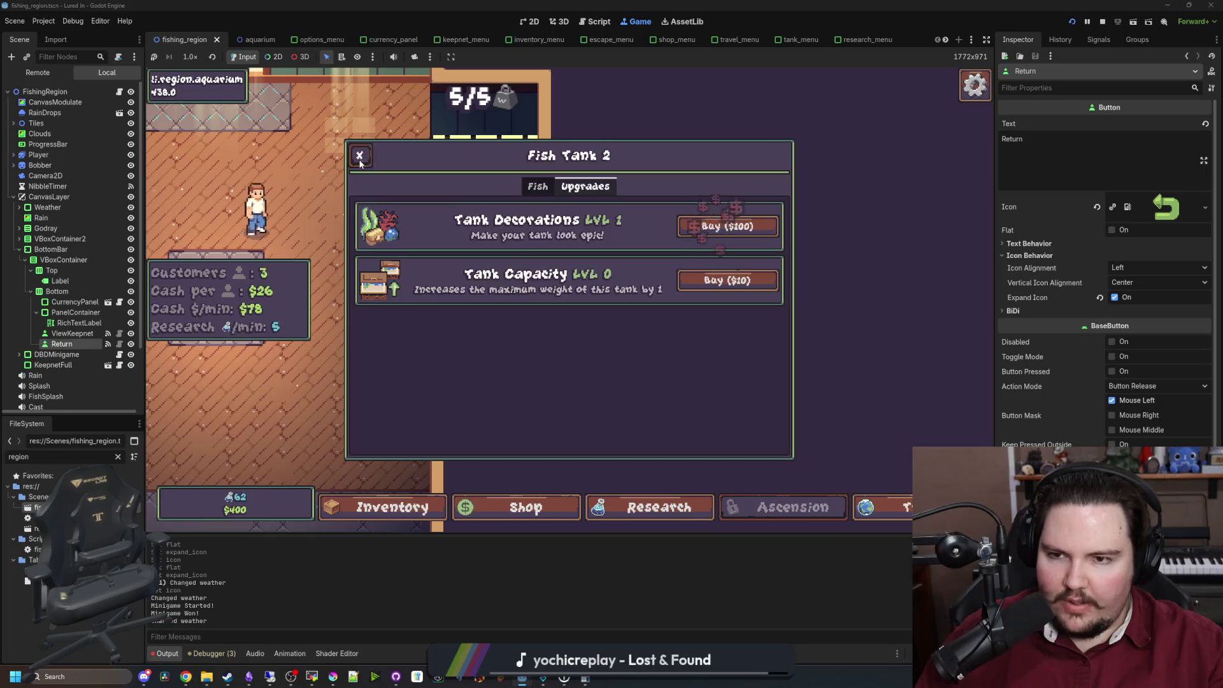
key("Escape")
left_click(487, 201)
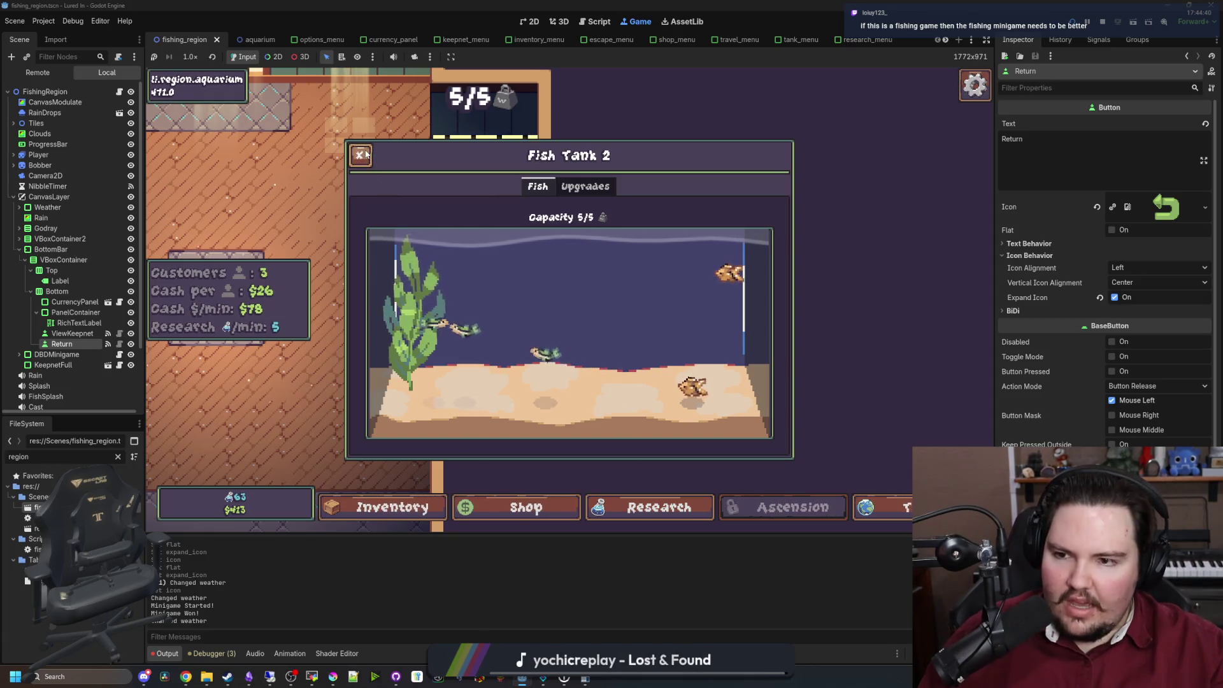
key("Escape")
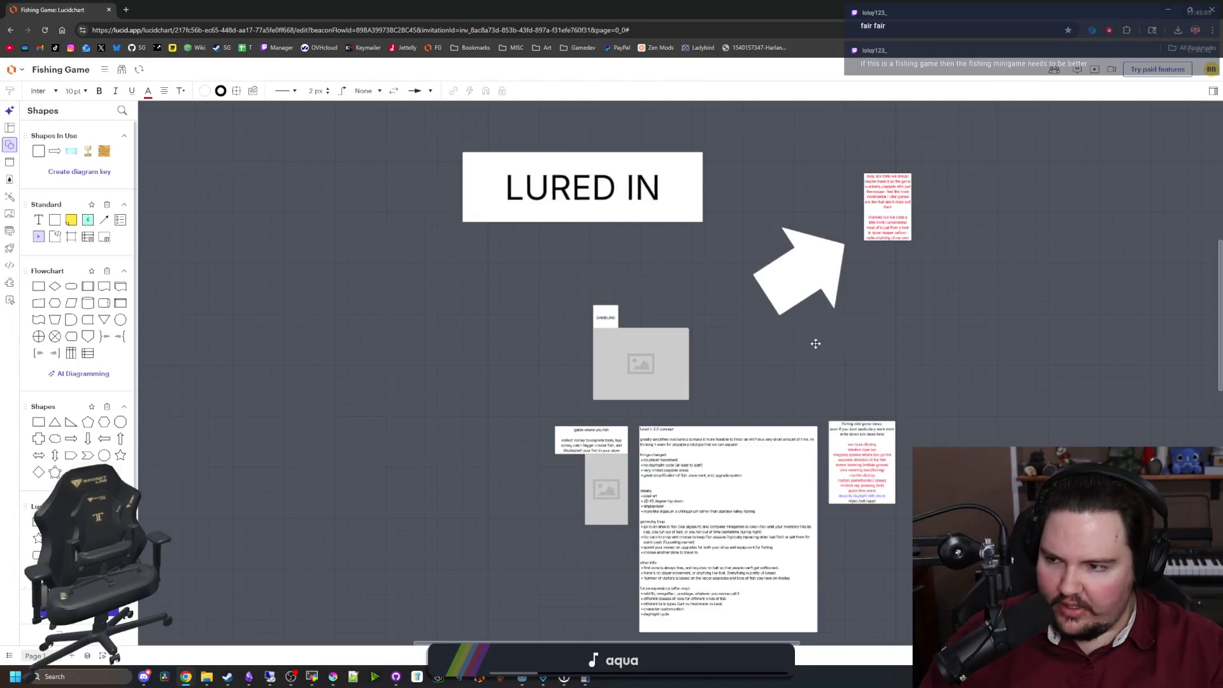
- Scroll the Lucidchart canvas to the fishing mini game ideas box
scroll(918, 418, "right", 3)
scroll(917, 418, "up", 6)
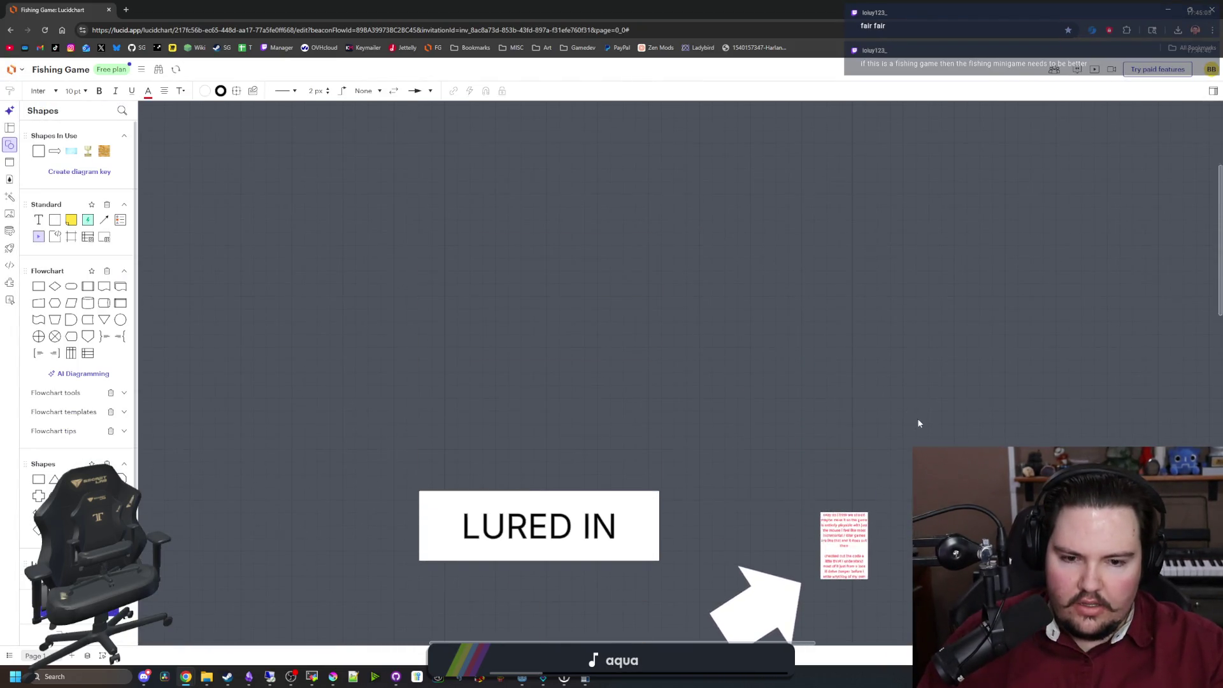
scroll(918, 418, "down", 3)
scroll(849, 566, "down", 3)
scroll(884, 549, "up", 5, "ctrl")
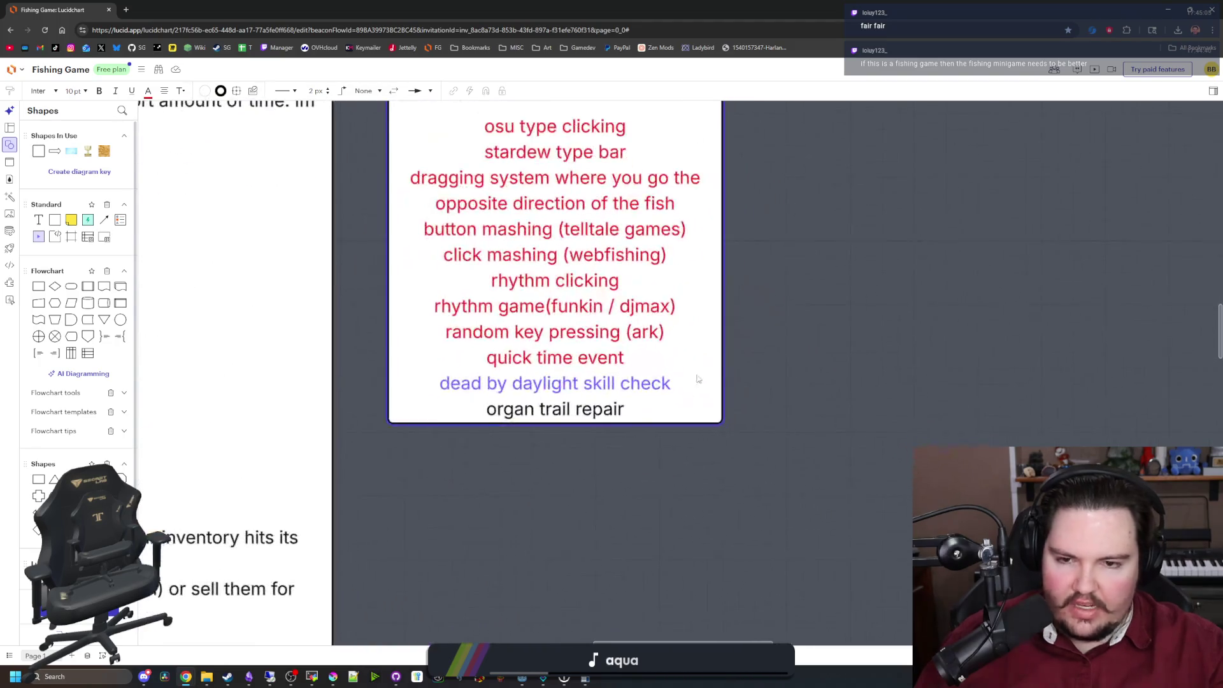
scroll(773, 319, "down", 3, "ctrl")
scroll(752, 419, "up", 3, "ctrl")
scroll(709, 390, "up", 2, "ctrl")
scroll(683, 402, "down", 2, "ctrl")
- Click into and out of the mini game ideas box, then Alt+Tab back to Godot
double_click(412, 304)
left_click(394, 317)
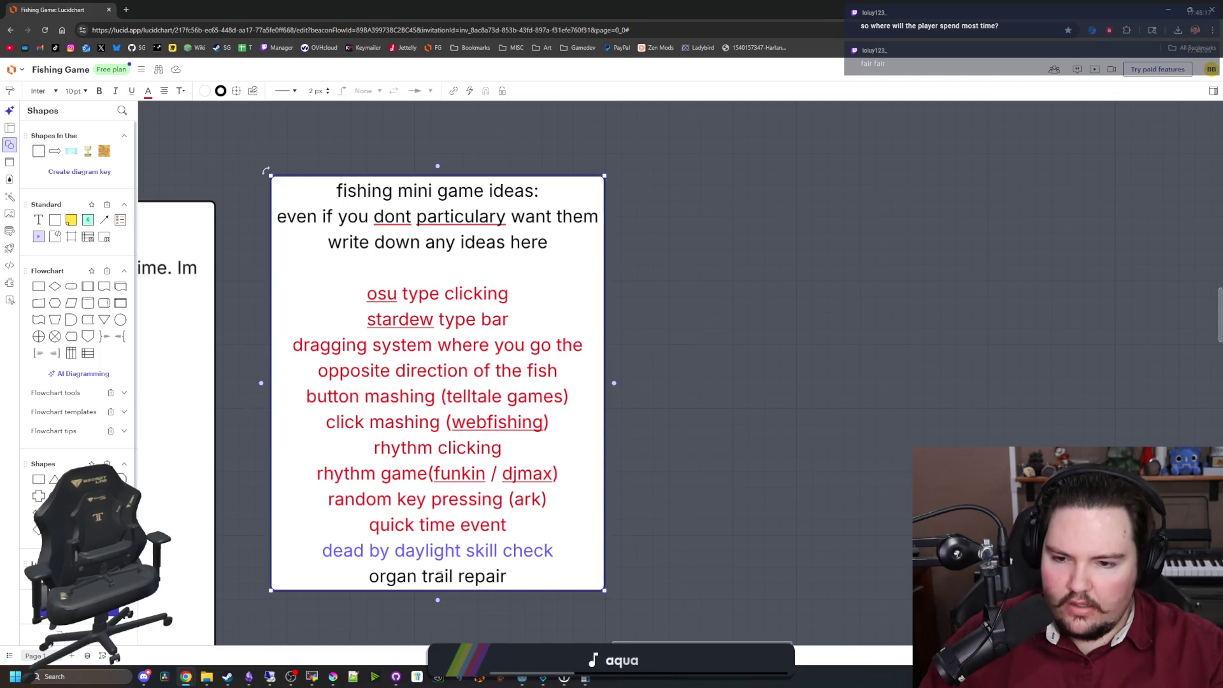
left_click(703, 488)
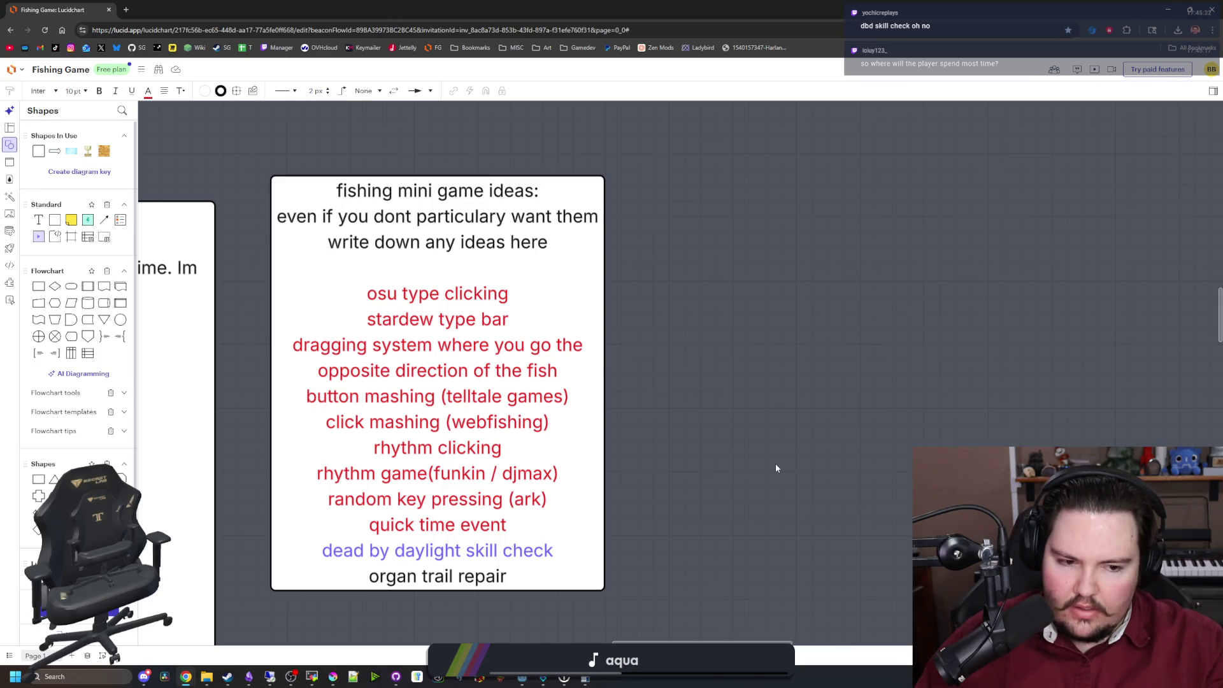
left_click(517, 432)
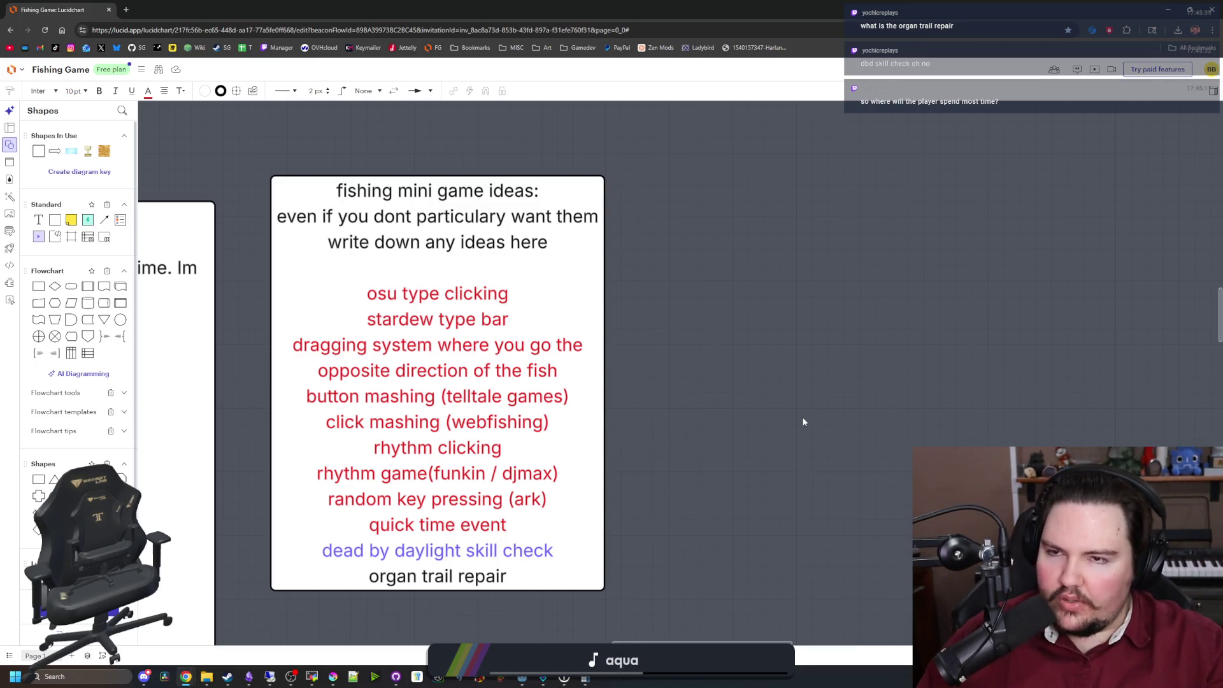
key("alt+Tab")
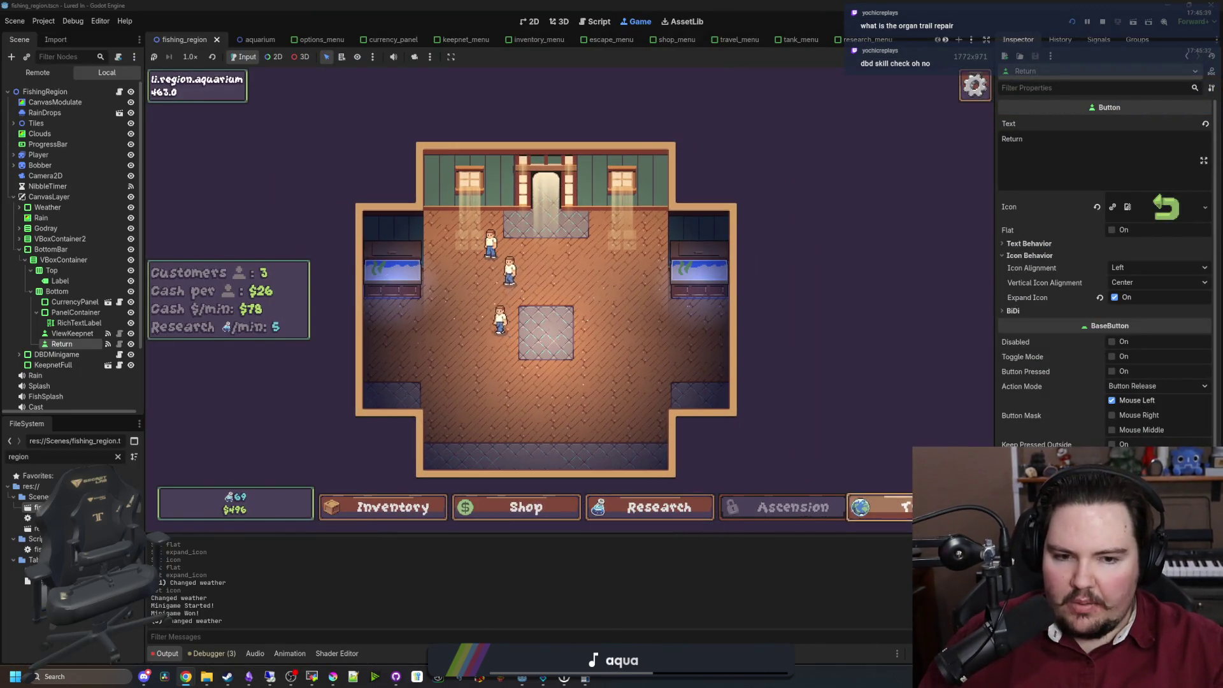
- Open and close the game's travel destinations list twice
left_click(878, 507)
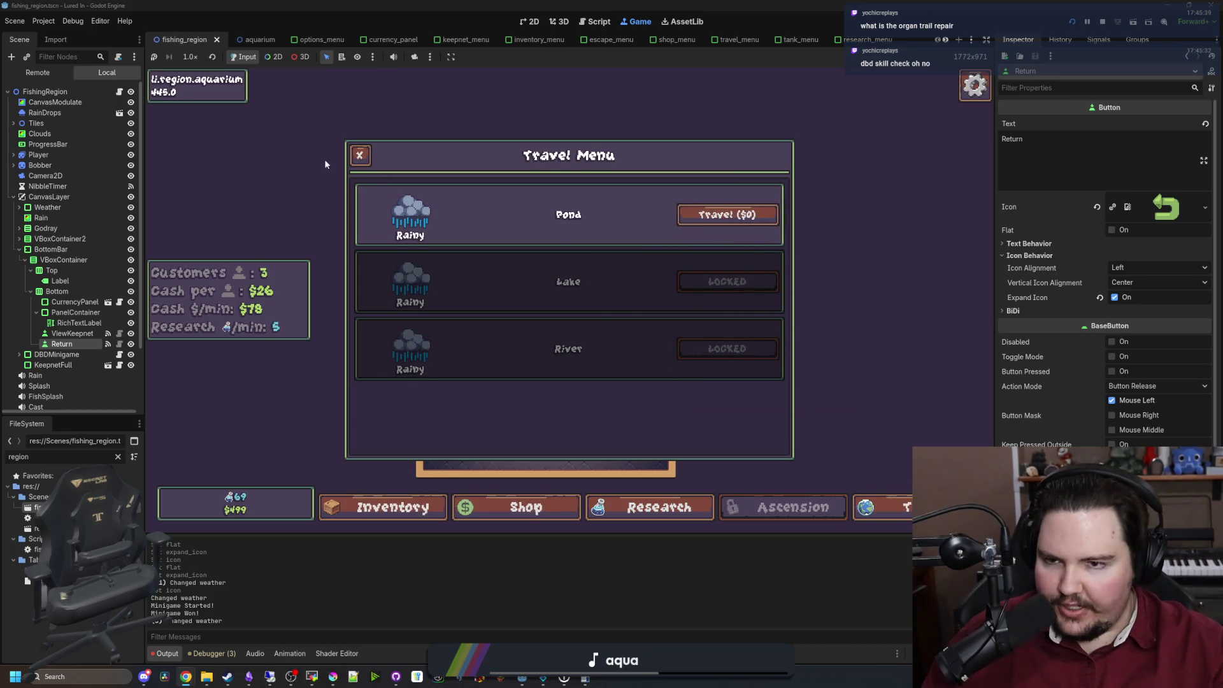
left_click(359, 156)
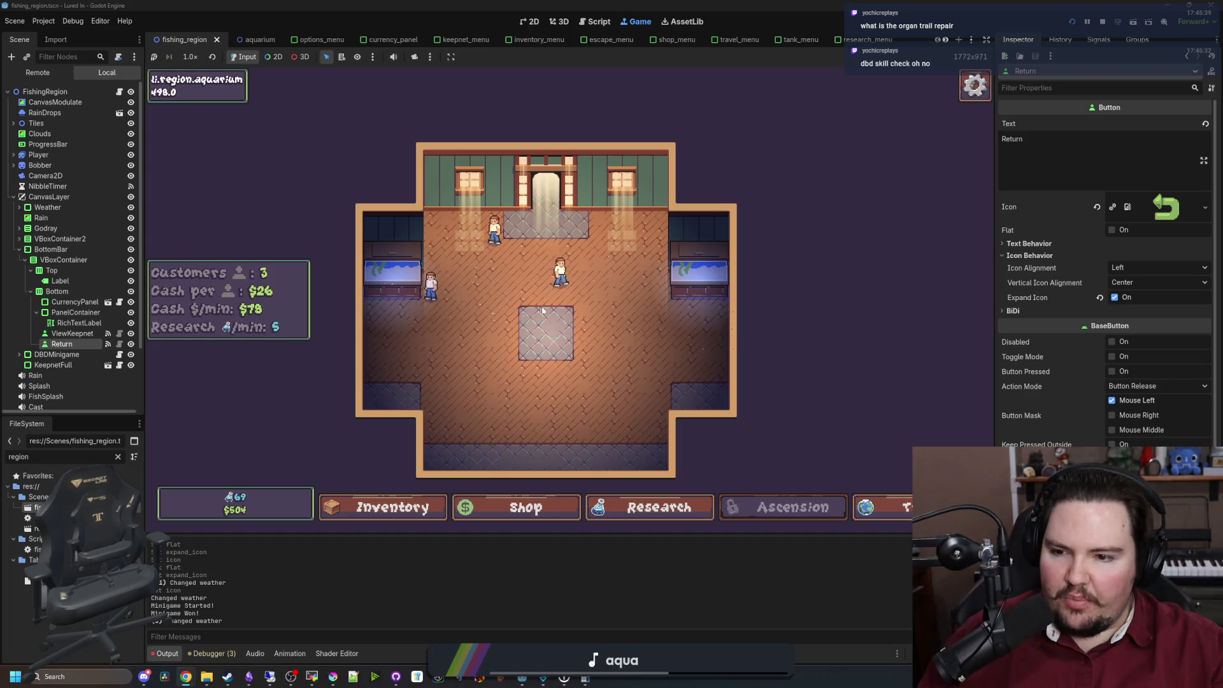
scroll(537, 171, "down", 1)
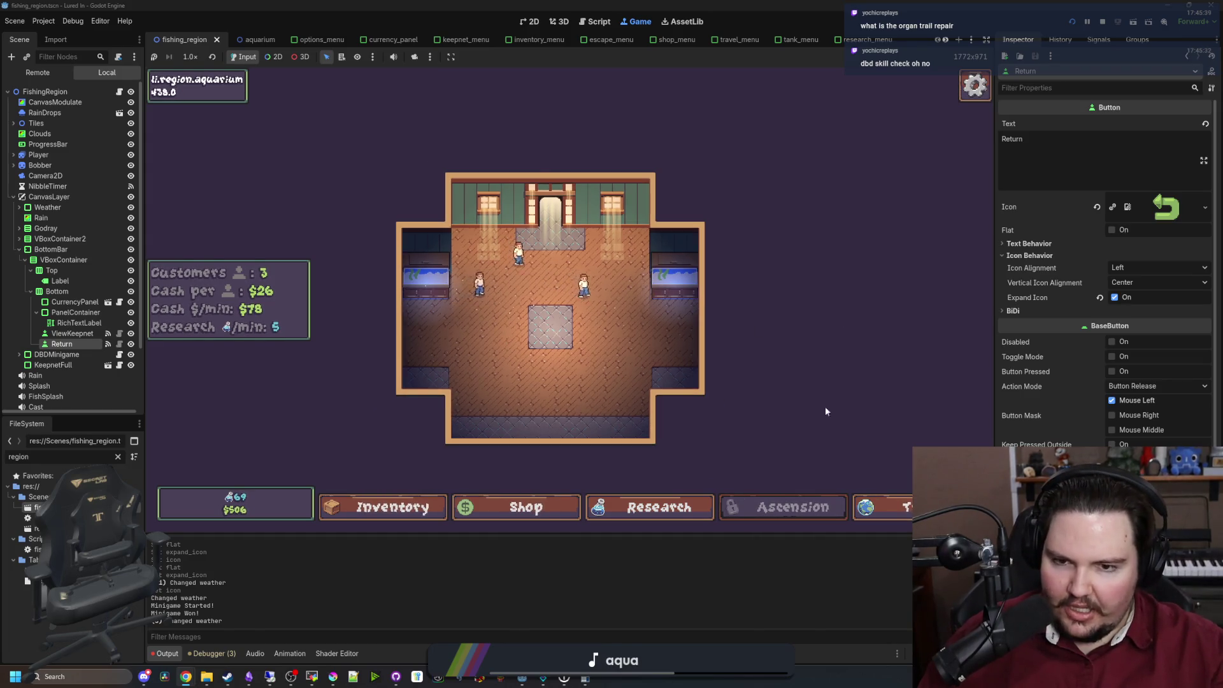
scroll(631, 387, "up", 2)
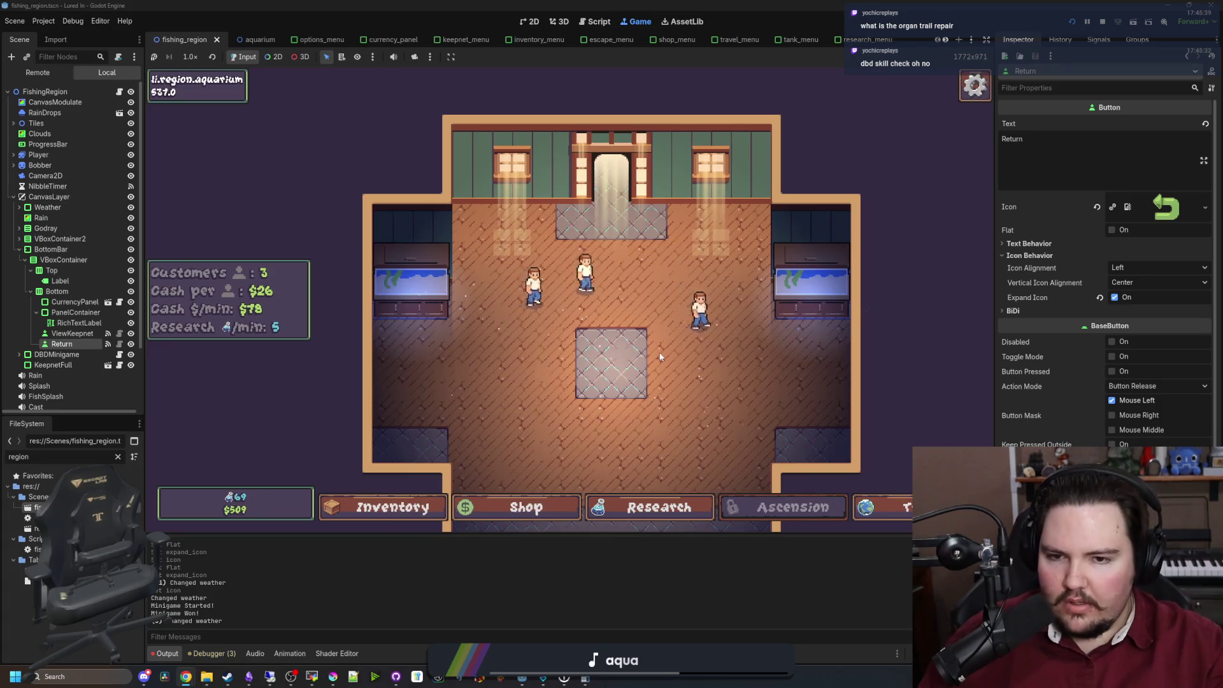
scroll(670, 326, "down", 1)
scroll(702, 305, "up", 1)
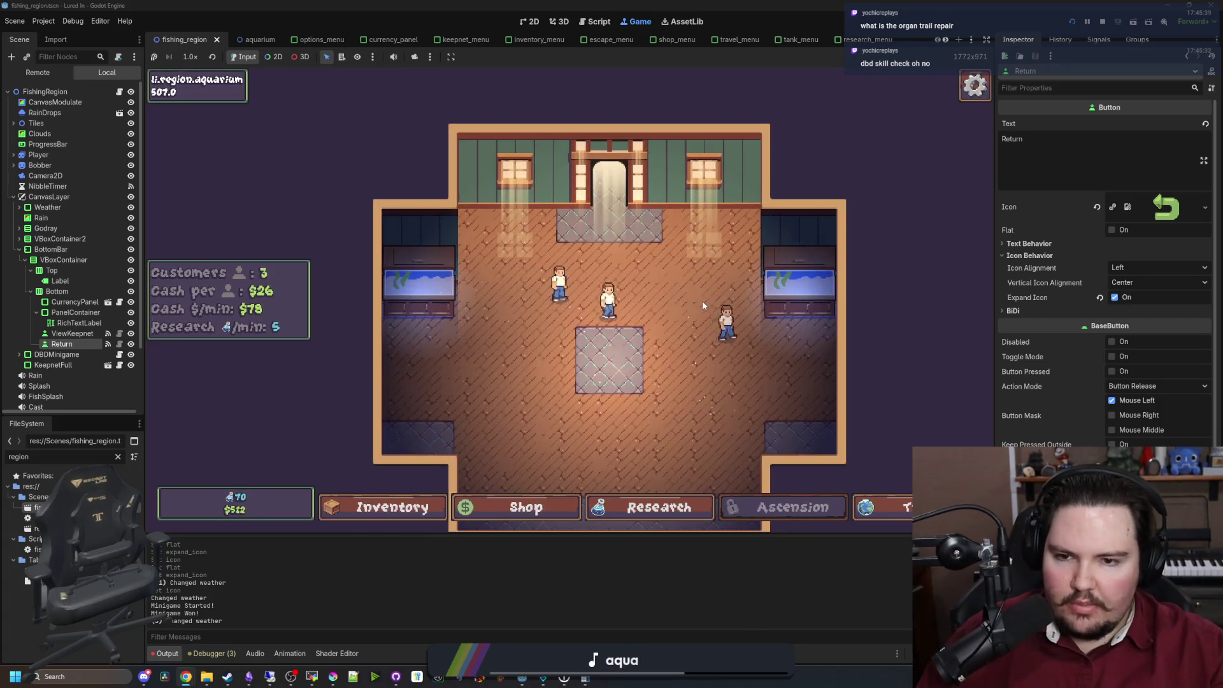
left_click(874, 507)
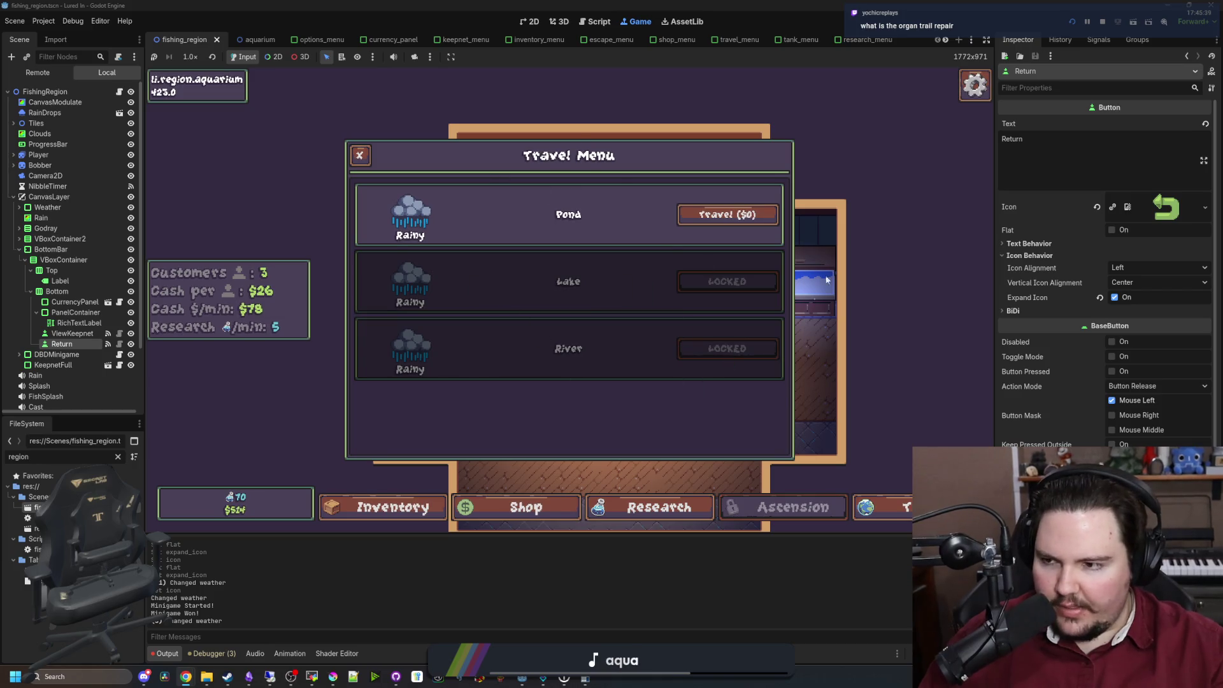
left_click(360, 154)
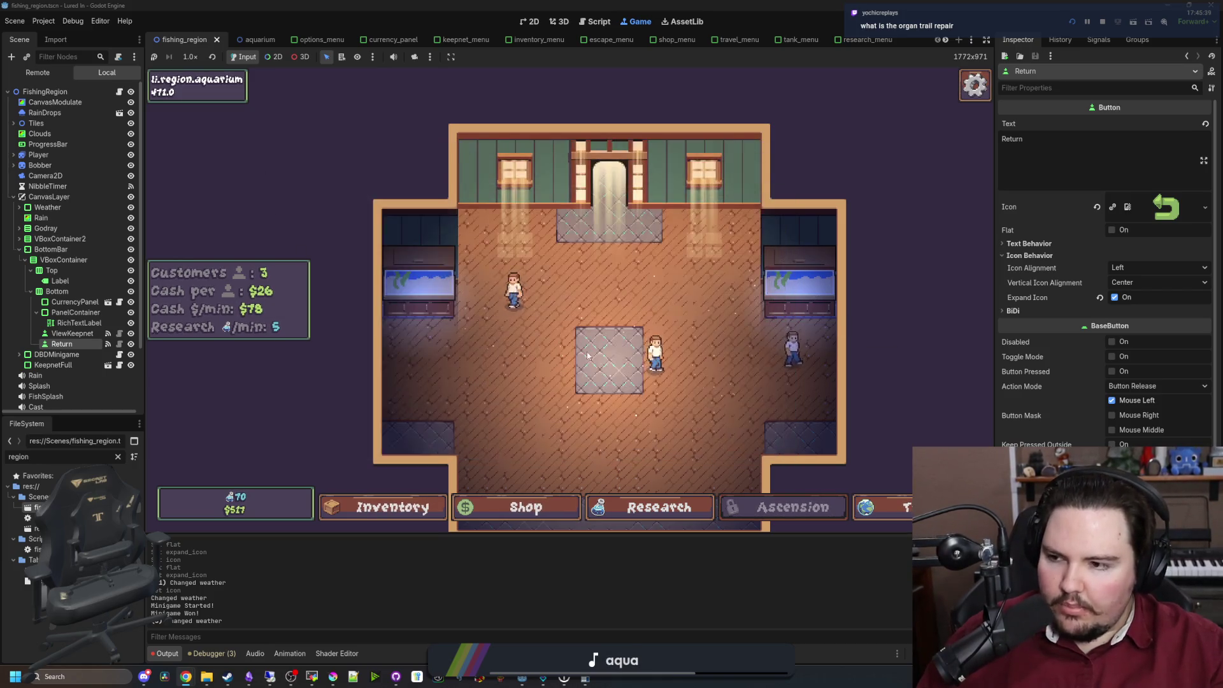
- Check Fish Tank 1, the fish inventory and the Research tree, then pan around the aquarium room
left_click(362, 233)
left_click(359, 155)
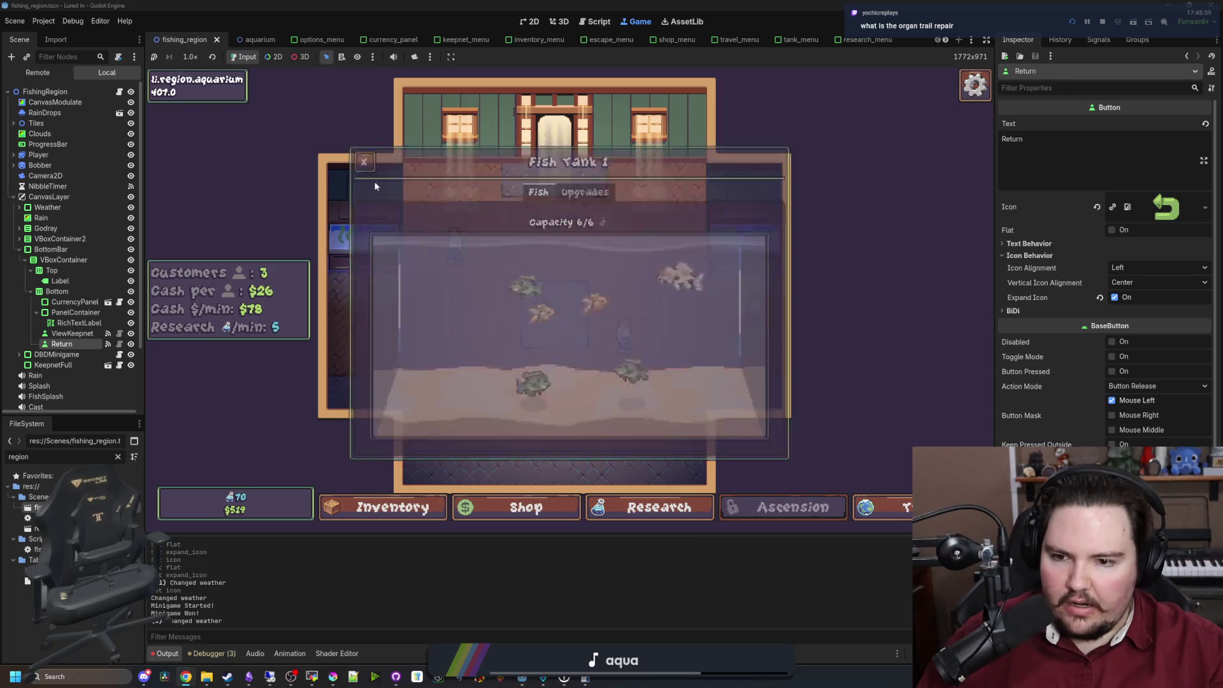
left_click(382, 508)
left_click(689, 536)
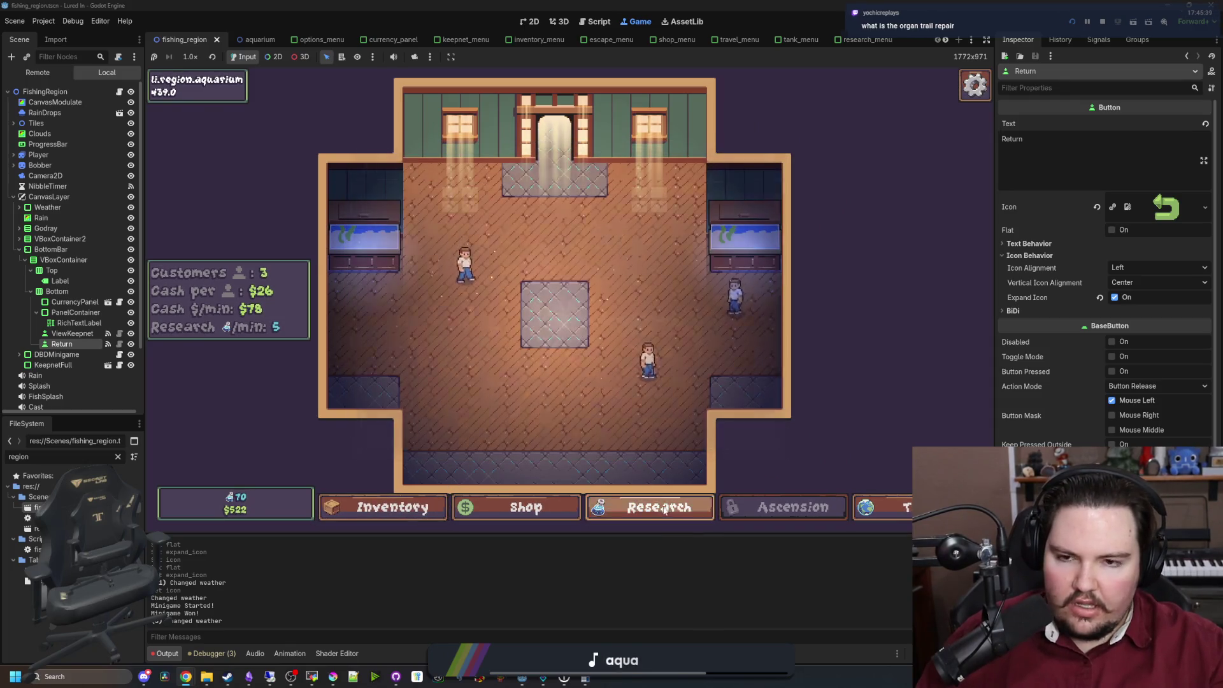
left_click(660, 507)
left_click(361, 155)
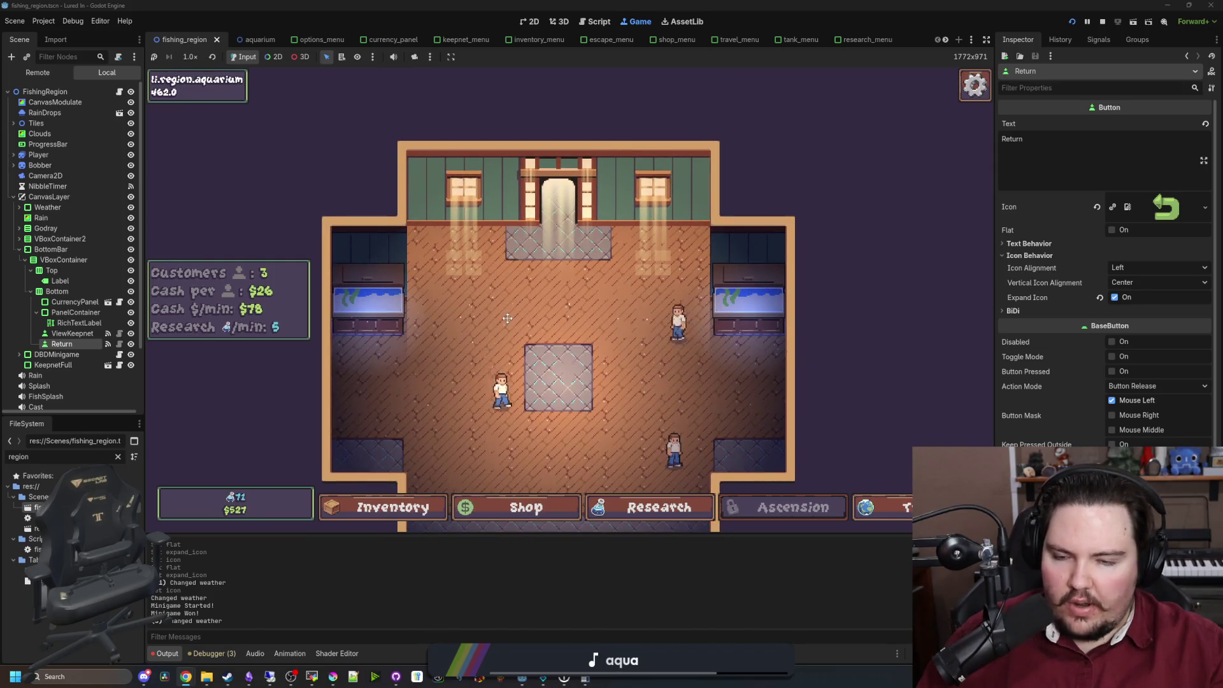
scroll(498, 274, "down", 3)
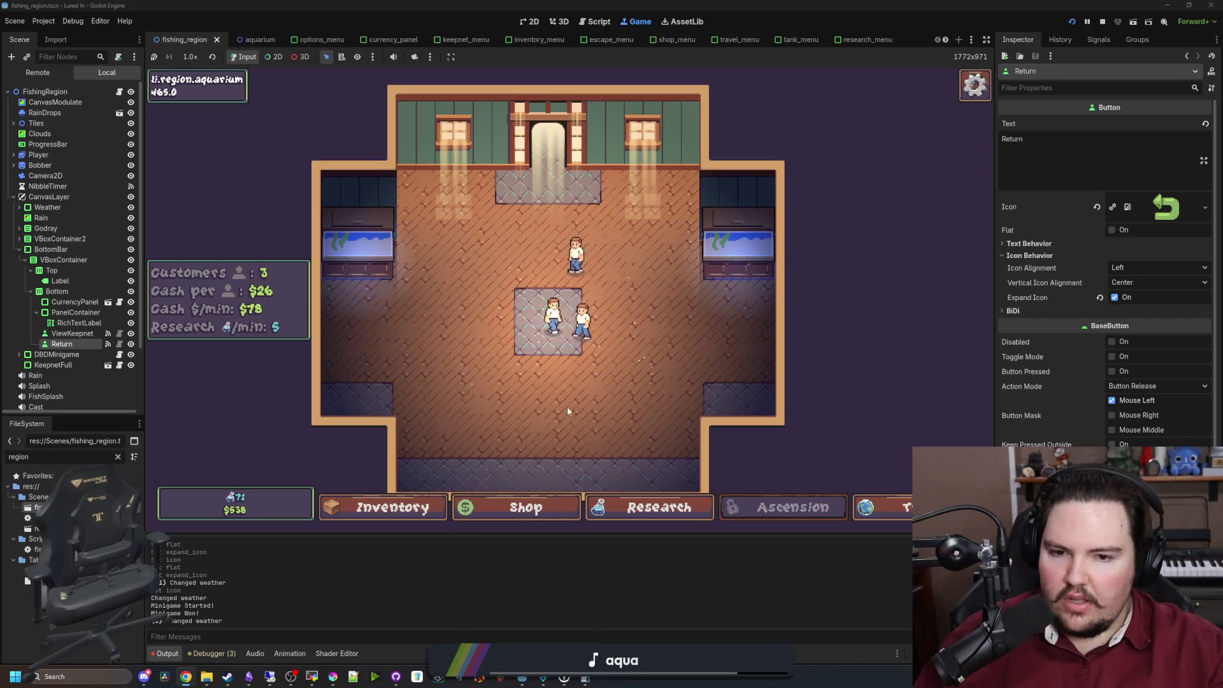
left_click_drag(596, 400, 556, 357)
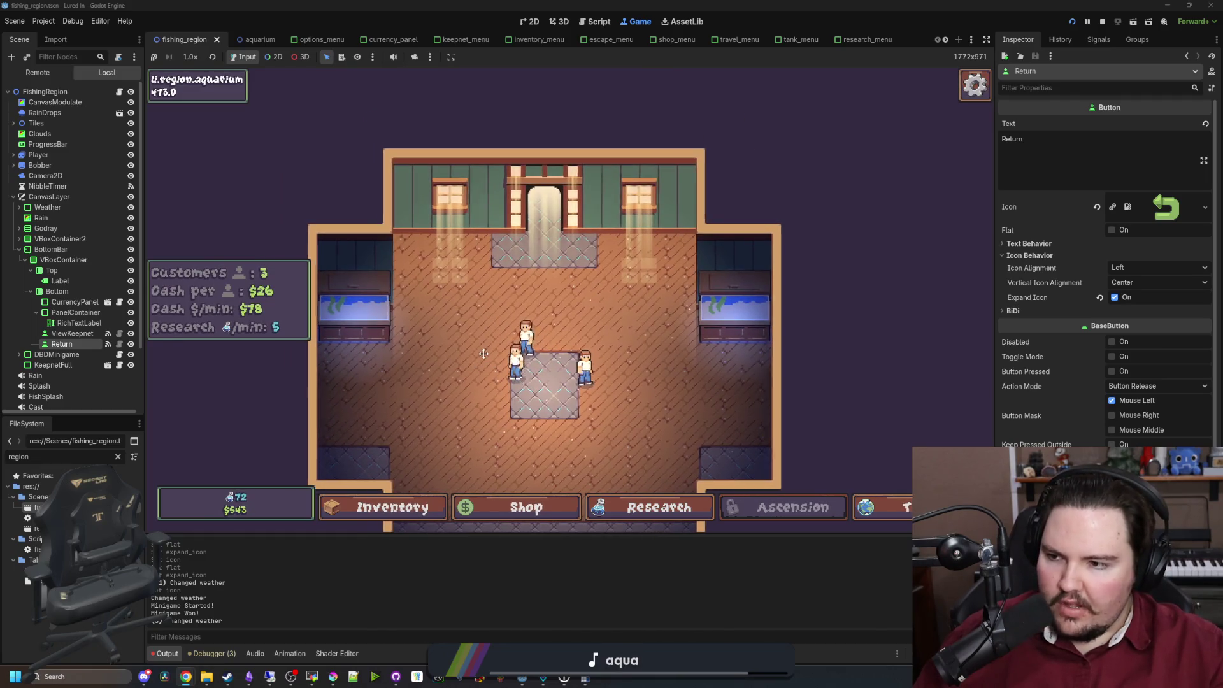
left_click_drag(831, 358, 858, 292)
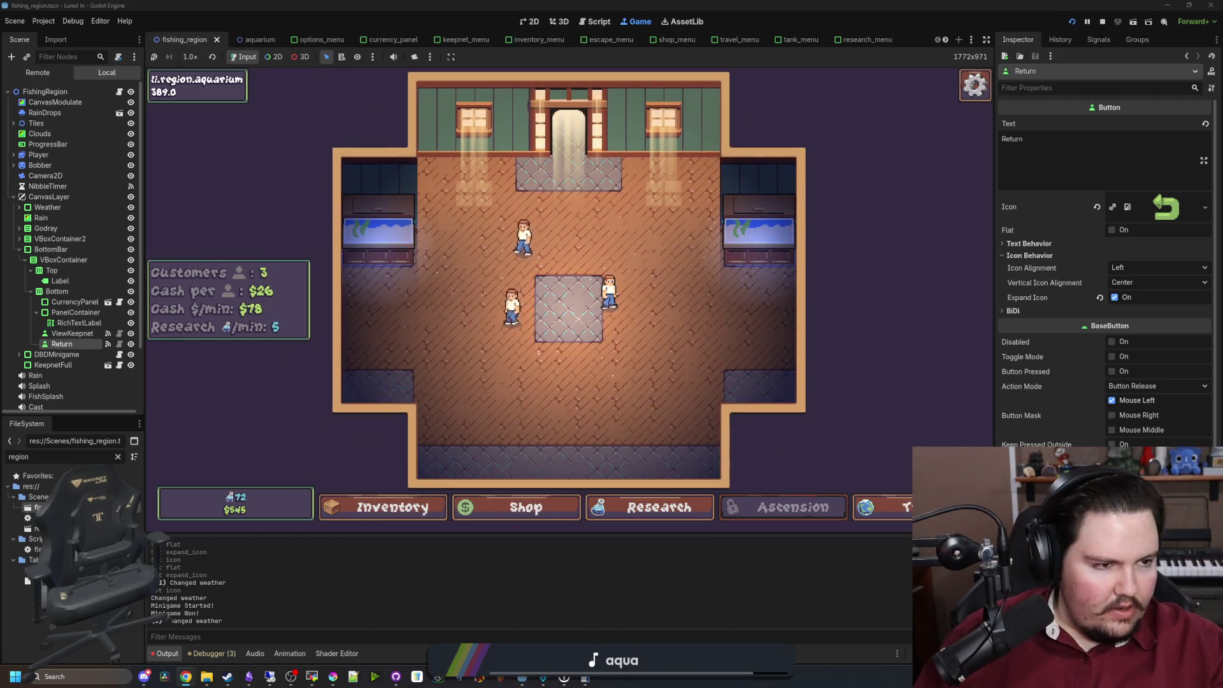
- Search Google for 'organ trail' in the browser
left_click_drag(866, 133, 789, 109)
type("organ trail")
key("Return")
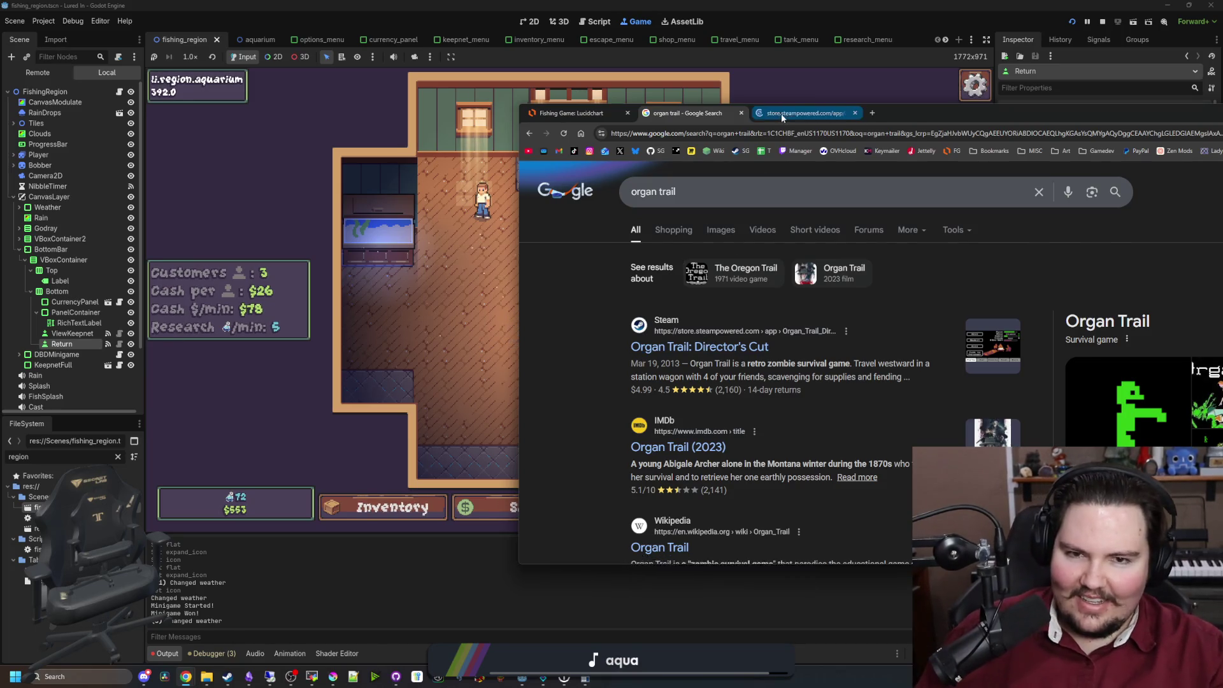
- Open the Organ Trail Steam page maximized and view the zombie-shooting screenshot full screen
left_click(781, 113)
left_click_drag(904, 117, 601, 11)
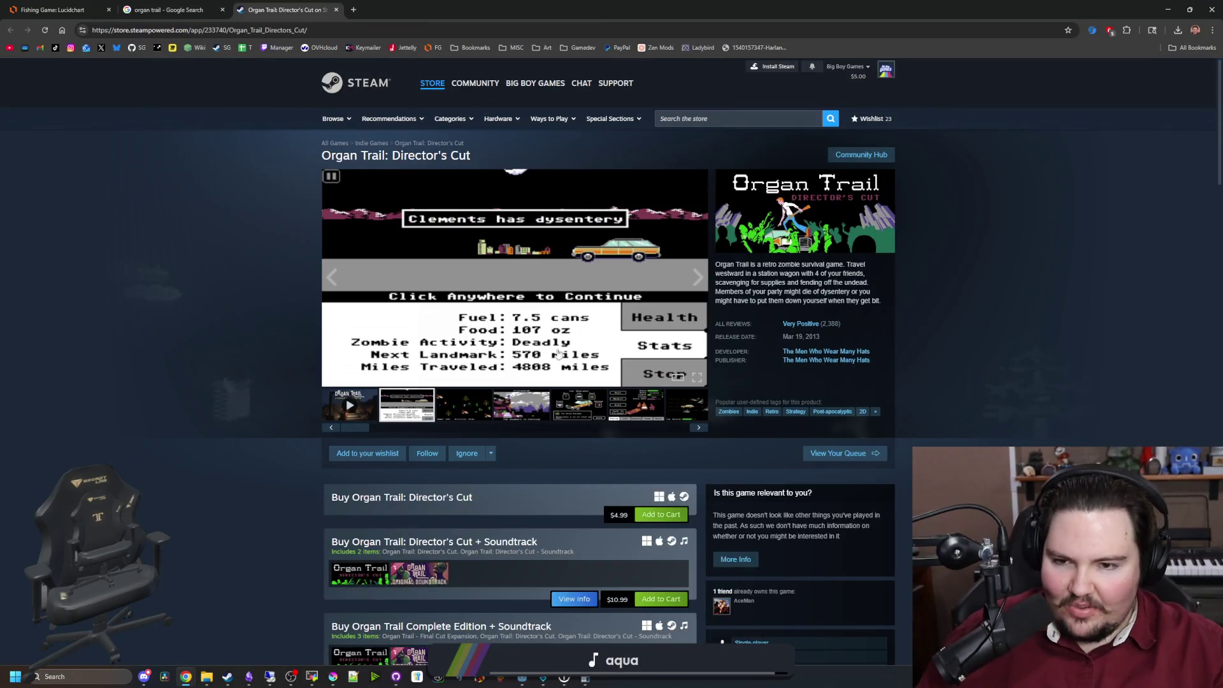
left_click(479, 401)
left_click(640, 327)
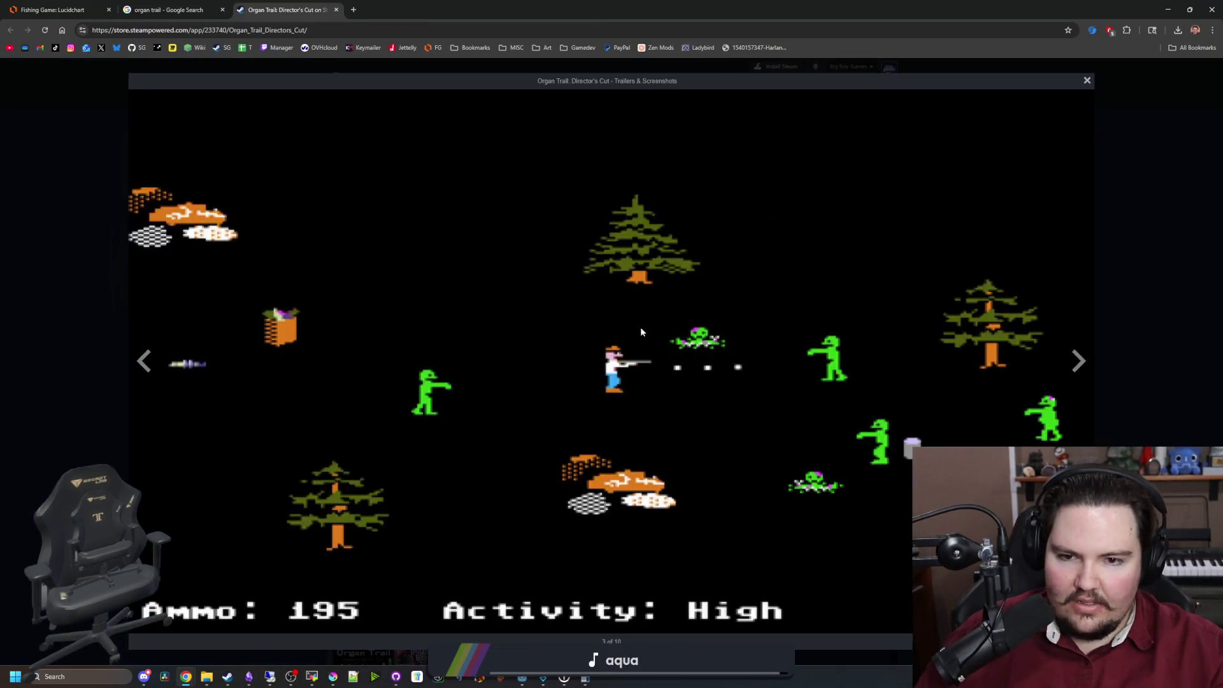
- Step through the remaining Organ Trail: Director's Cut screenshots, close the viewer, and return to Krita
left_click(1090, 367)
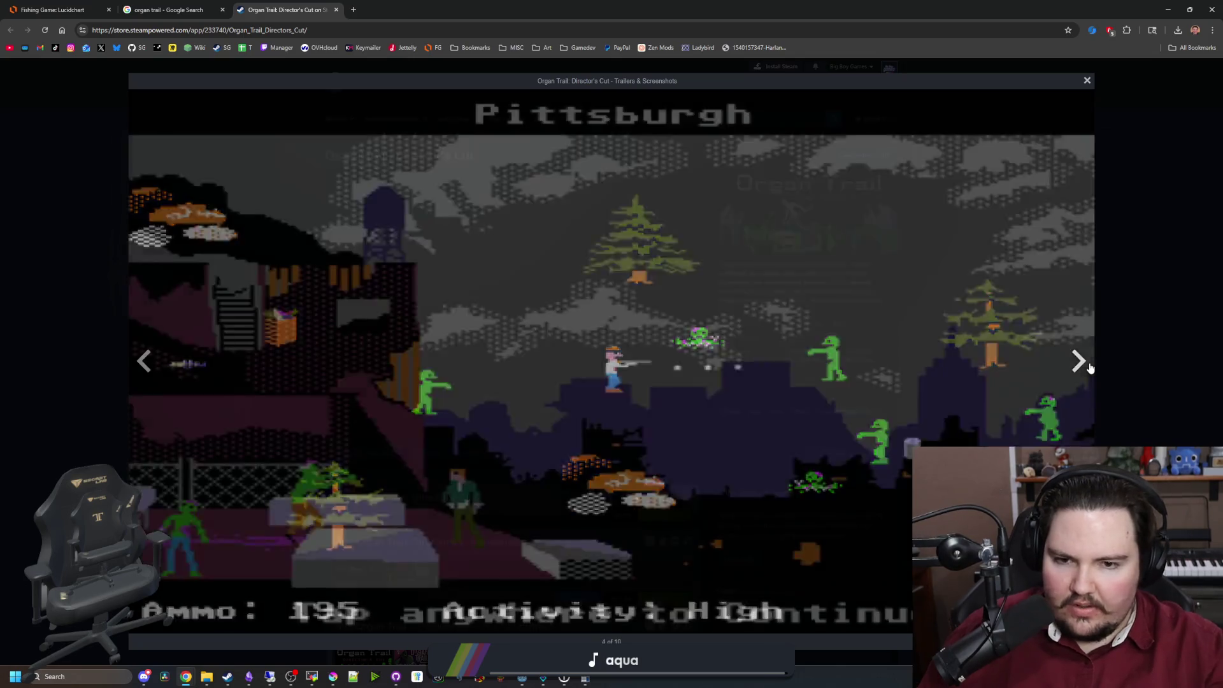
left_click(1096, 367)
left_click(1093, 366)
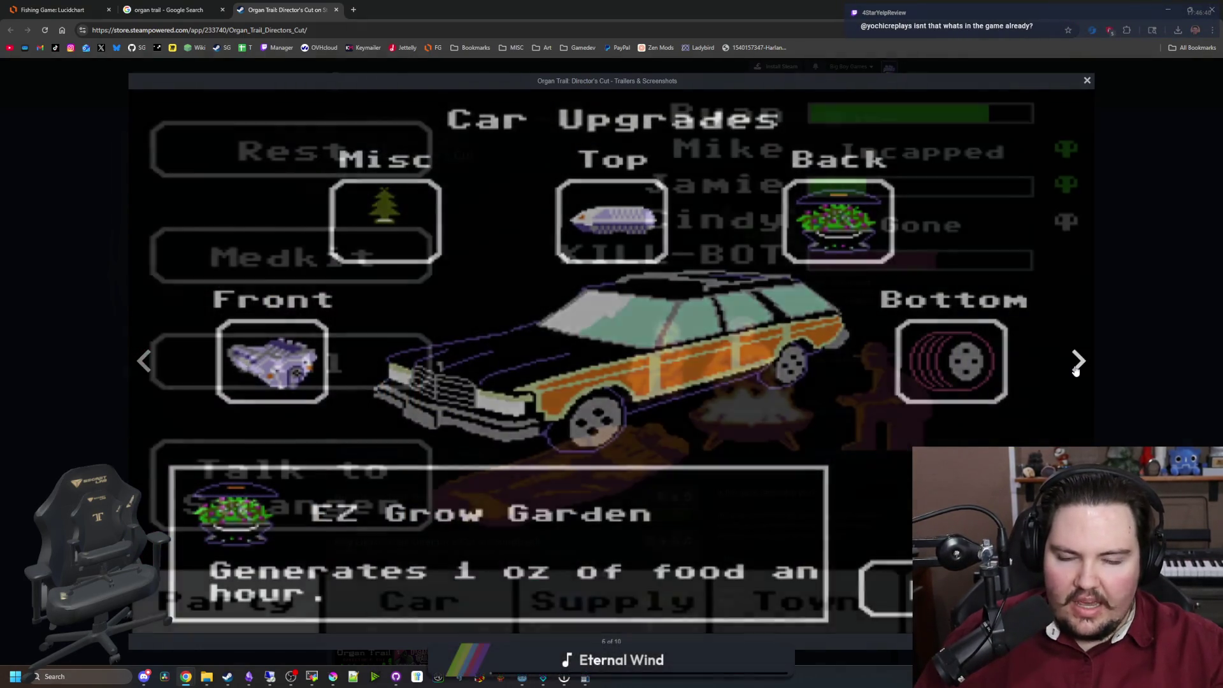
left_click(1080, 368)
left_click(1076, 371)
left_click(1076, 371)
left_click(1075, 371)
left_click(1075, 371)
left_click(1075, 371)
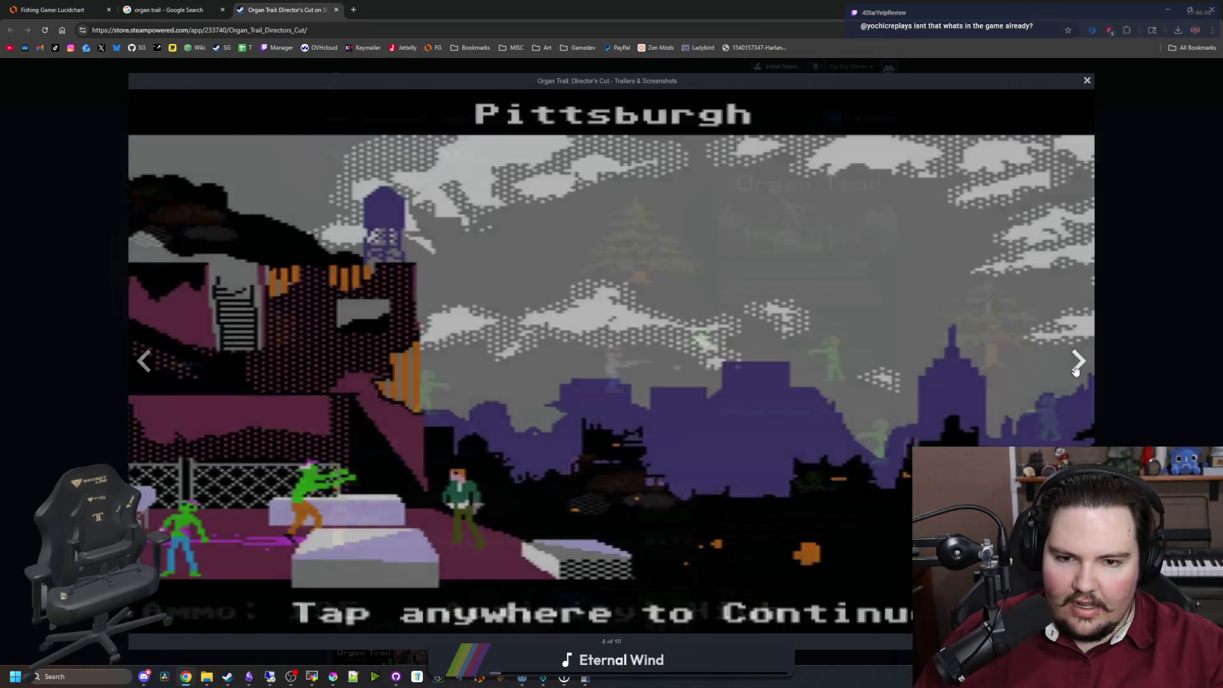
left_click(1076, 371)
left_click(1076, 371)
left_click(1077, 368)
left_click(1145, 357)
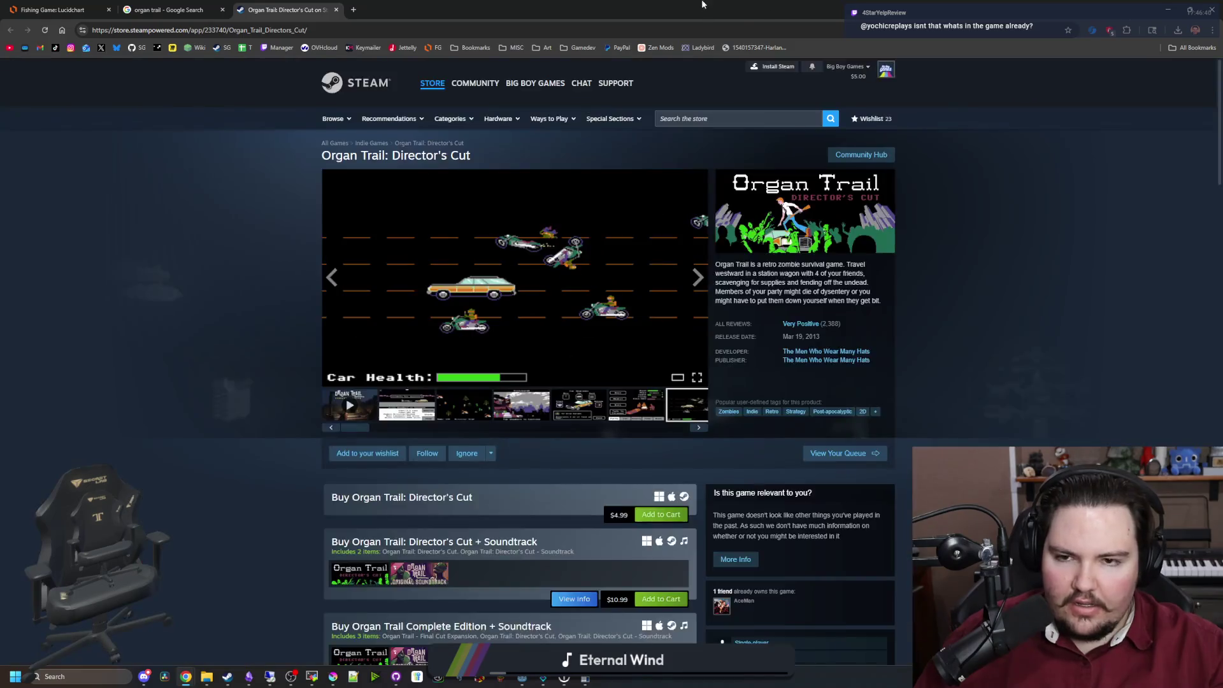
left_click(335, 677)
left_click(335, 677)
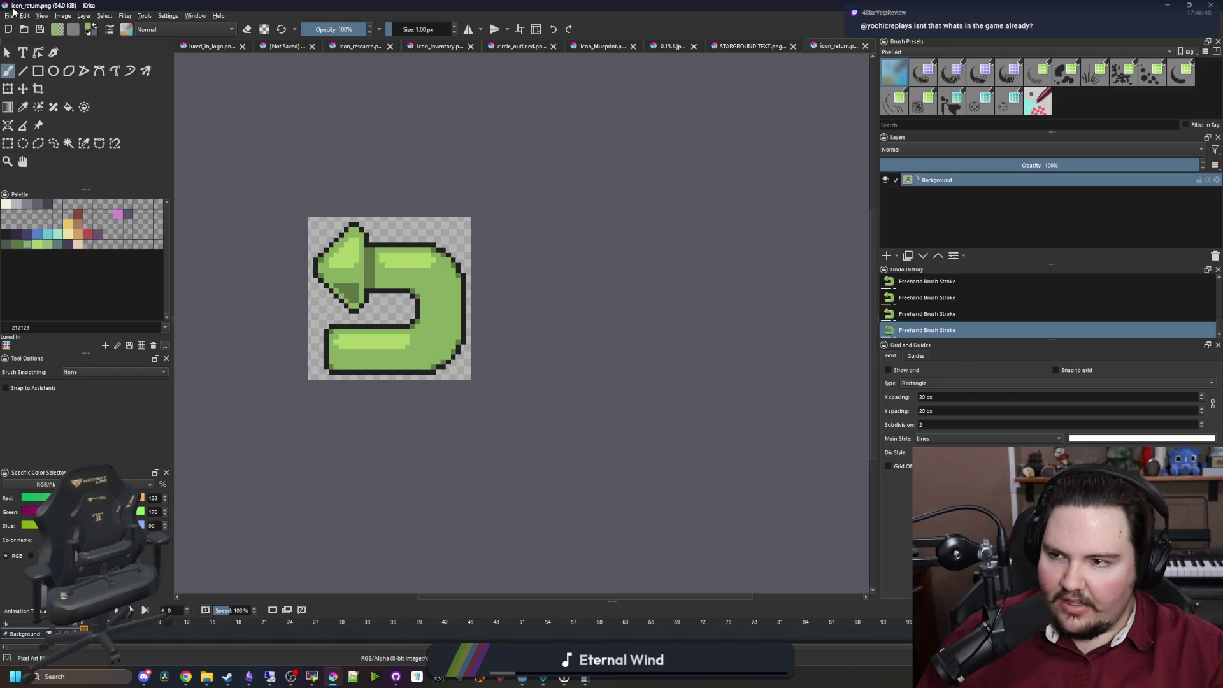
- Create a new 512×512 document in Krita
left_click(7, 9)
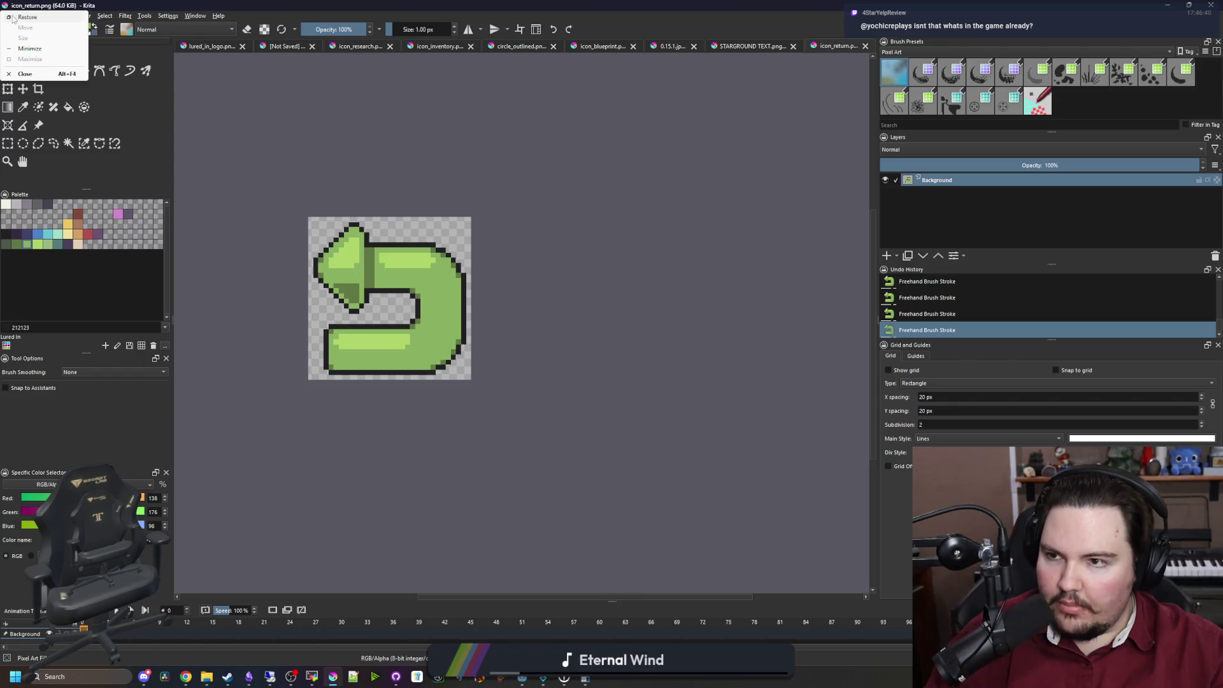
left_click(9, 15)
left_click(8, 15)
left_click(26, 28)
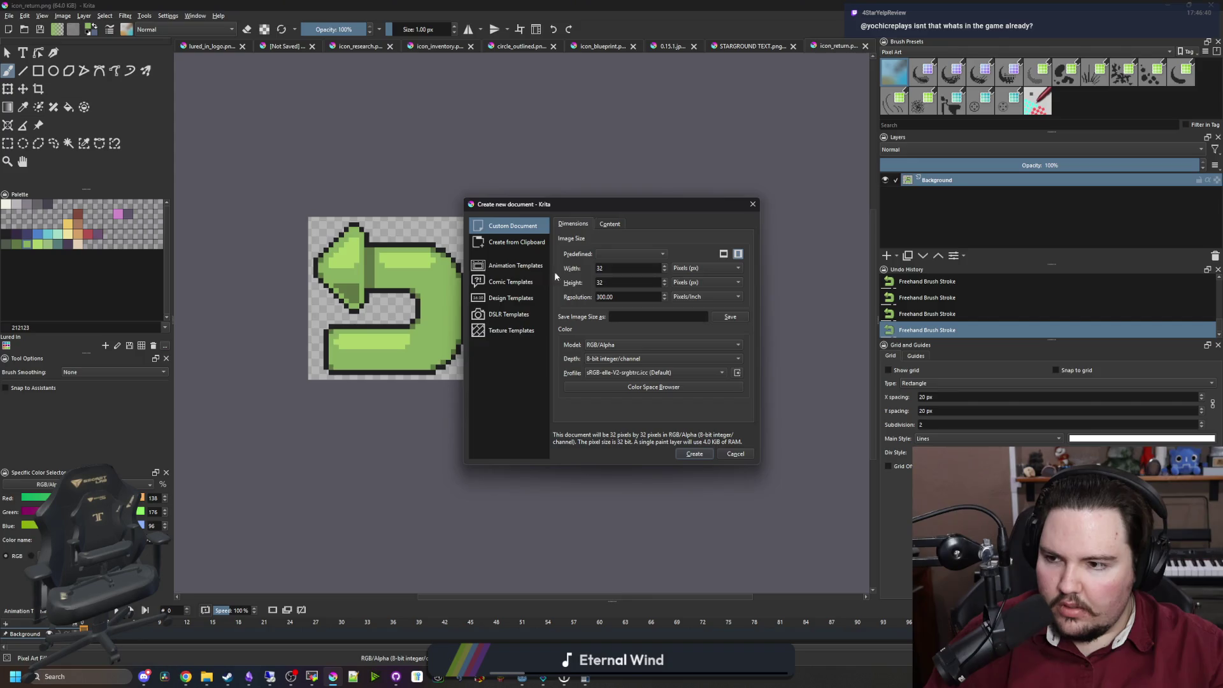
type("512")
key("Tab")
type("512")
left_click(695, 454)
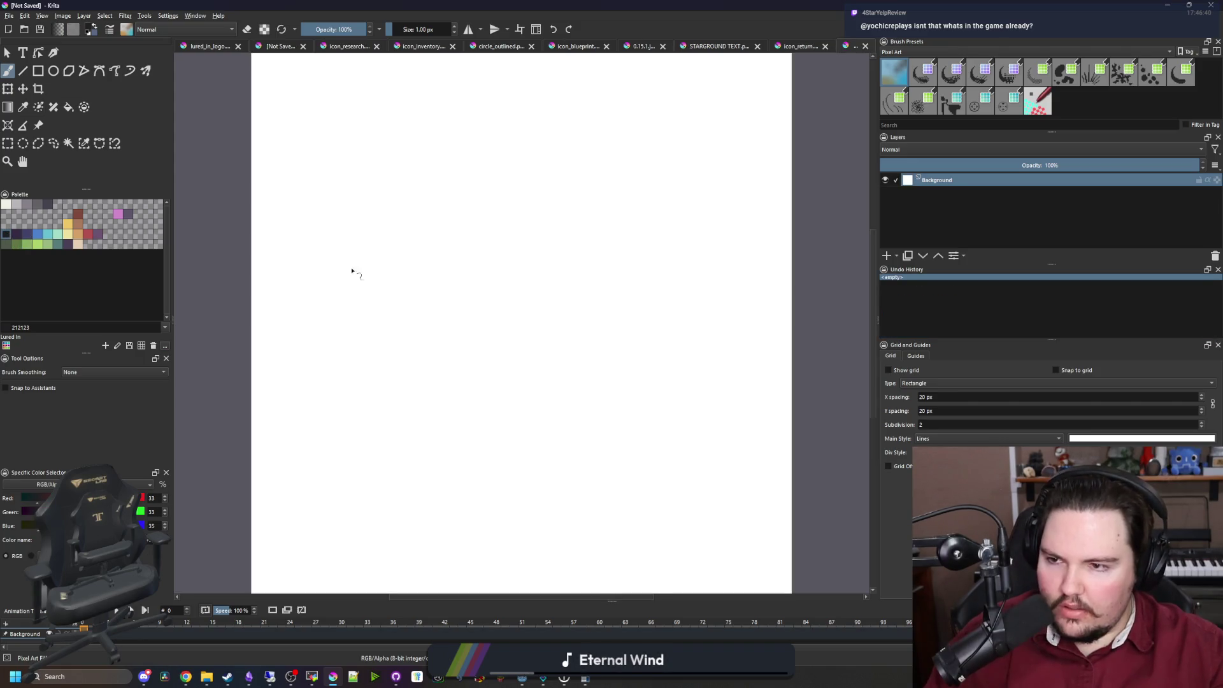
- Paint five black dots in a vertical column with an enlarged brush
key("bracketright")
key("bracketright")
key("bracketright")
key("bracketright")
key("bracketright")
key("bracketright")
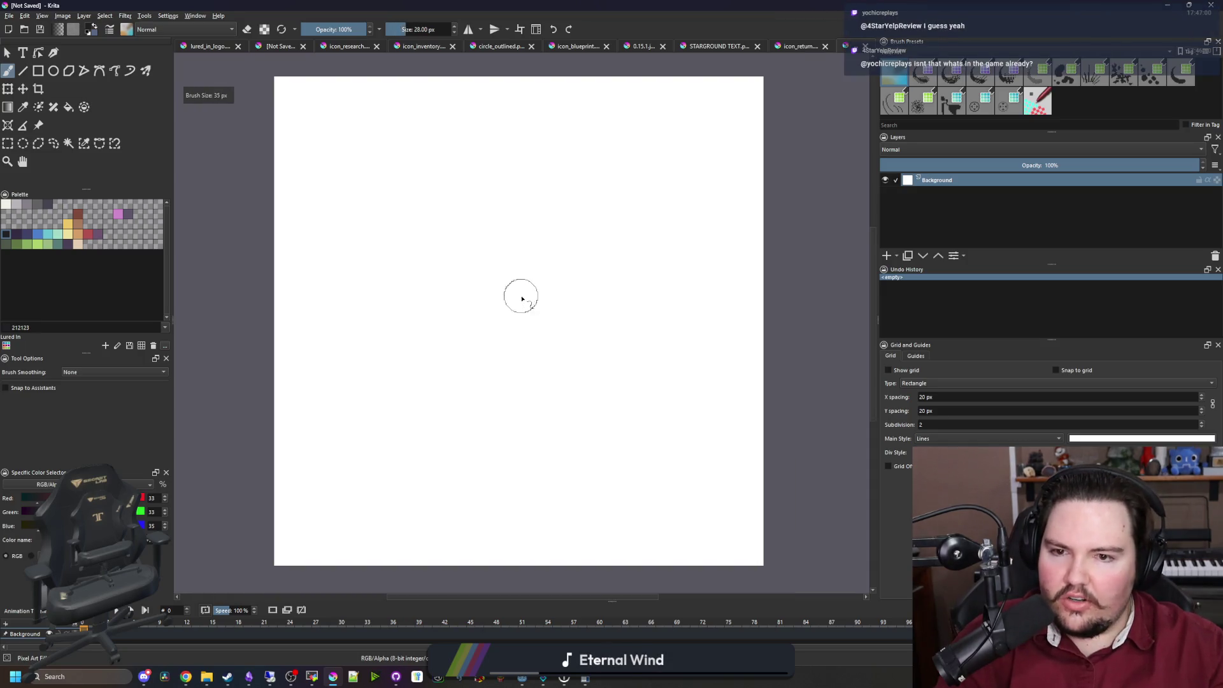
left_click(513, 127)
left_click(514, 230)
left_click(508, 327)
left_click(510, 413)
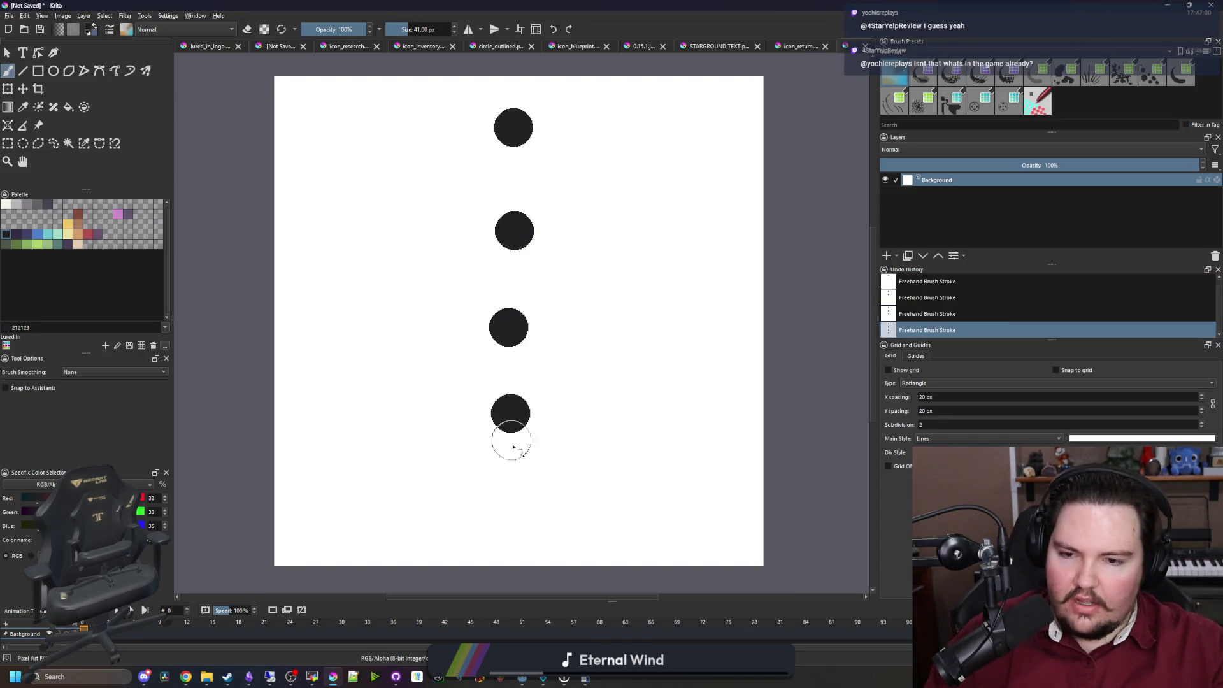
left_click(516, 508)
- Dab a yellow dot partly overlapping each black dot, alternating right and left sides
left_click(77, 231)
scroll(344, 306, "down", 2)
left_click_drag(311, 205, 650, 213)
key("ctrl+z")
scroll(276, 213, "up", 2)
scroll(369, 232, "down", 1)
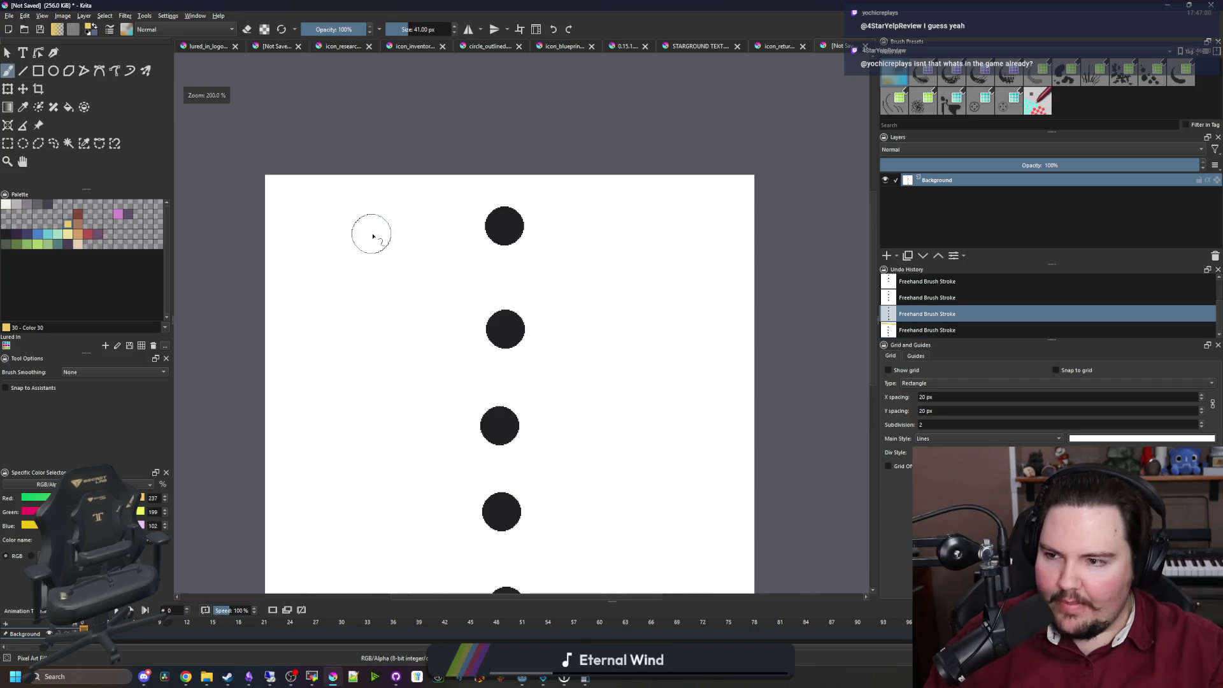
scroll(322, 219, "up", 2)
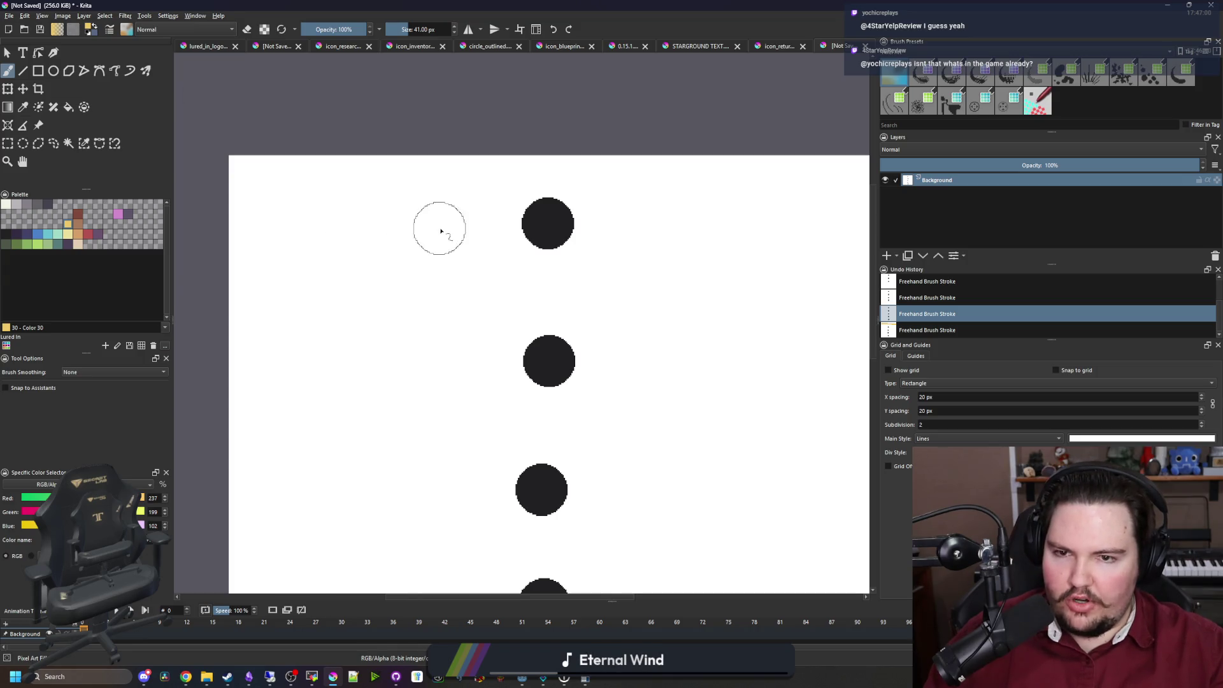
left_click(571, 225)
left_click(549, 361)
scroll(423, 350, "down", 2)
scroll(423, 349, "up", 1)
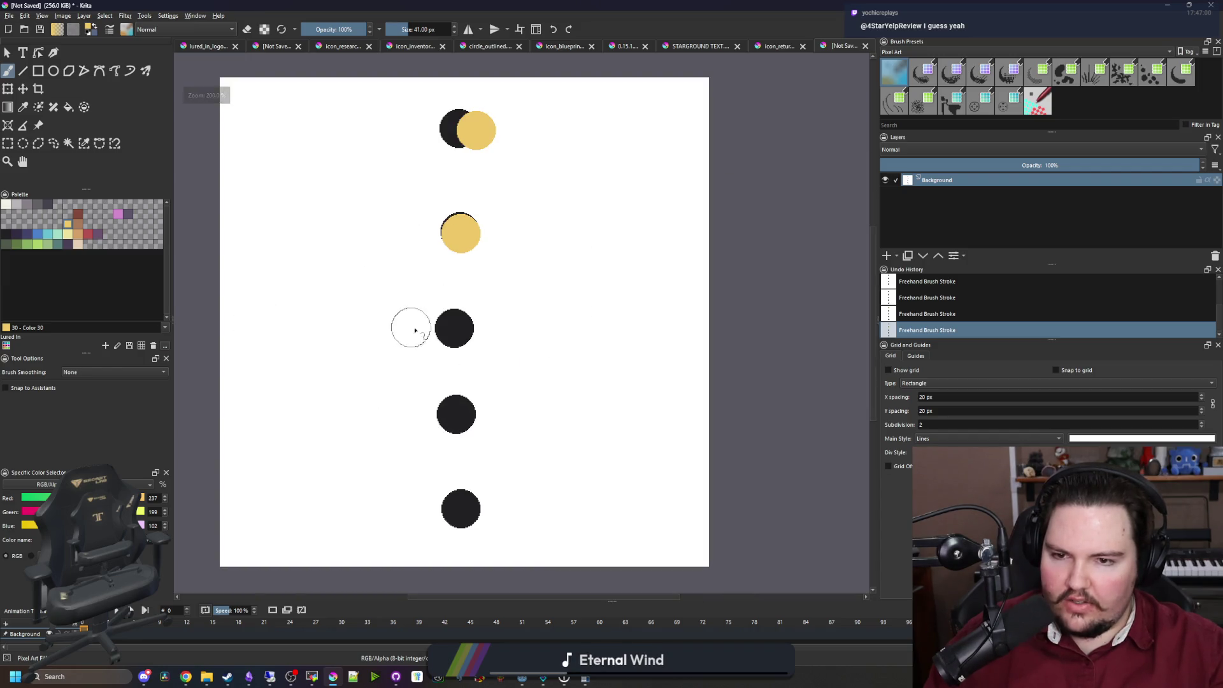
left_click(439, 329)
left_click(492, 419)
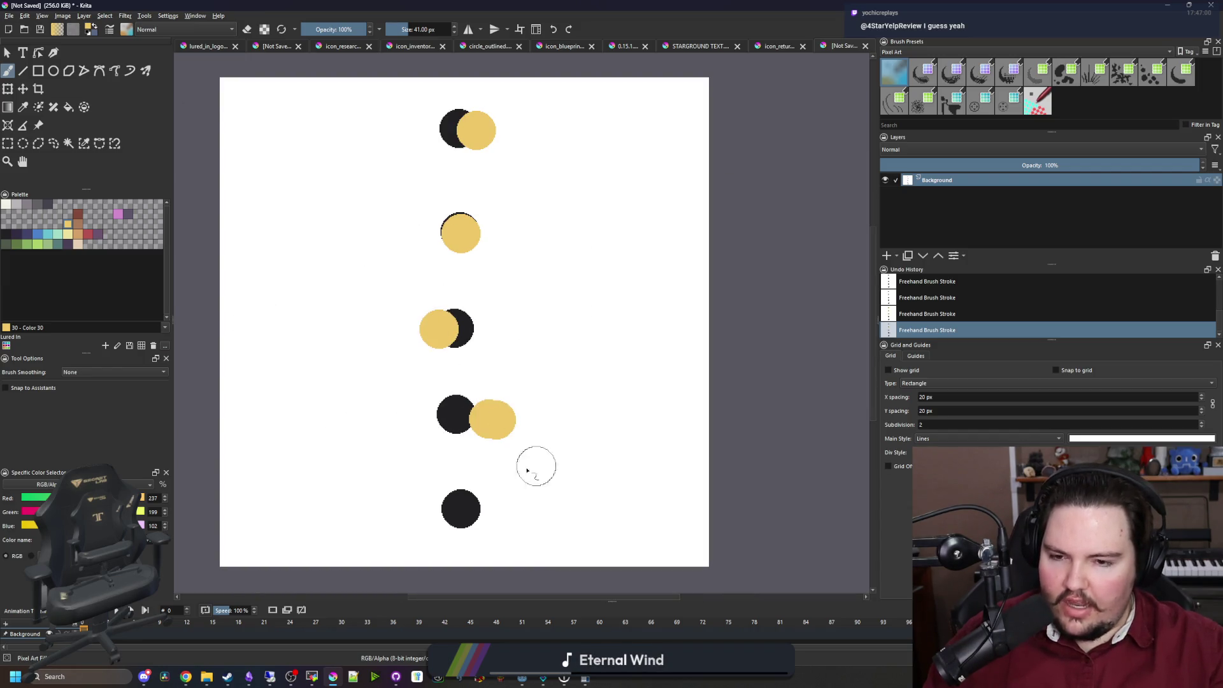
left_click(438, 508)
- Recentre the canvas view on the dots, then minimize Krita
scroll(637, 499, "down", 2)
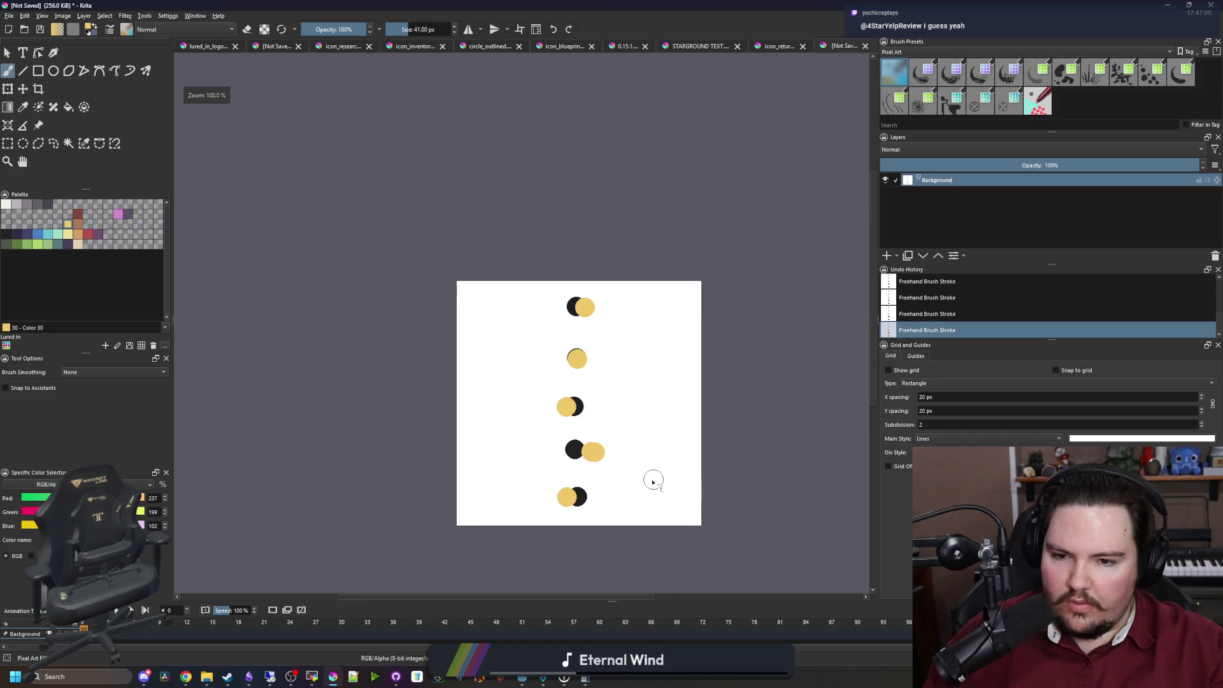
scroll(595, 513, "up", 2)
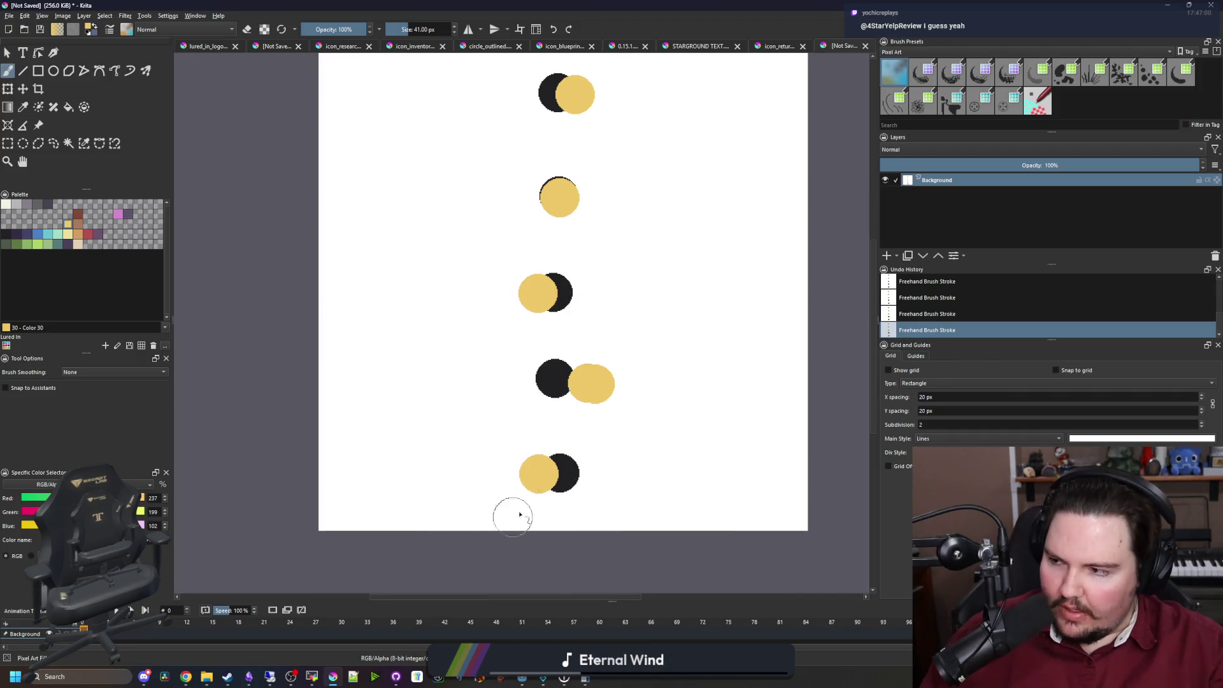
scroll(487, 470, "down", 4)
scroll(500, 456, "up", 6)
left_click_drag(473, 422, 479, 476)
scroll(479, 476, "down", 3)
scroll(465, 470, "up", 1)
scroll(456, 470, "down", 1)
scroll(456, 464, "up", 1)
left_click_drag(351, 450, 374, 458)
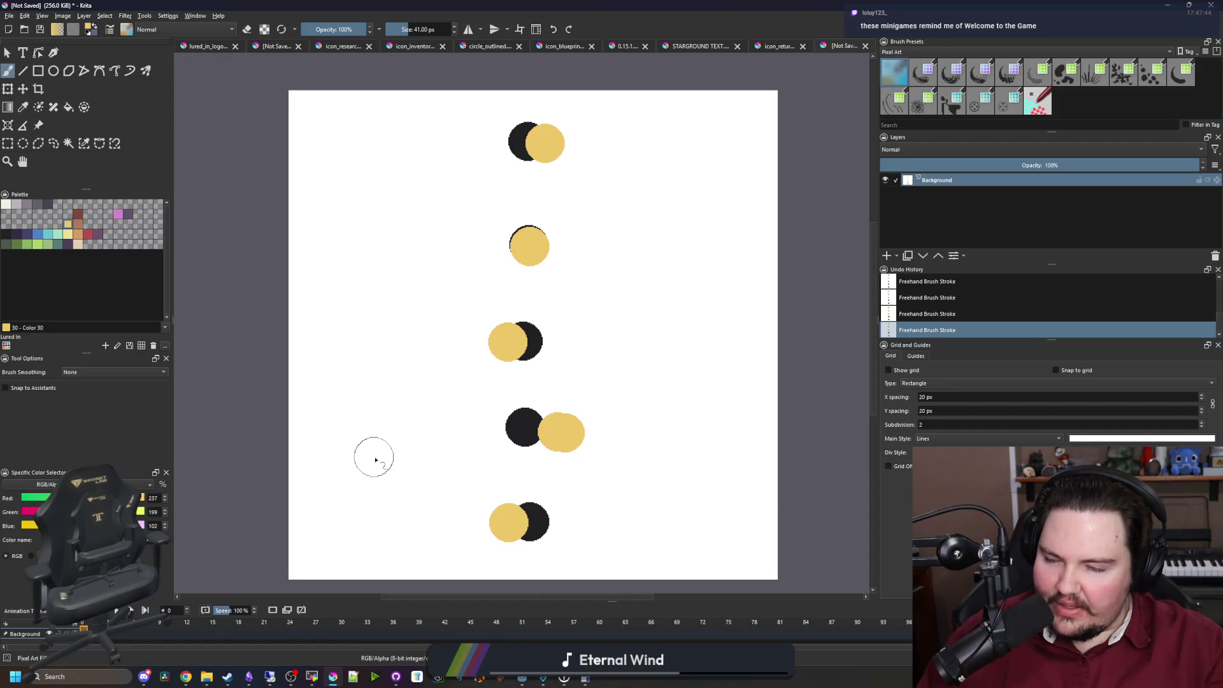
key("super+Down")
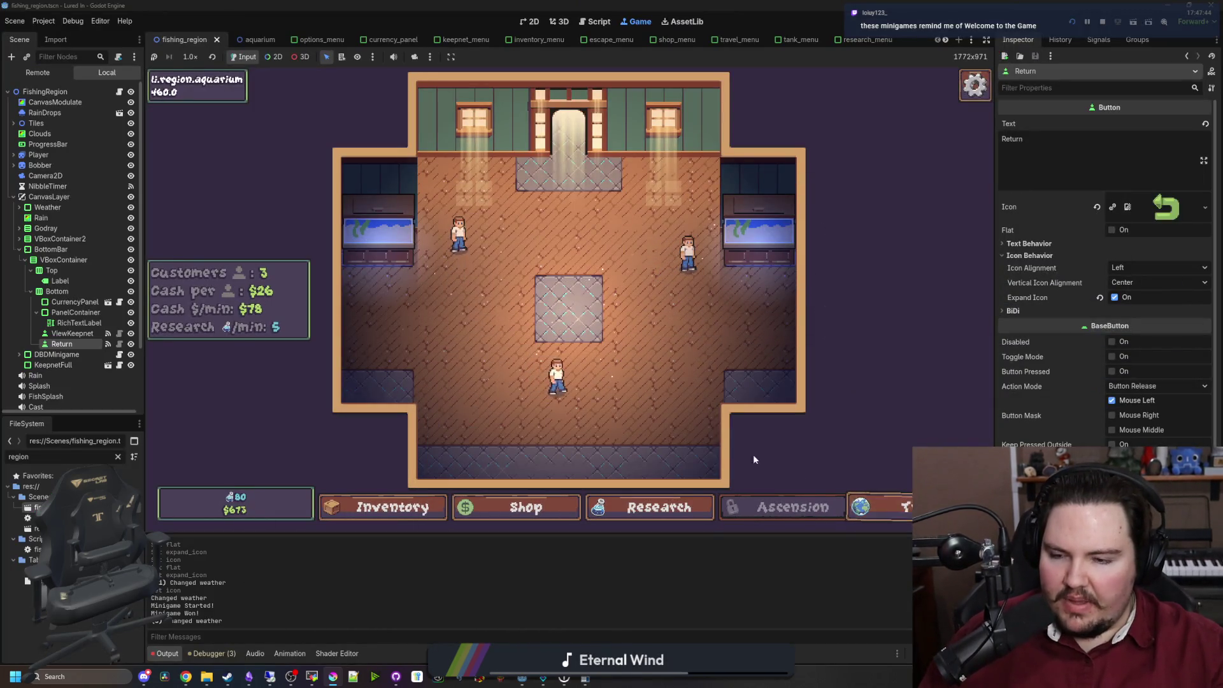
- Browse the research tree and view the Lake and Ascension upgrade details
left_click_drag(666, 433, 642, 454)
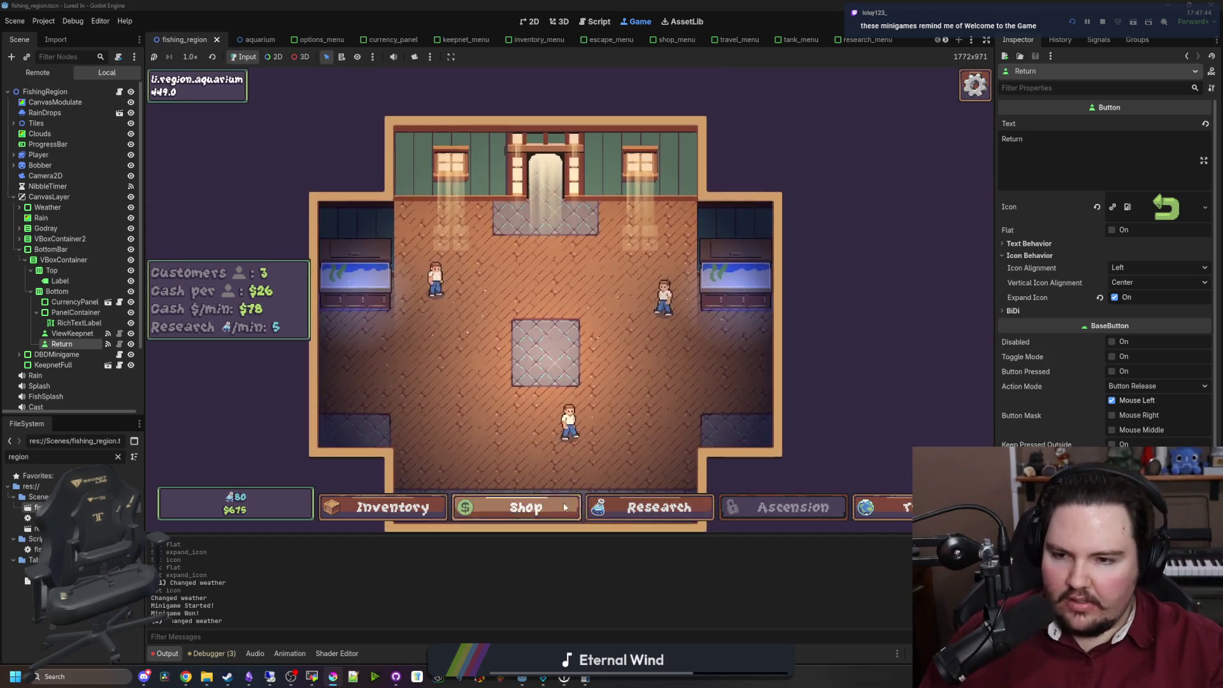
left_click(887, 513)
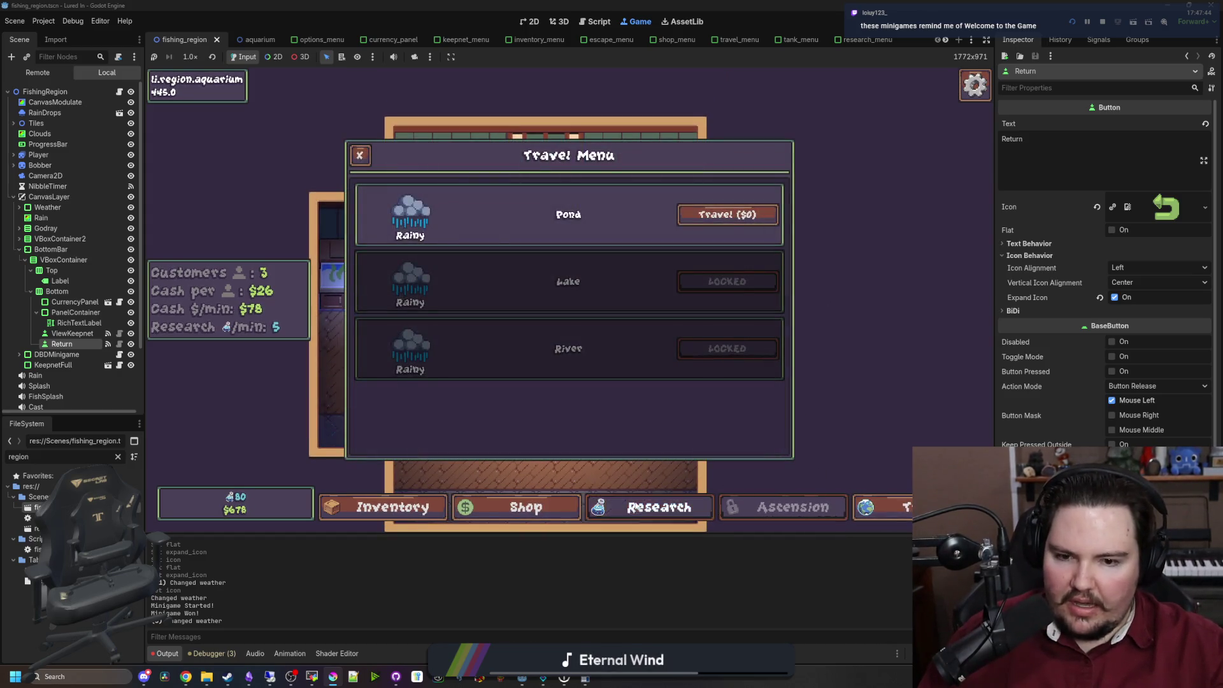
left_click(656, 508)
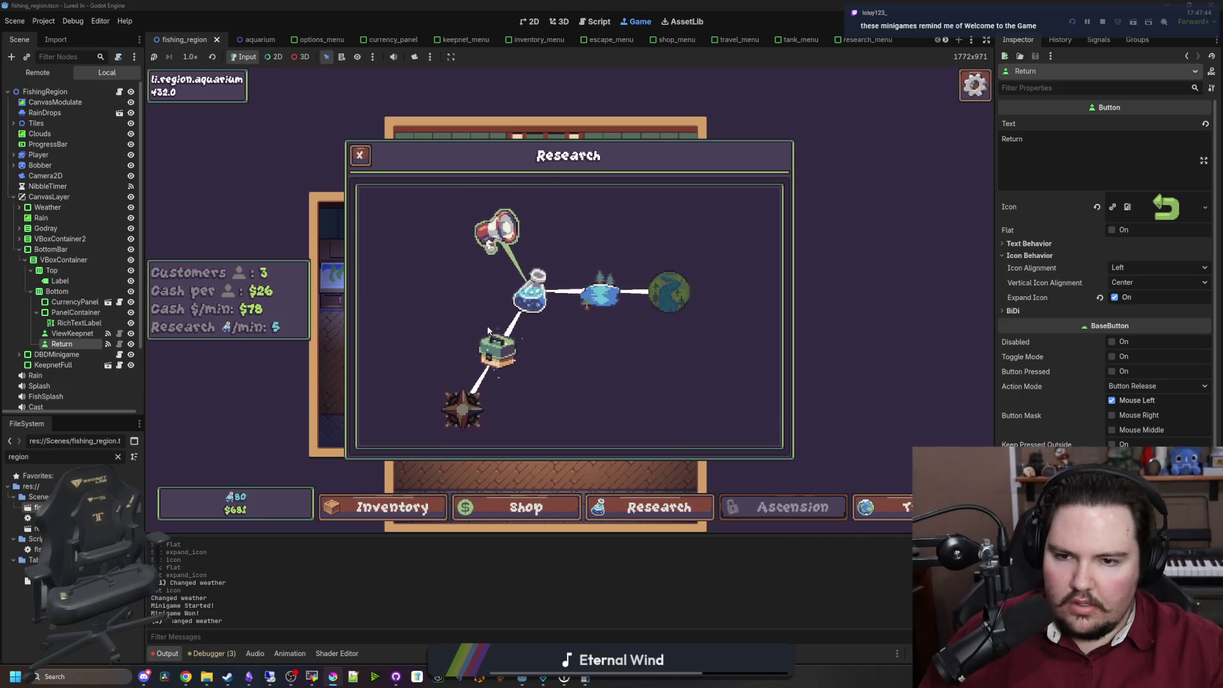
left_click(493, 347)
left_click(618, 294)
left_click(463, 410)
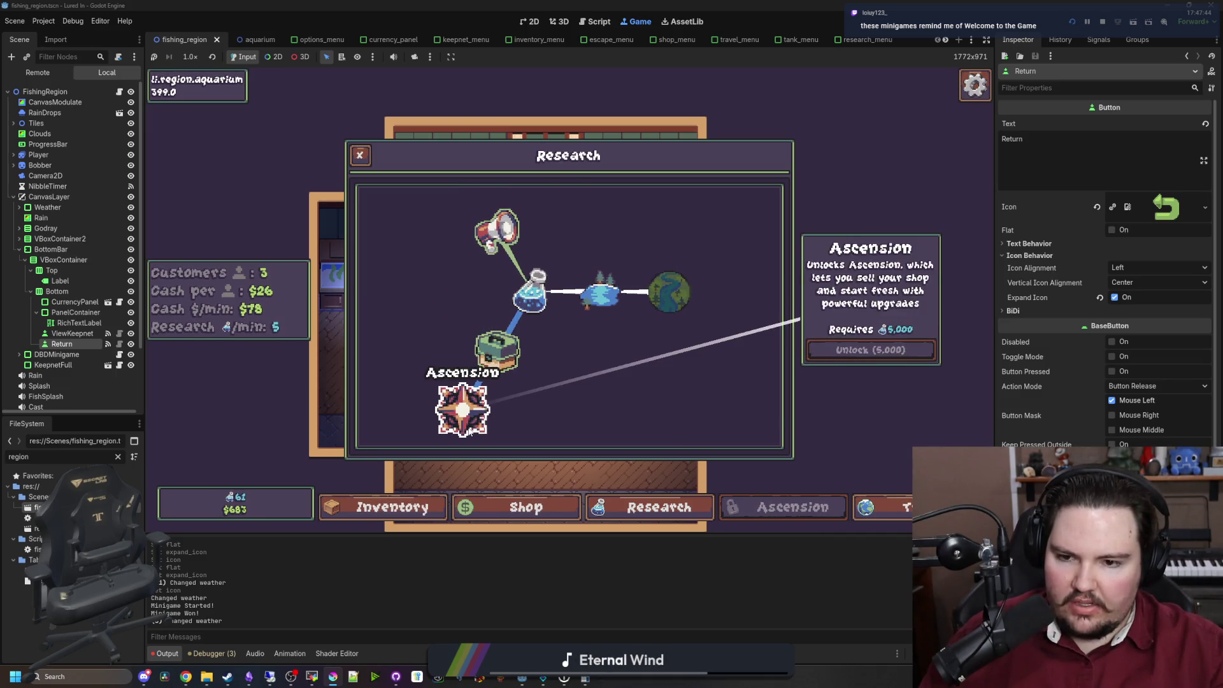
- Open the shop and upgrade Researcher to level 3
left_click(393, 507)
left_click(526, 508)
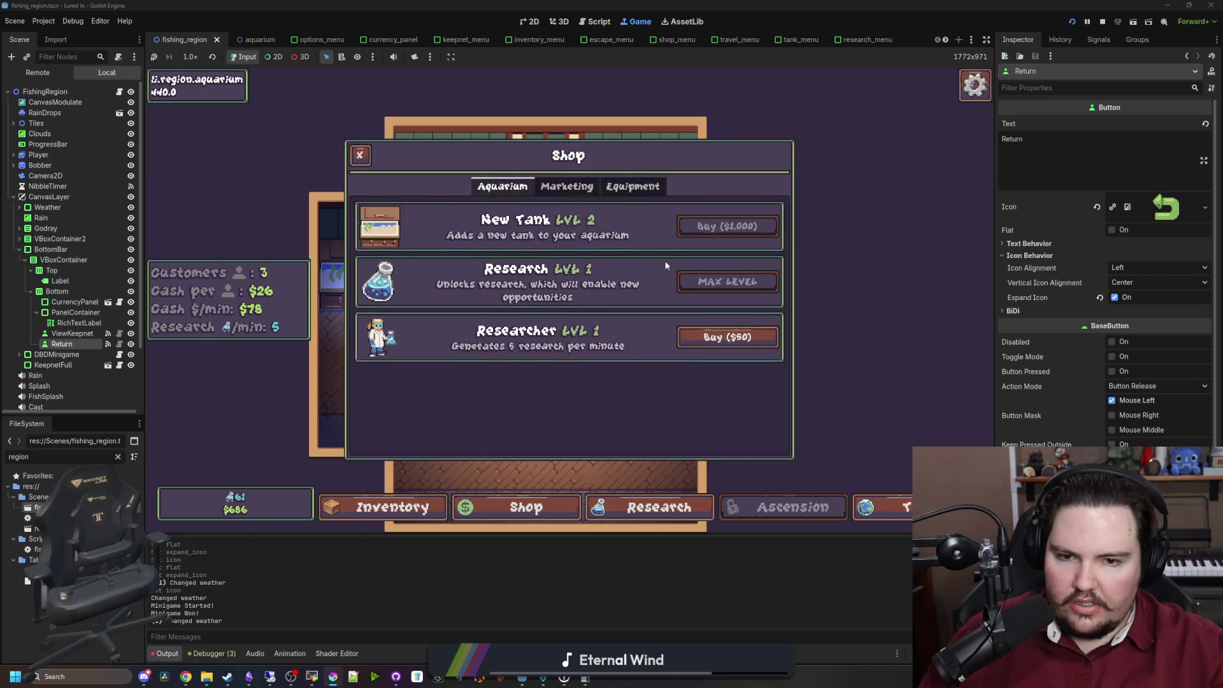
left_click(615, 186)
left_click(503, 186)
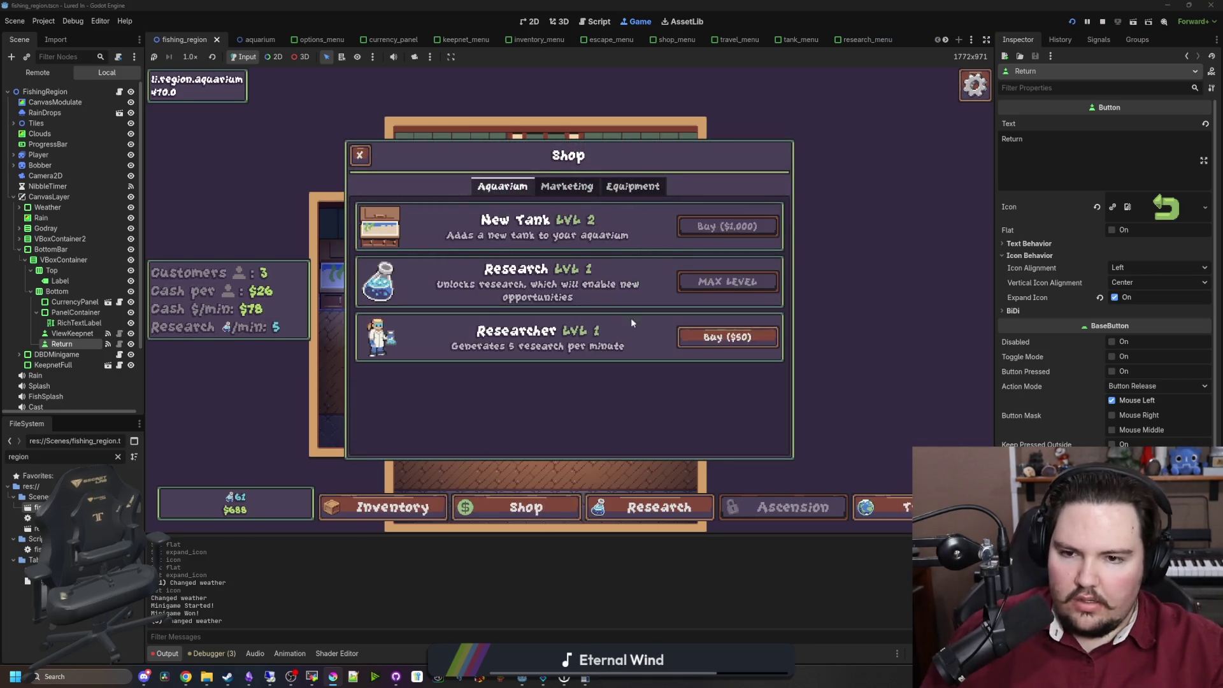
left_click(694, 336)
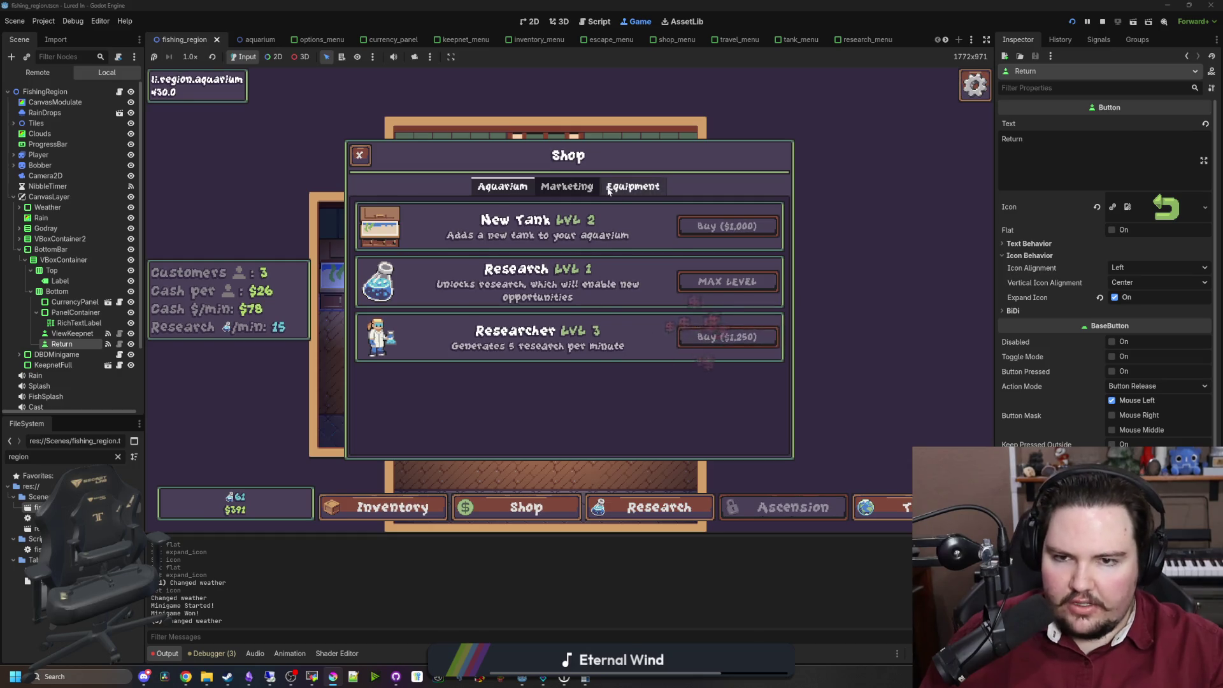
- Buy five Improved Bait levels and two Larger Keepnet levels
left_click(632, 186)
left_click(706, 233)
left_click(707, 234)
left_click(707, 233)
left_click(706, 233)
left_click(707, 233)
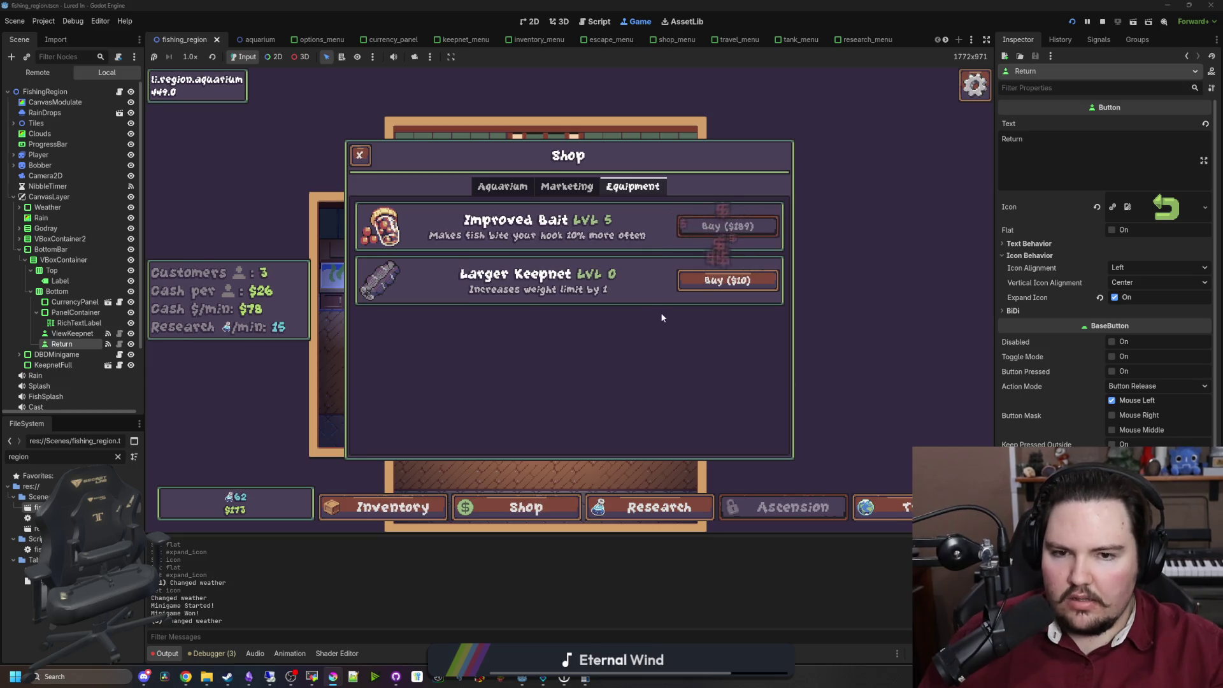
left_click(693, 288)
left_click(693, 286)
- Buy marketing upgrades, bringing Advertising to level 4 and Merchandise to level 3
left_click(560, 186)
left_click(723, 228)
left_click(723, 281)
left_click(720, 229)
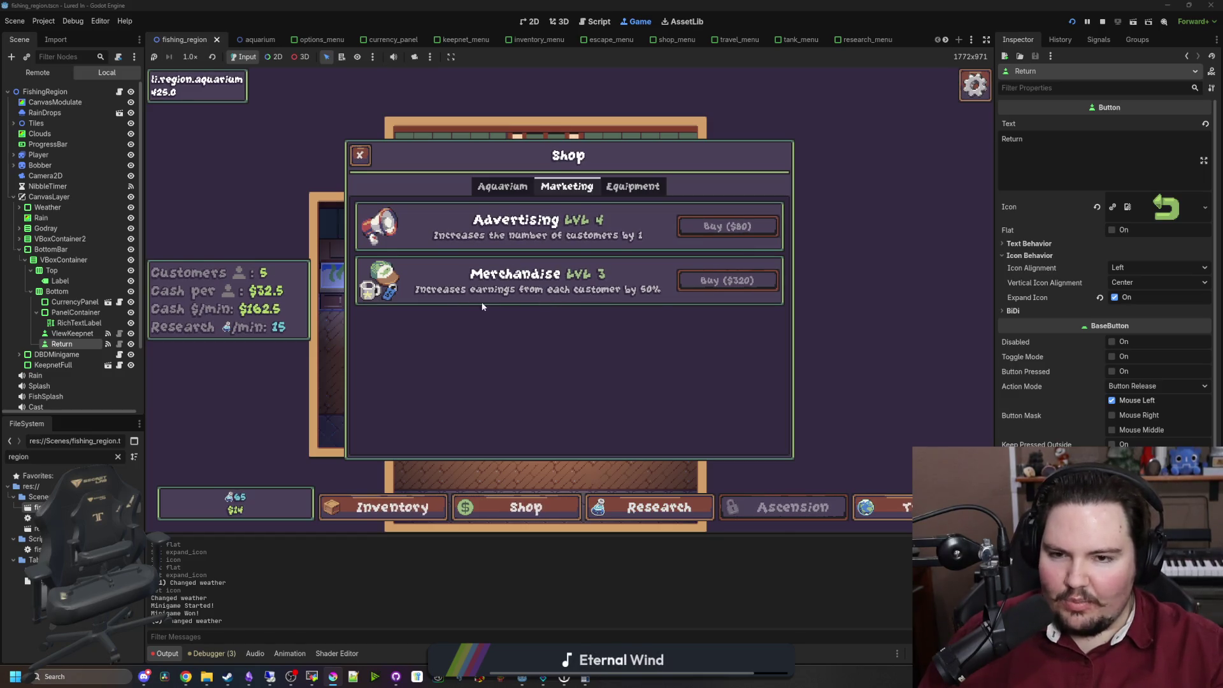
left_click(500, 186)
left_click(557, 187)
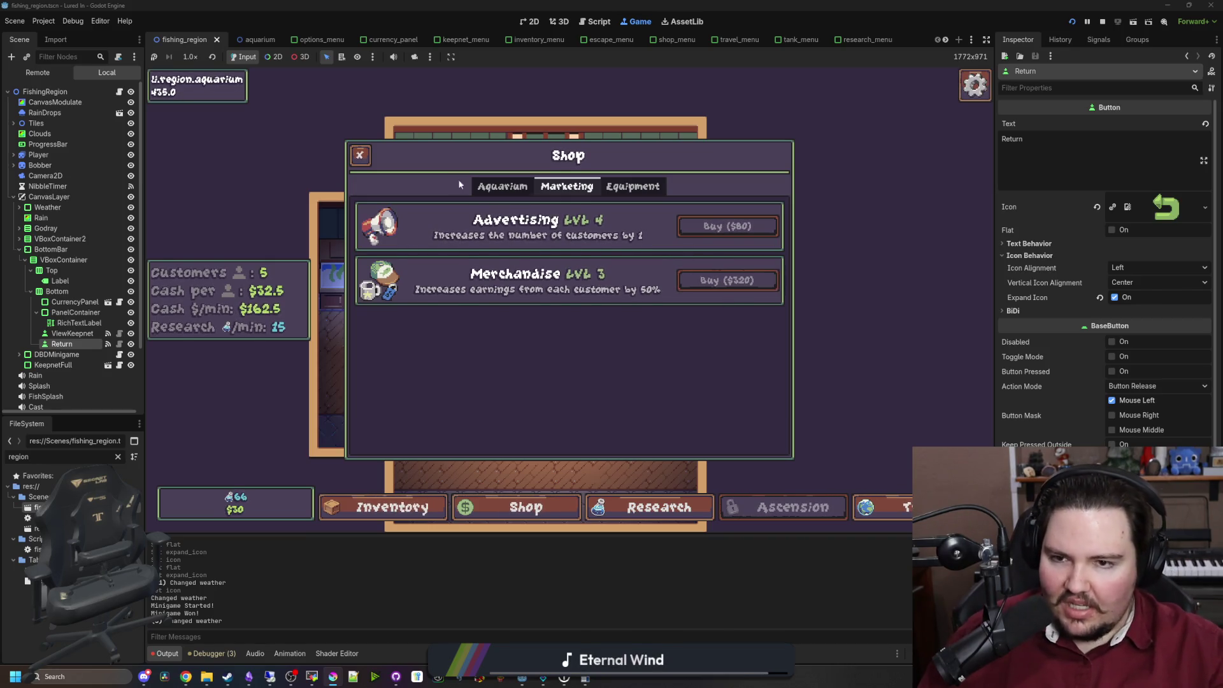
- Close the shop and travel menus, then return to the editor's 2D scene
left_click(360, 160)
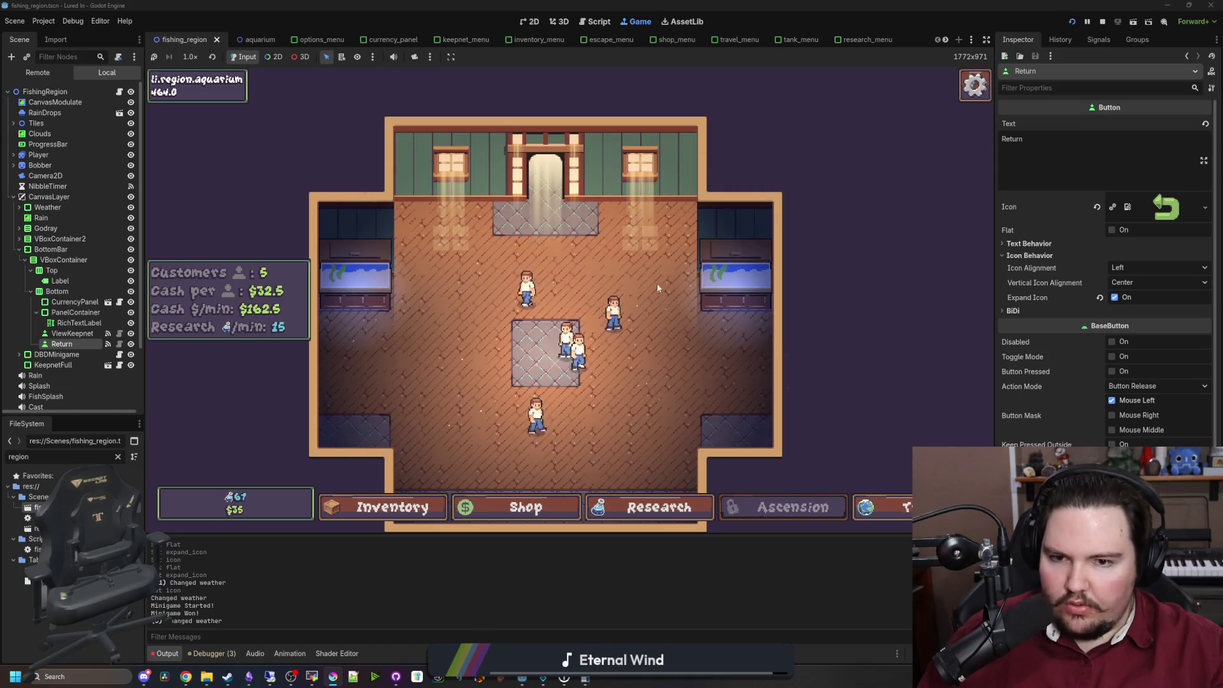
left_click(883, 507)
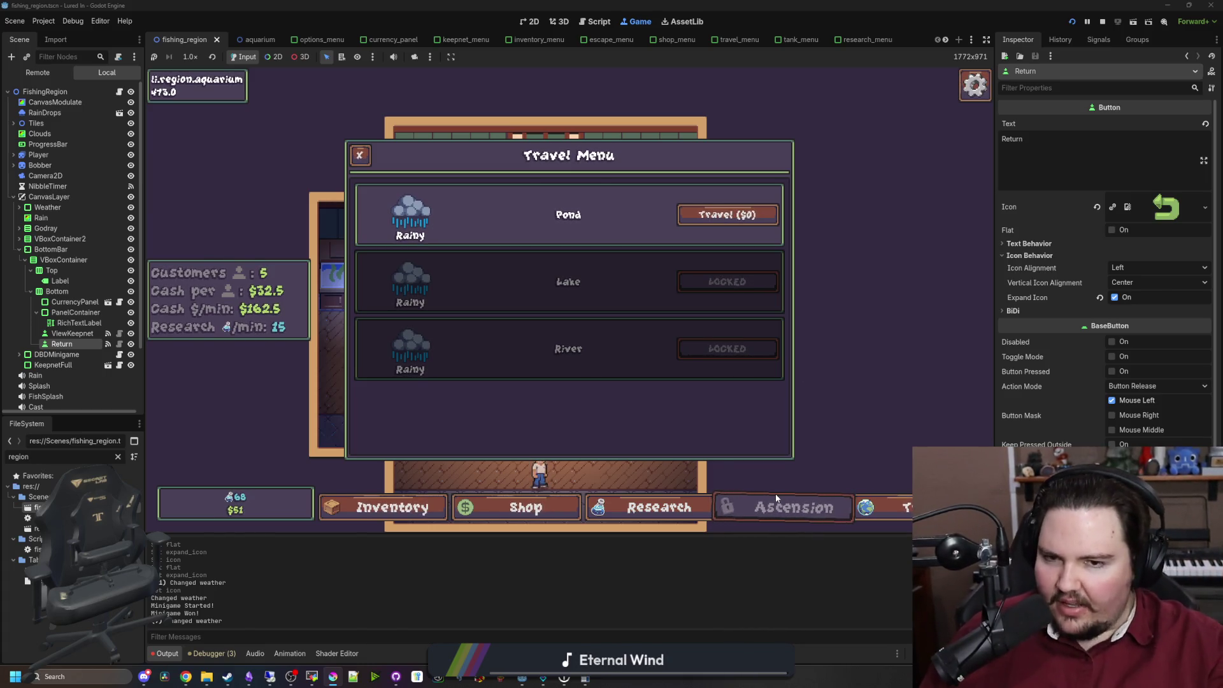
left_click(360, 155)
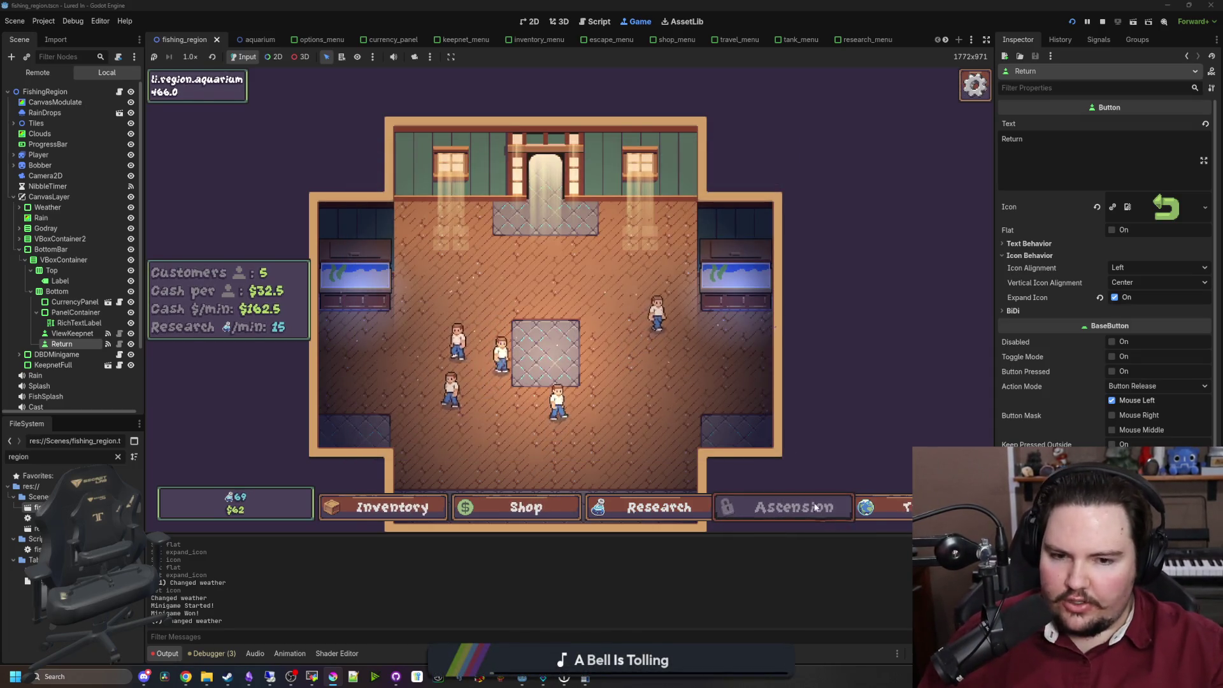
left_click(885, 507)
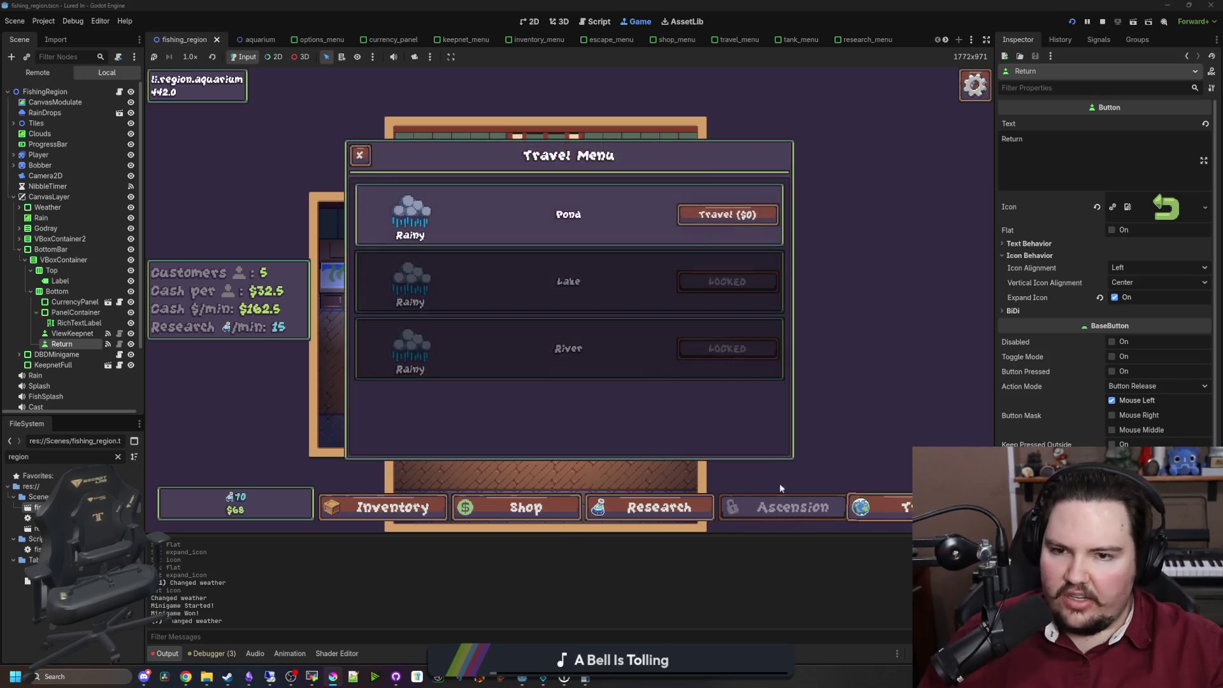
left_click(363, 157)
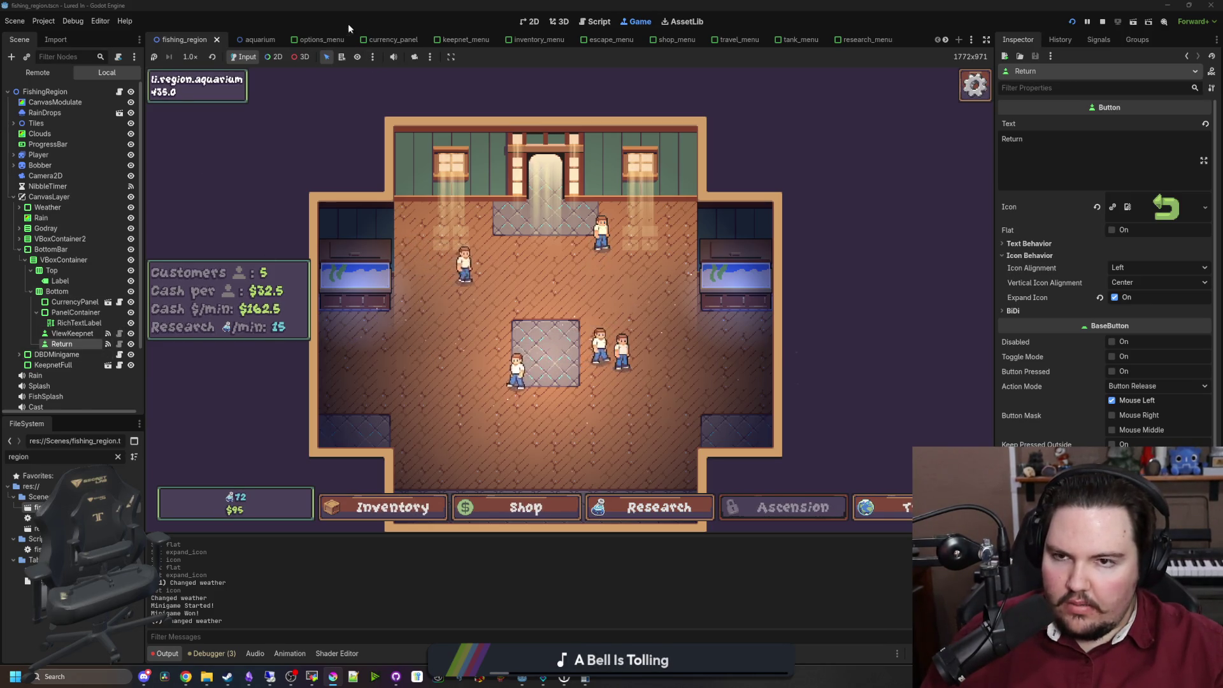
left_click(522, 23)
- Hide the KeepnetFull popup so the minigame panel shows
scroll(437, 352, "down", 3)
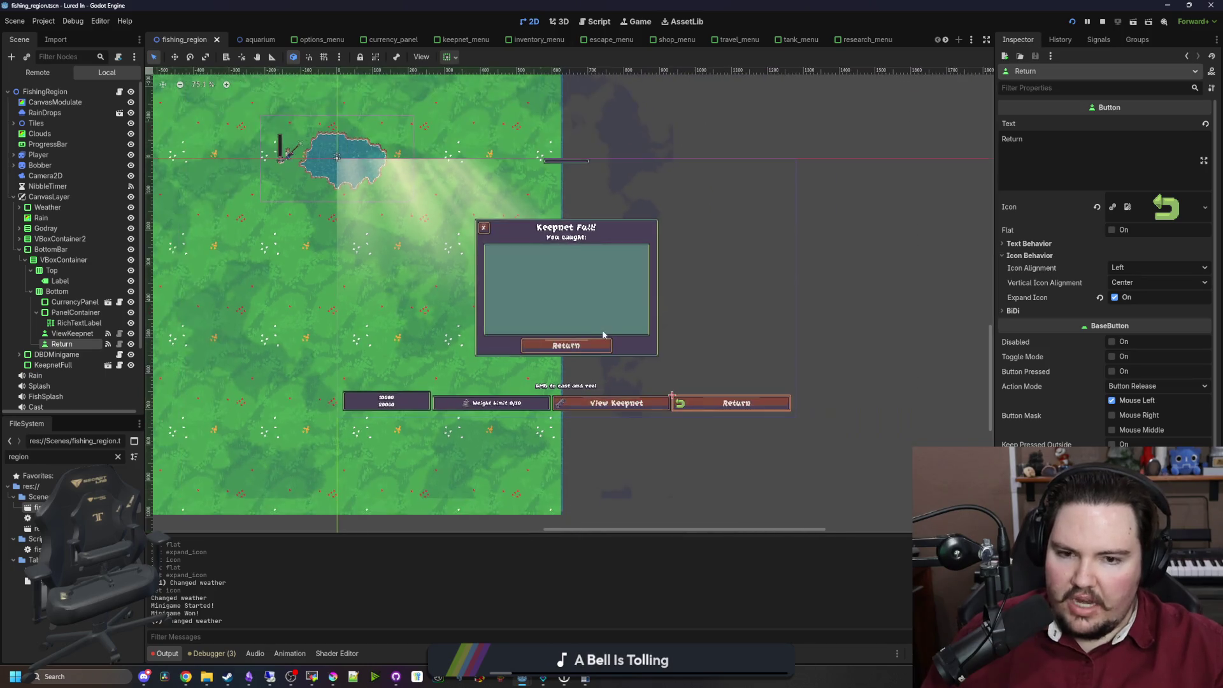
scroll(457, 417, "up", 1)
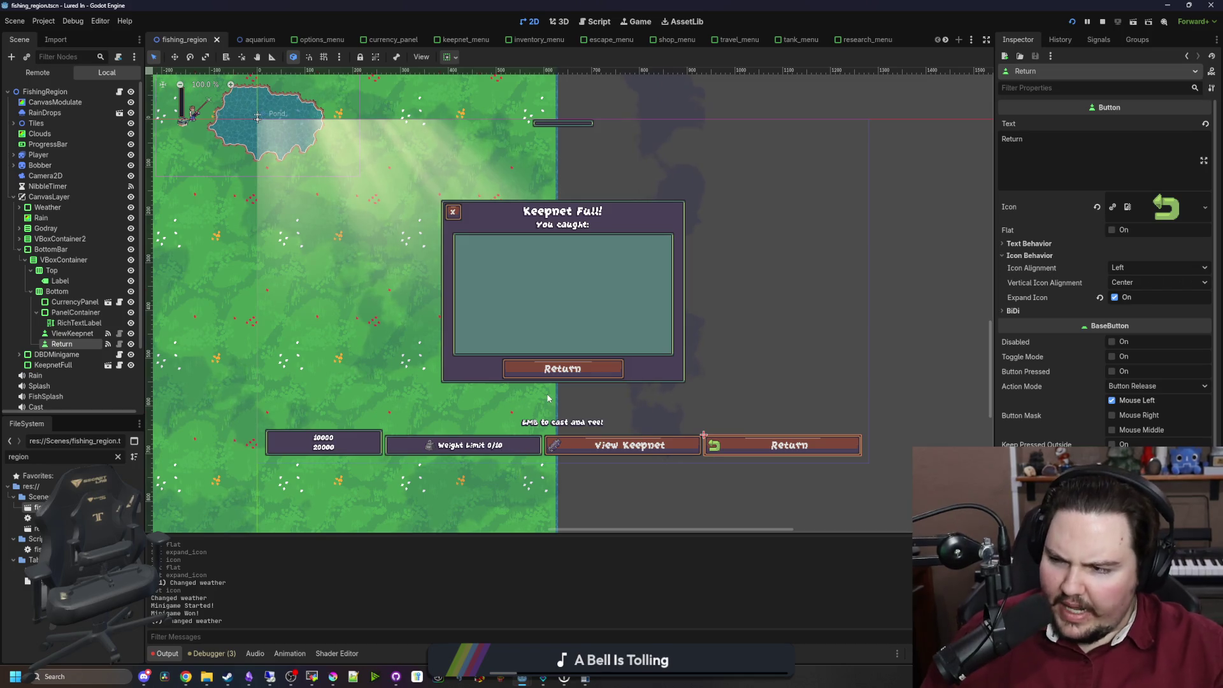
left_click(61, 355)
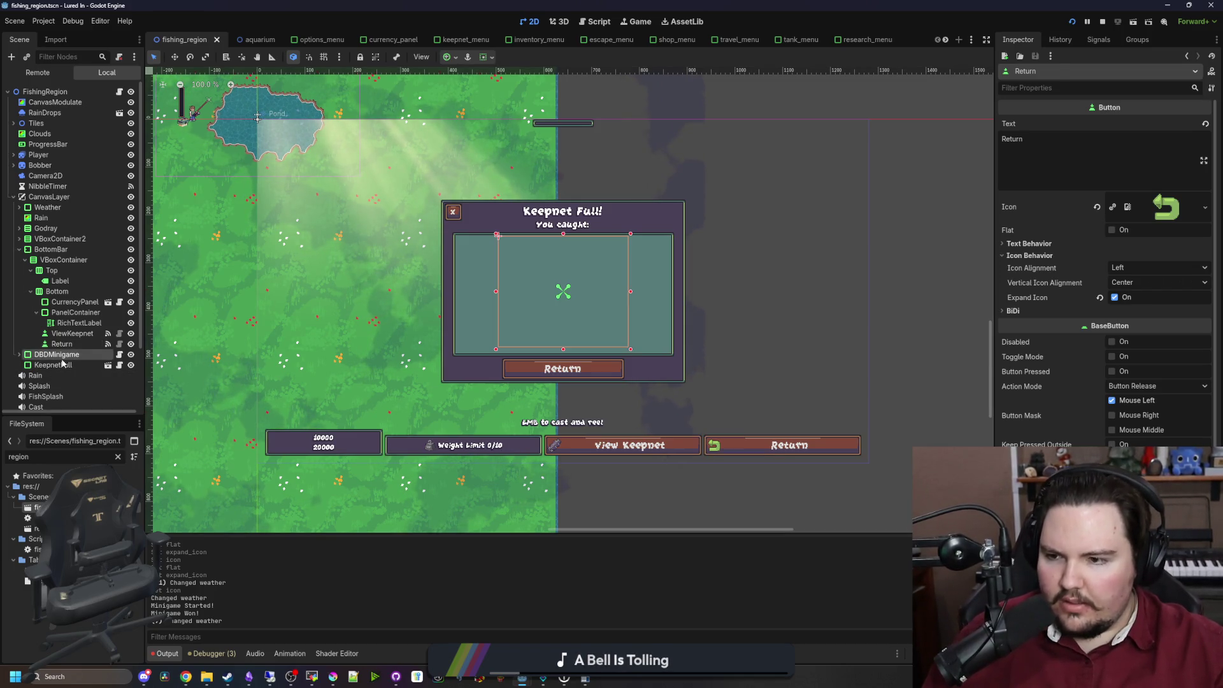
right_click(62, 356)
left_click(64, 316)
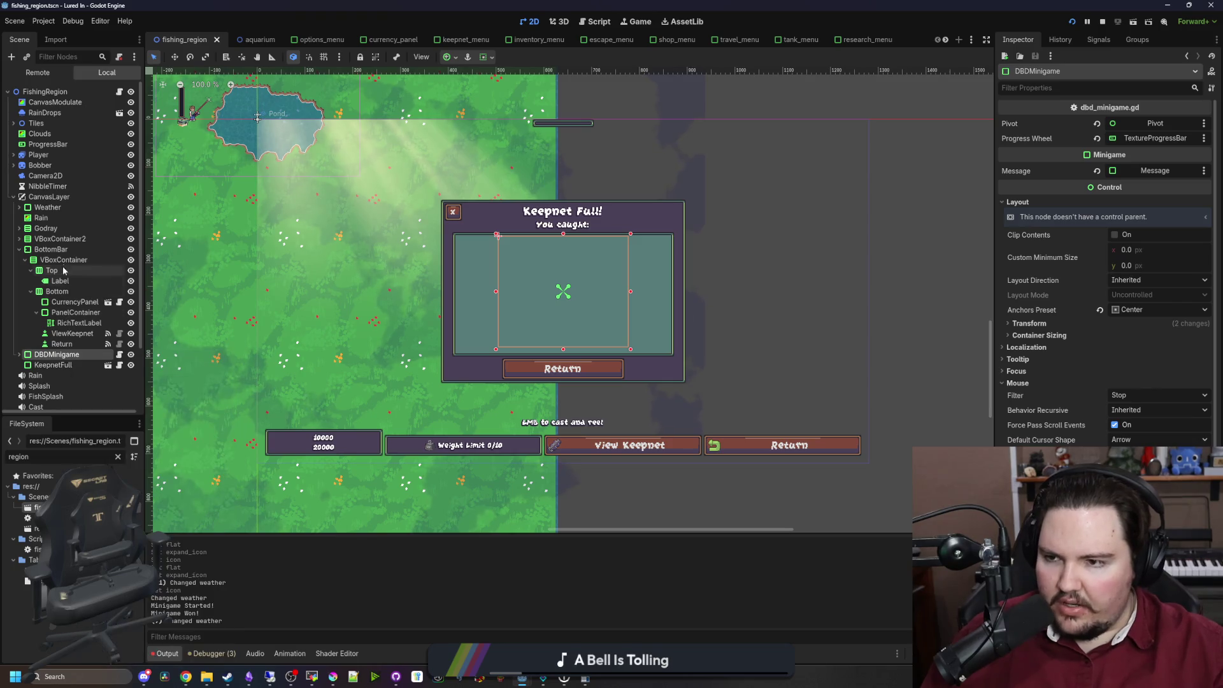
left_click(51, 249)
left_click(19, 249)
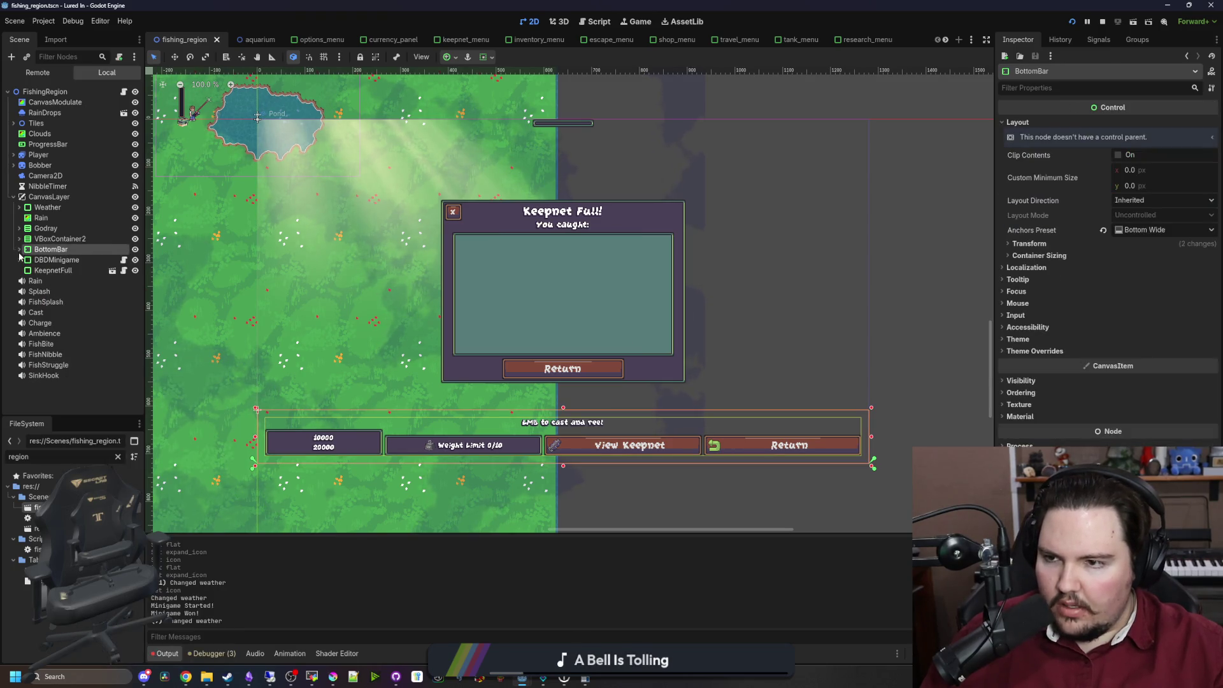
left_click(87, 272)
left_click(135, 272)
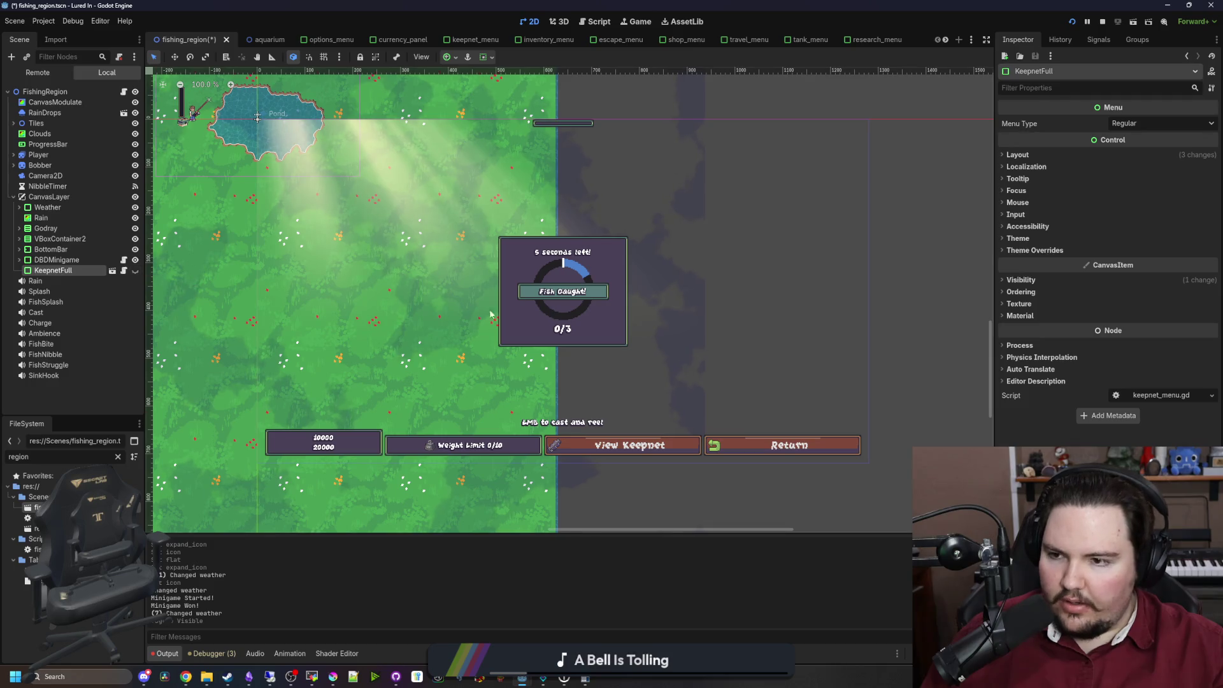
- Duplicate the DBDMinigame node, creating DBDMinigame2
left_click(57, 260)
scroll(579, 326, "up", 1)
right_click(70, 259)
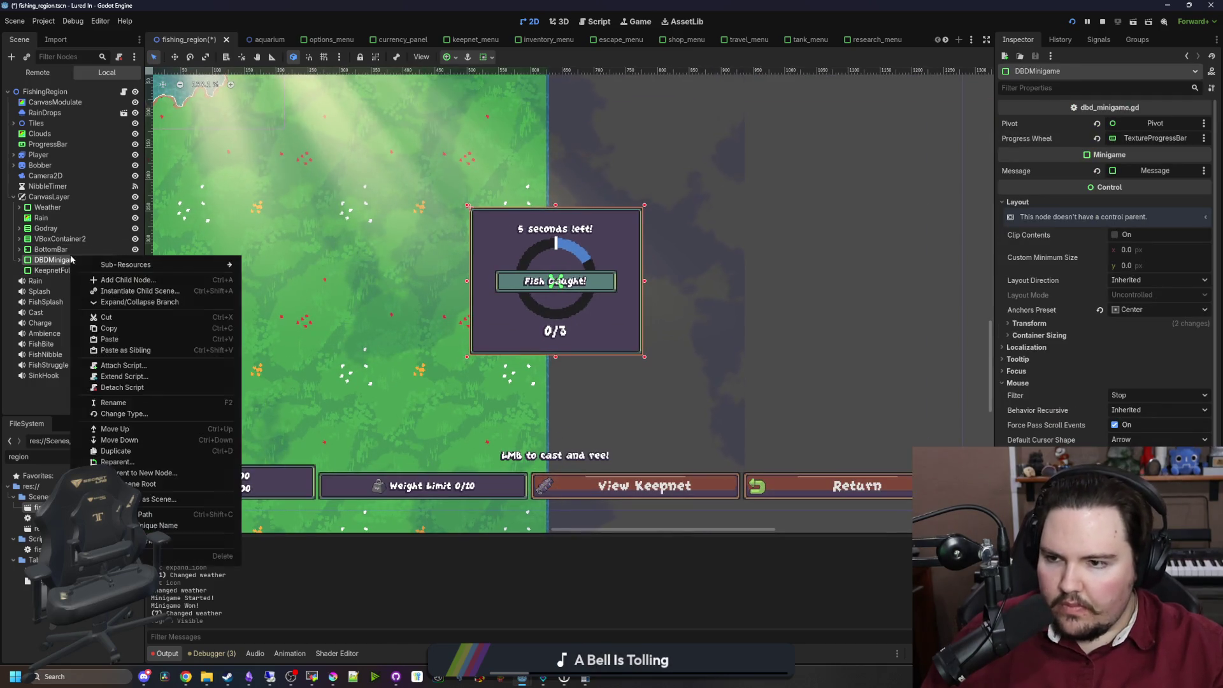
left_click(116, 450)
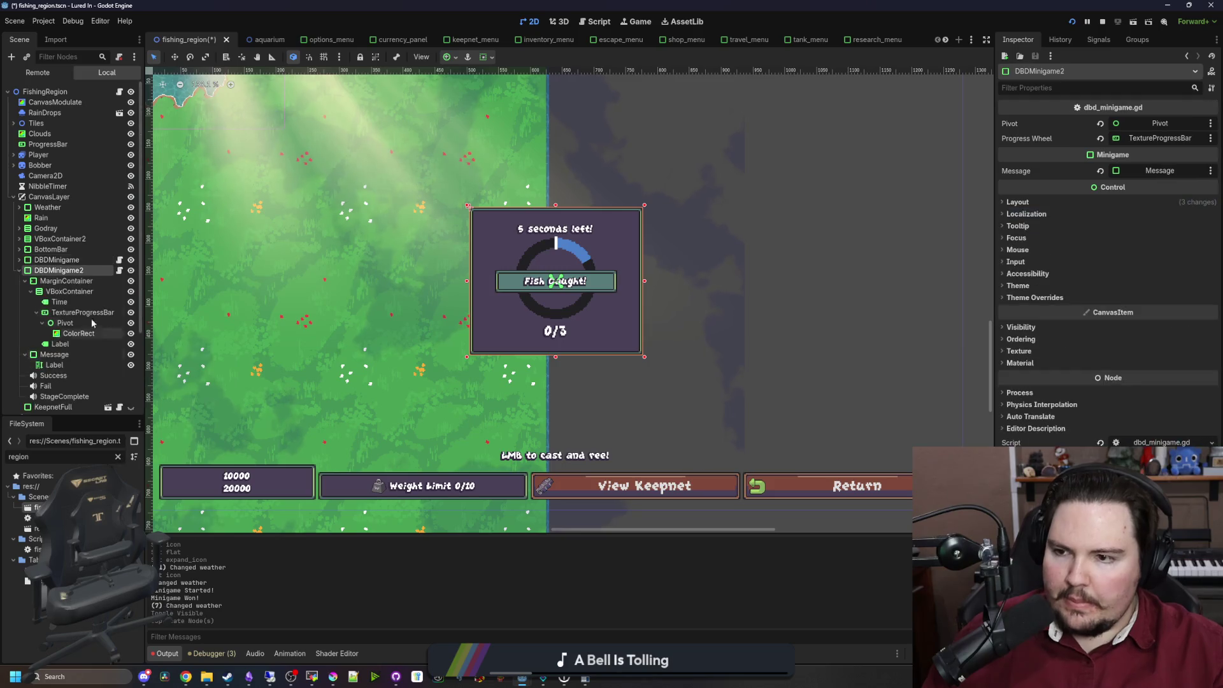
- Collapse DBDMinigame2's children and cancel its rename, keeping the name for now
left_click(19, 271)
double_click(93, 268)
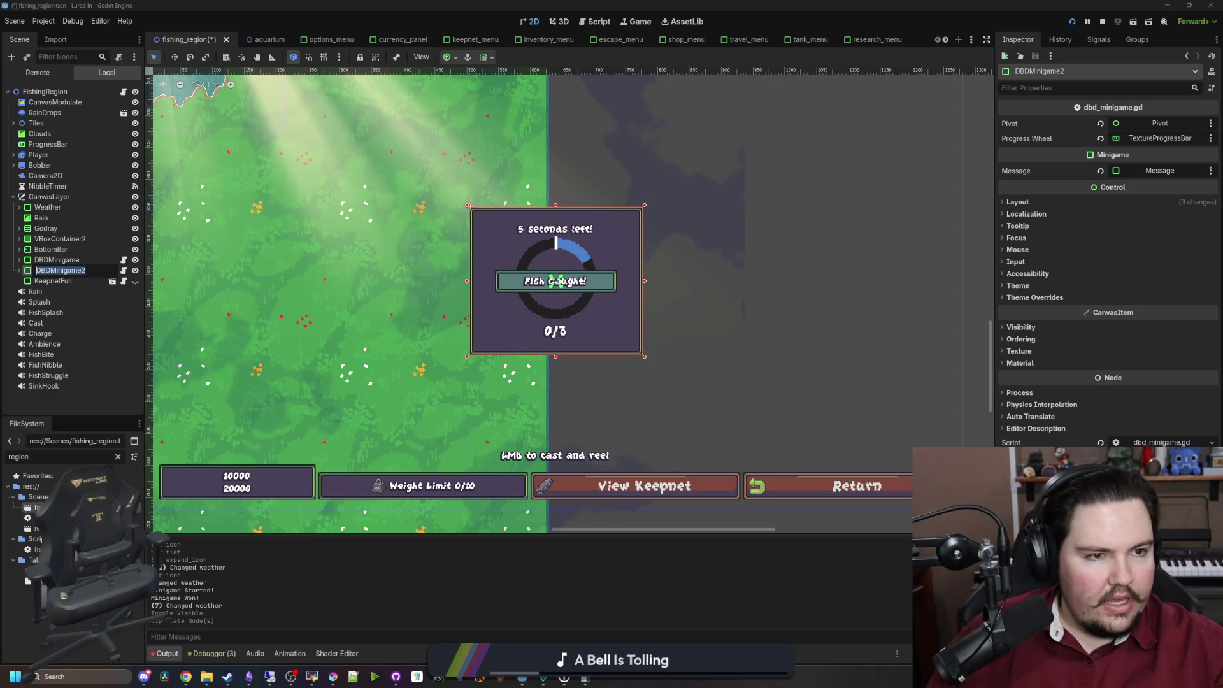
key("Return")
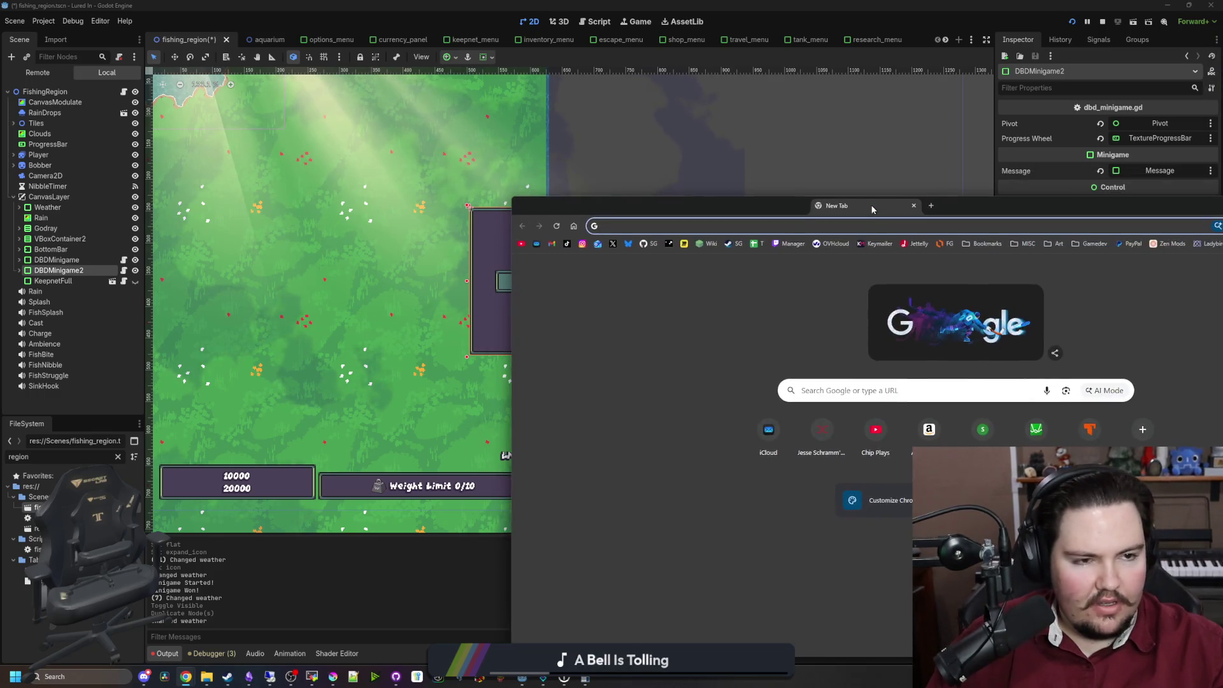
- Translate the Portuguese phrase 'Pesque Tudo' with Google Translate
type("GOGGLE")
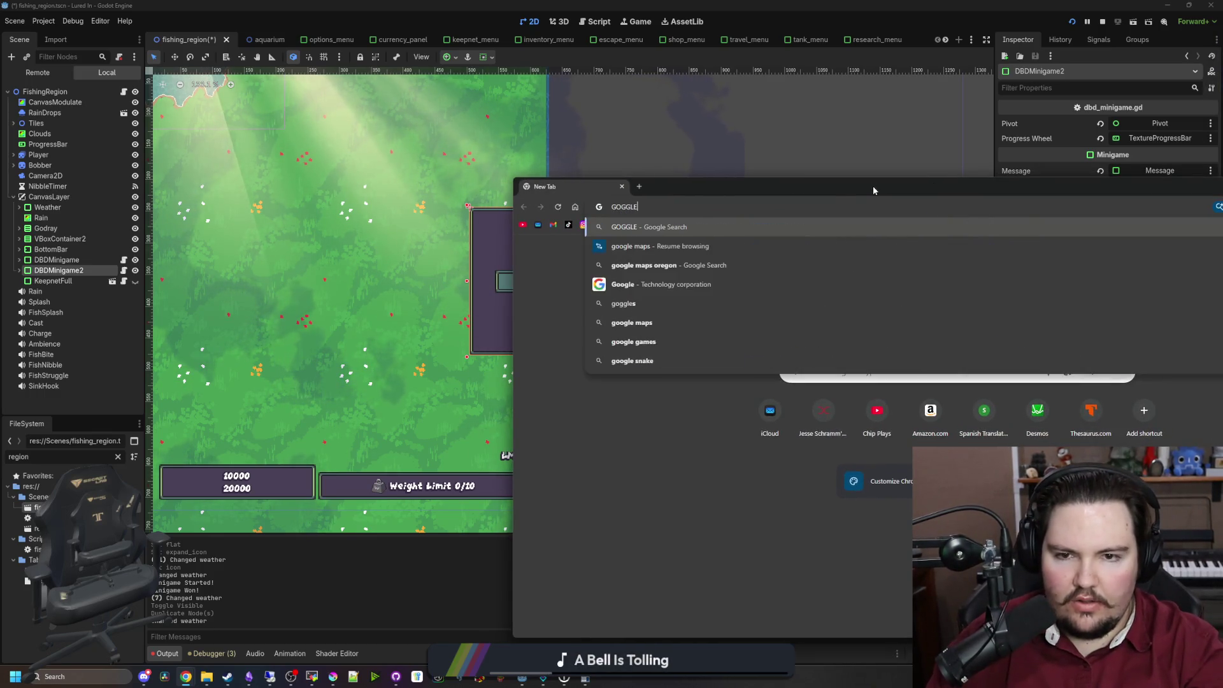
type(" translate")
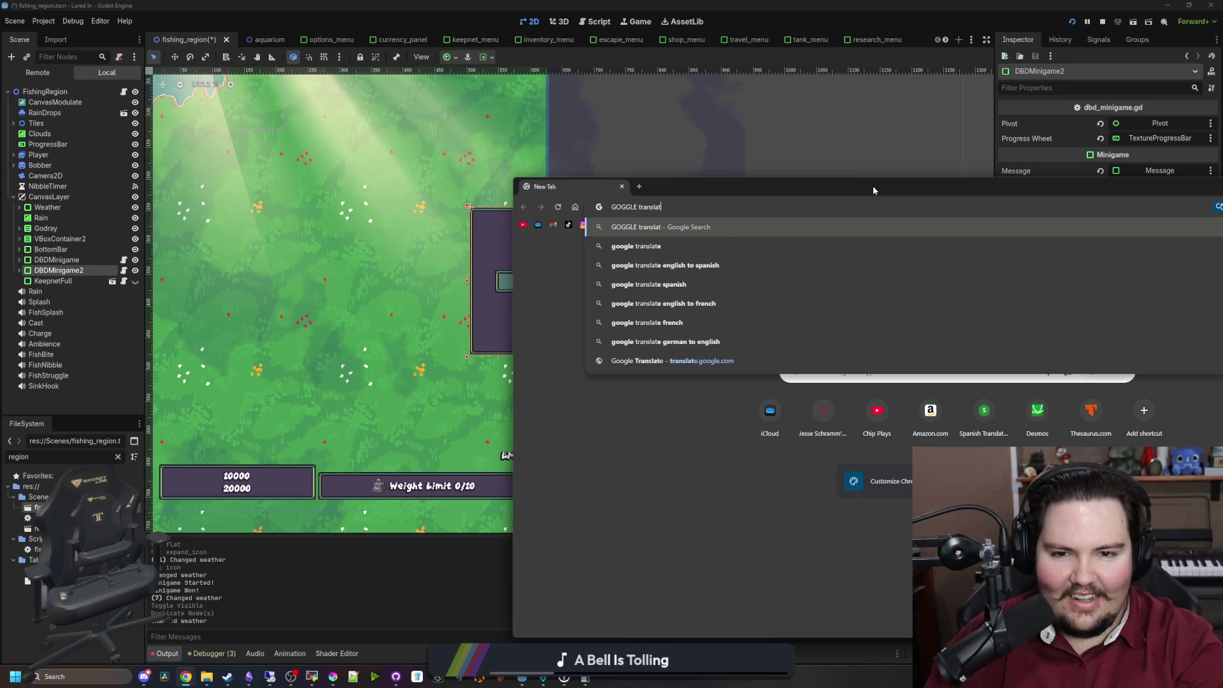
key("Return")
left_click(684, 430)
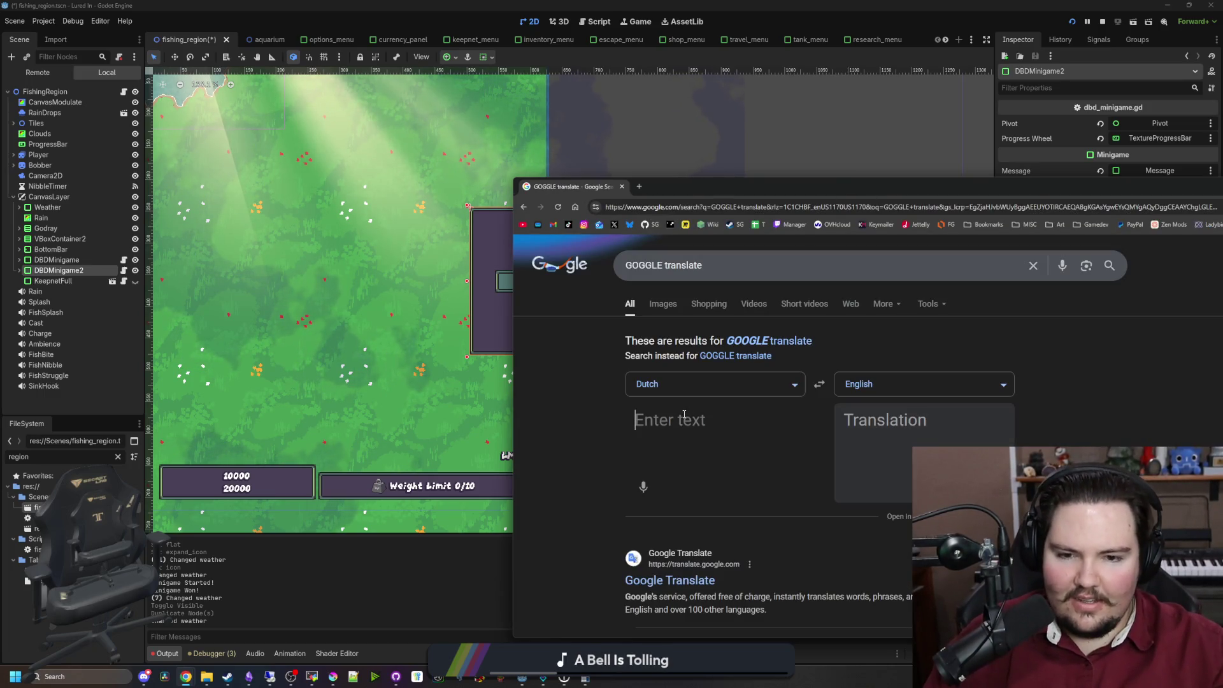
type("Pesque Tudo")
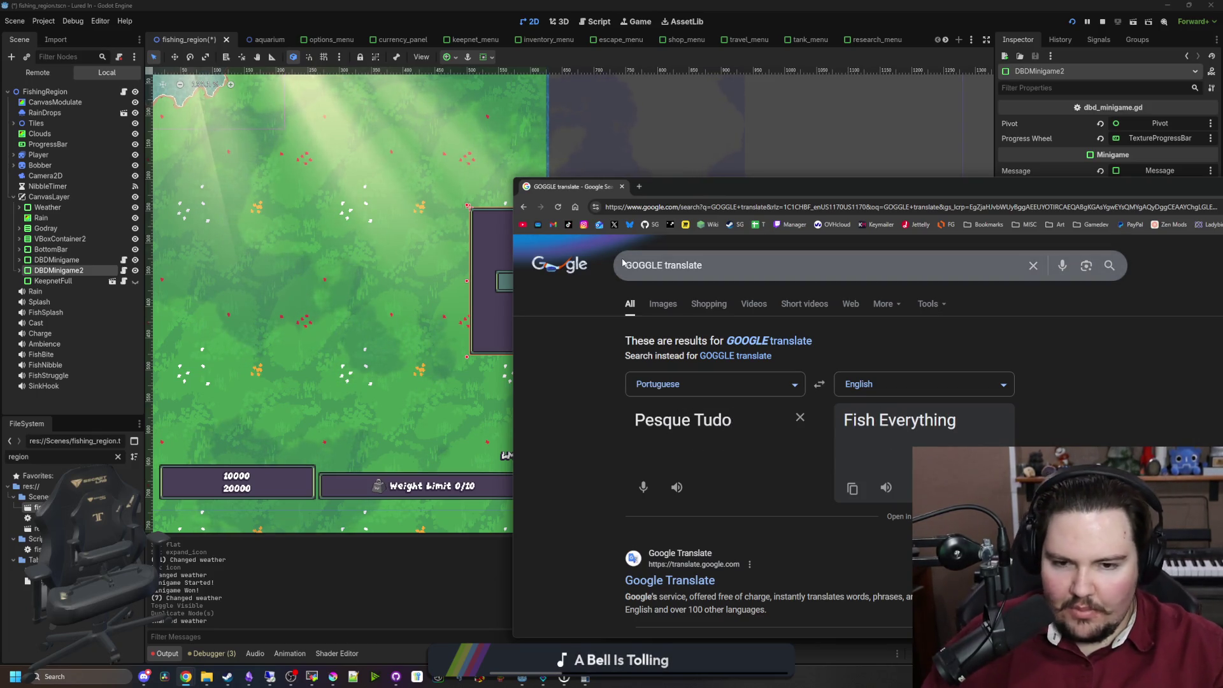
- Rename the duplicated node DBDMinigame2 to FEMinigame
double_click(91, 270)
type("FE")
key("Return")
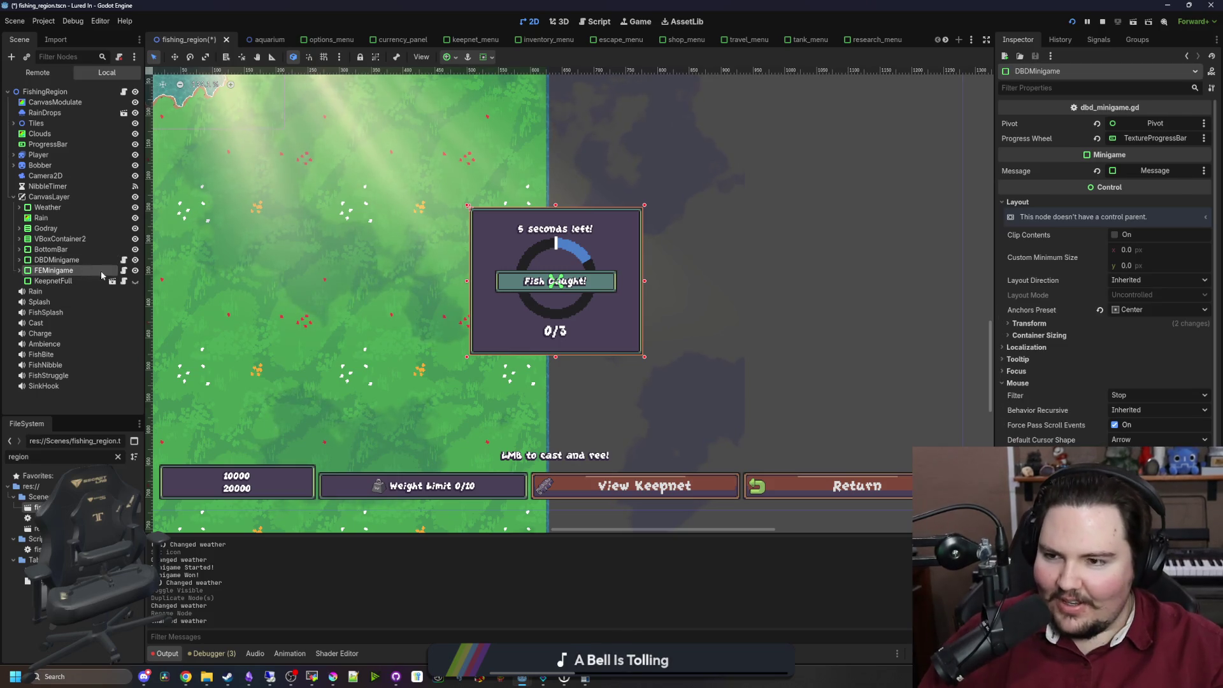
- Copy the DBD minigame code into a new fe_minigame.gd script attached to FEMinigame
left_click(124, 270)
scroll(408, 342, "down", 12)
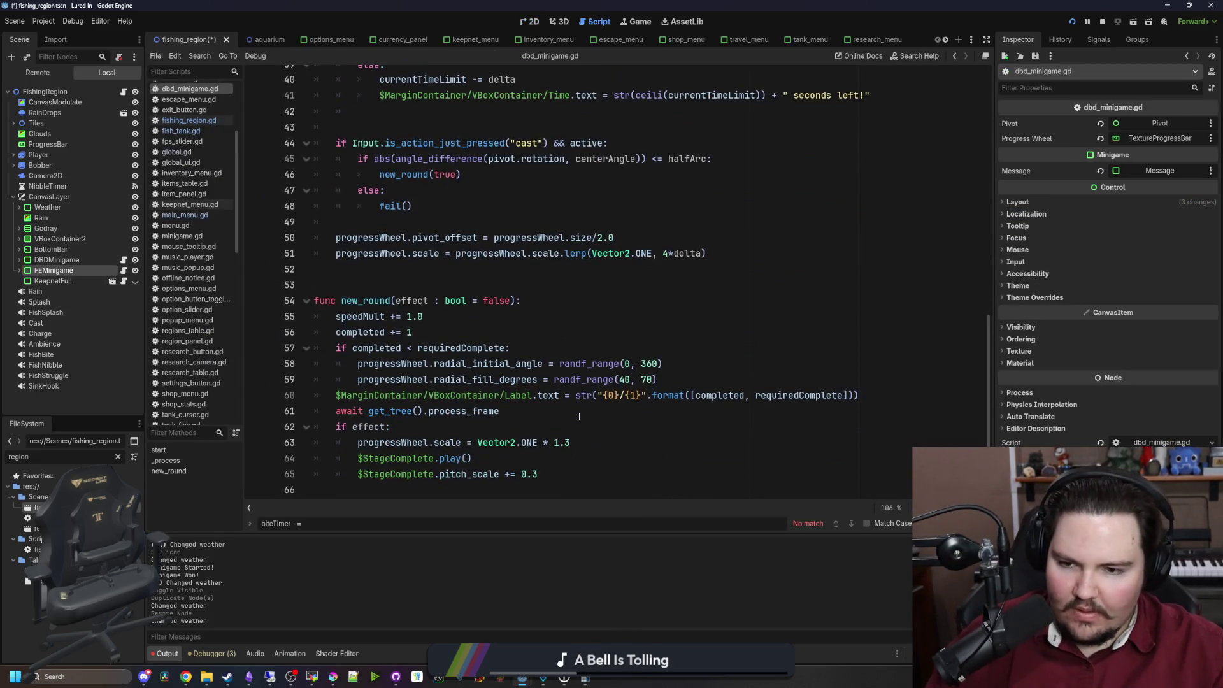
left_click_drag(315, 489, 306, 206)
left_click(97, 274)
left_click(121, 57)
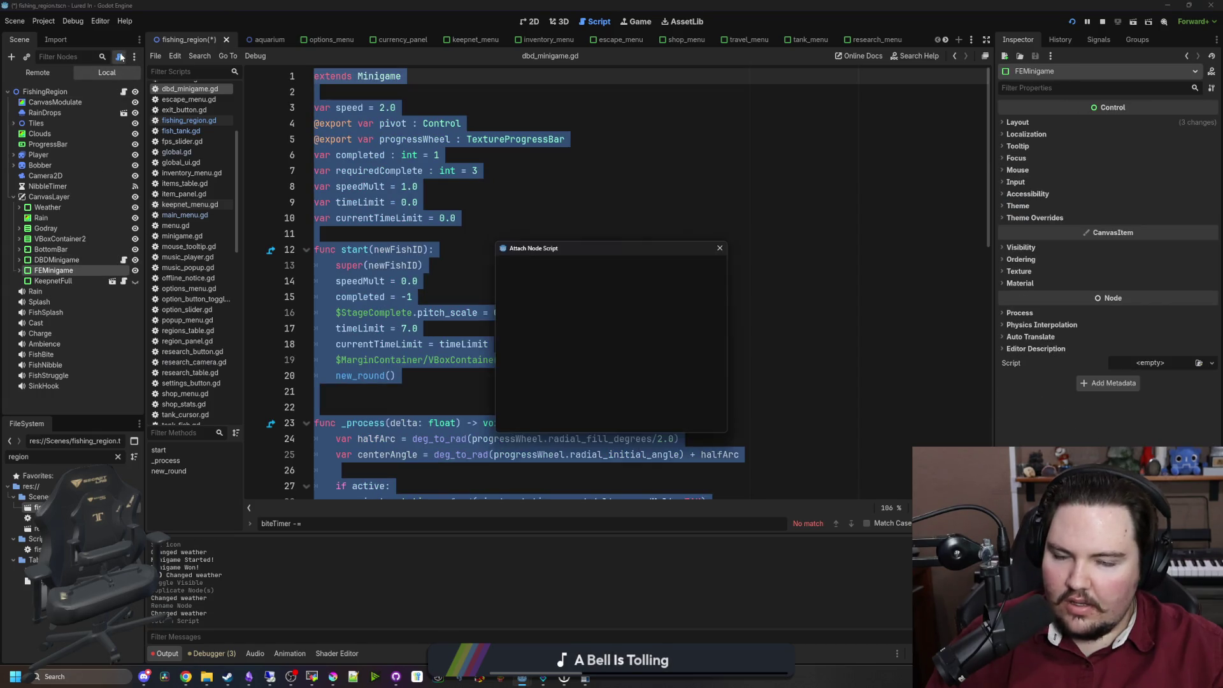
left_click(573, 420)
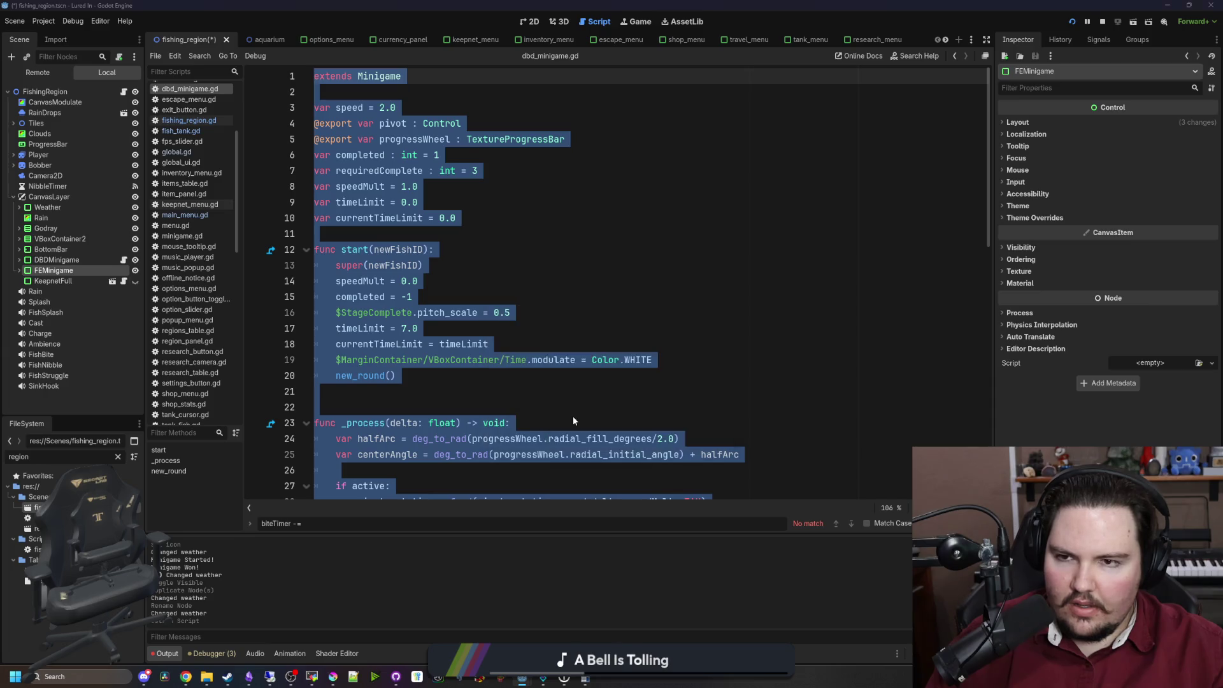
key("ctrl+a")
key("ctrl+v")
- Look over the base Minigame script's code
scroll(413, 240, "up", 1)
scroll(414, 241, "up", 10)
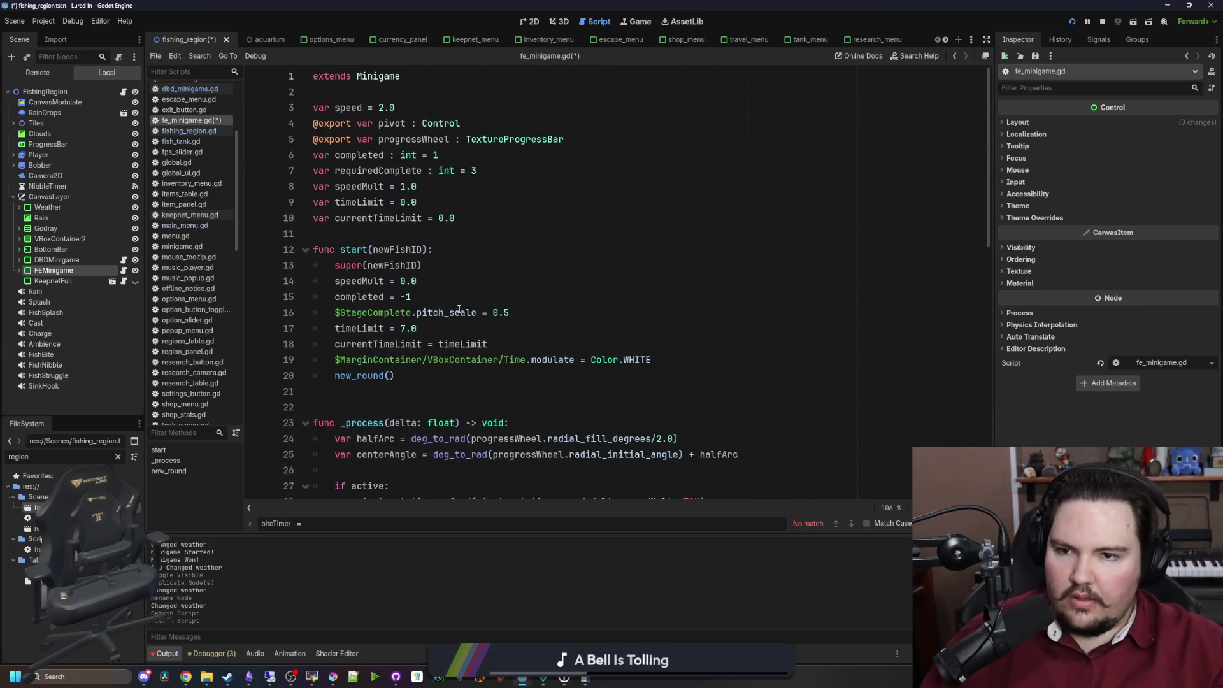
left_click(451, 243)
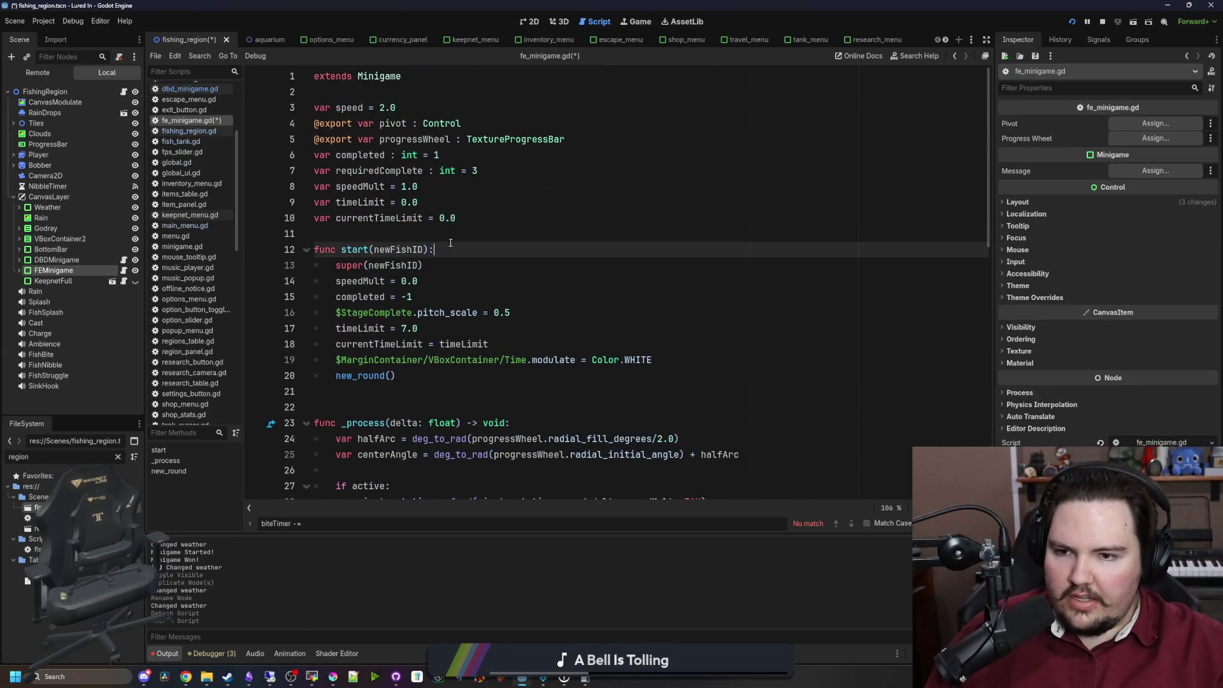
left_click(382, 76, "ctrl")
scroll(462, 304, "down", 10)
scroll(463, 304, "down", 5)
left_click_drag(315, 451, 290, 116)
left_click(289, 117)
scroll(618, 281, "up", 15)
- Select FEMinigame, reopen its fe_minigame.gd script, and return to the 2D view
left_click(97, 279)
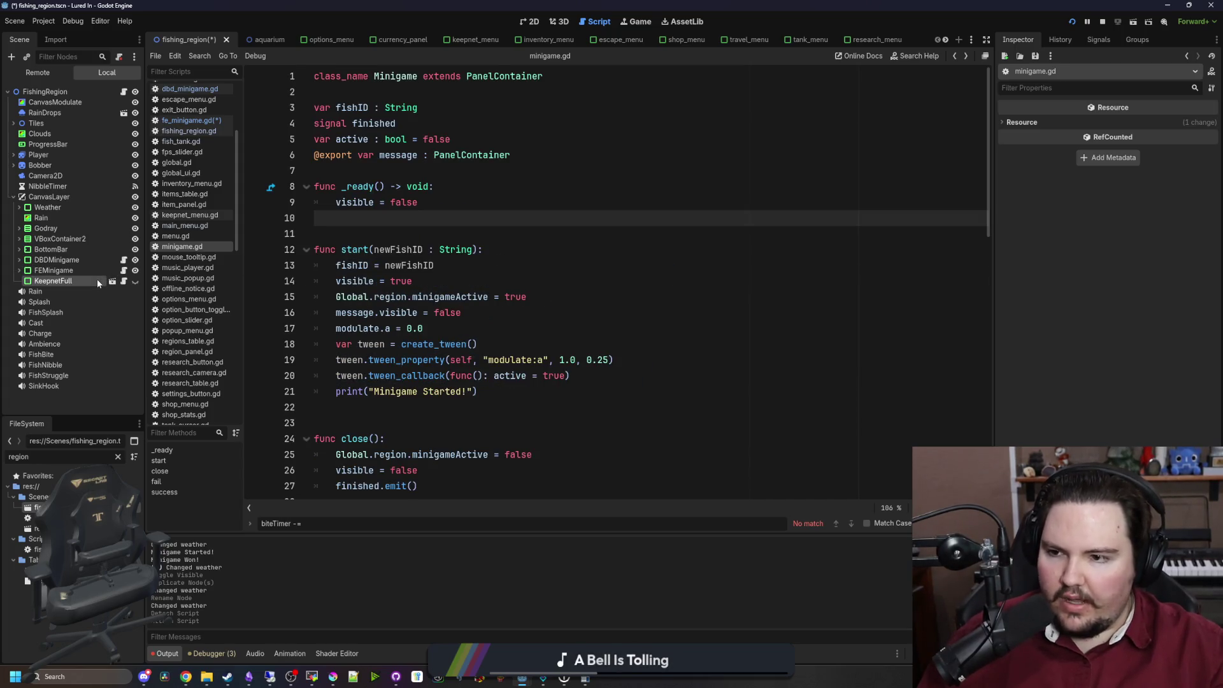
left_click(101, 268)
left_click(125, 270)
left_click(529, 21)
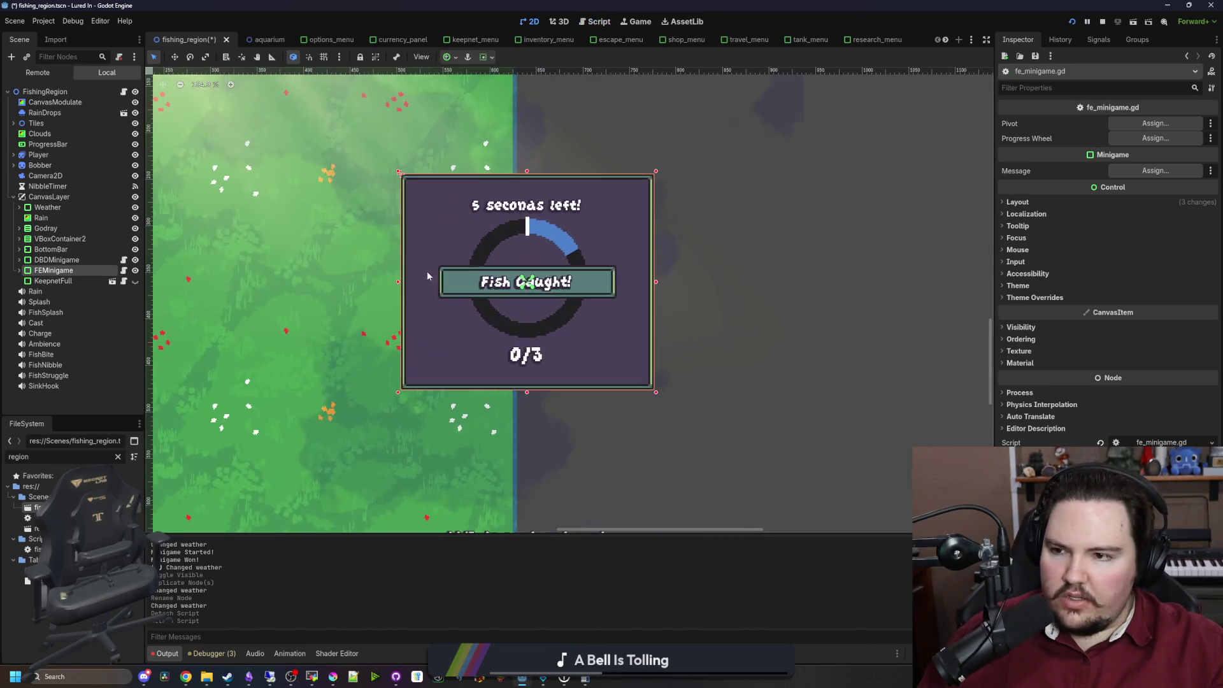
- Expand FEMinigame in the Scene dock to reveal its child nodes
left_click(19, 270)
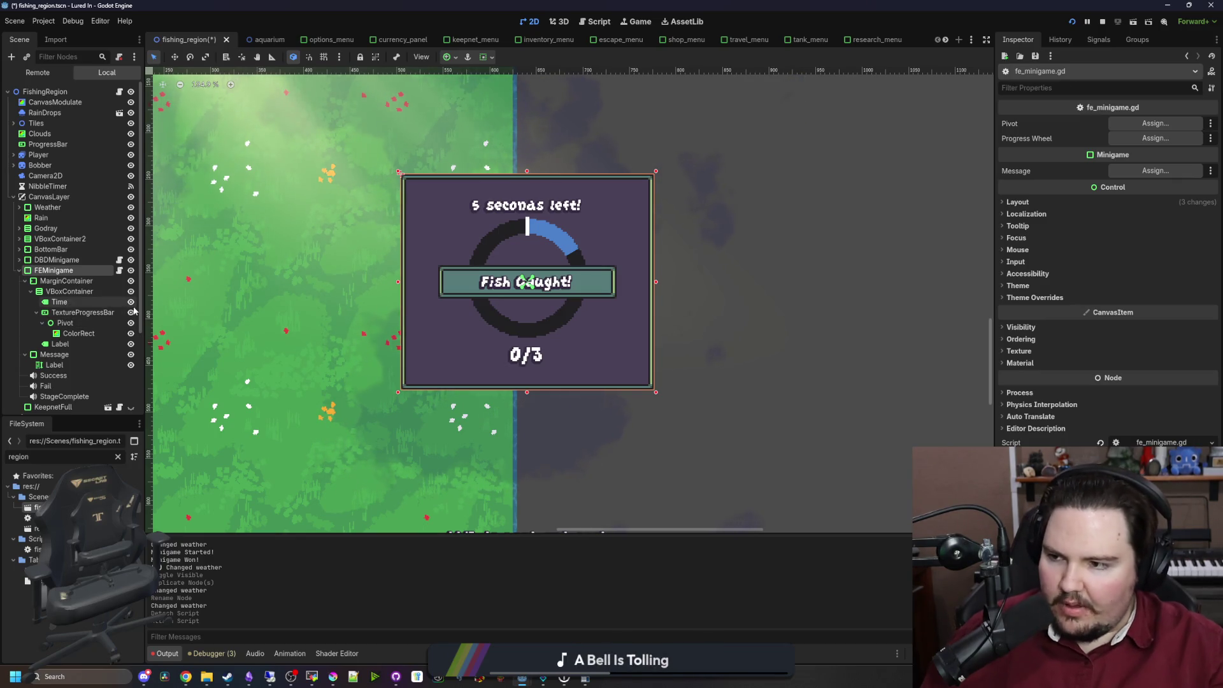
scroll(543, 264, "up", 4)
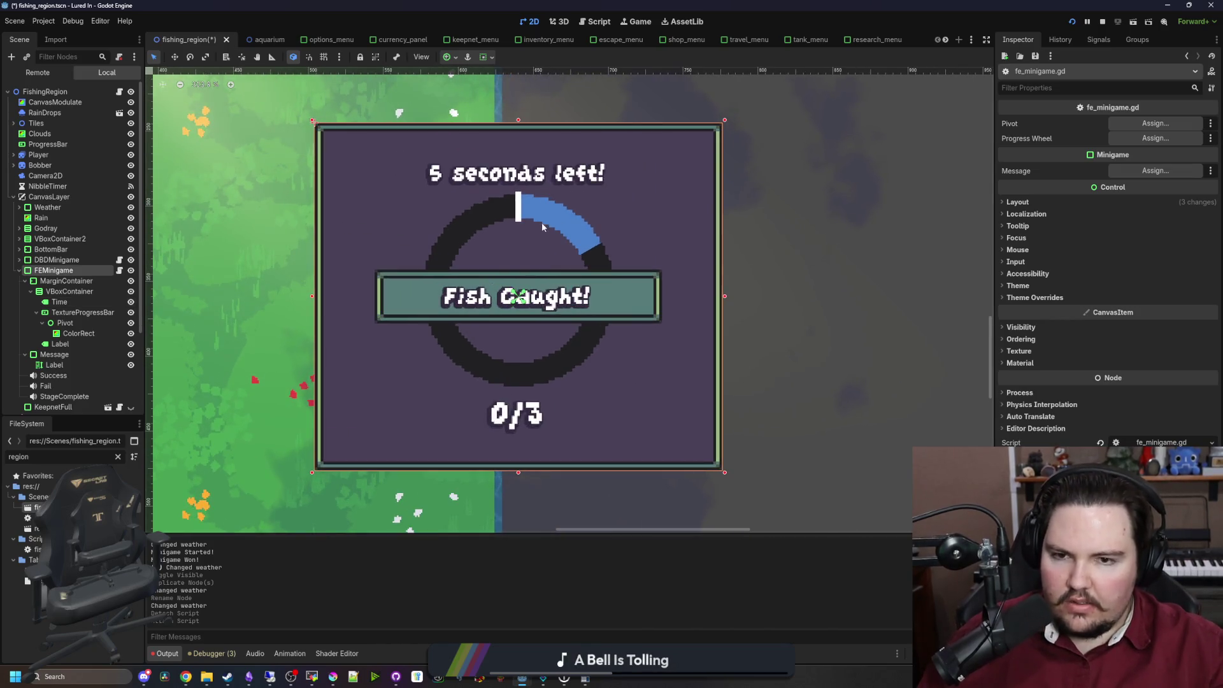
scroll(541, 223, "up", 6)
scroll(551, 259, "down", 10)
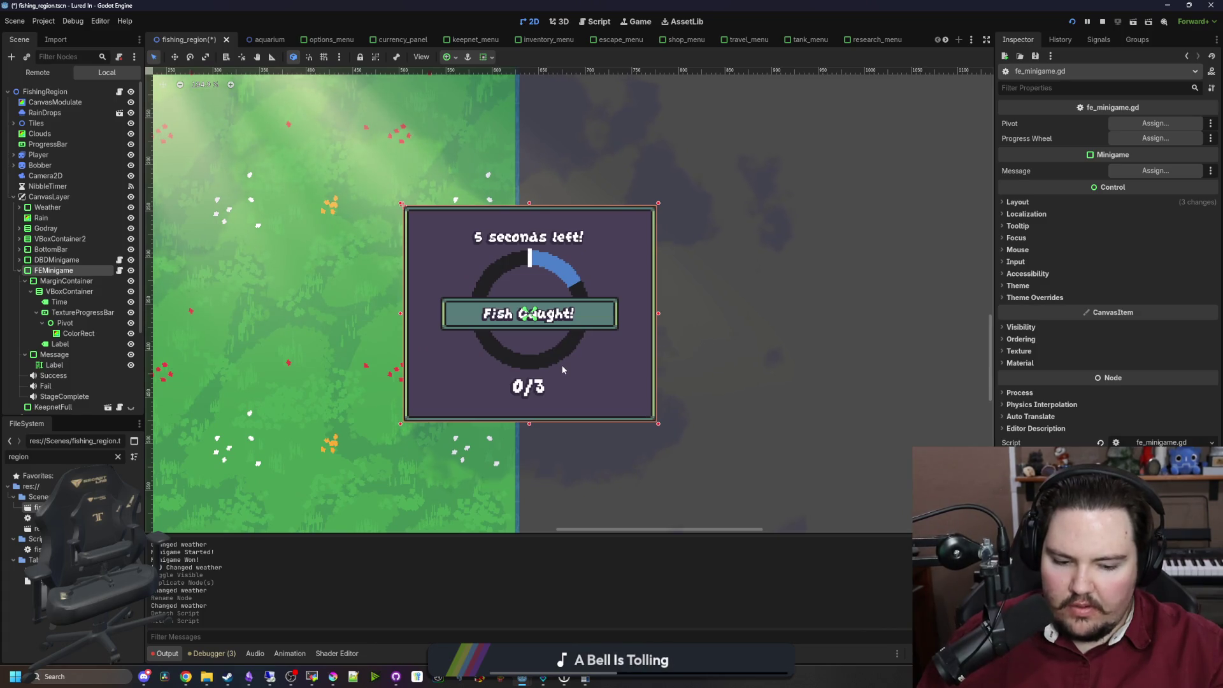
scroll(566, 350, "up", 3)
scroll(535, 315, "down", 3)
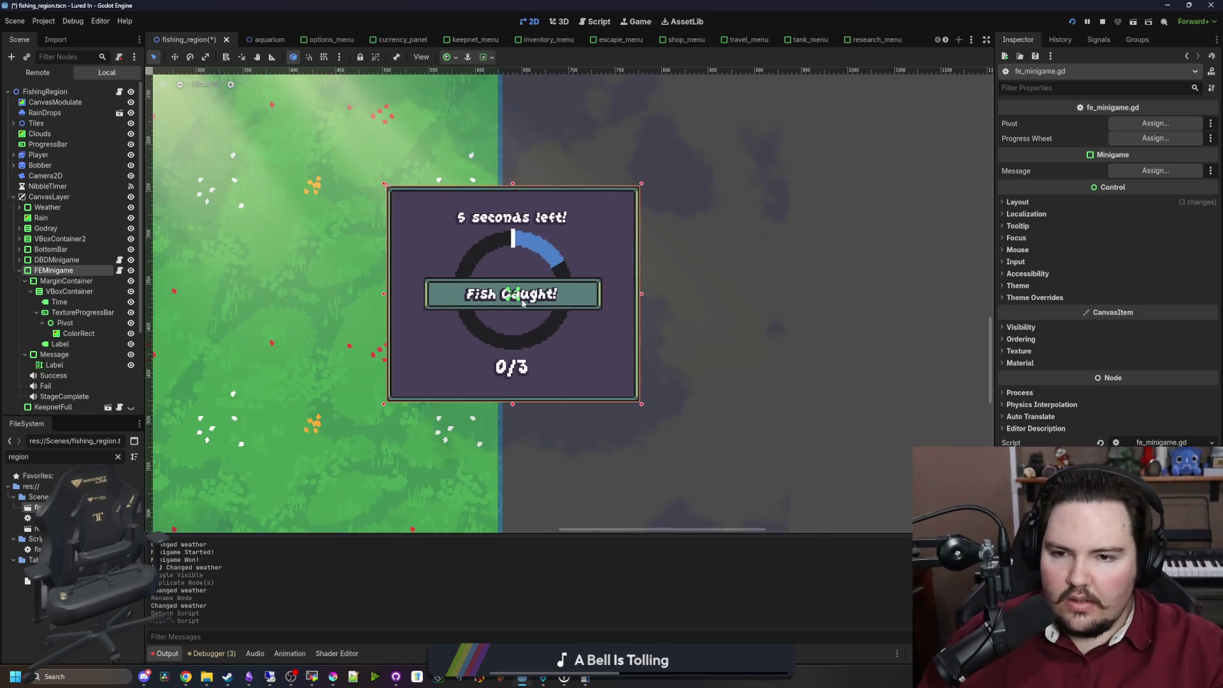
scroll(523, 304, "down", 1)
scroll(522, 304, "up", 2)
- Inspect MarginContainer, VBoxContainer, Time, Pivot and ColorRect, ending on TextureProgressBar
left_click(65, 282)
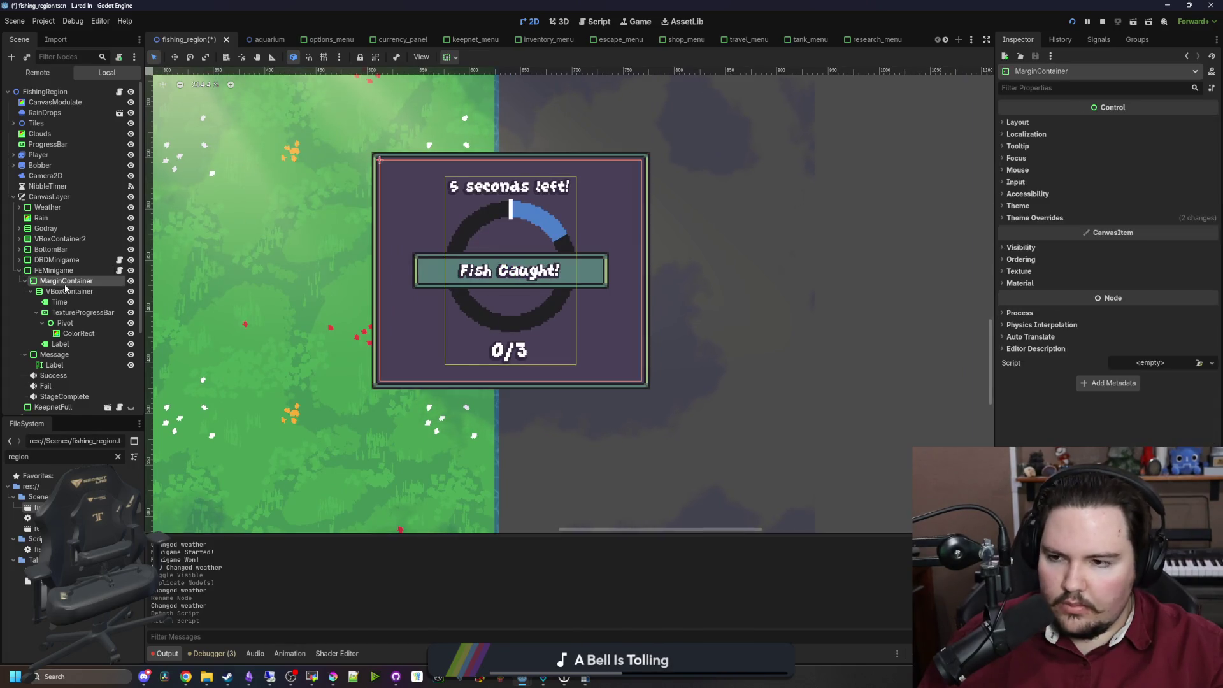
left_click(66, 290)
left_click(66, 302)
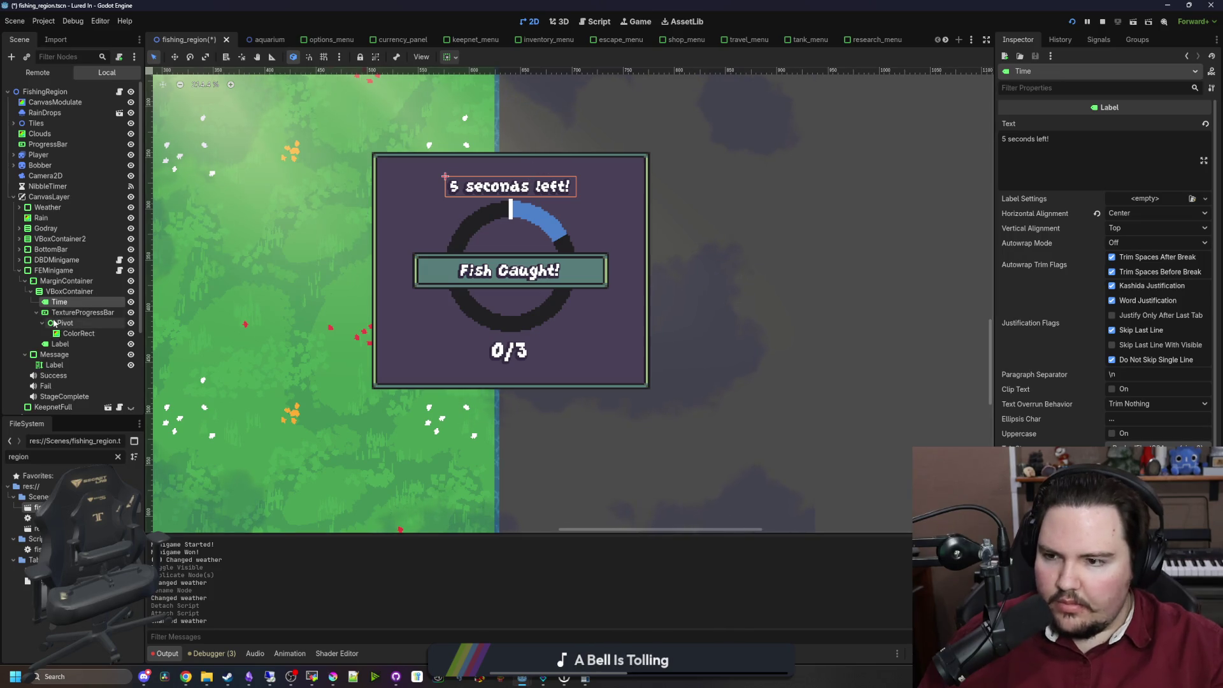
left_click(77, 312)
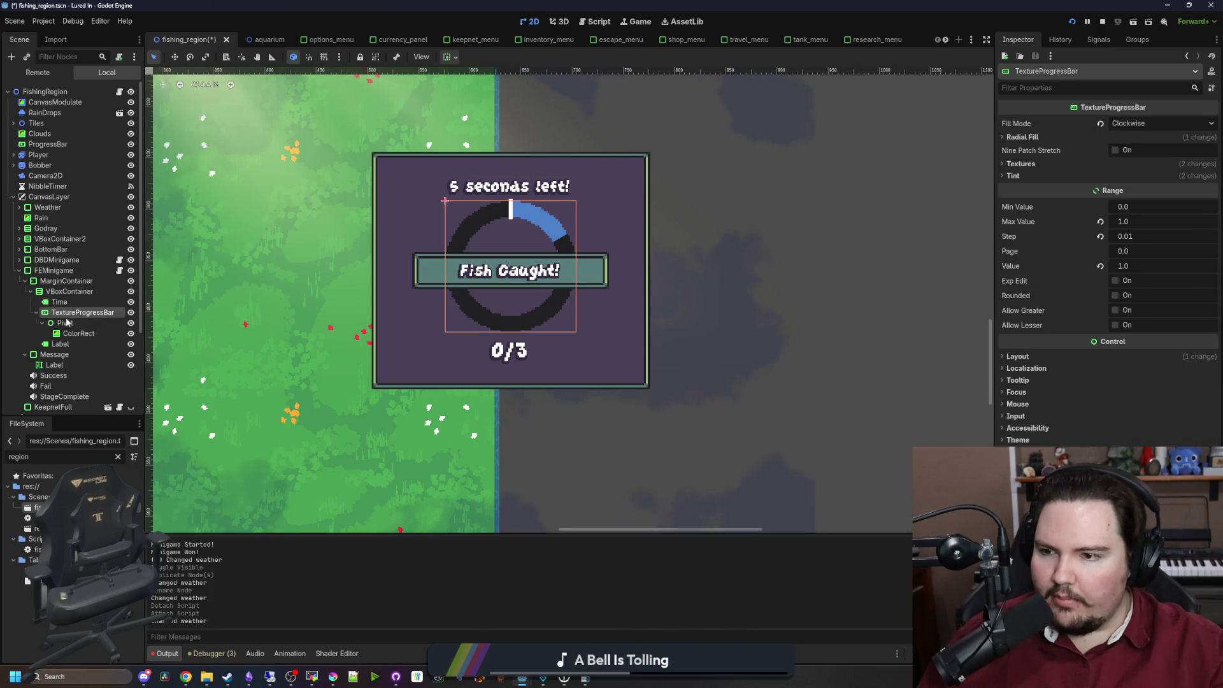
left_click(65, 323)
left_click(79, 333)
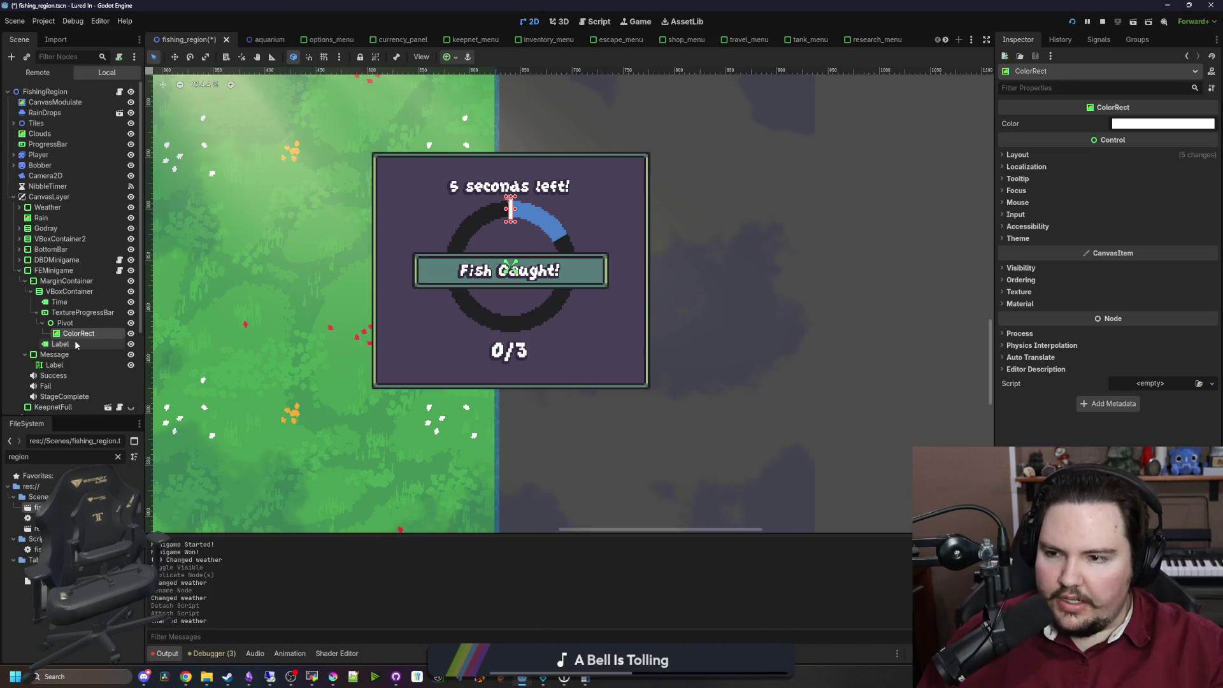
left_click(76, 313)
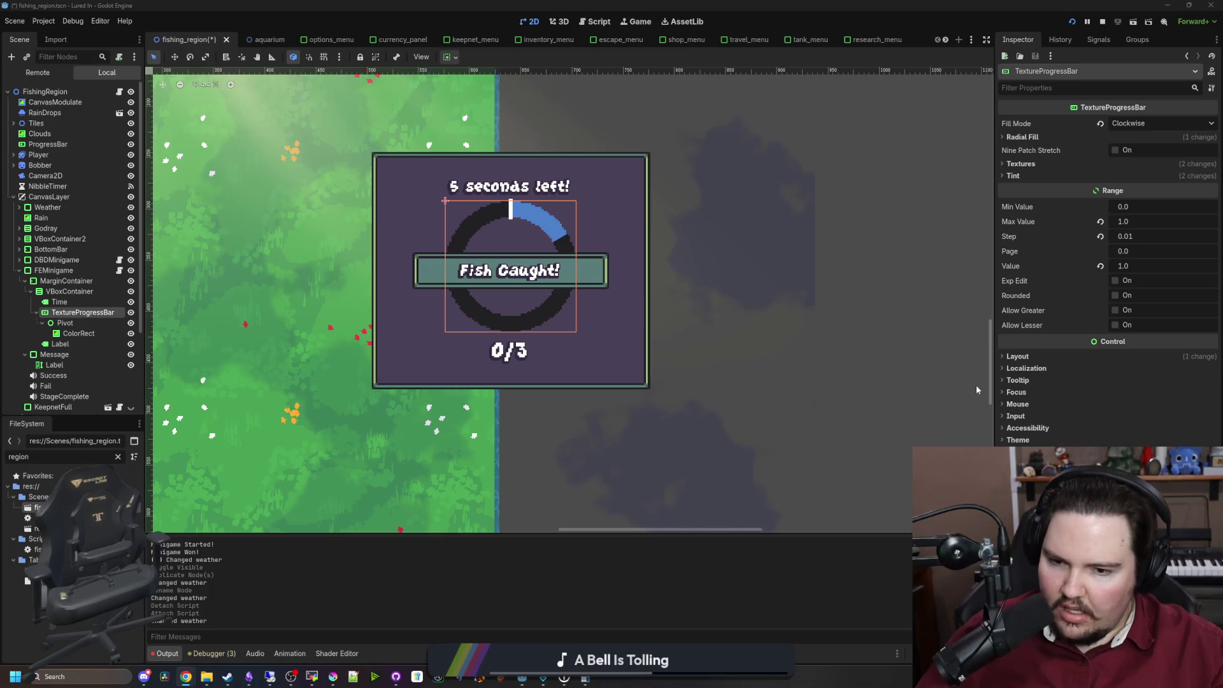
scroll(868, 510, "right", 5)
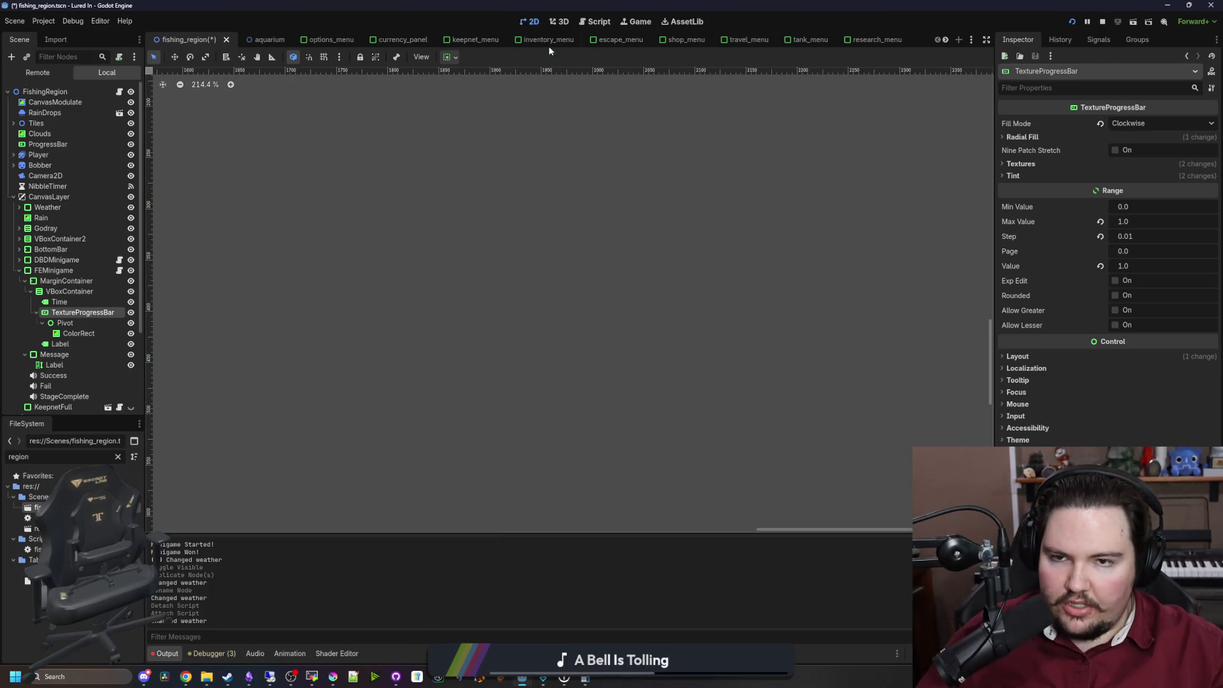
- Try a two-way fill mode on the ring and drag its Value down to 0
mouse_move(779, 529)
left_mouse_down()
mouse_move(495, 516)
mouse_move(579, 506)
left_mouse_up()
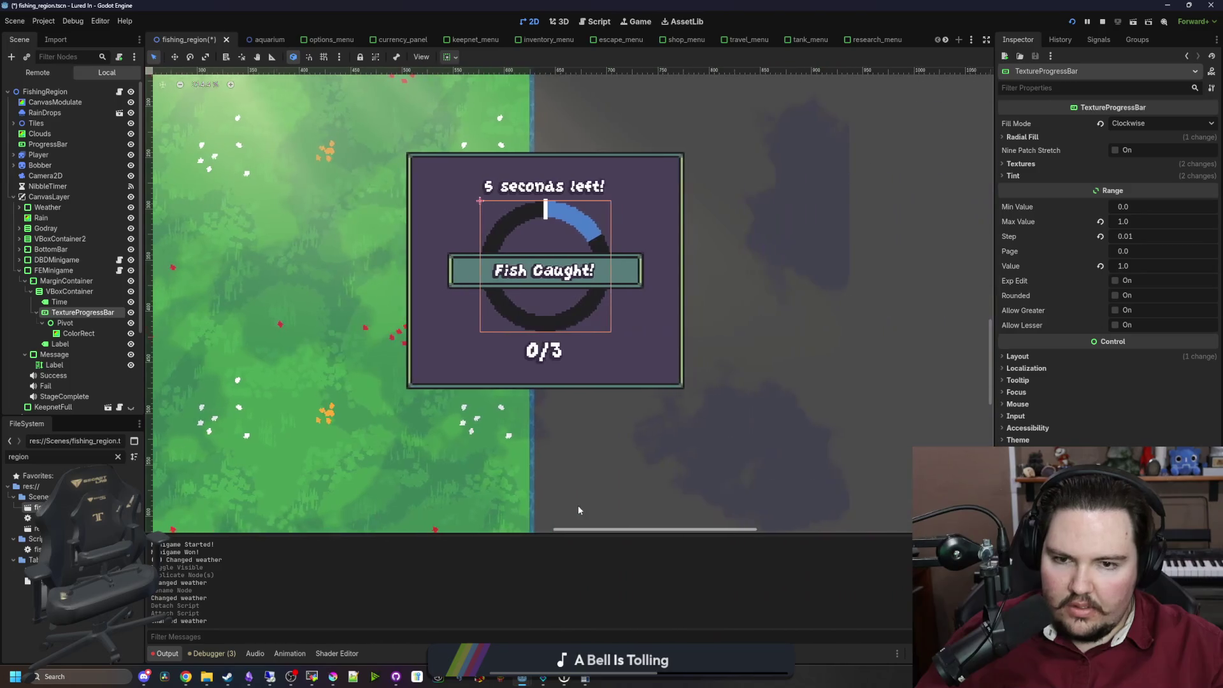
left_click(1142, 123)
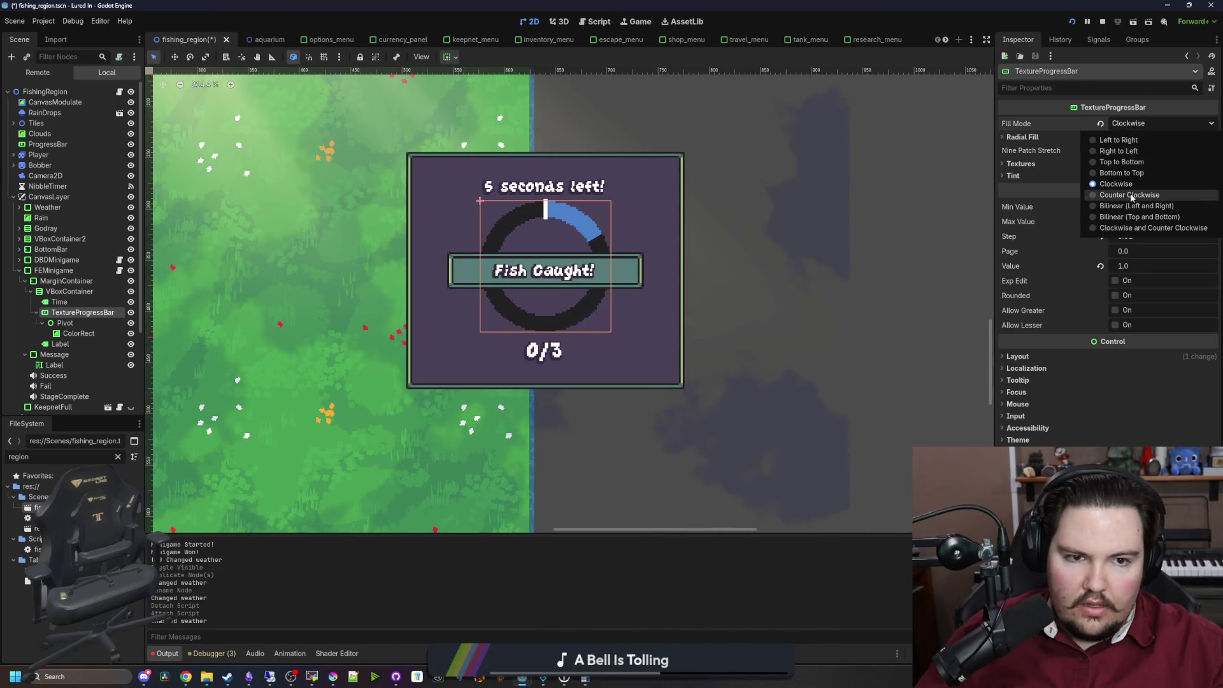
left_click(1132, 228)
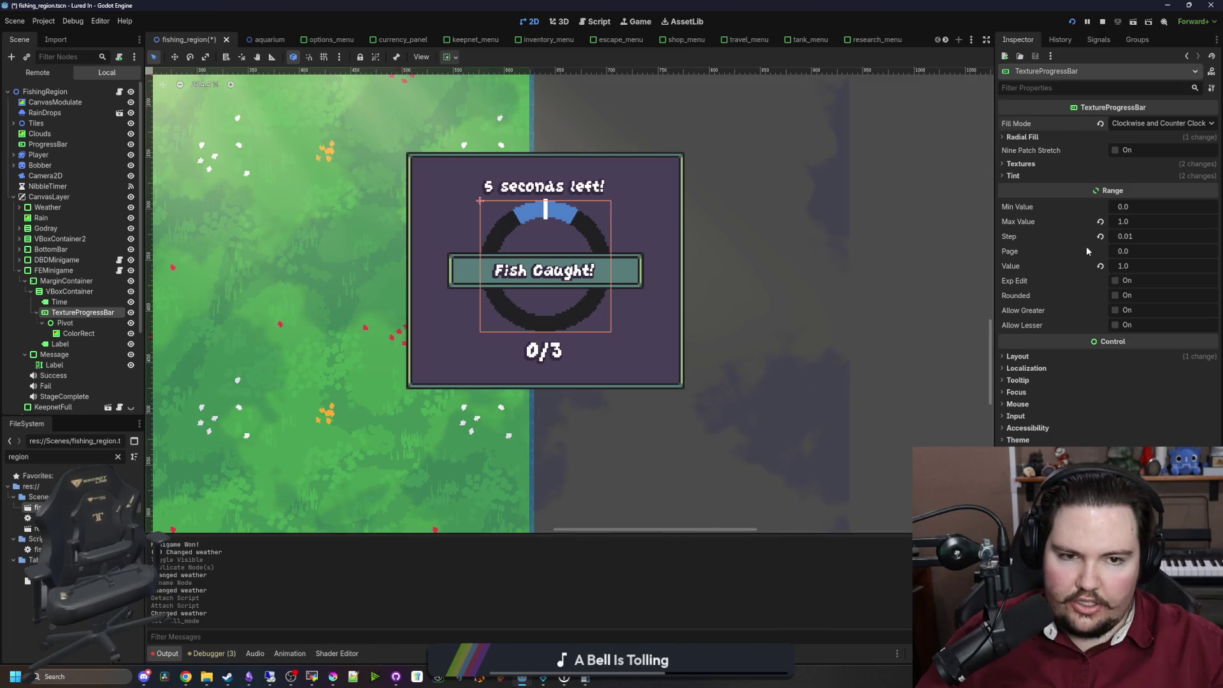
left_click(1136, 273)
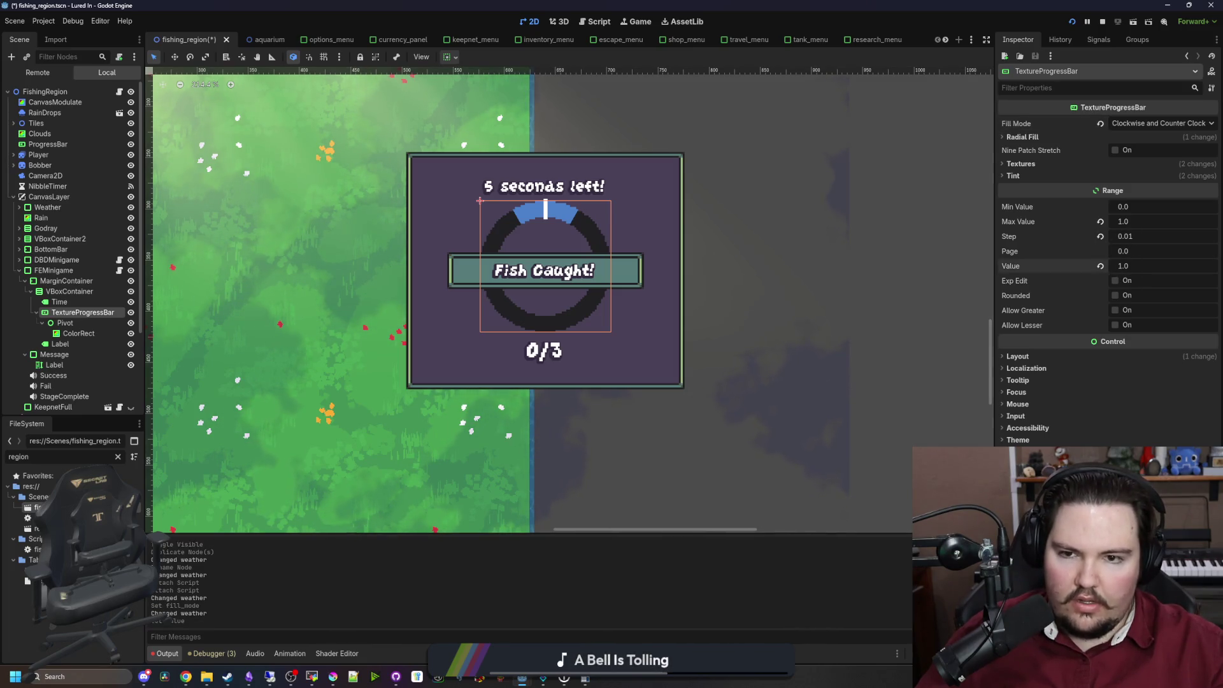
mouse_move(1136, 266)
left_mouse_down()
mouse_move(1102, 265)
mouse_move(1147, 266)
left_mouse_up()
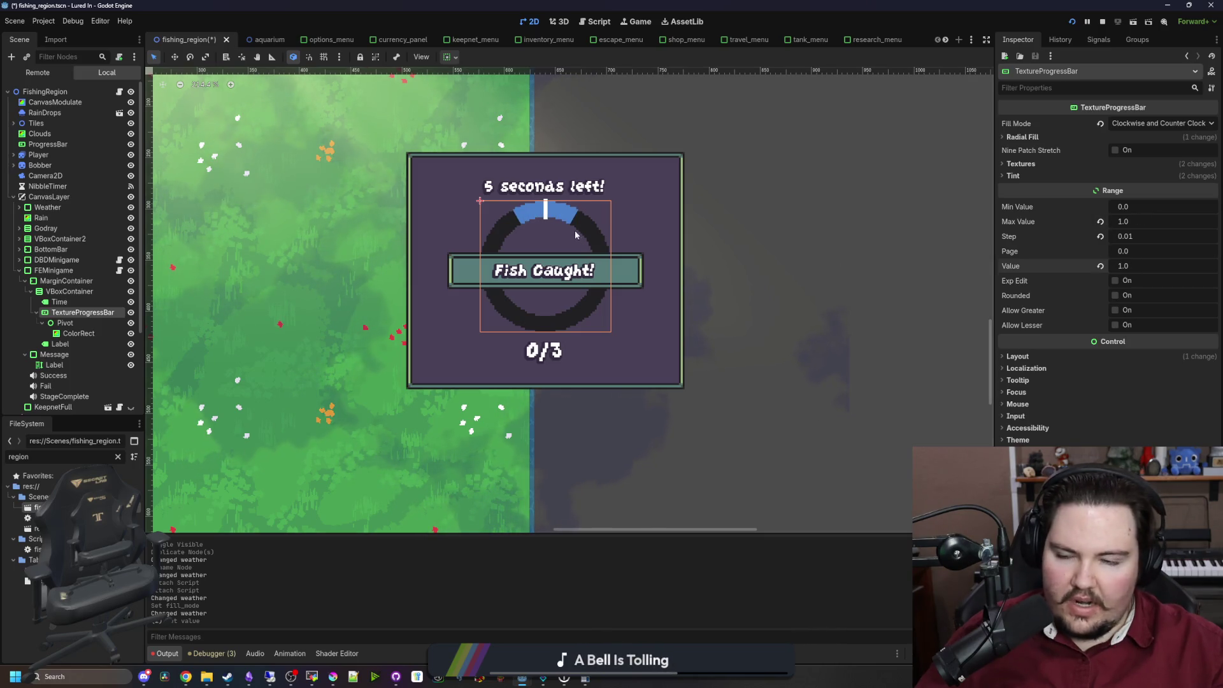
- Test the fill with Max Value and Value, then set Fill Mode to Counter Clockwise
scroll(576, 234, "up", 2)
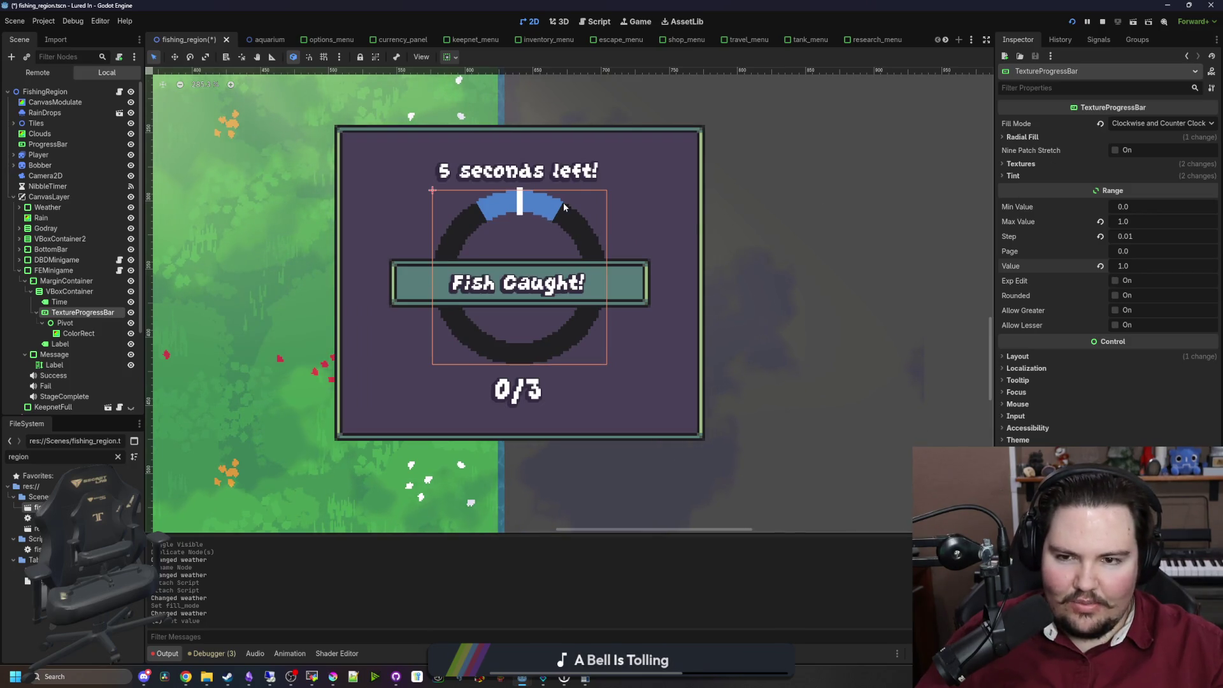
scroll(563, 203, "up", 1)
left_click(1021, 164)
left_click(1039, 166)
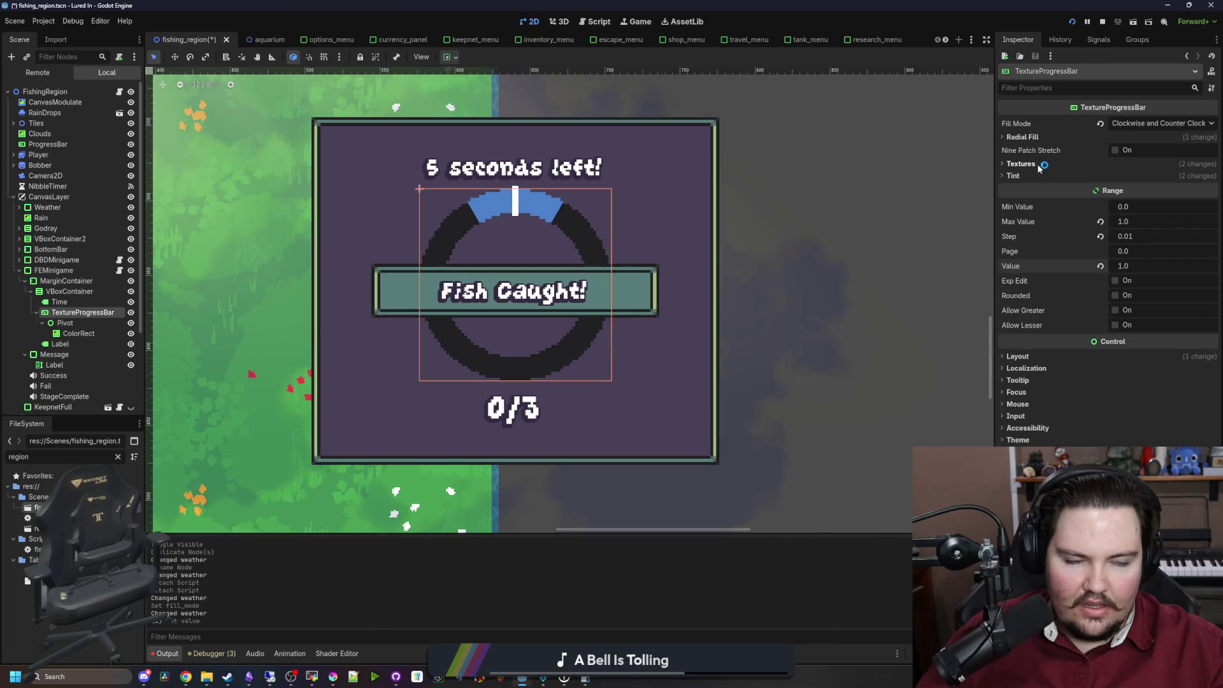
mouse_move(1139, 220)
left_mouse_down()
mouse_move(1153, 220)
mouse_move(1139, 219)
left_mouse_up()
mouse_move(1137, 266)
left_mouse_down()
mouse_move(1166, 266)
mouse_move(1140, 226)
mouse_move(1144, 266)
mouse_move(1130, 265)
mouse_move(1155, 266)
left_mouse_up()
left_click(1160, 123)
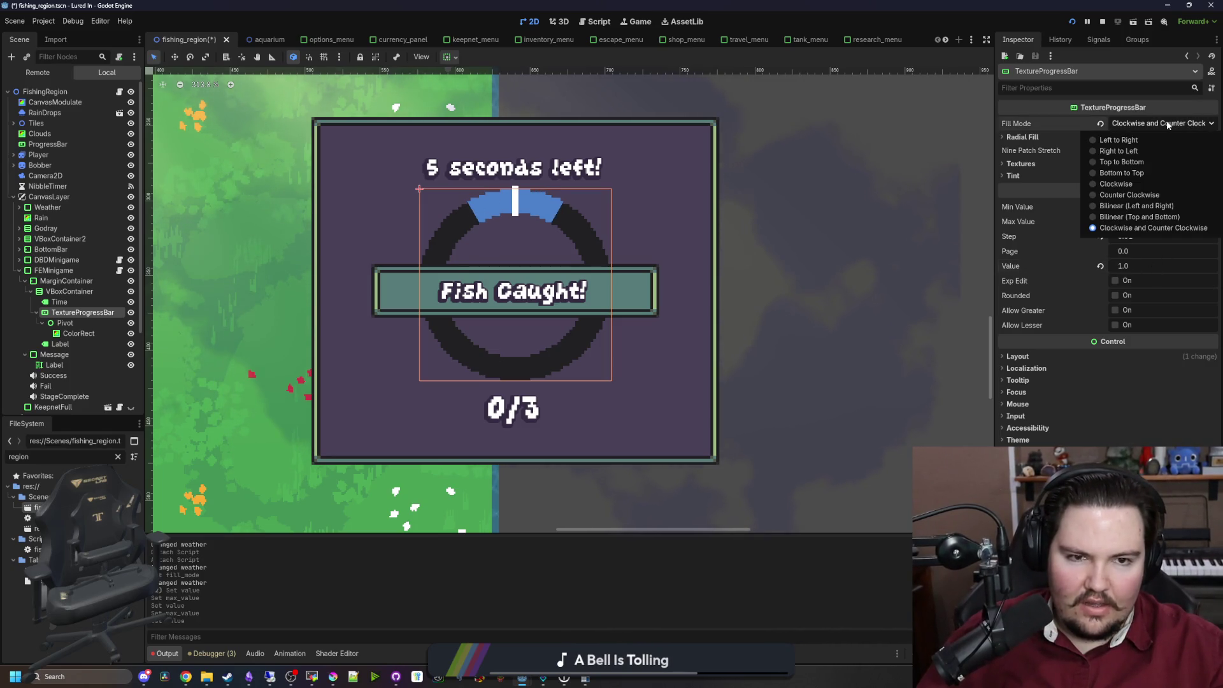
left_click(1154, 195)
- Drag Value to 0 and expand Radial Fill to examine Initial Angle and Fill Degrees
mouse_move(1124, 266)
left_mouse_down()
mouse_move(1077, 266)
mouse_move(1125, 266)
left_mouse_up()
left_click(1023, 136)
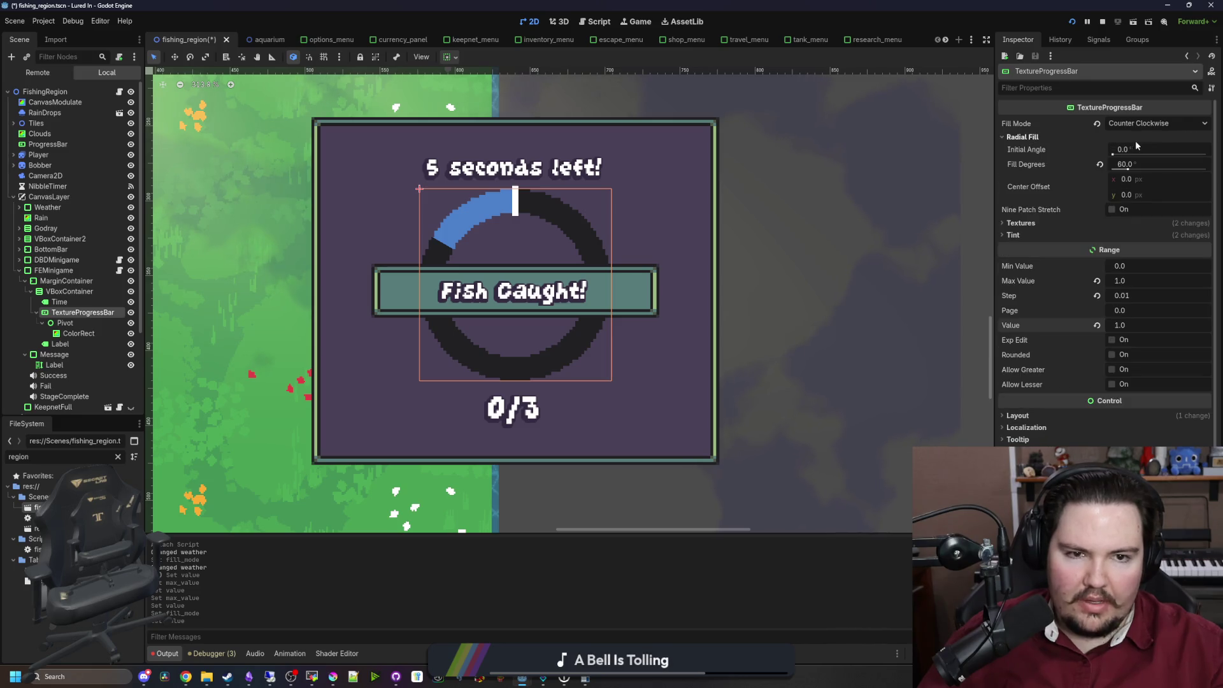
mouse_move(1037, 167)
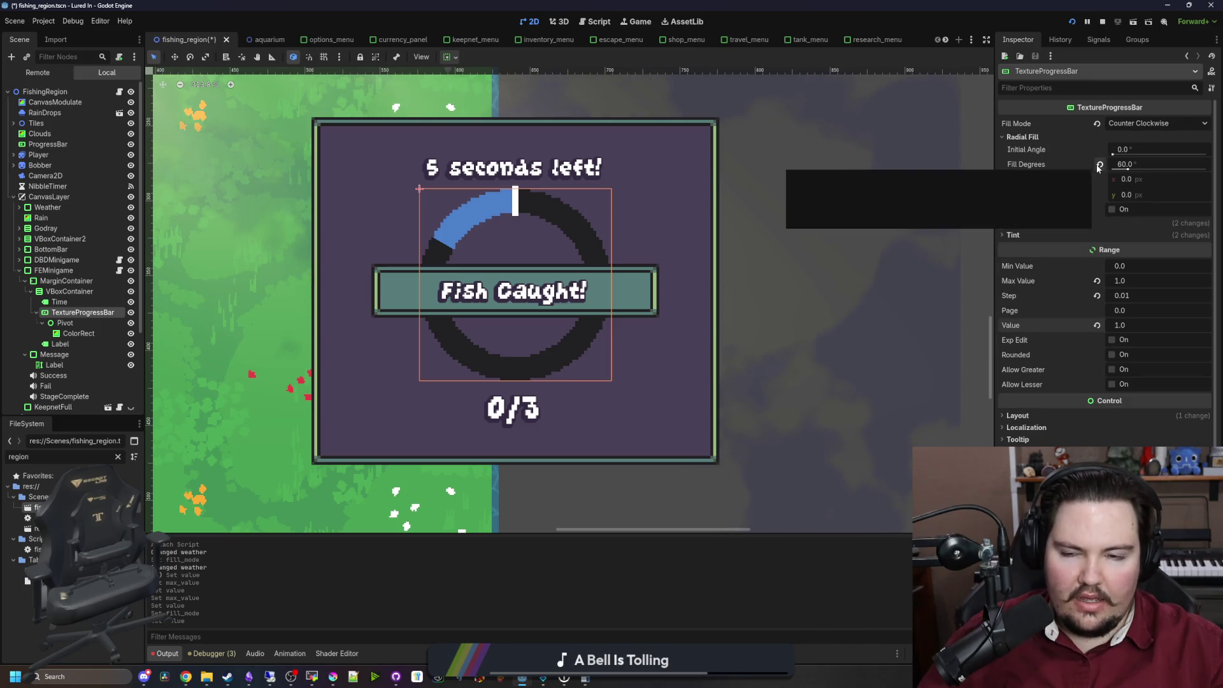
mouse_move(1053, 290)
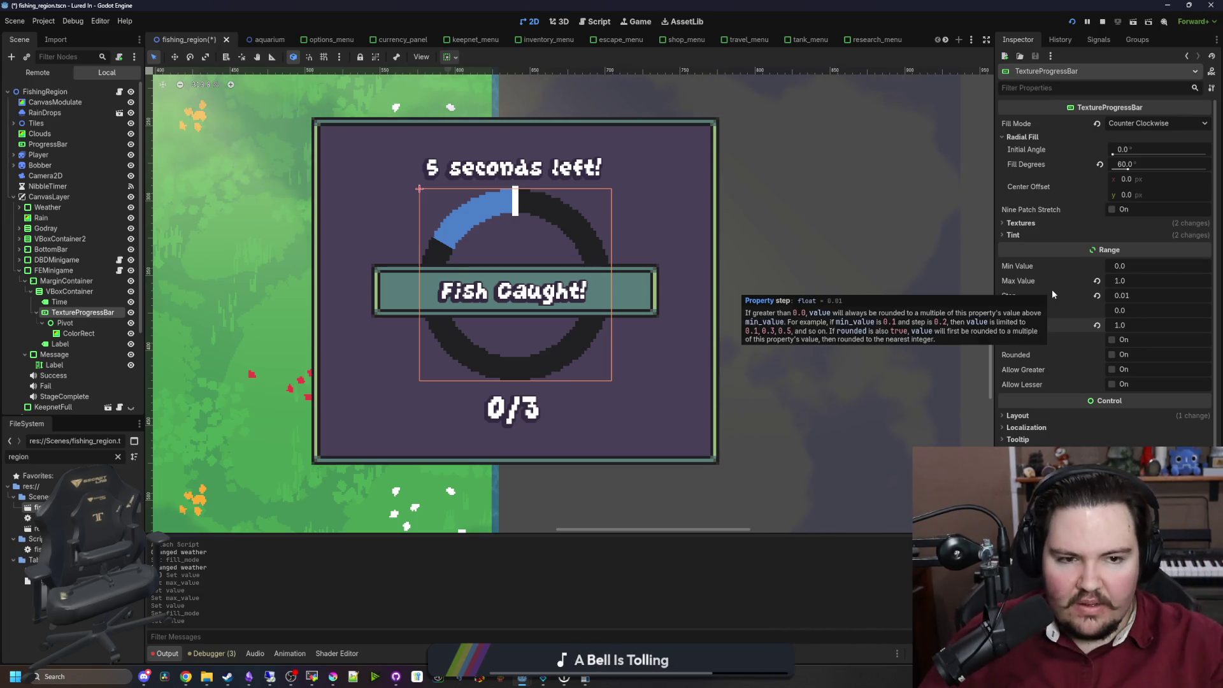
mouse_move(1085, 352)
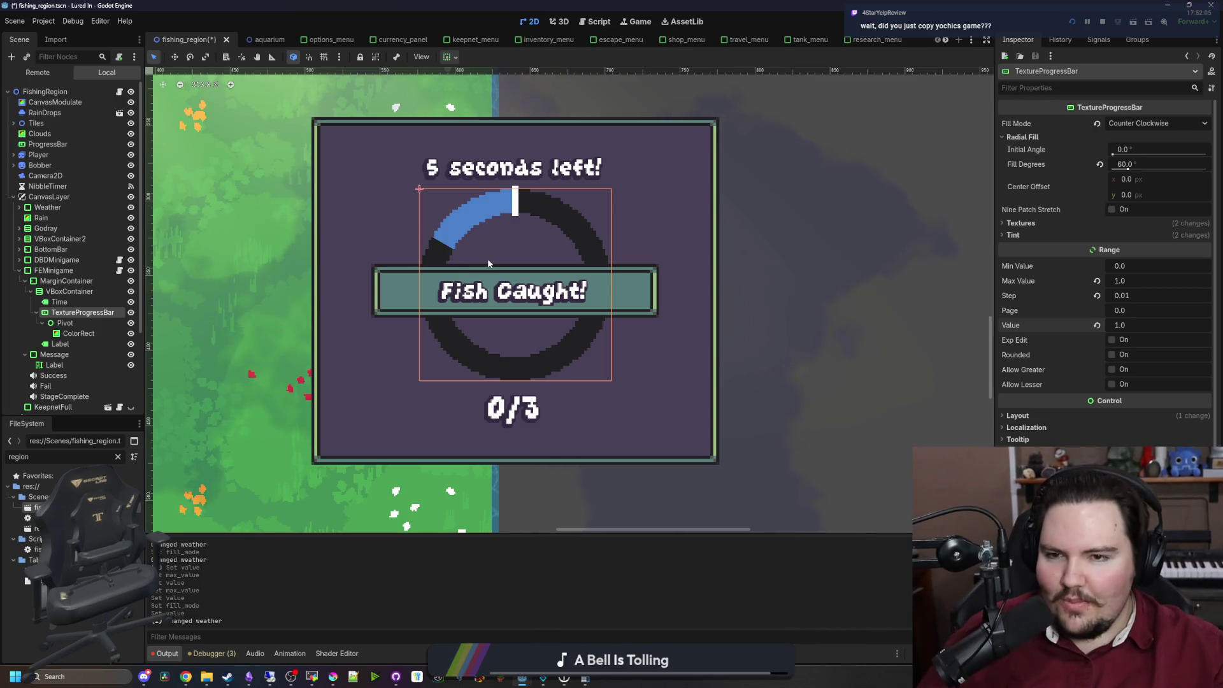
scroll(487, 258, "down", 1)
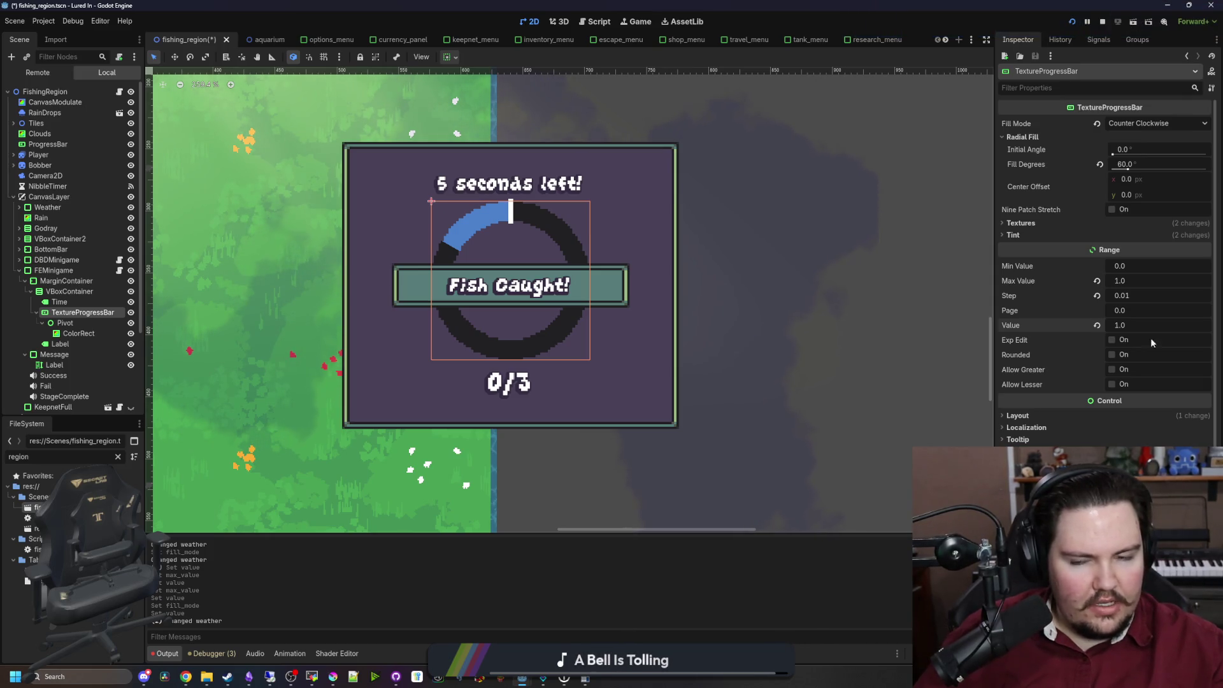
scroll(494, 279, "up", 1)
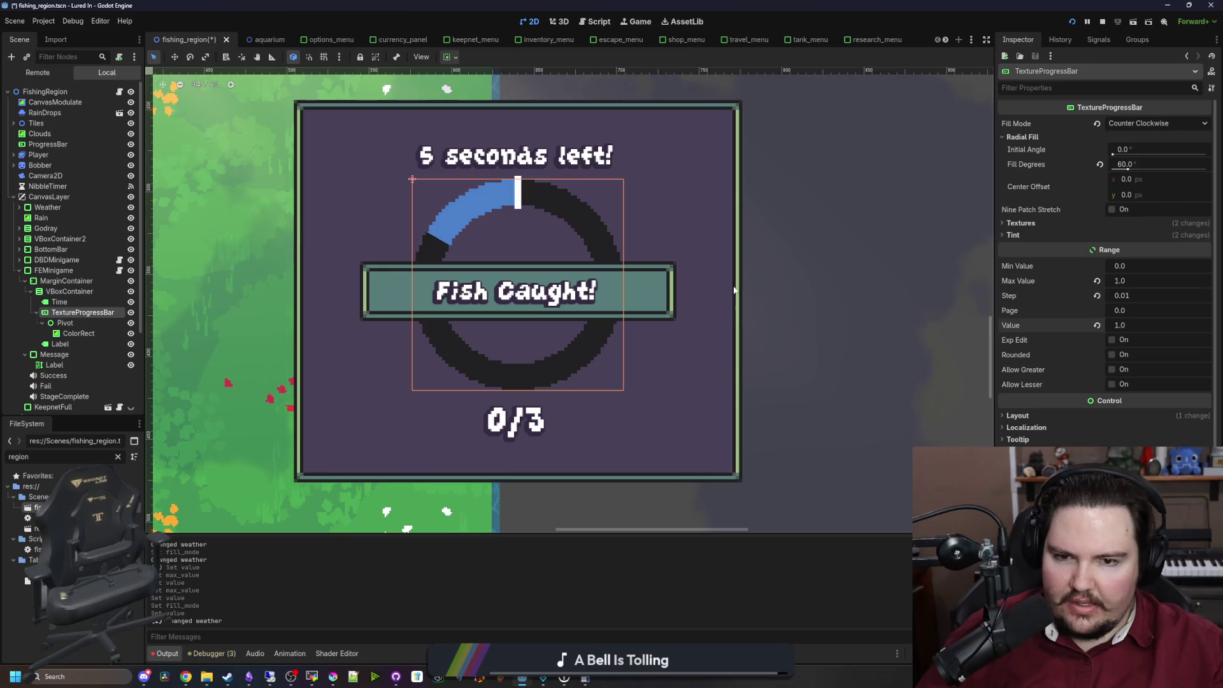
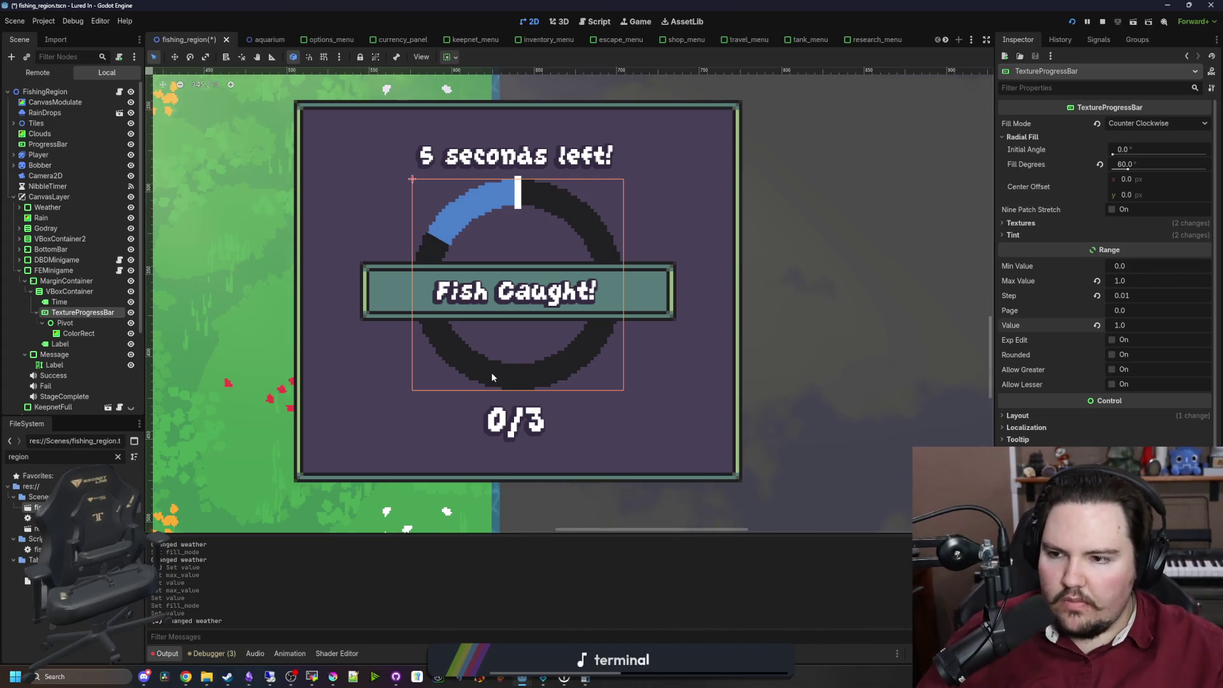
- Inspect the Time label, the progress wheel and its white ColorRect marker in the scene tree
scroll(491, 377, "down", 2)
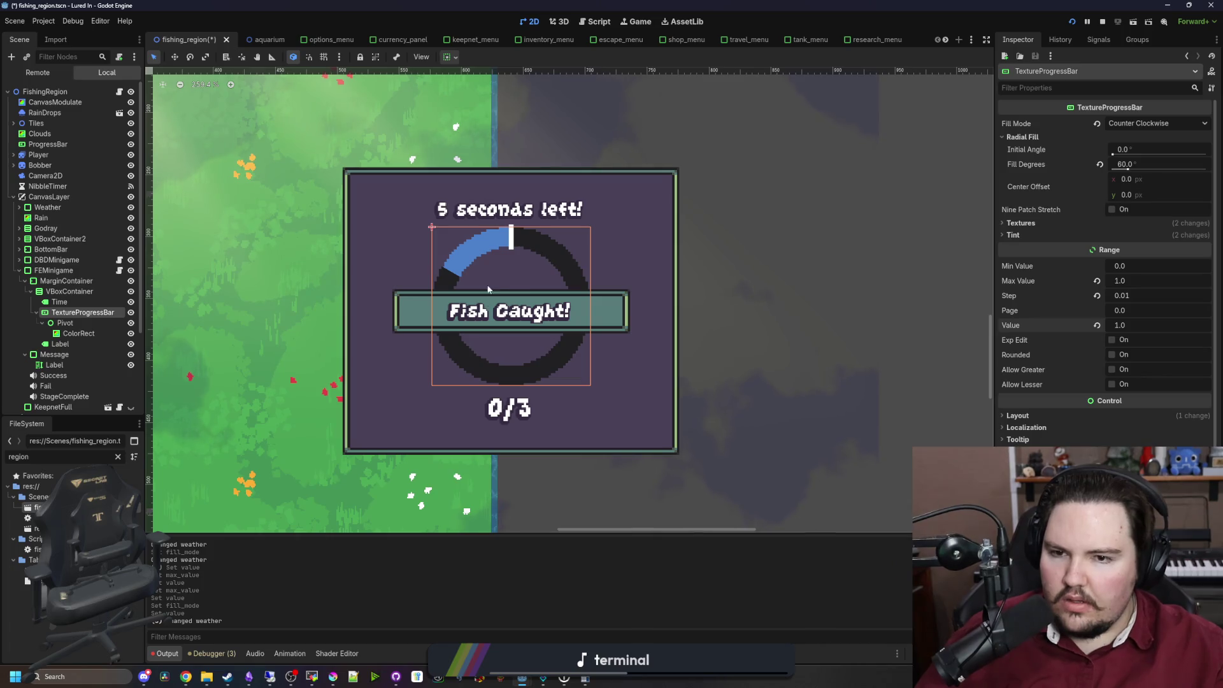
scroll(512, 283, "up", 1)
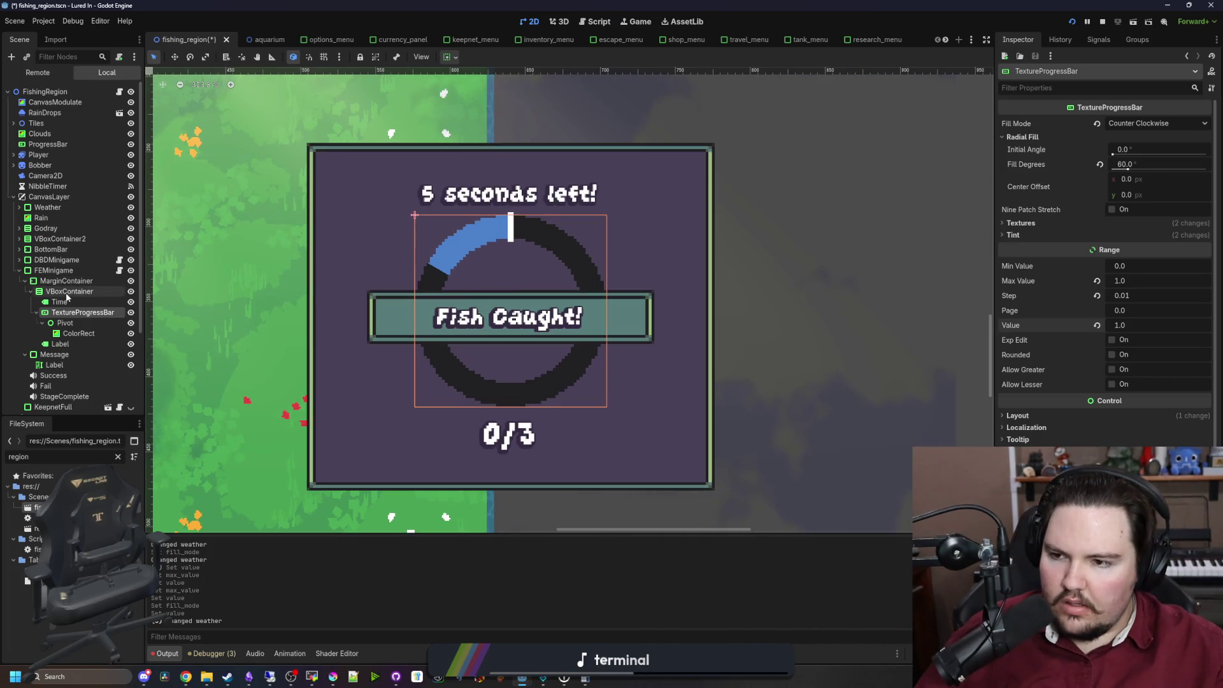
left_click(70, 299)
left_click(76, 314)
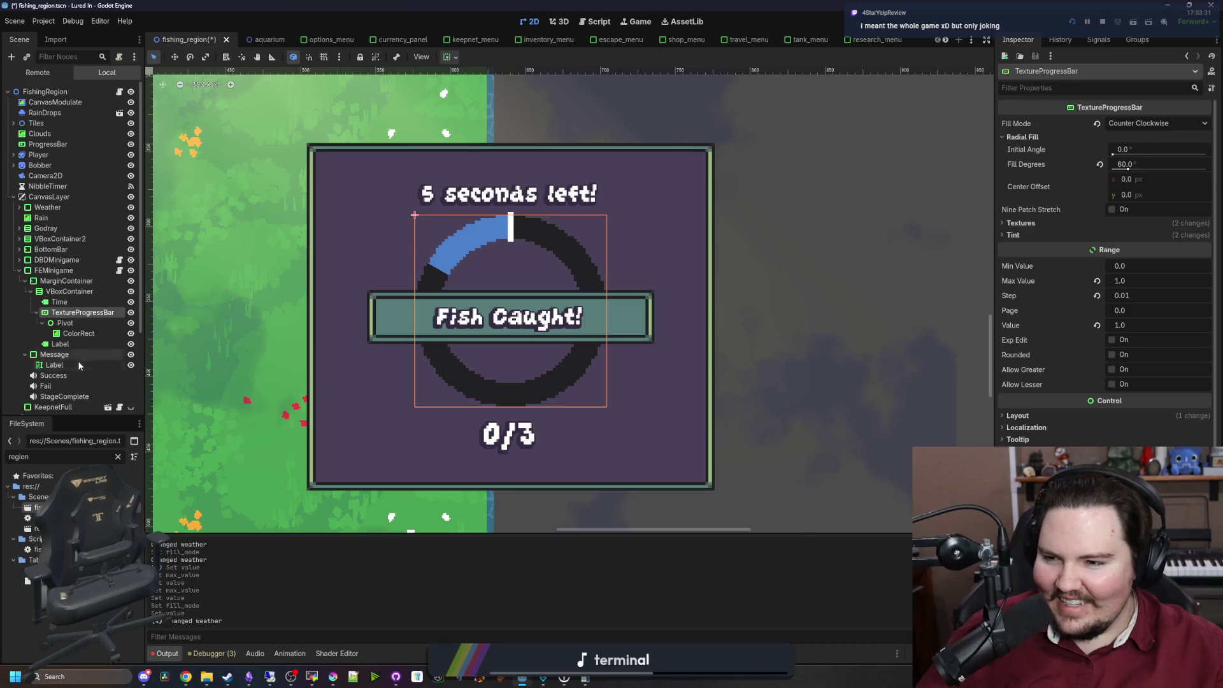
left_click(70, 323)
left_click(70, 344)
left_click(78, 333)
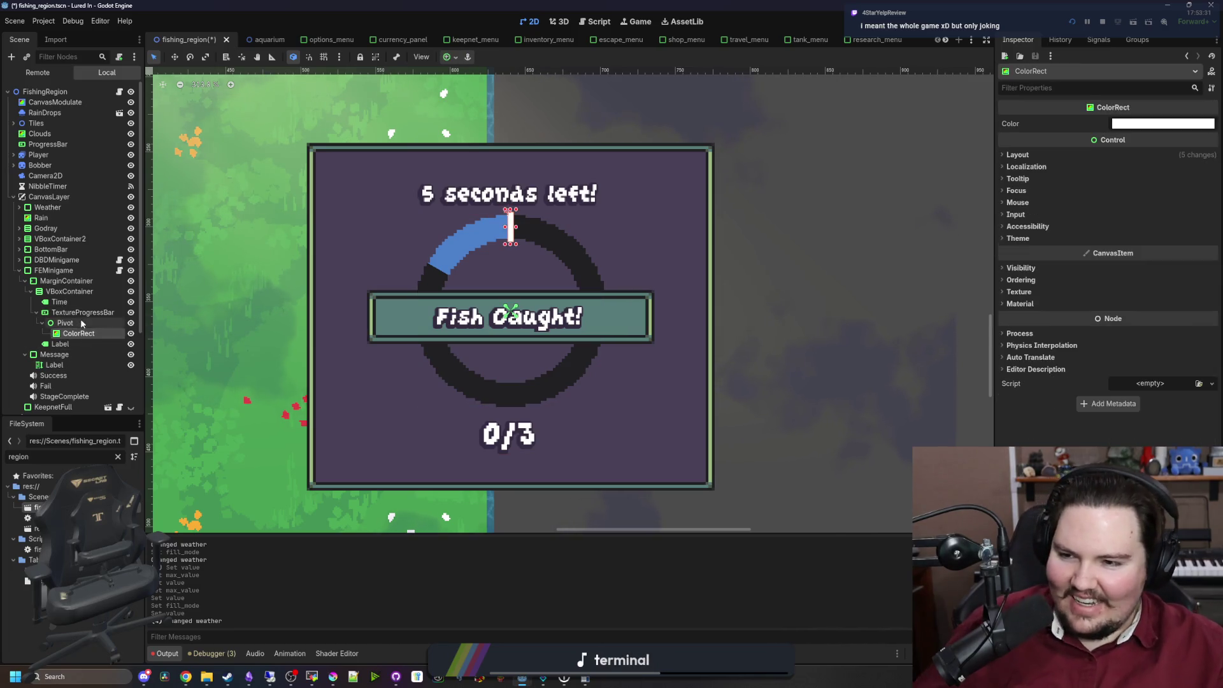
left_click(94, 313)
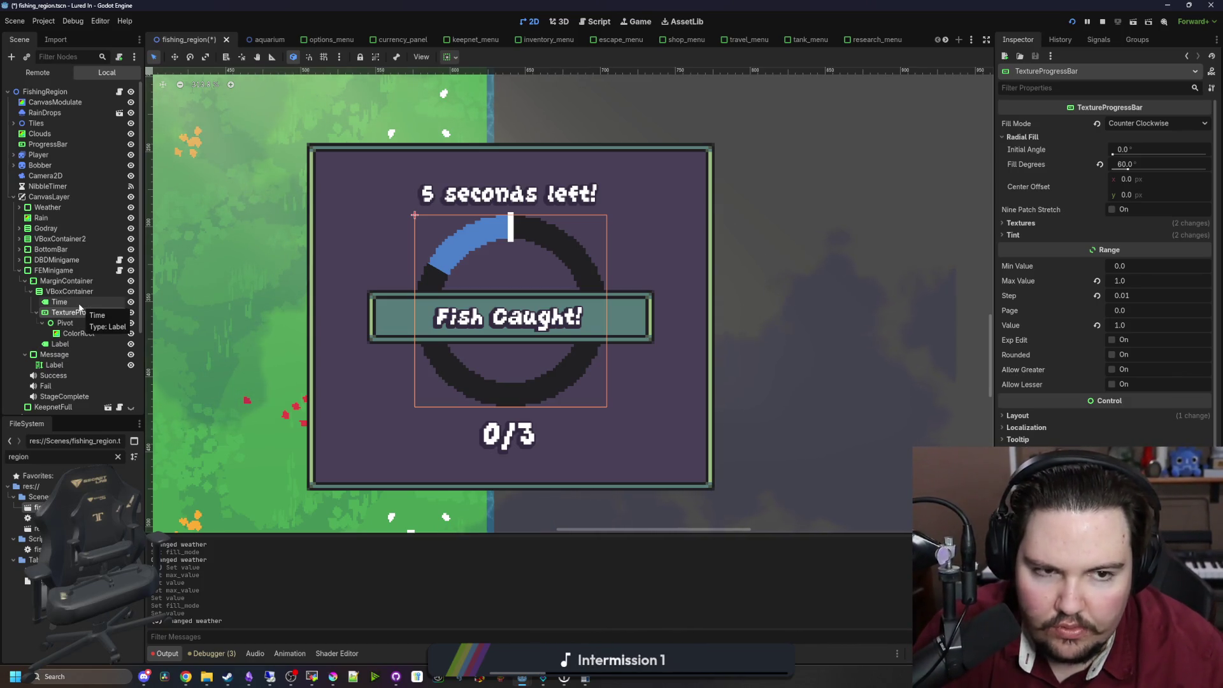
- Add a PanelContainer and move it to sit as a sibling just below the Time label
left_click(83, 301)
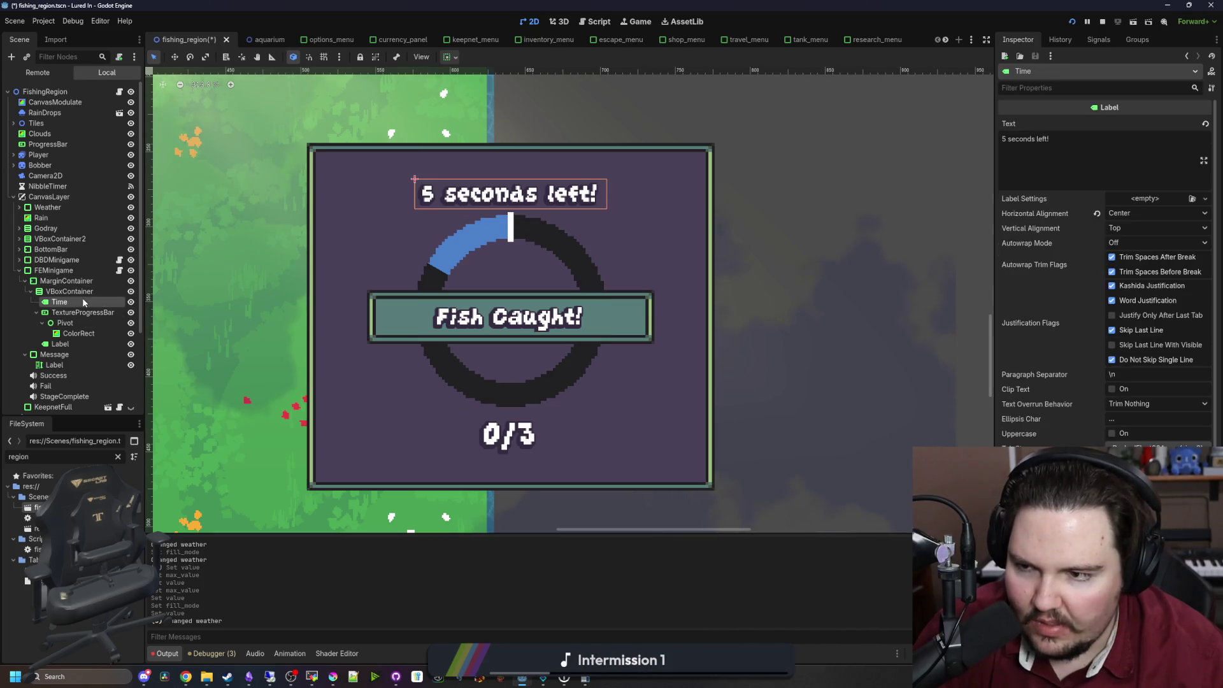
left_click(69, 291)
left_click(60, 301)
right_click(78, 304)
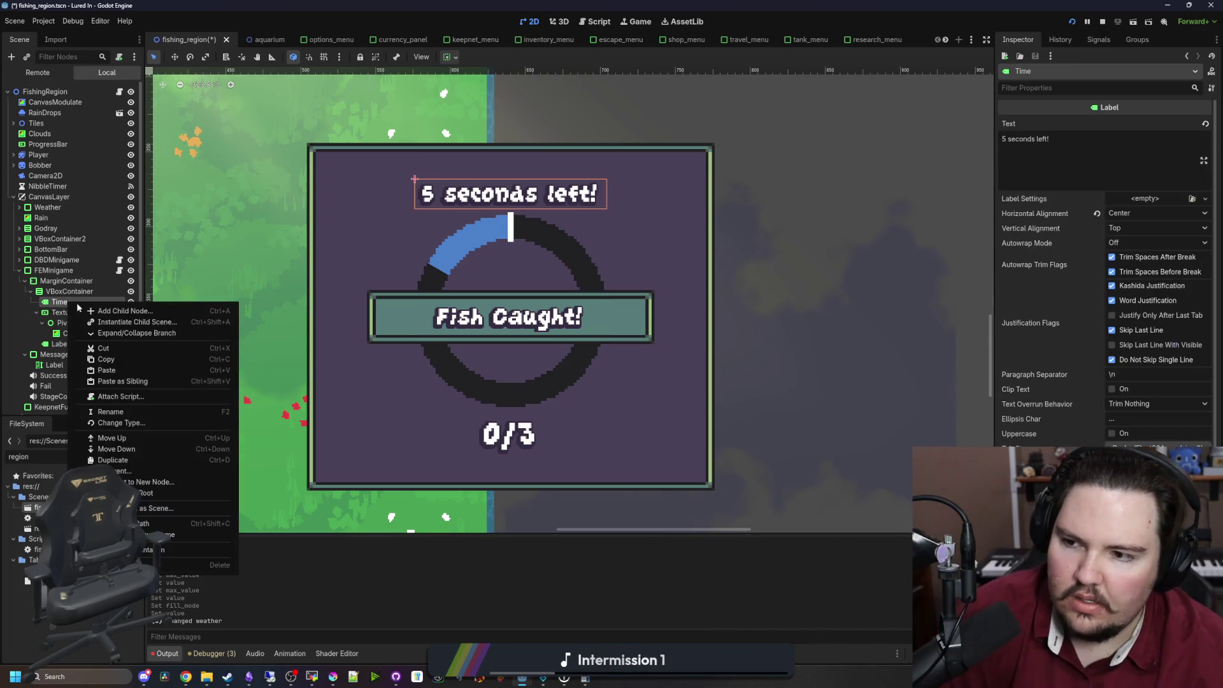
left_click(106, 310)
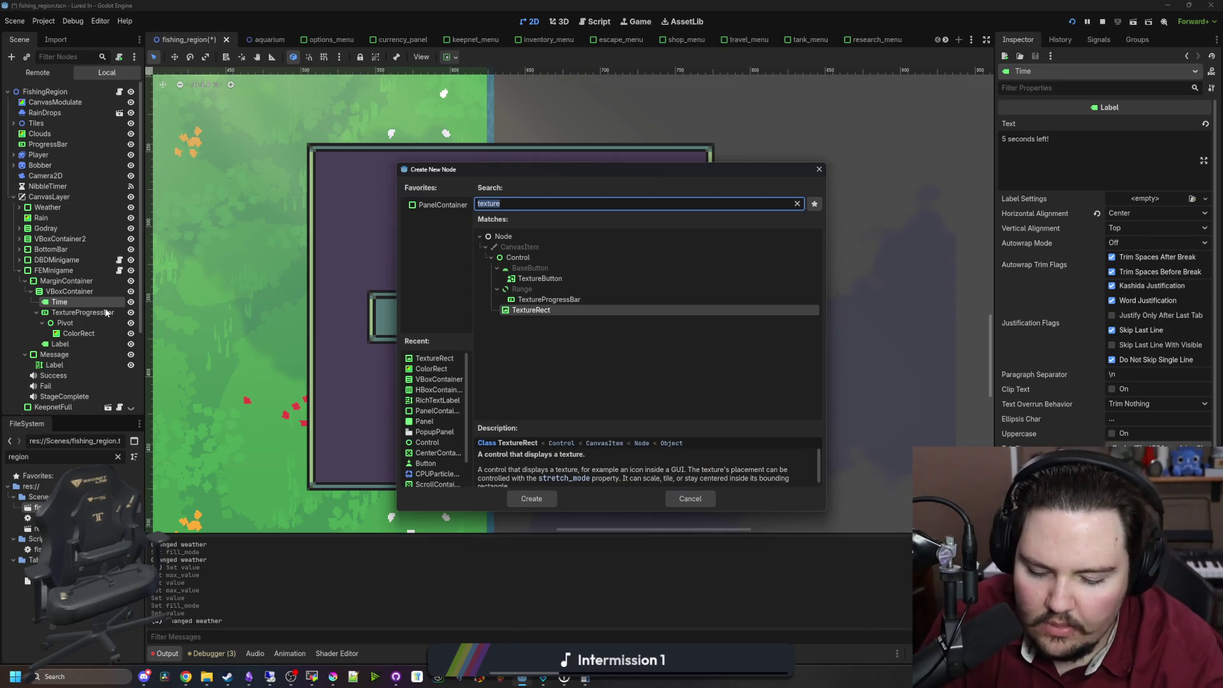
type("panelcont")
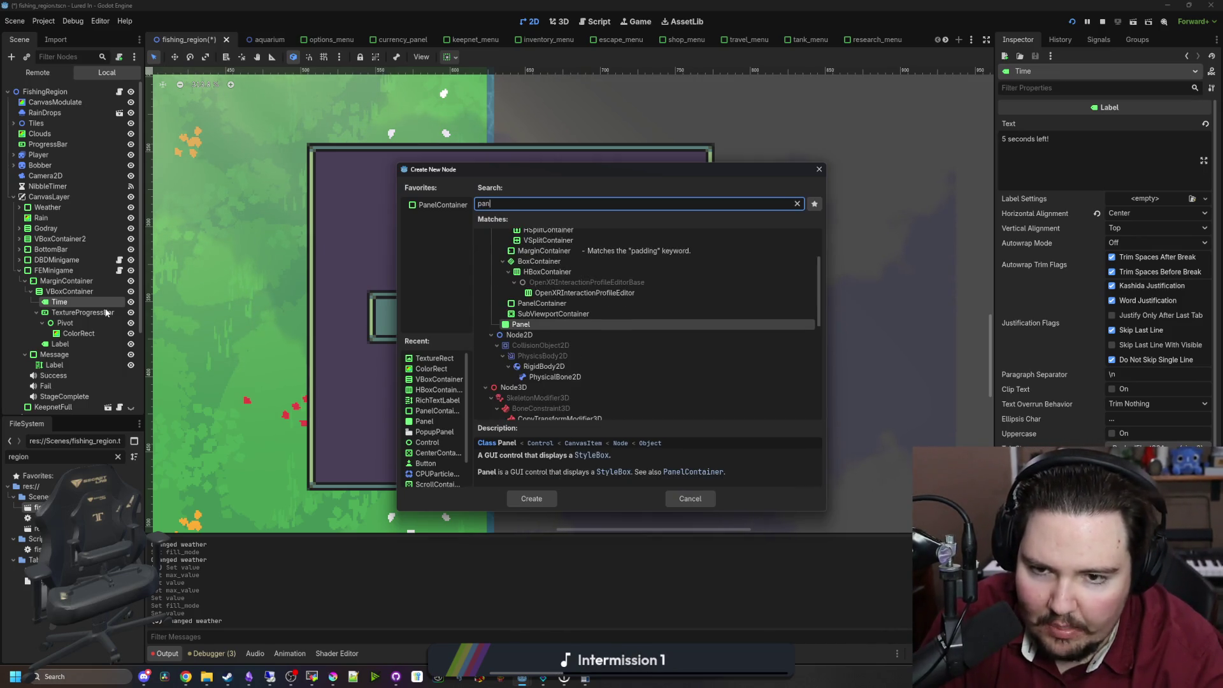
key("Return")
left_click_drag(106, 312, 39, 321)
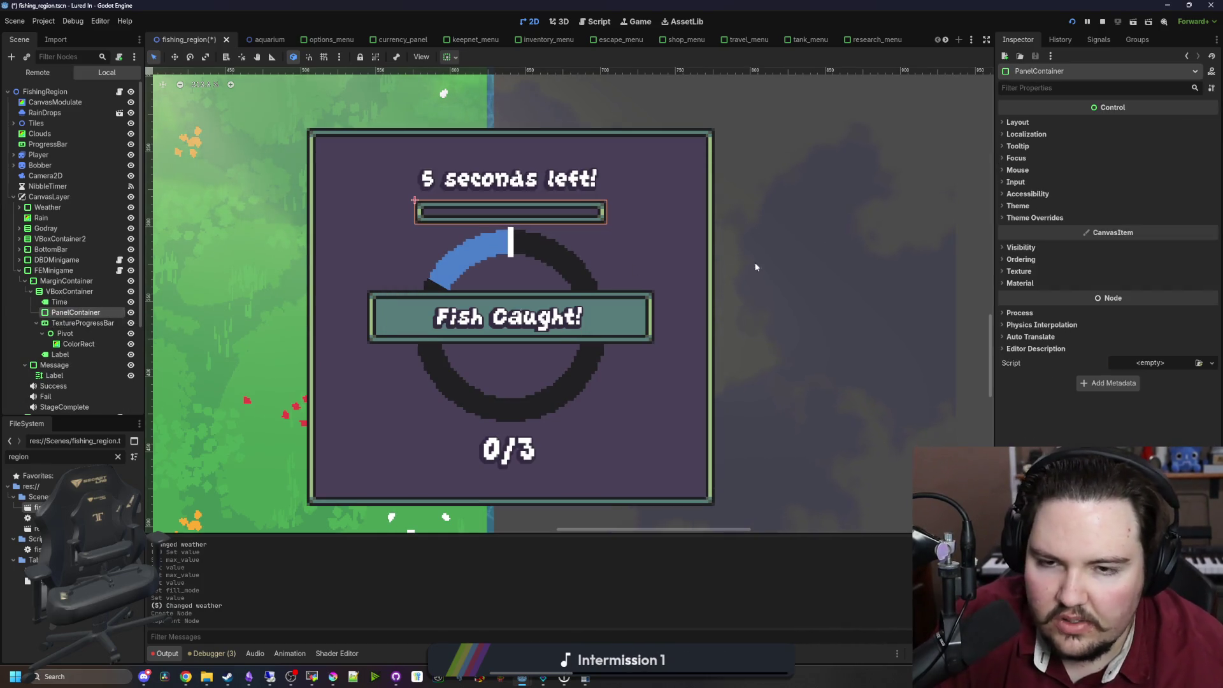
- Set the PanelContainer's Custom Minimum Size width to 400 px
left_click(1013, 122)
scroll(471, 274, "down", 5)
scroll(489, 285, "up", 3)
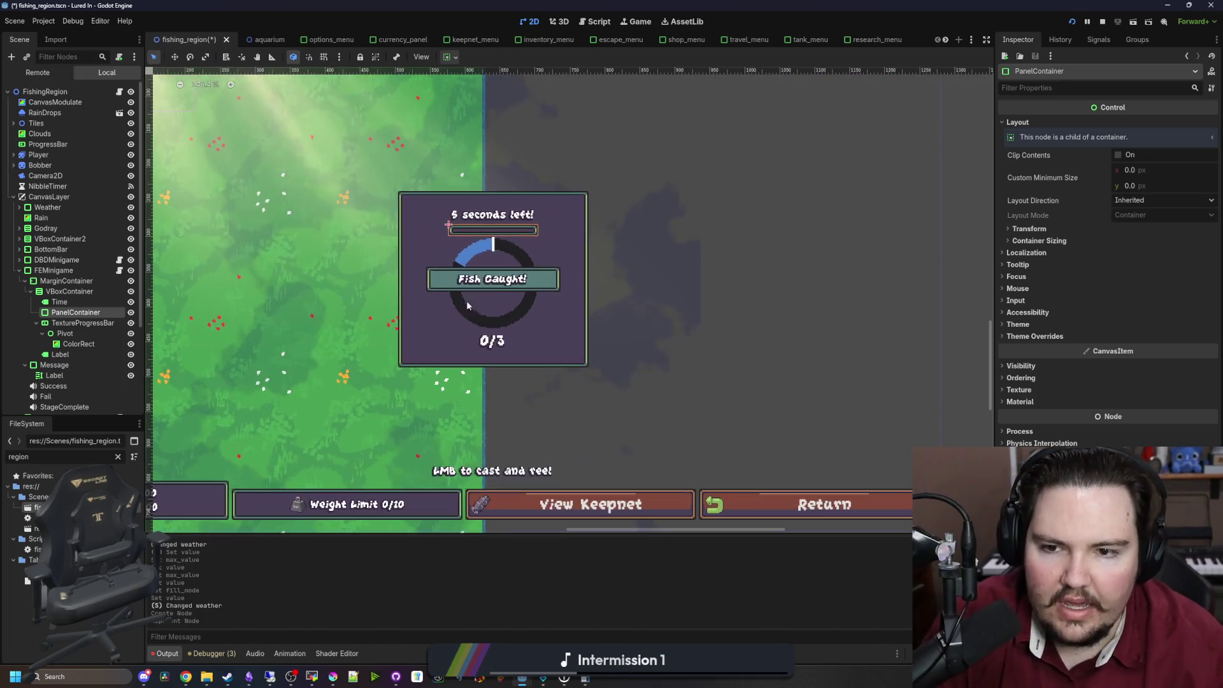
left_click_drag(1129, 170, 1140, 170)
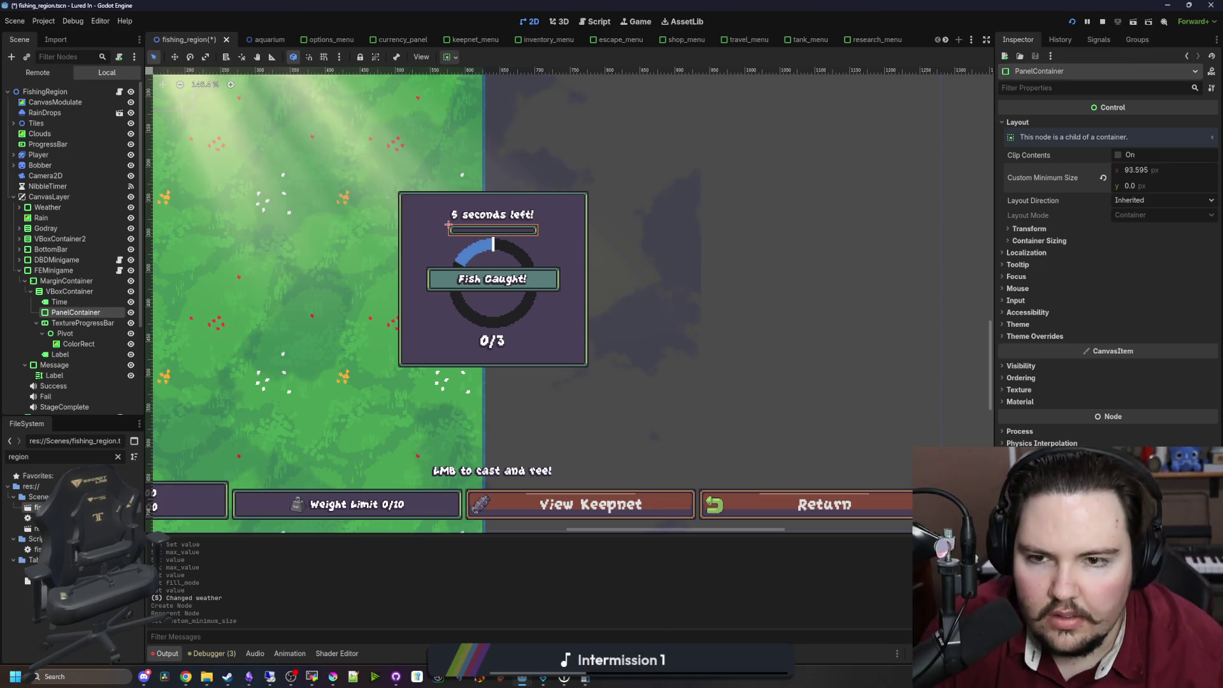
left_click_drag(1140, 170, 1218, 170)
left_click(1128, 169)
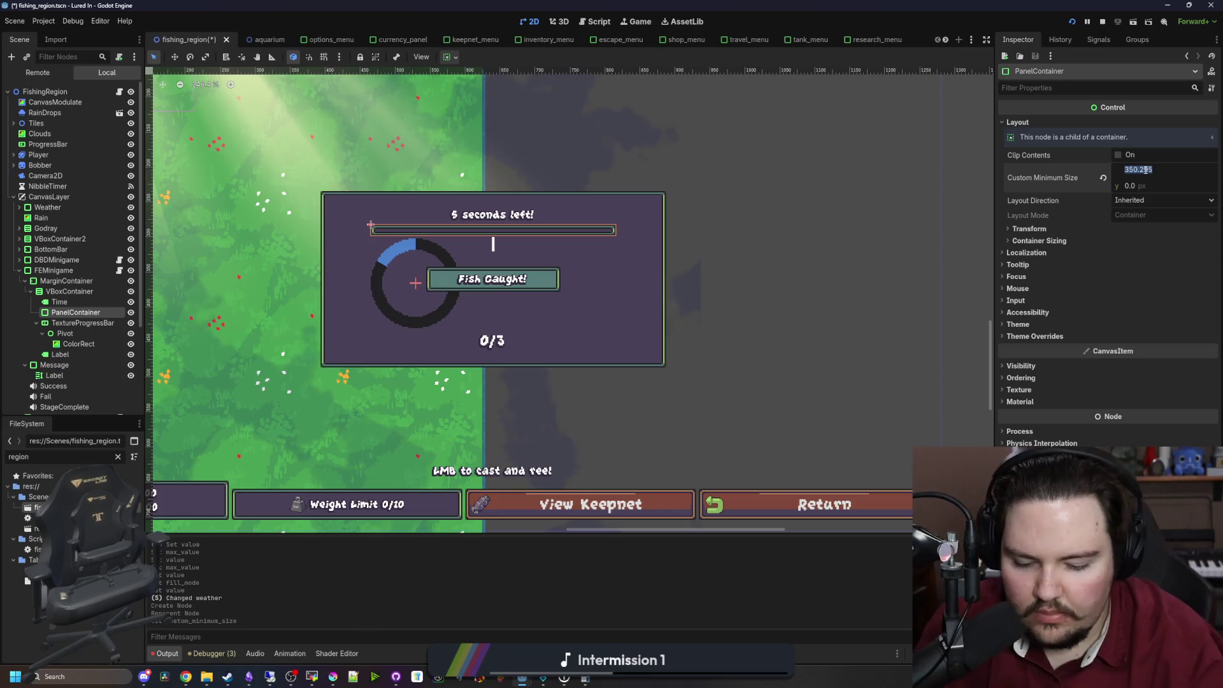
type("0")
key("Return")
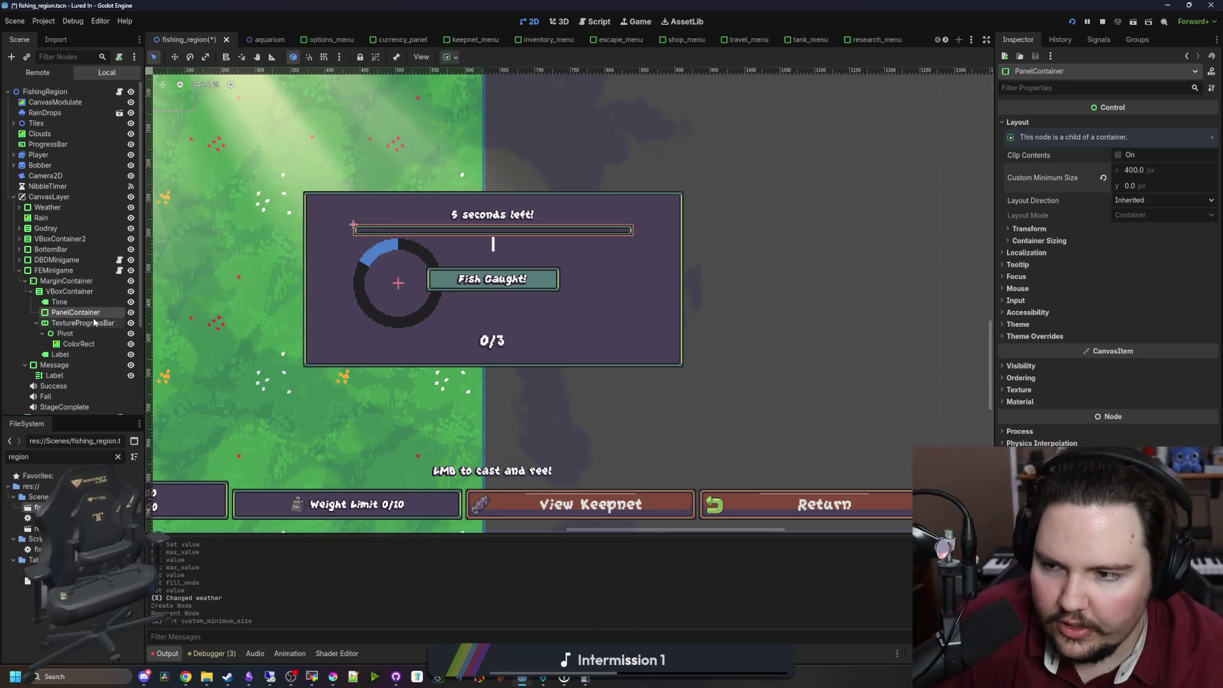
- Select the TextureProgressBar wheel in preparation for removing it
left_click(83, 323)
left_click(73, 344)
left_click(83, 323)
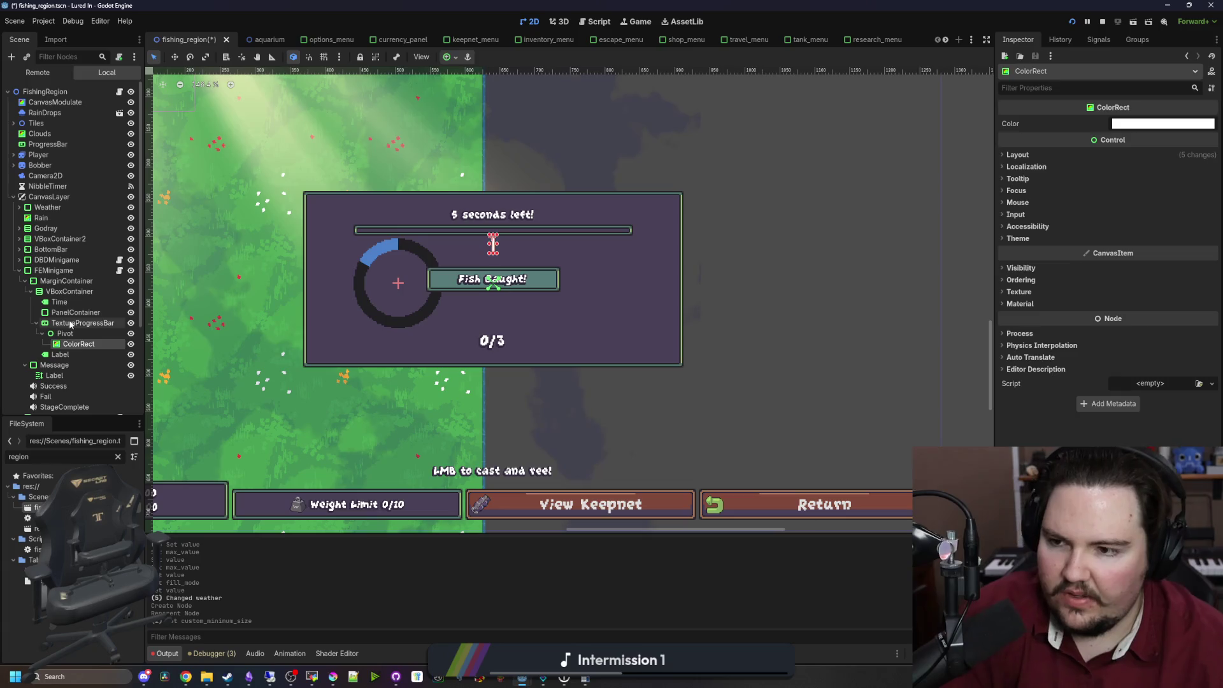
- Delete the radial TextureProgressBar wheel and the 0/3 counter label
key("Delete")
left_click(579, 351)
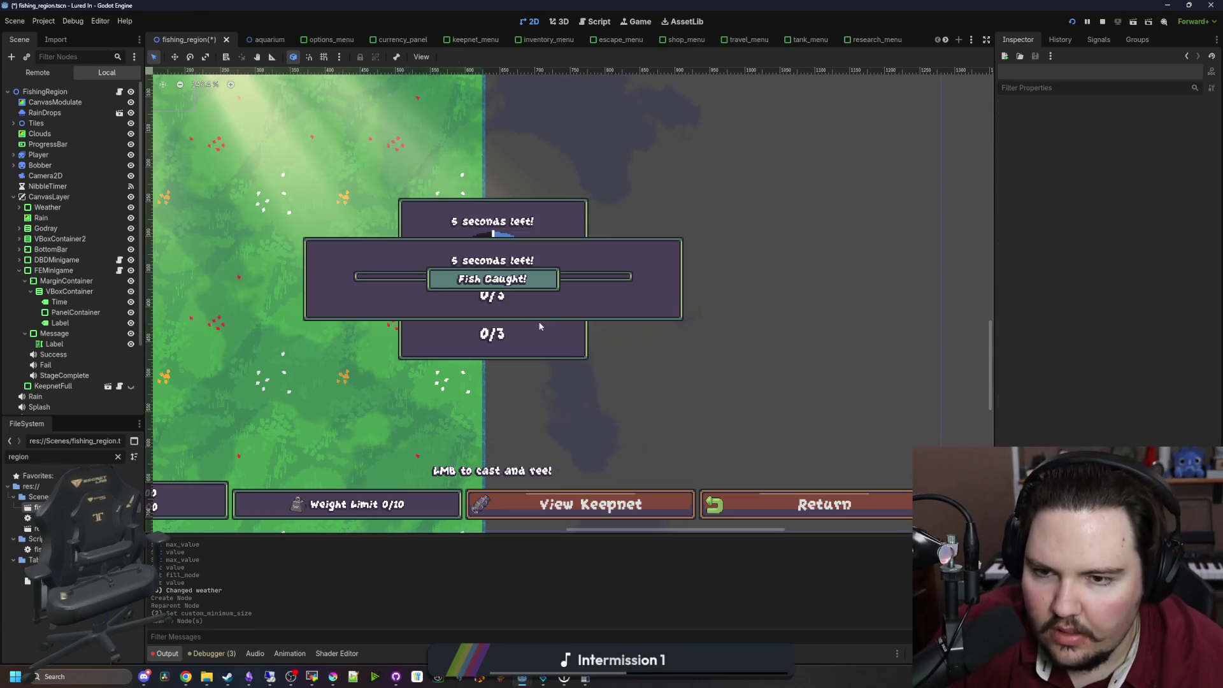
scroll(513, 298, "up", 2)
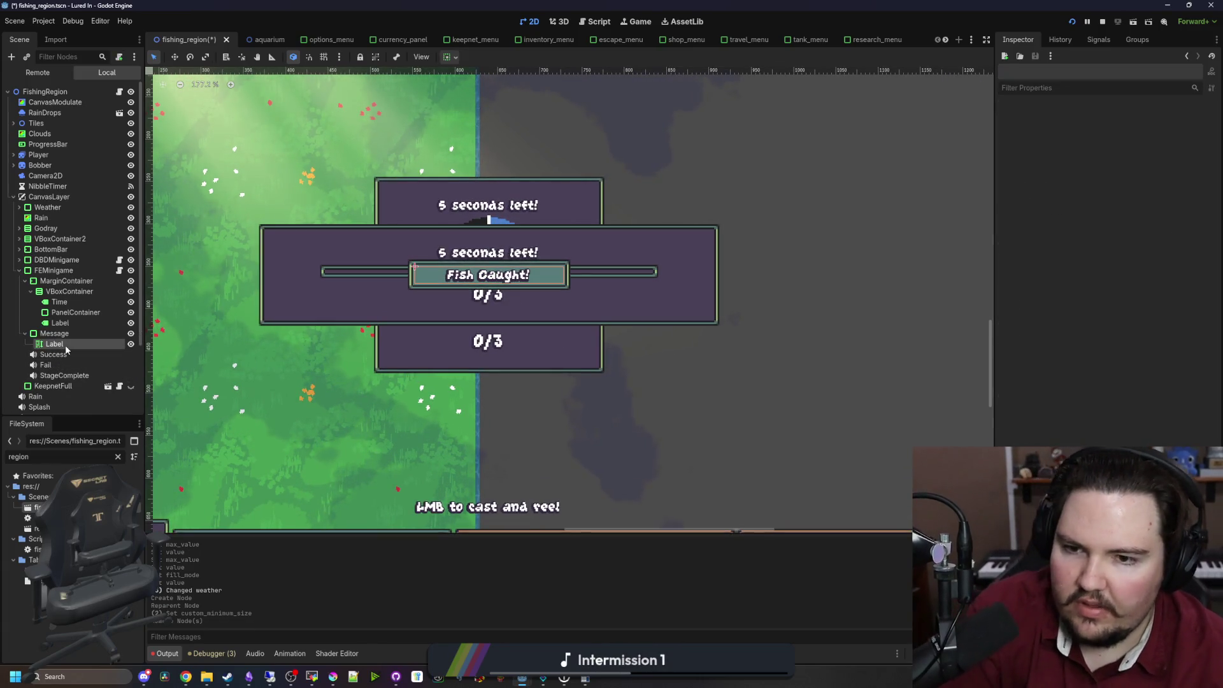
left_click(65, 345)
left_click(70, 332)
left_click(69, 343)
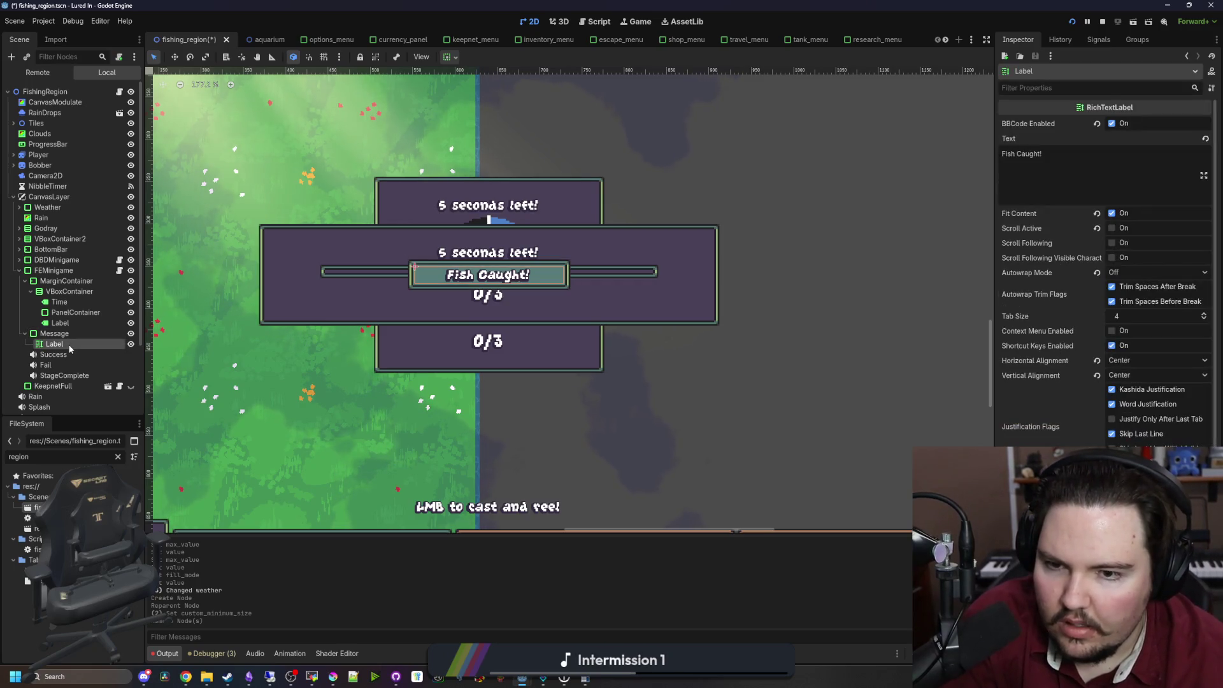
left_click(60, 323)
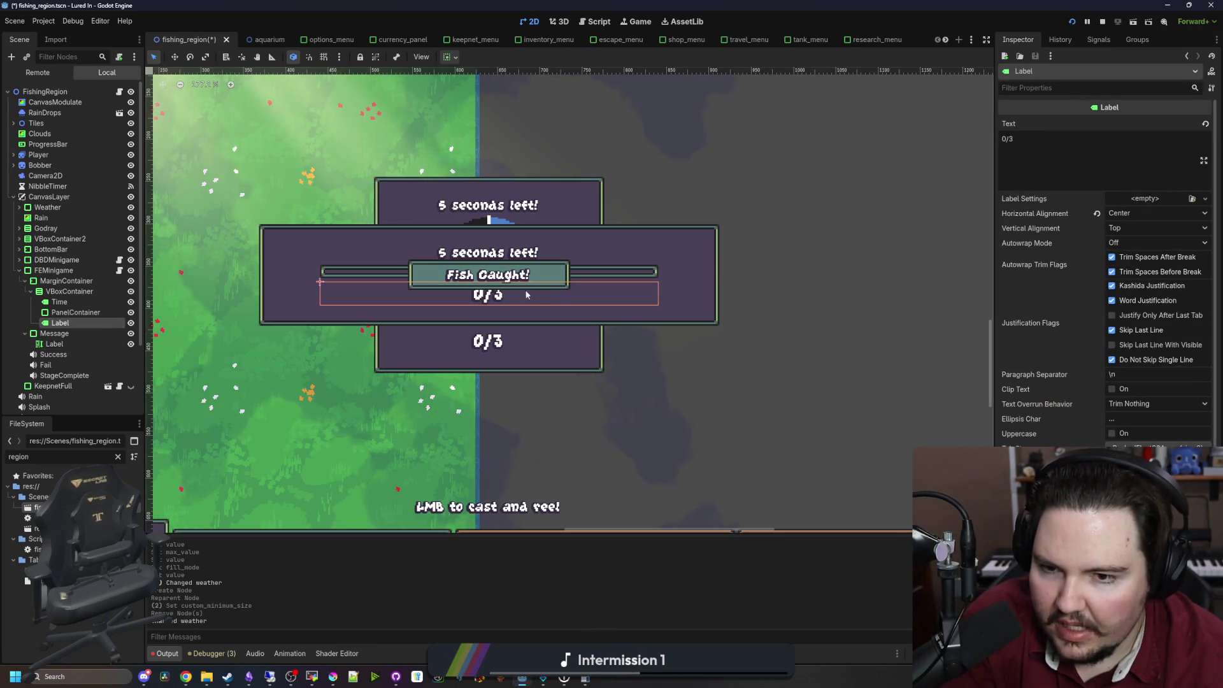
key("Delete")
left_click(583, 352)
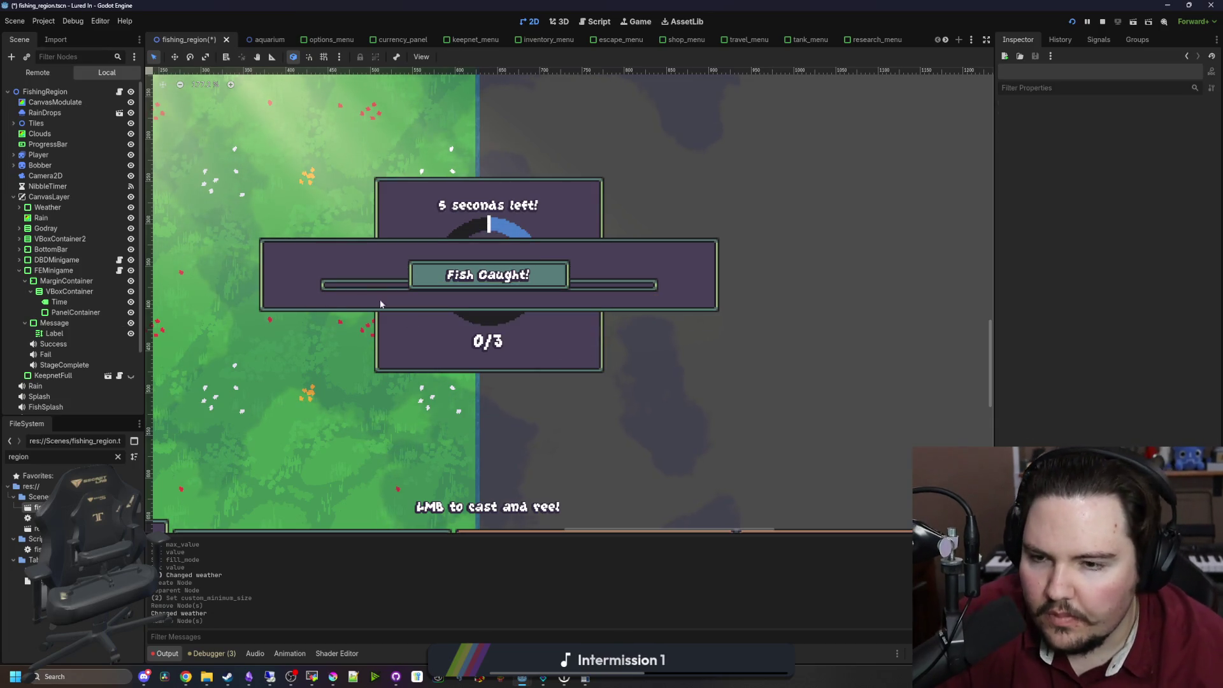
- Toggle visibility of the Fish Caught! message and DBD minigame panel to preview the layout
scroll(588, 303, "down", 2)
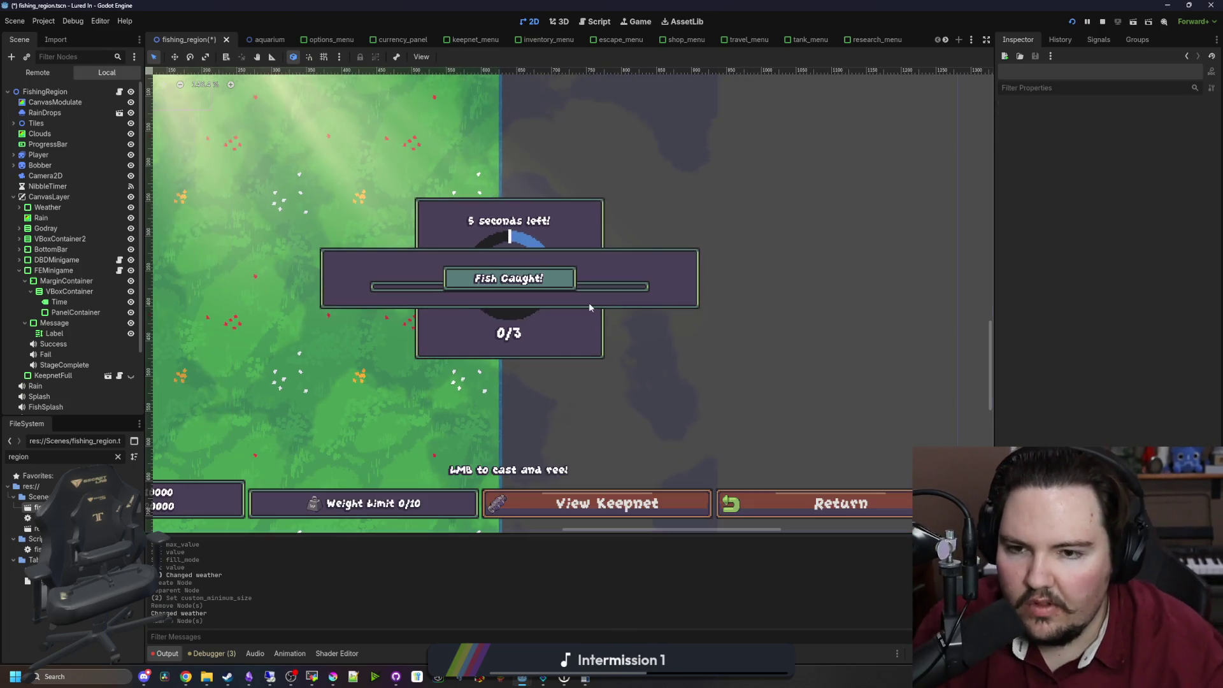
left_click(131, 314)
left_click(130, 314)
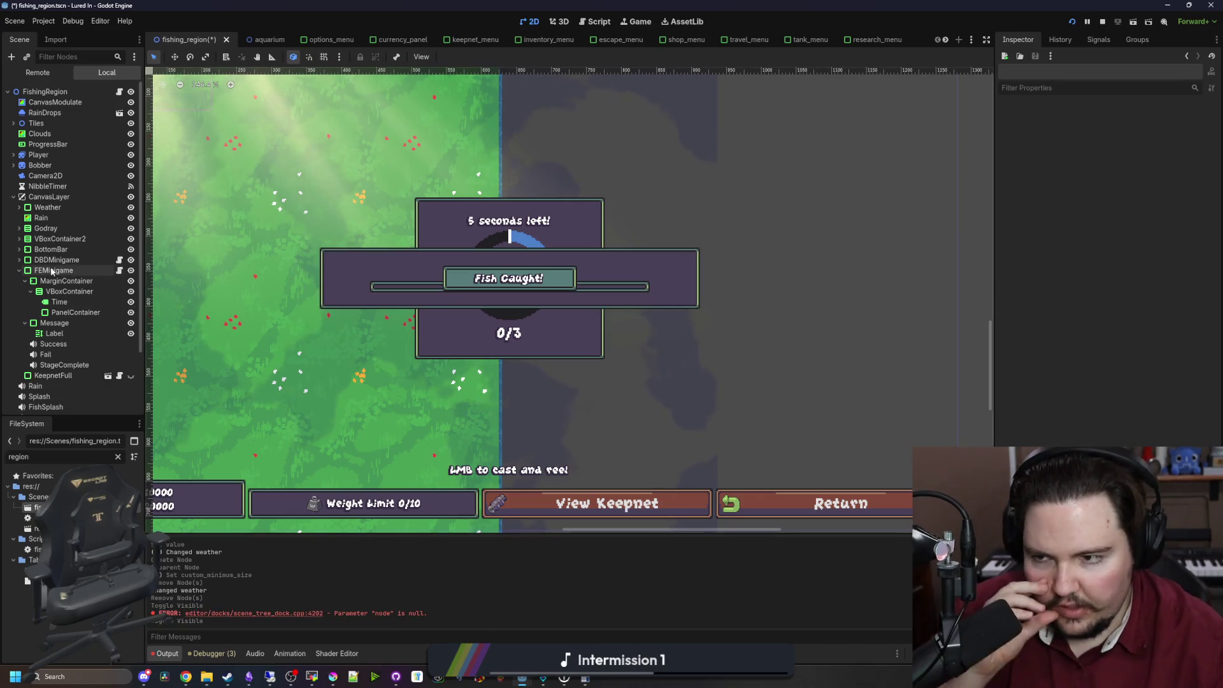
left_click(130, 260)
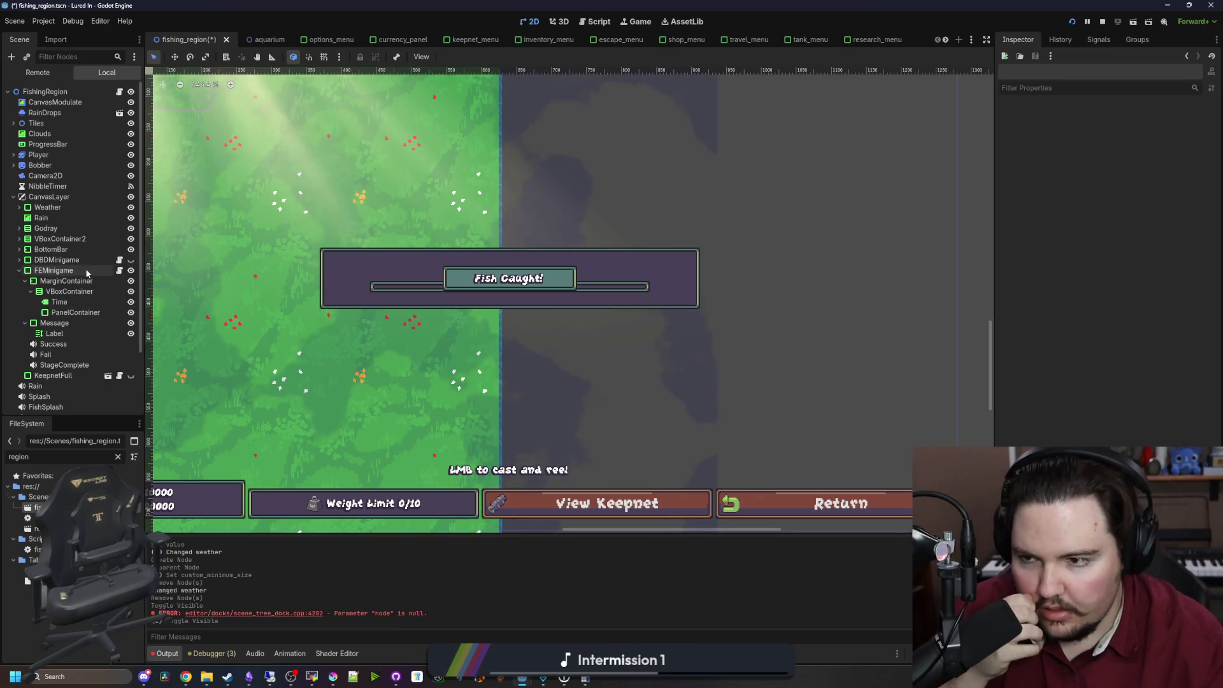
left_click(102, 281)
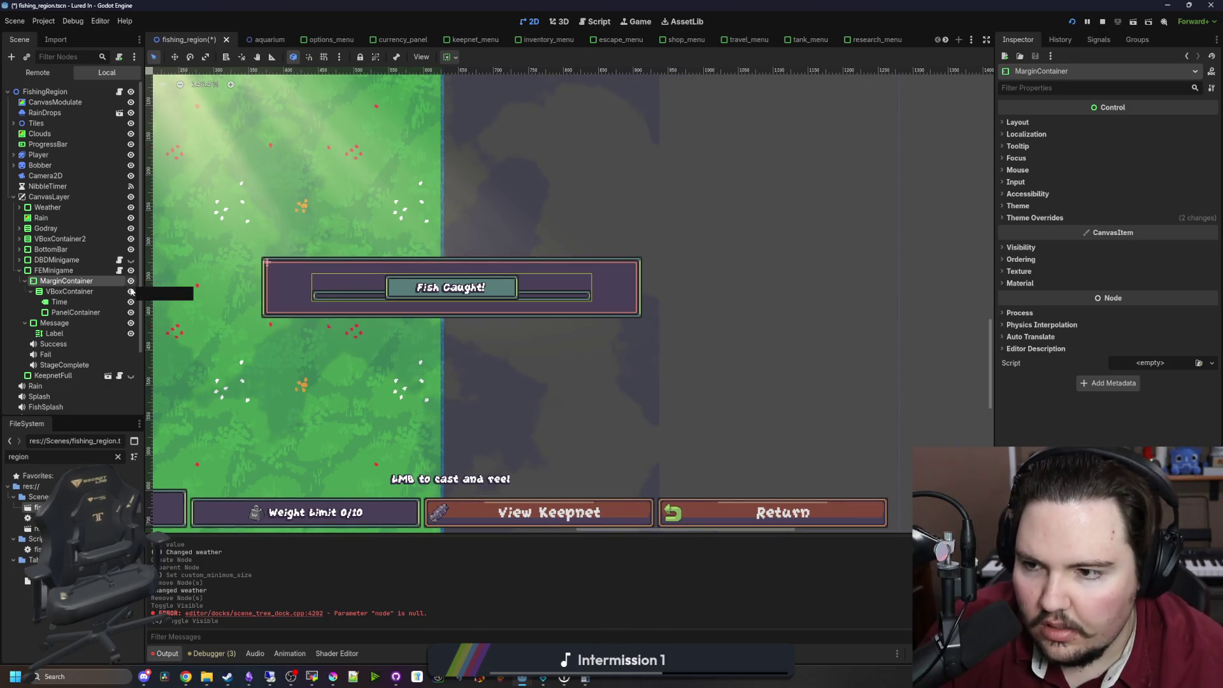
left_click(130, 323)
left_click(130, 324)
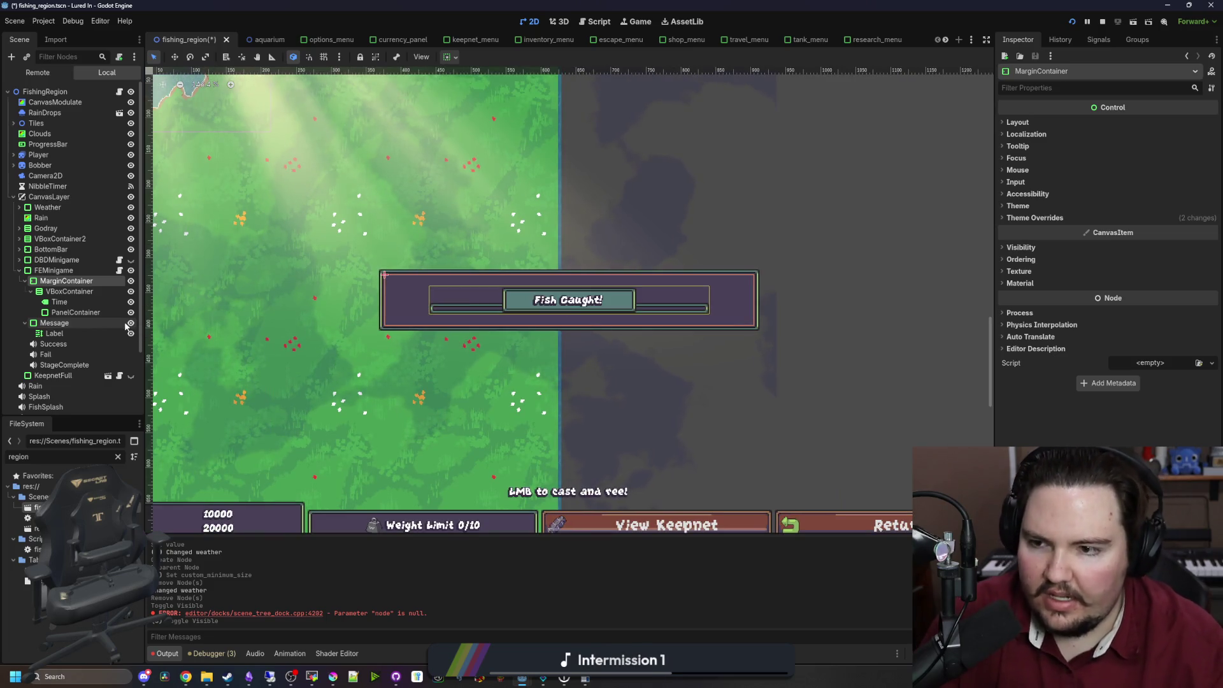
left_click(130, 323)
left_click(131, 323)
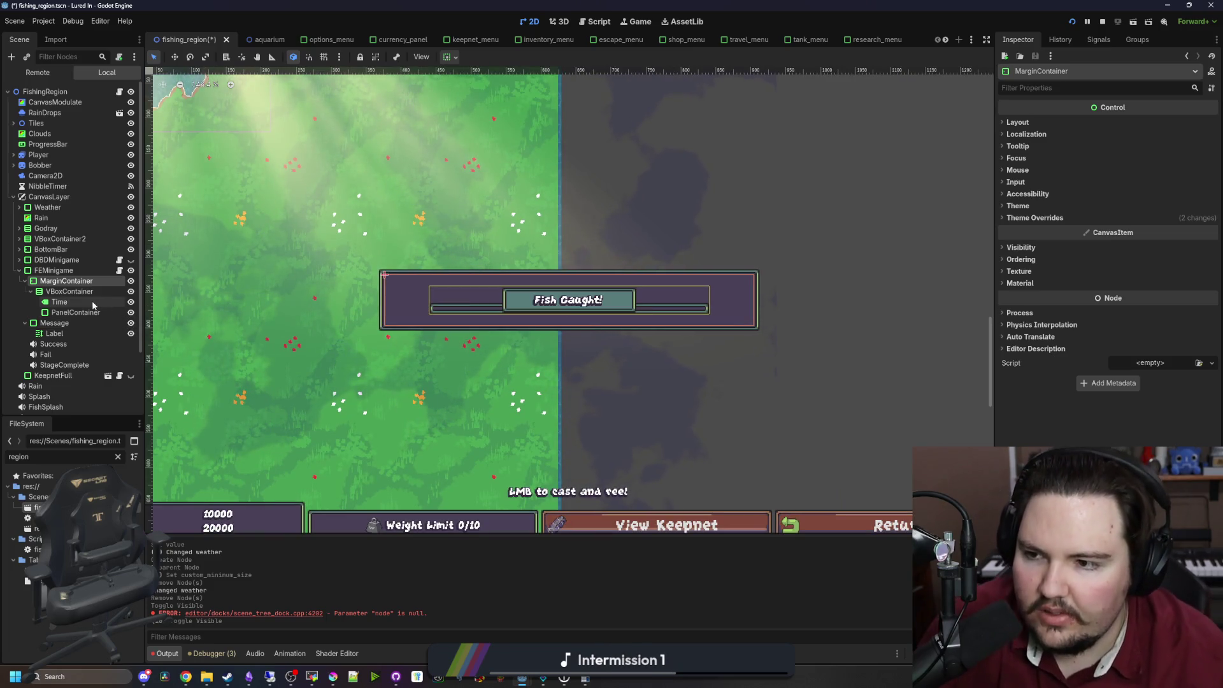
- Hide the Fish Caught! message and open the FEMinigame script fe_minigame.gd
left_click(83, 273)
left_click(75, 281)
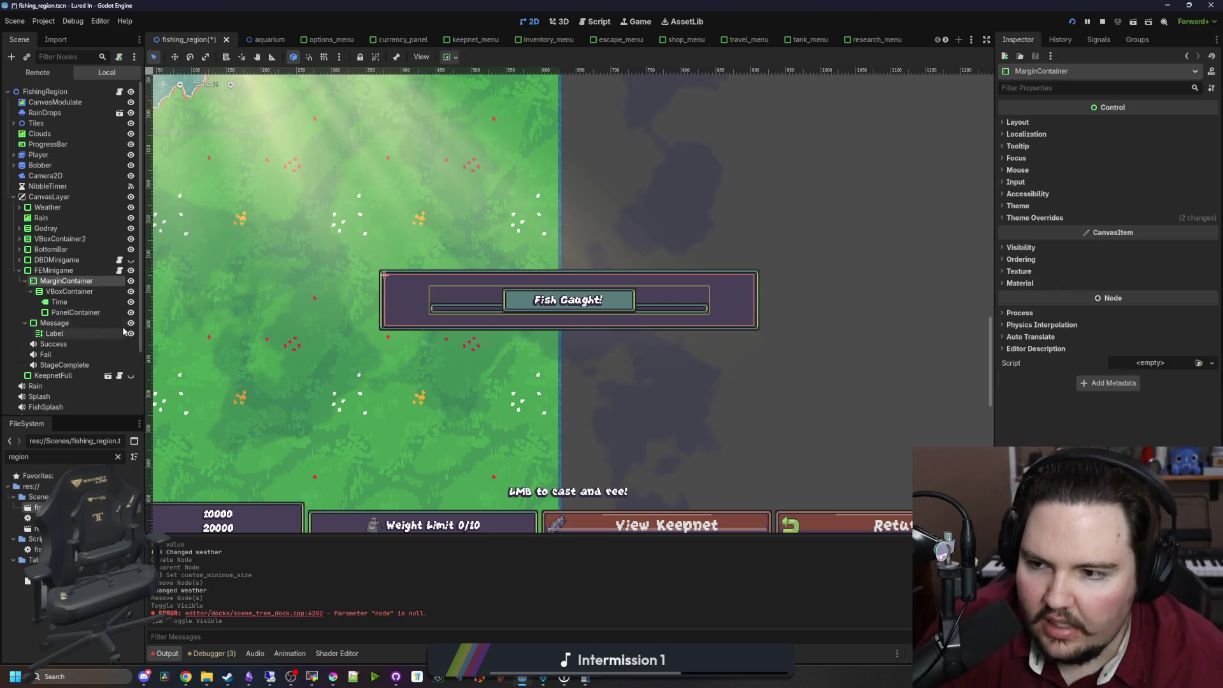
left_click(131, 324)
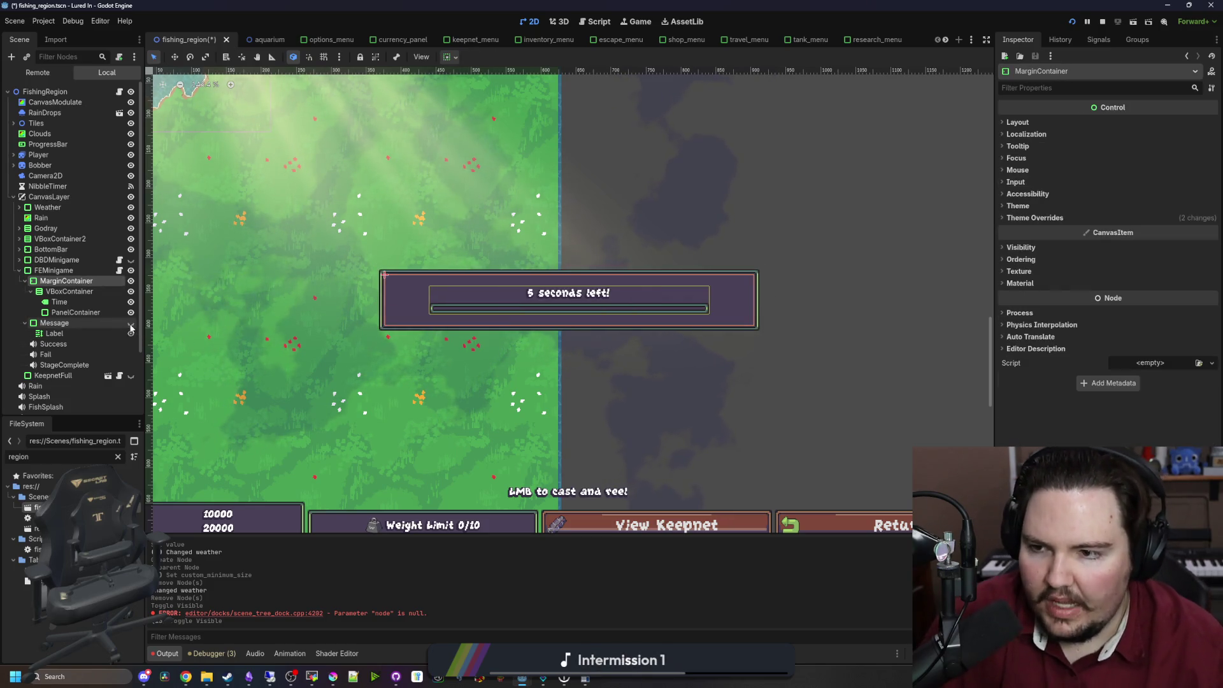
left_click(120, 270)
left_click(593, 232)
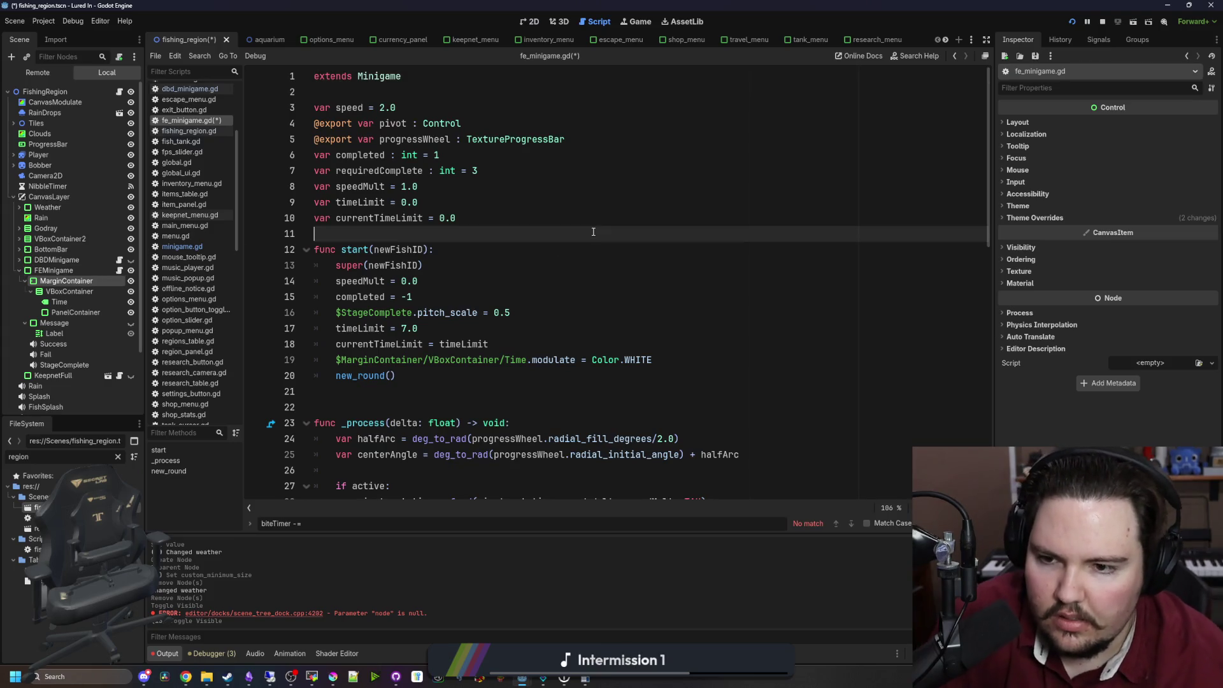
- Search for 'message' in minigame.gd, reviewing its fail and success uses, then return to 2D
scroll(593, 232, "down", 4)
key("ctrl+f")
type("message")
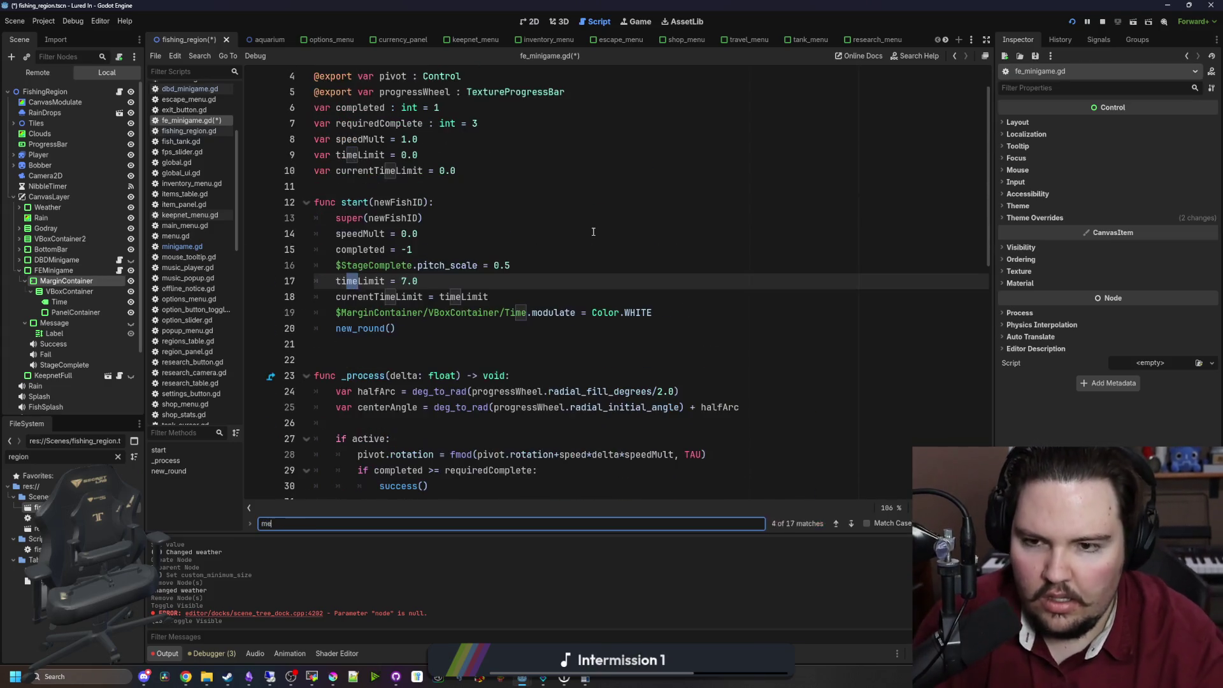
scroll(546, 263, "down", 4)
scroll(546, 262, "down", 8)
scroll(513, 191, "up", 13)
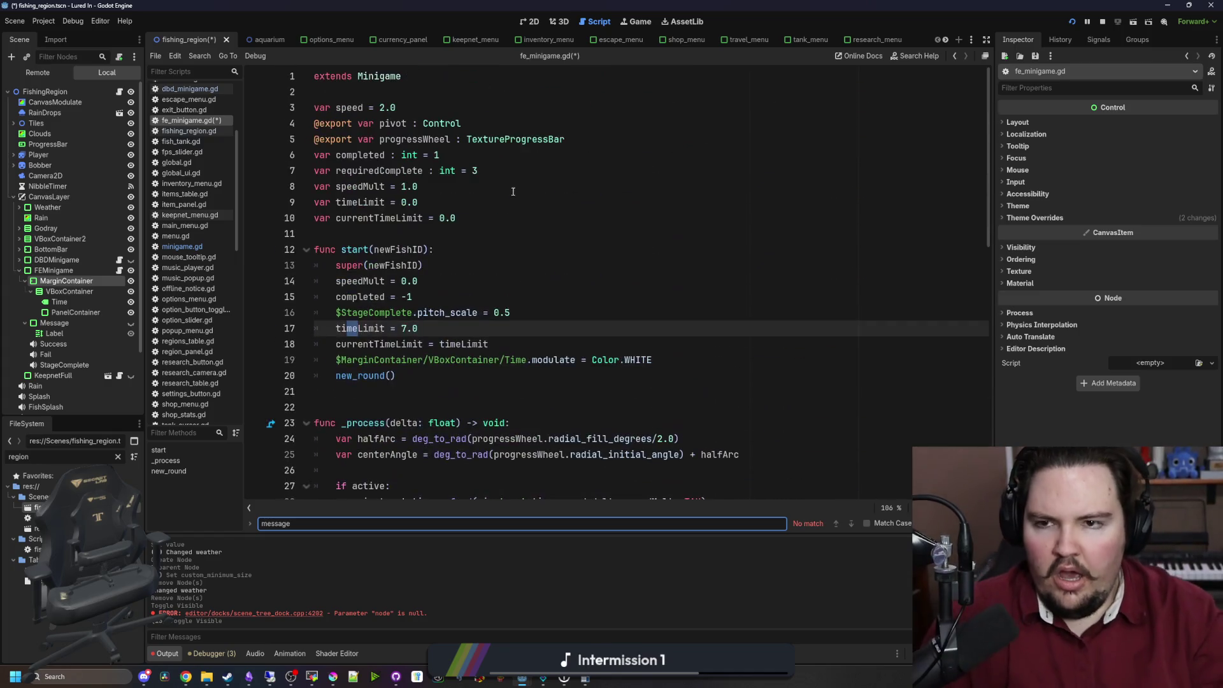
left_click(182, 246)
key("BackSpace")
key("BackSpace")
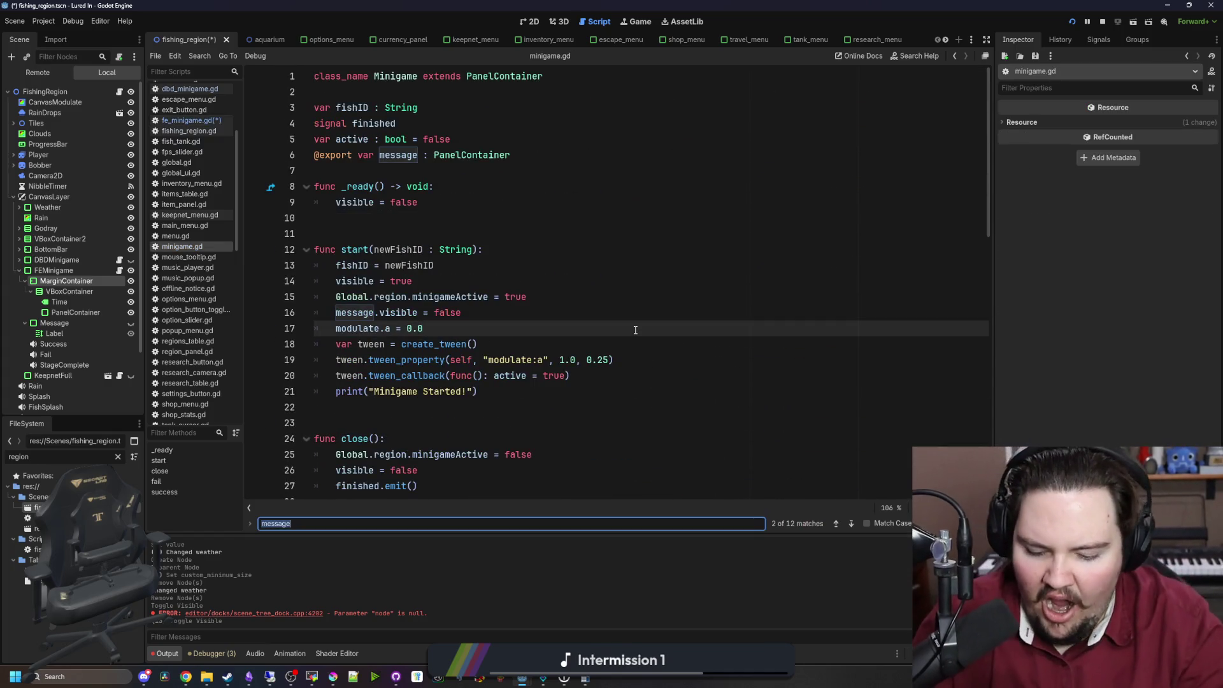
type("ge")
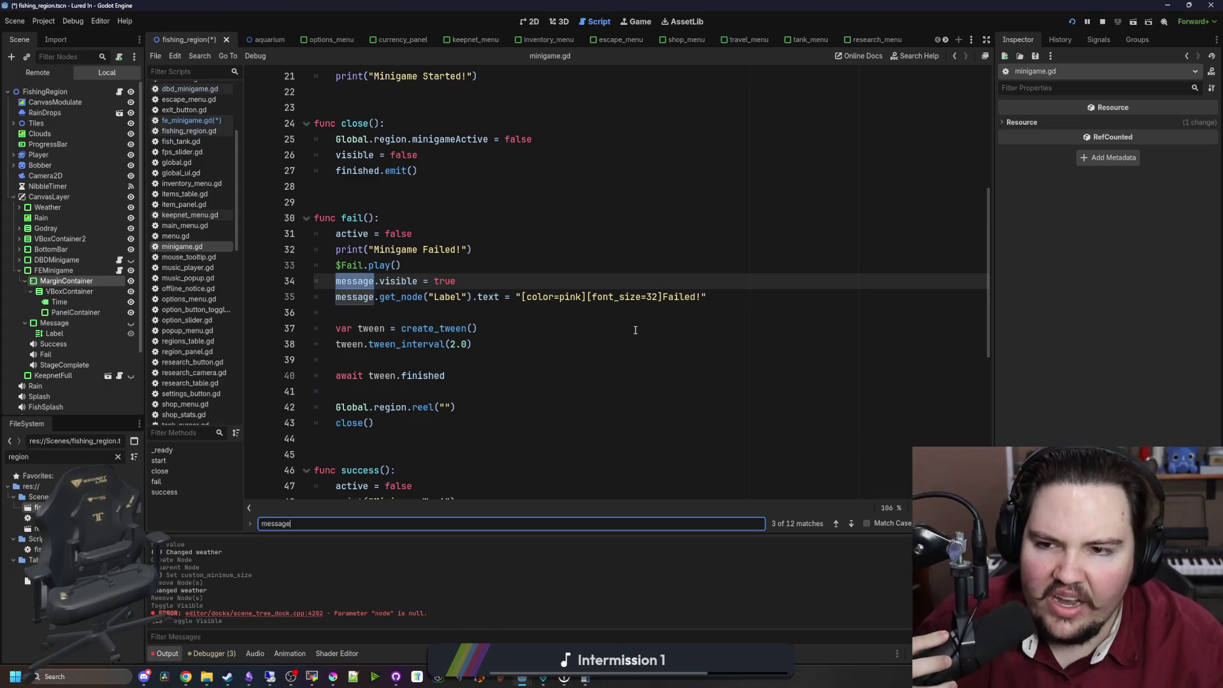
key("Return")
key("Return")
key("Return")
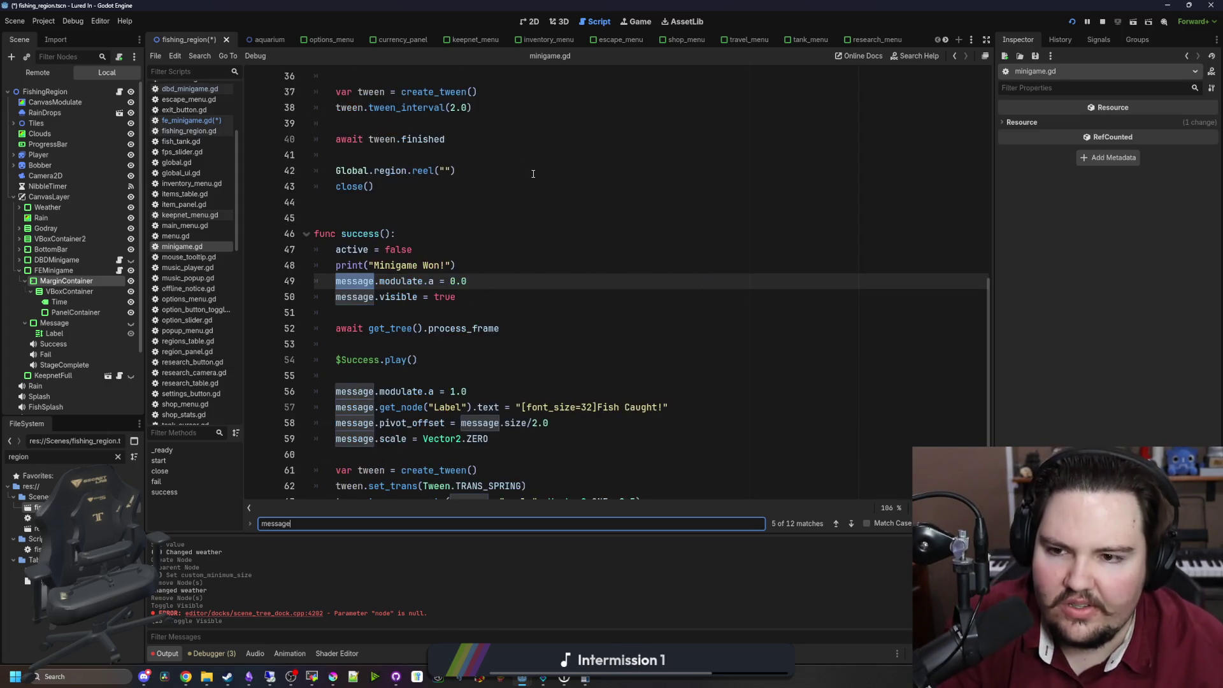
left_click(534, 22)
scroll(589, 325, "up", 4)
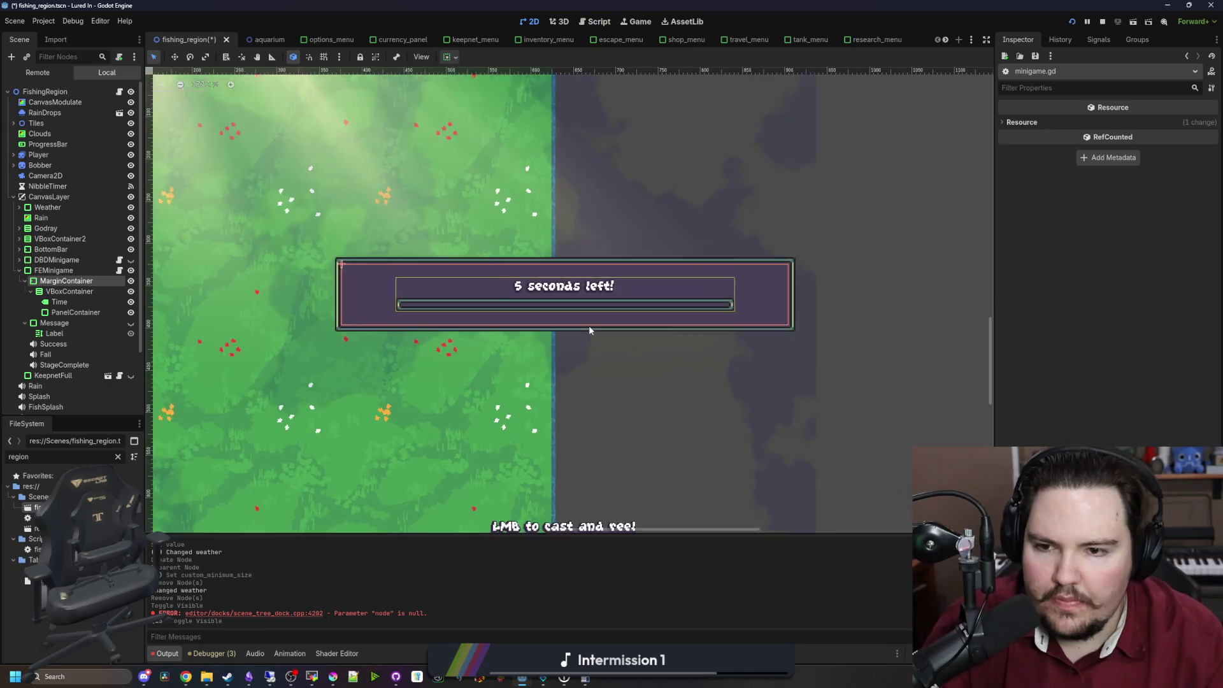
- Set the timer bar PanelContainer's minimum height to 48 px, after trying 64 and 32
left_click(76, 312)
scroll(688, 286, "up", 1)
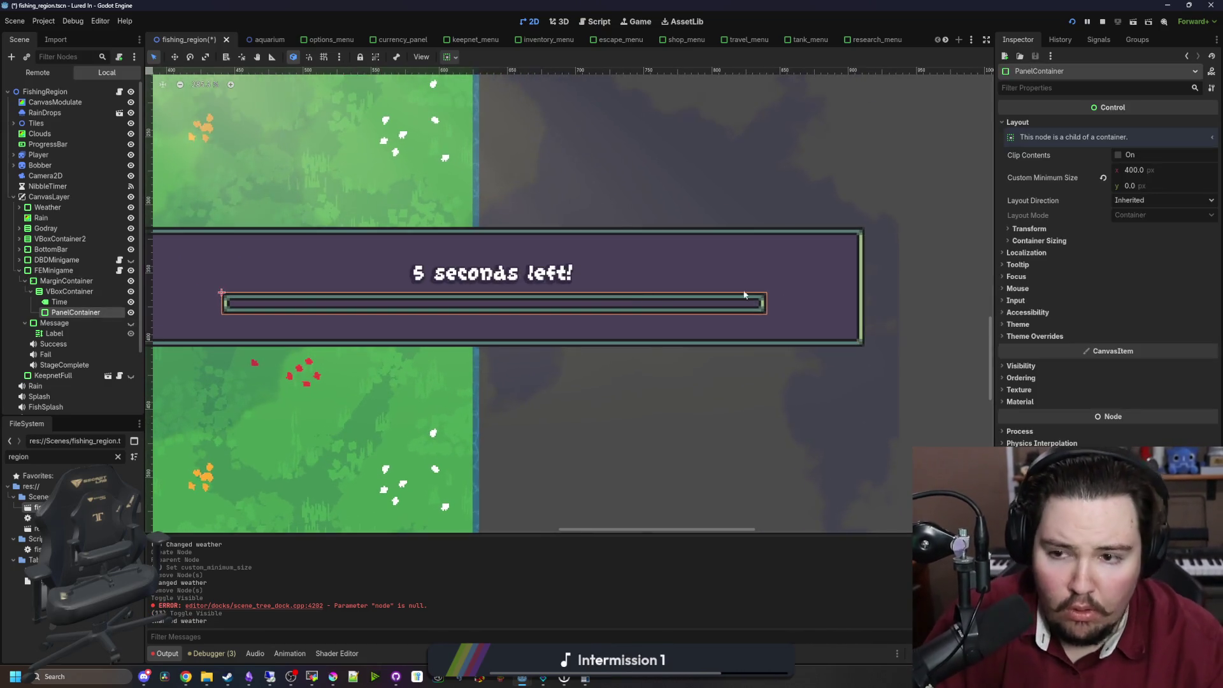
left_click(1167, 189)
type("64")
key("Return")
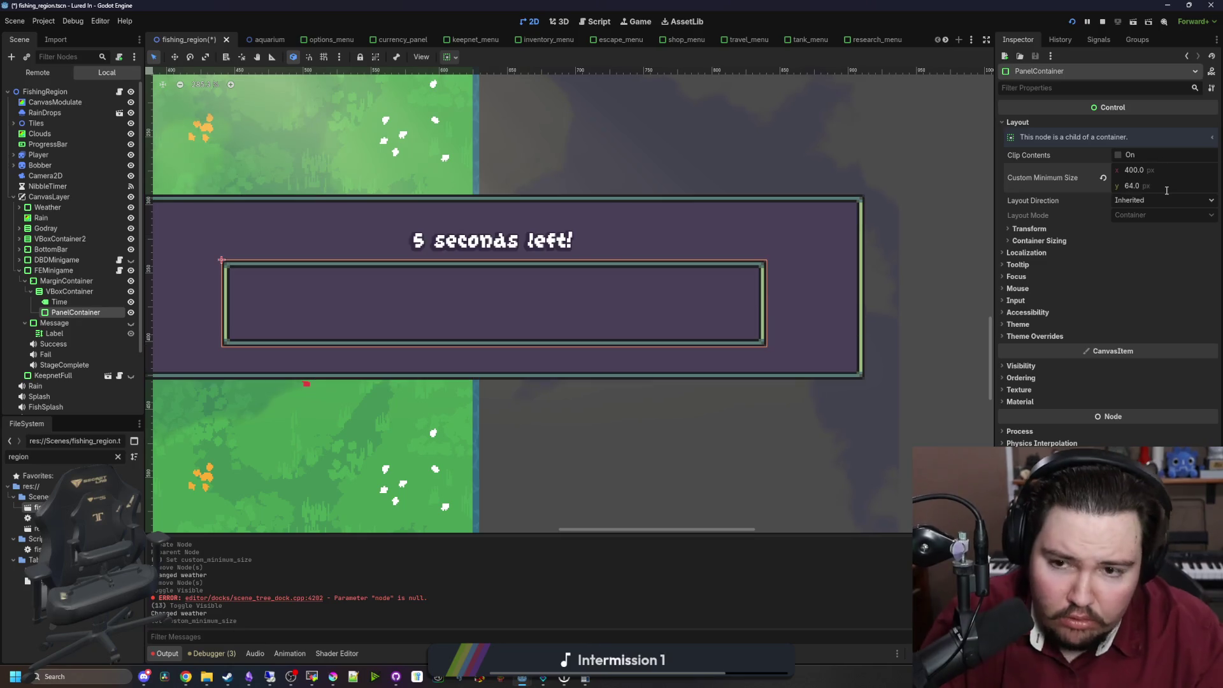
scroll(801, 252, "down", 3)
left_click(1135, 186)
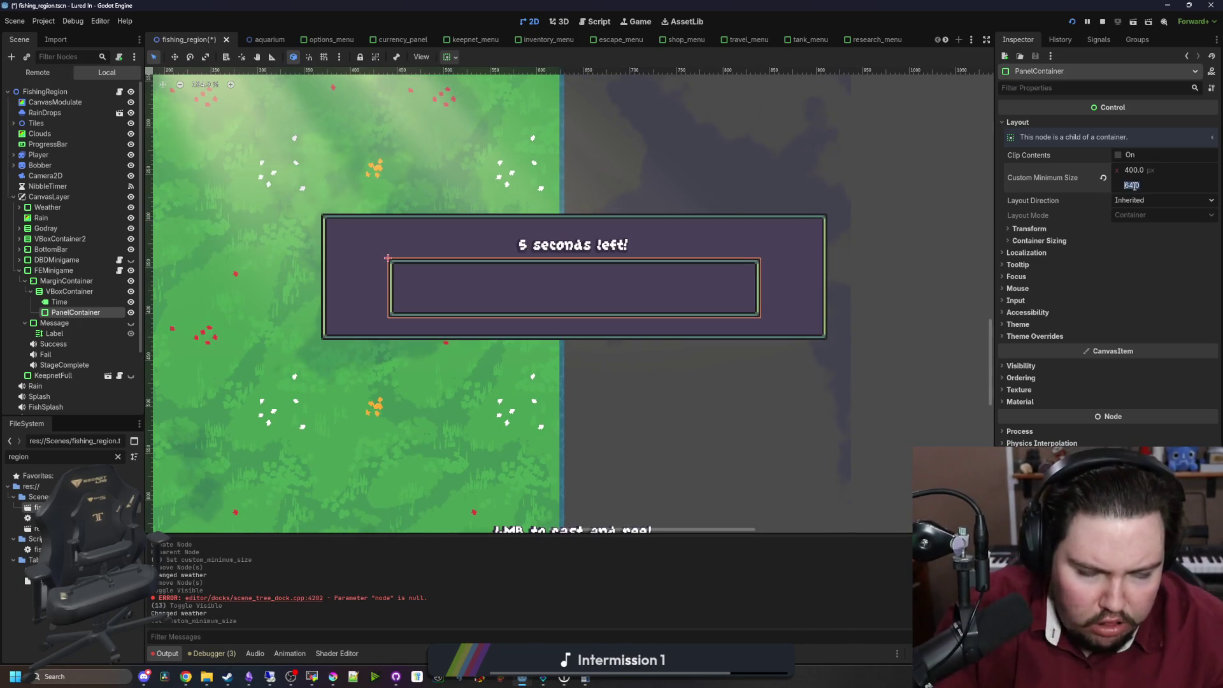
type("32")
key("Return")
left_click(1136, 186)
type("48")
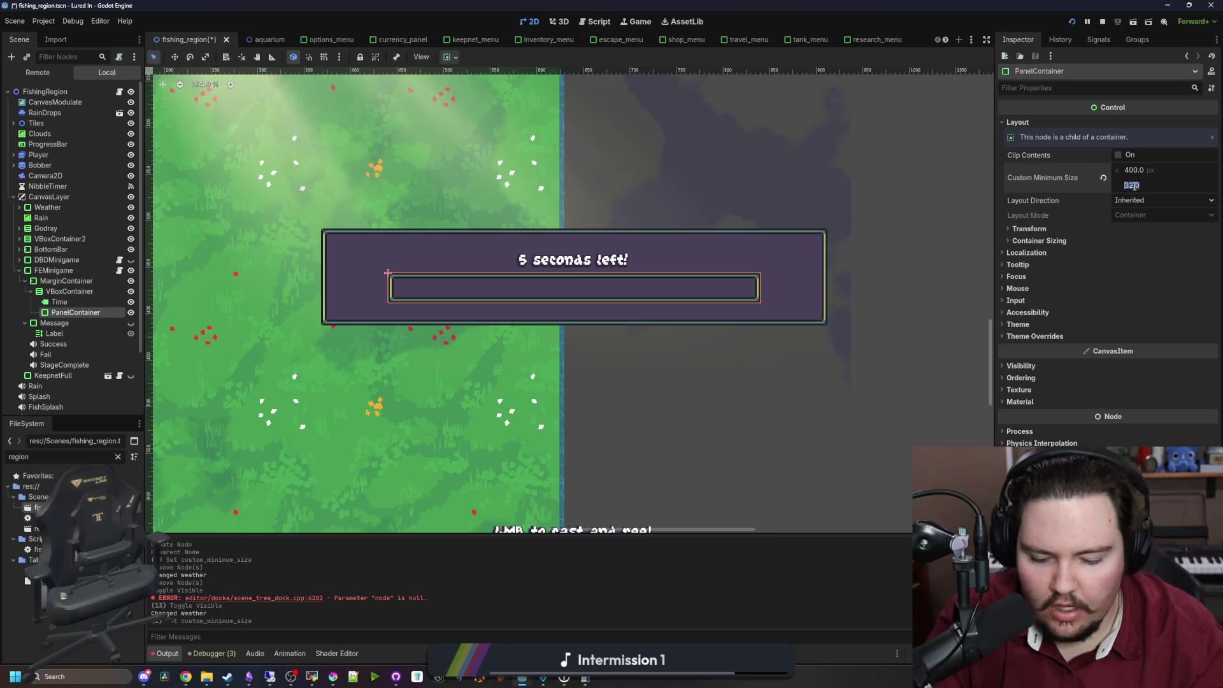
key("Return")
scroll(626, 278, "up", 3)
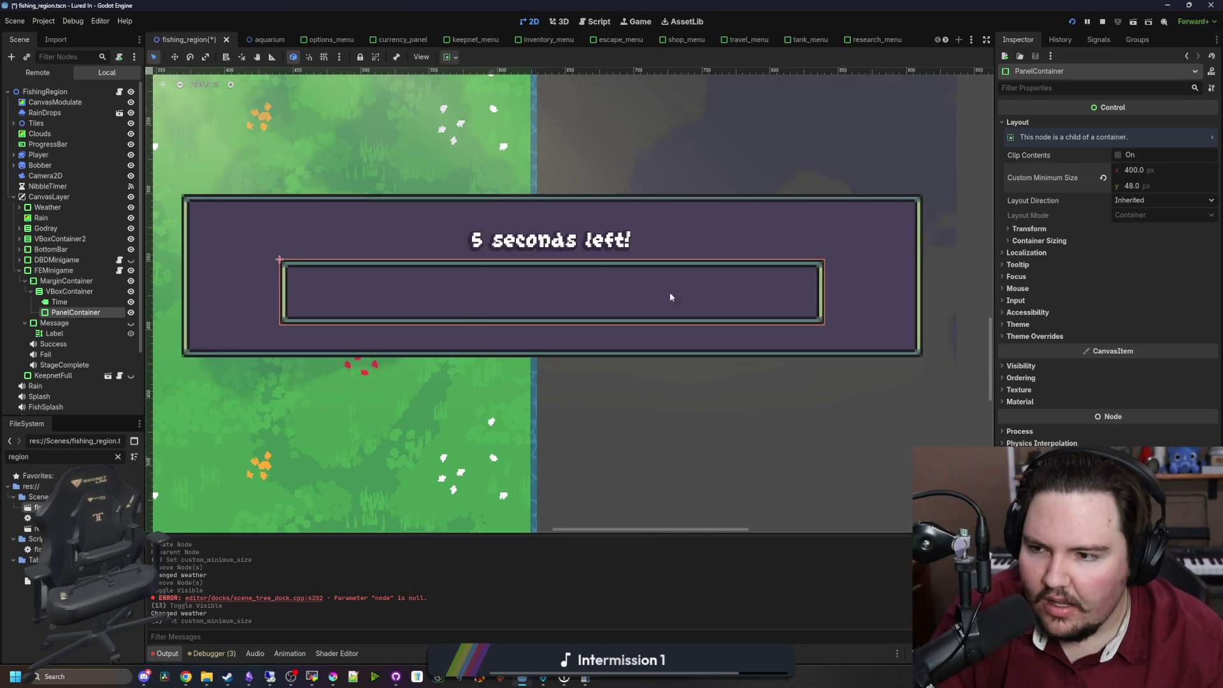
scroll(670, 291, "down", 3)
scroll(709, 276, "up", 4)
- Add a ColorRect child to the PanelContainer and inspect its layout and sizing settings
right_click(93, 312)
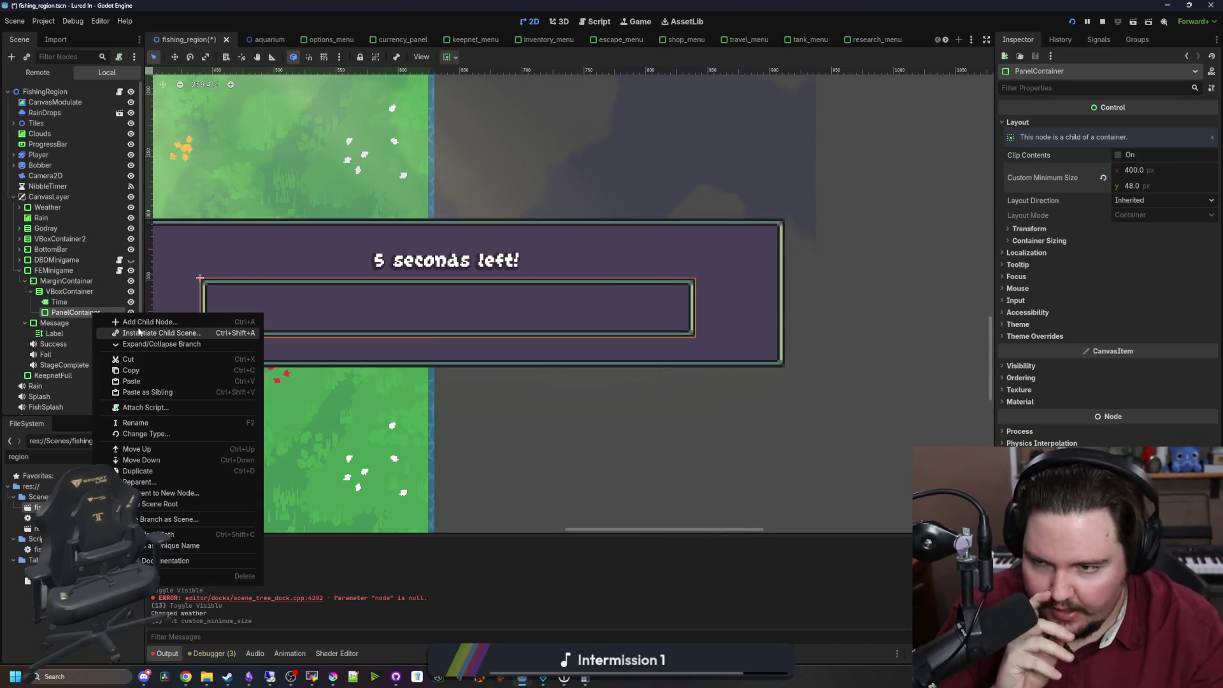
left_click(132, 321)
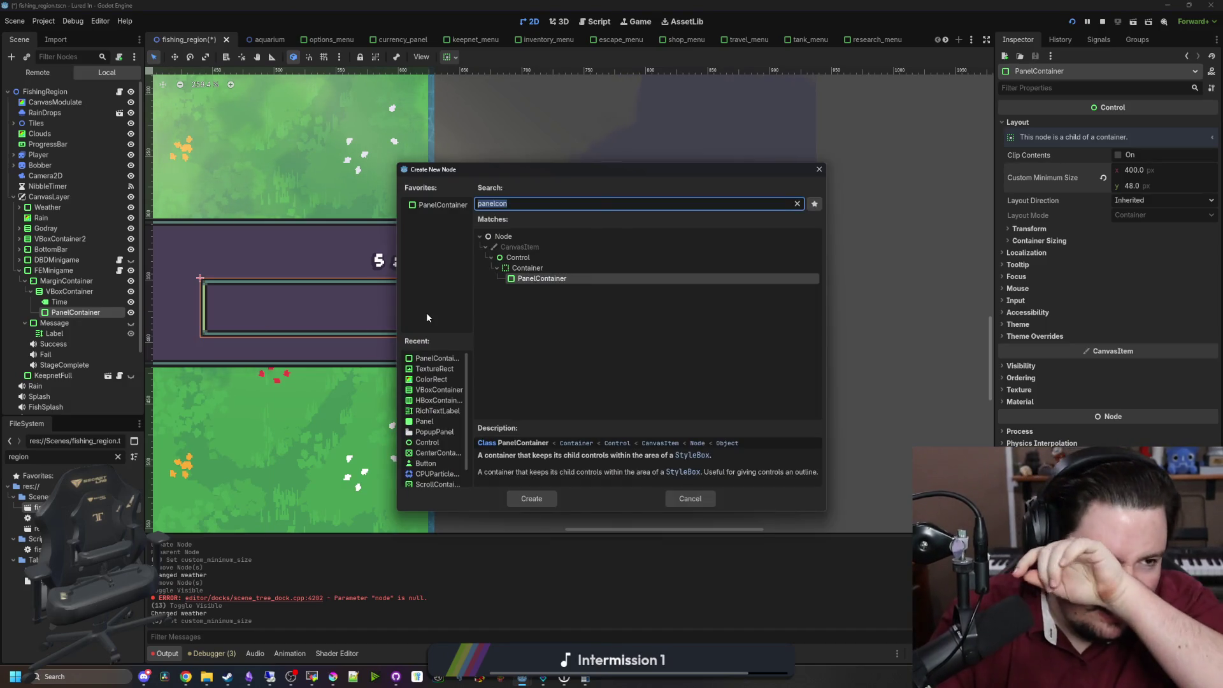
type("colorrect")
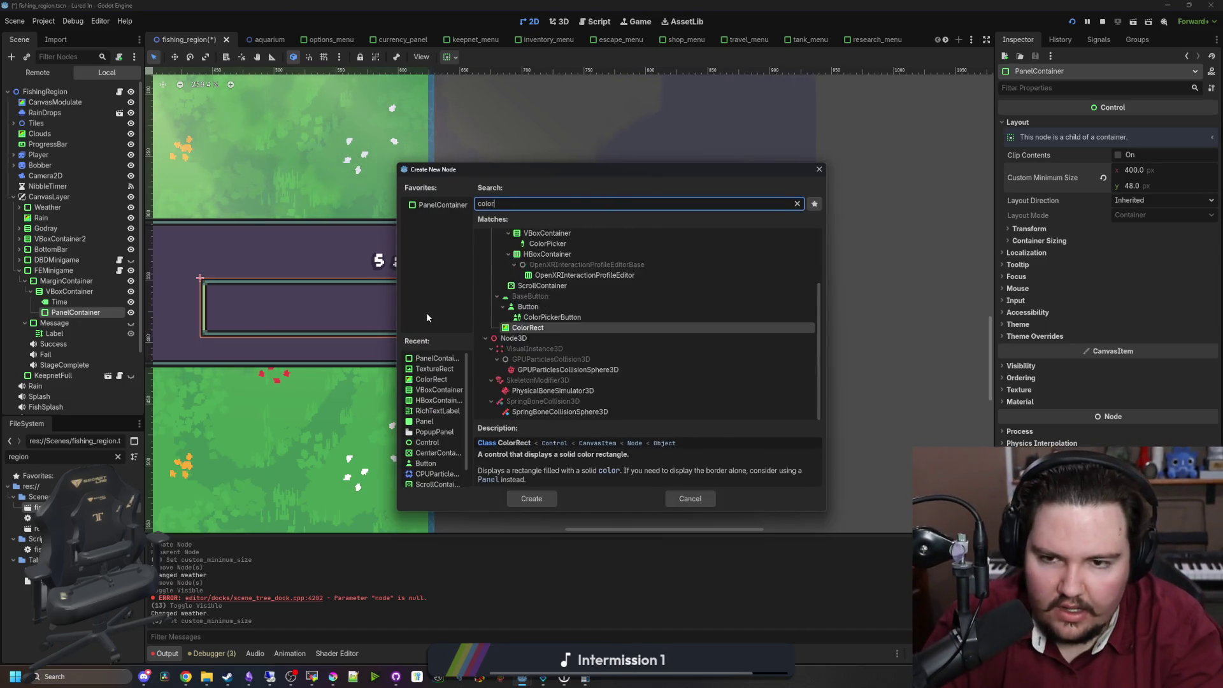
key("Return")
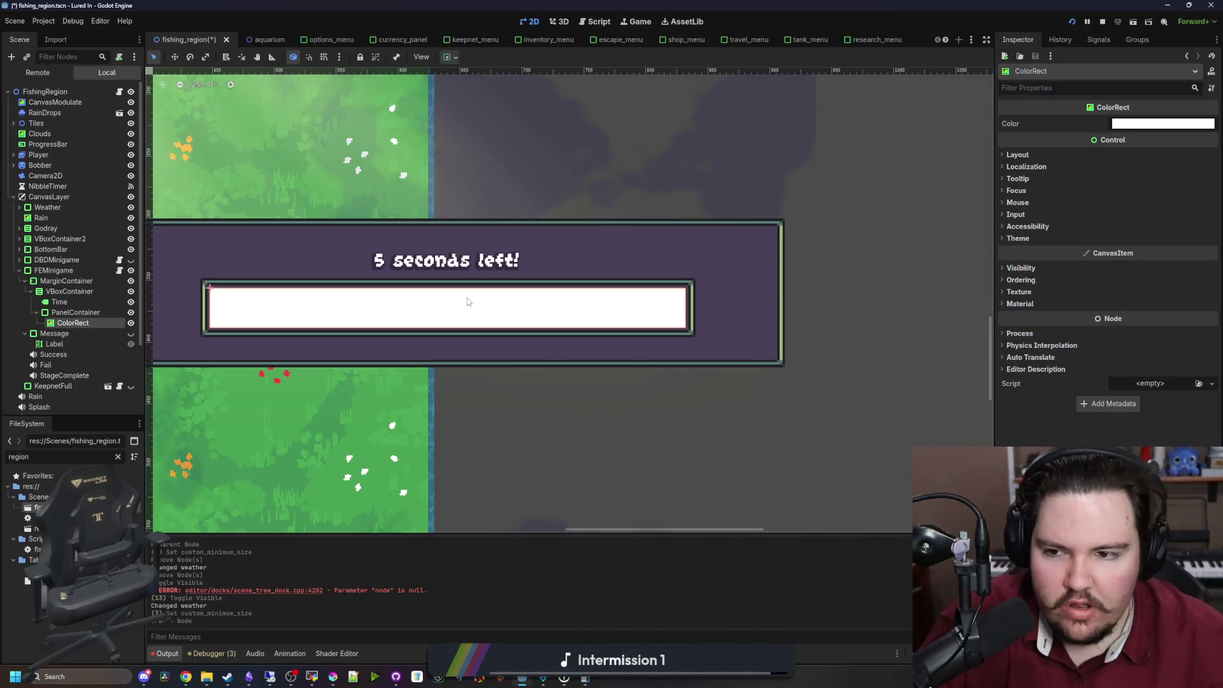
scroll(270, 308, "up", 5)
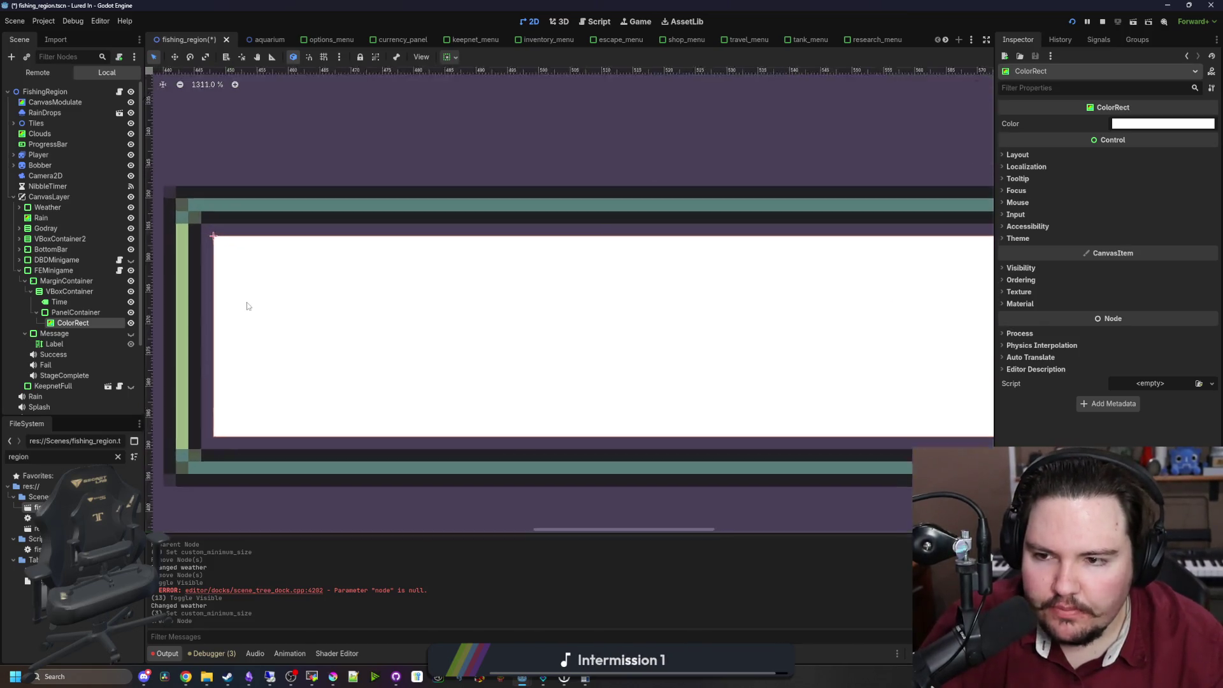
scroll(268, 318, "down", 6)
scroll(268, 318, "down", 1)
scroll(493, 366, "up", 3)
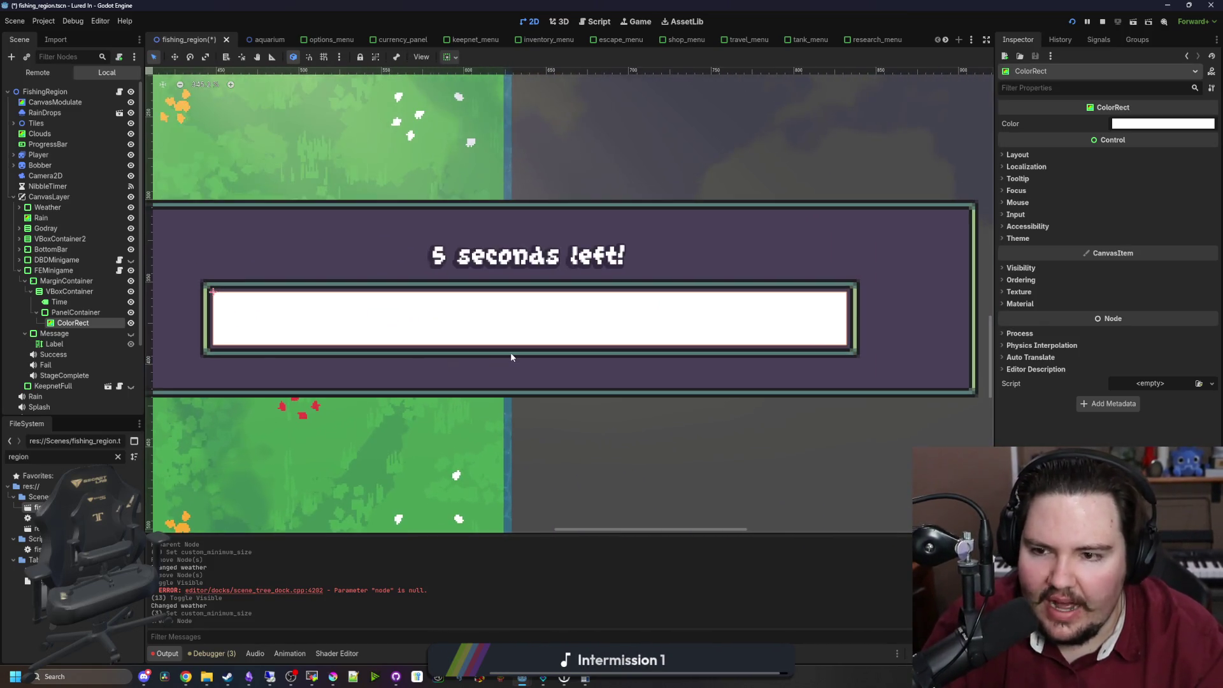
left_click(1018, 155)
left_click(1062, 274)
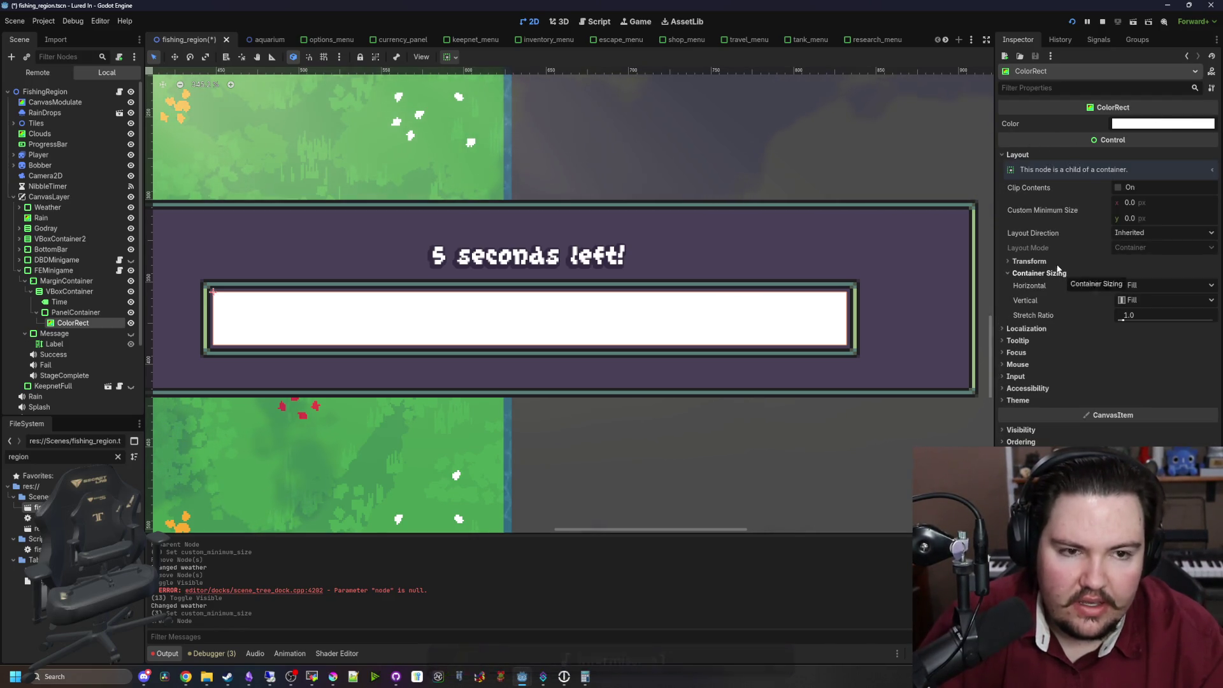
left_click(1032, 261)
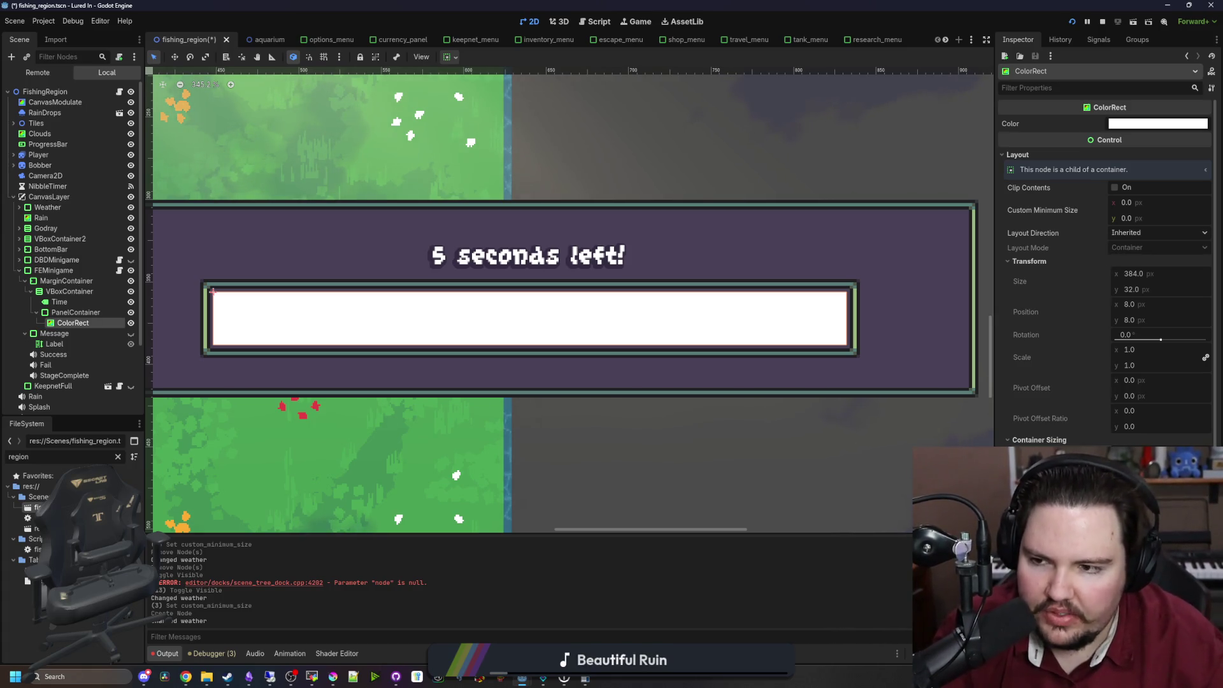
- Change the PanelContainer's type to Panel and rename the node Panel
right_click(86, 318)
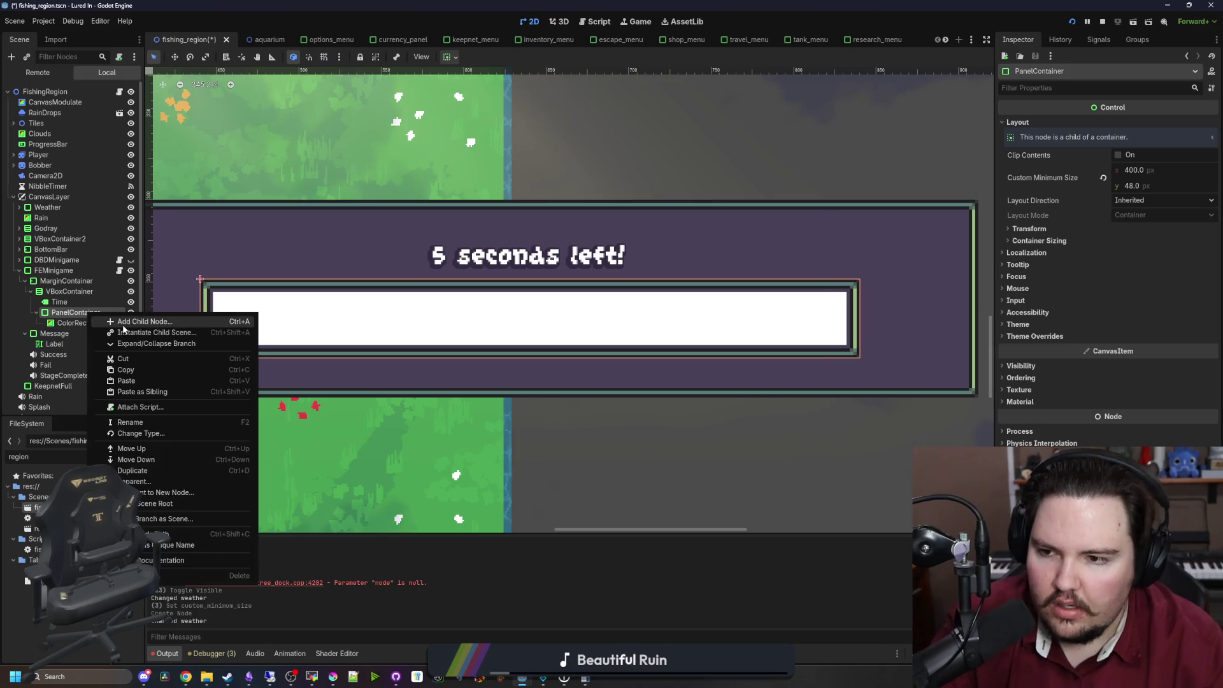
left_click(115, 331)
key("Return")
double_click(105, 315)
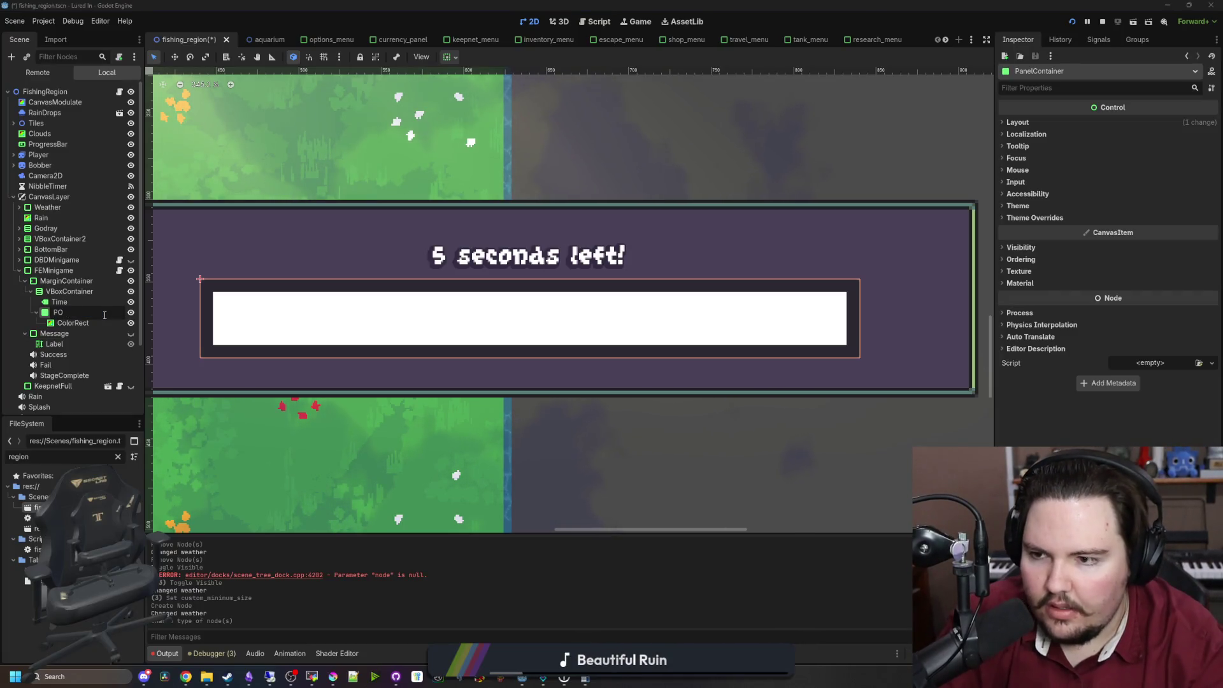
key("Return")
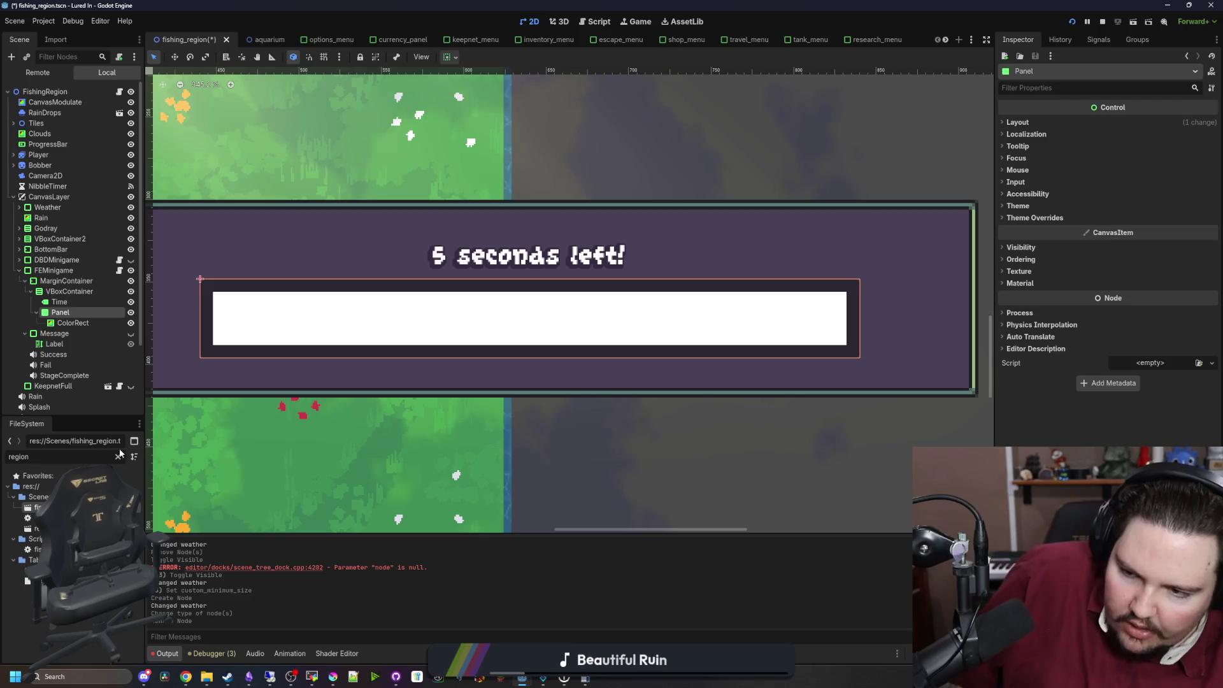
- Filter the FileSystem for 'theme' and open main_theme.tres
left_click(119, 456)
type("theme")
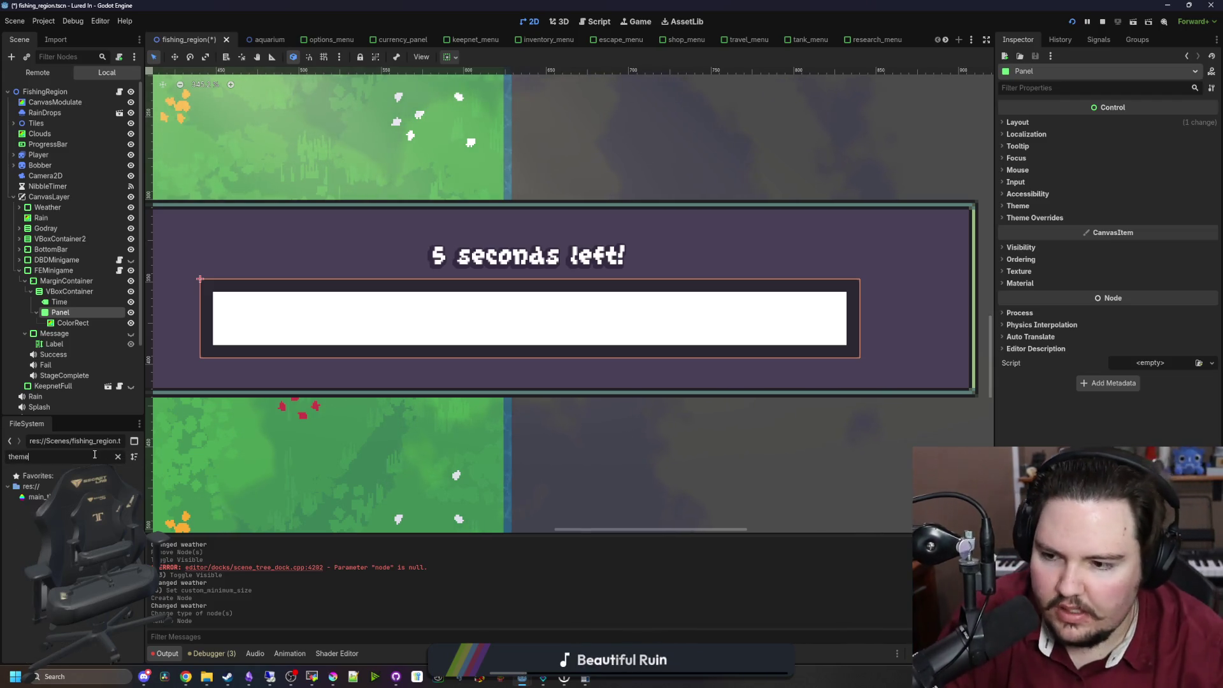
double_click(35, 497)
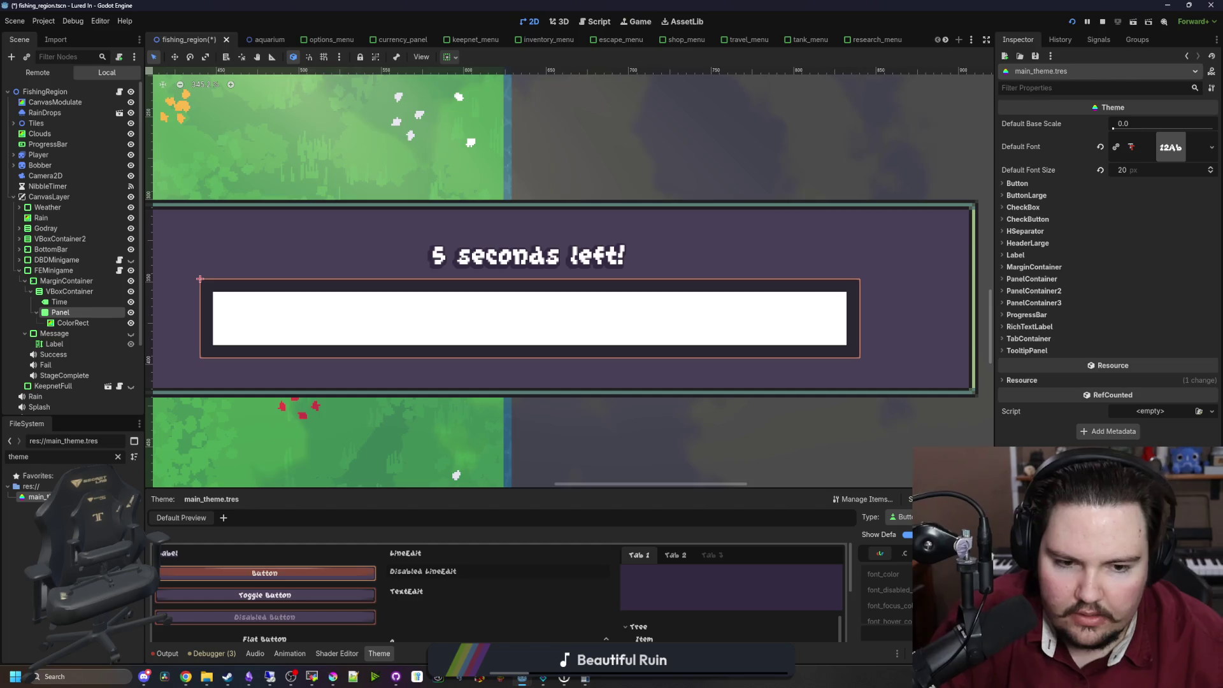
- Enlarge the theme editor preview and widen the inspector panel
left_click_drag(787, 487, 787, 425)
left_click_drag(995, 255, 1117, 255)
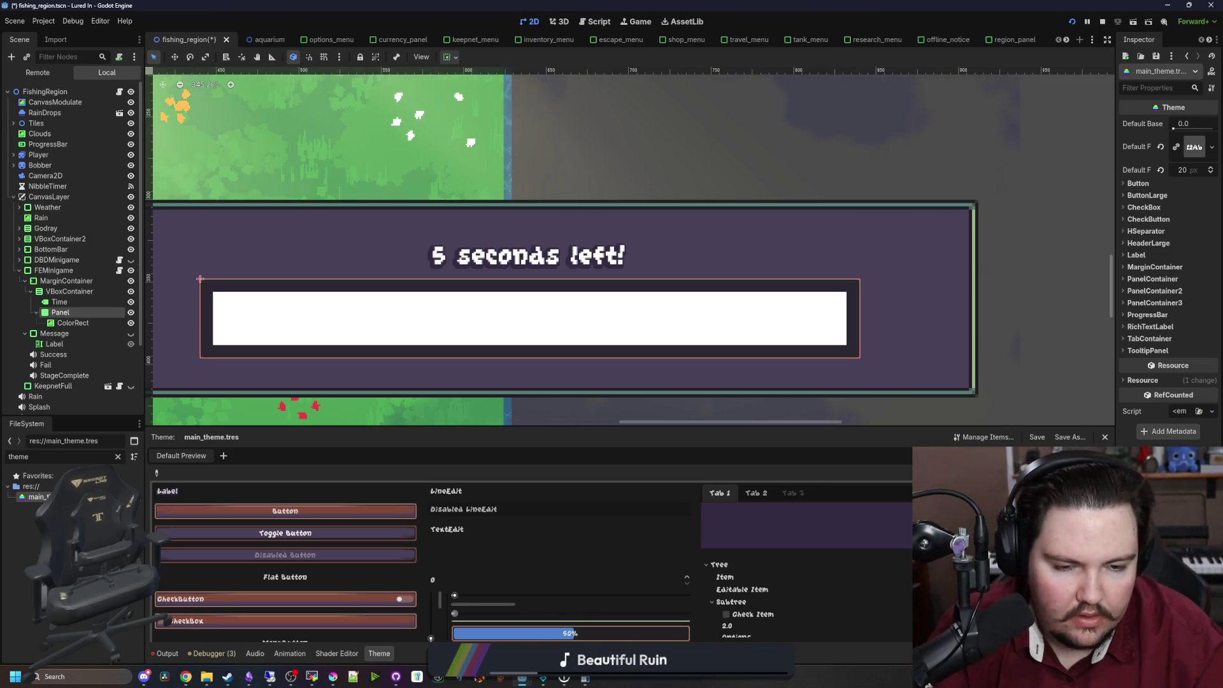
scroll(574, 561, "down", 2)
scroll(574, 560, "up", 2)
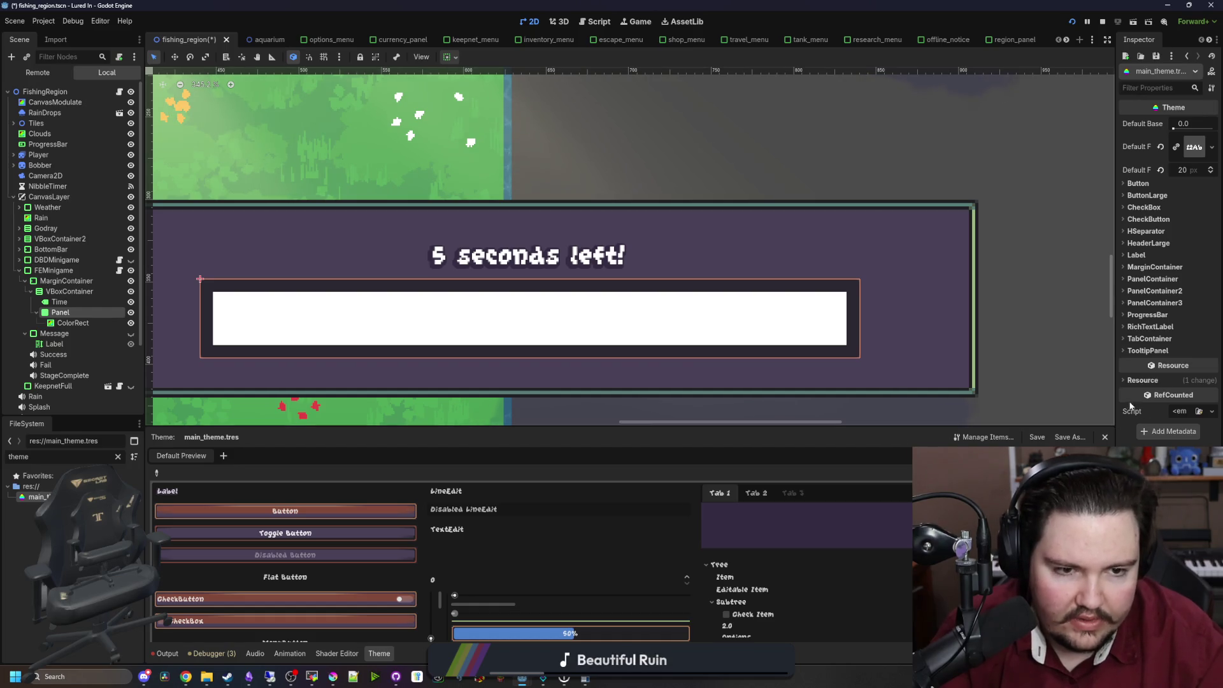
left_click_drag(1118, 390, 981, 390)
- Review the existing PanelContainer theme styles and enable picking elements from the preview
left_click(1019, 279)
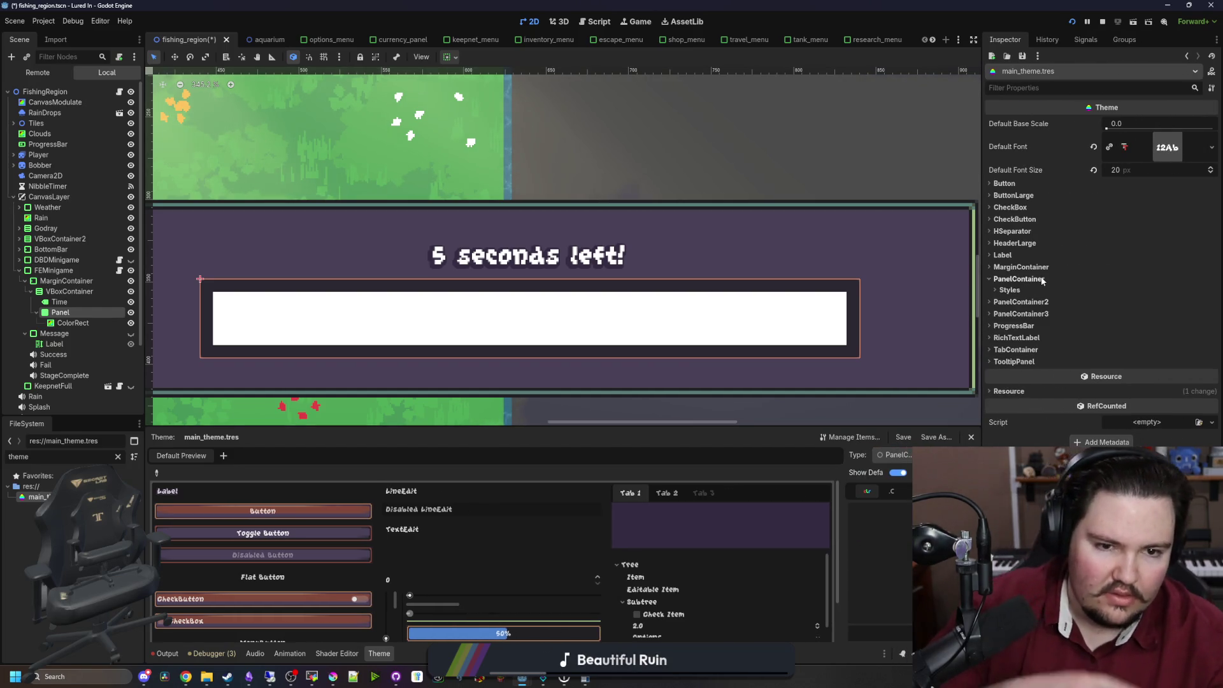
left_click(1013, 290)
left_click(1163, 302)
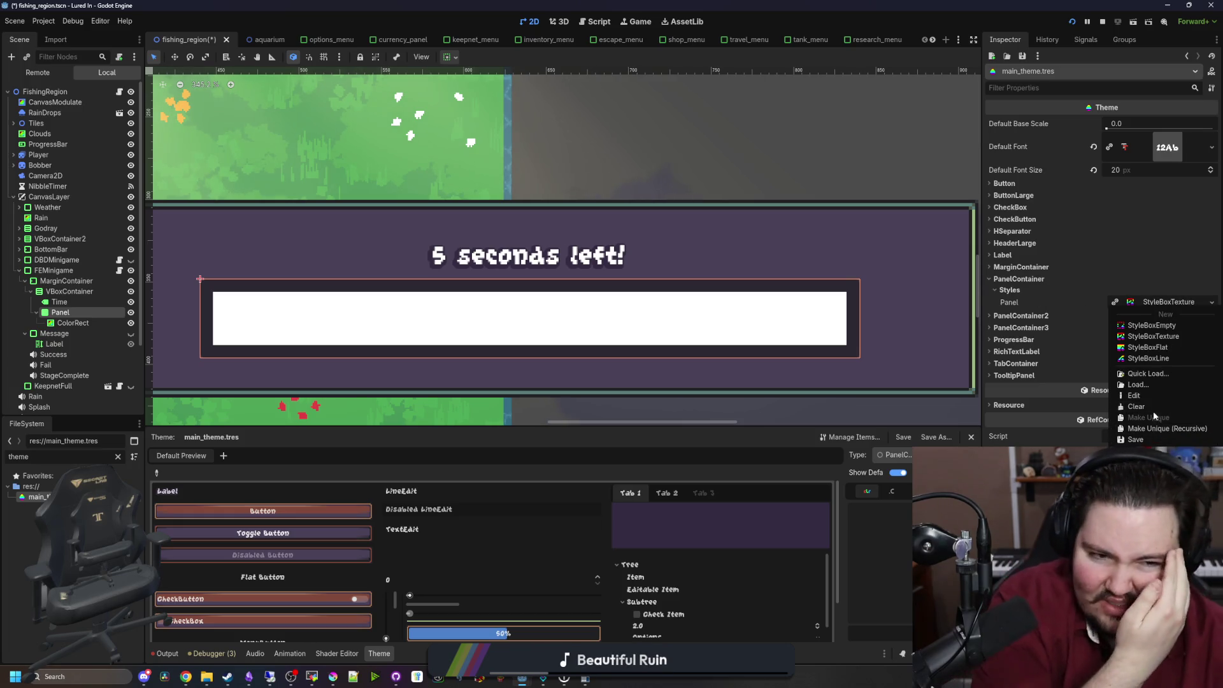
key("Escape")
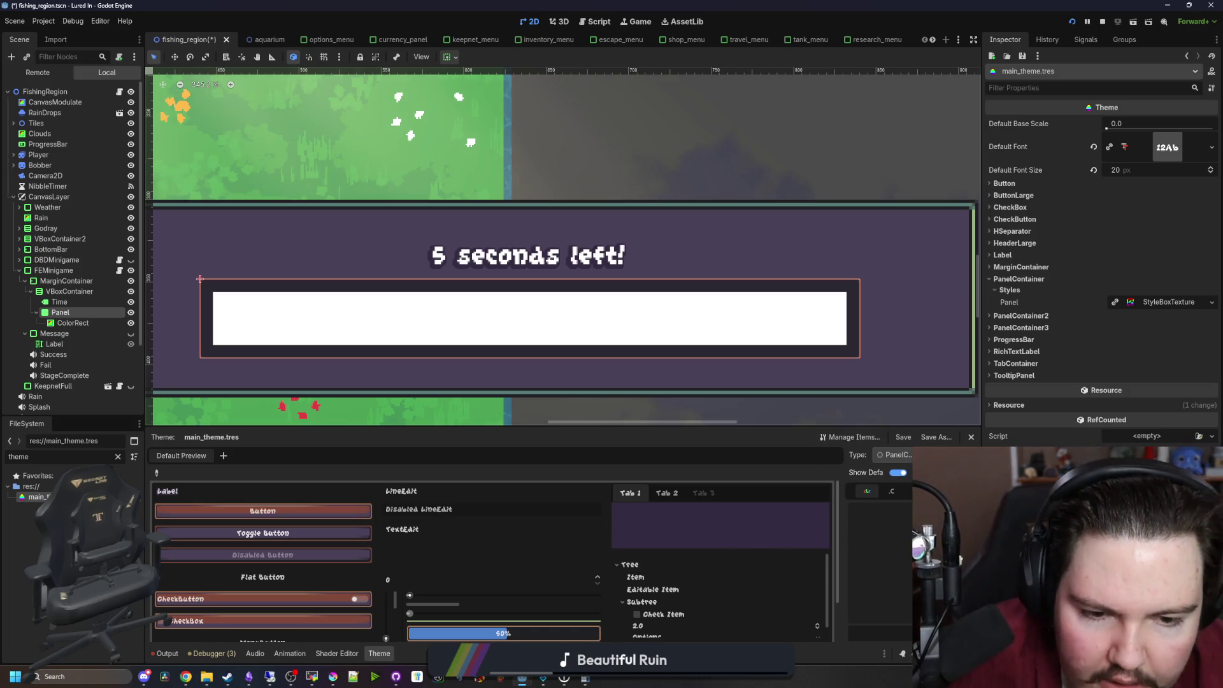
left_click(1045, 316)
left_click(1045, 316)
left_click(1152, 302)
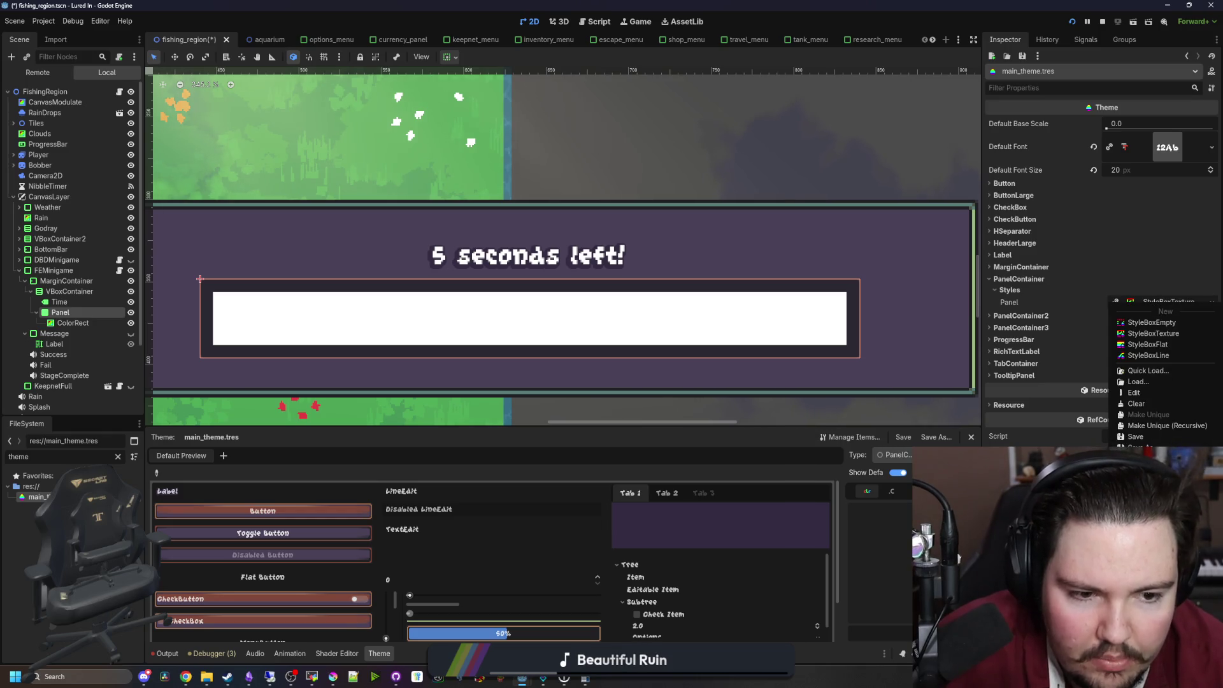
key("Escape")
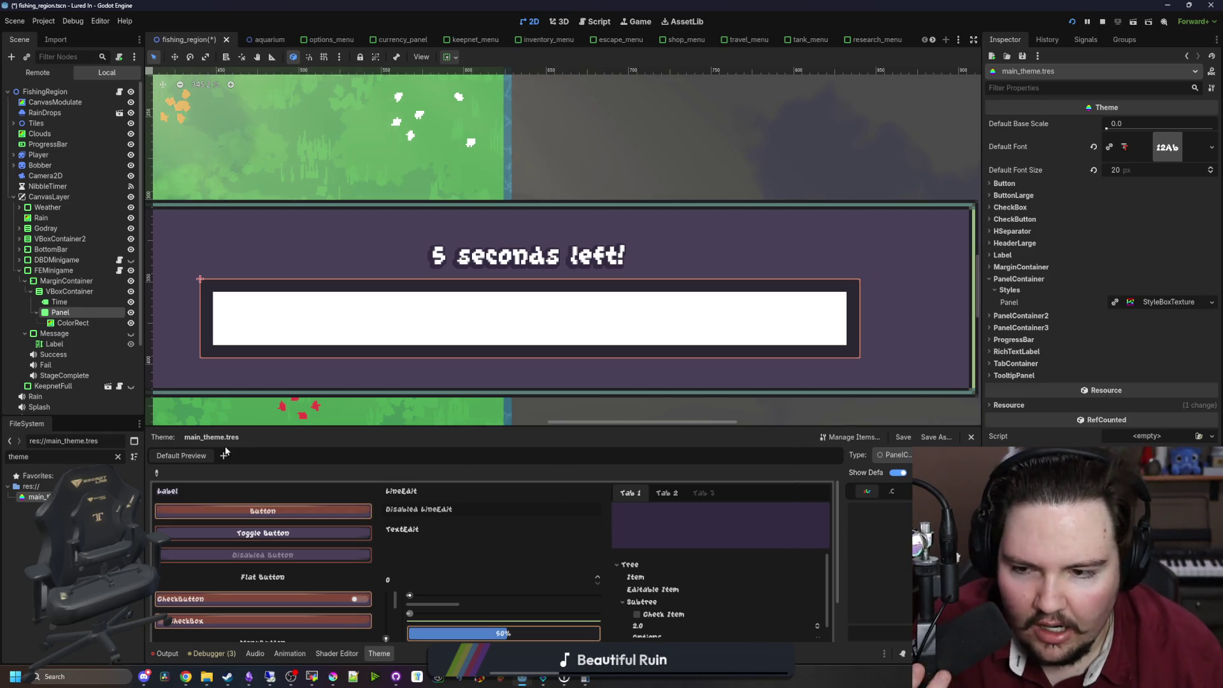
left_click(158, 472)
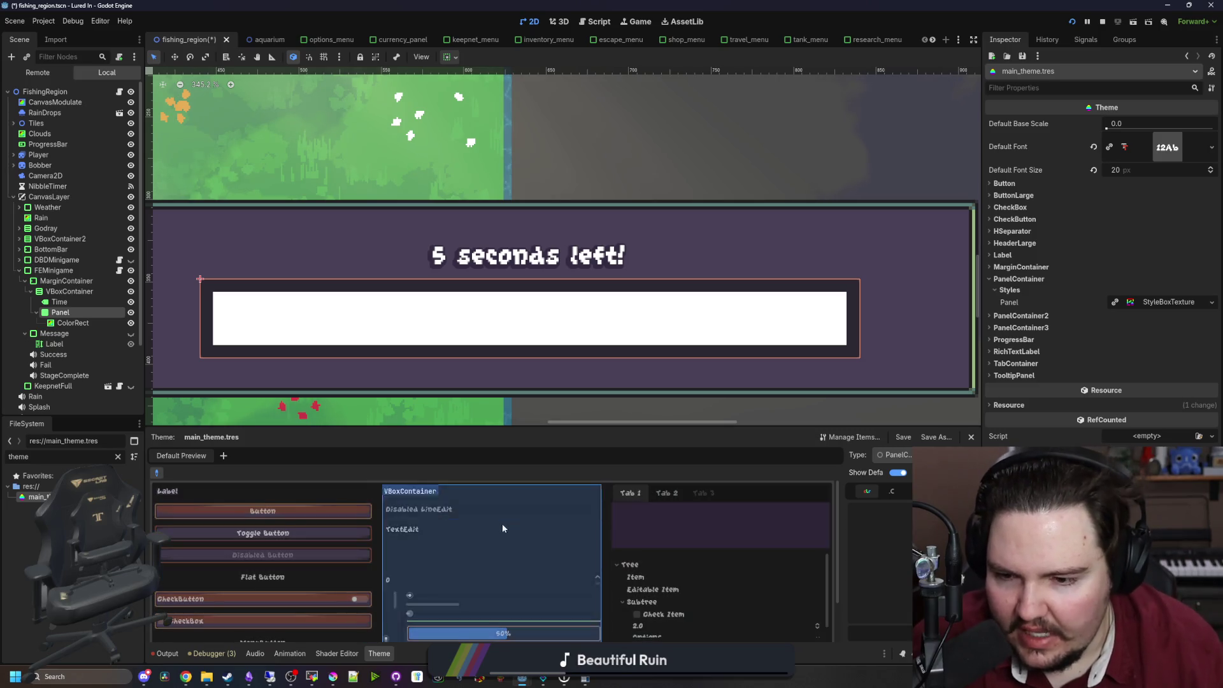
- Add the Panel item type to the main theme
scroll(236, 529, "down", 2)
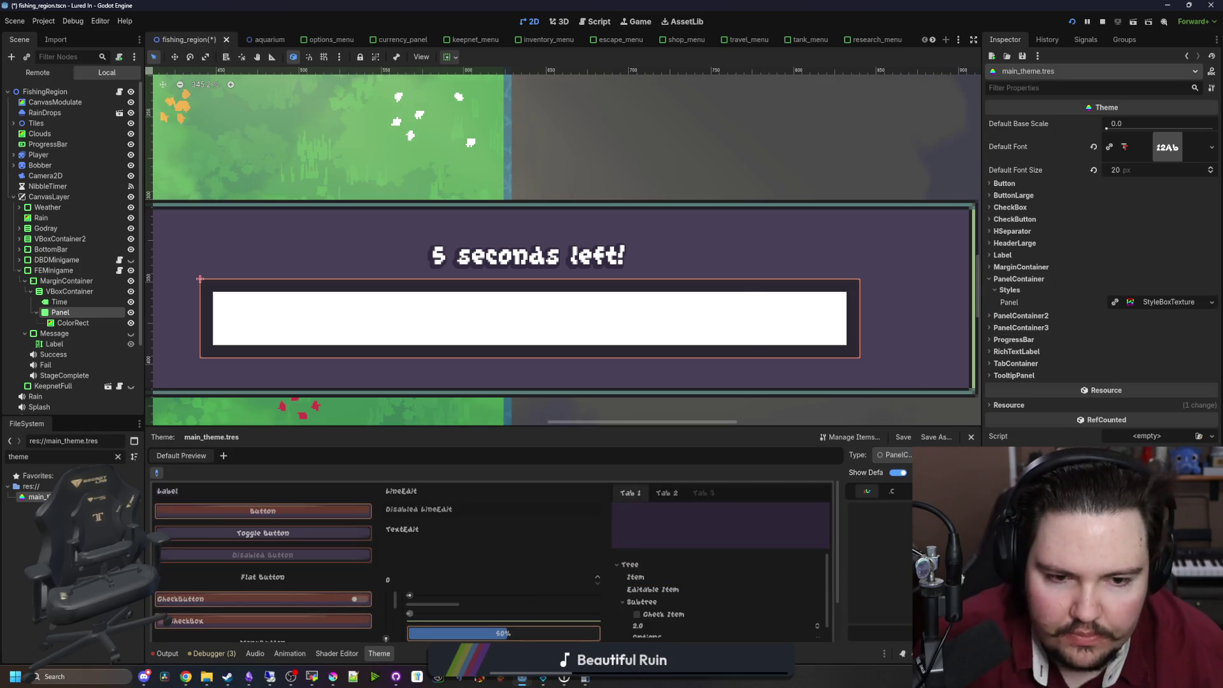
left_click(921, 455)
type("pane")
left_click(561, 315)
left_click(571, 434)
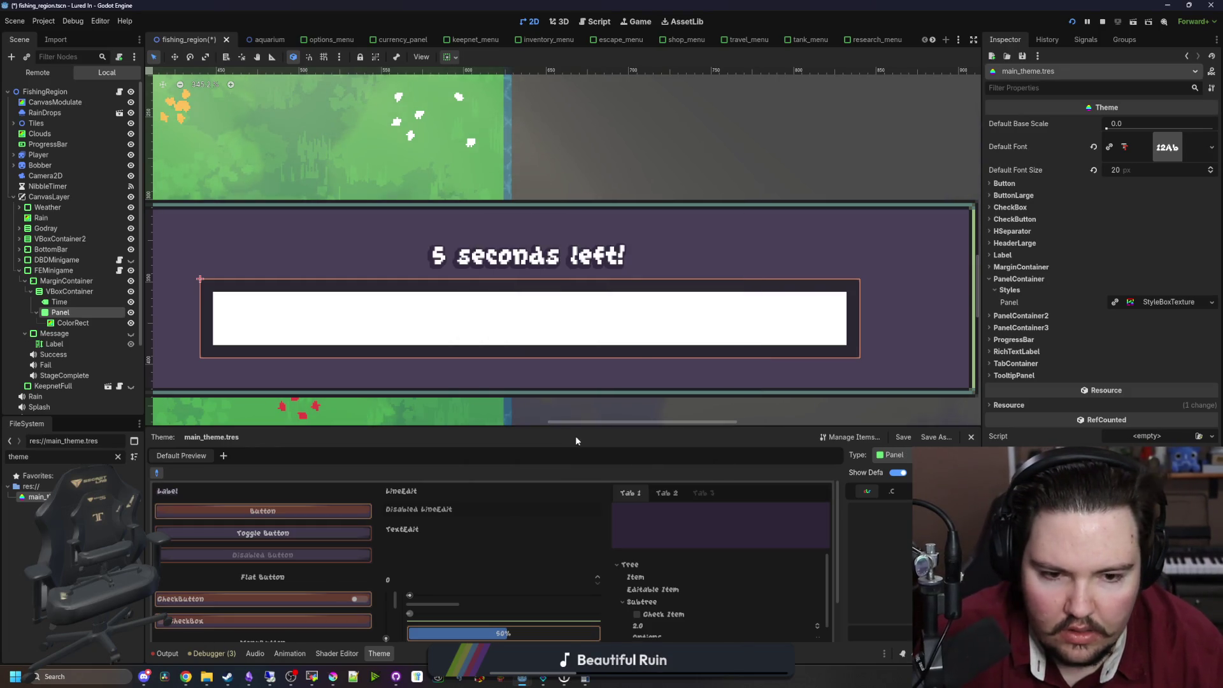
- Override the Panel type's 'panel' style with a StyleBoxTexture
scroll(892, 491, "down", 1)
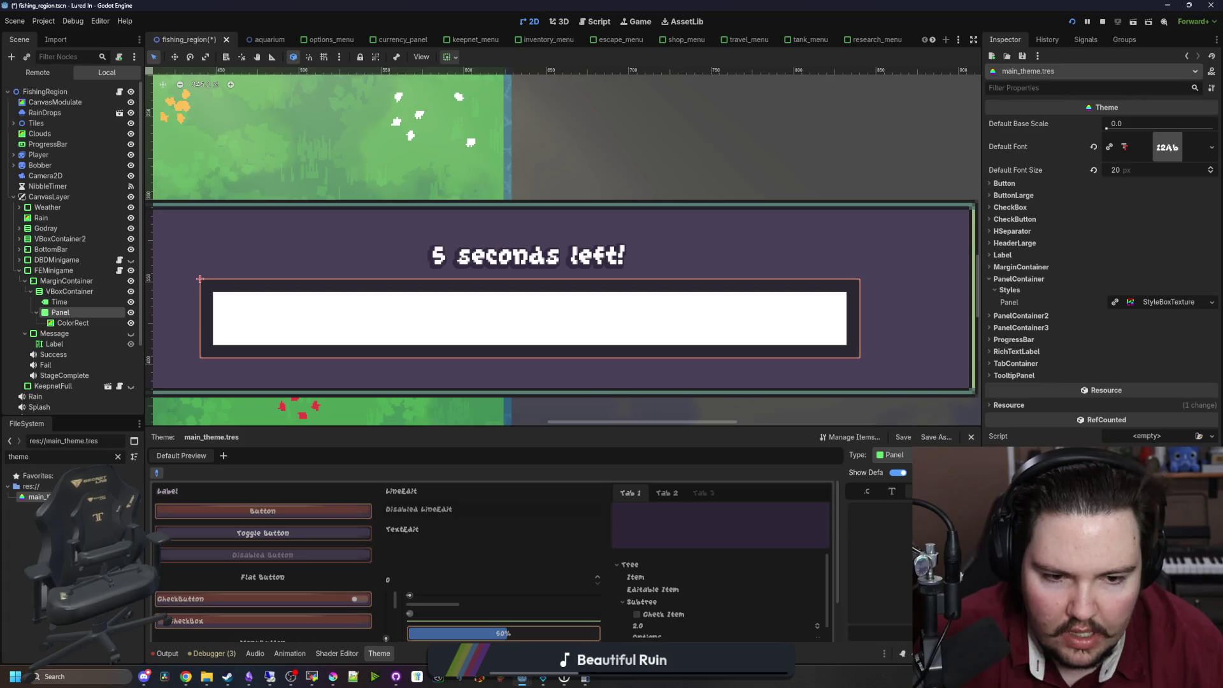
scroll(891, 492, "down", 1)
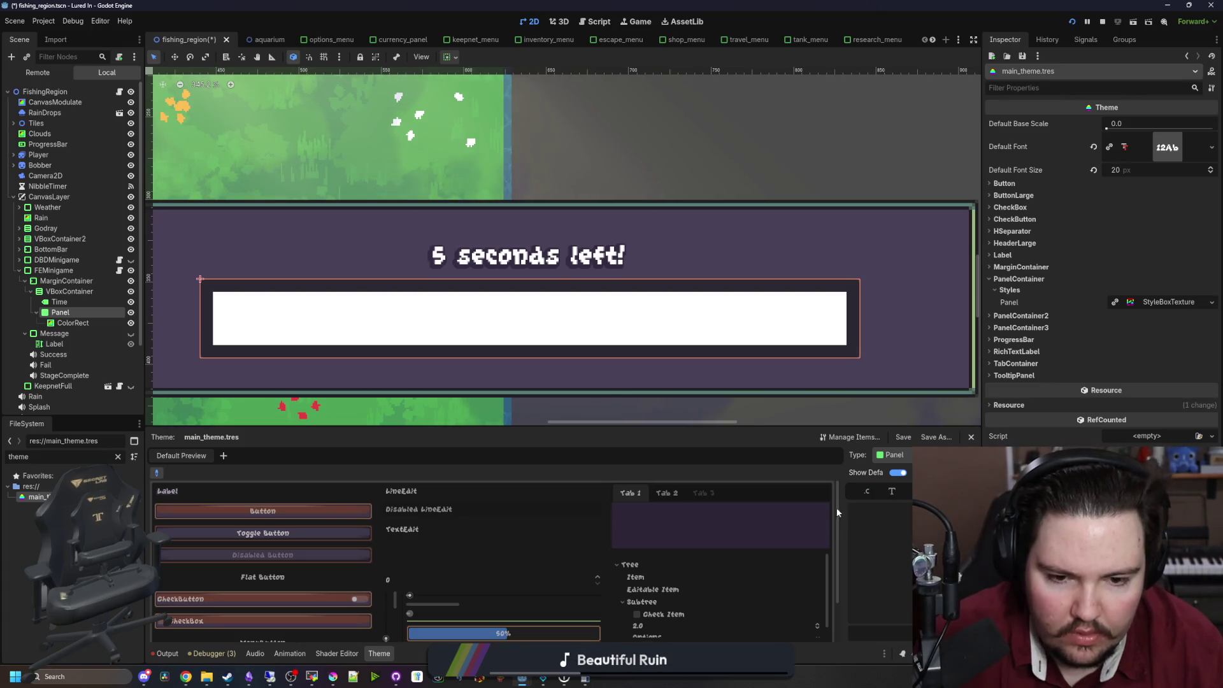
left_click_drag(846, 510, 674, 509)
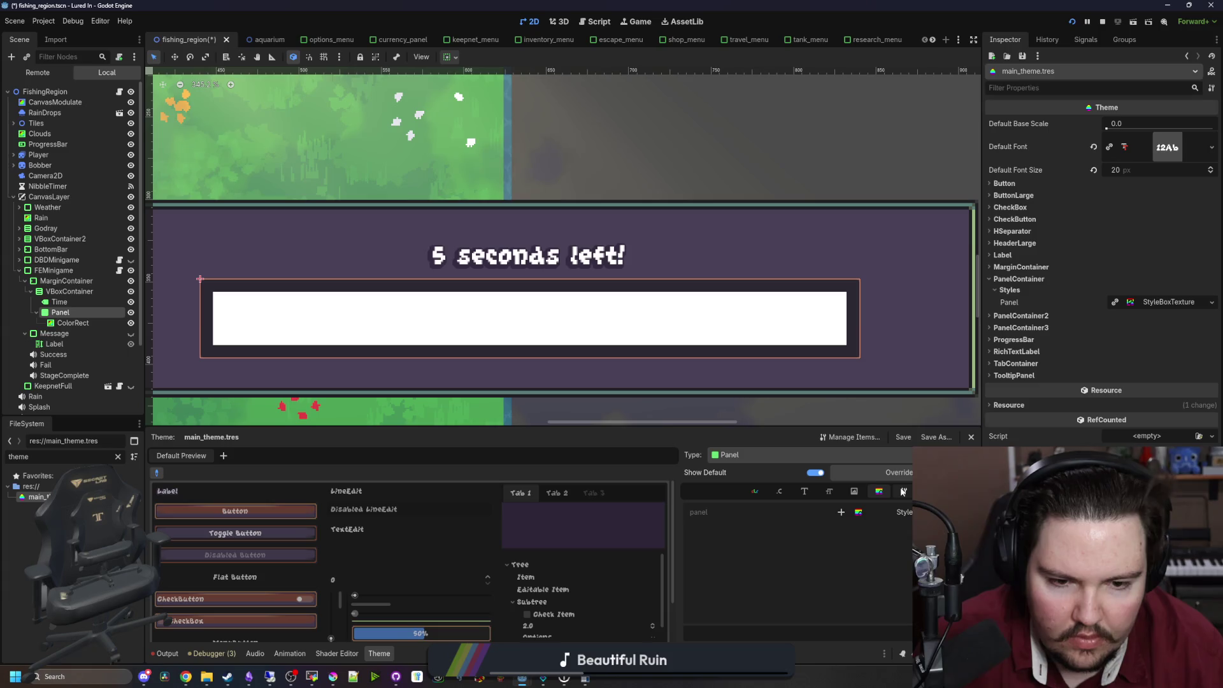
left_click(840, 512)
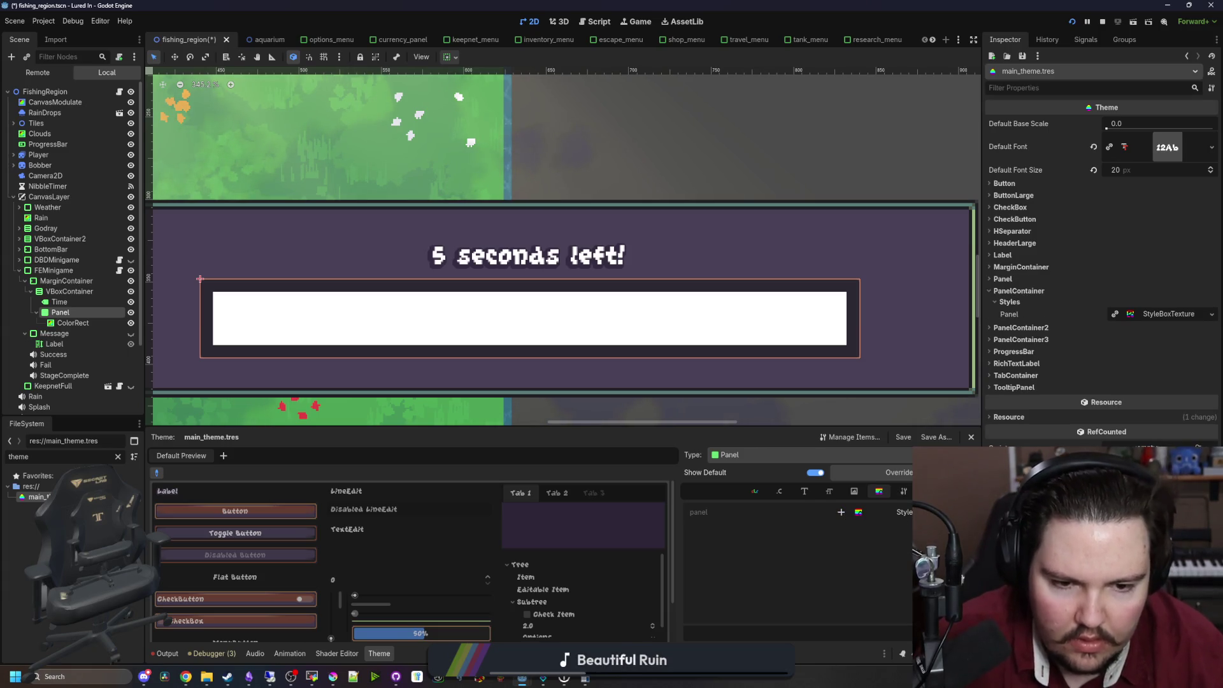
left_click_drag(1169, 314, 898, 513)
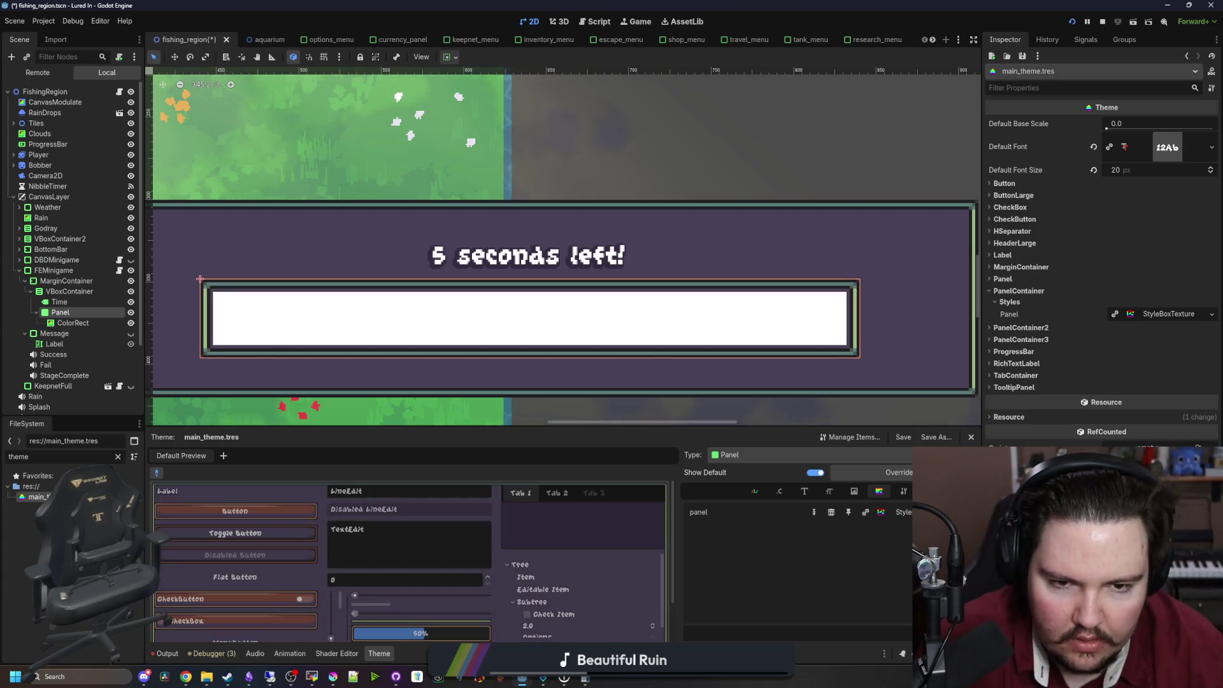
scroll(595, 268, "down", 2)
left_click(71, 323)
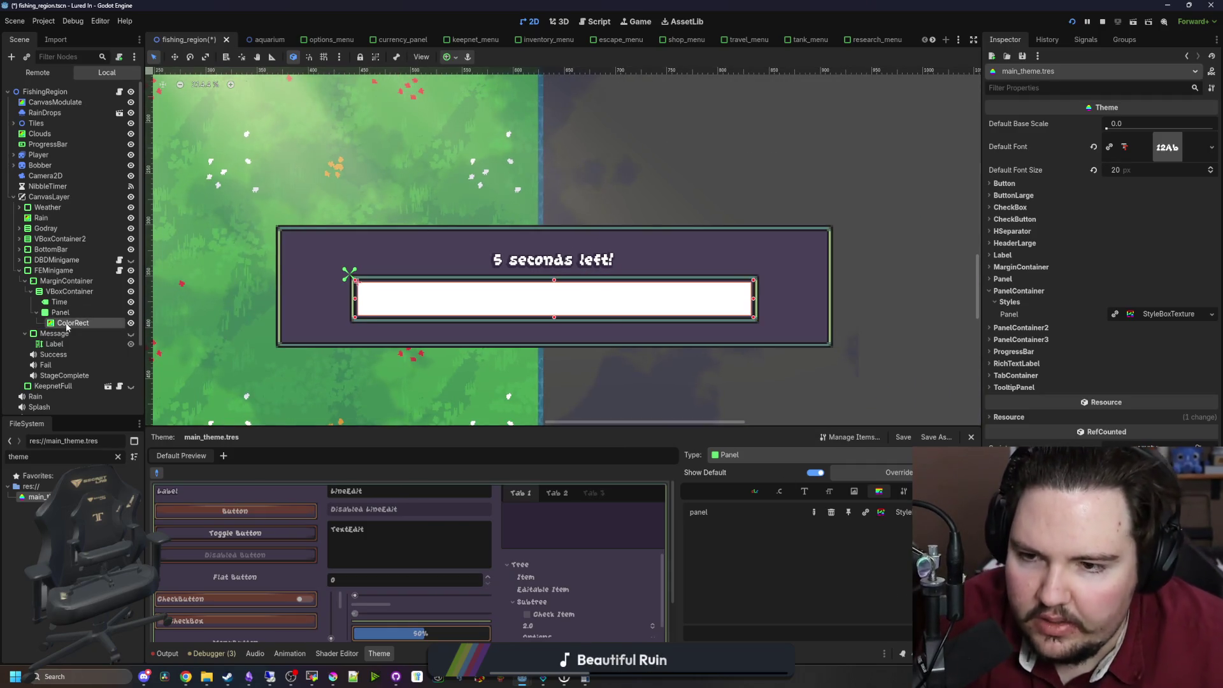
- Set the white ColorRect's width to 50 in the Inspector
scroll(833, 322, "up", 1)
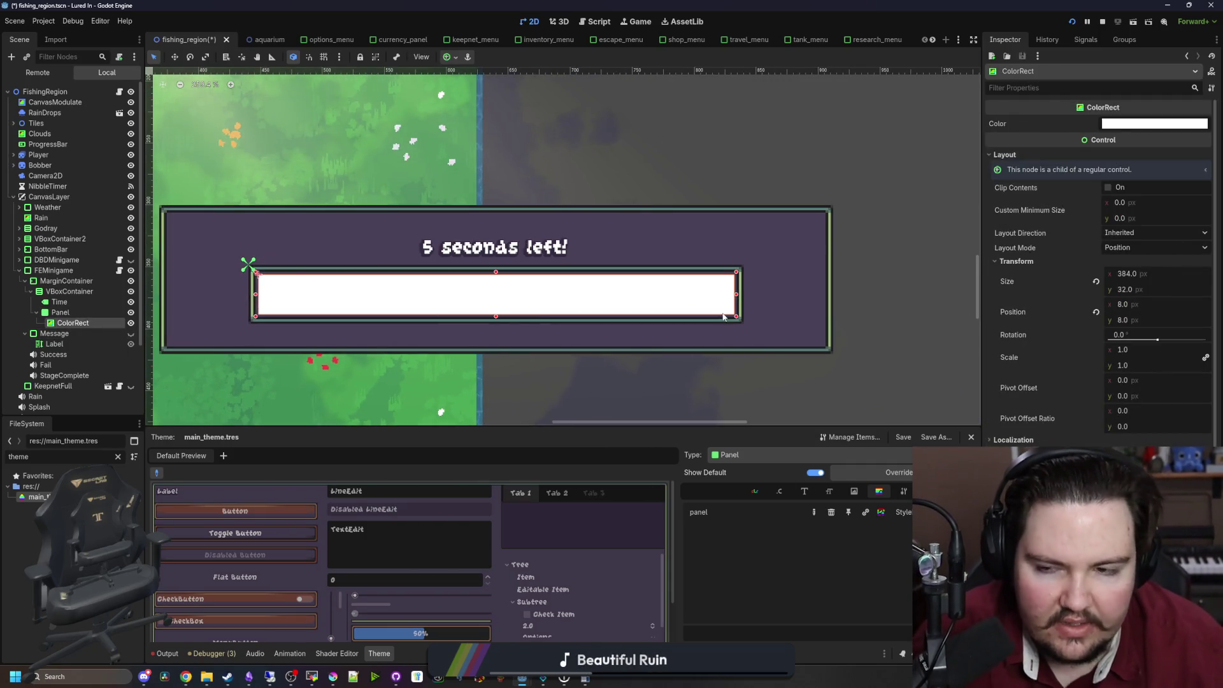
scroll(487, 328, "up", 2)
left_click_drag(1131, 274, 1125, 273)
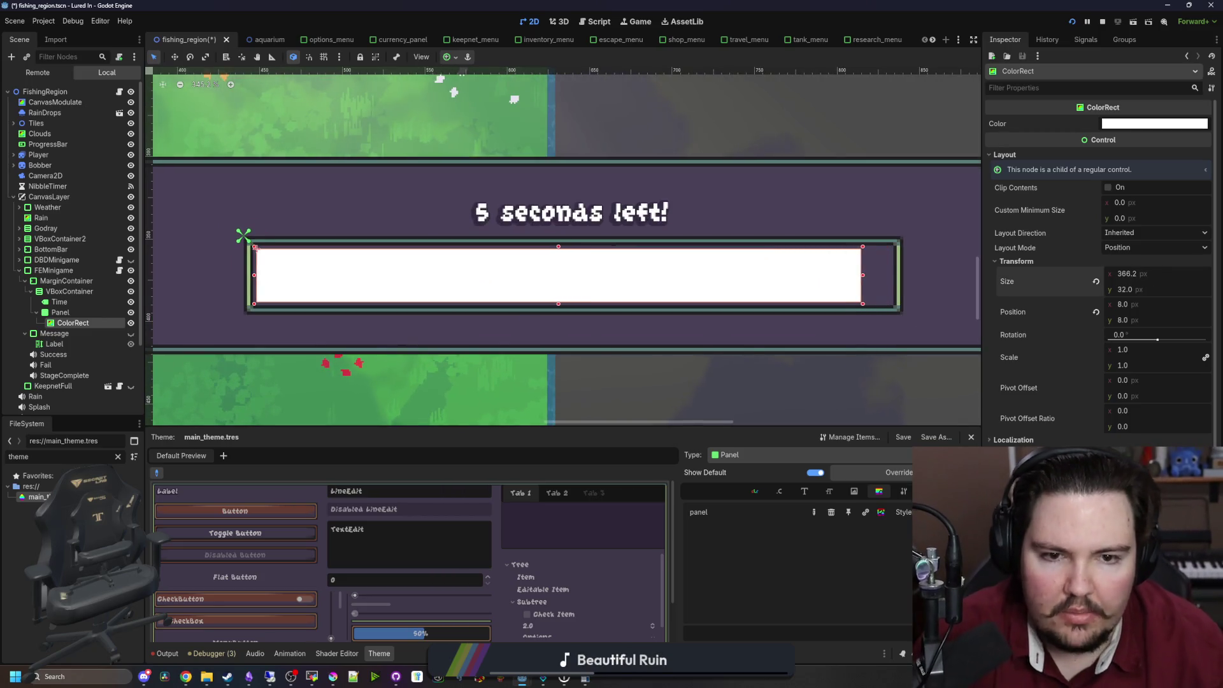
left_click(1140, 273)
type("20")
key("Return")
left_click(1141, 273)
type("50")
key("Return")
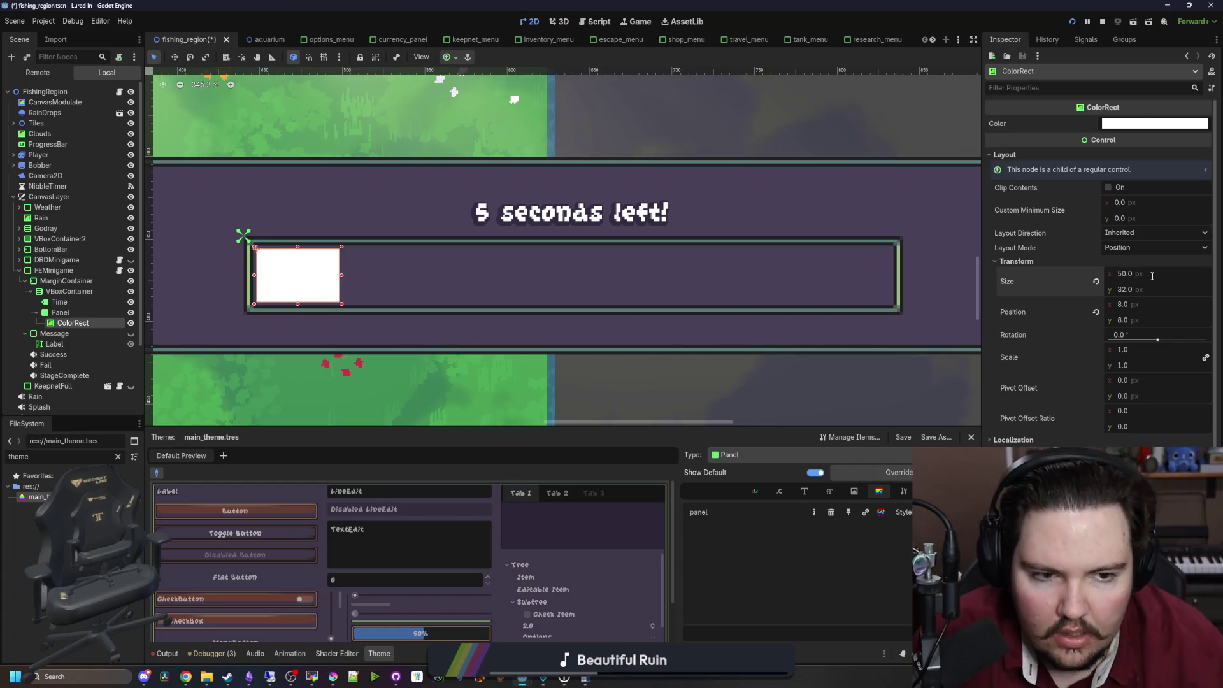
- Make the ColorRect slightly taller and check the parent Panel's layout size
scroll(325, 303, "up", 3)
scroll(312, 299, "up", 5)
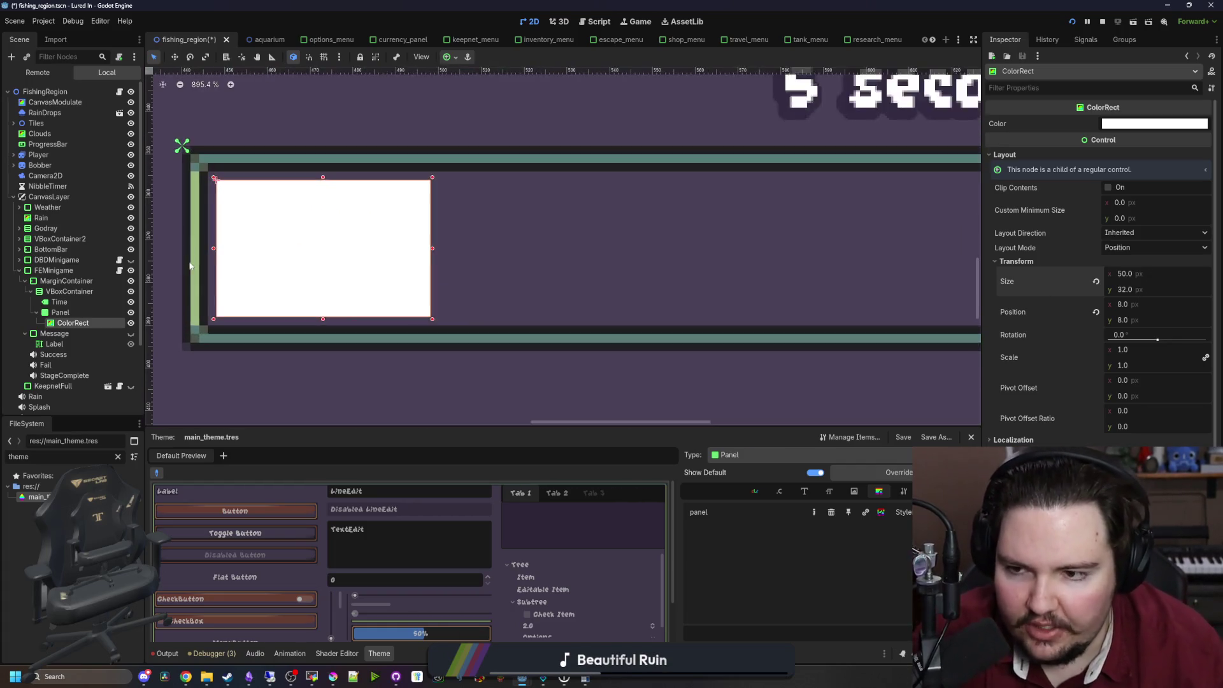
left_click_drag(1134, 295, 1147, 295)
scroll(414, 355, "down", 4)
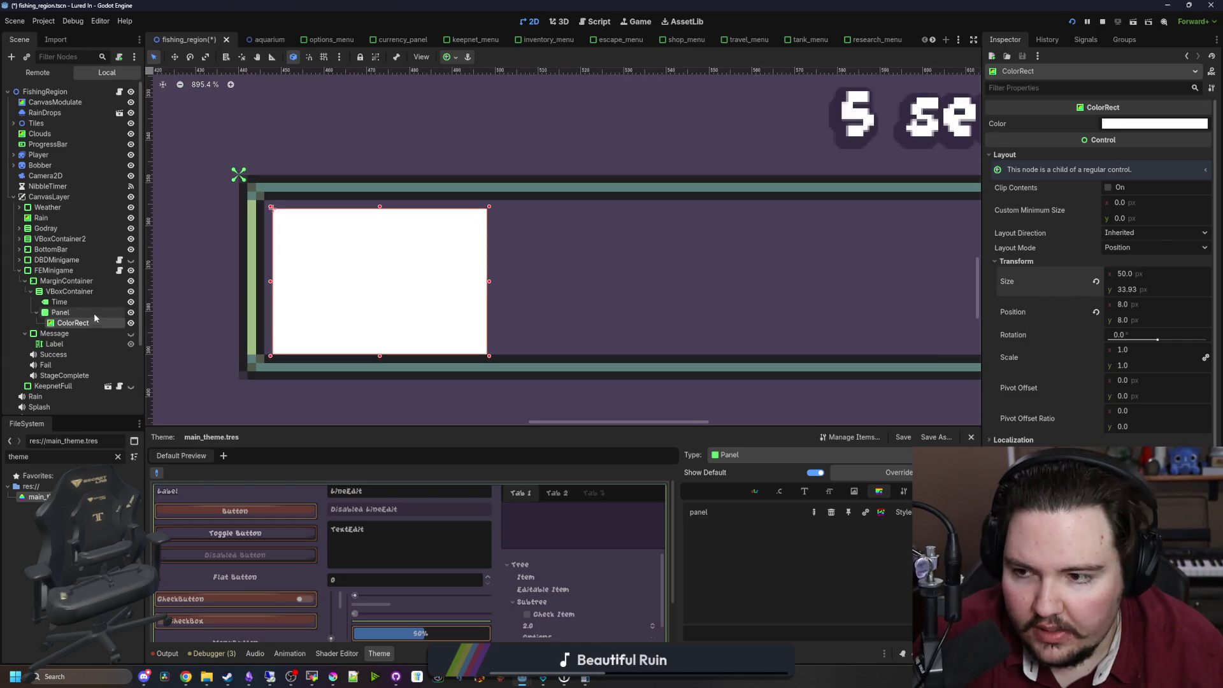
left_click(94, 312)
left_click(1025, 123)
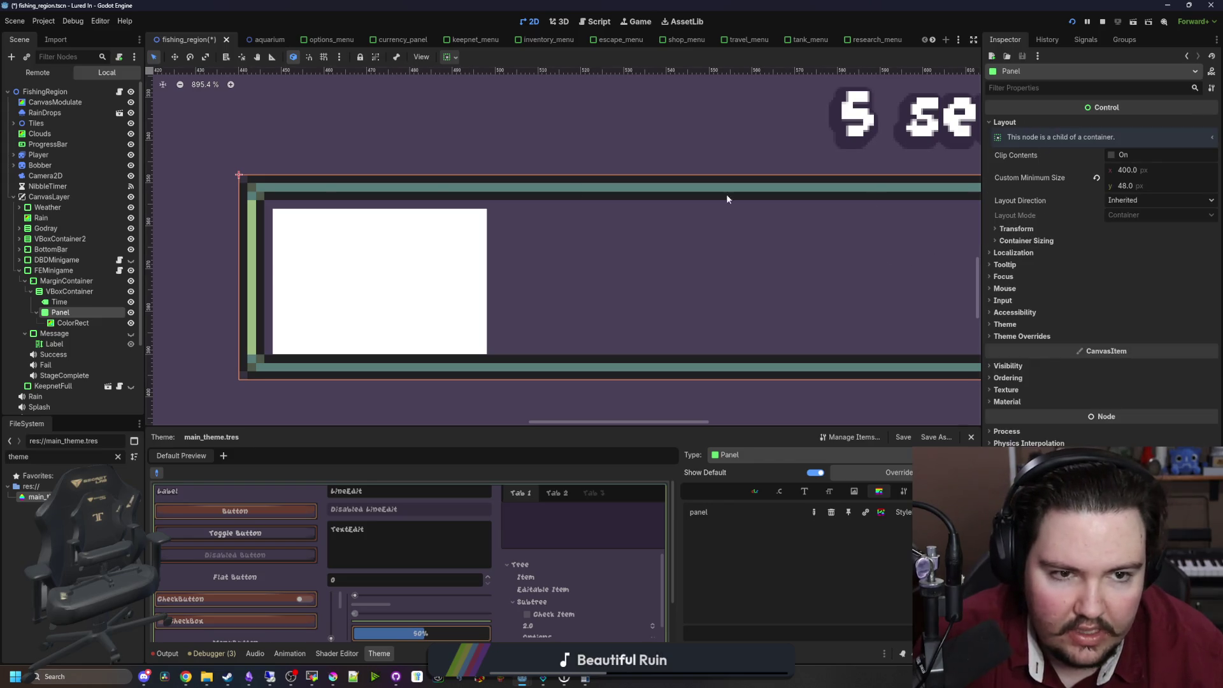
left_click(71, 323)
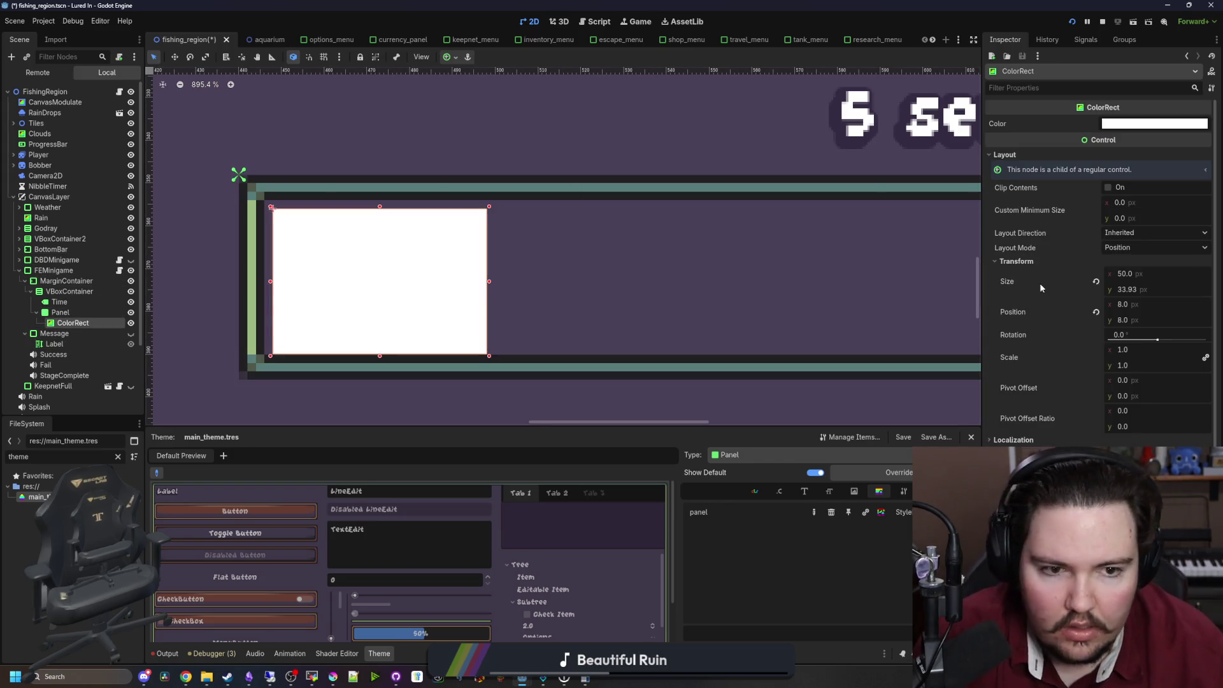
- Set the ColorRect's vertical position to 6
left_click(1126, 321)
type("4")
key("Return")
left_click(1126, 320)
type("5")
key("Return")
left_click(1127, 320)
type("6")
key("Return")
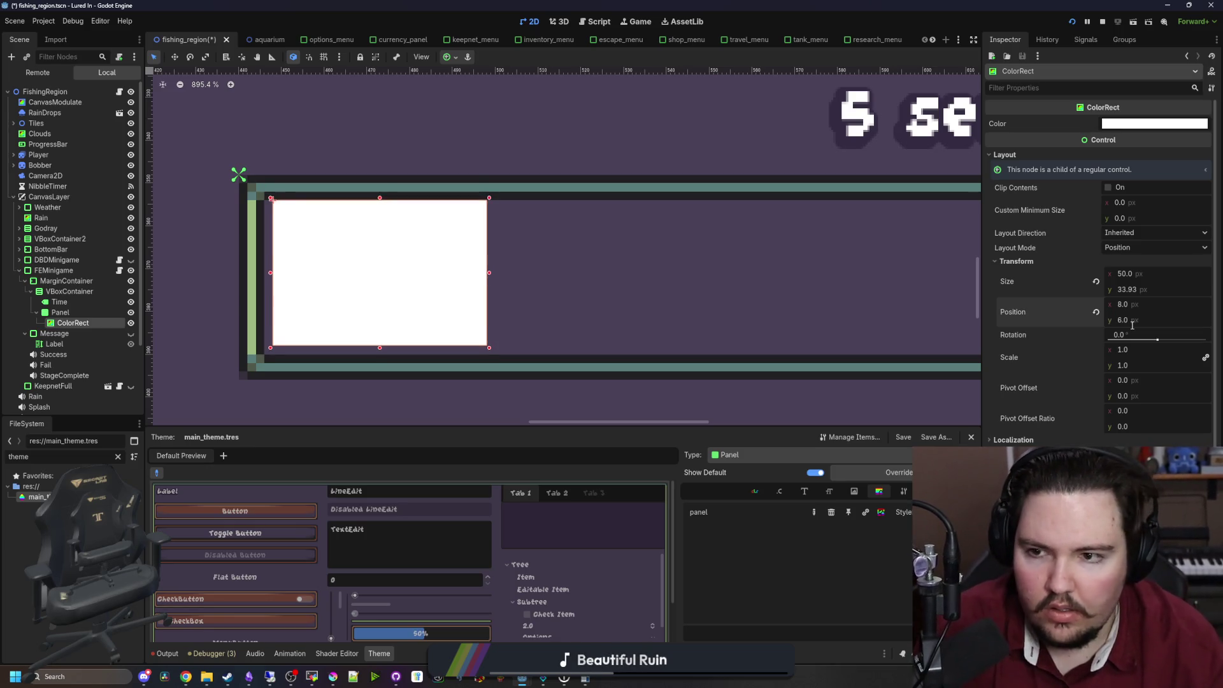
- Set the ColorRect's height to 36 so it fills the panel
left_click_drag(1134, 294, 1156, 294)
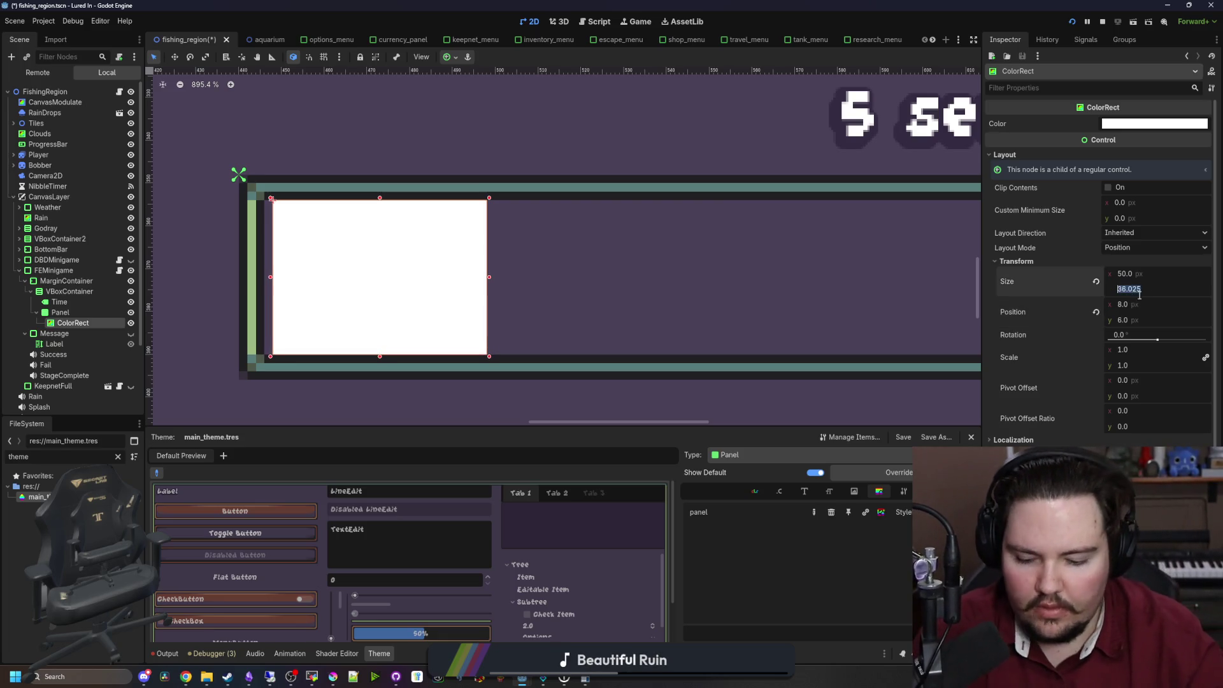
type("6")
key("Return")
scroll(357, 263, "down", 4)
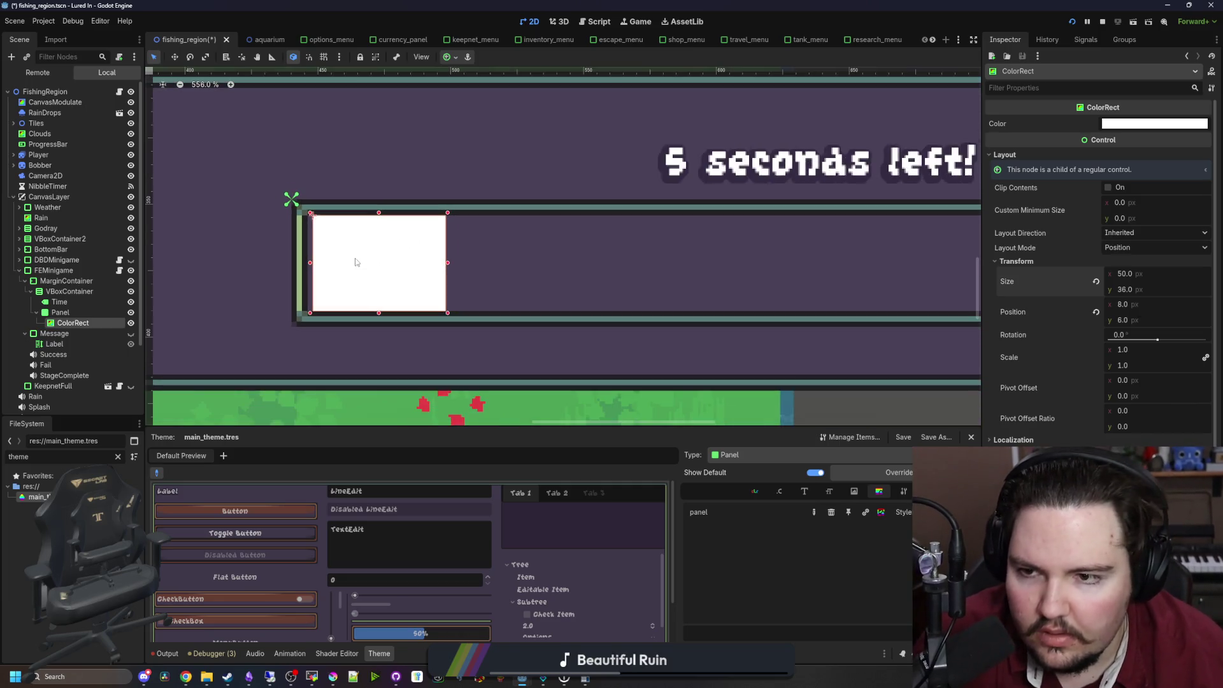
scroll(304, 250, "down", 3)
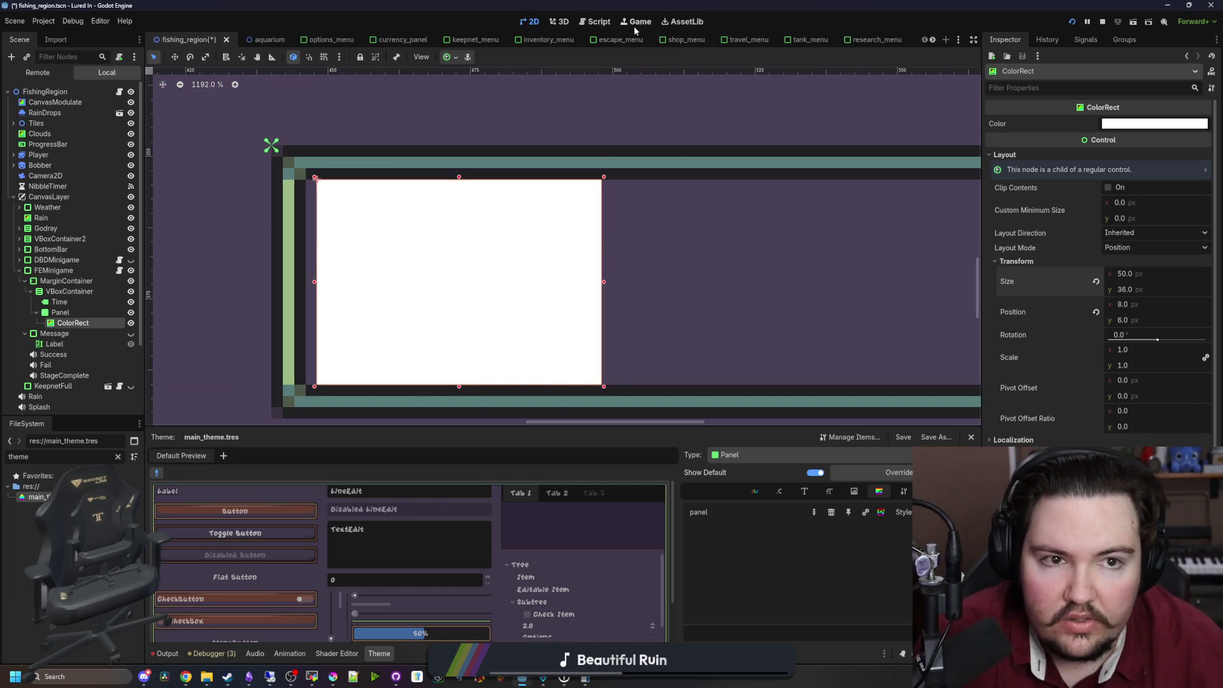
left_click(633, 26)
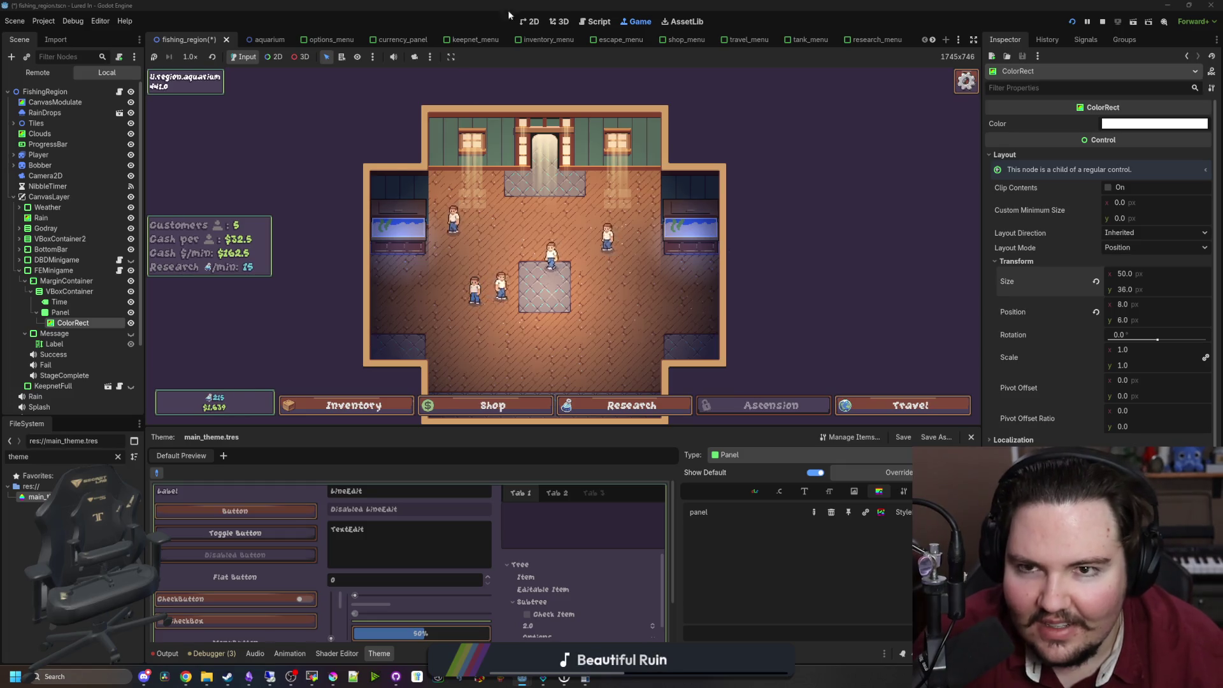
- In the running game, unlock the Lake fishing region in the research tree
left_click(631, 405)
mouse_move(639, 241)
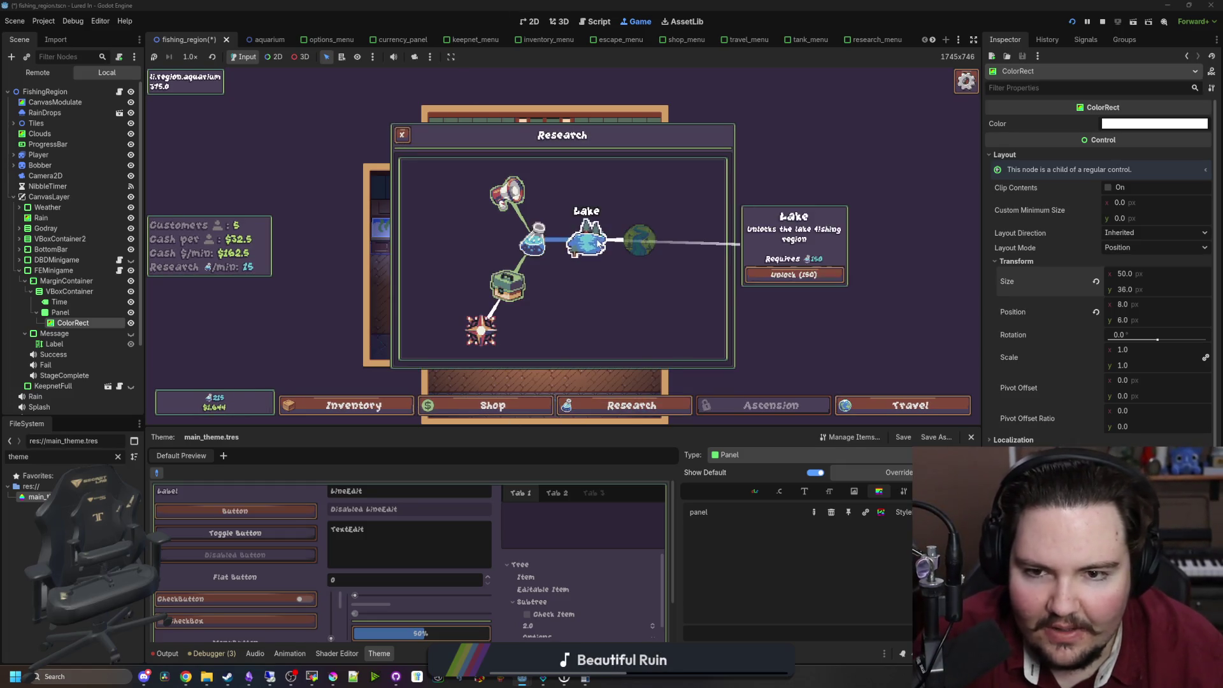
left_click(785, 279)
- Buy a Merchandise upgrade and several Advertising upgrades in the shop, then close it
left_click(513, 402)
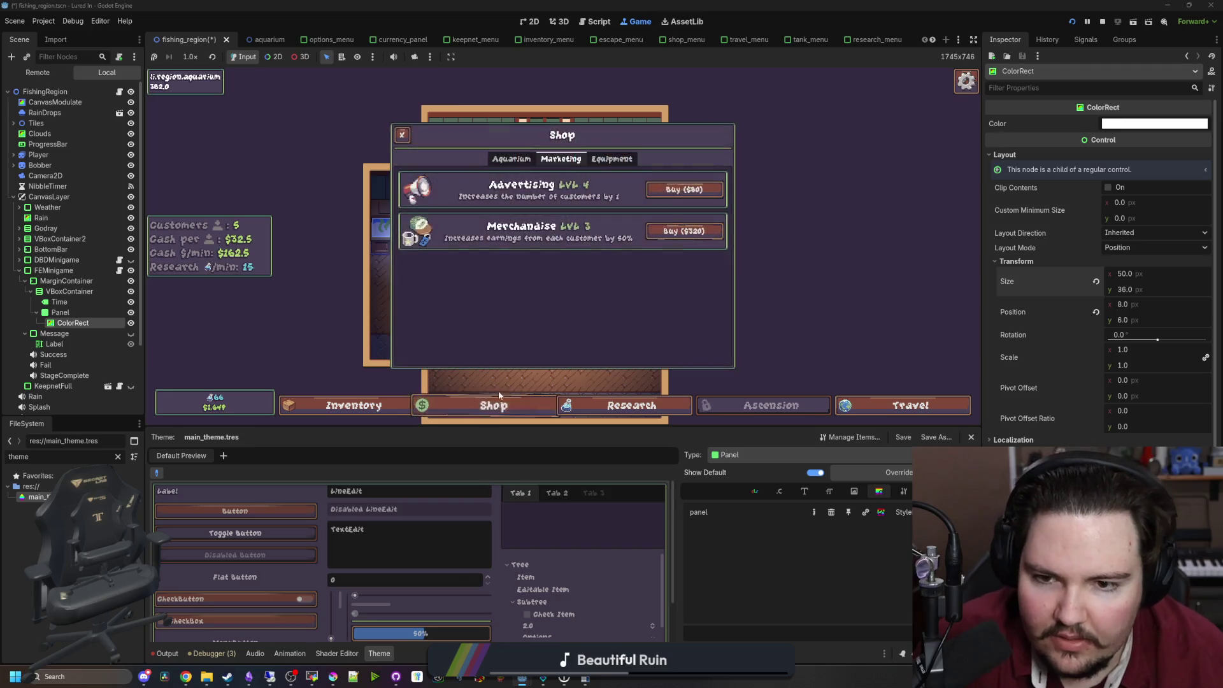
left_click(646, 230)
left_click(676, 190)
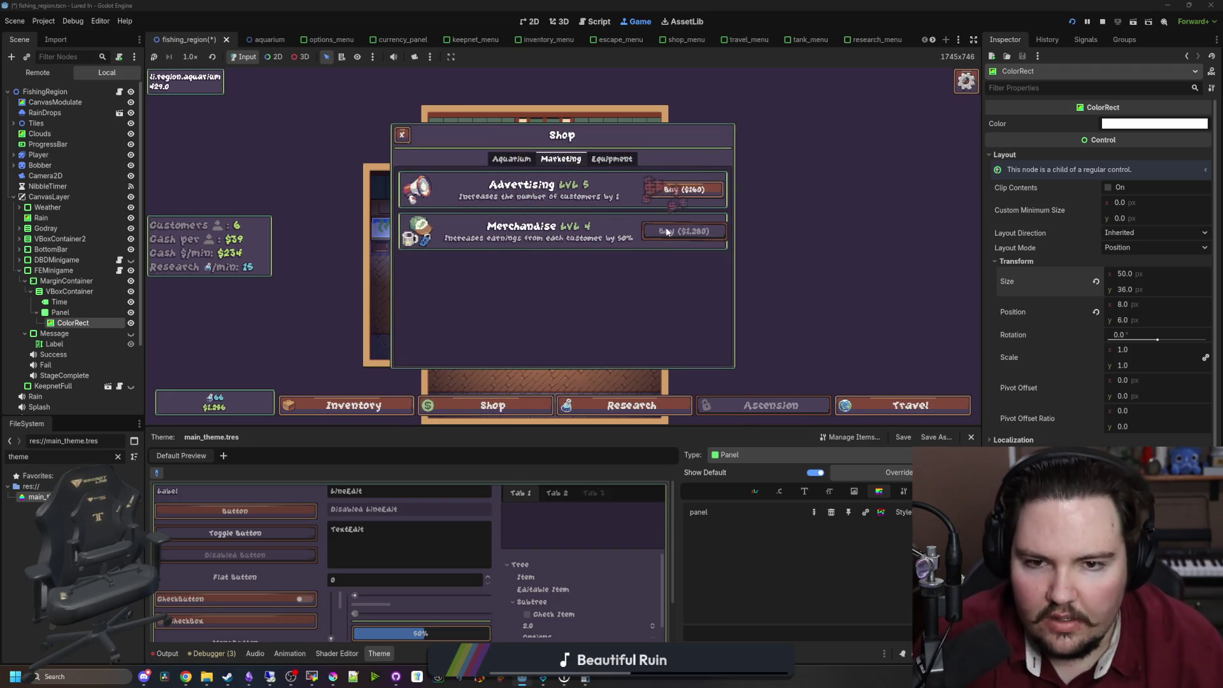
left_click(677, 190)
left_click(677, 190)
left_click(676, 189)
key("Escape")
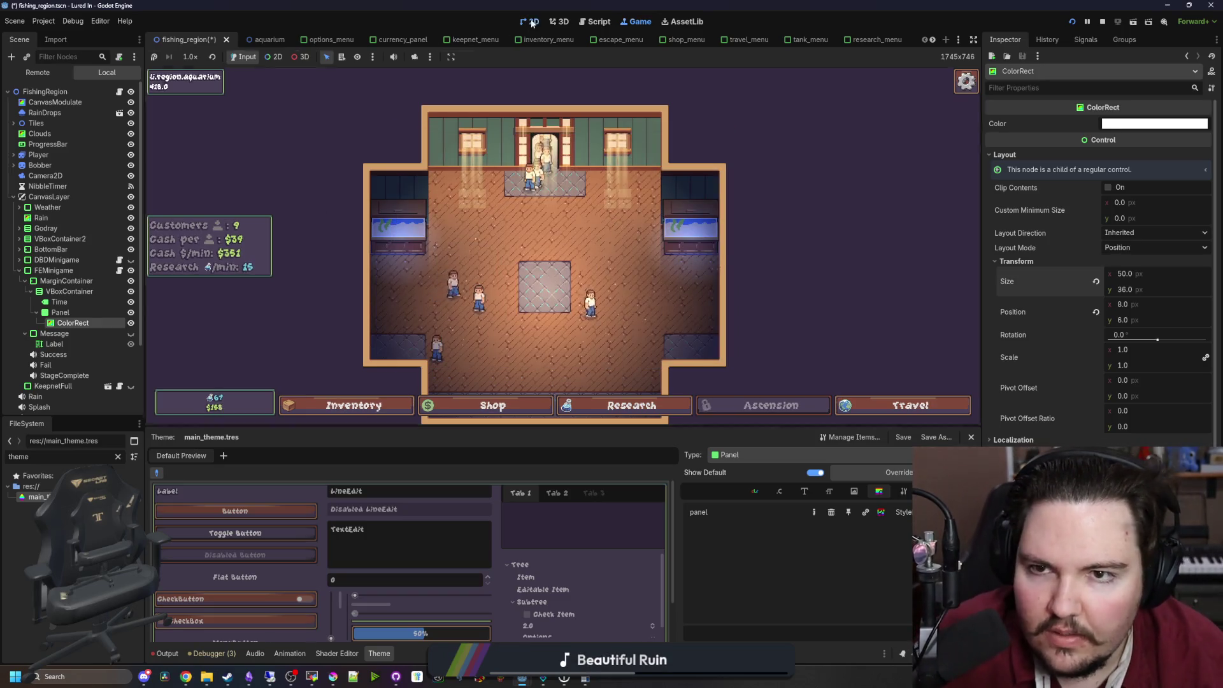
key("ctrl+F1")
scroll(487, 298, "down", 3)
- Set the white marker block's horizontal position to 6
scroll(609, 344, "up", 1)
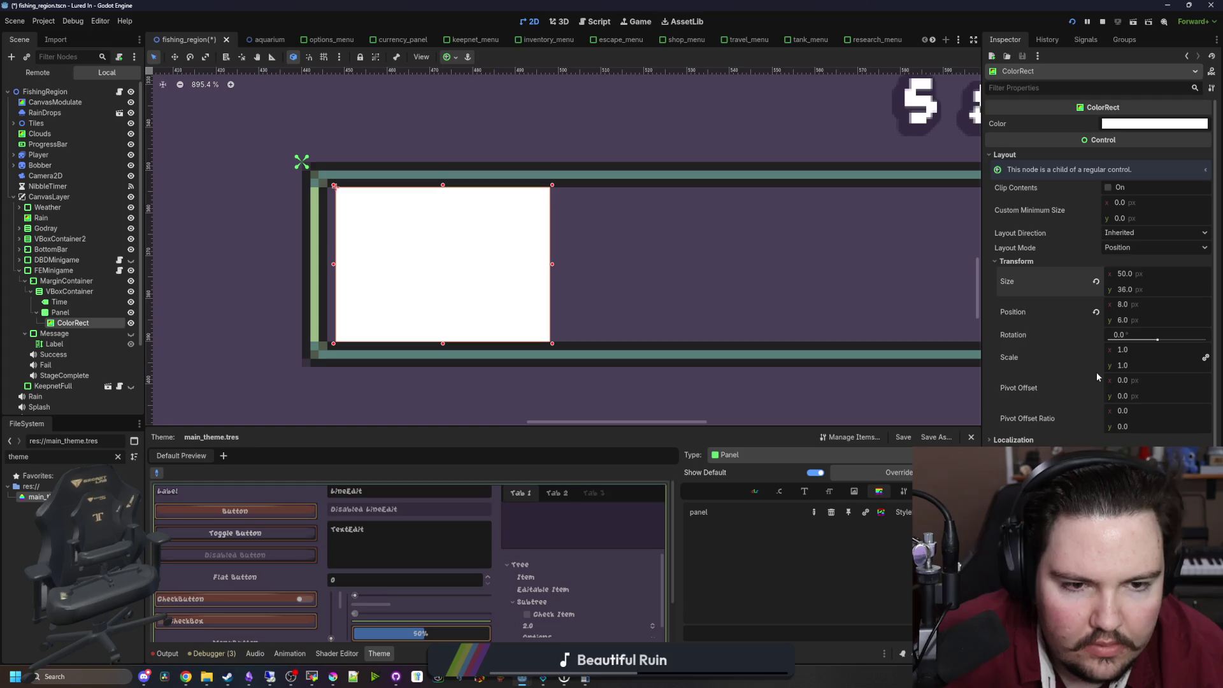
mouse_move(1131, 306)
left_mouse_down()
mouse_move(1120, 306)
mouse_move(1131, 307)
left_mouse_up()
type("6")
key("Return")
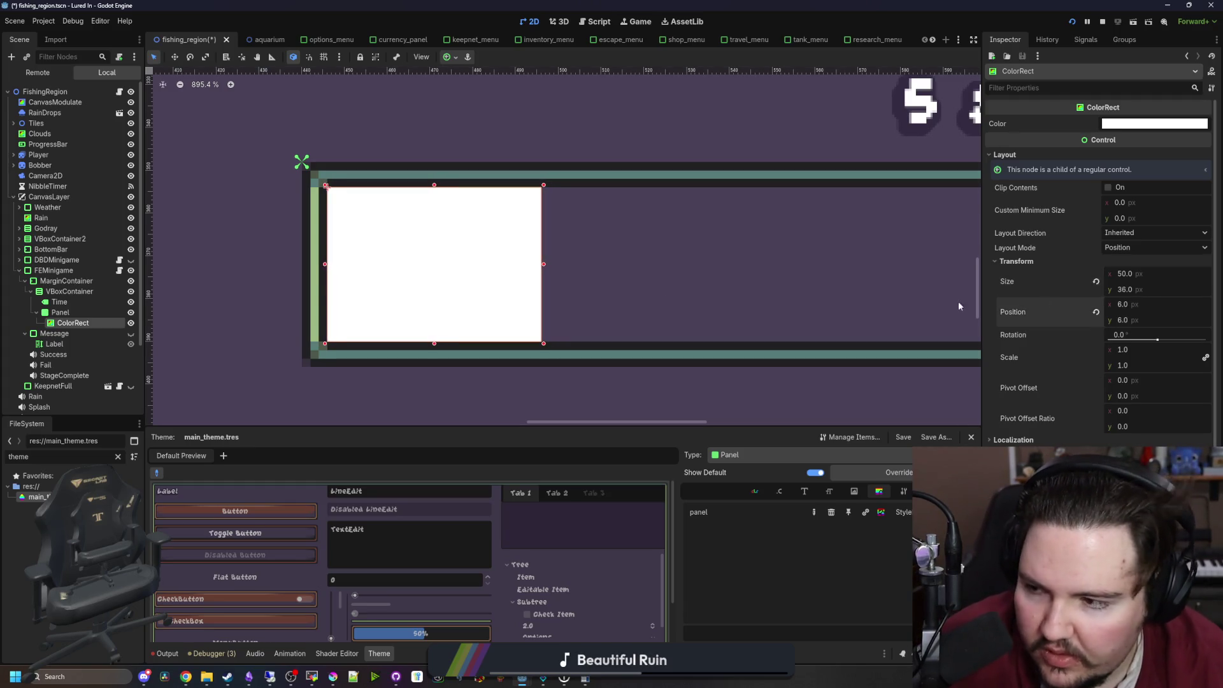
- Open the FEMinigame node's script, fe_minigame.gd
scroll(316, 210, "up", 1)
scroll(322, 204, "down", 4)
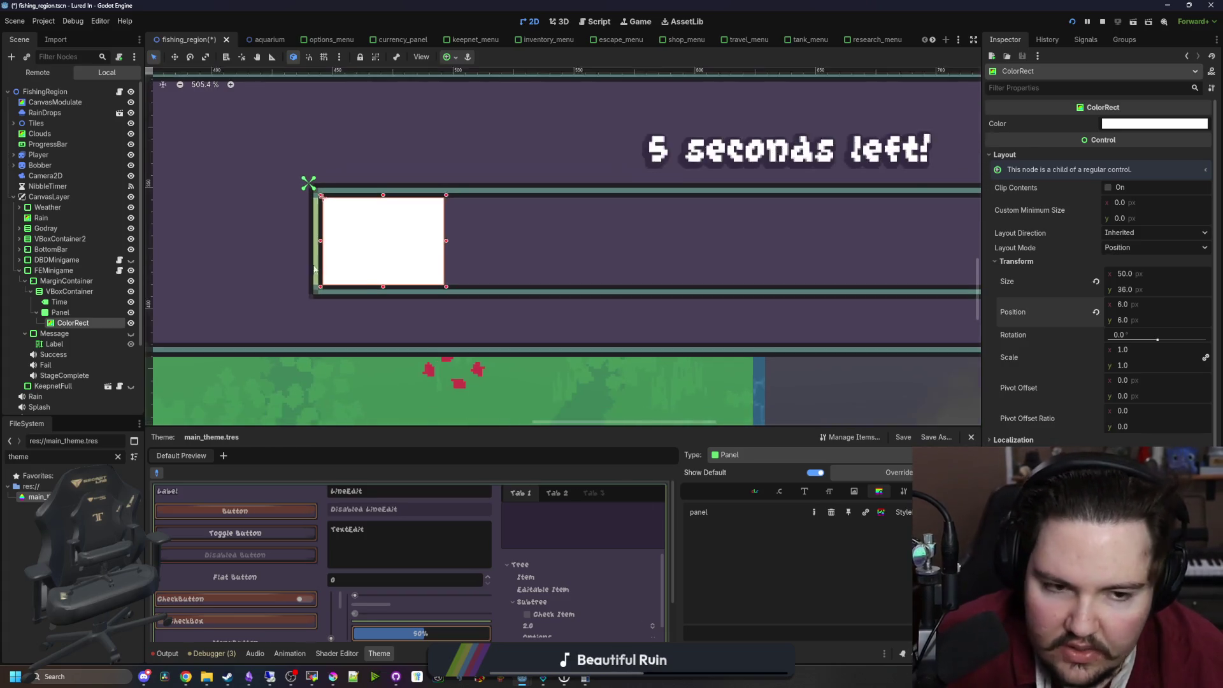
scroll(254, 245, "up", 4)
scroll(446, 300, "down", 3)
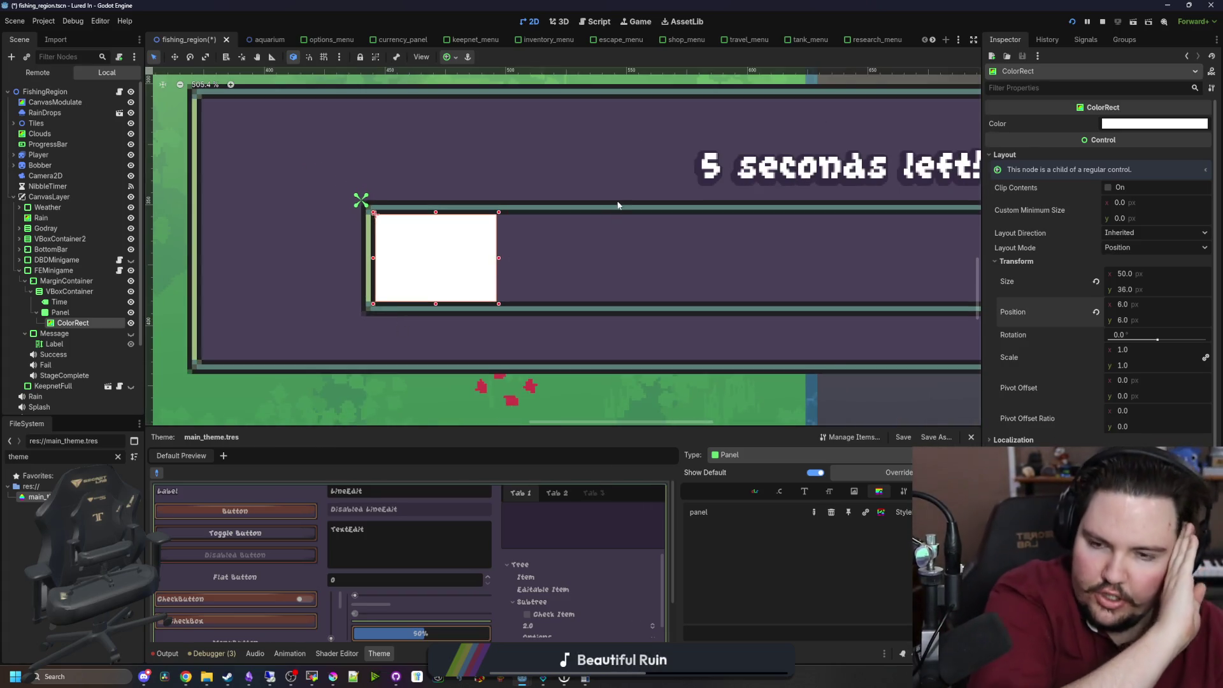
scroll(331, 281, "down", 3)
scroll(348, 292, "down", 1)
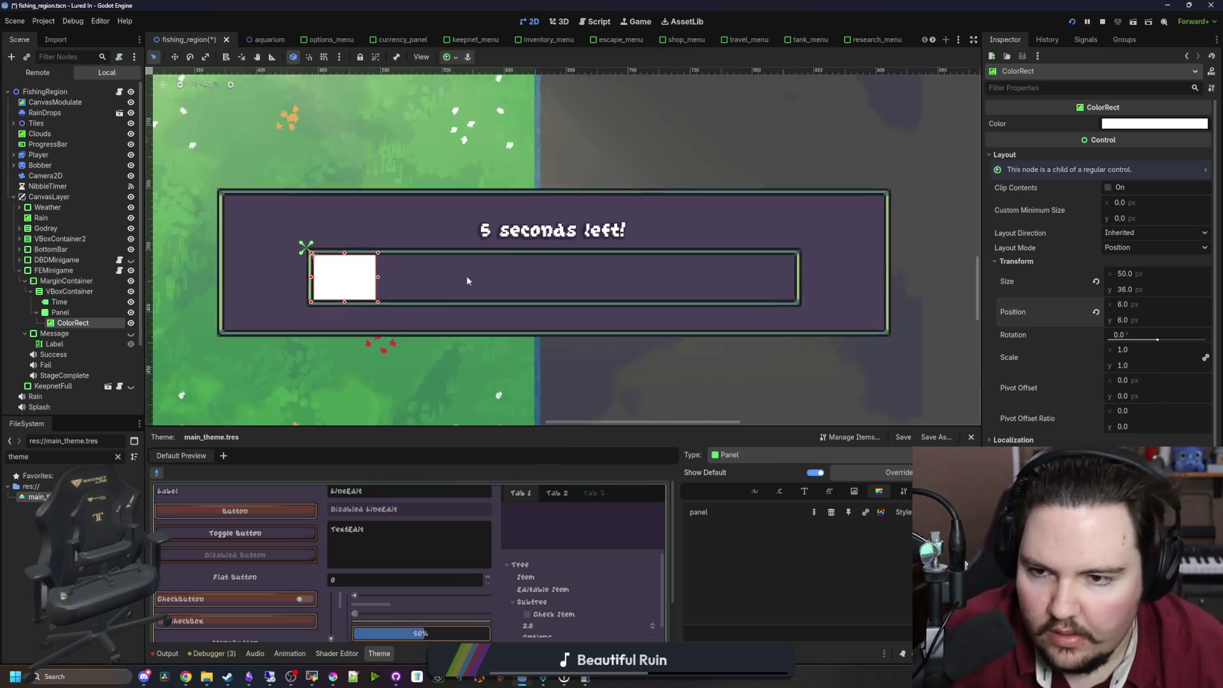
scroll(393, 232, "up", 1)
left_click(119, 270)
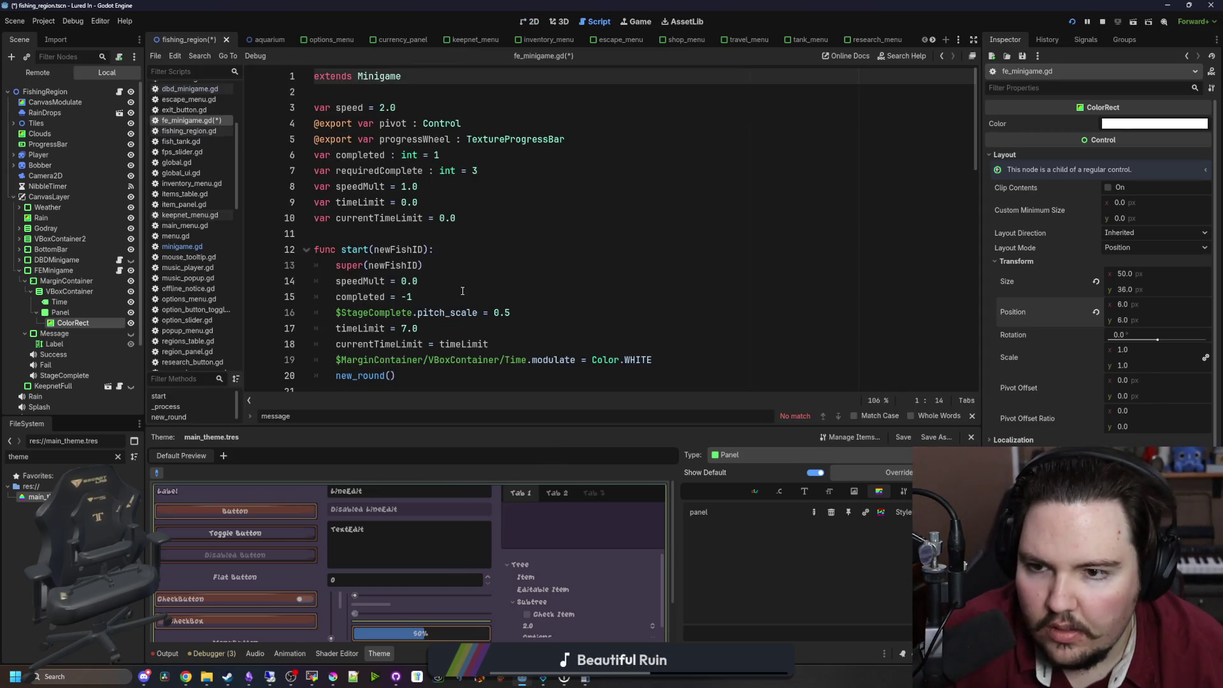
- Delete the halfArc and centerAngle lines at the start of _process
scroll(458, 318, "down", 5)
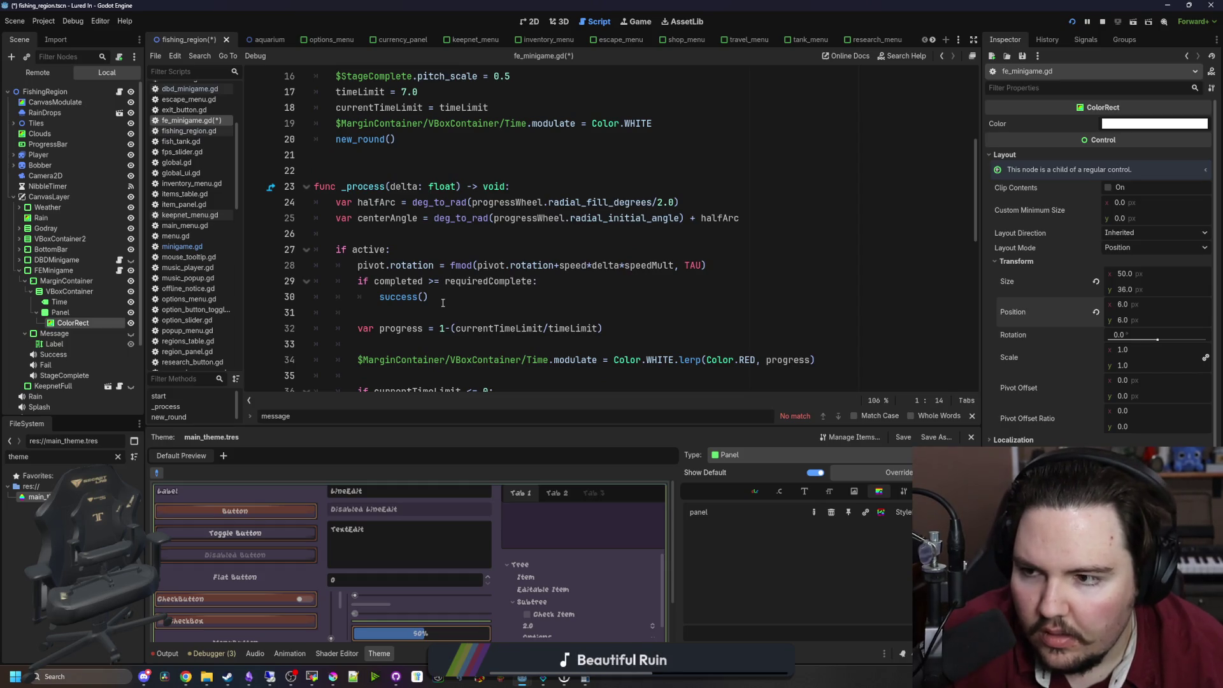
scroll(443, 303, "down", 3)
scroll(420, 293, "up", 4)
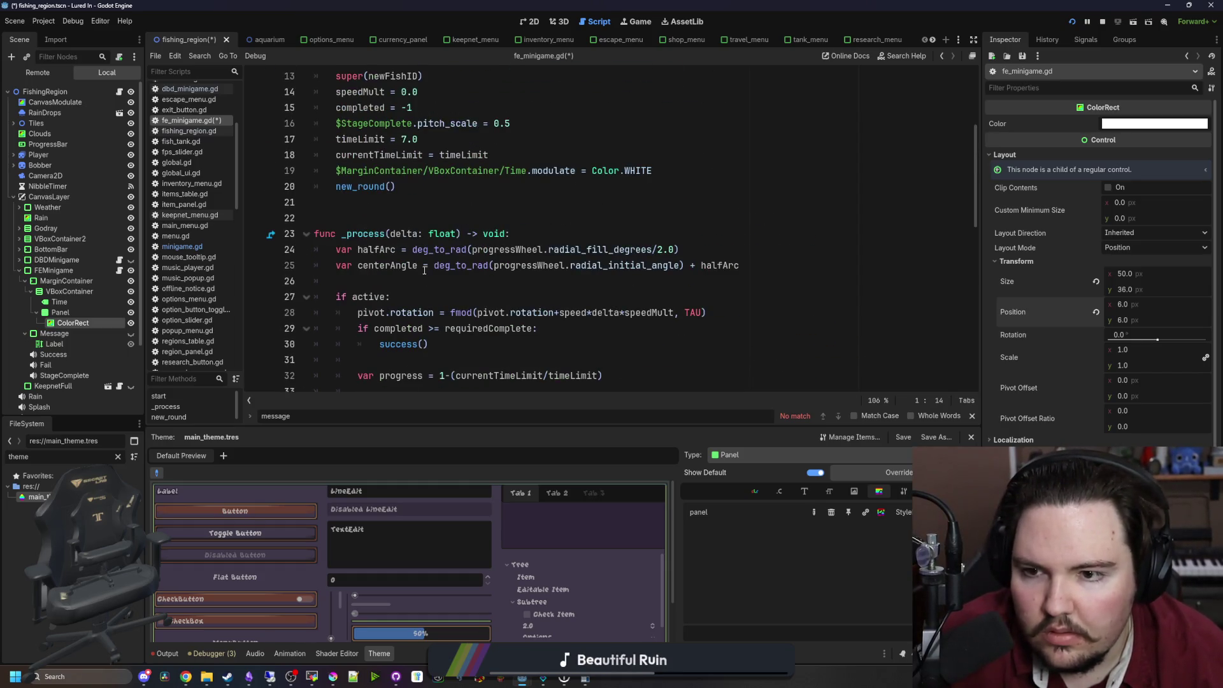
left_click(397, 285)
left_click_drag(397, 285, 274, 247)
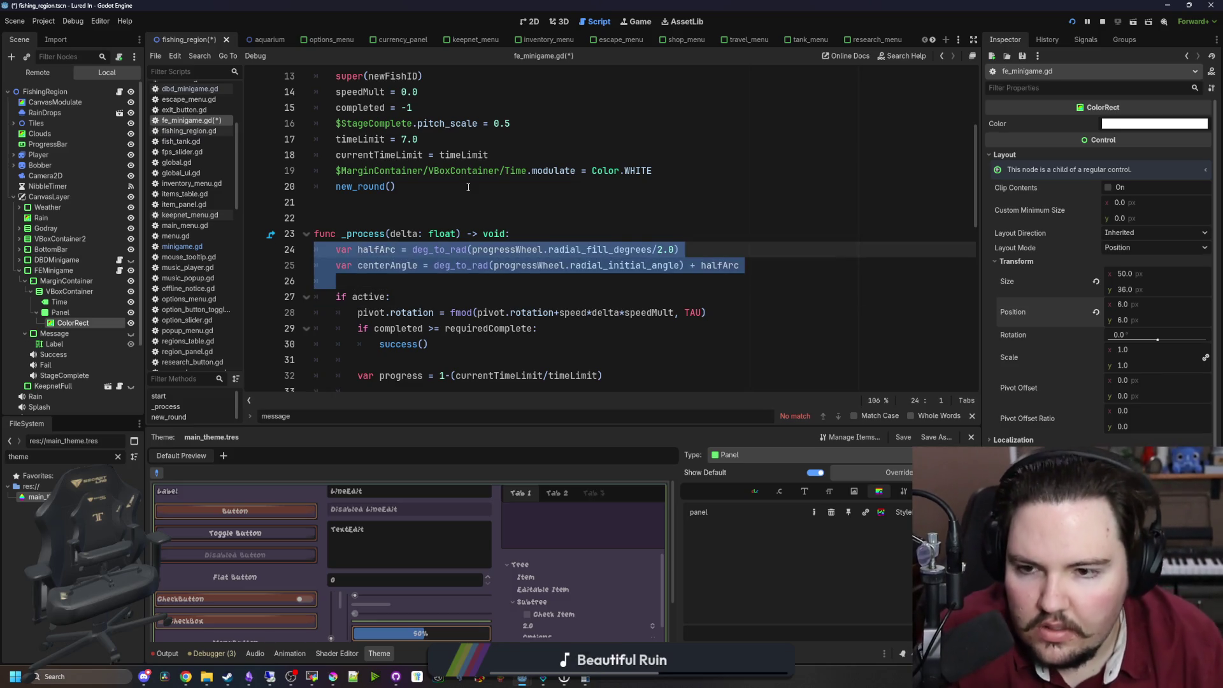
key("BackSpace")
key("BackSpace")
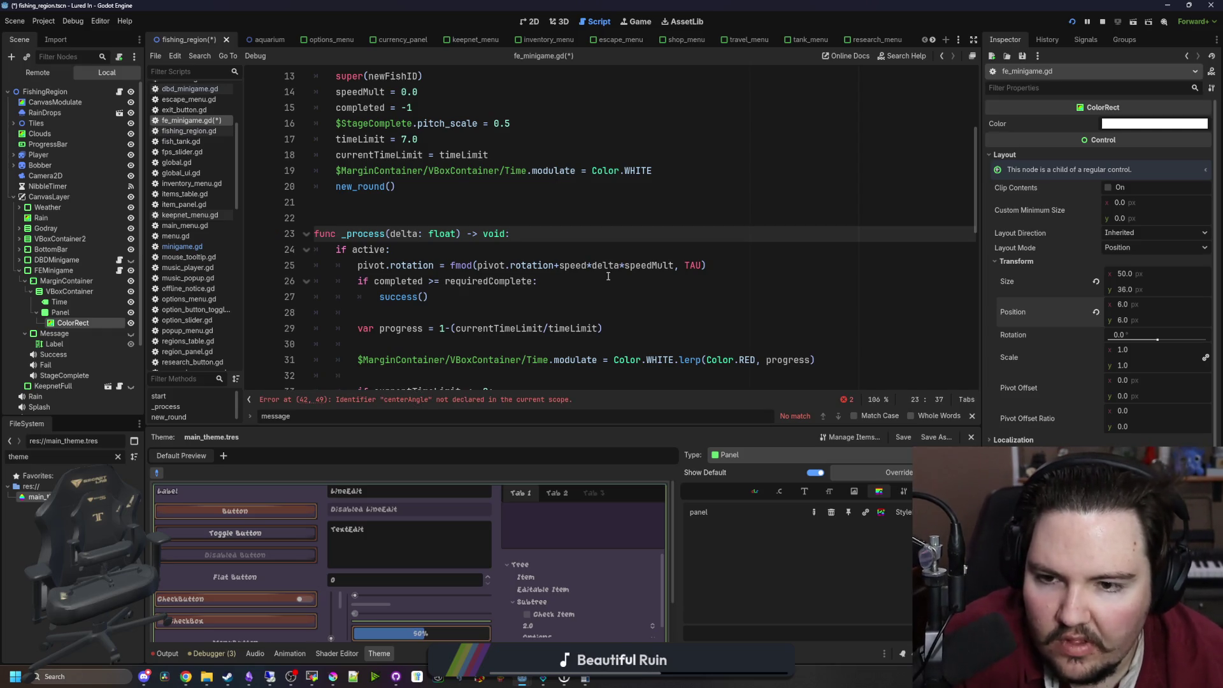
- Review the rest of _process and select the countdown lines in the else branch
scroll(502, 266, "down", 1)
left_click(494, 250)
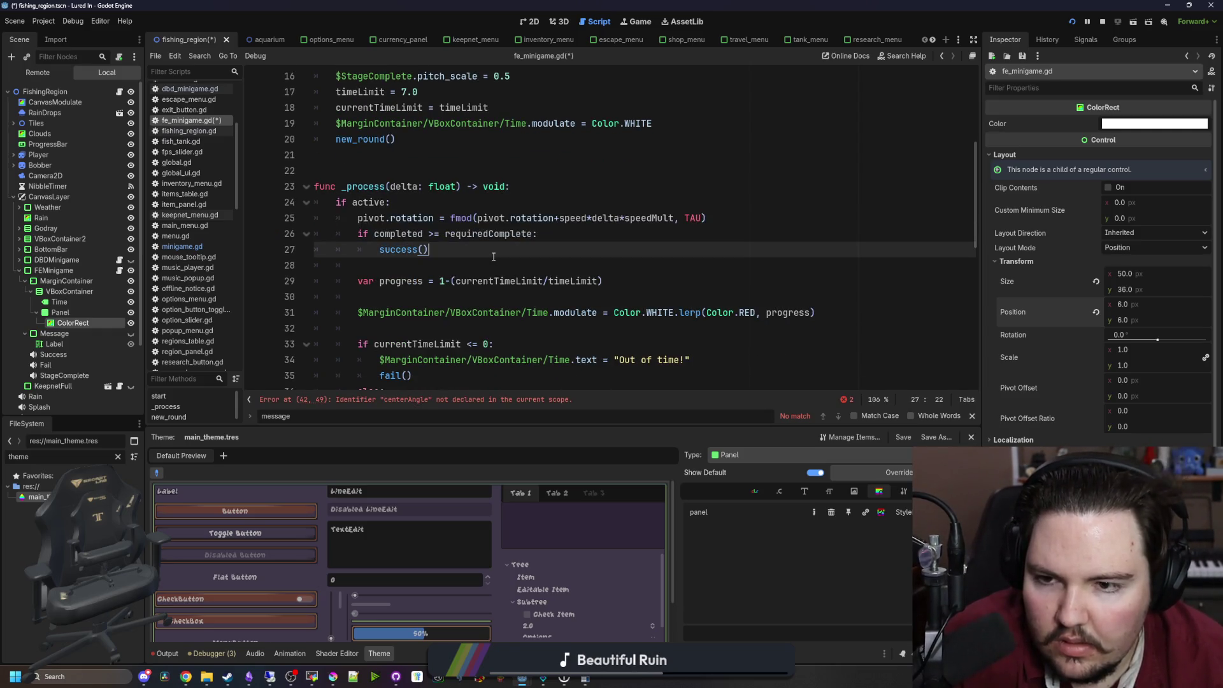
left_click(455, 271)
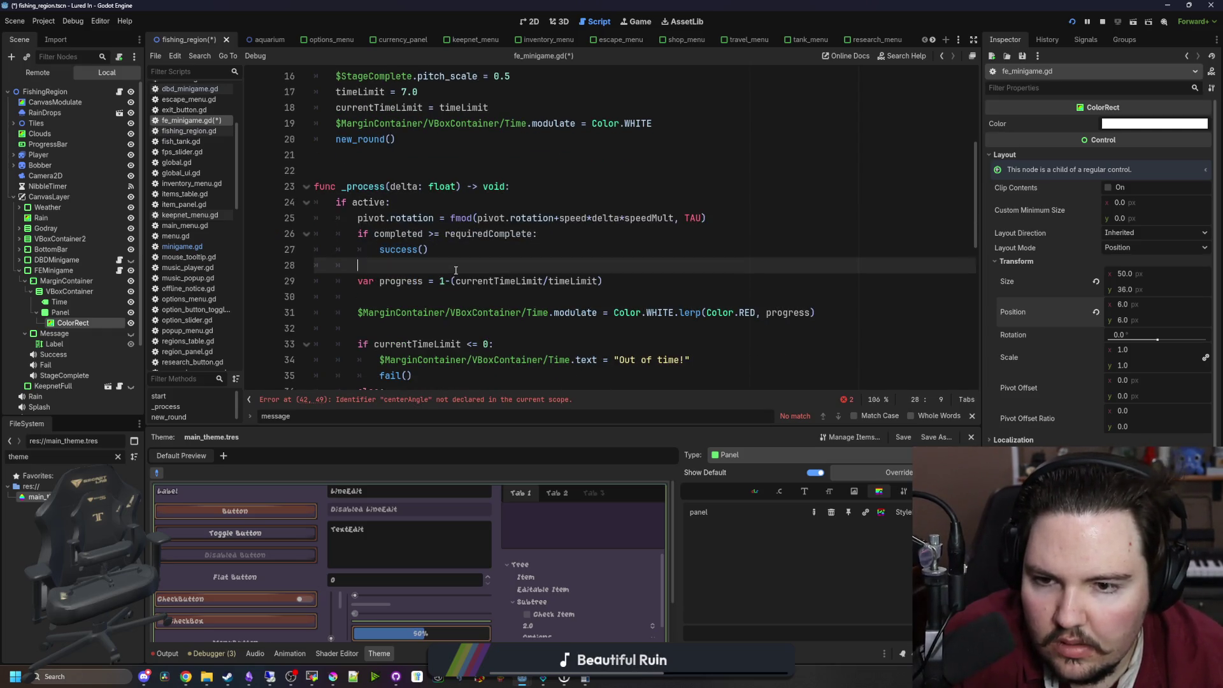
left_click(360, 283)
scroll(363, 284, "up", 5)
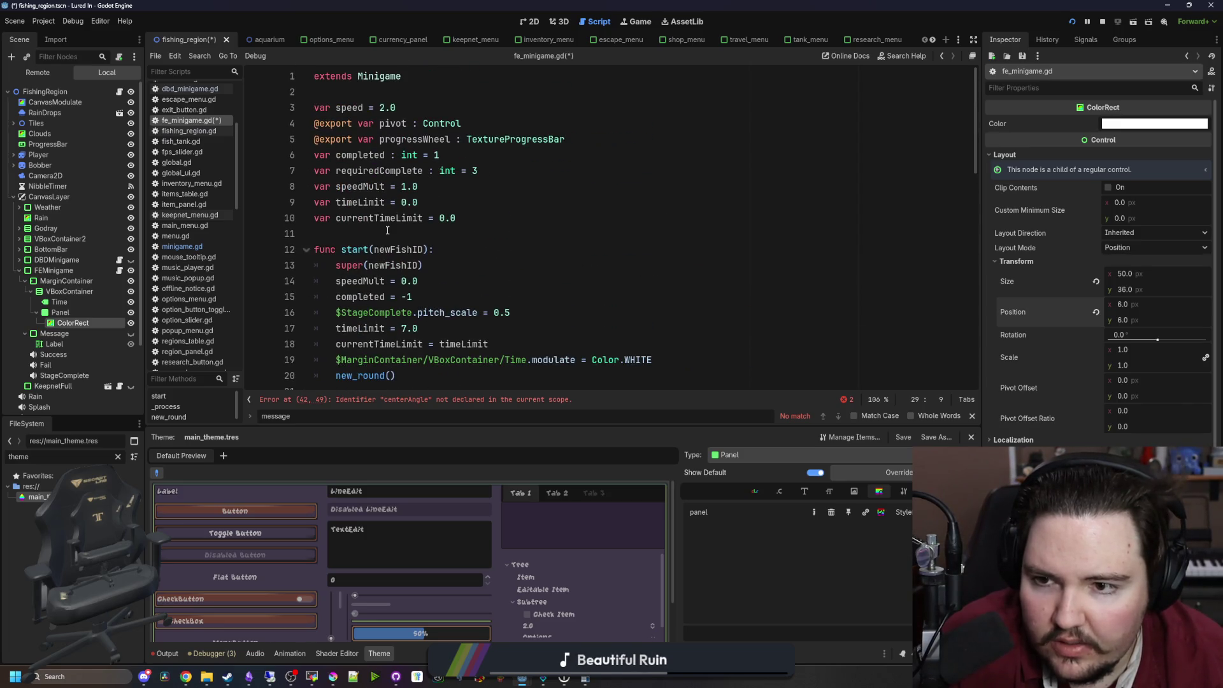
scroll(380, 231, "down", 5)
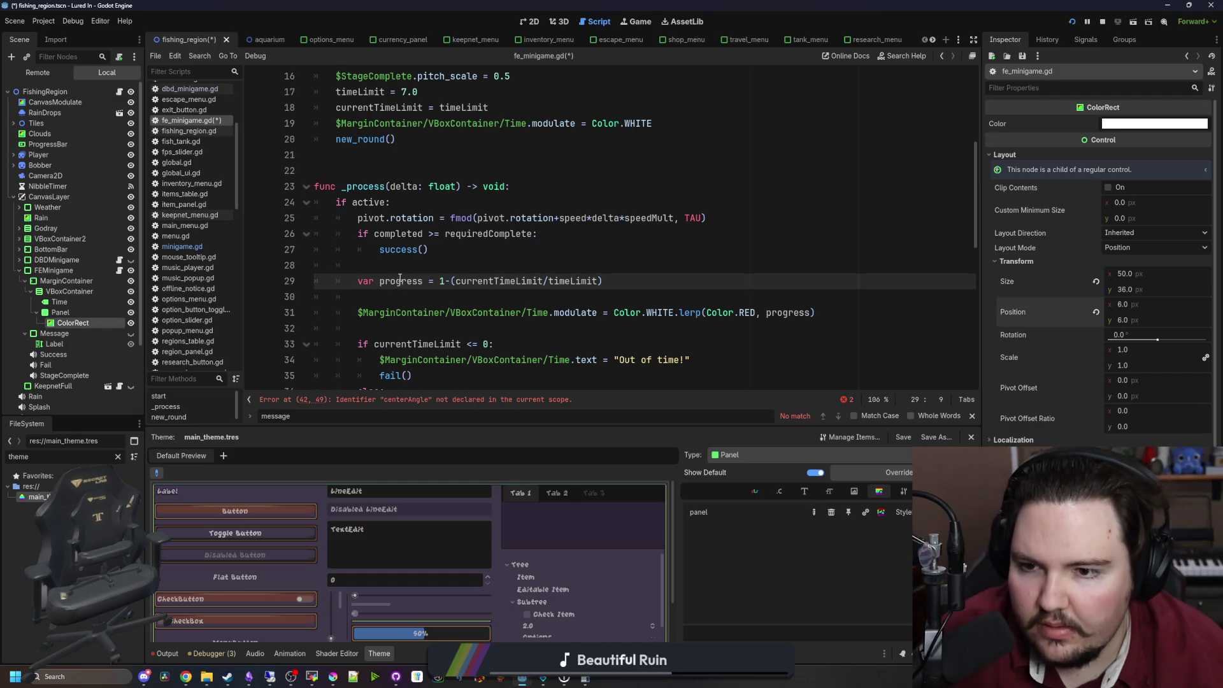
key("Up")
scroll(385, 293, "down", 3)
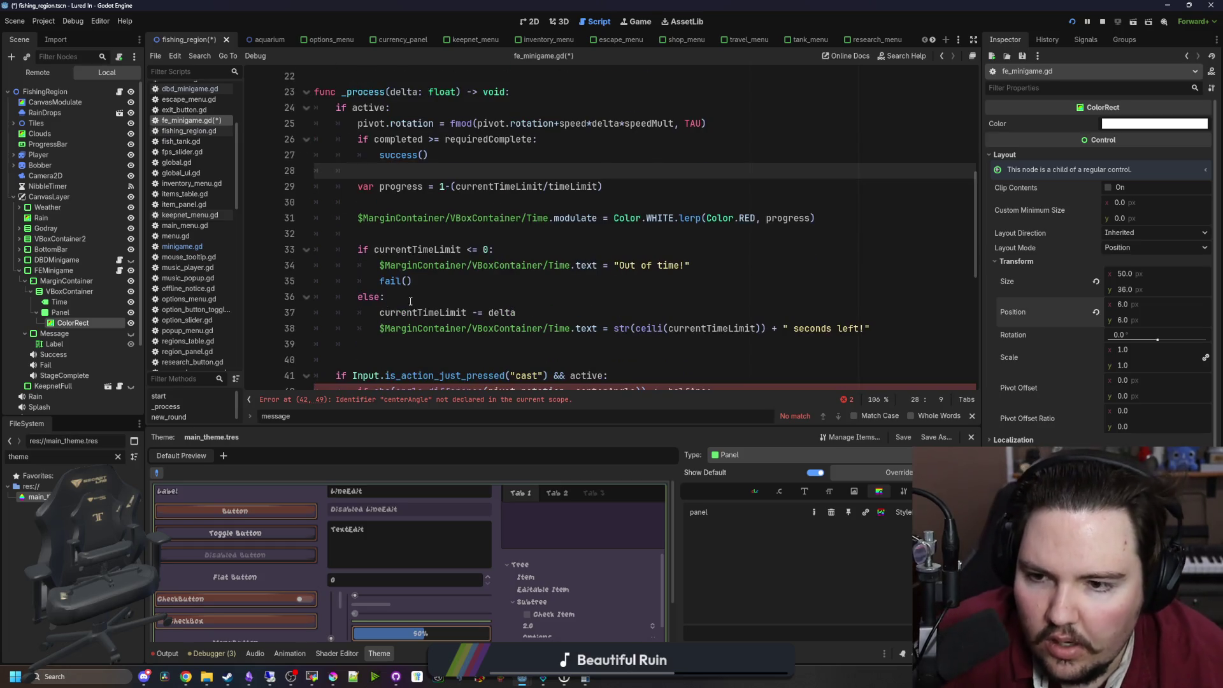
scroll(637, 319, "up", 2)
scroll(863, 340, "down", 1)
mouse_move(870, 329)
left_mouse_down()
mouse_move(465, 329)
mouse_move(271, 303)
mouse_move(296, 305)
left_mouse_up()
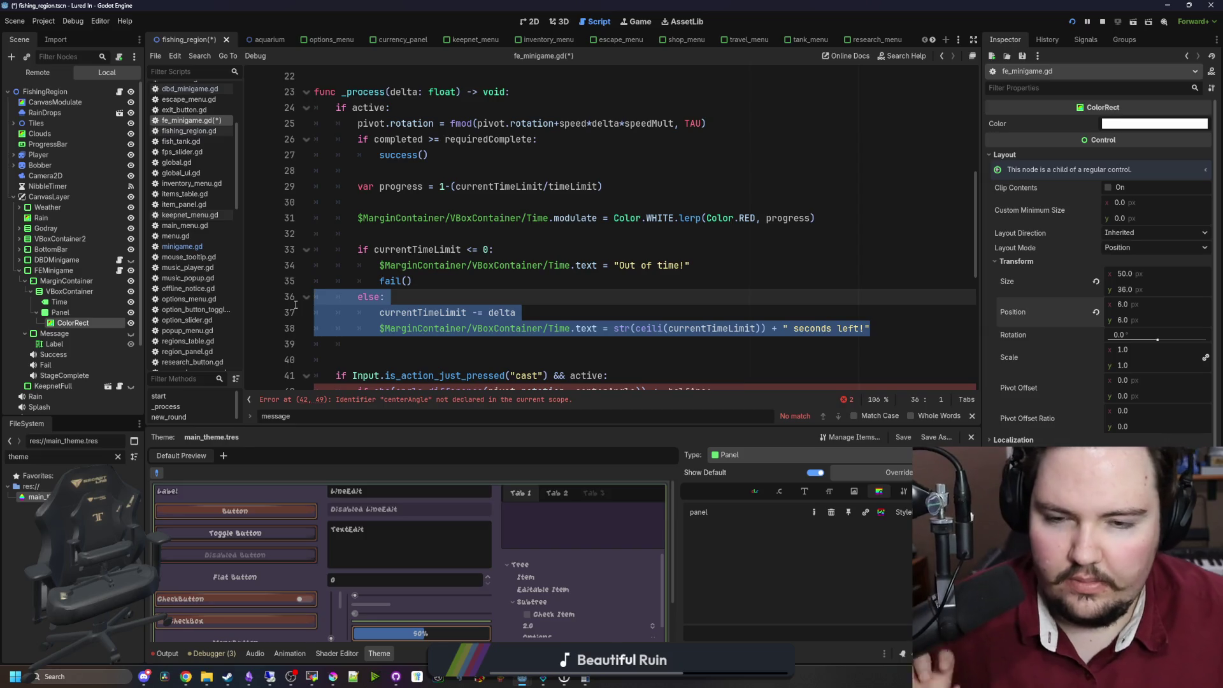
scroll(296, 306, "up", 4)
scroll(367, 200, "down", 1)
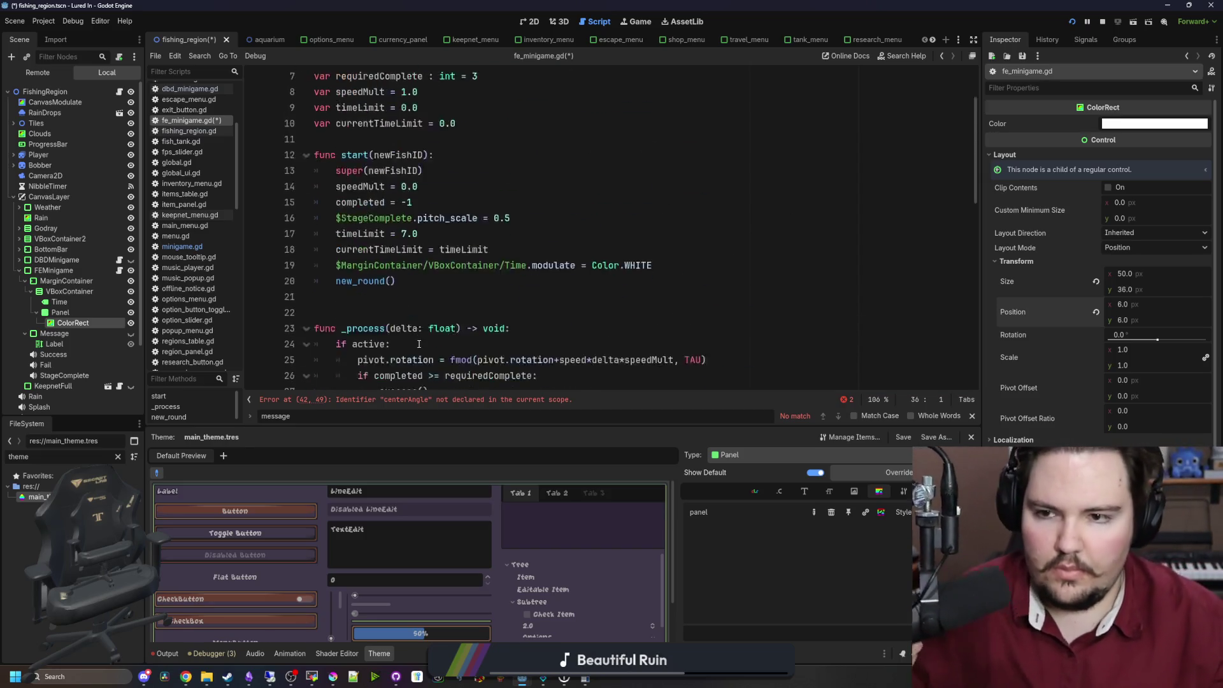
left_click(367, 200)
- Declare a failAmount variable typed as float above the _process function
key("Return")
key("Return")
key("Return")
key("Up")
type("v")
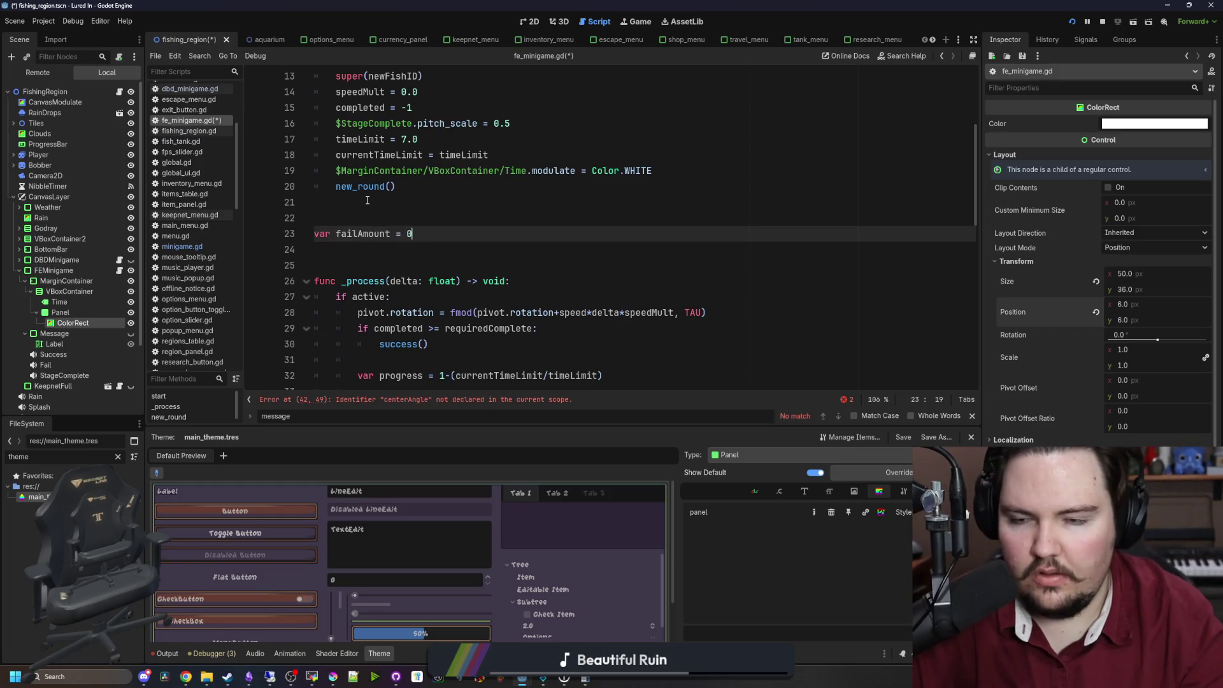
left_click(367, 201)
left_click(399, 236)
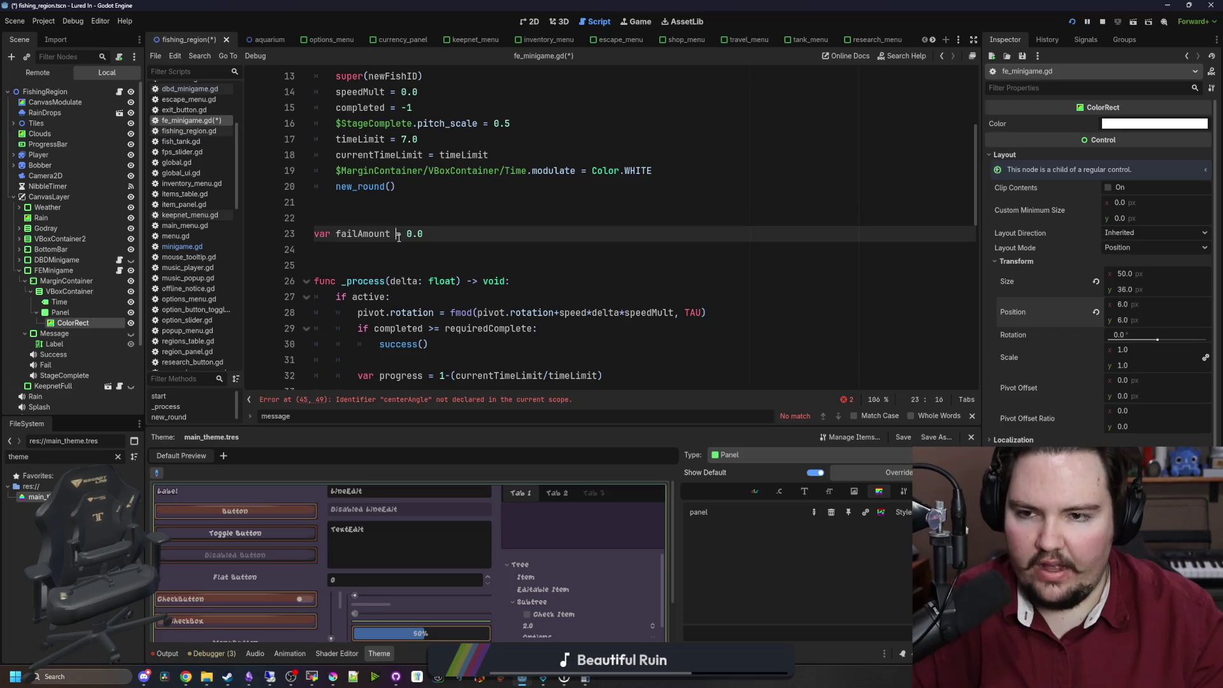
type("float")
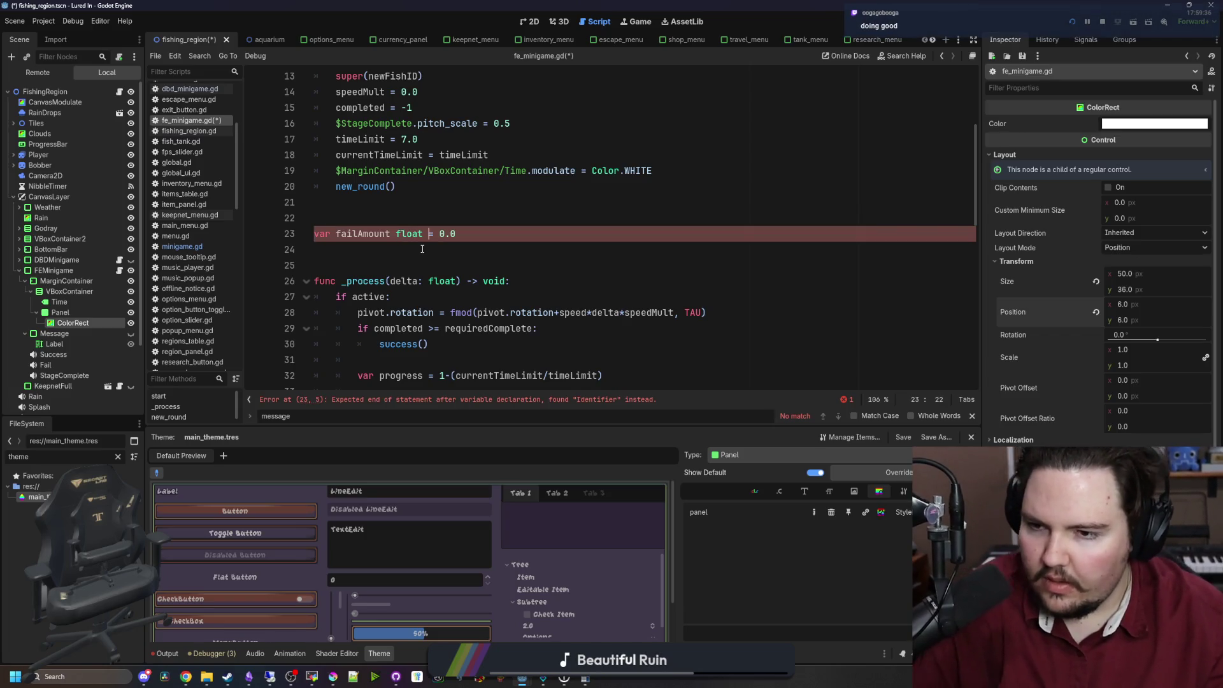
left_click(396, 235)
type(":")
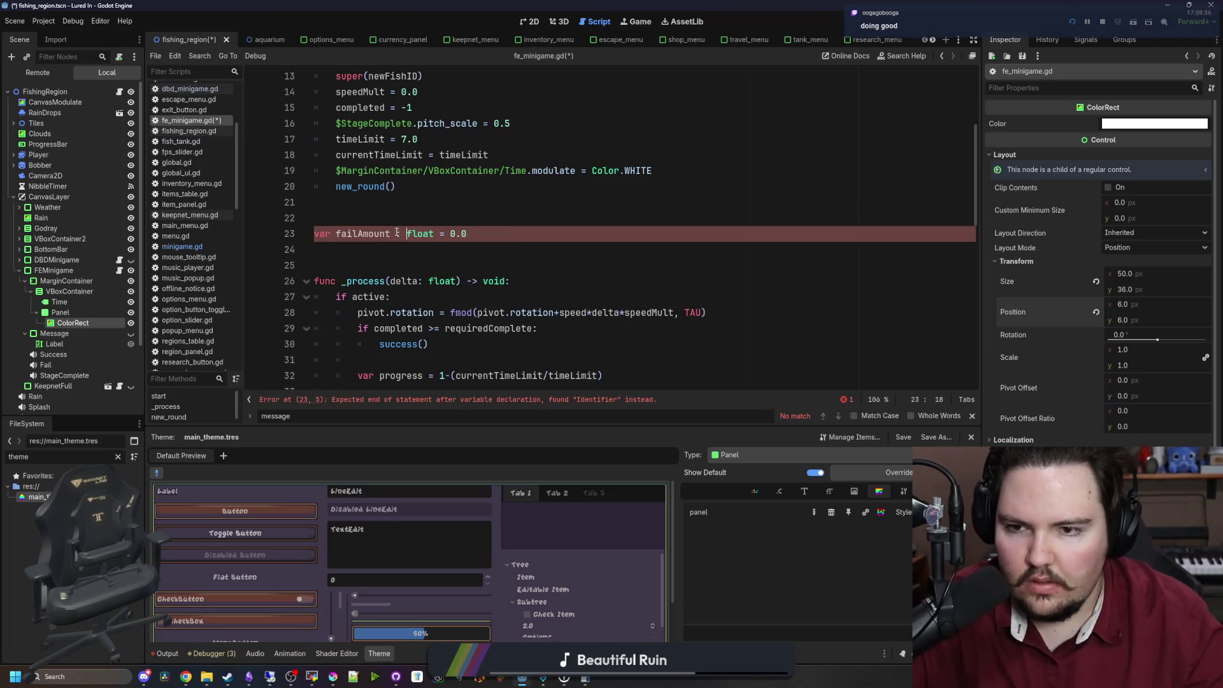
- Change the failure check to test failAmount instead of the time value
double_click(363, 234)
scroll(487, 286, "down", 5)
left_click(467, 328)
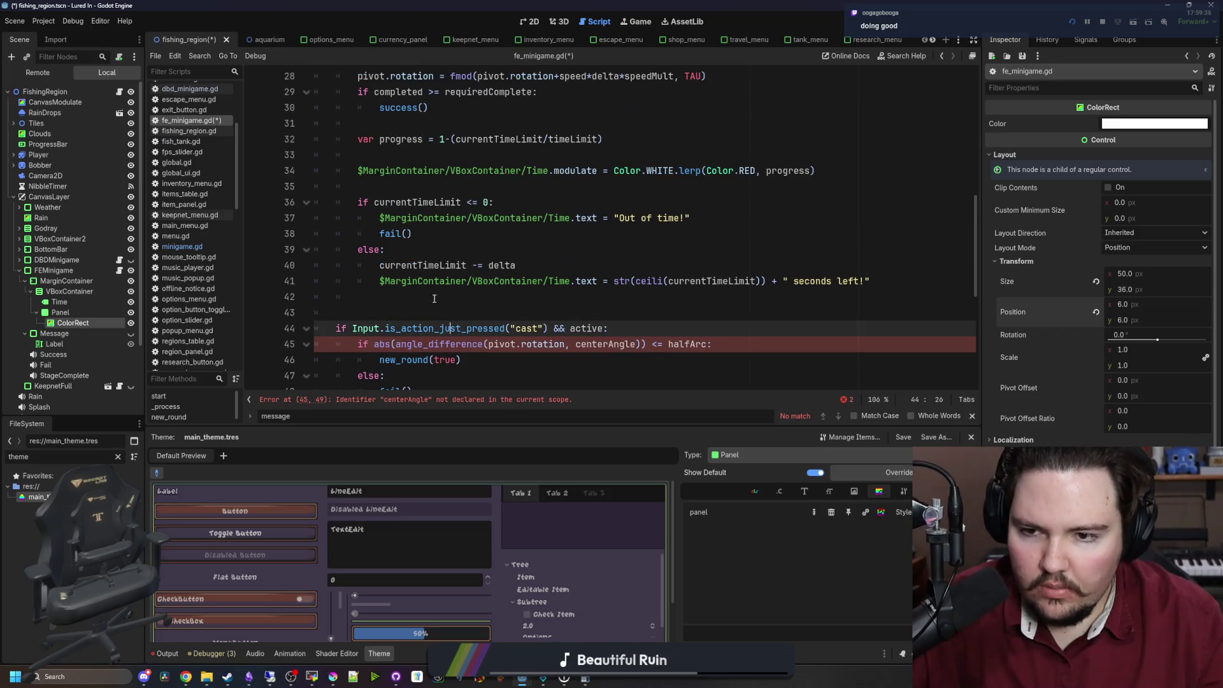
scroll(488, 306, "down", 1)
scroll(489, 316, "up", 3)
scroll(438, 265, "down", 2)
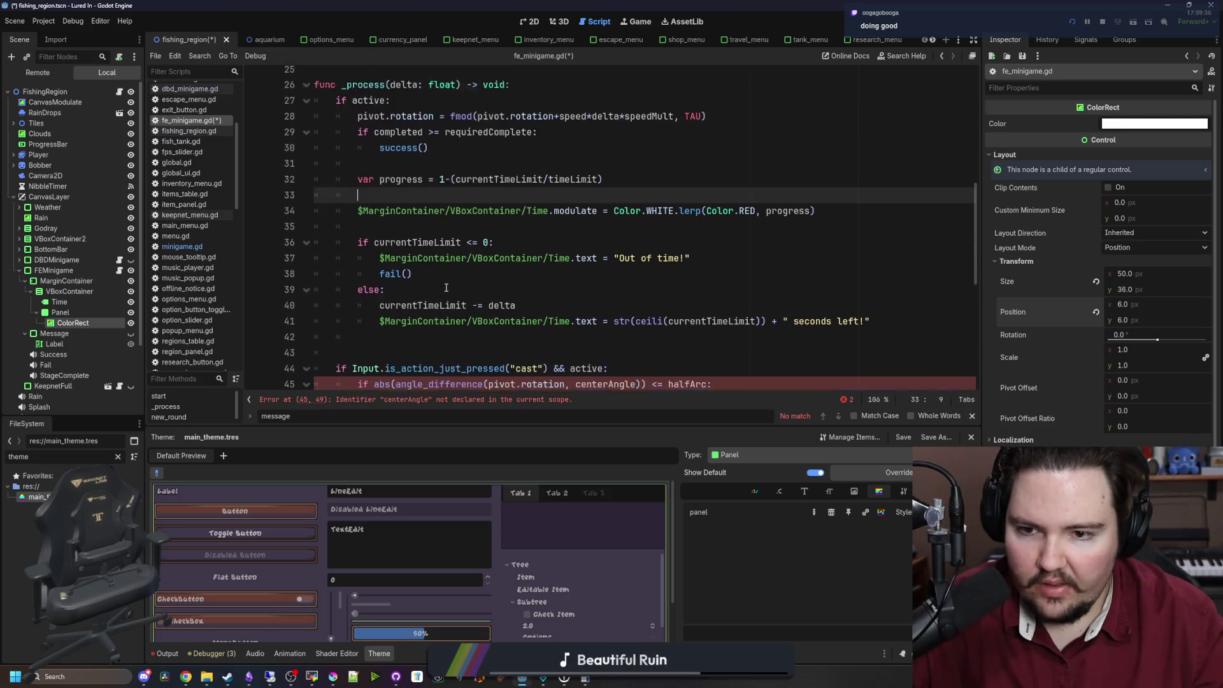
left_click_drag(494, 202, 374, 204)
type("failAmount > 1.")
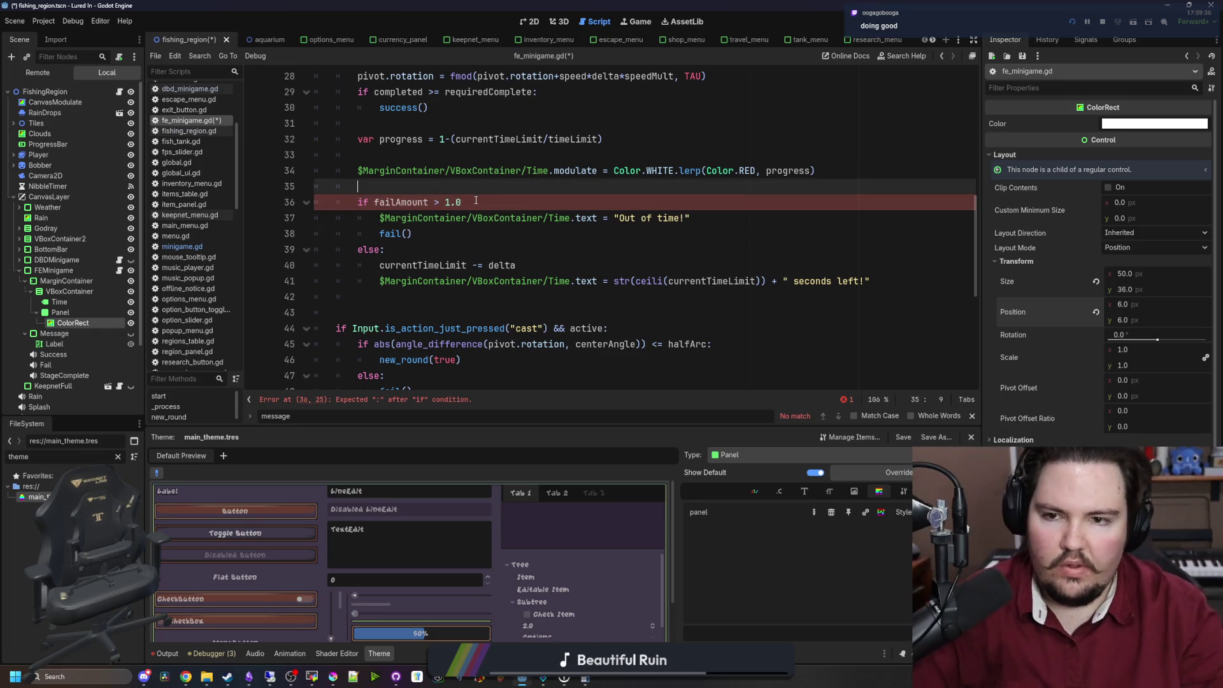
type(":")
- Delete the 'Out of time' message line and the else countdown branch
left_click(683, 219)
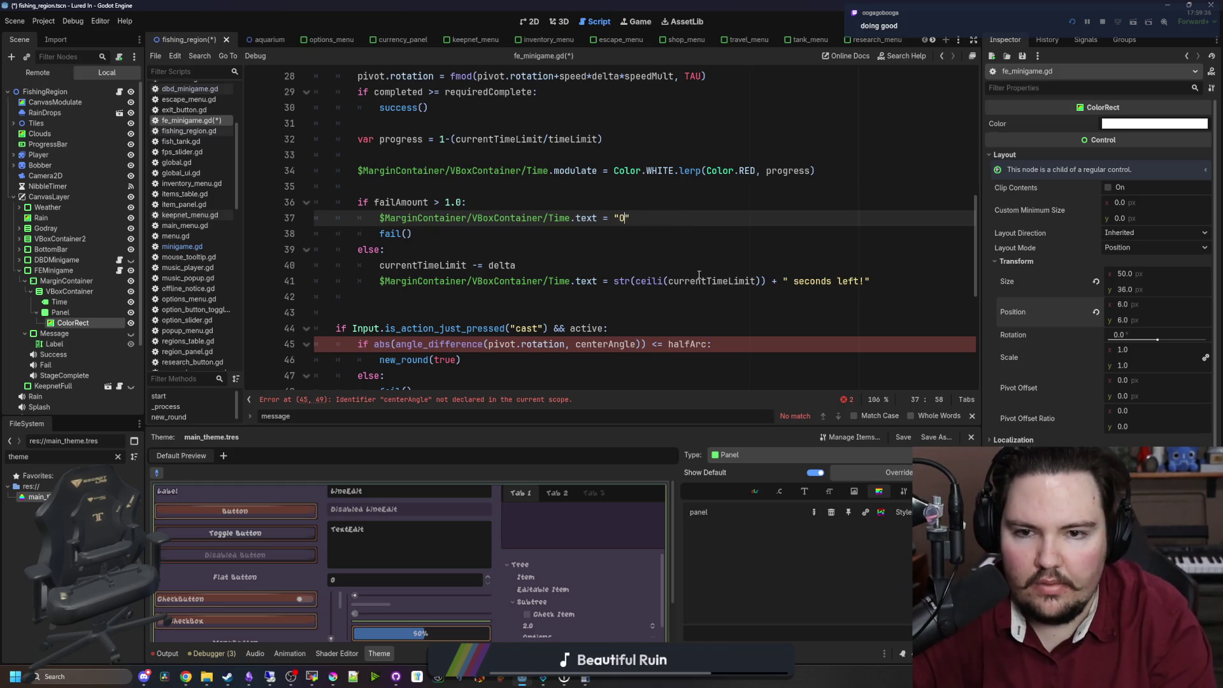
key("shift+Up")
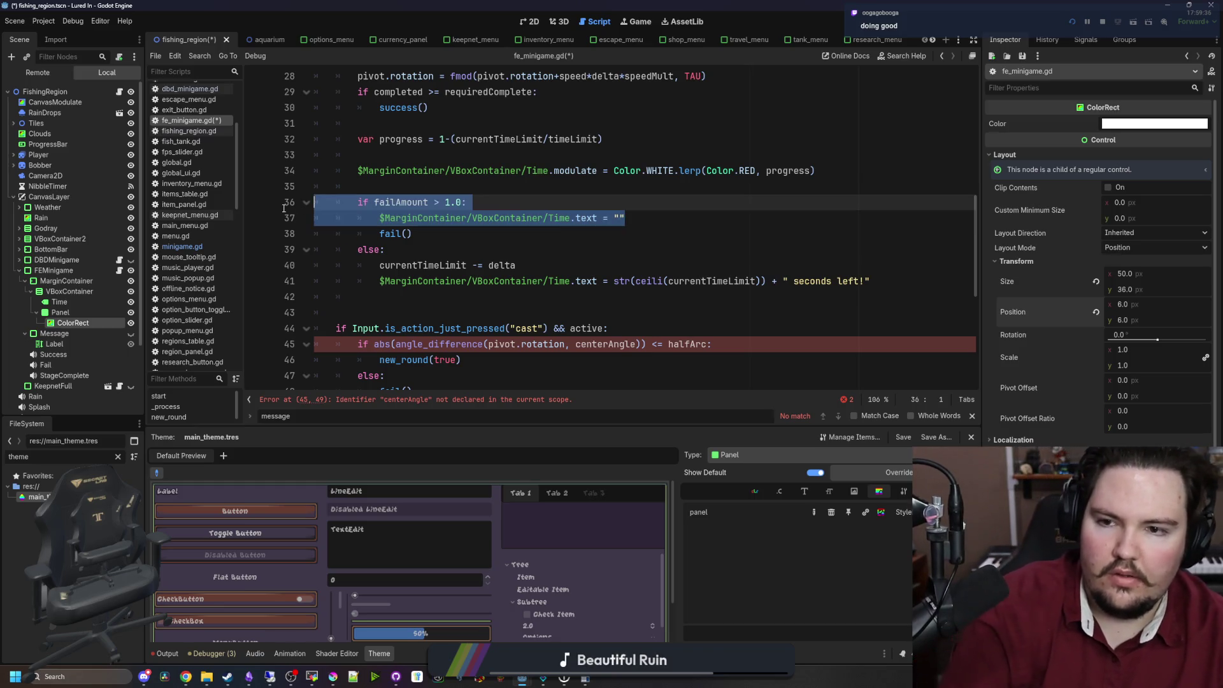
key("BackSpace")
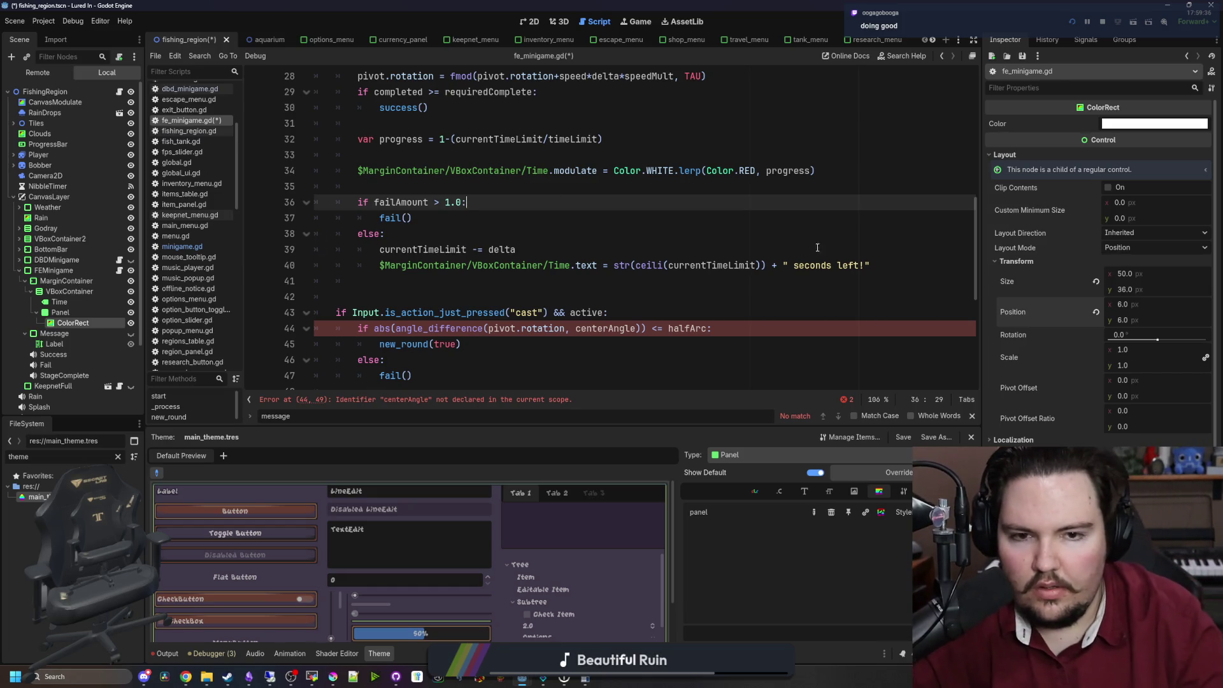
left_click(885, 262)
key("shift+Up")
key("shift+Up")
key("shift+Up")
key("BackSpace")
left_click(466, 240)
- Delete the whole new_round function
scroll(466, 240, "down", 2)
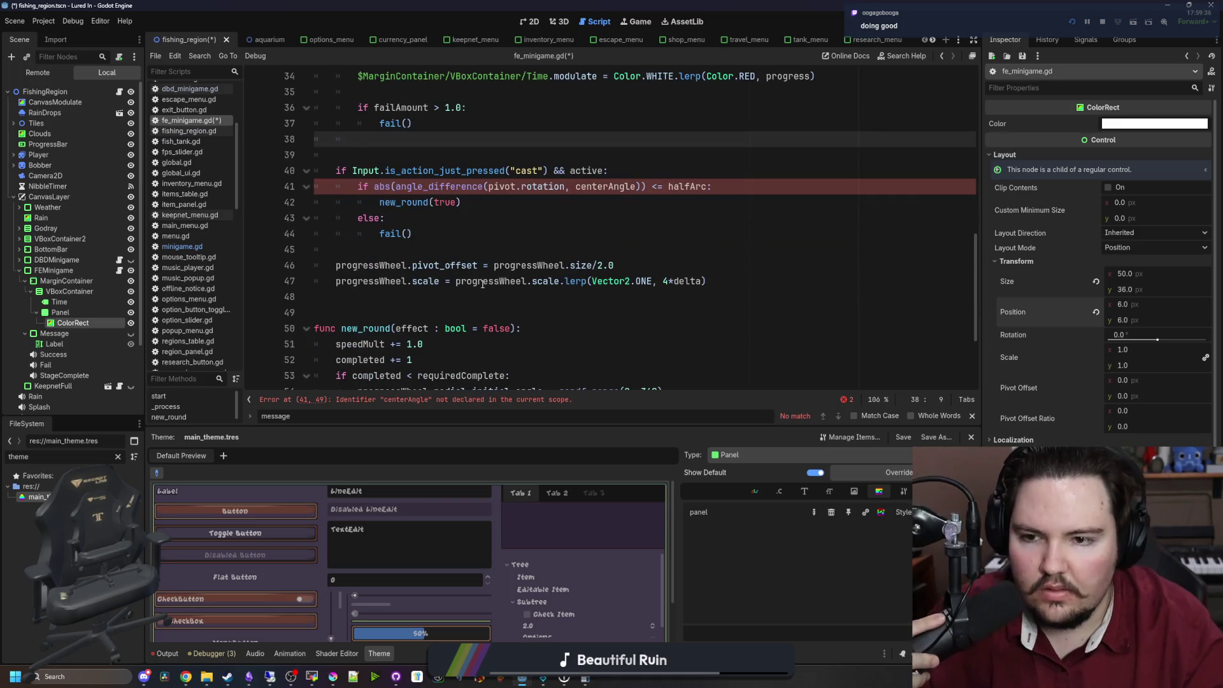
scroll(483, 284, "down", 3)
mouse_move(538, 364)
left_mouse_down()
mouse_move(471, 348)
mouse_move(451, 285)
mouse_move(314, 191)
left_mouse_up()
key("BackSpace")
key("BackSpace")
key("BackSpace")
- Delete the progressWheel pivot and scale lines
scroll(693, 372, "up", 9)
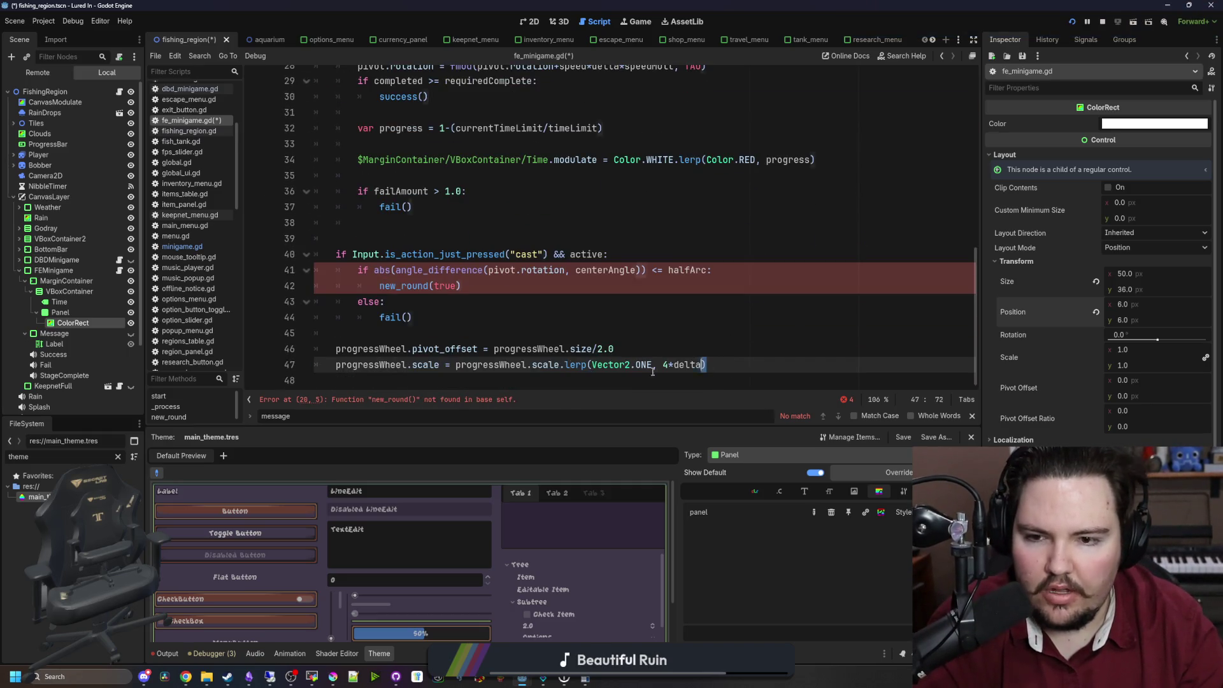
key("shift+Up")
key("shift+Up")
key("shift+Up")
key("BackSpace")
scroll(472, 266, "up", 9)
scroll(471, 266, "down", 2)
scroll(472, 265, "up", 2)
left_click(459, 218)
mouse_move(566, 139)
left_mouse_down()
mouse_move(475, 127)
mouse_move(352, 139)
left_mouse_up()
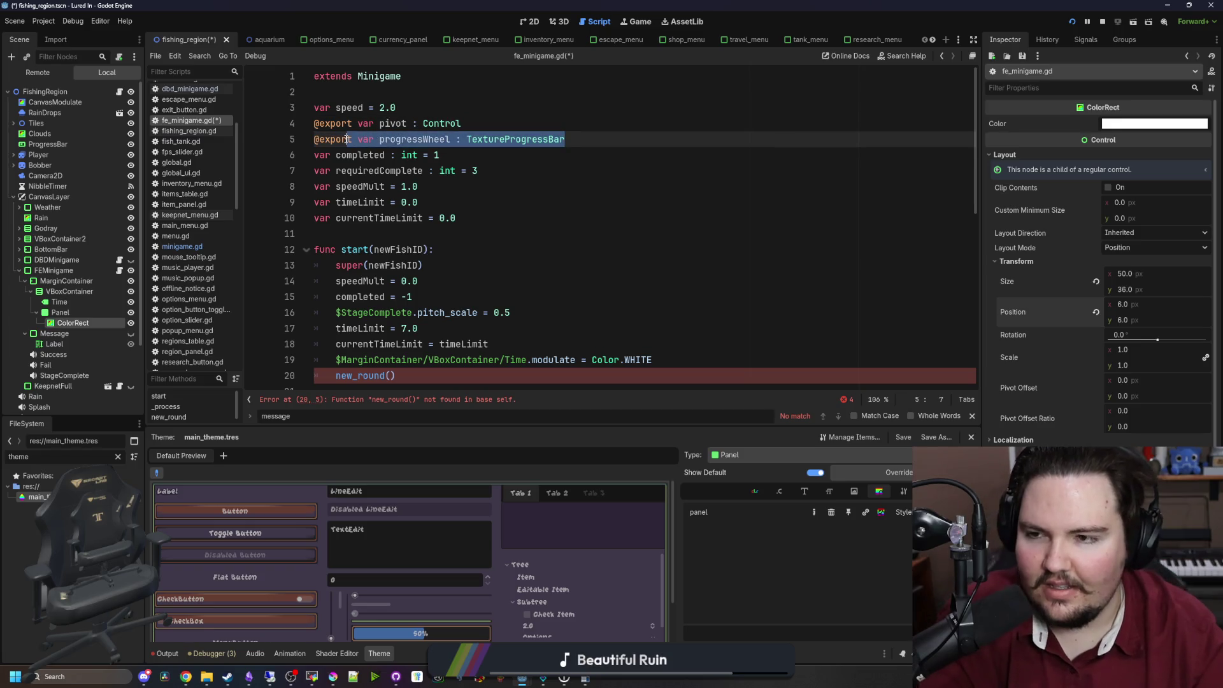
- Rename the ColorRect node under Panel to Region
left_click(94, 323)
left_click(94, 323)
type("R")
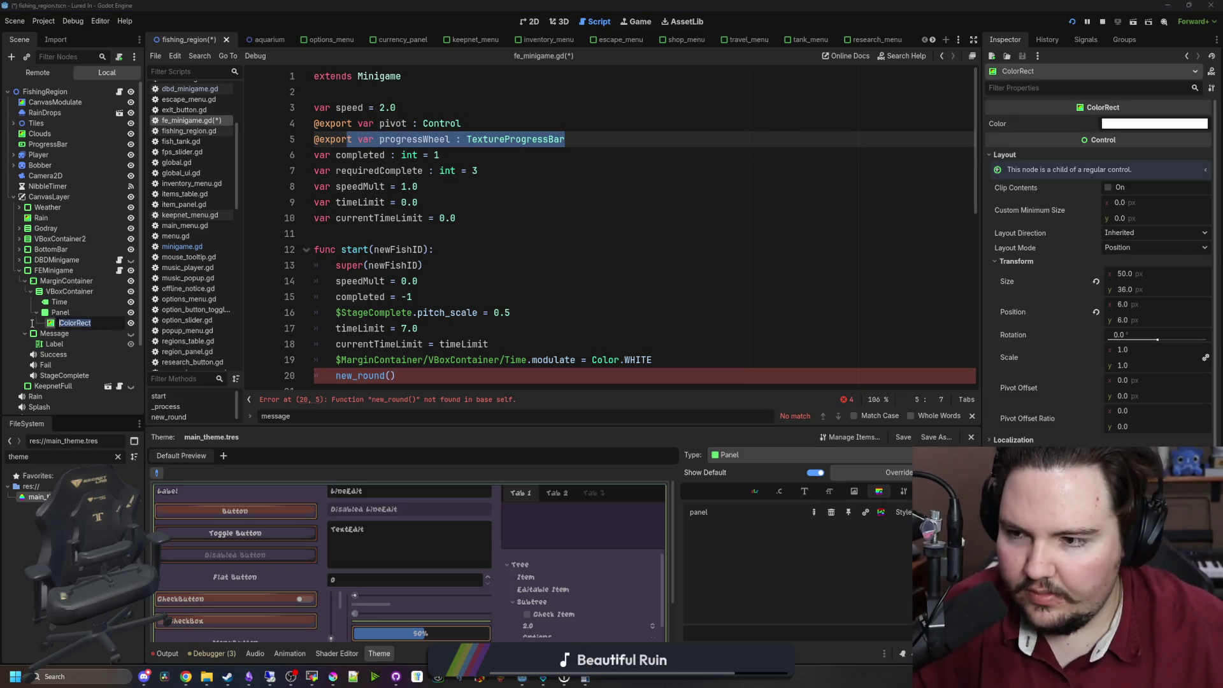
key("Return")
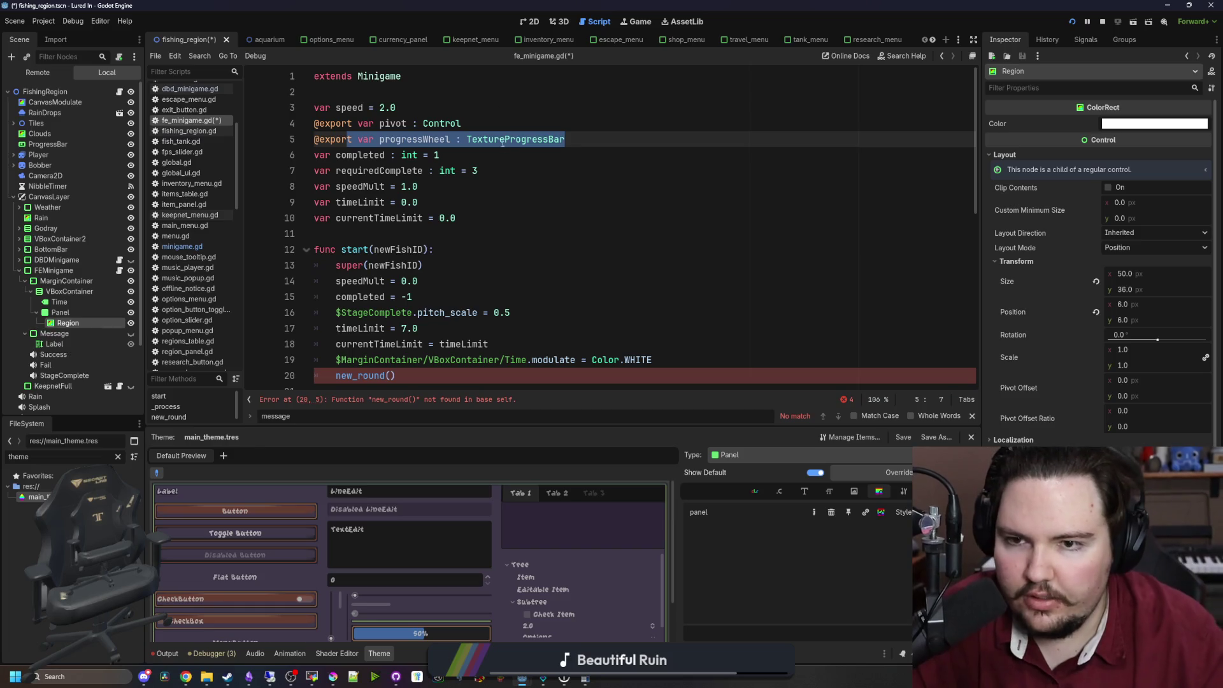
- Type the exported variable as ColorRect set to $MarginContainer/VBoxContainer/Panel/Region
left_click(542, 154)
double_click(469, 138)
type("Color")
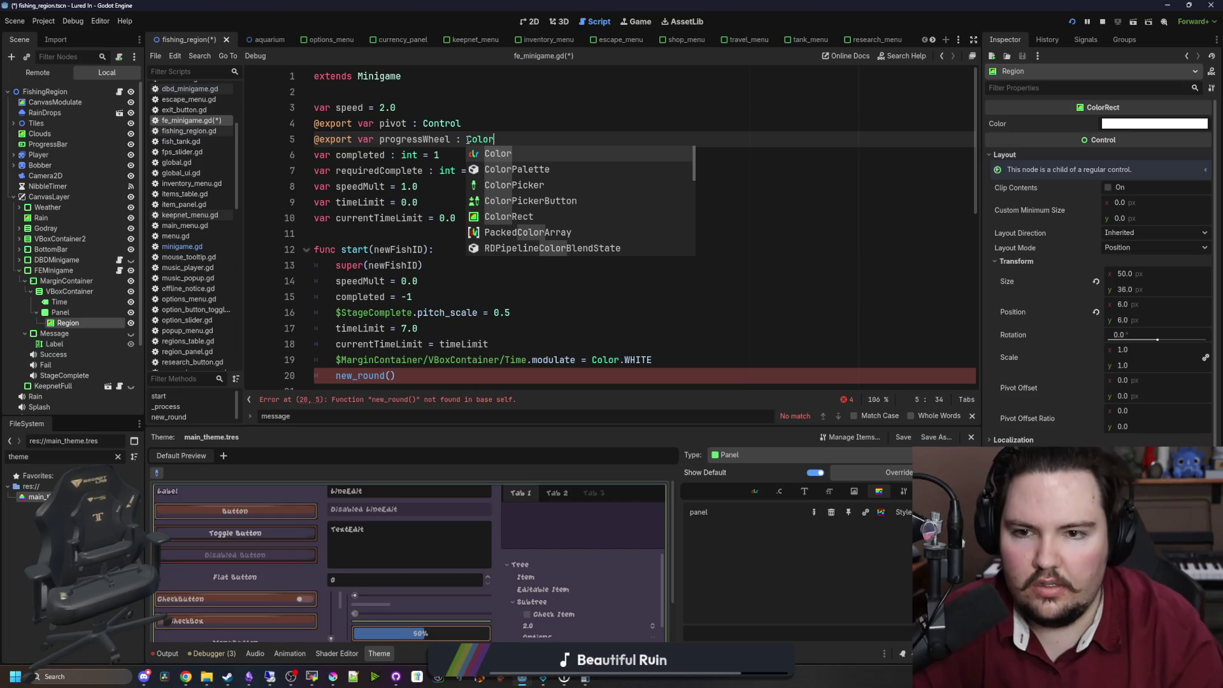
key("Down")
key("Down")
key("Down")
key("Return")
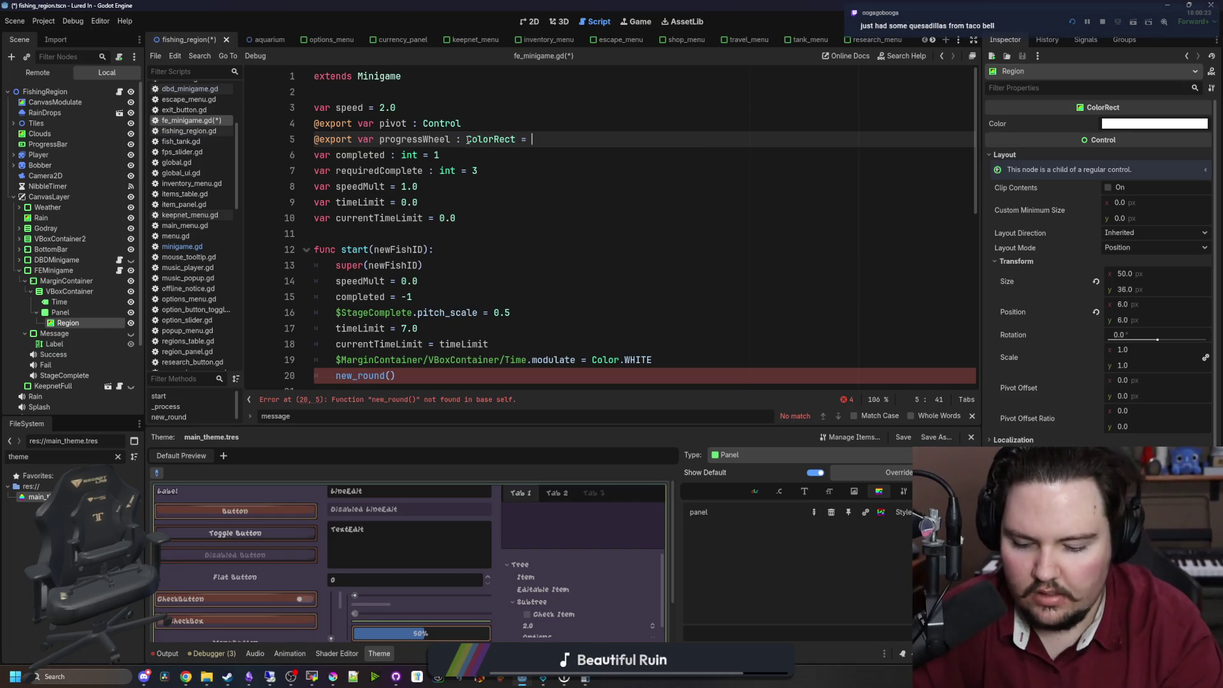
type("$Region")
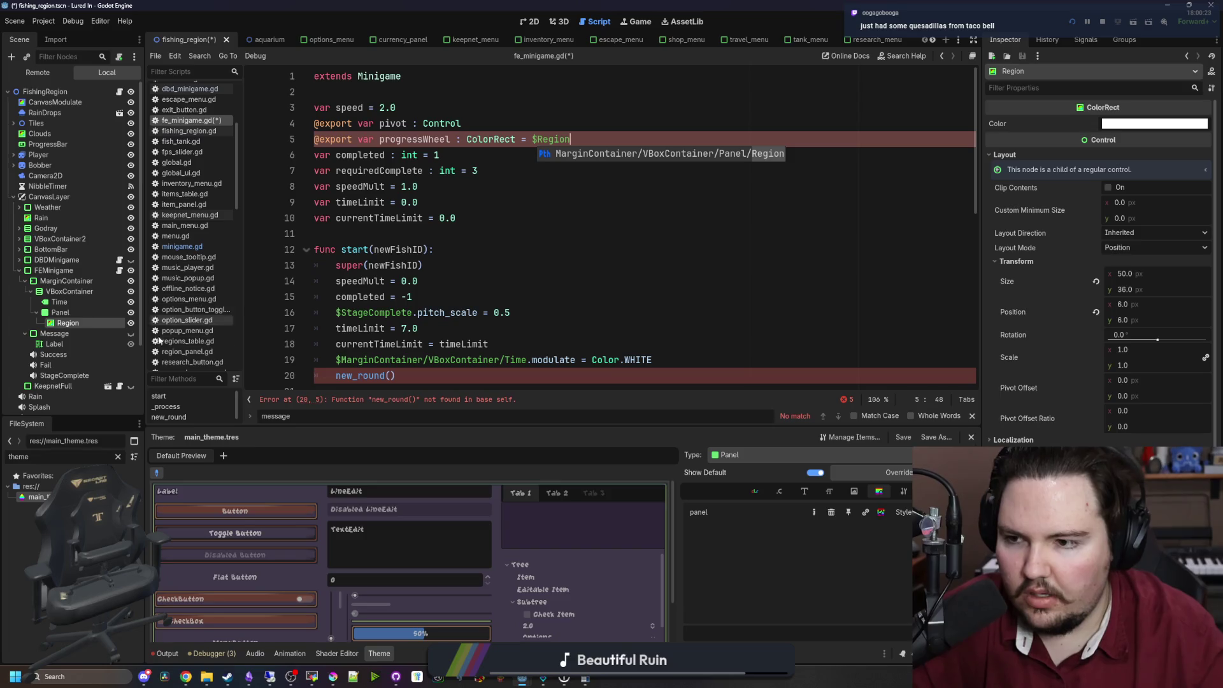
left_click_drag(69, 323, 277, 231)
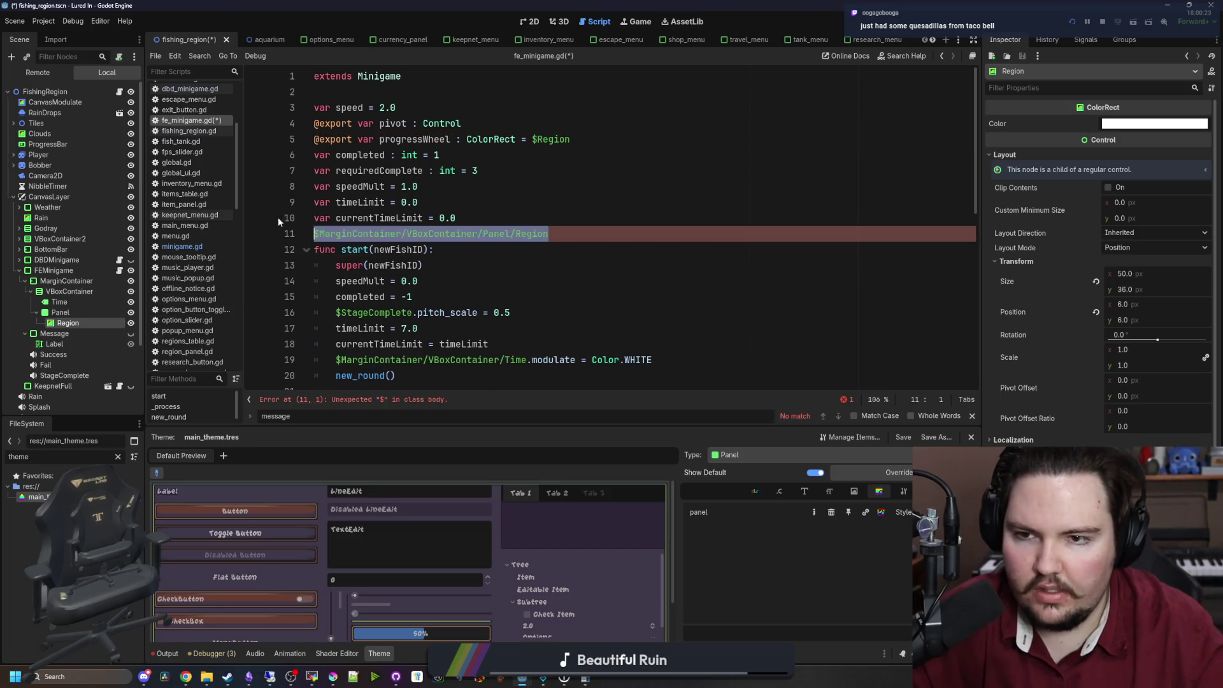
key("ctrl+x")
left_click_drag(532, 139, 570, 139)
key("ctrl+v")
- Delete the new_round() call from the script
left_click(539, 193)
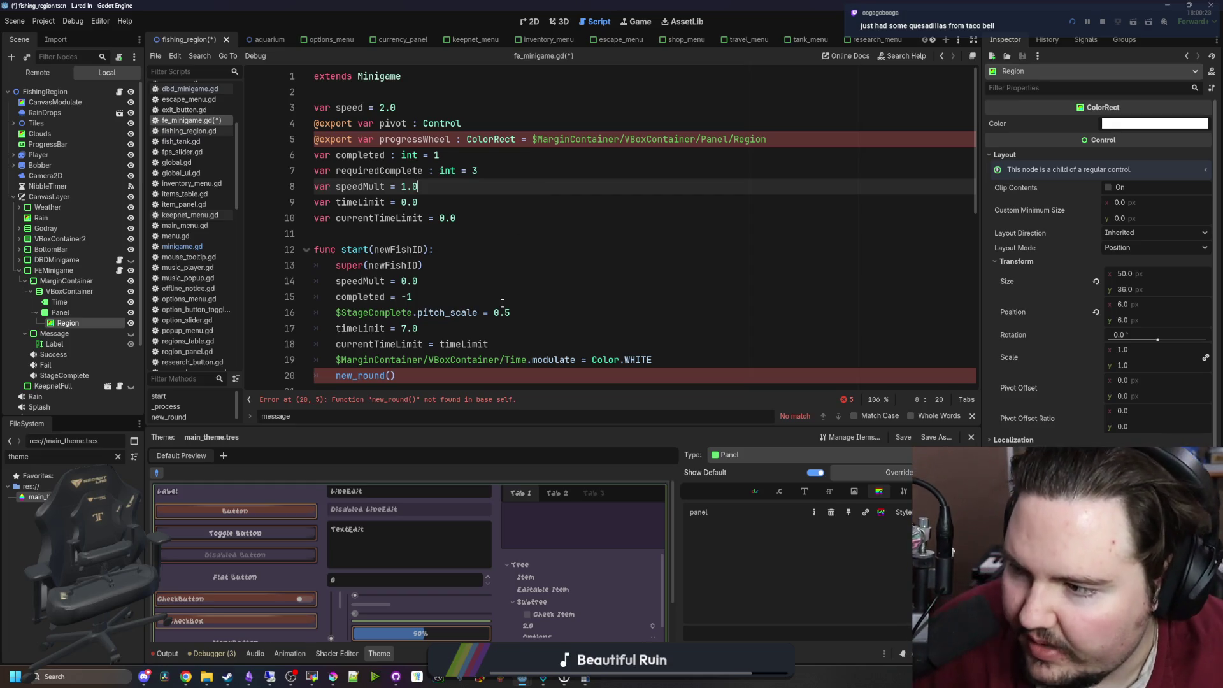
left_click(540, 207)
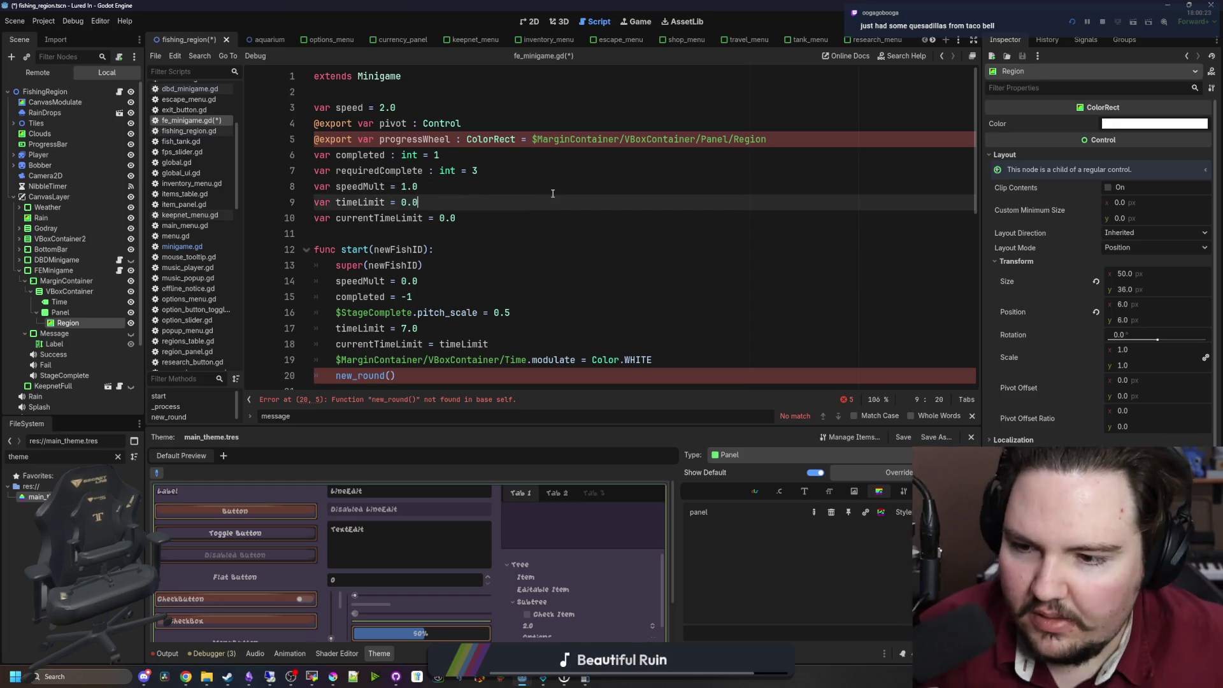
scroll(526, 251, "down", 2)
triple_click(367, 263)
key("BackSpace")
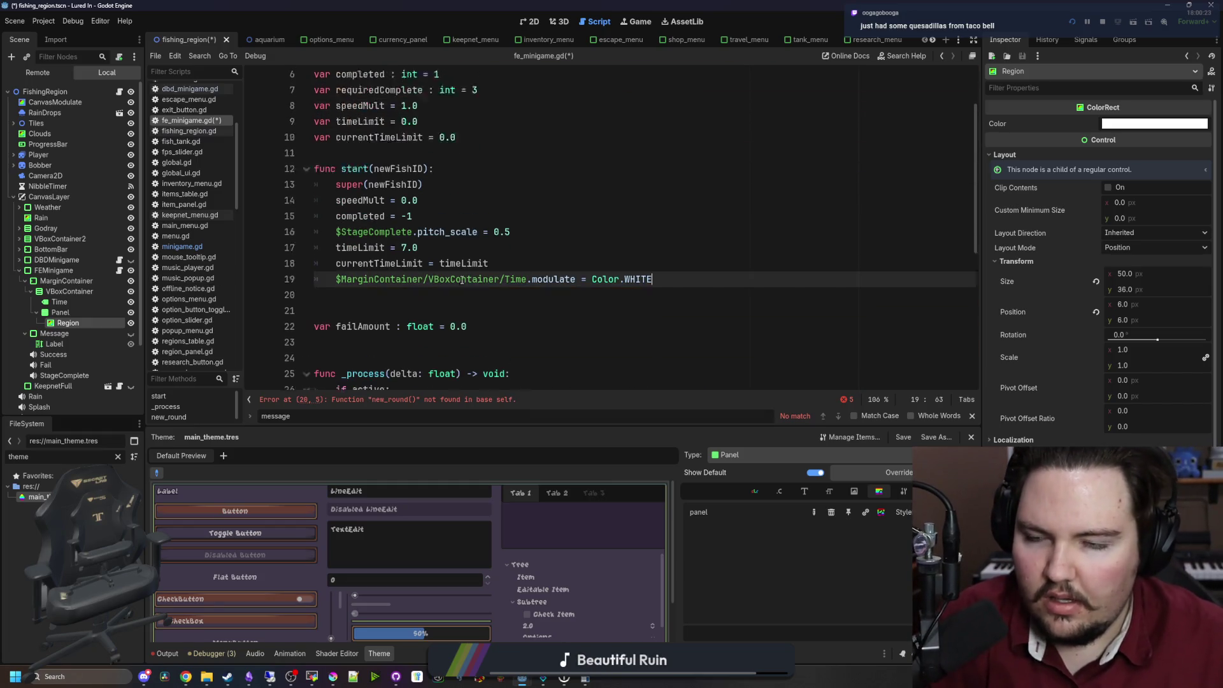
scroll(503, 244, "up", 2)
left_click(503, 237)
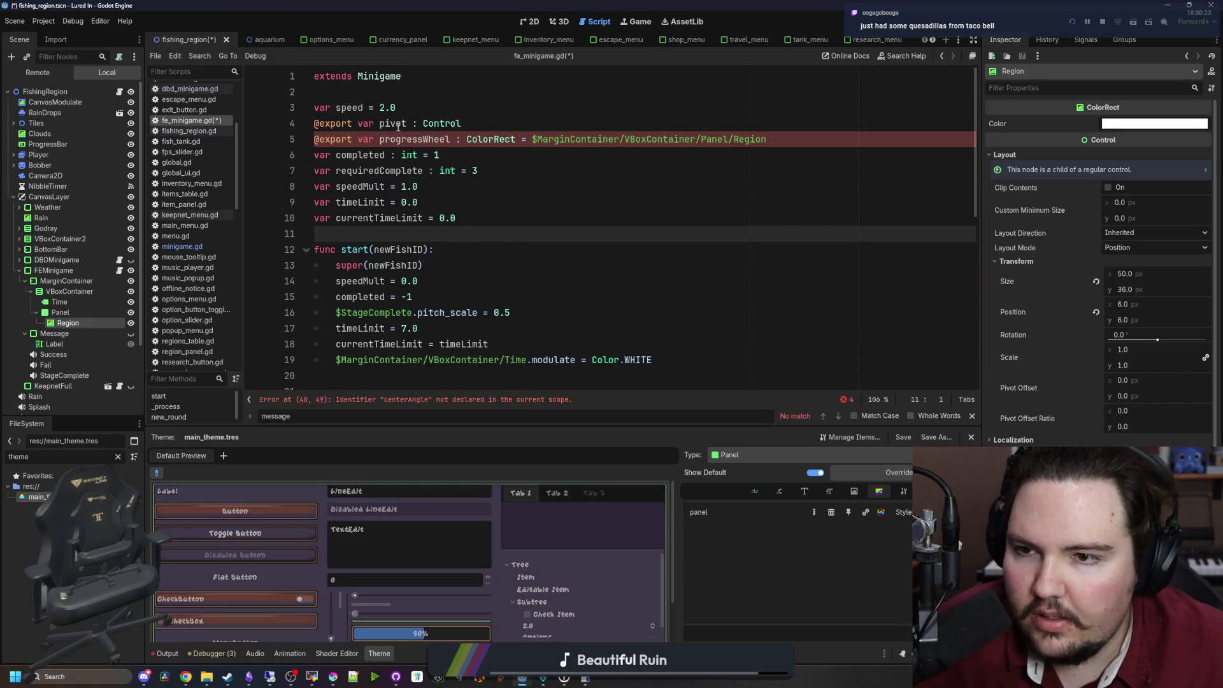
- Rename the exported progressWheel variable to fishRegion
double_click(415, 138)
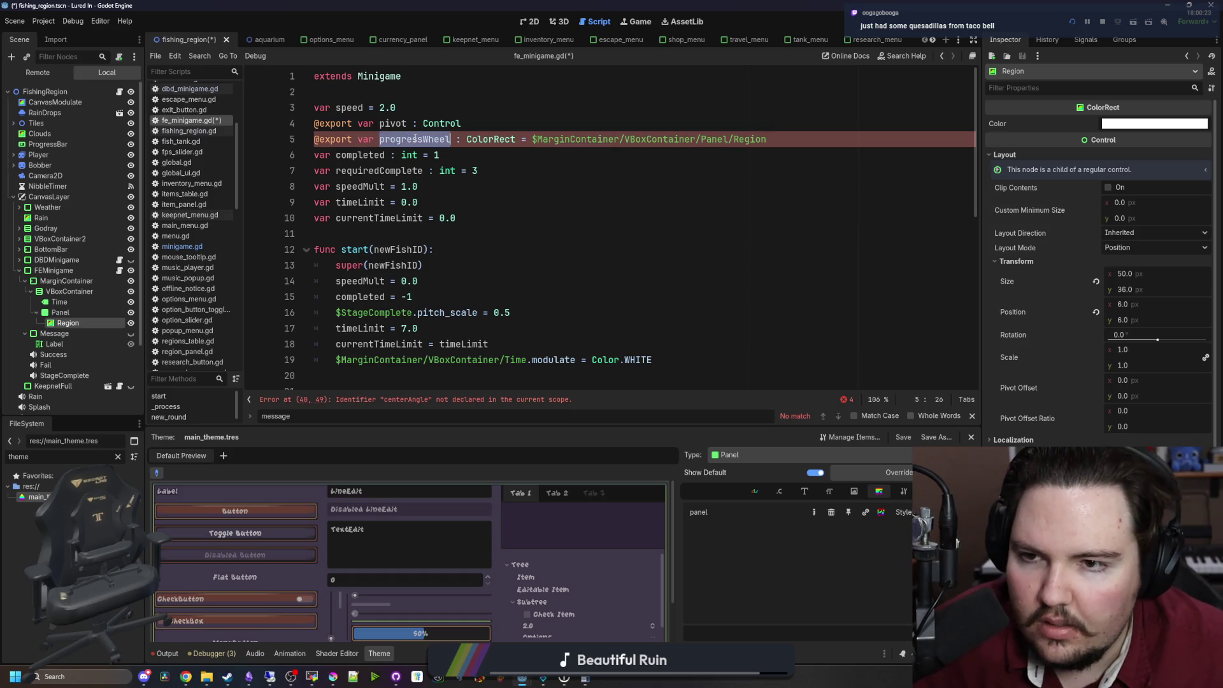
type("fishRegion")
left_click(559, 169)
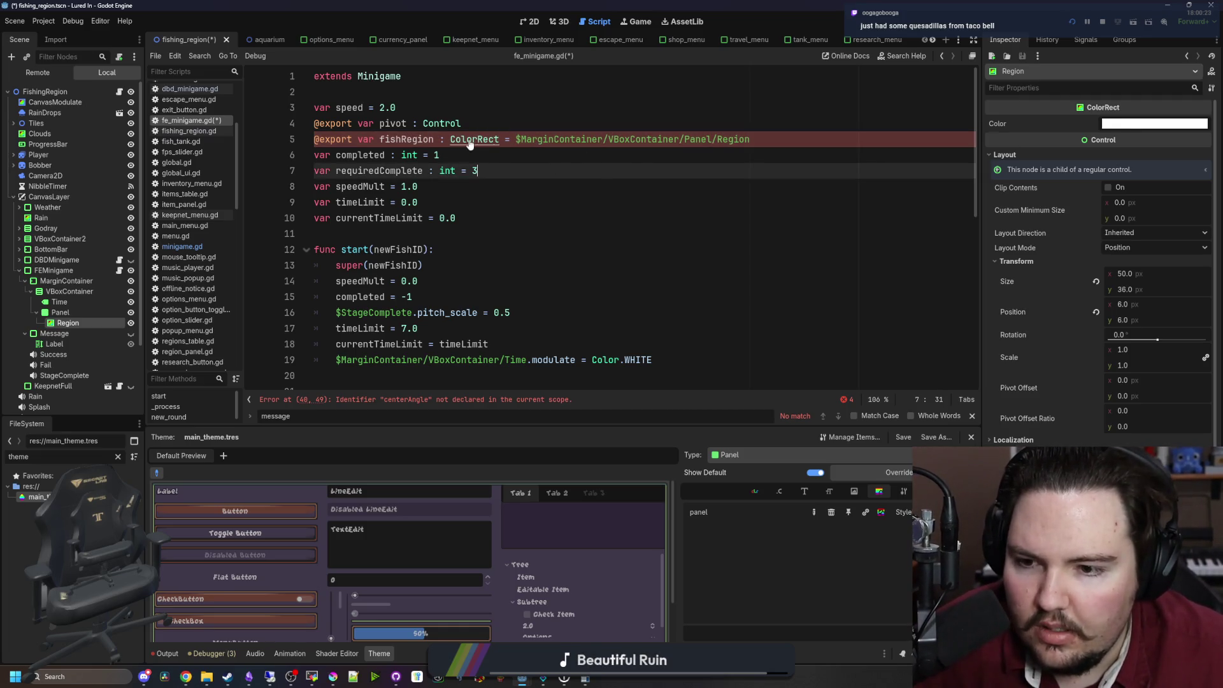
left_click(442, 398)
left_click(488, 334)
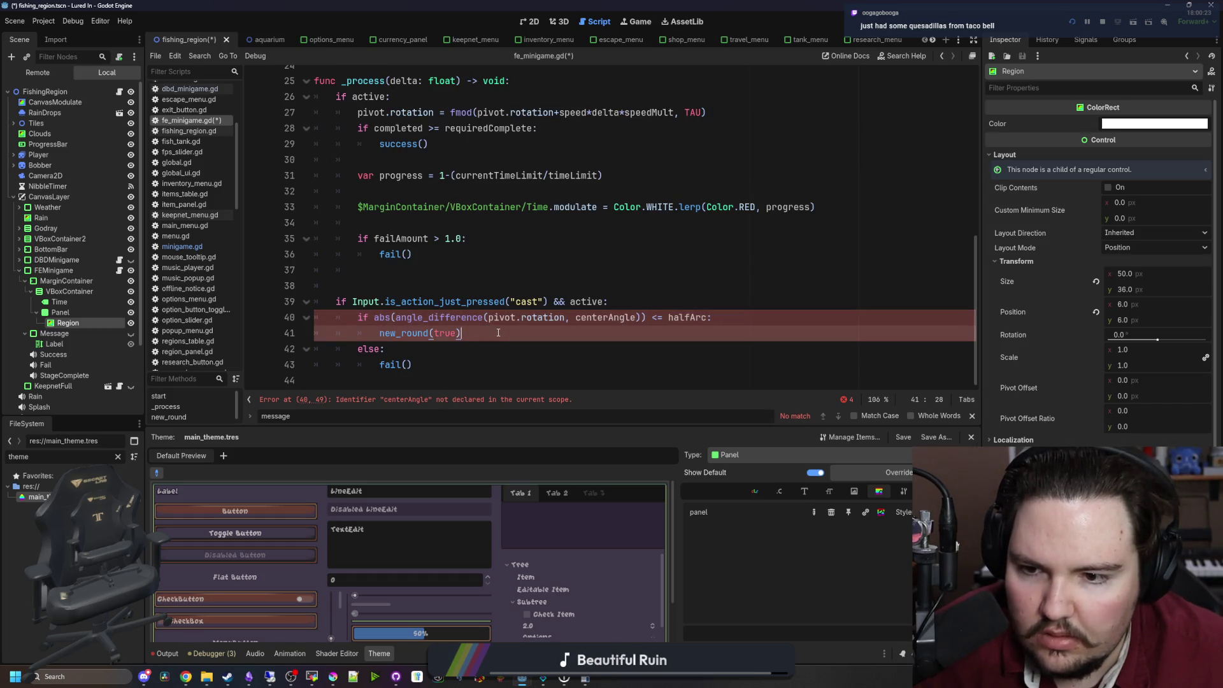
left_click_drag(413, 347, 319, 317)
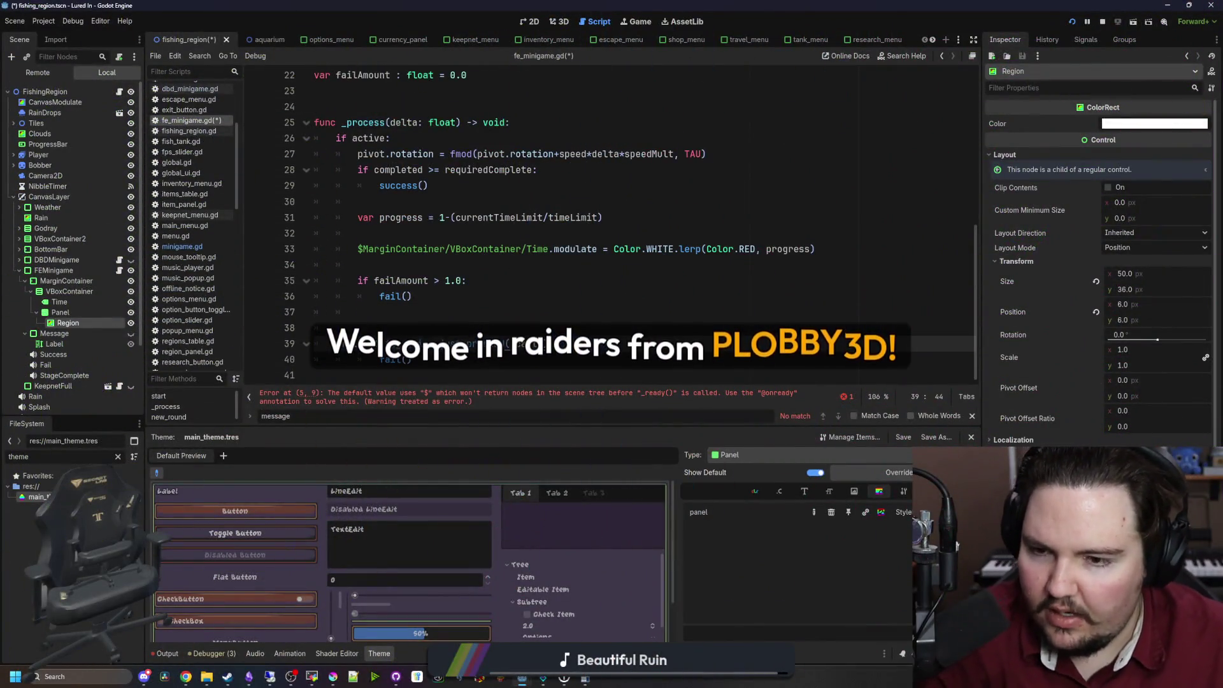
- Change line 39 to if Input.is_action_pressed("cast"): and dedent fail() beneath it
key("ctrl+Left")
key("ctrl+Left")
key("ctrl+Left")
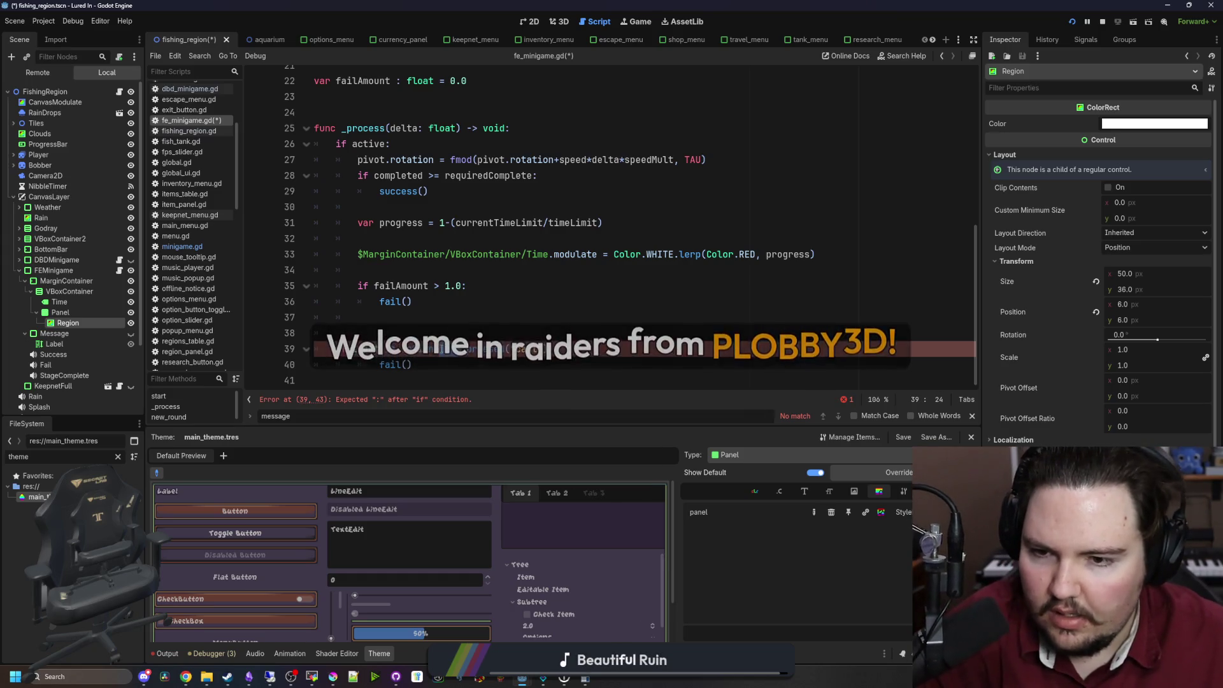
key("Delete")
key("Delete")
key("Delete")
key("End")
type("pre")
left_click(533, 348)
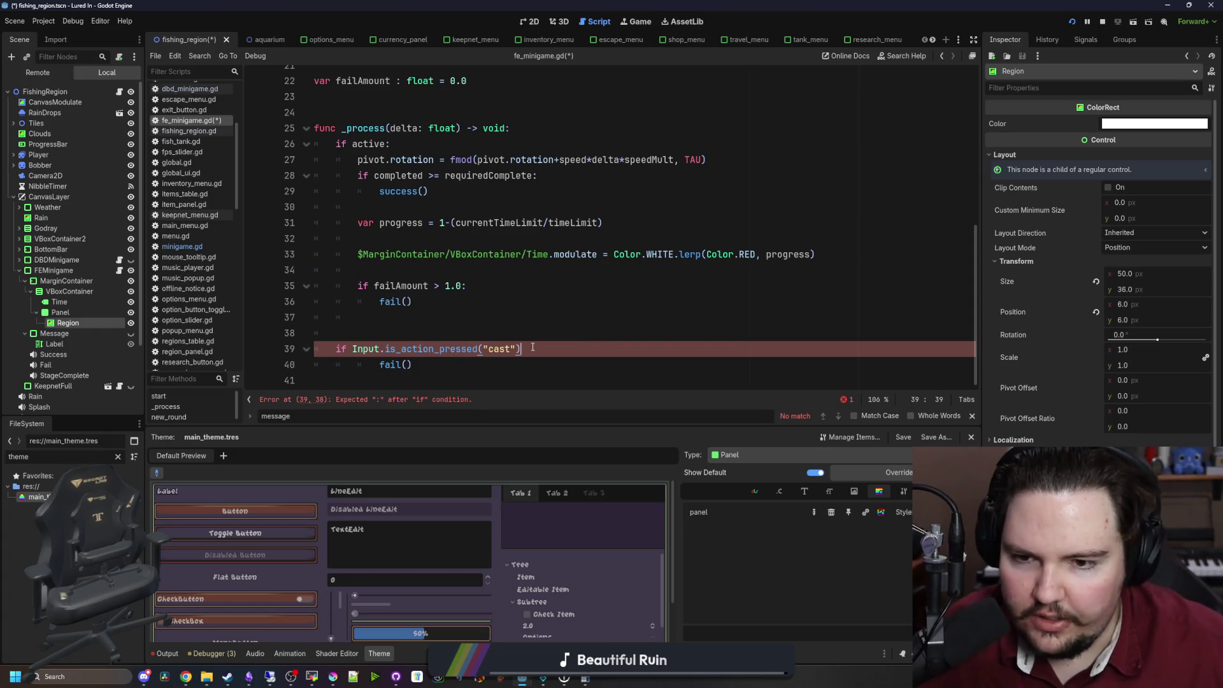
type(":\"")
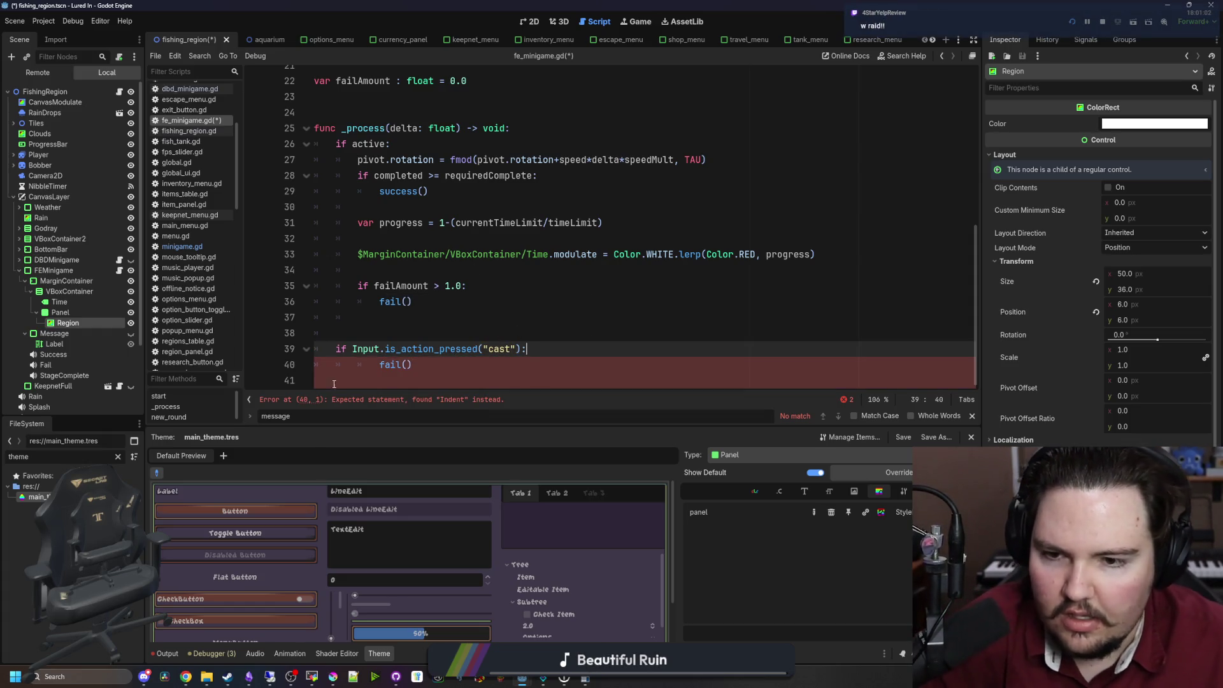
left_click(379, 365)
key("BackSpace")
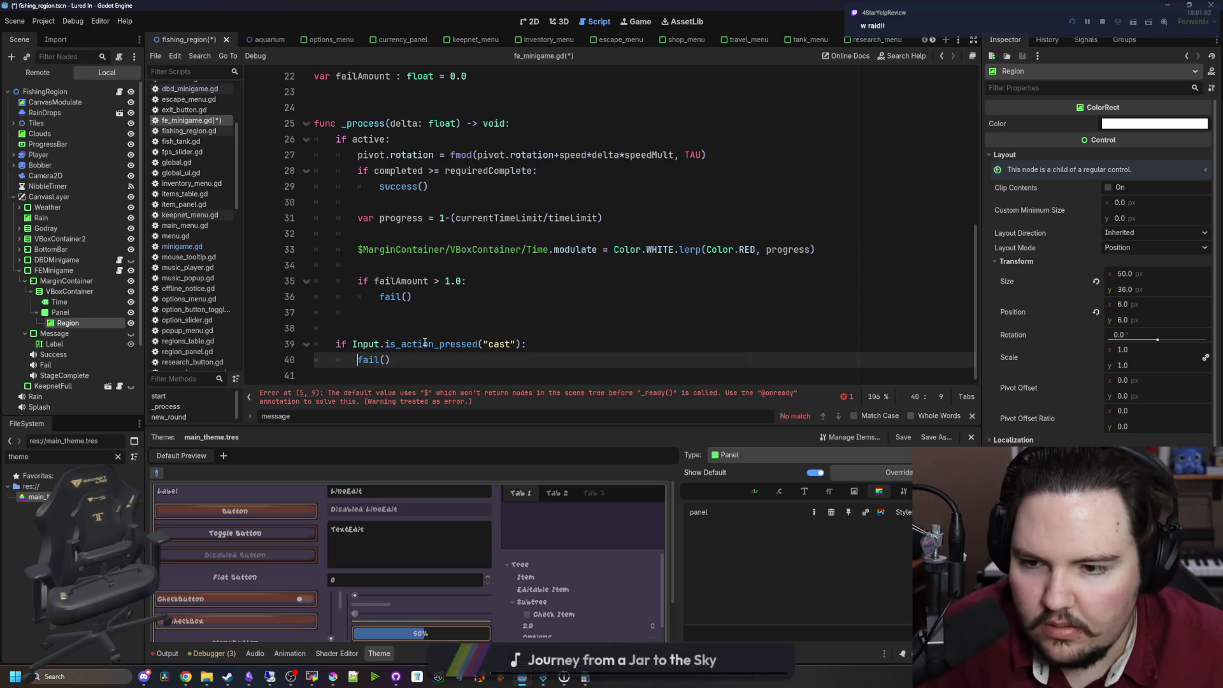
left_click(427, 401)
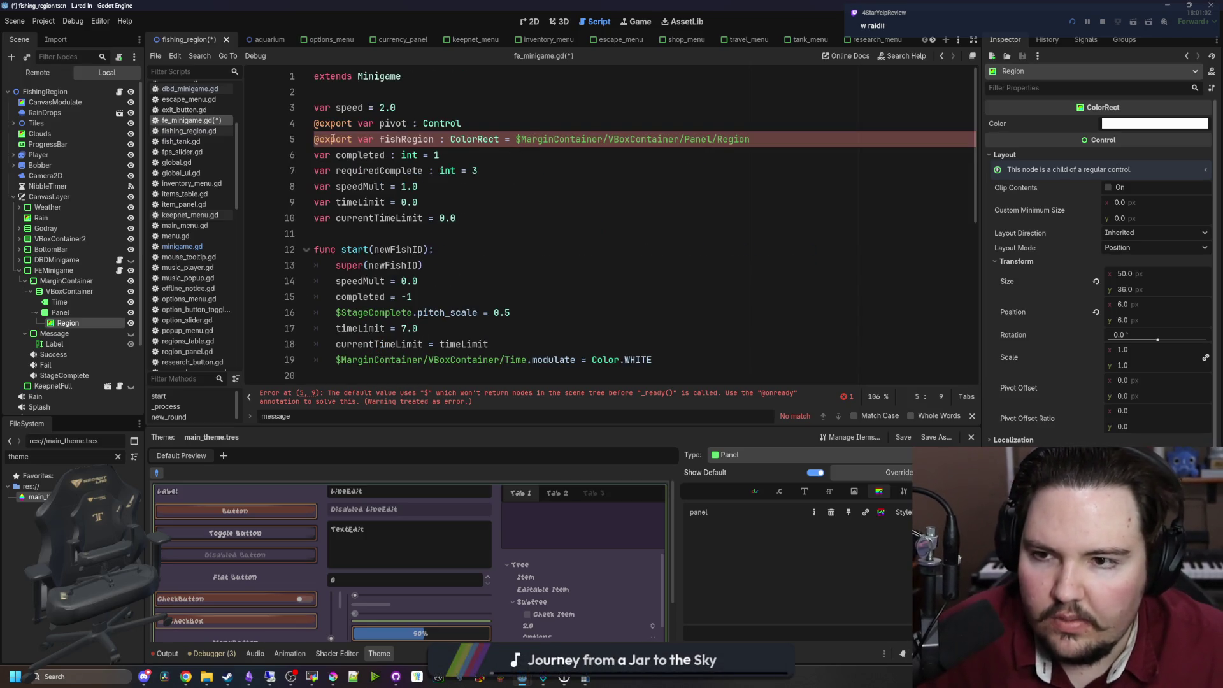
double_click(344, 141)
type("opnrea")
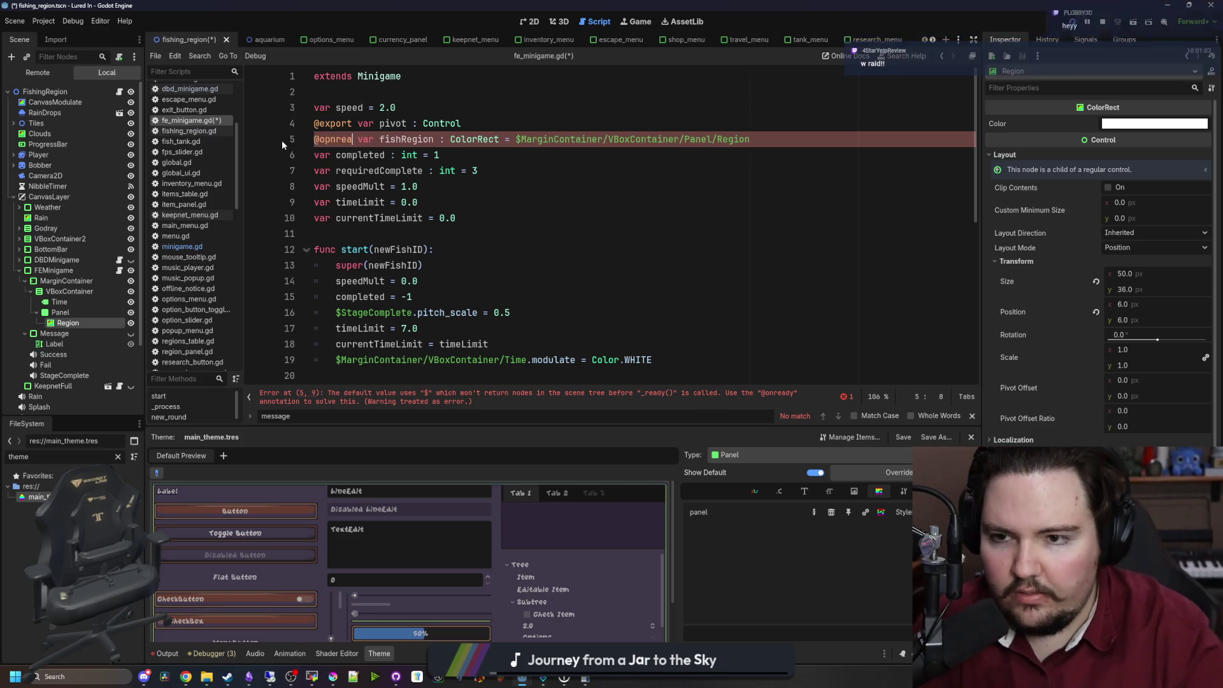
key("BackSpace")
key("BackSpace")
key("BackSpace")
type("onready")
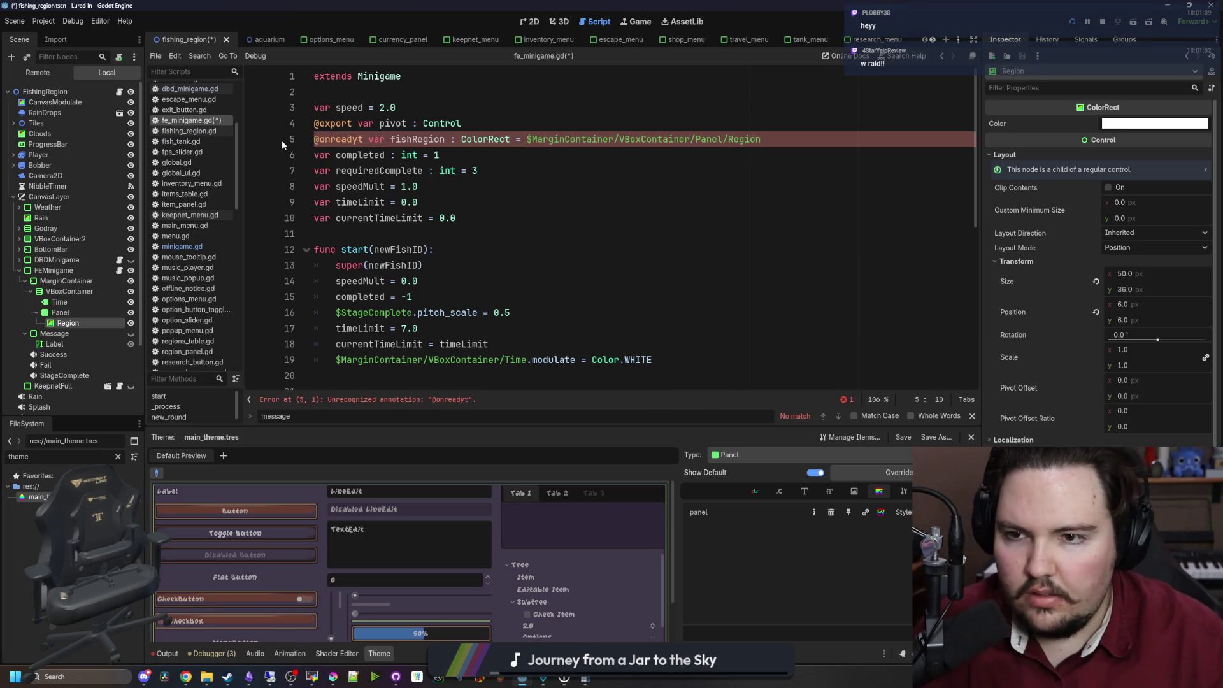
left_click(478, 196)
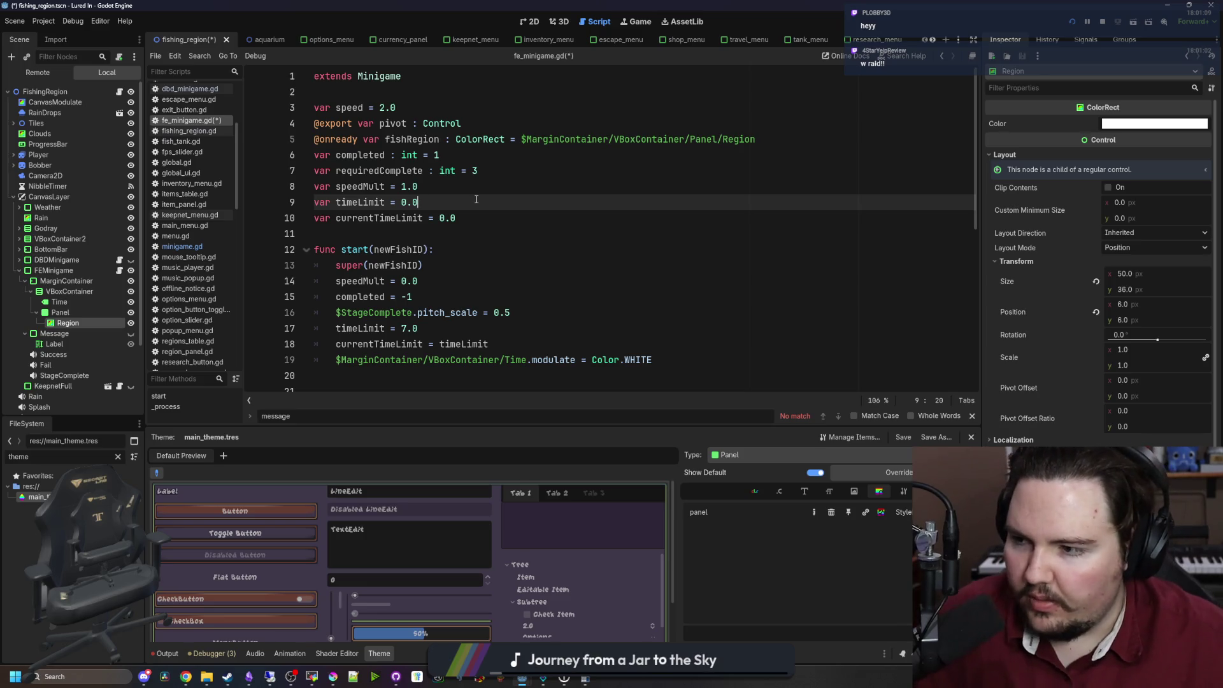
scroll(479, 198, "down", 7)
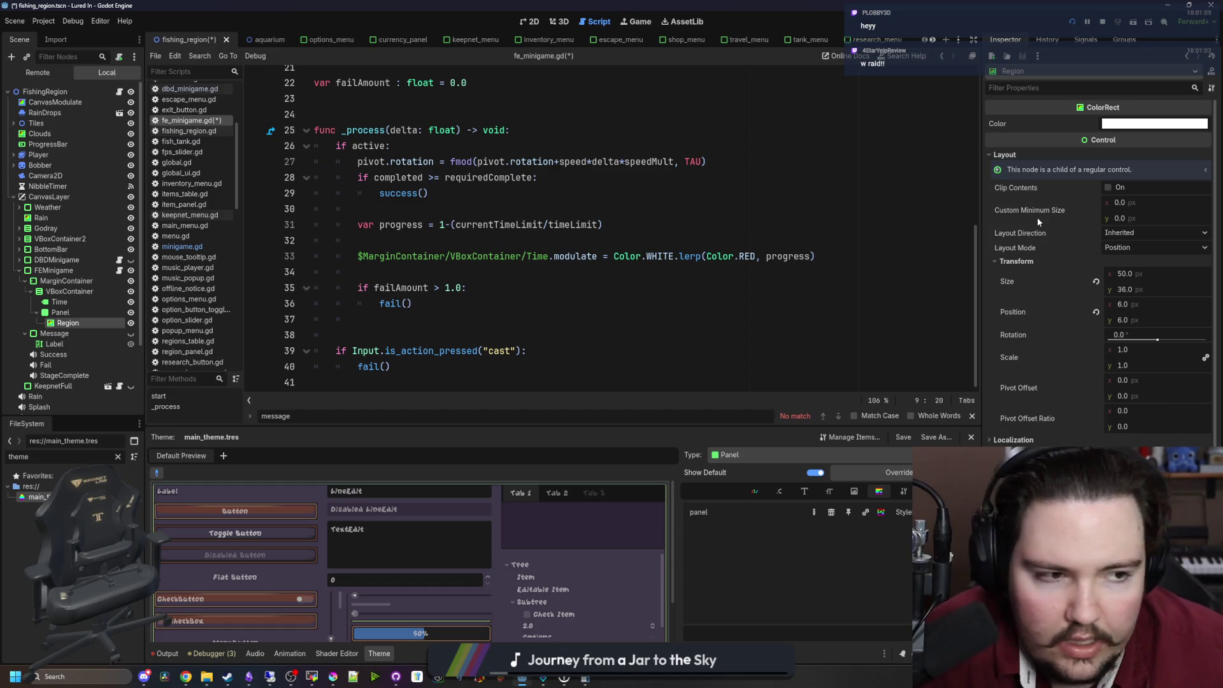
left_click(186, 676)
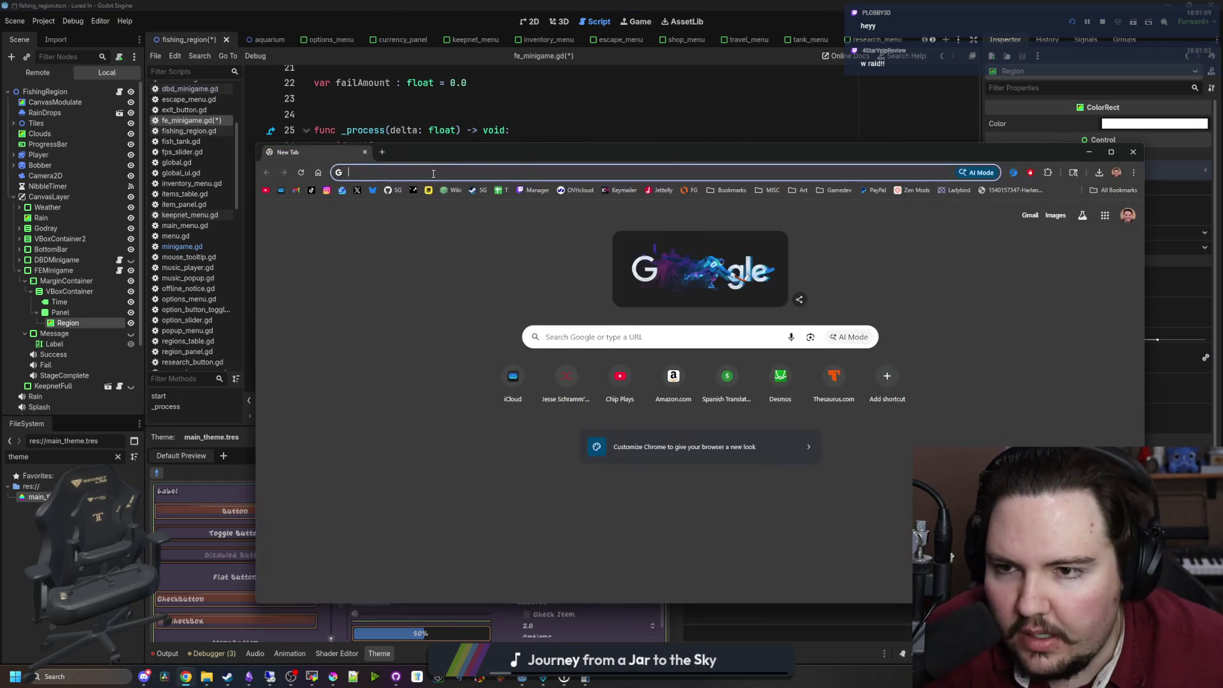
type("https://store.steampowered.com/app/2793380/Starground/")
key("Return")
double_click(502, 156)
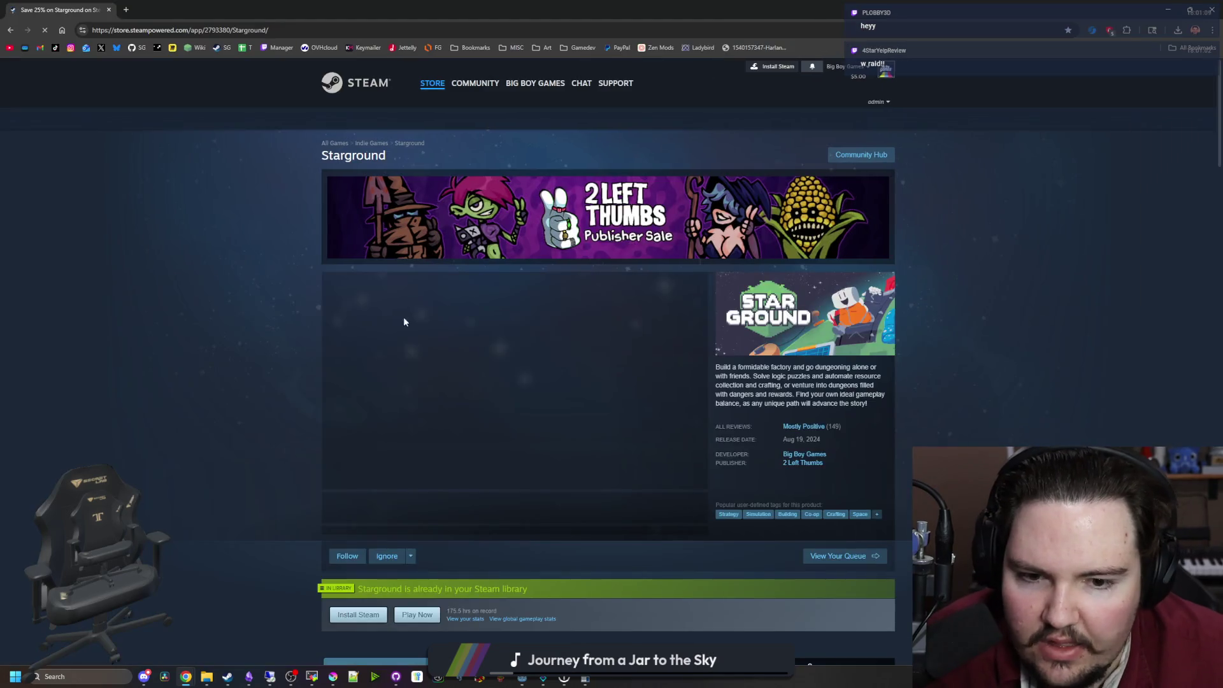
left_click(484, 507)
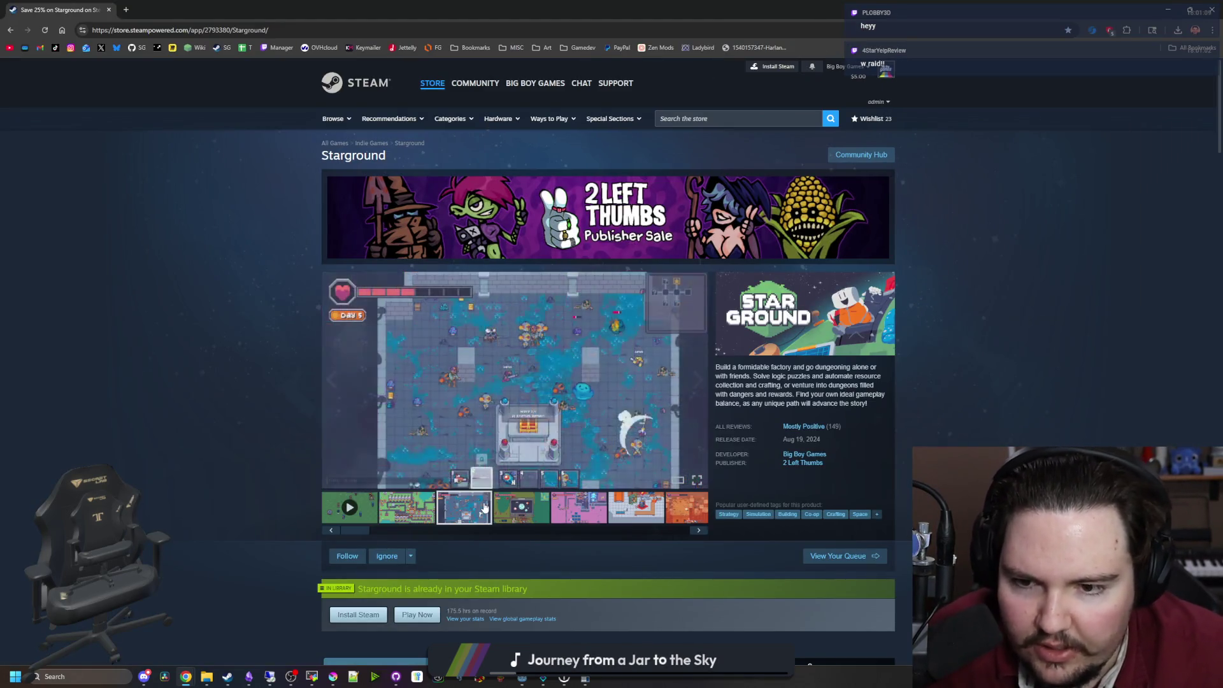
scroll(497, 497, "down", 9)
scroll(497, 497, "down", 5)
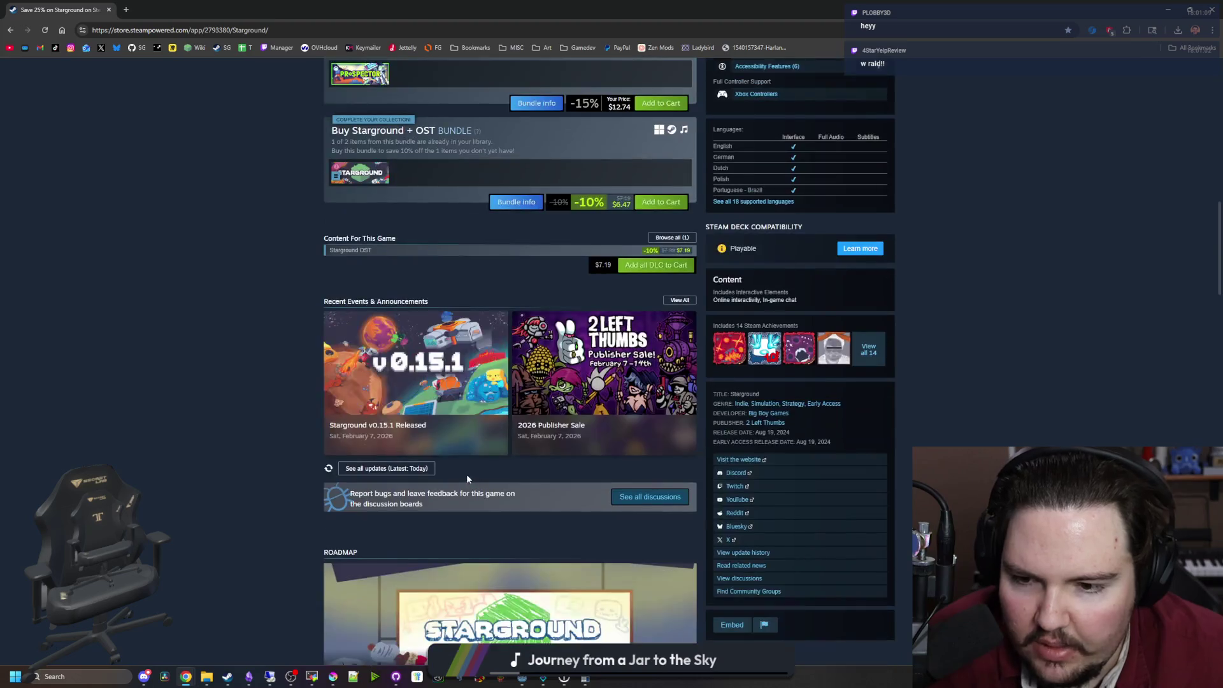
left_click(446, 408)
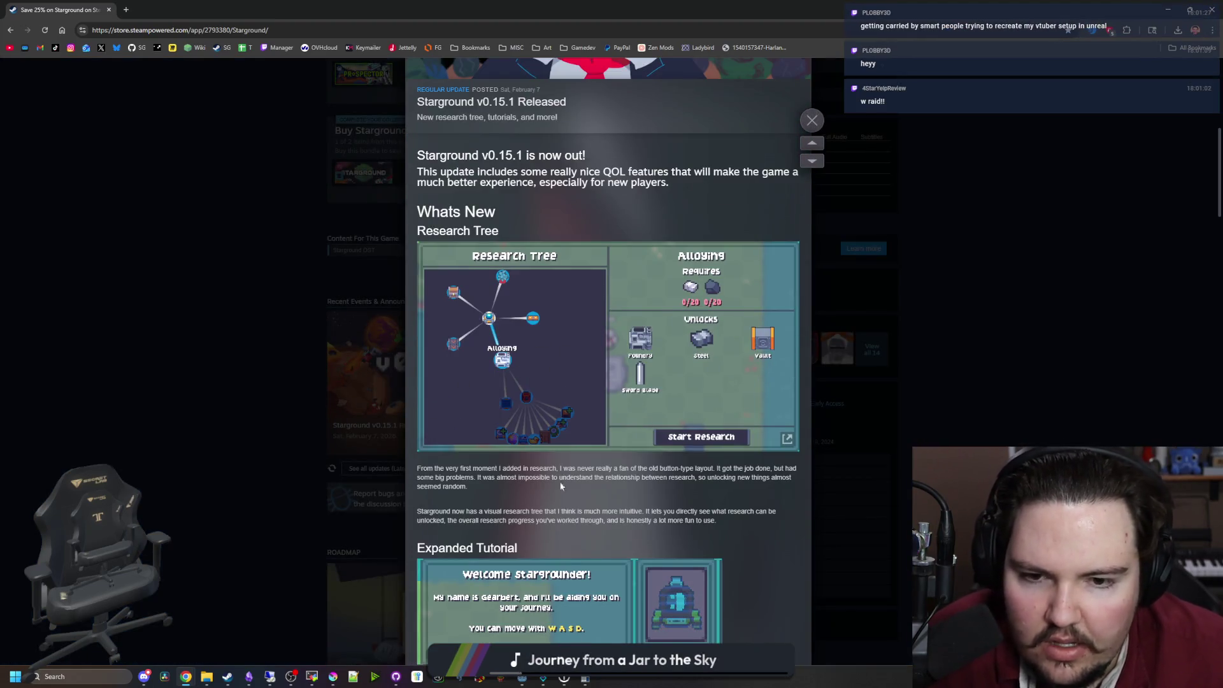
scroll(785, 484, "down", 2)
scroll(785, 483, "down", 3)
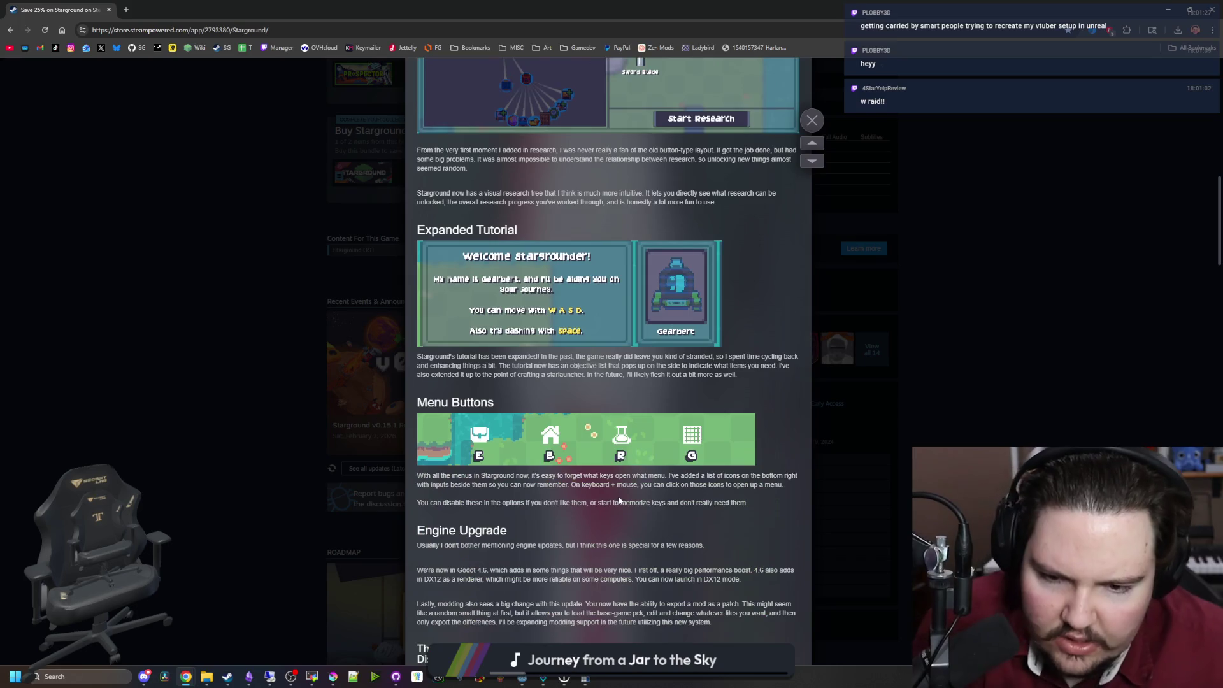
scroll(680, 333, "down", 1)
scroll(680, 333, "down", 2)
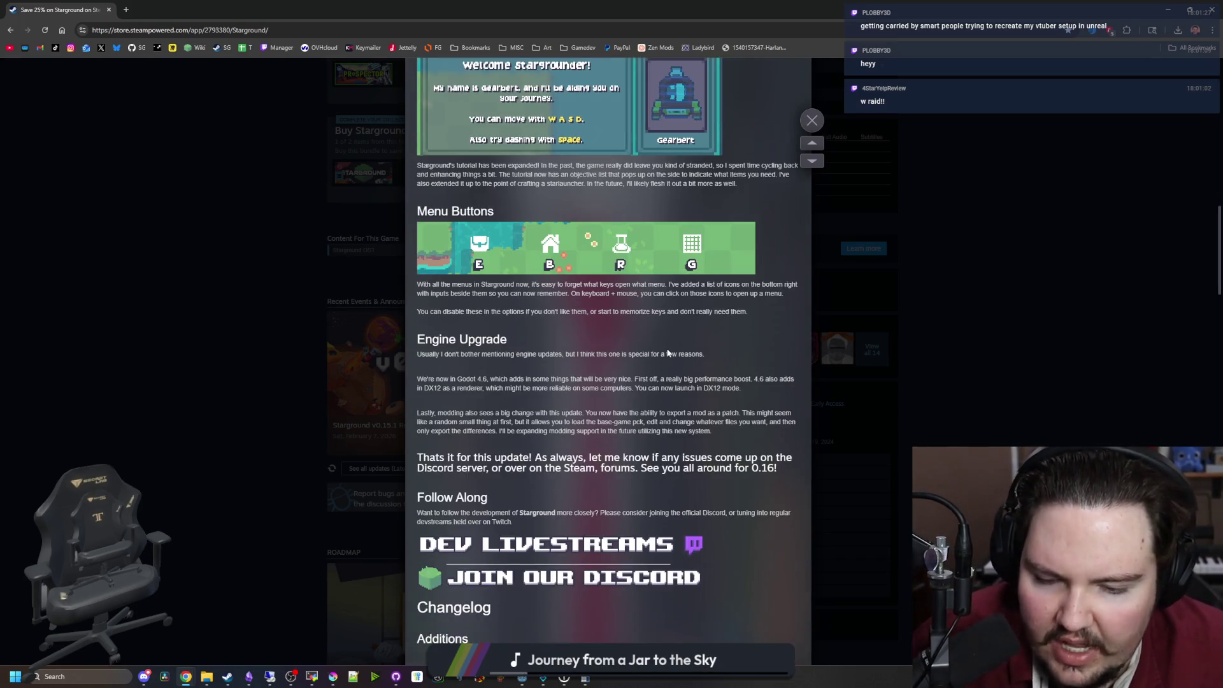
scroll(650, 353, "down", 2)
scroll(650, 352, "down", 3)
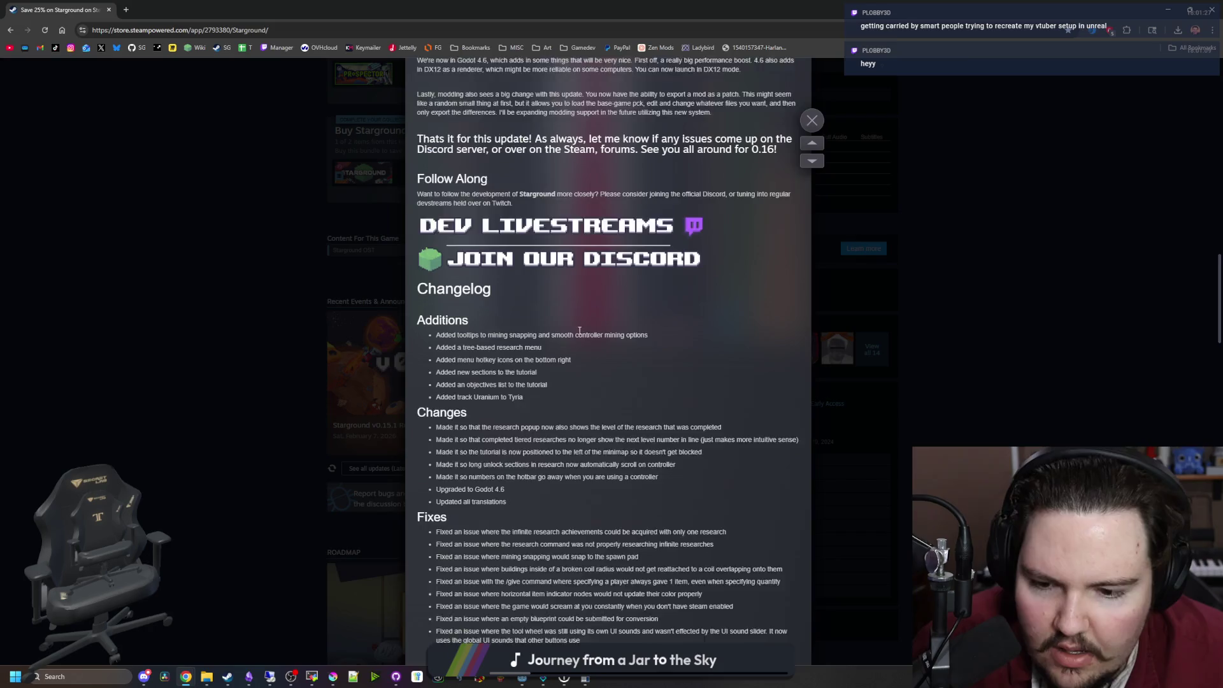
left_click_drag(191, 9, 309, 469)
left_click(304, 463)
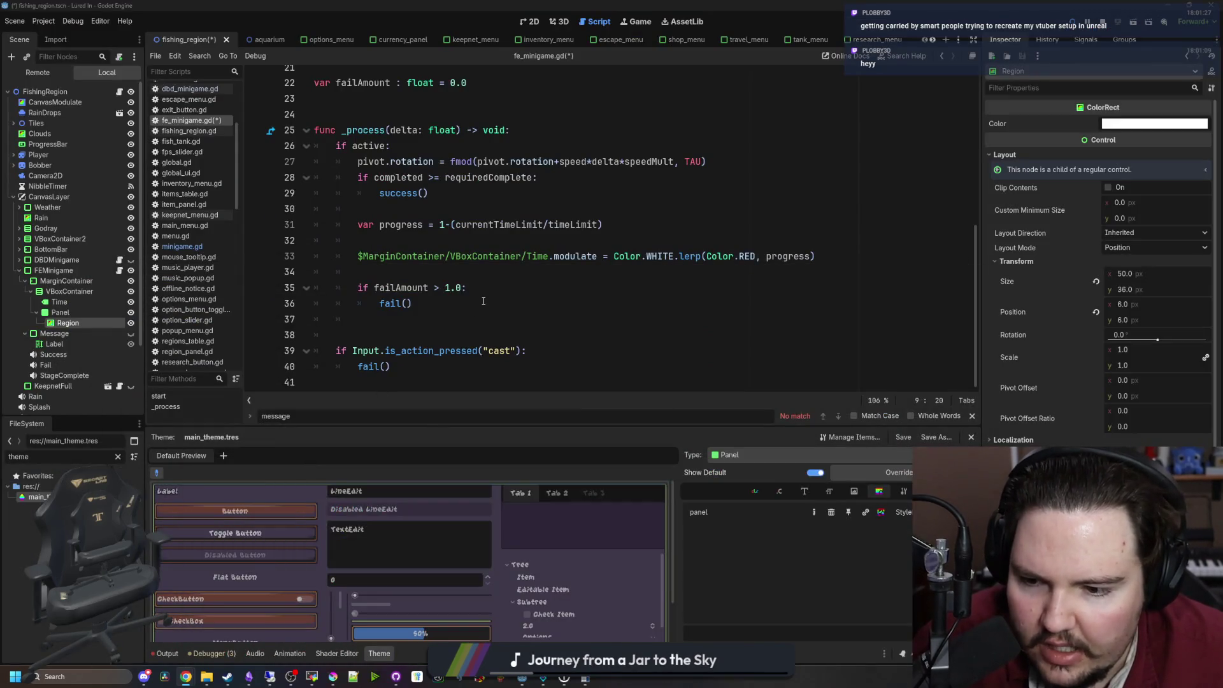
- Save the scene and fe_minigame script, dismissing the large-scene warning
left_click(513, 319)
key("ctrl+s")
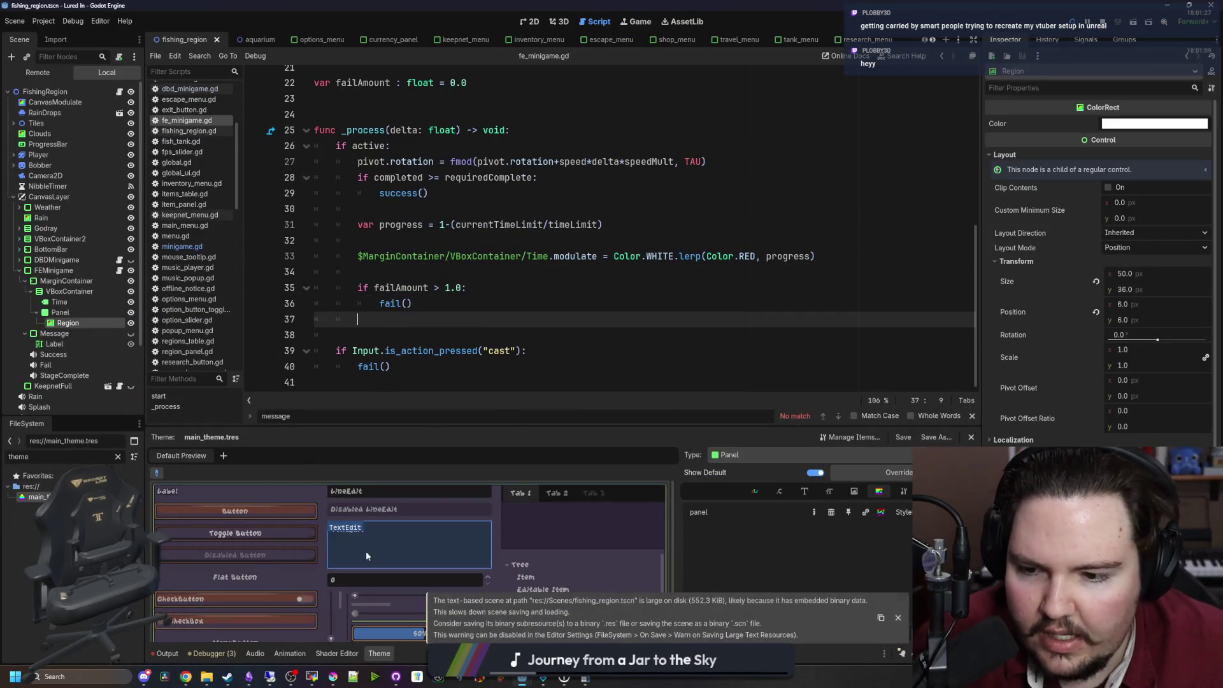
left_click(900, 619)
left_click(235, 533)
- Delete the extra blank line after fail()
key("Down")
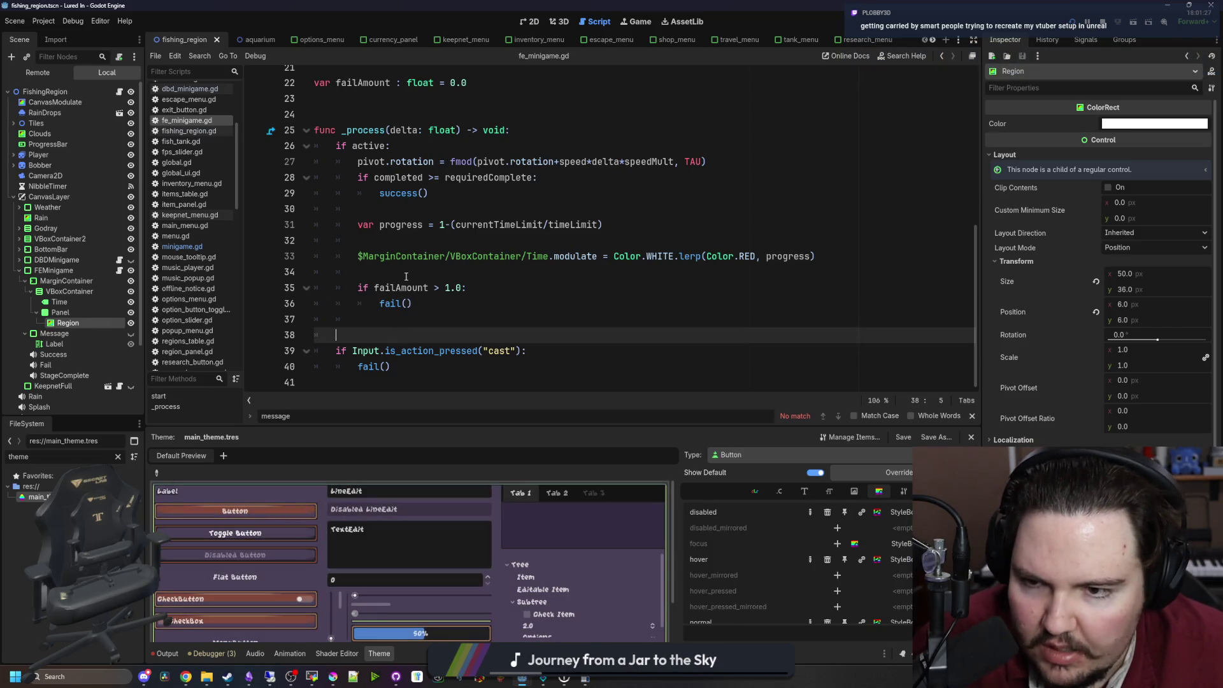
left_click(406, 274)
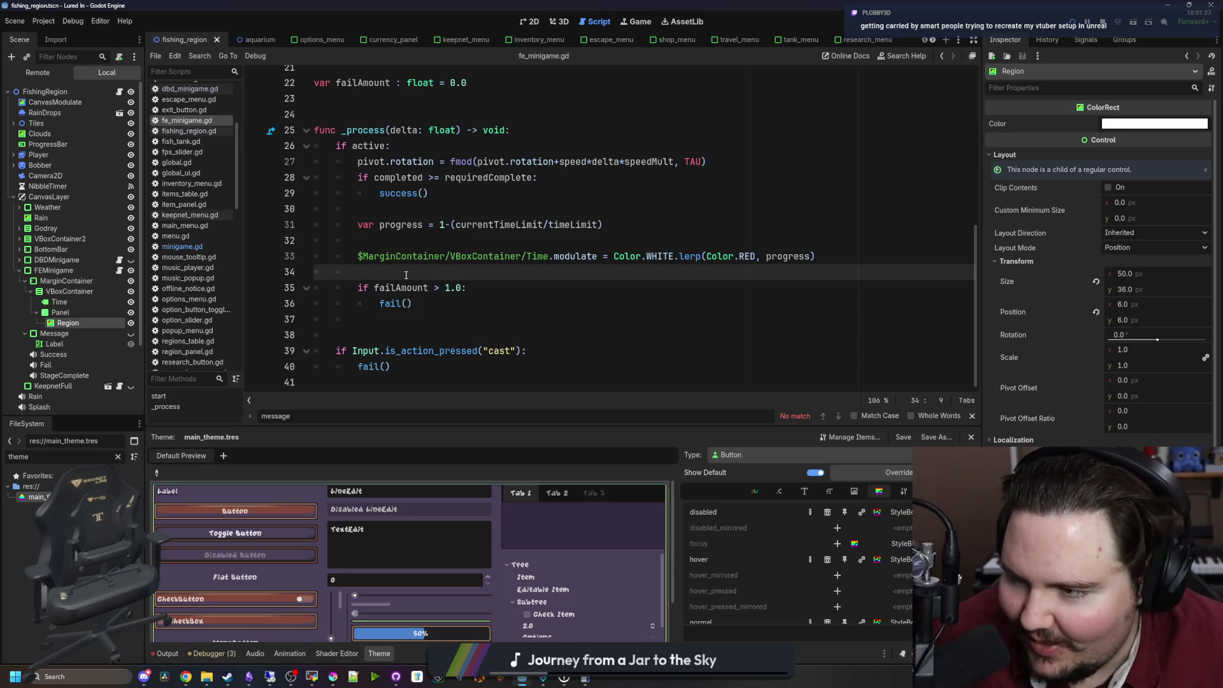
left_click(358, 319)
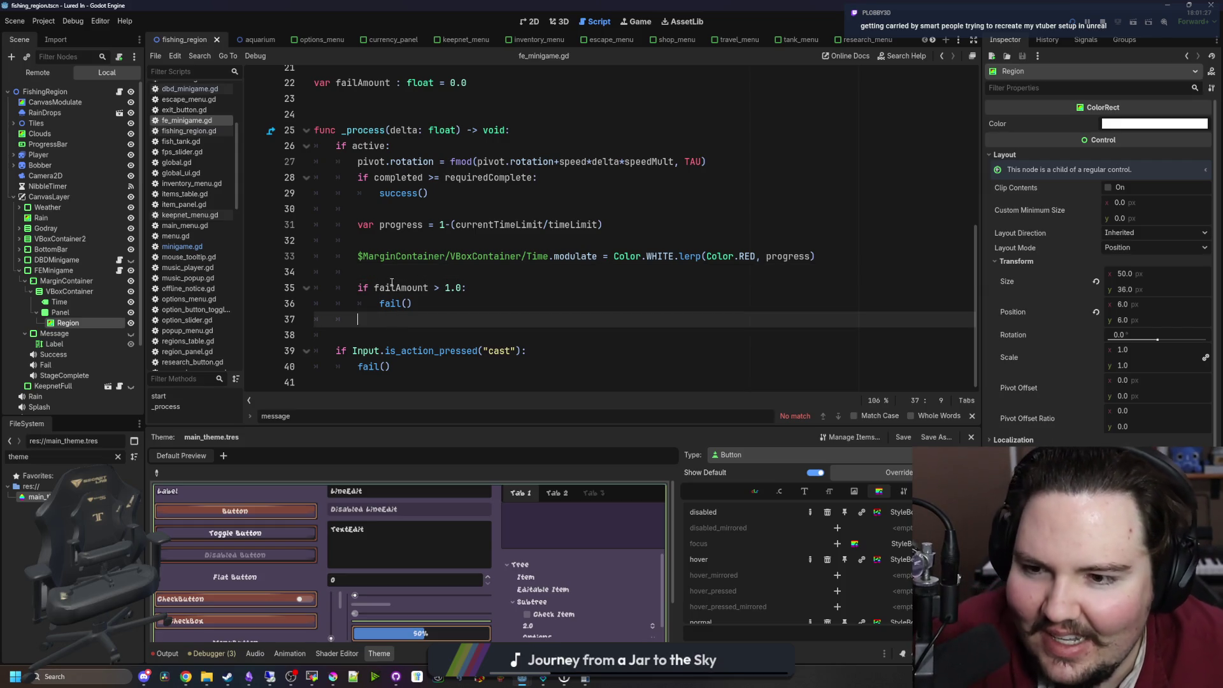
left_click_drag(358, 319, 326, 316)
key("BackSpace")
key("BackSpace")
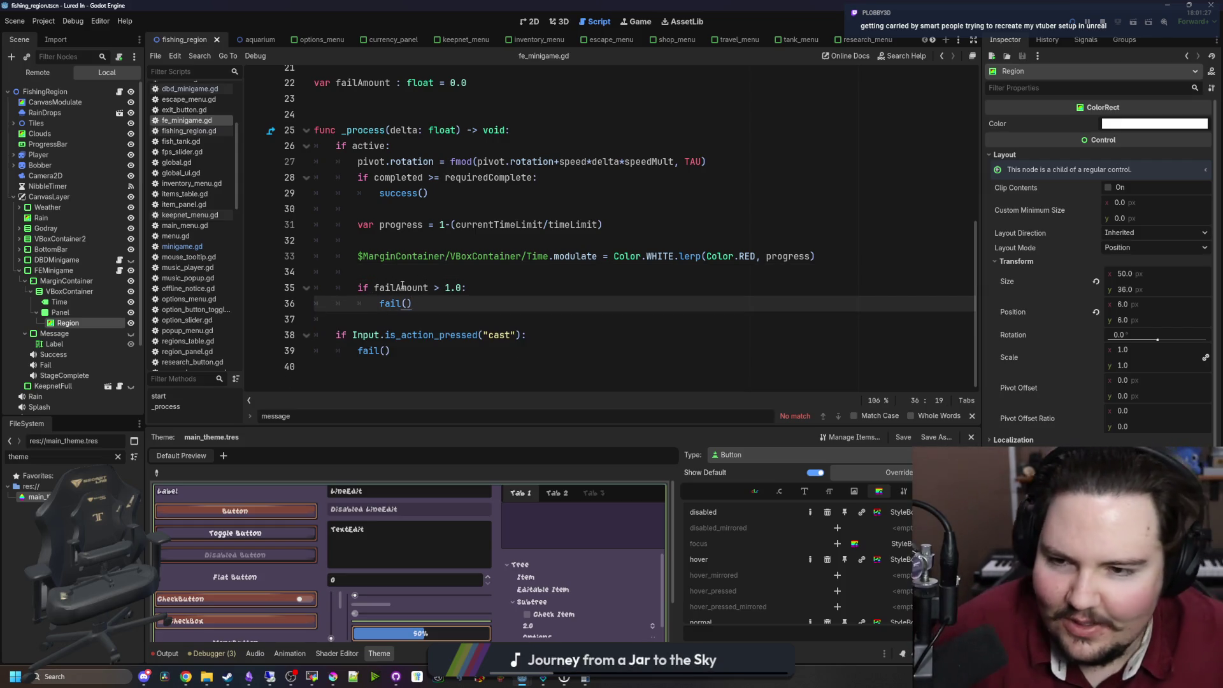
key("Up")
- Delete the completed, requiredComplete, speedMult, timeLimit and currentTimeLimit declarations at the top
scroll(446, 287, "up", 7)
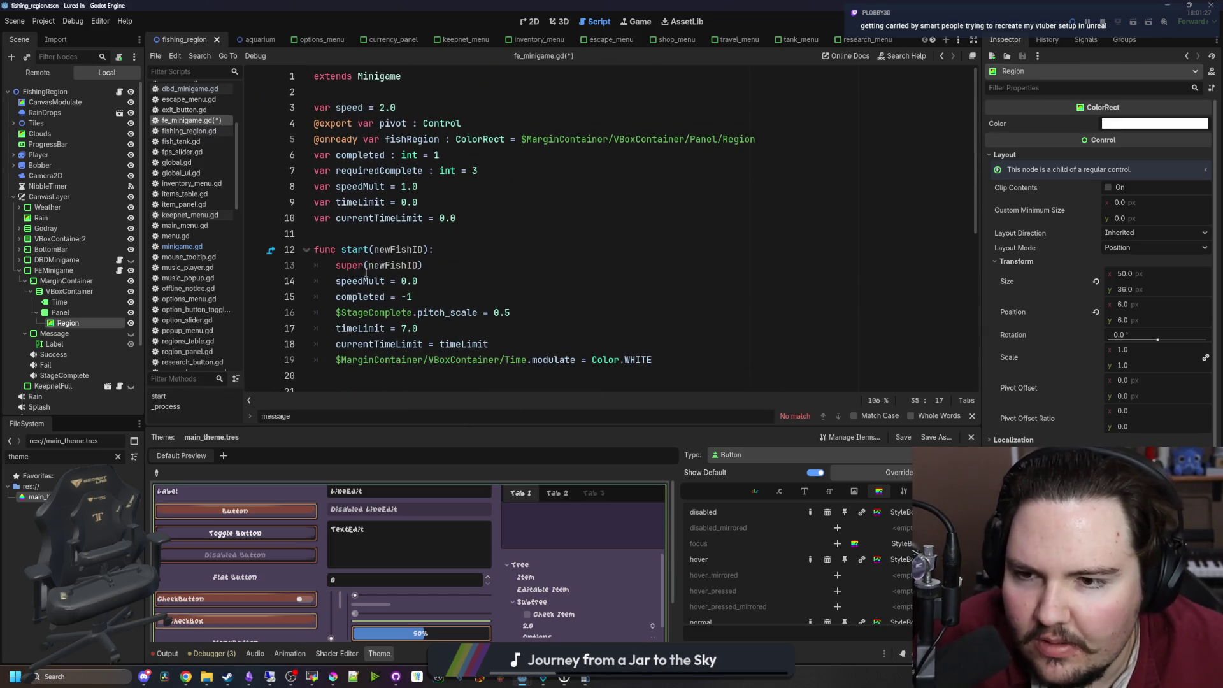
left_click(386, 249)
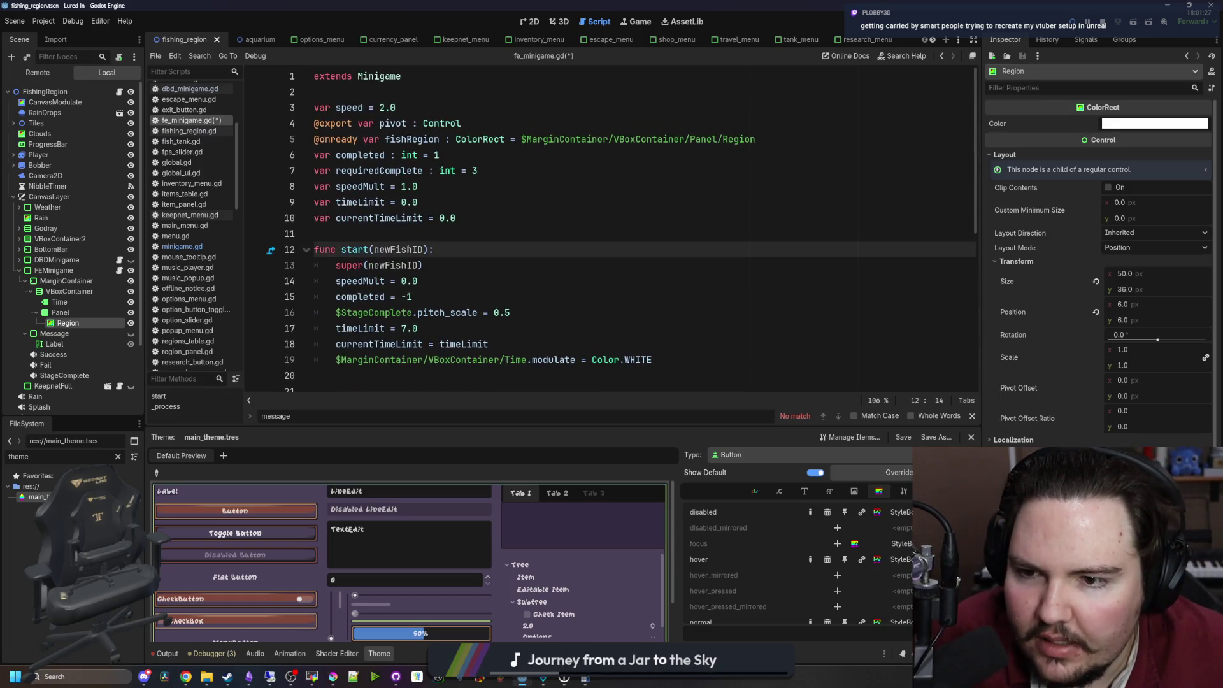
scroll(451, 262, "down", 1)
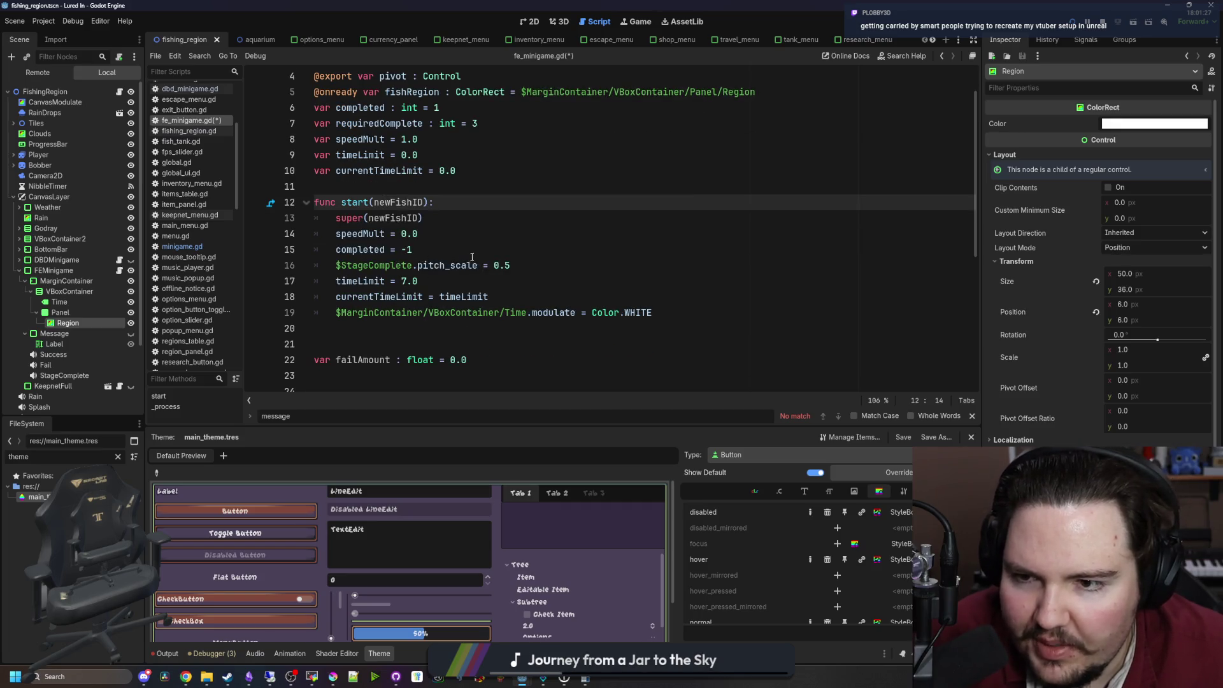
left_click_drag(441, 251, 295, 234)
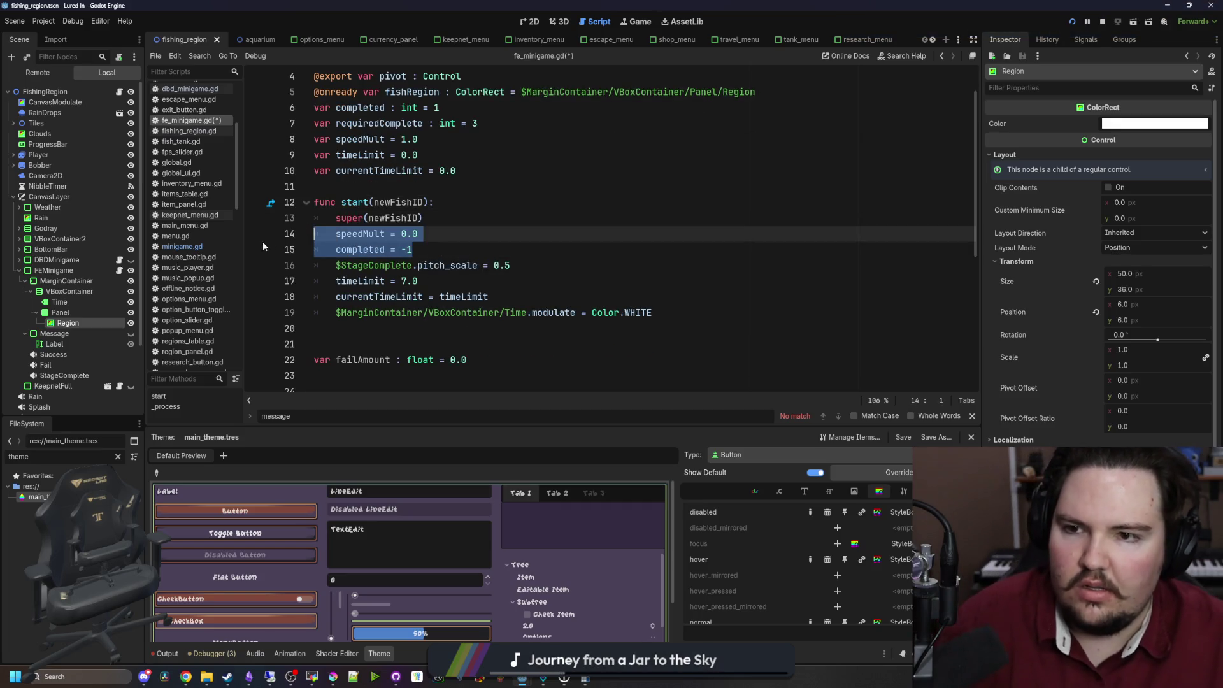
scroll(427, 200, "up", 1)
key("Up")
key("Up")
key("Up")
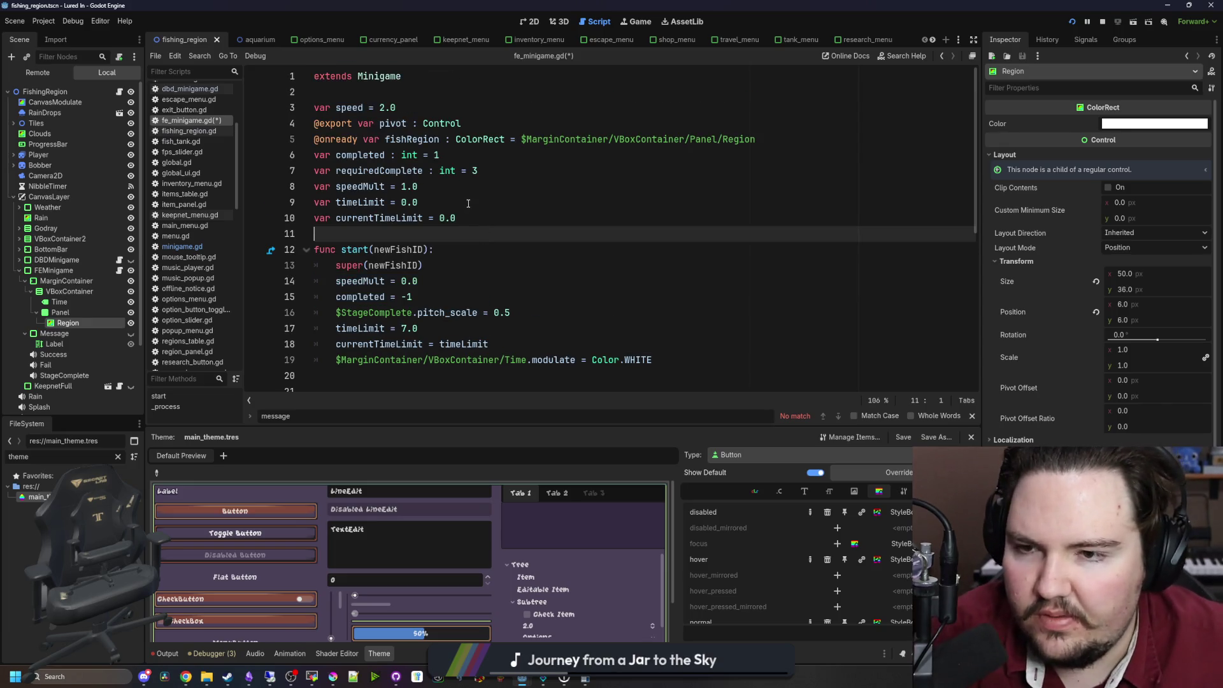
left_click_drag(503, 173, 311, 158)
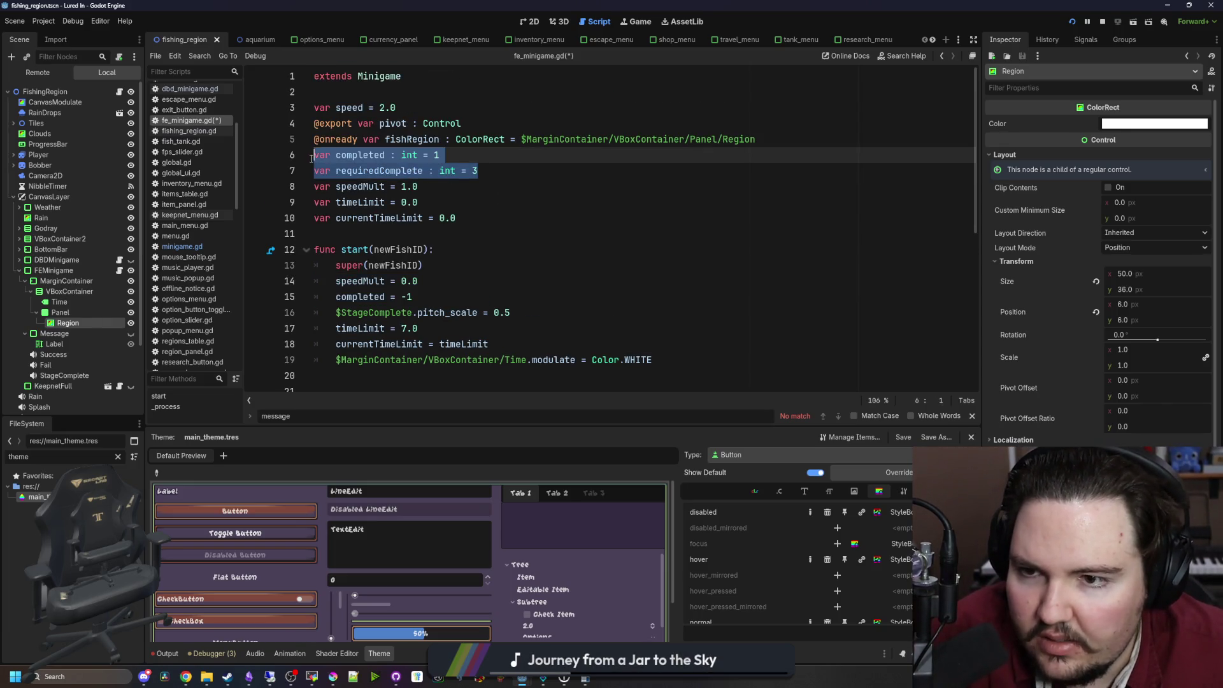
key("Delete")
mouse_move(459, 203)
left_mouse_down()
mouse_move(275, 167)
mouse_move(319, 155)
left_mouse_up()
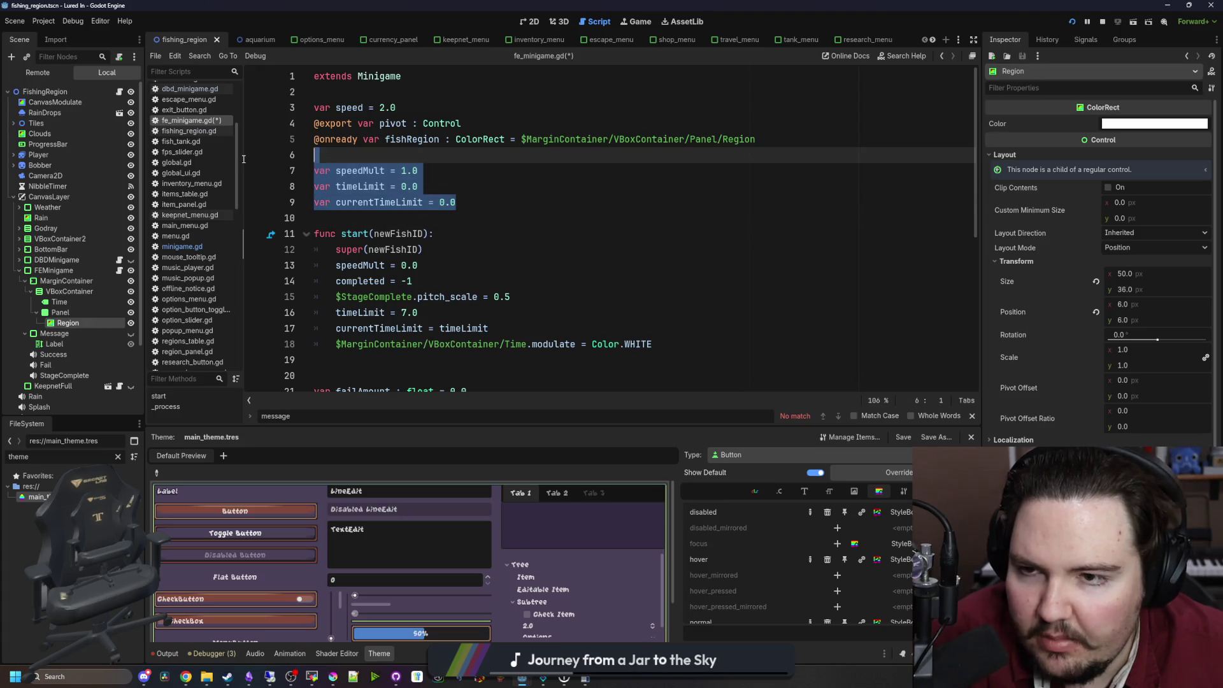
key("Delete")
key("BackSpace")
left_click_drag(400, 107, 307, 105)
- Delete the speed declaration and all setup lines after super() in start()
key("BackSpace")
key("BackSpace")
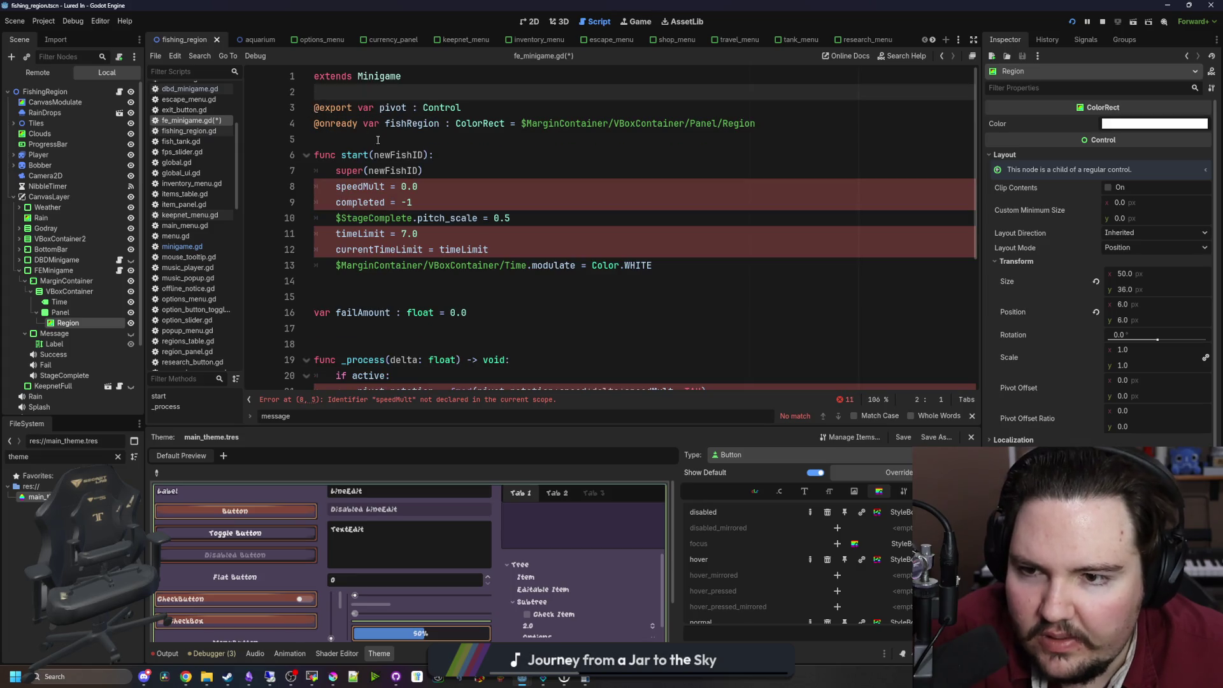
left_click(441, 198)
left_click(585, 243)
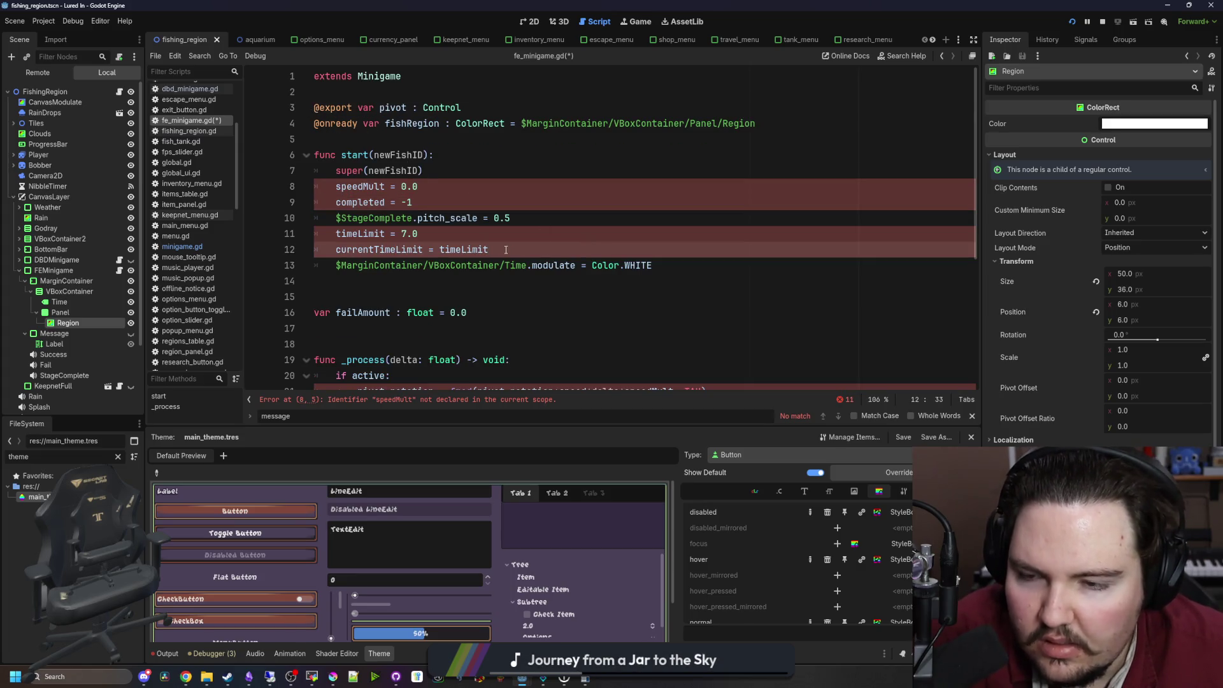
left_click(667, 263)
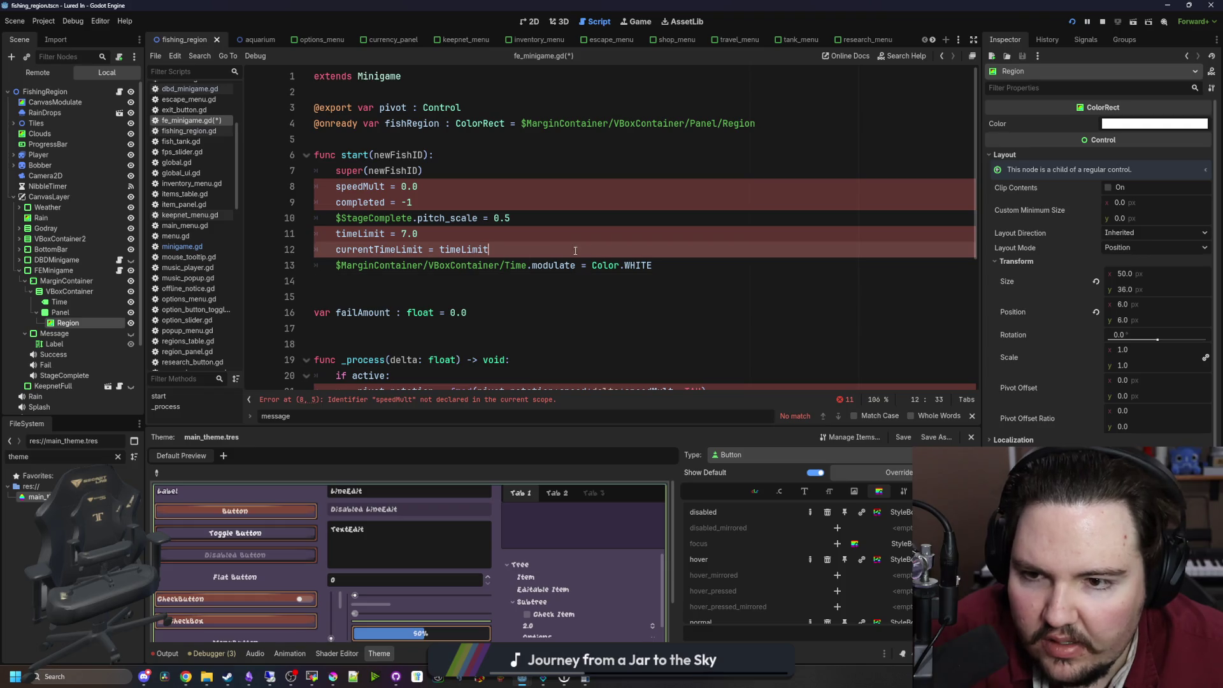
mouse_move(667, 263)
left_mouse_down()
mouse_move(265, 194)
mouse_move(245, 235)
left_mouse_up()
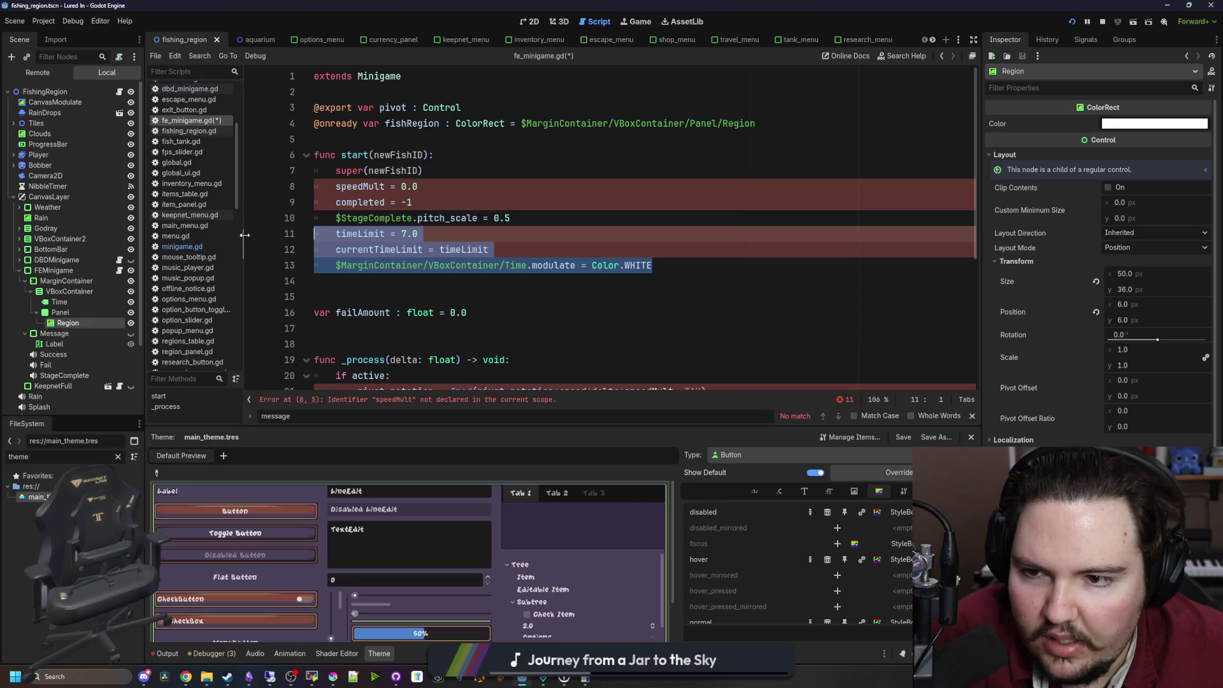
key("ctrl+z")
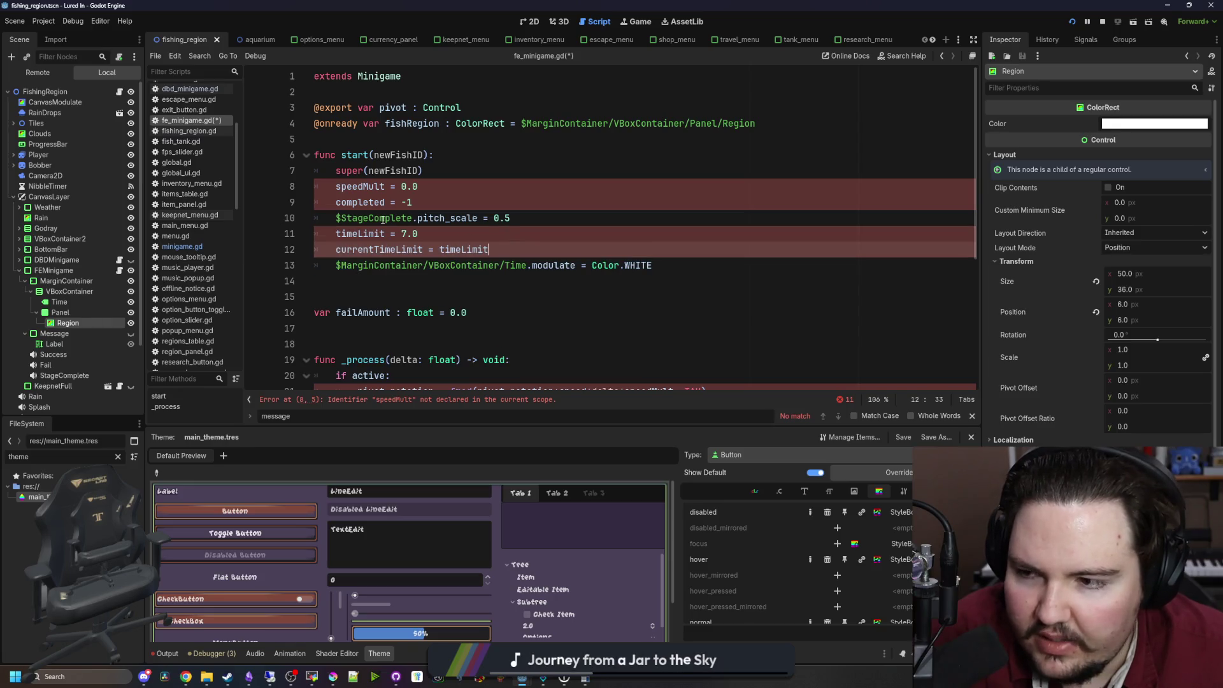
left_click_drag(652, 265, 275, 192)
key("BackSpace")
- Remove the pivot rotation, completed check and progress calculation lines from _process
left_click(274, 199)
scroll(404, 195, "down", 3)
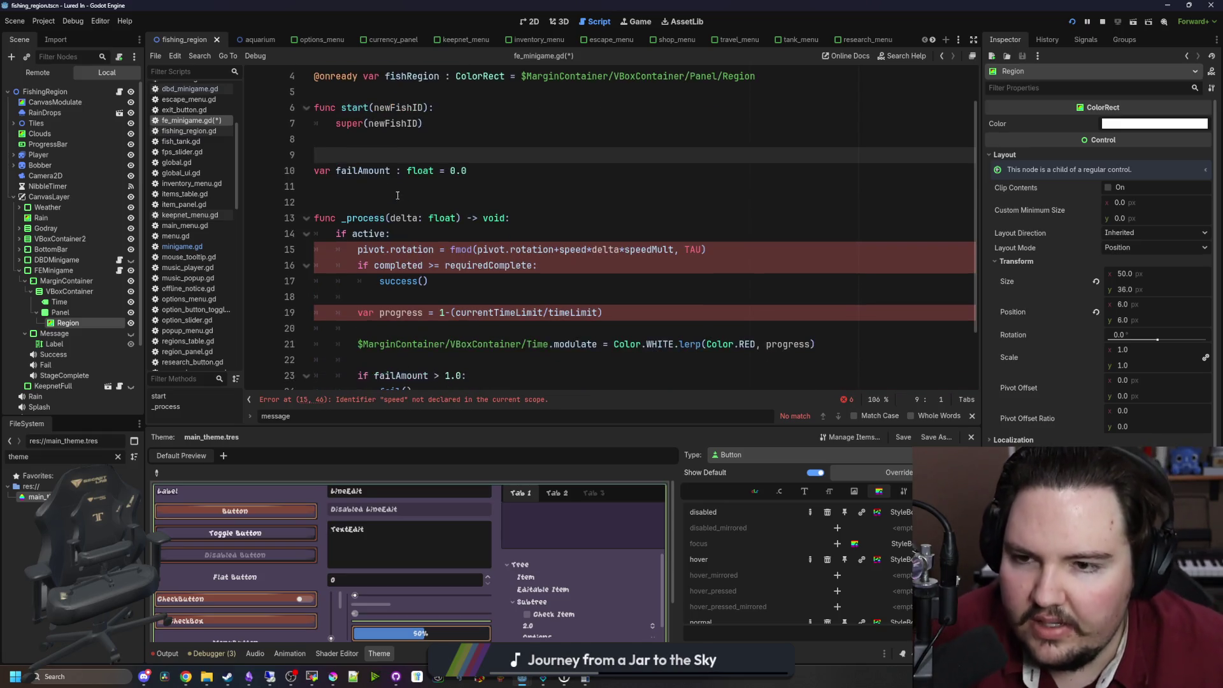
left_click(455, 200)
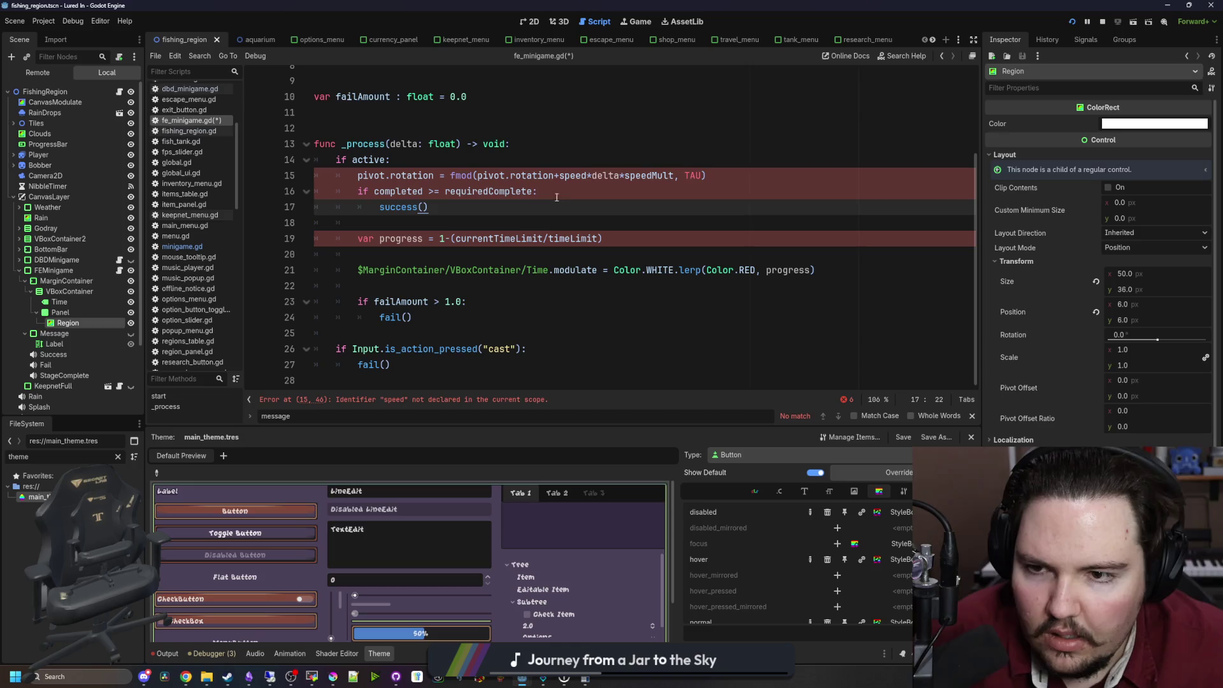
left_click_drag(557, 197, 336, 176)
key("BackSpace")
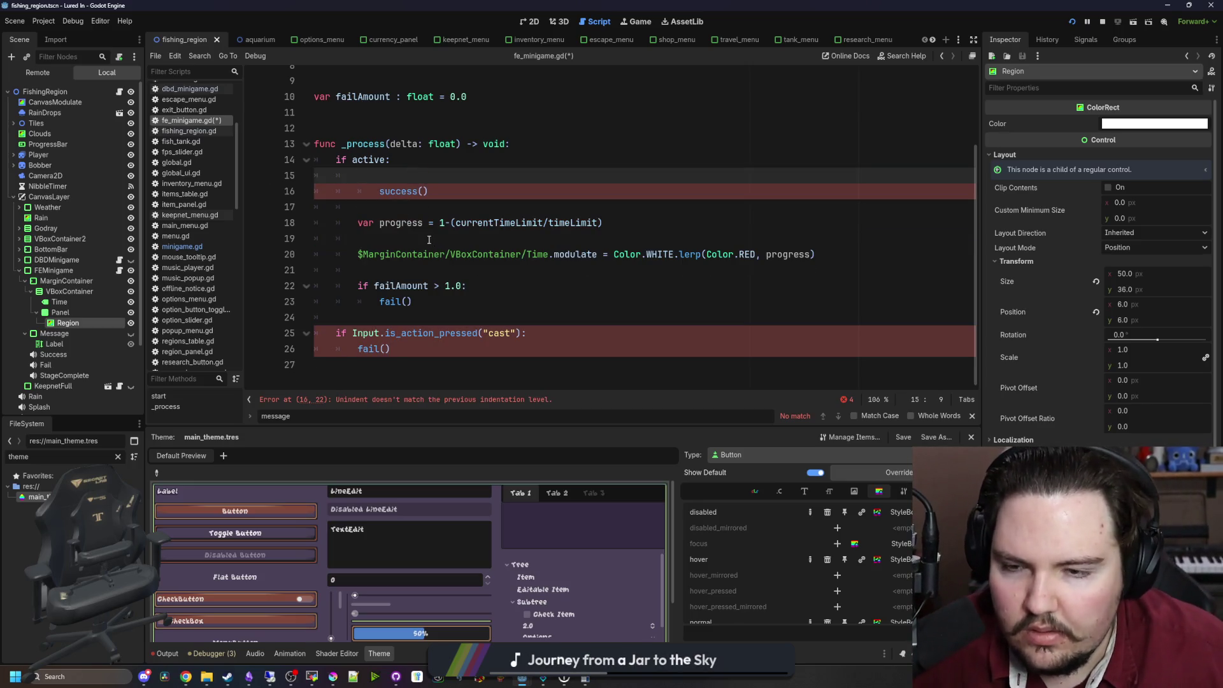
scroll(428, 239, "up", 3)
scroll(408, 236, "down", 2)
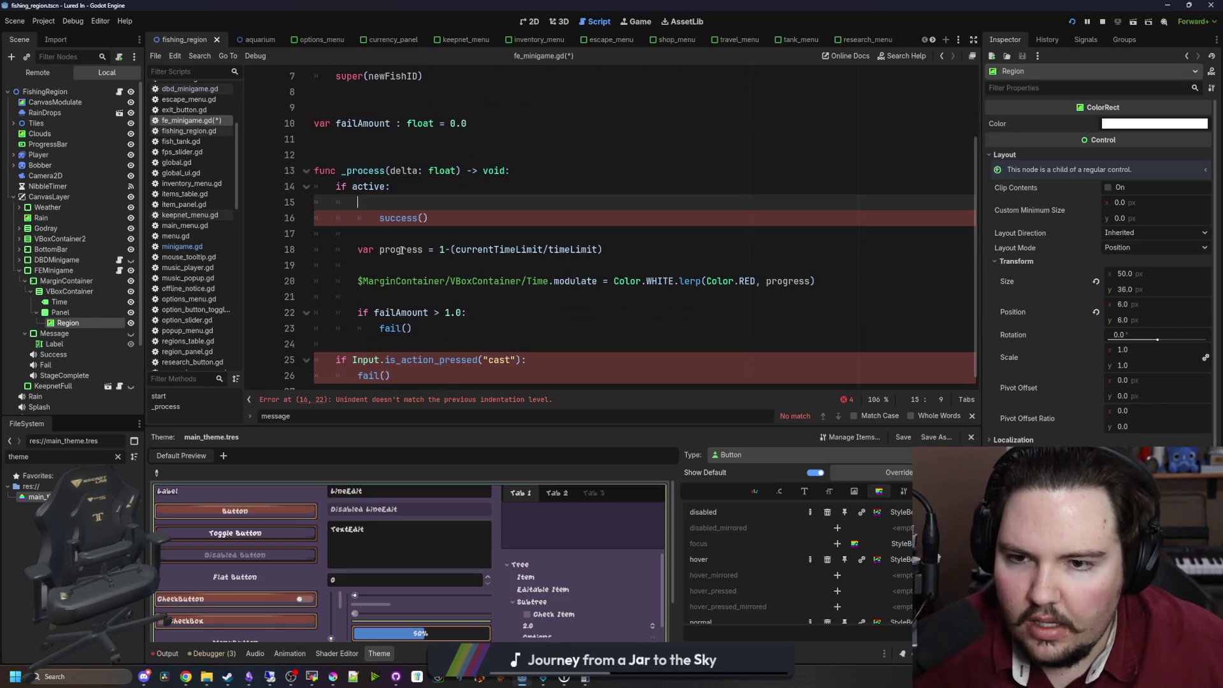
left_click_drag(644, 253, 430, 218)
key("BackSpace")
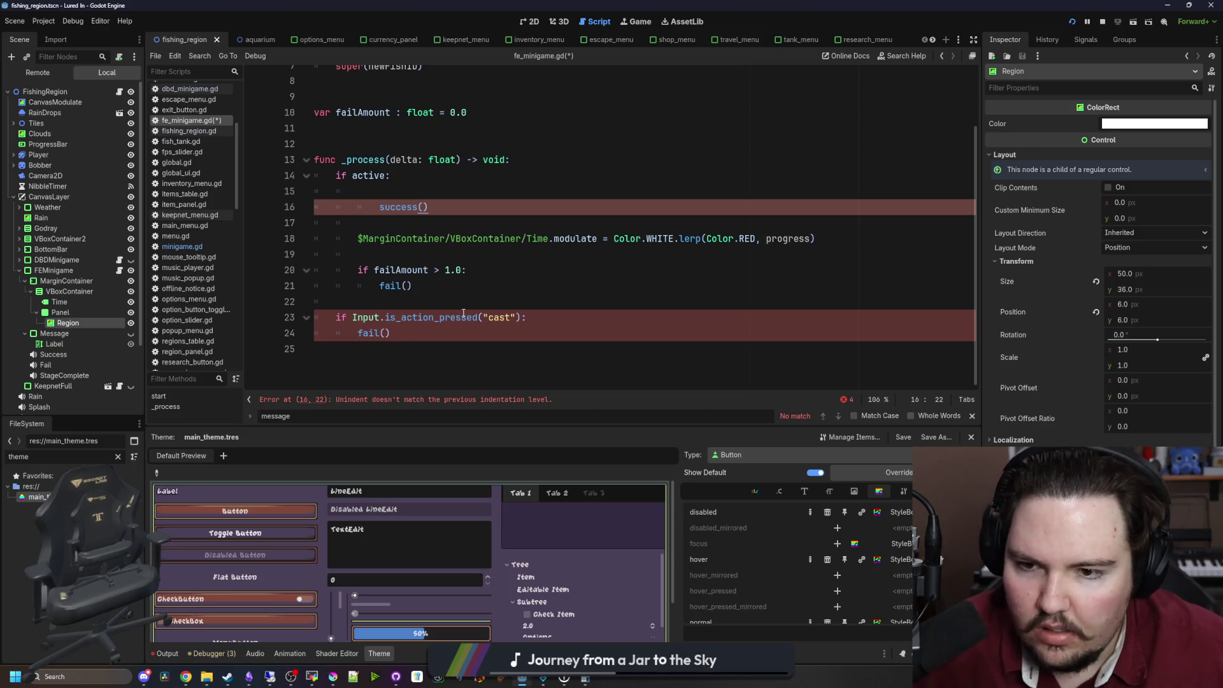
- Outdent success() one level and delete the Time colour-fade line
left_click(463, 315)
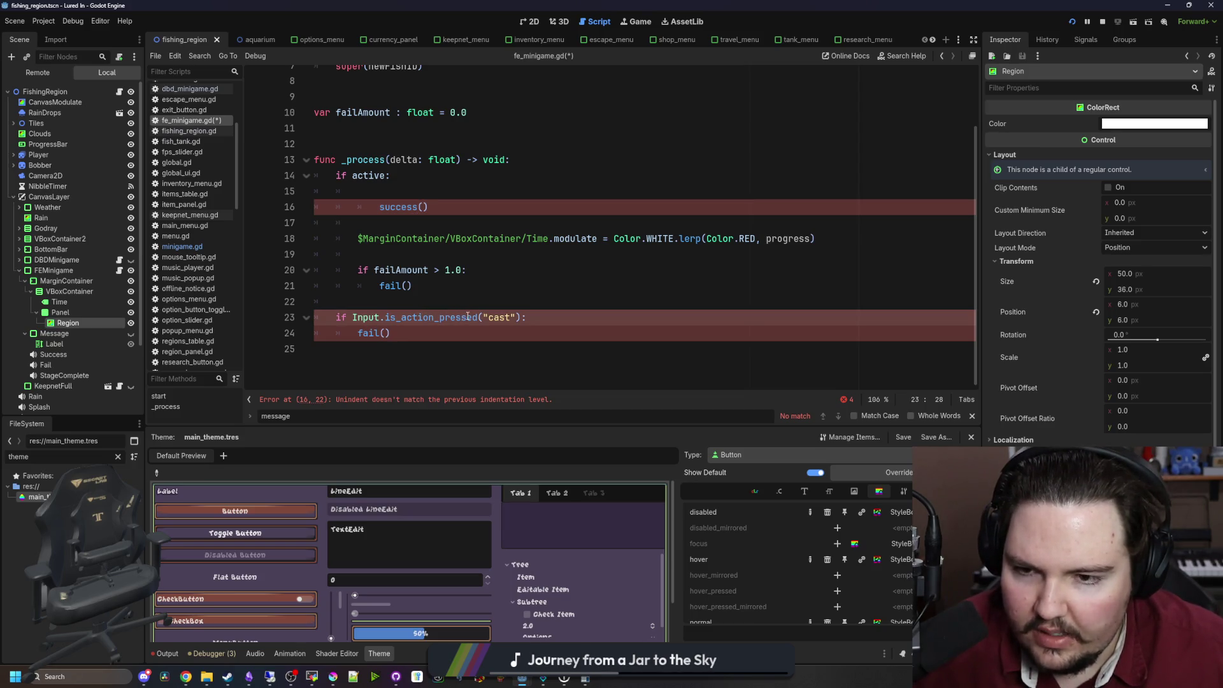
scroll(458, 317, "up", 2)
left_click(381, 313)
key("BackSpace")
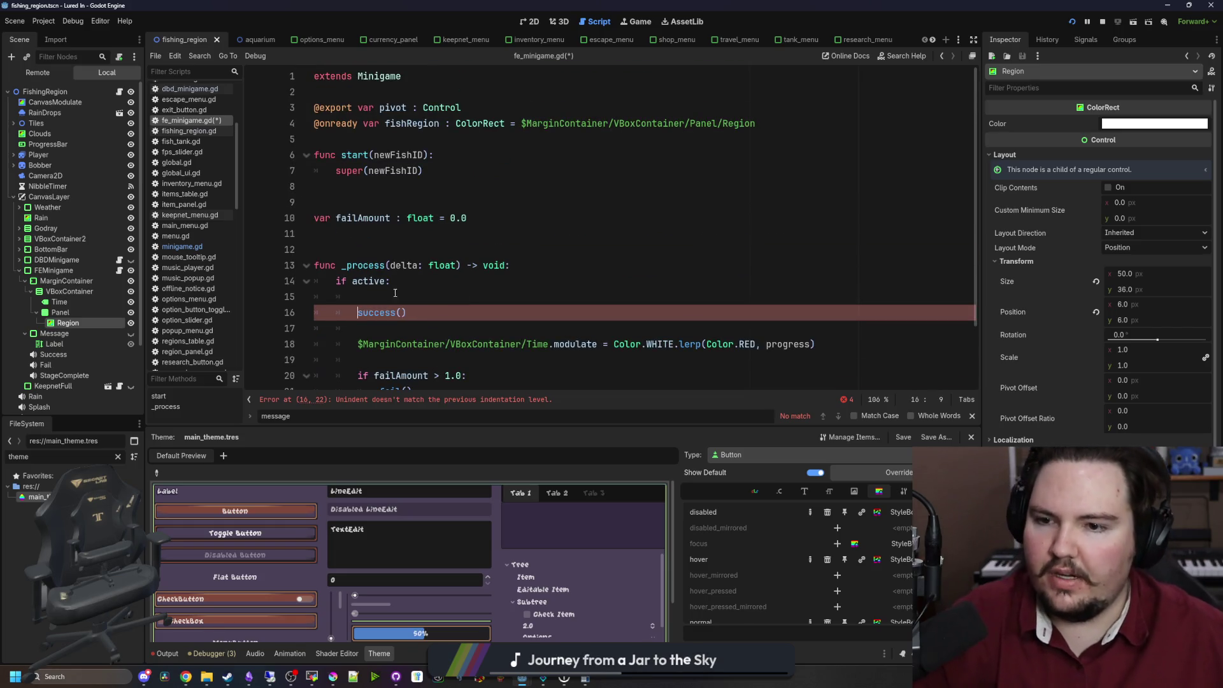
scroll(403, 358, "down", 2)
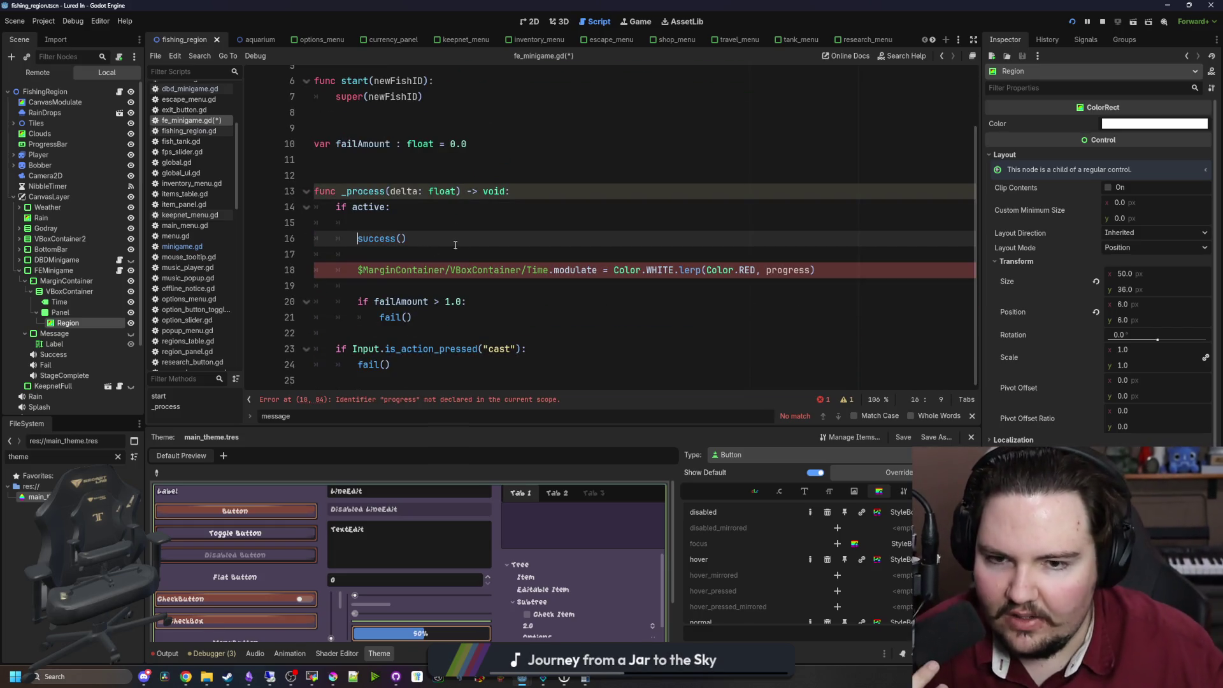
left_click_drag(817, 271, 247, 254)
key("BackSpace")
- Start a new variable declaration below failAmount
scroll(393, 236, "up", 2)
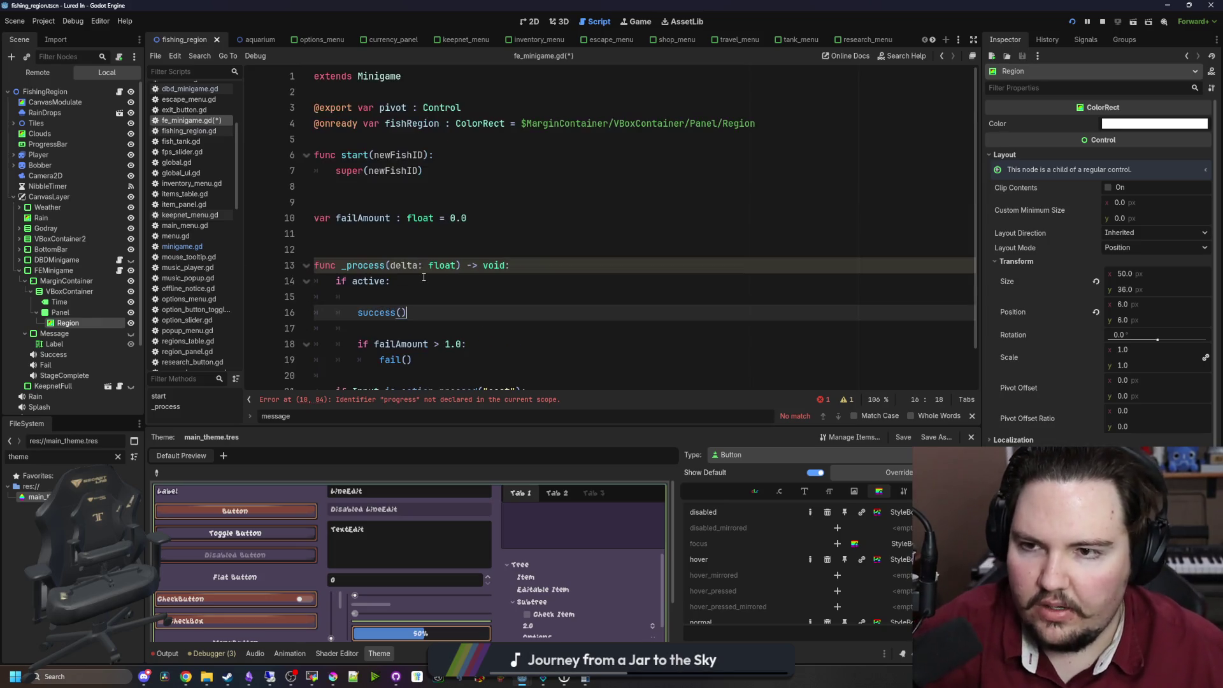
left_click(393, 234)
type("var progres")
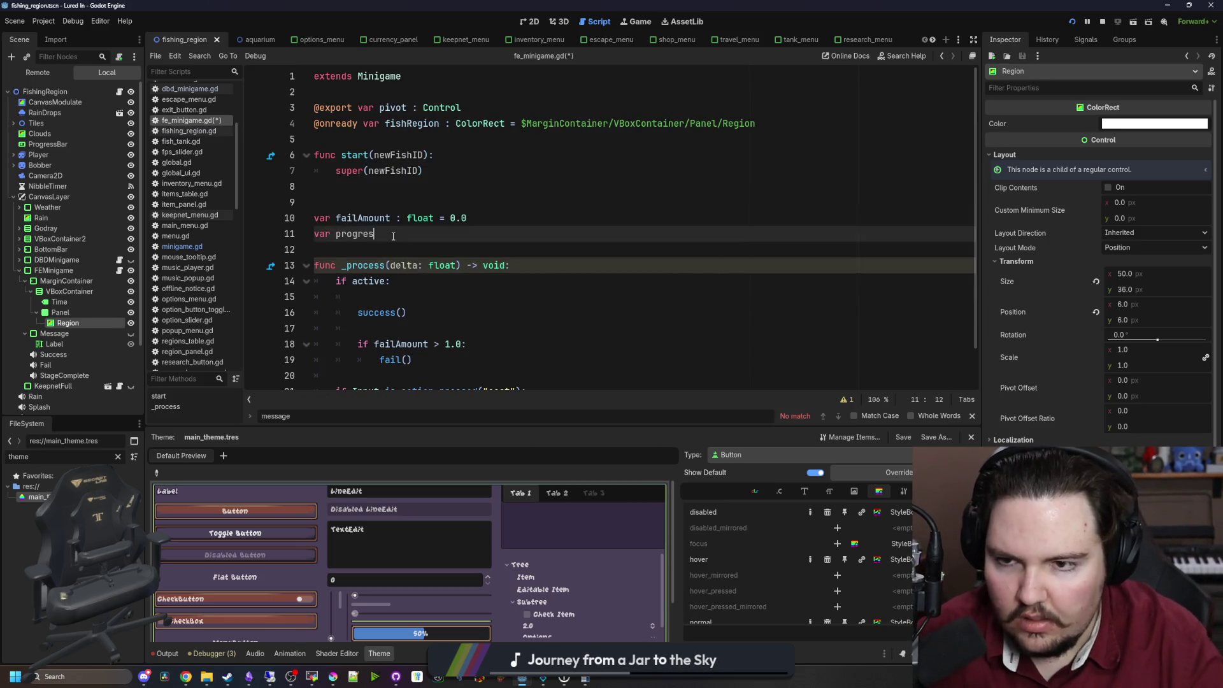
type("1.0")
- Declare progress as a float with value 1.0, keeping the failAmount declaration
triple_click(364, 235)
triple_click(361, 218)
key("BackSpace")
key("BackSpace")
left_click(386, 218)
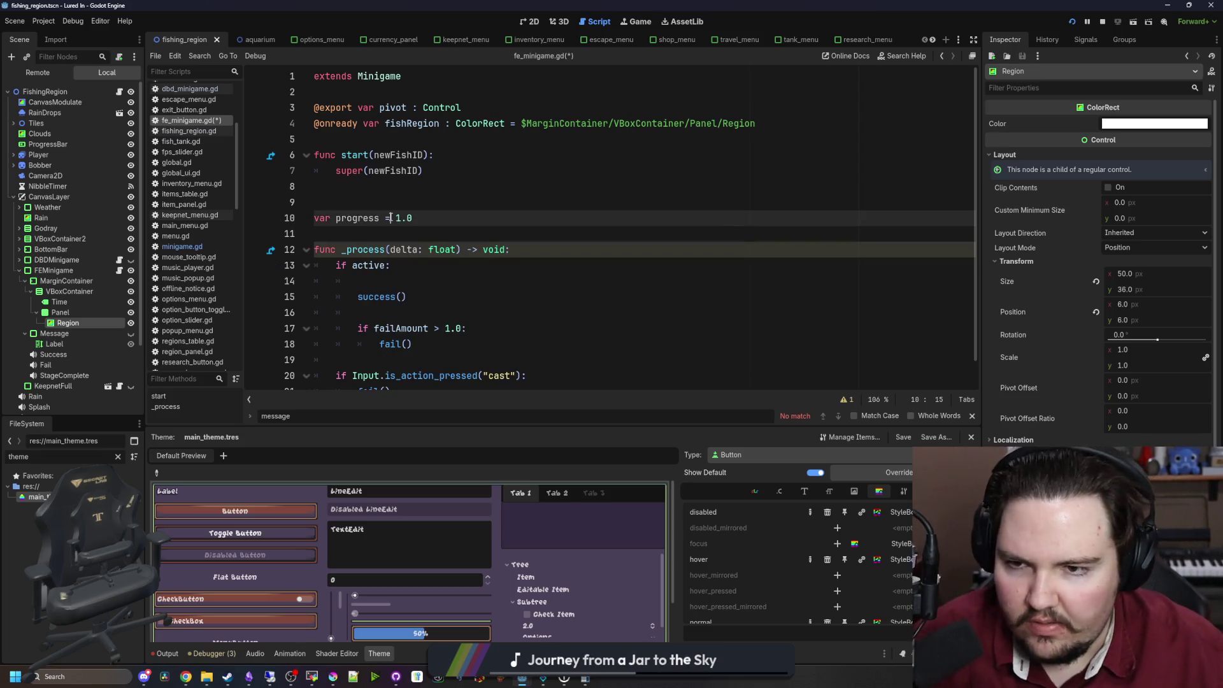
type(": float ")
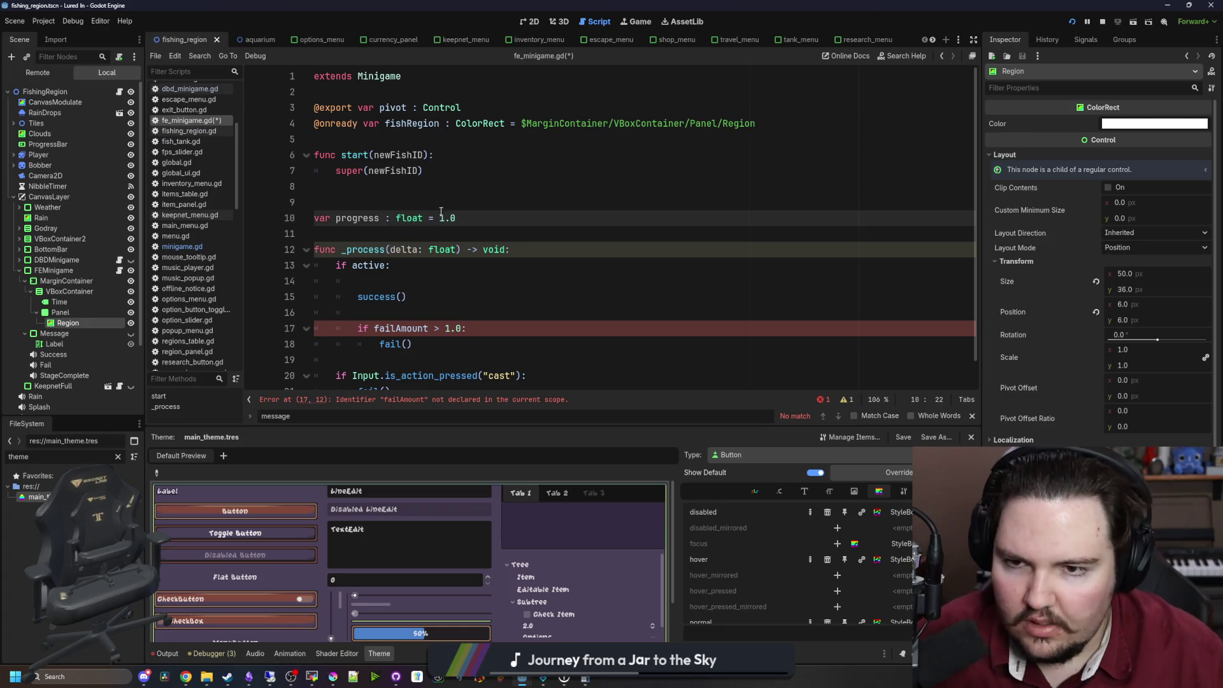
type("09.0")
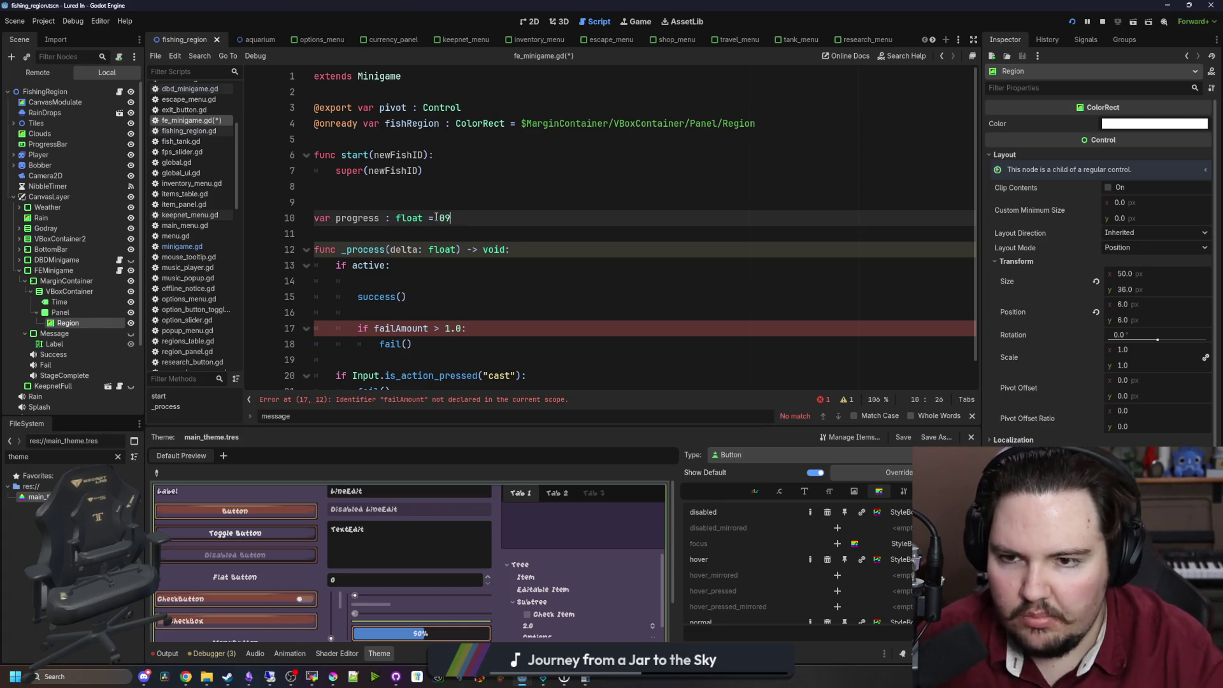
type("0")
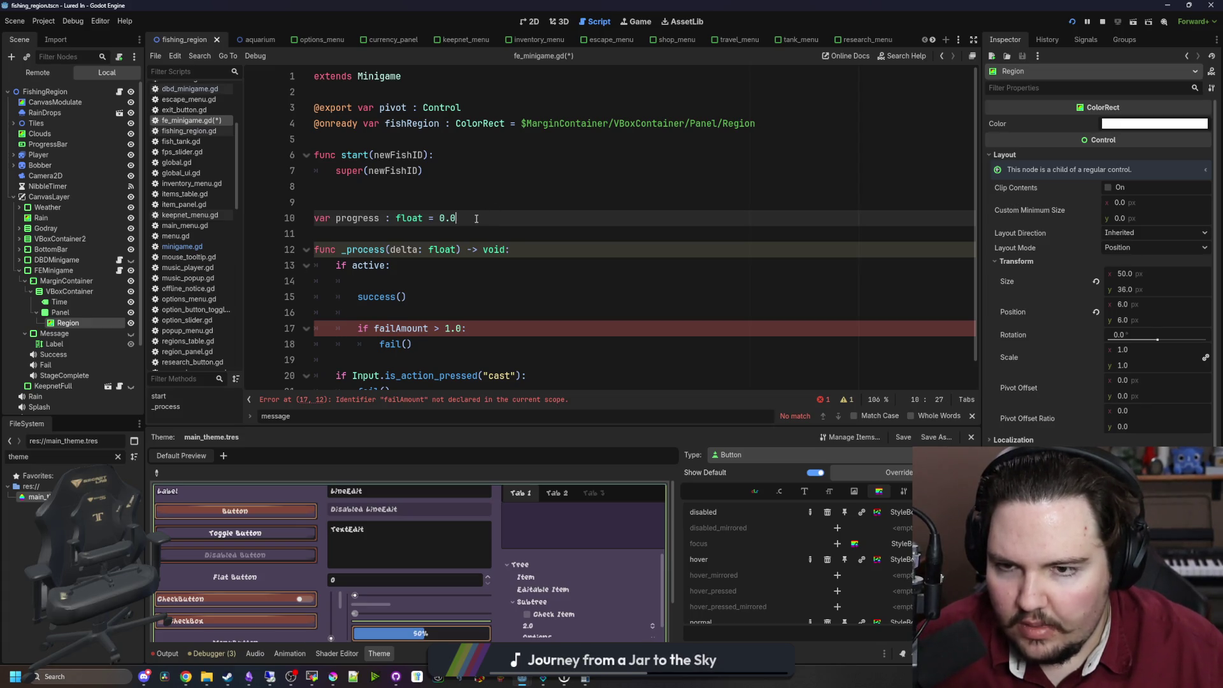
key("ctrl+z")
key("ctrl+z")
key("ctrl+z")
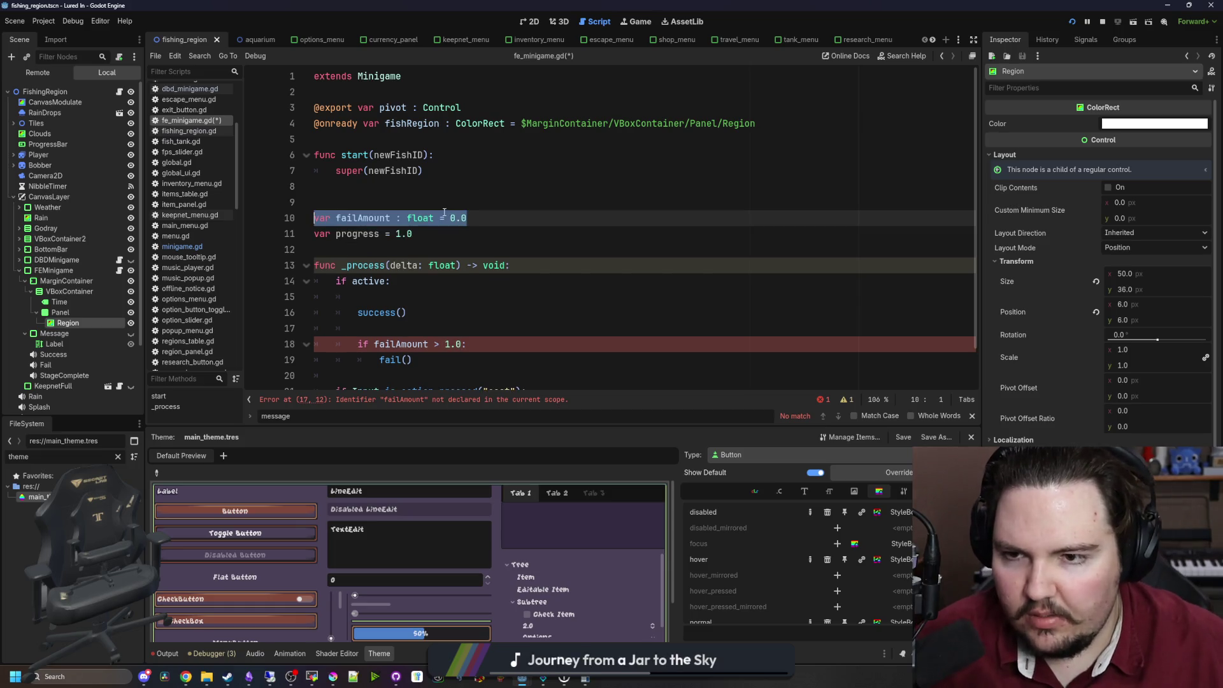
mouse_move(433, 218)
left_mouse_down()
mouse_move(384, 218)
mouse_move(396, 217)
left_mouse_up()
left_click(386, 234)
type(": float")
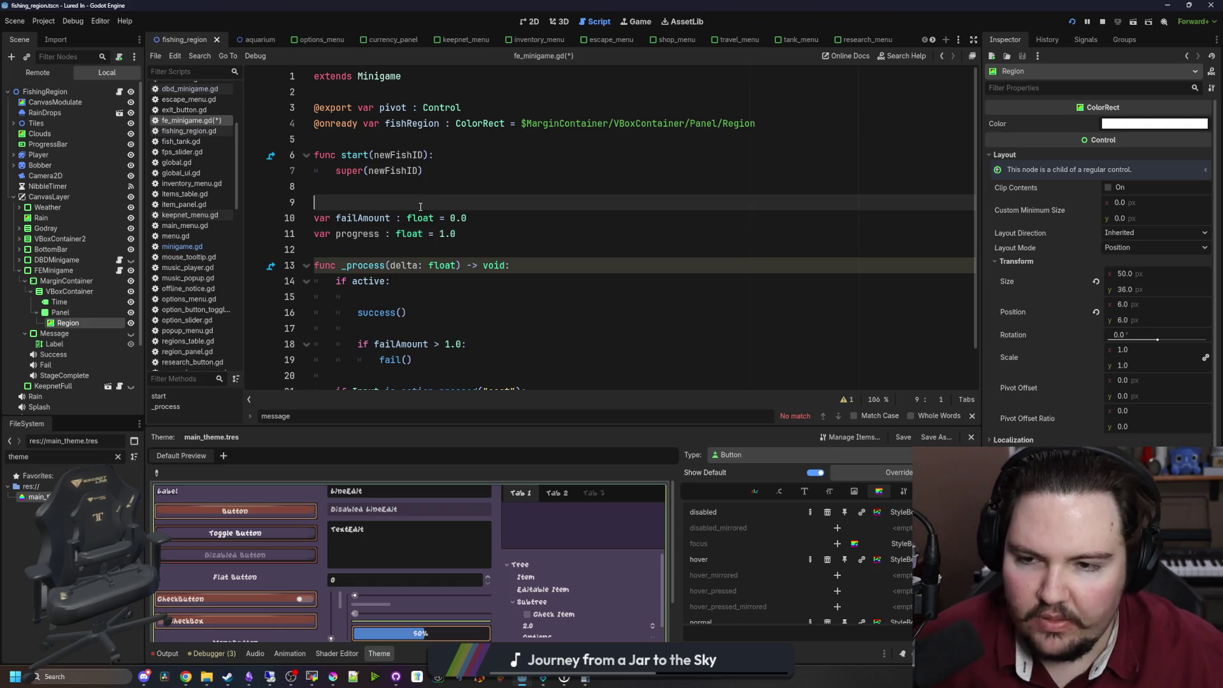
- Remove the blank line in the active block and fail() under the cast check, leaving an empty indented line
scroll(386, 249, "down", 1)
left_click(386, 257)
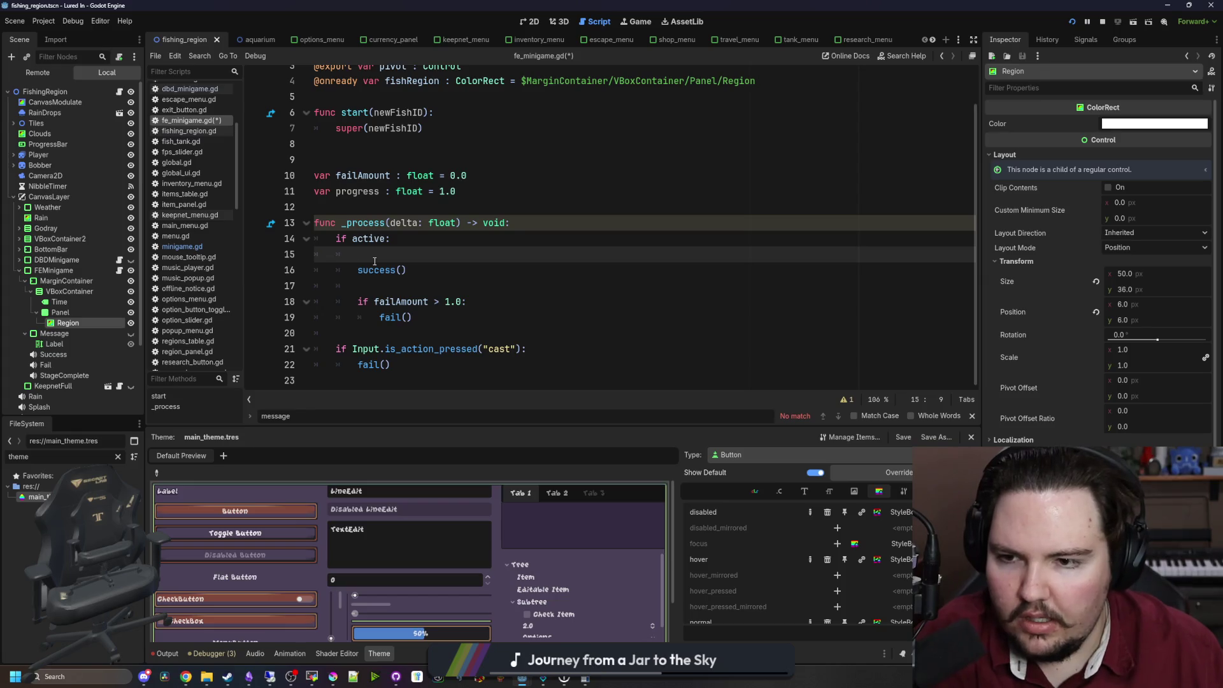
key("BackSpace")
left_click(406, 354)
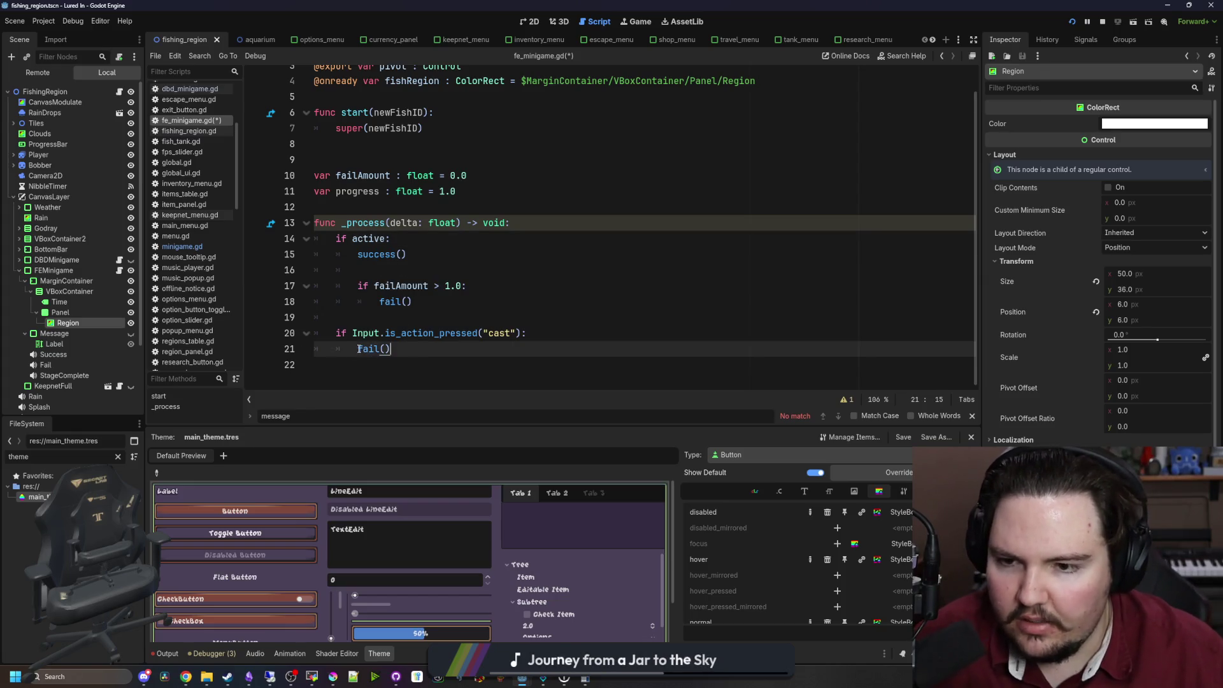
left_click_drag(403, 349, 312, 350)
key("BackSpace")
key("BackSpace")
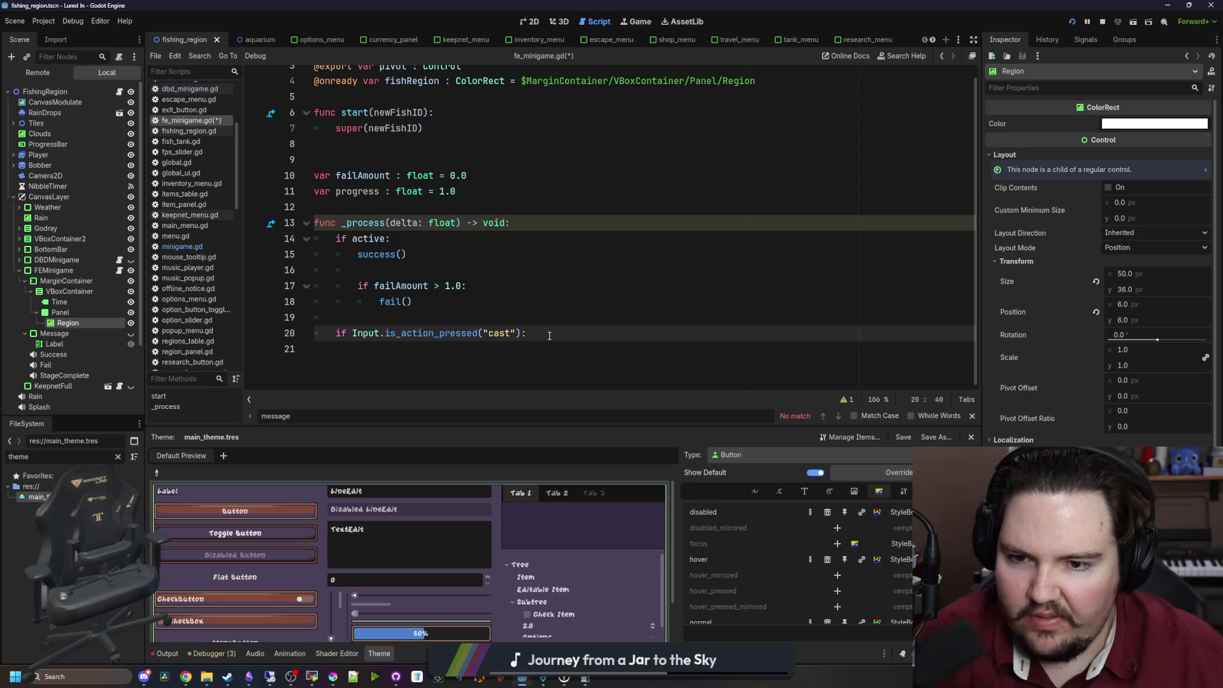
key("Return")
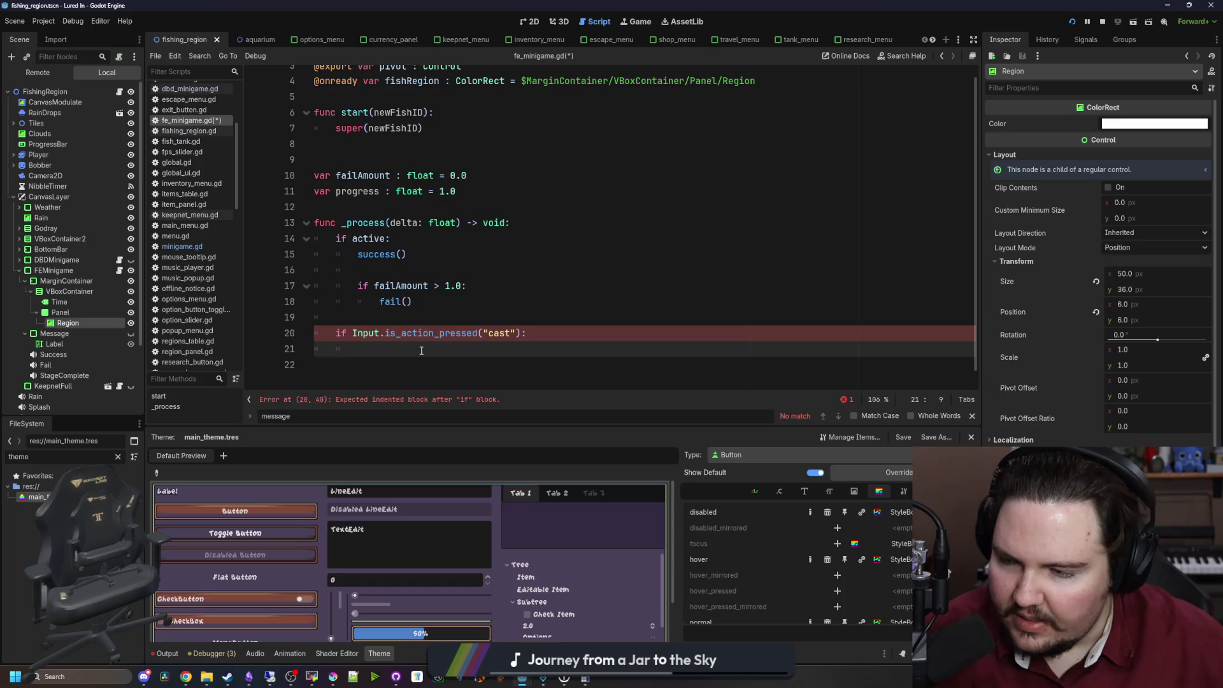
right_click(70, 312)
- Add a Sprite2D child node under Panel and view it in the 2D scene
left_click(105, 323)
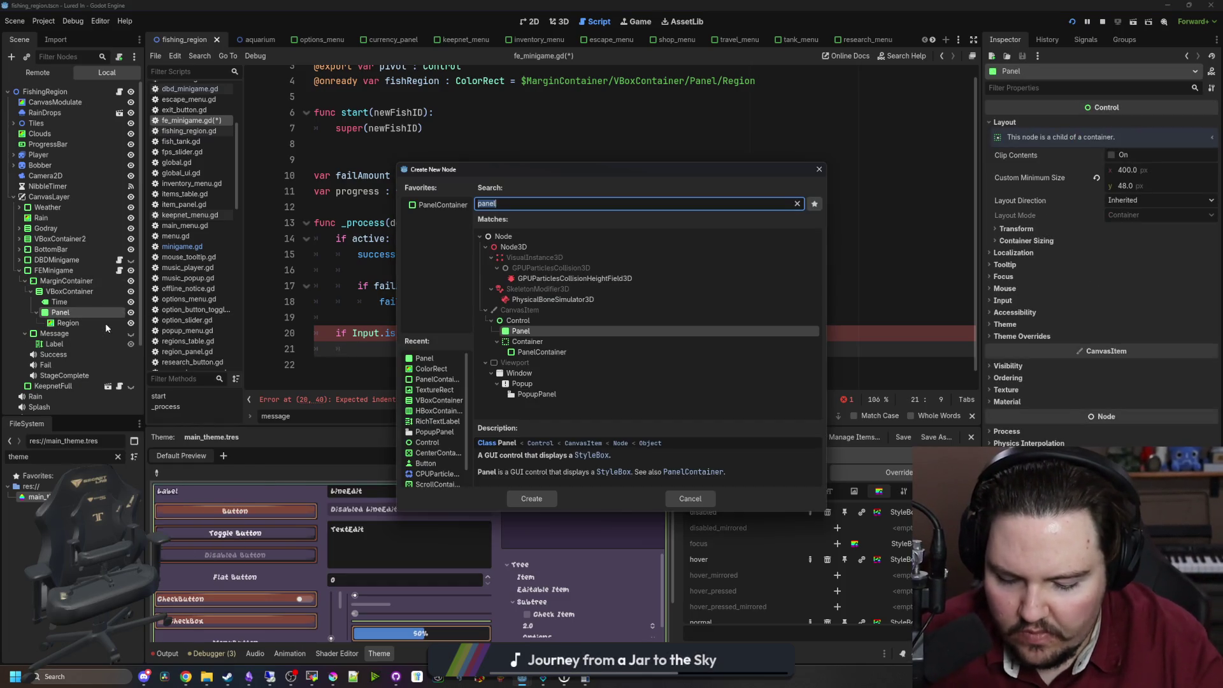
type("sprite2d")
key("Return")
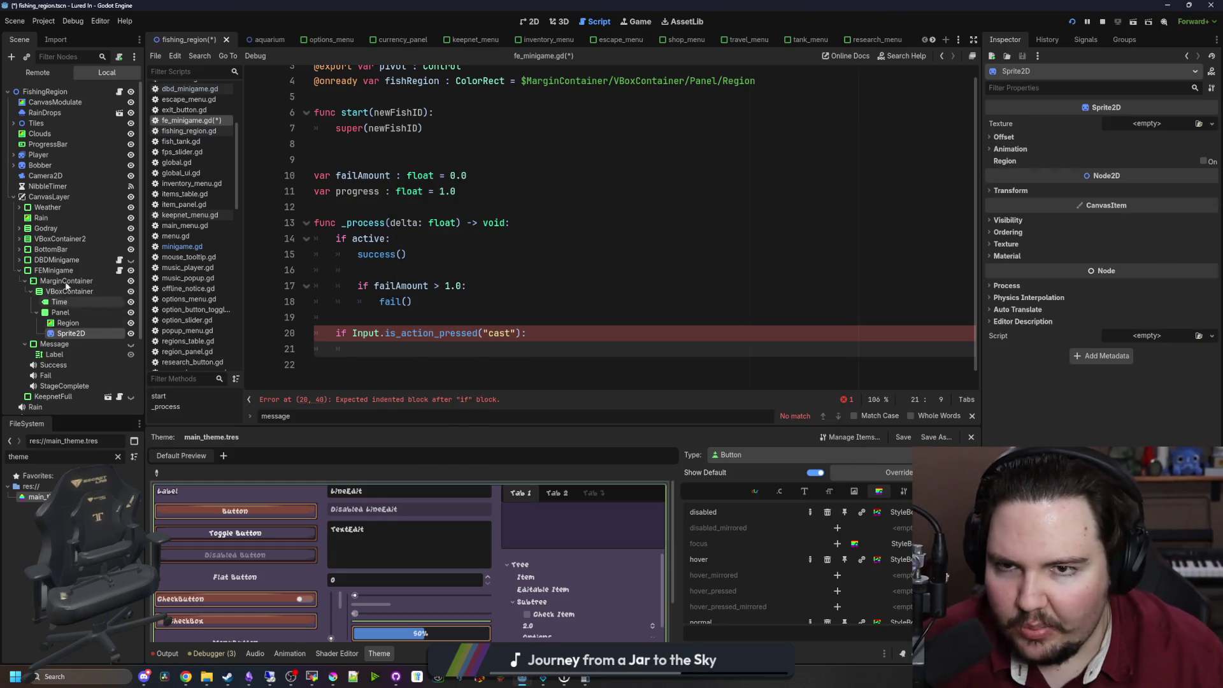
left_click(528, 24)
scroll(495, 193, "down", 2)
scroll(460, 262, "up", 1)
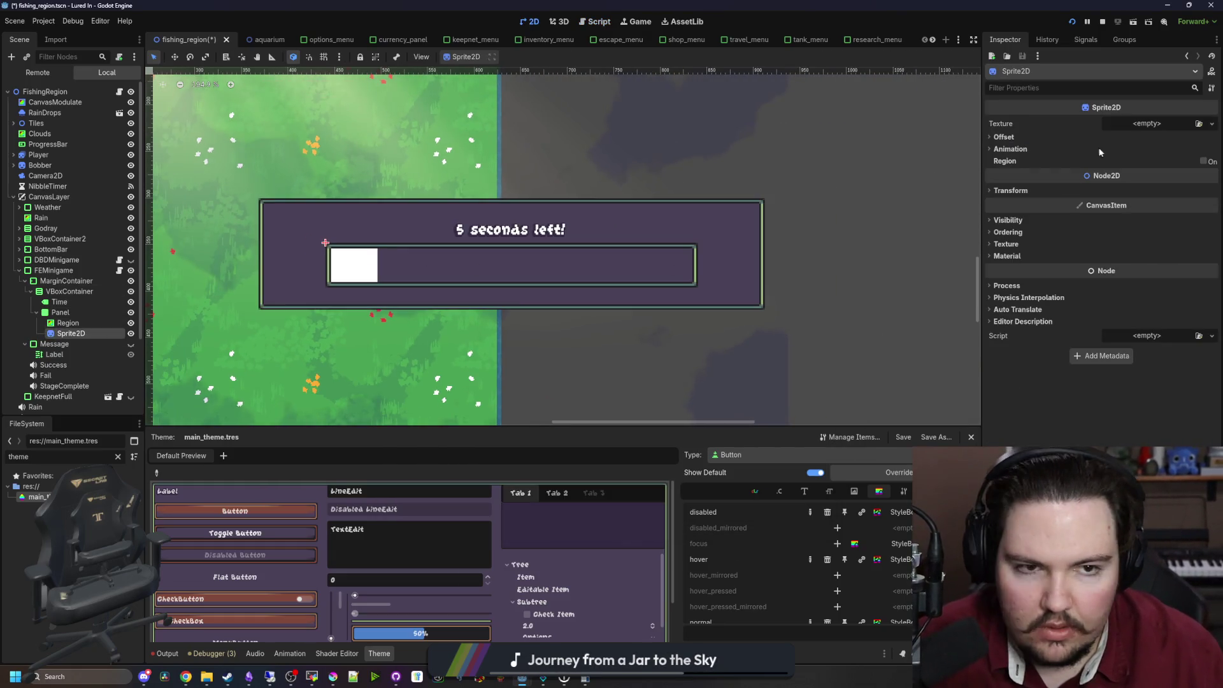
- Set the Sprite2D texture to bobber.png via Quick Load
left_click(1147, 123)
left_click(1131, 347)
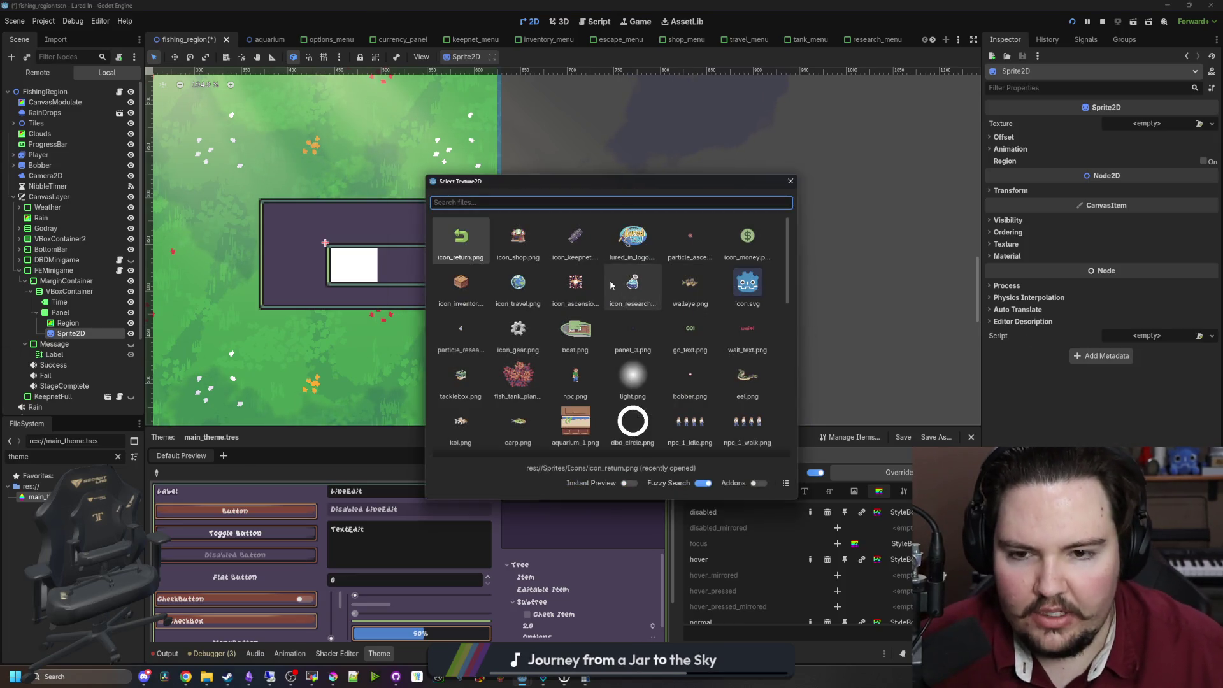
scroll(610, 281, "down", 5)
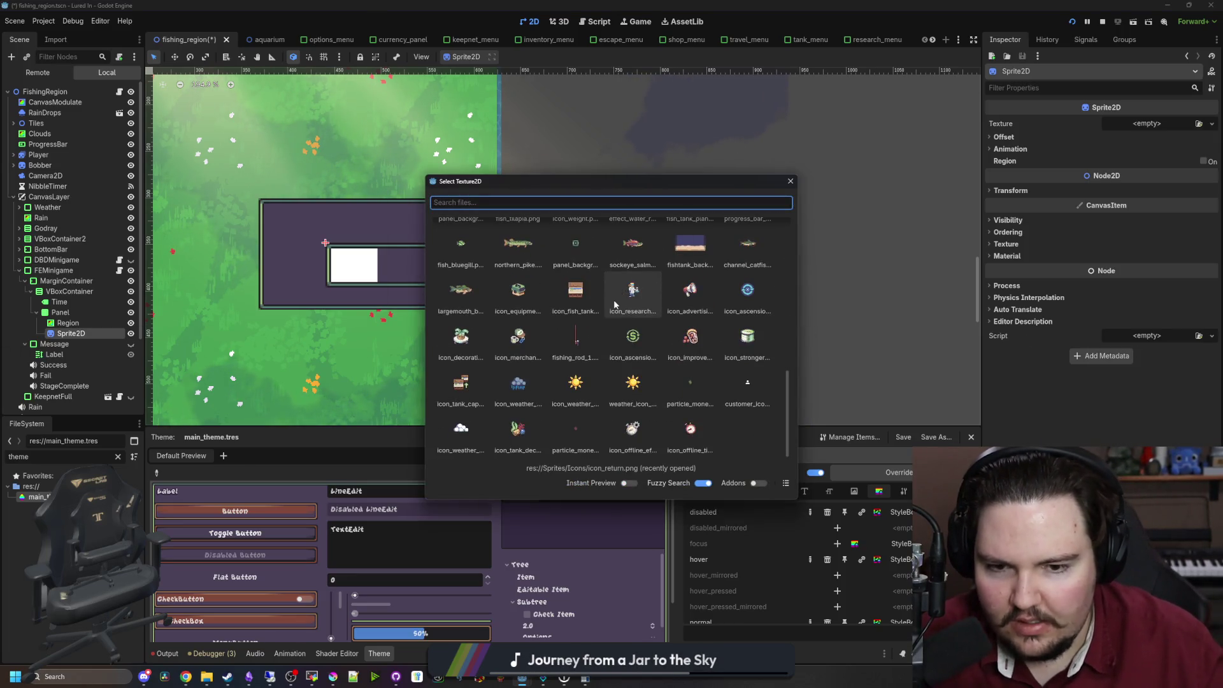
scroll(614, 304, "up", 3)
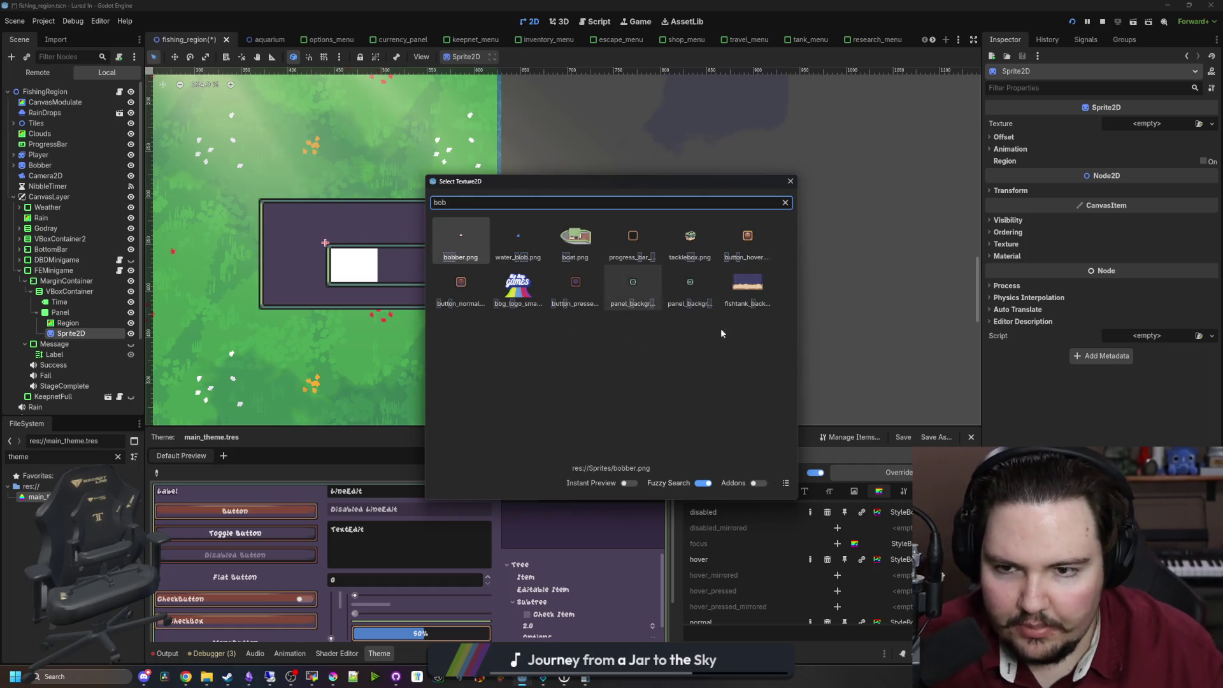
double_click(470, 240)
scroll(357, 258, "up", 4)
scroll(312, 255, "up", 5)
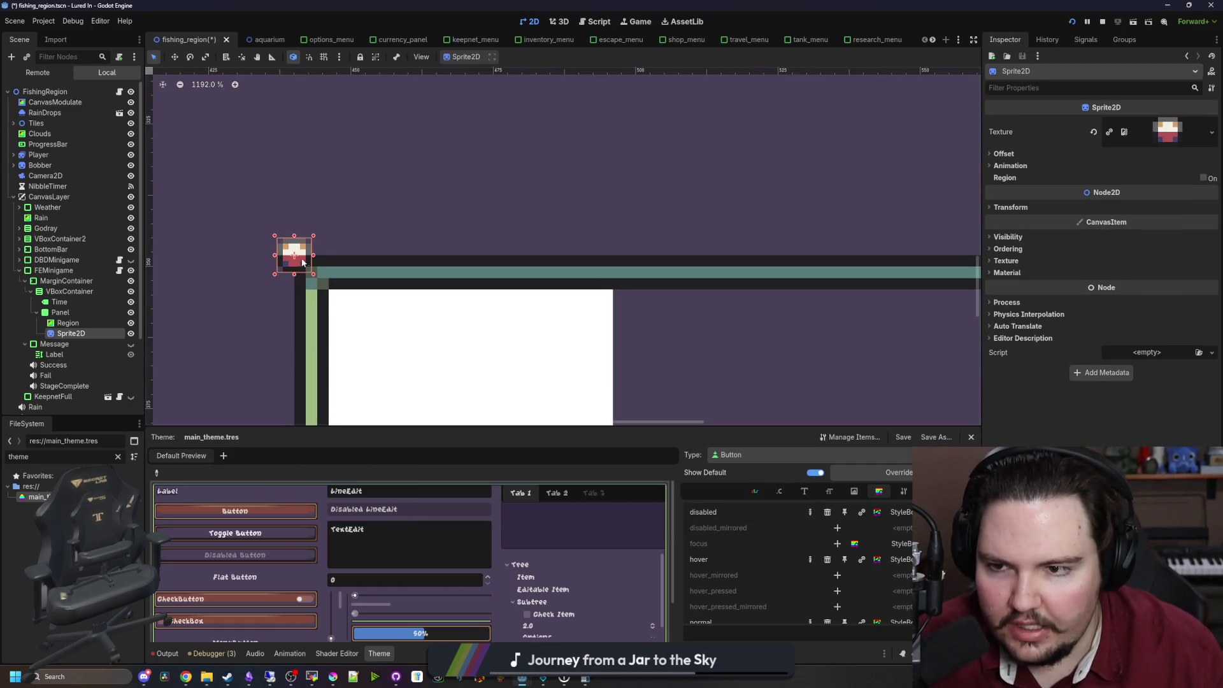
scroll(295, 265, "down", 3)
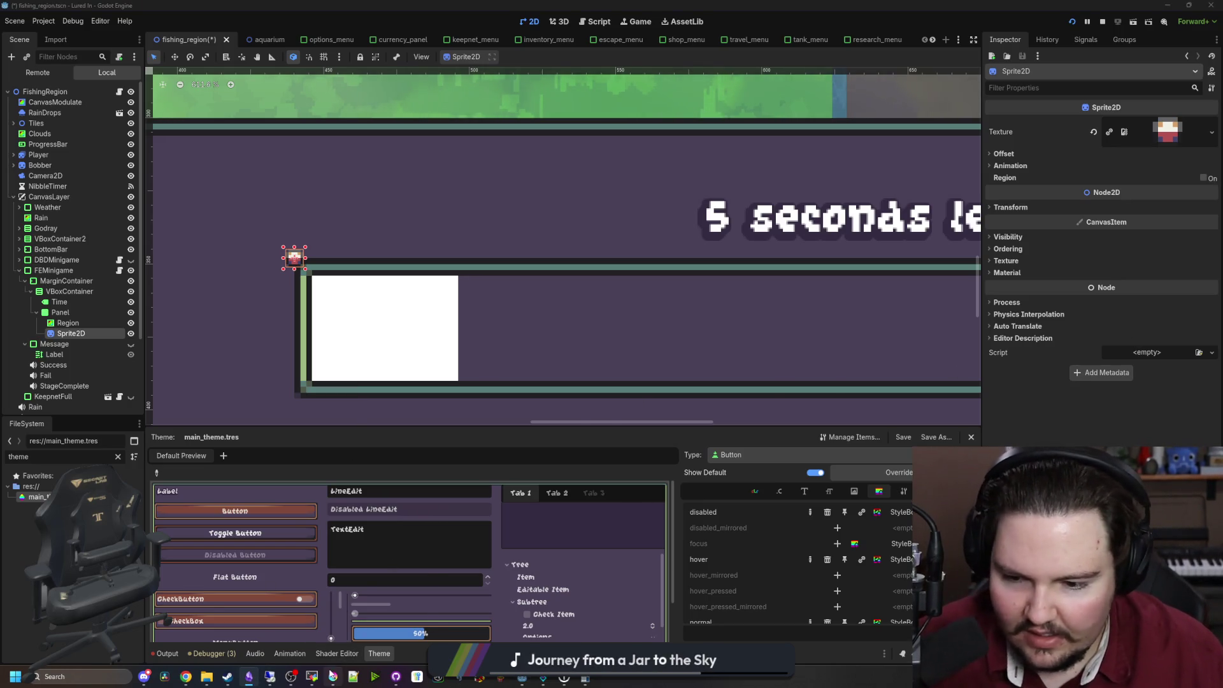
- Switch to Krita and begin a new document from the File menu
left_click(332, 677)
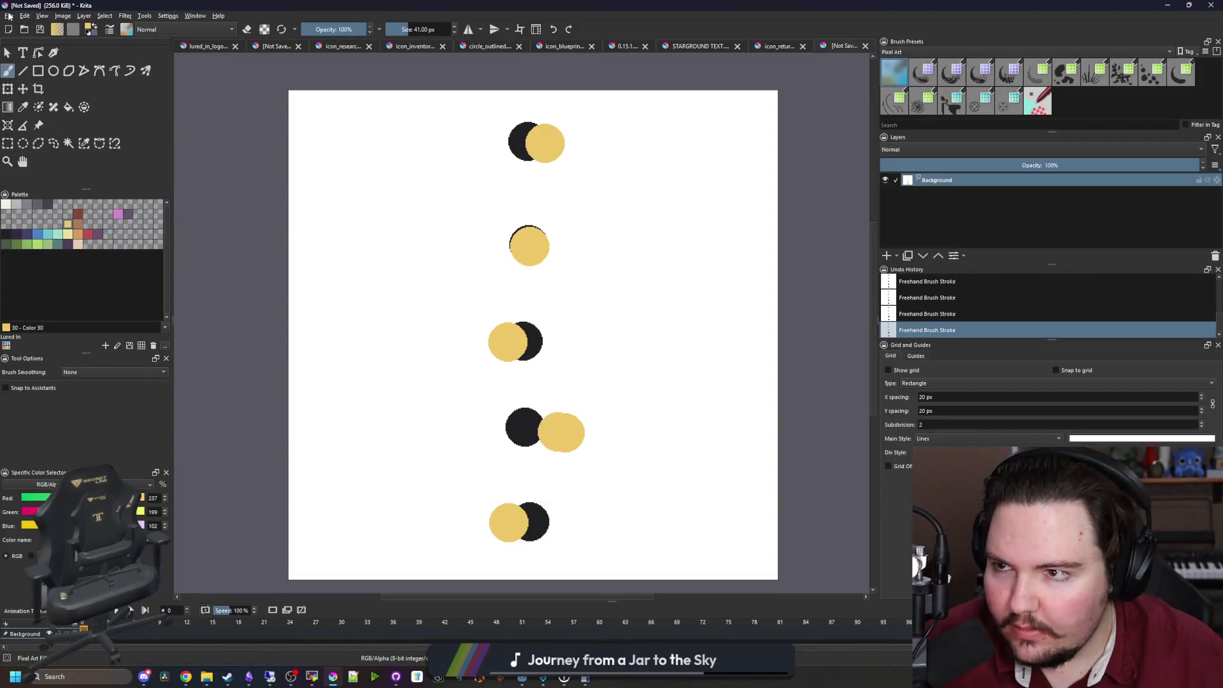
left_click(9, 16)
left_click(29, 25)
- Set width and height to 32 px and create the blank Krita document
type("32")
key("shift+Tab")
type("32")
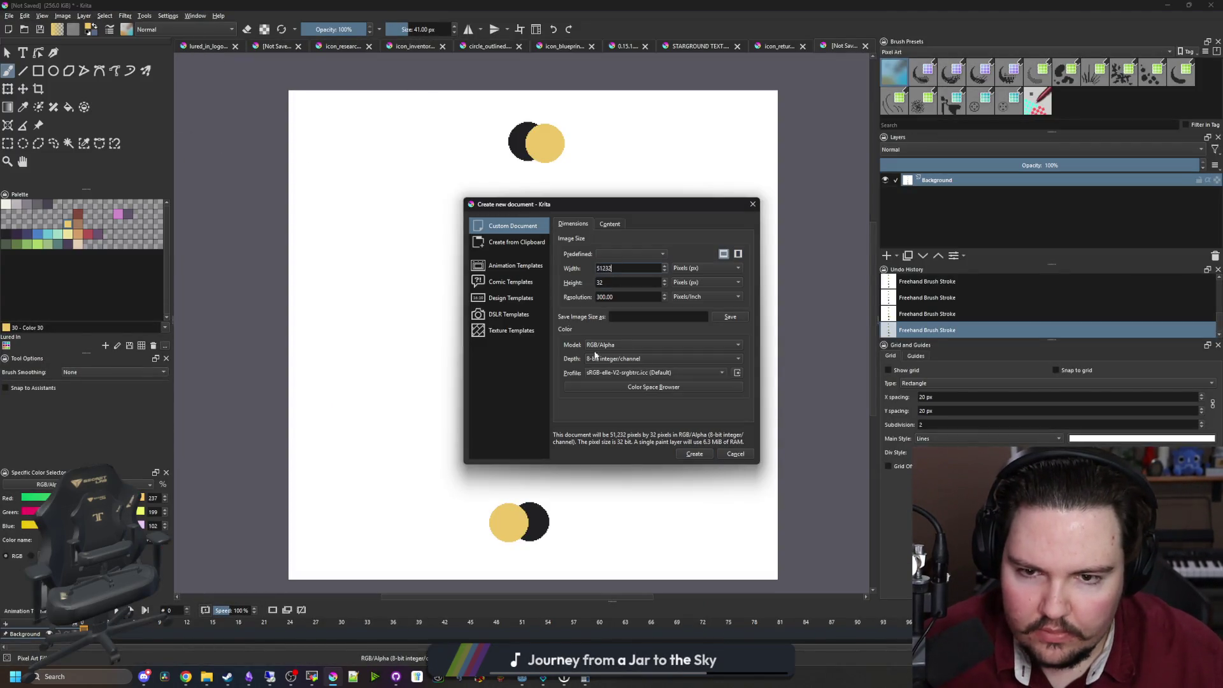
type("32")
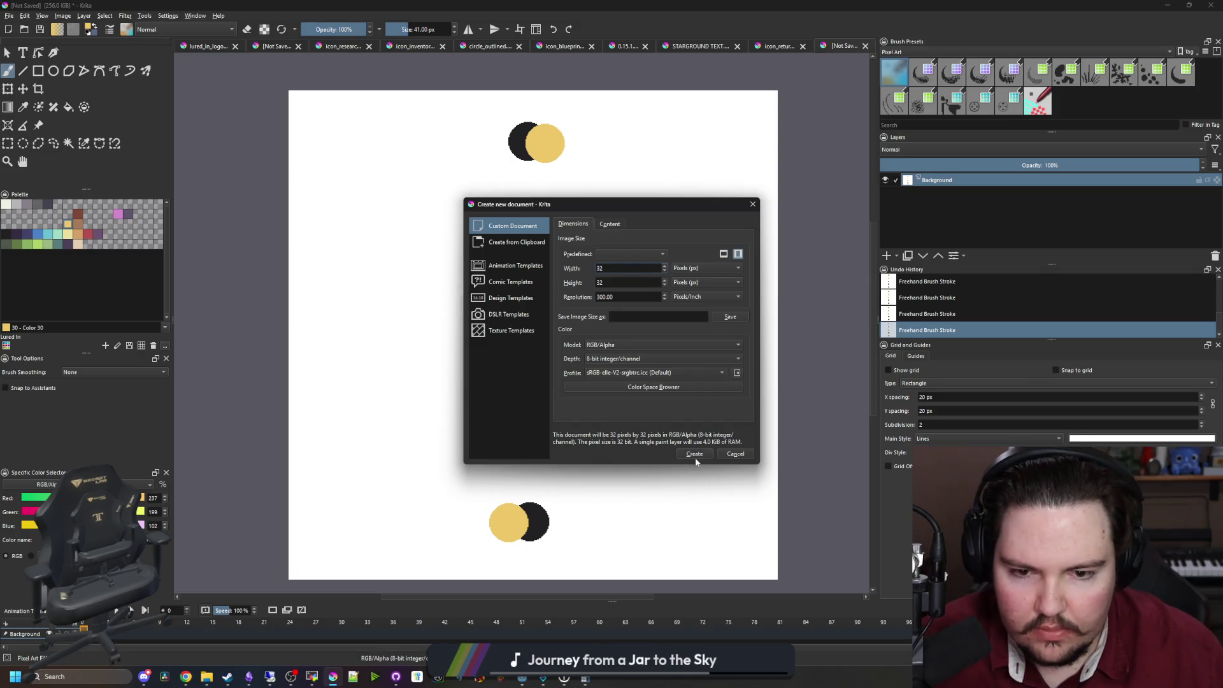
left_click(695, 458)
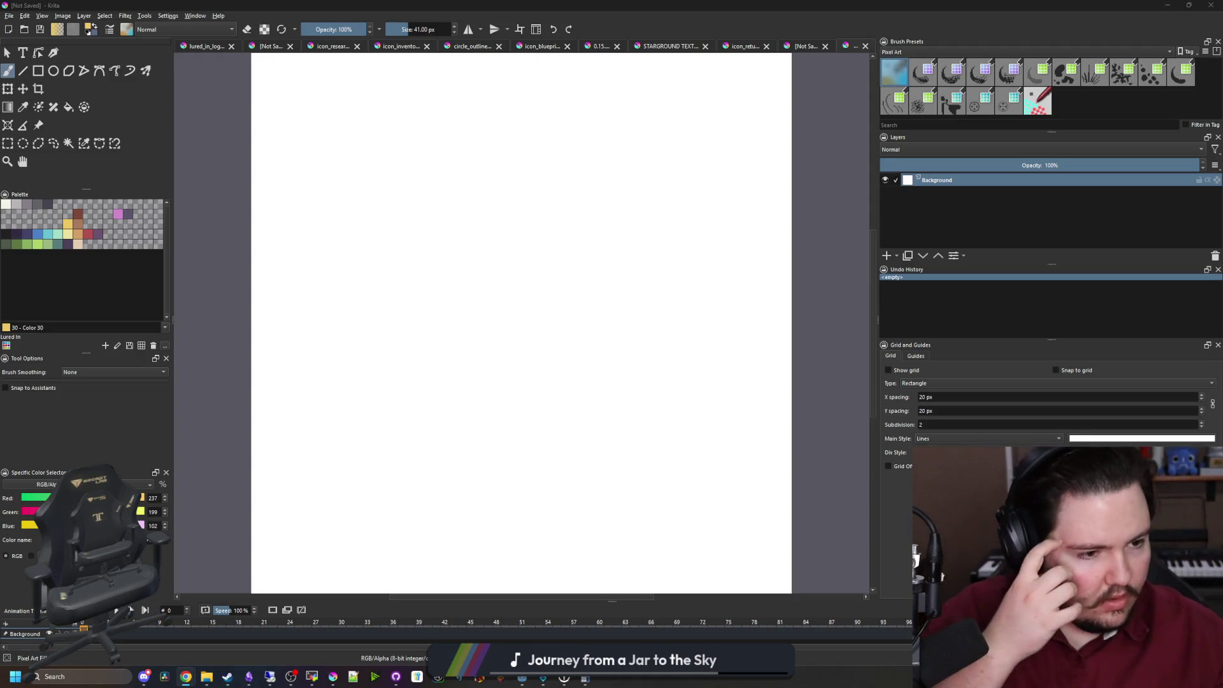
key("alt+Tab")
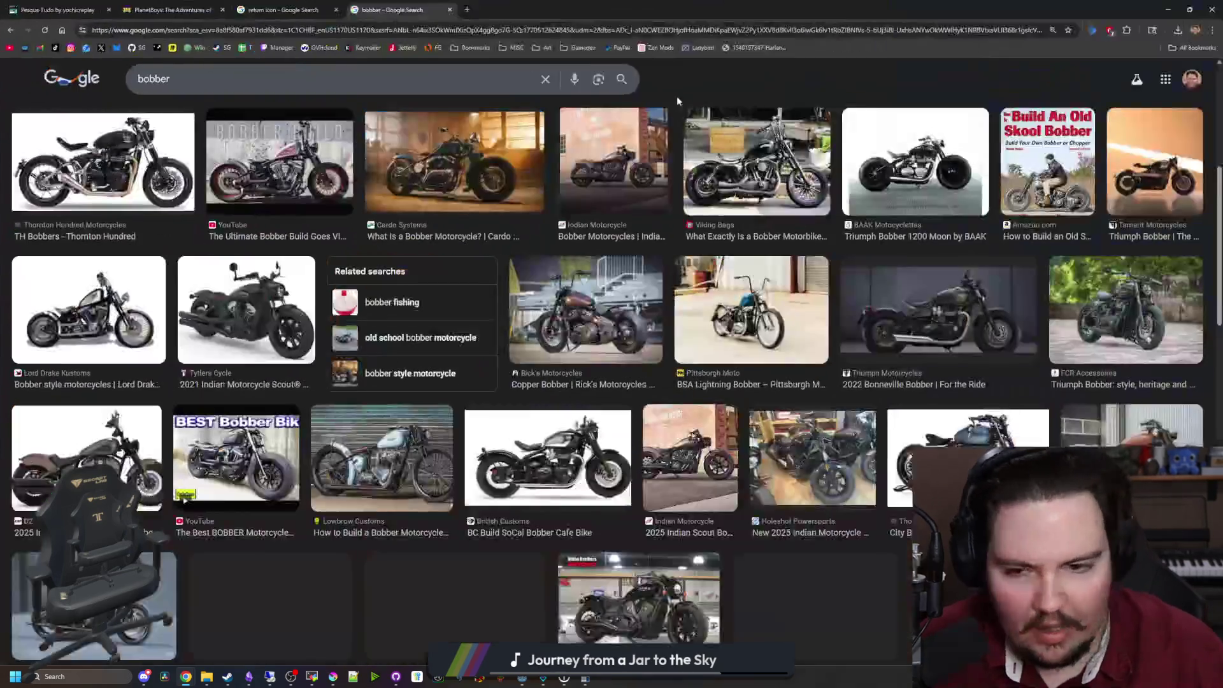
- Scroll the 'bobber fishing' image results and shrink the browser to check Krita
scroll(546, 298, "down", 3)
scroll(547, 298, "down", 5)
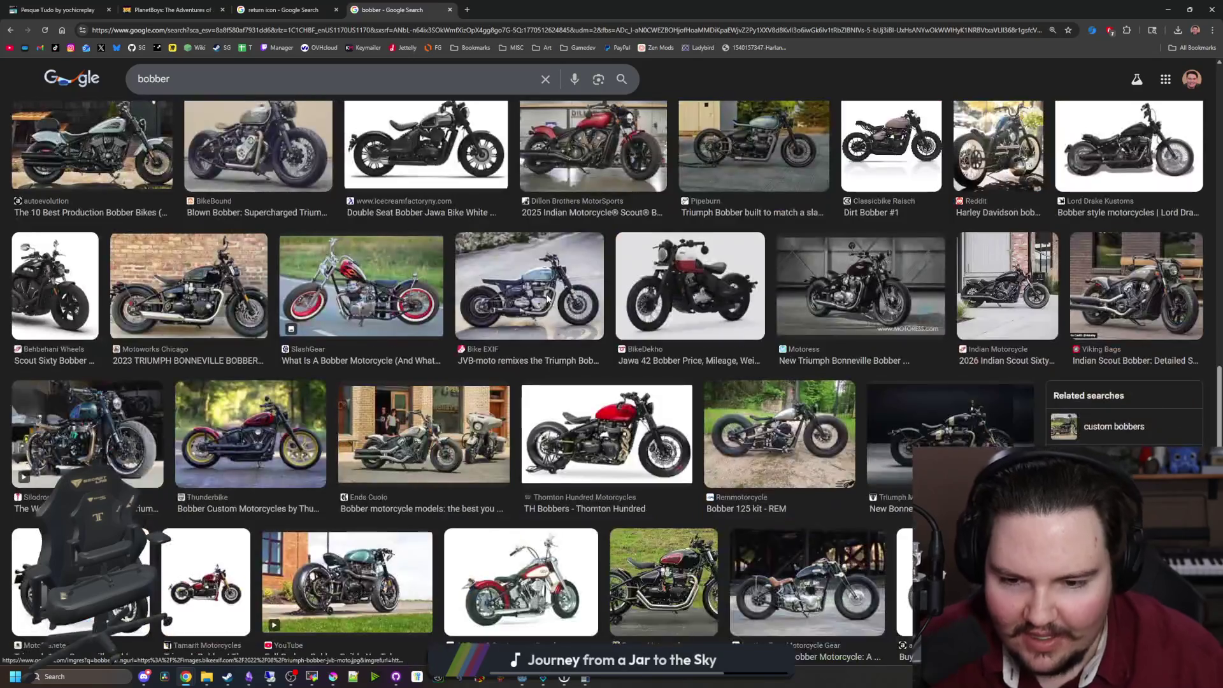
scroll(547, 298, "down", 5)
scroll(547, 298, "up", 15)
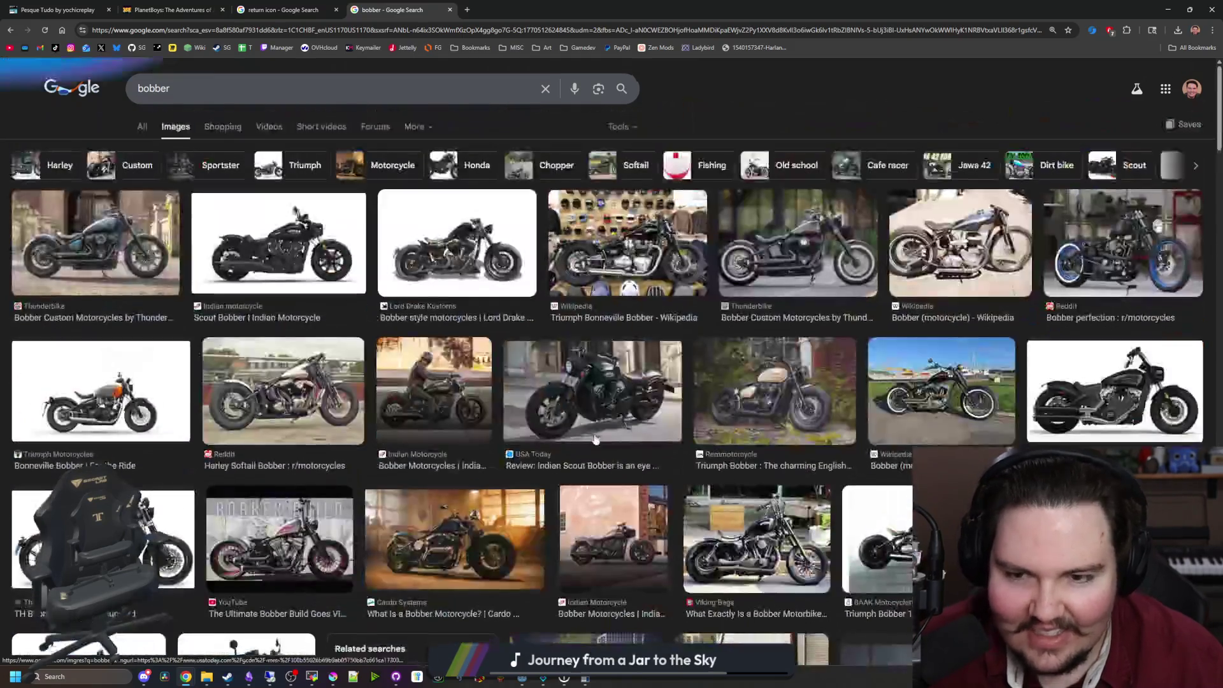
key("super+Down")
key("super+Down")
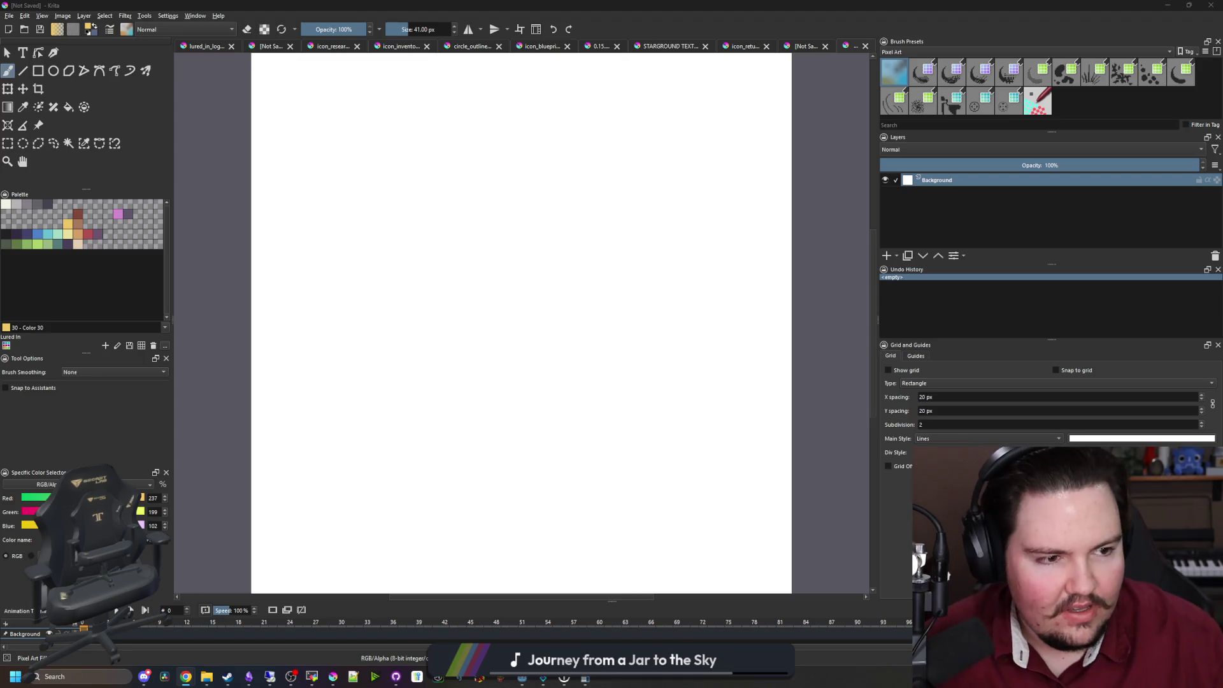
key("alt+Tab")
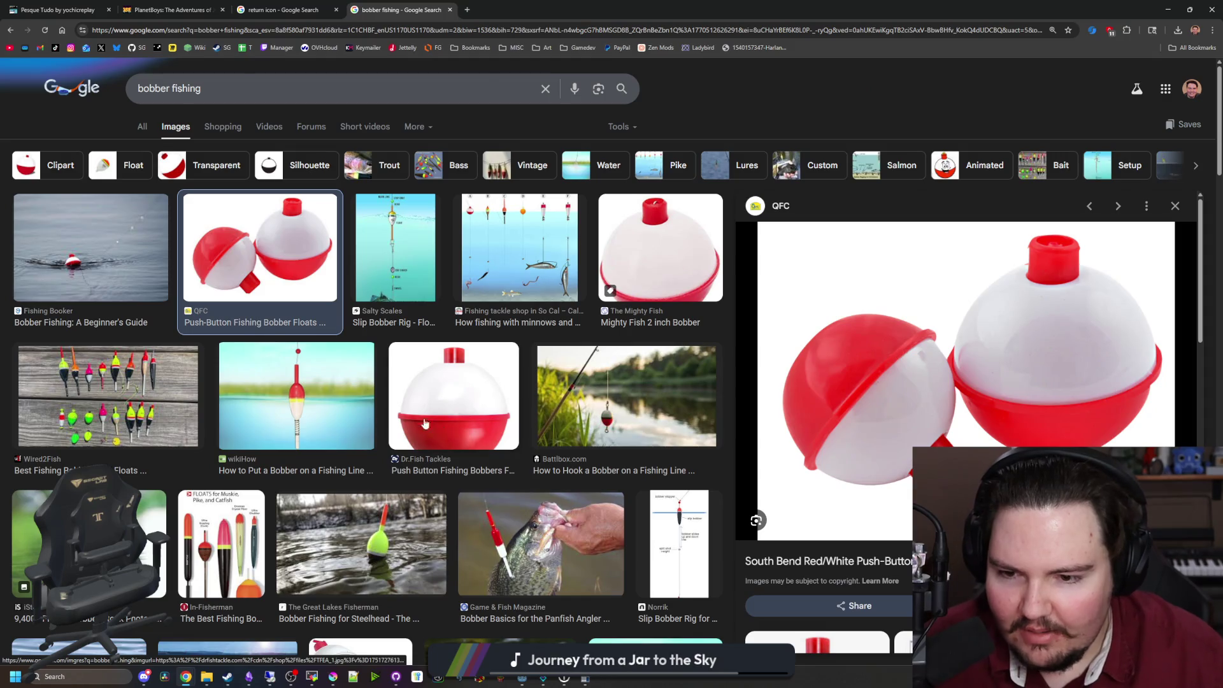
- Preview the Stationary Float Fishing and red-and-white push-button bobber images, then return to Krita
scroll(423, 412, "down", 3)
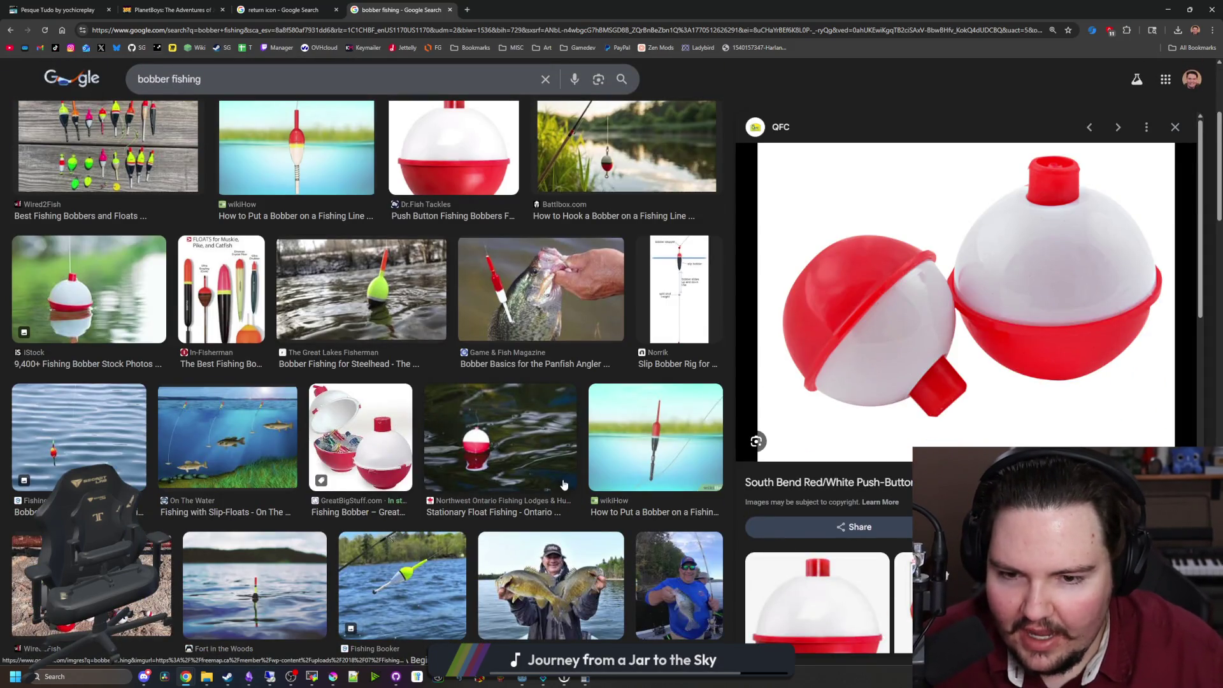
left_click(489, 431)
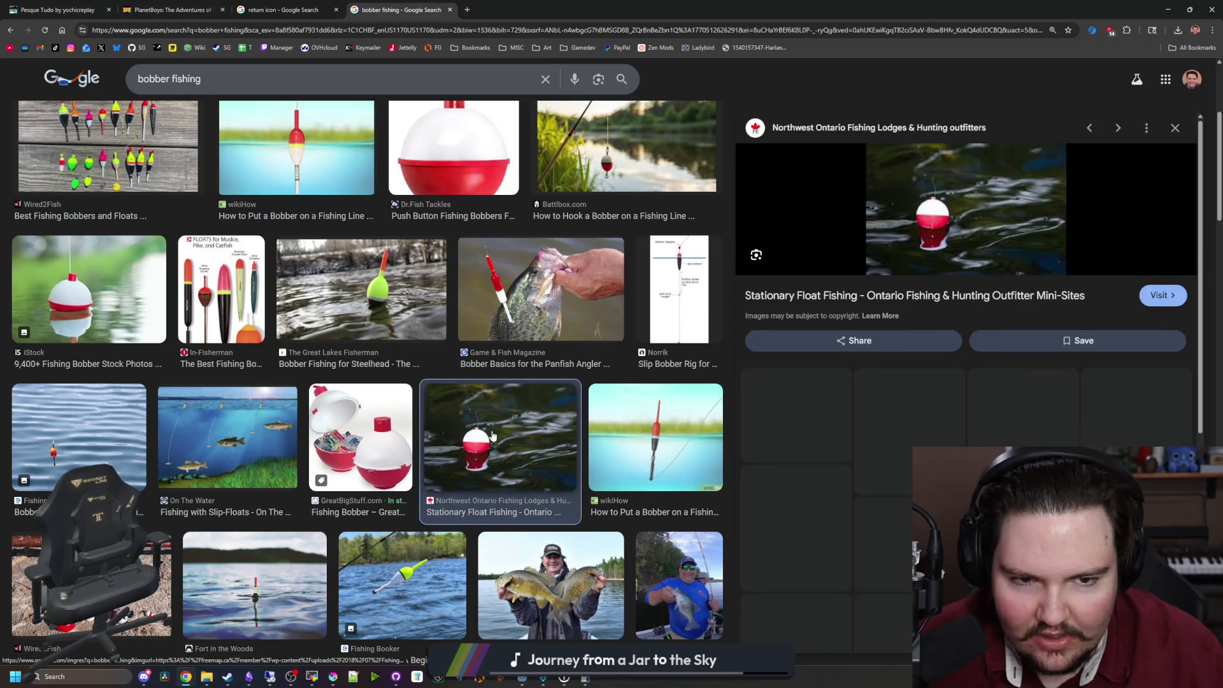
scroll(393, 382, "down", 4)
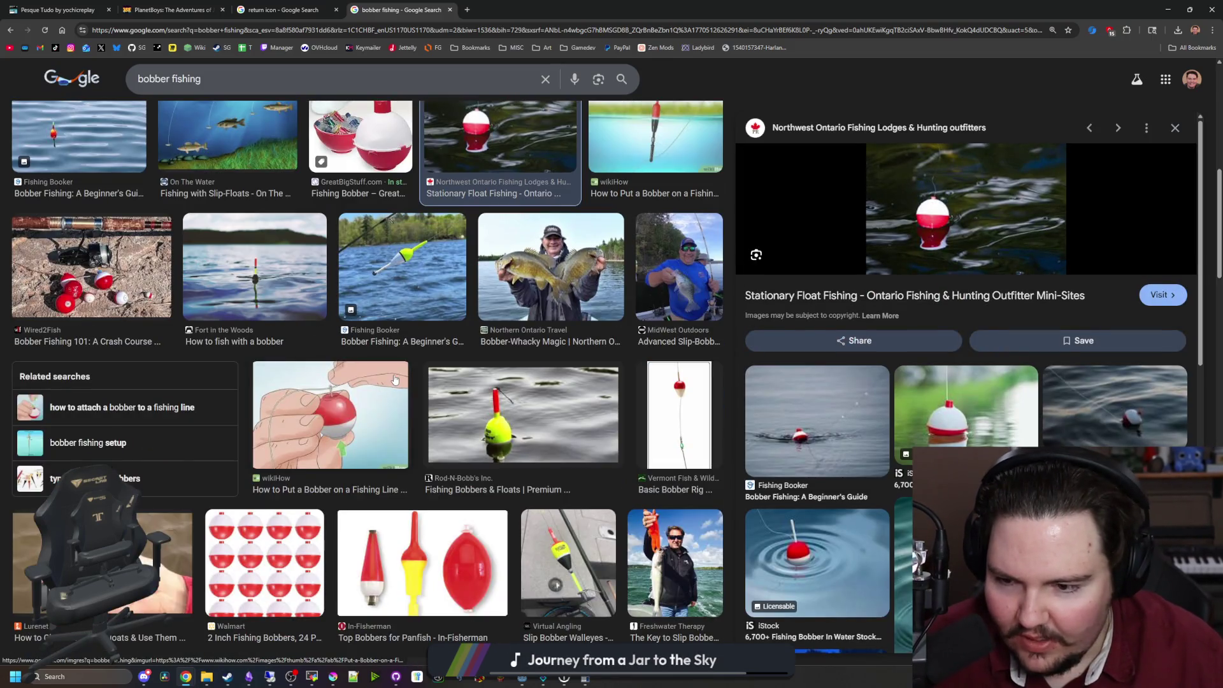
scroll(395, 379, "down", 2)
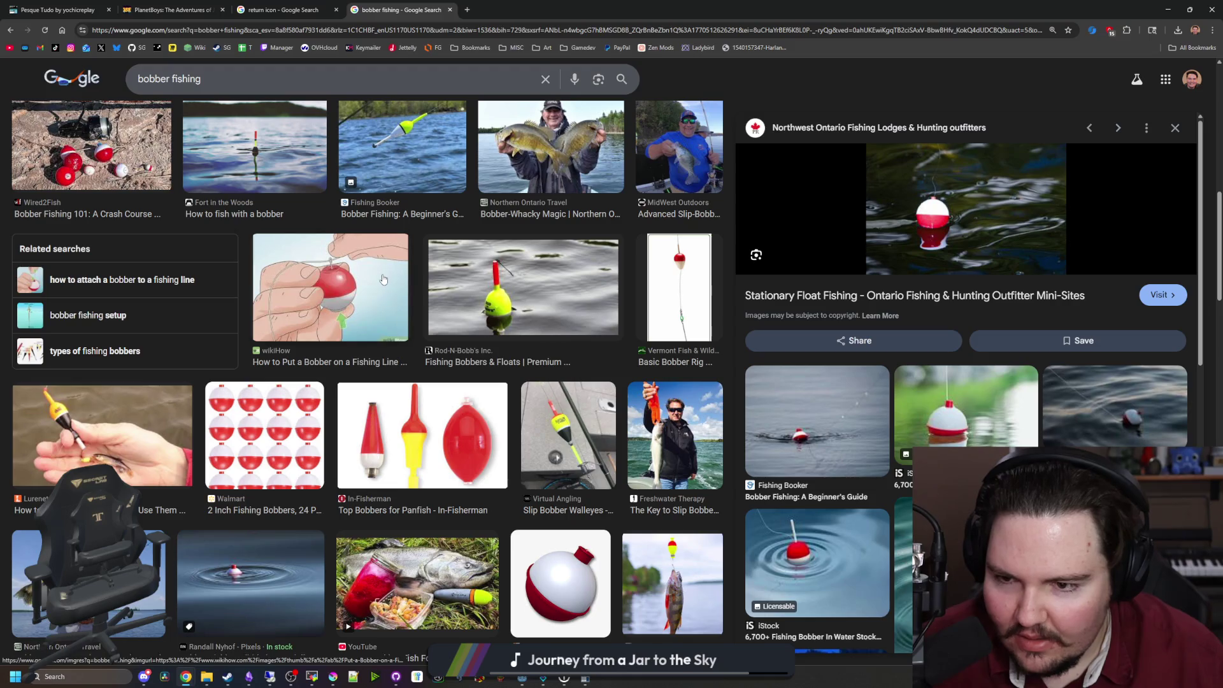
scroll(384, 279, "up", 5)
scroll(475, 342, "up", 6)
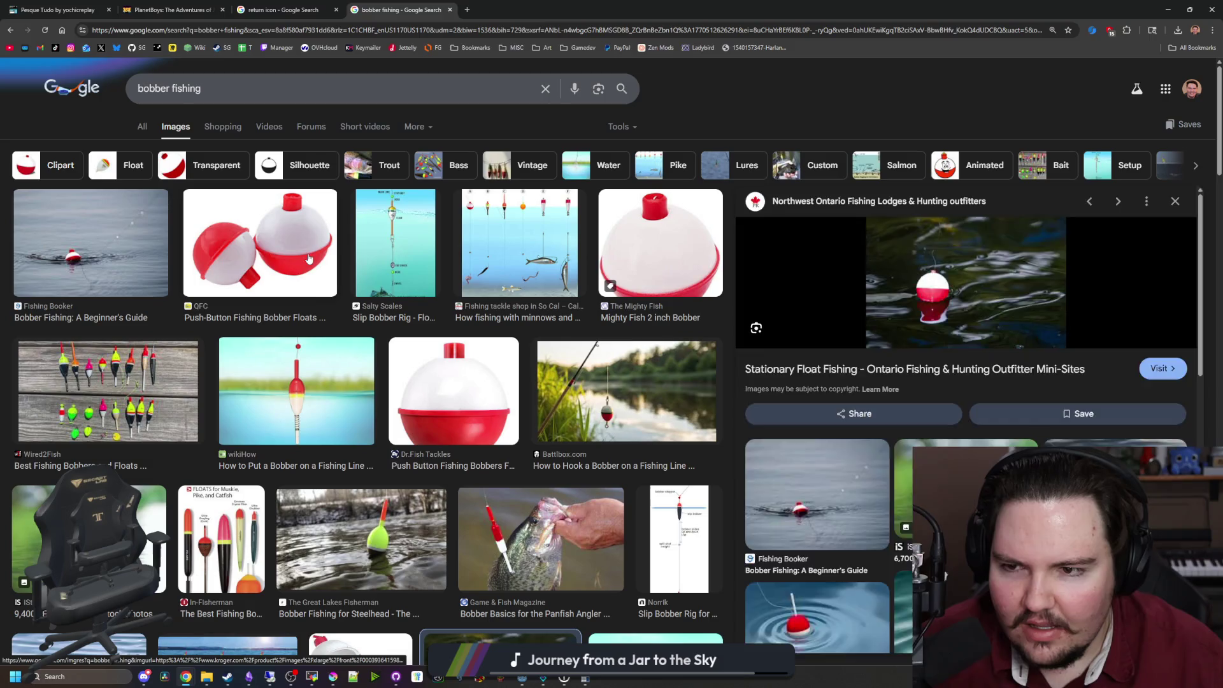
left_click(309, 258)
key("alt+Tab")
scroll(446, 360, "down", 2)
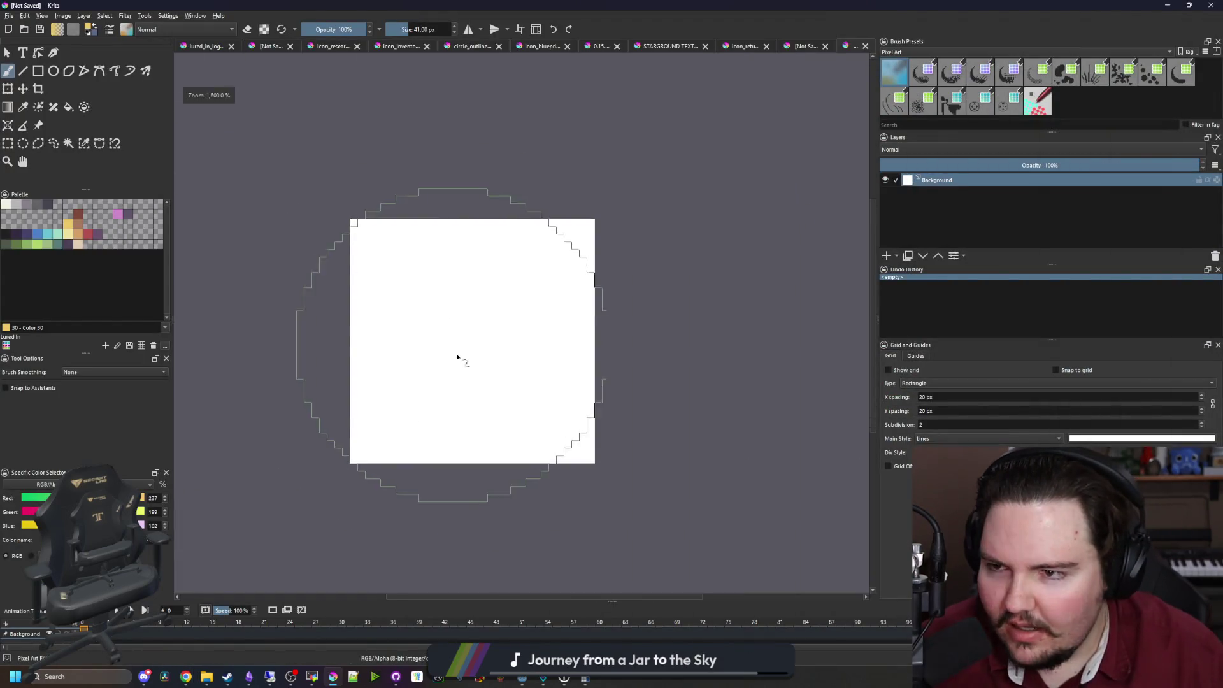
- Stamp a 26 px red (b45252) circle in the canvas centre, then undo it
scroll(457, 358, "up", 1)
key("bracketleft")
key("bracketleft")
key("bracketleft")
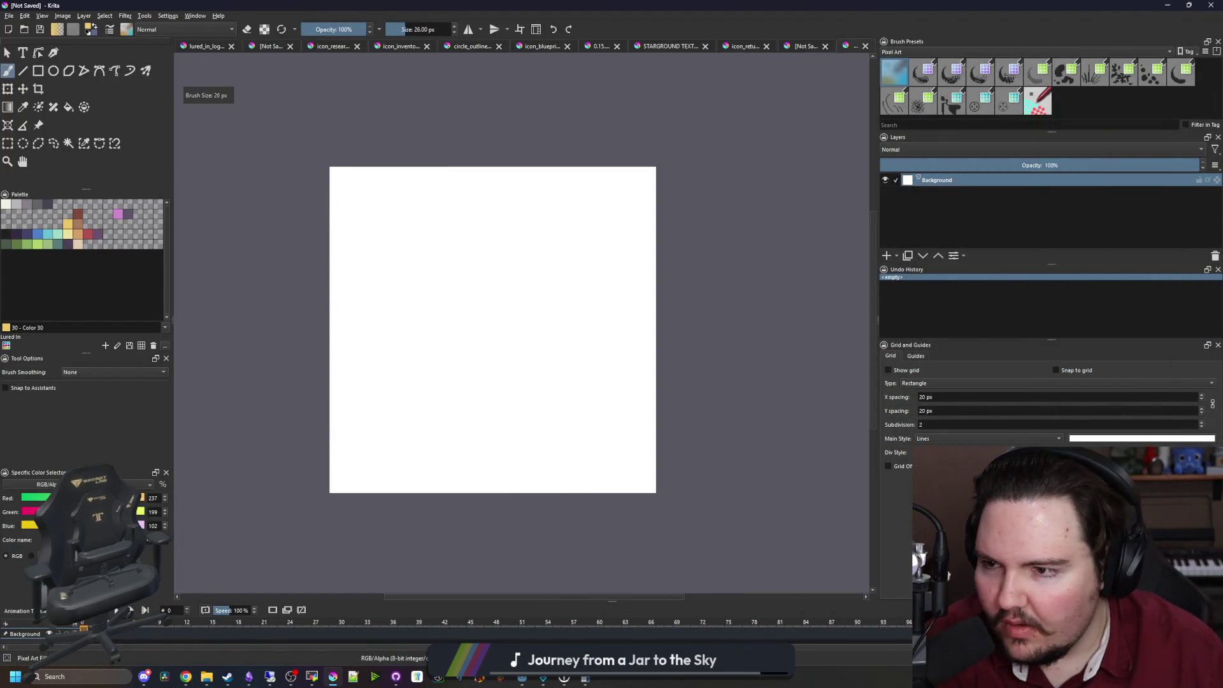
left_click(88, 234)
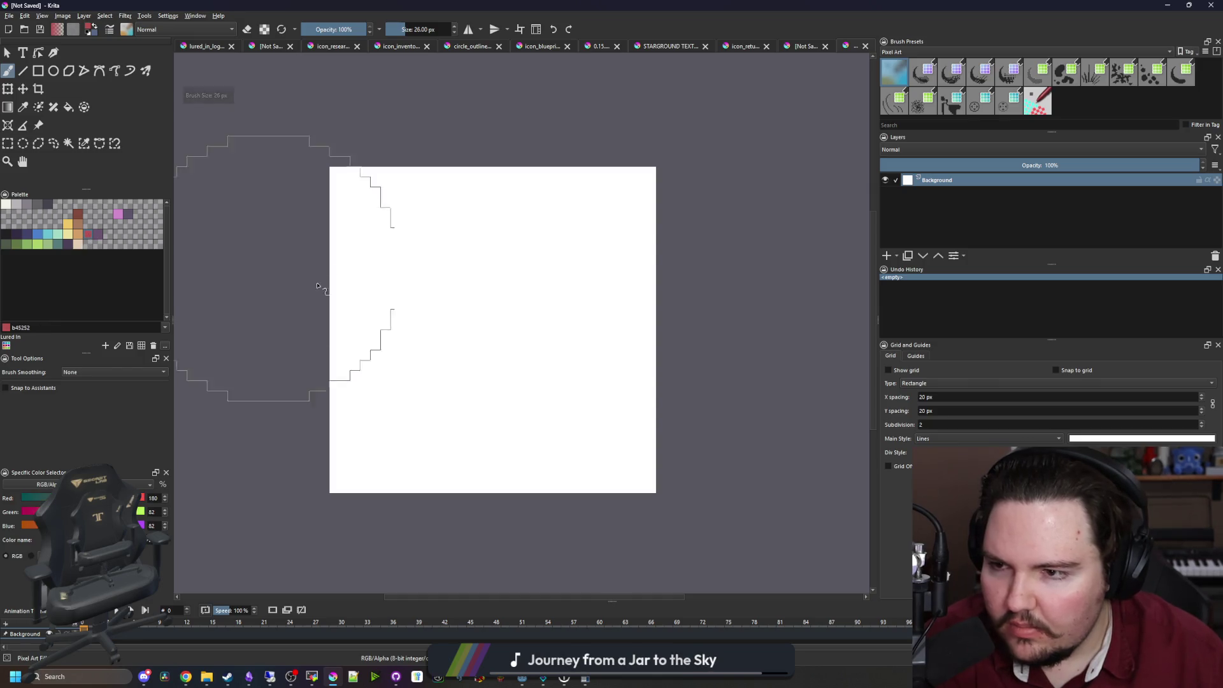
left_click(493, 334)
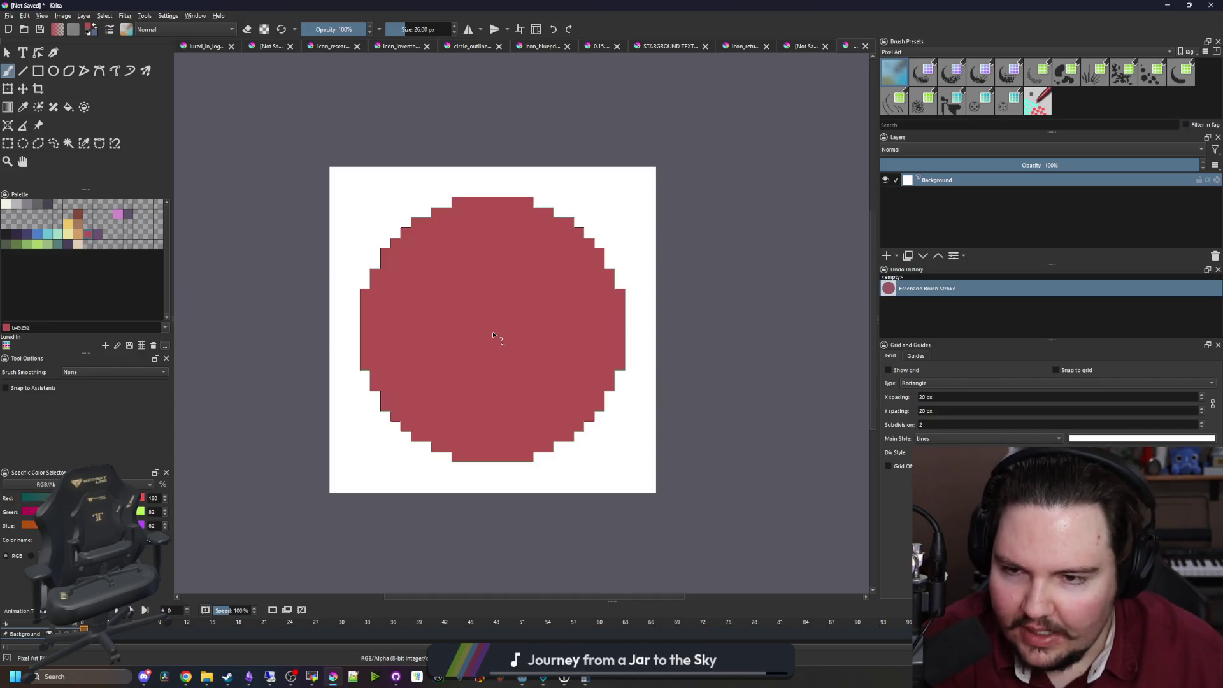
key("ctrl+z")
key("ctrl+shift+z")
key("ctrl+z")
key("ctrl+shift+z")
key("ctrl+z")
key("ctrl+shift+z")
key("ctrl+z")
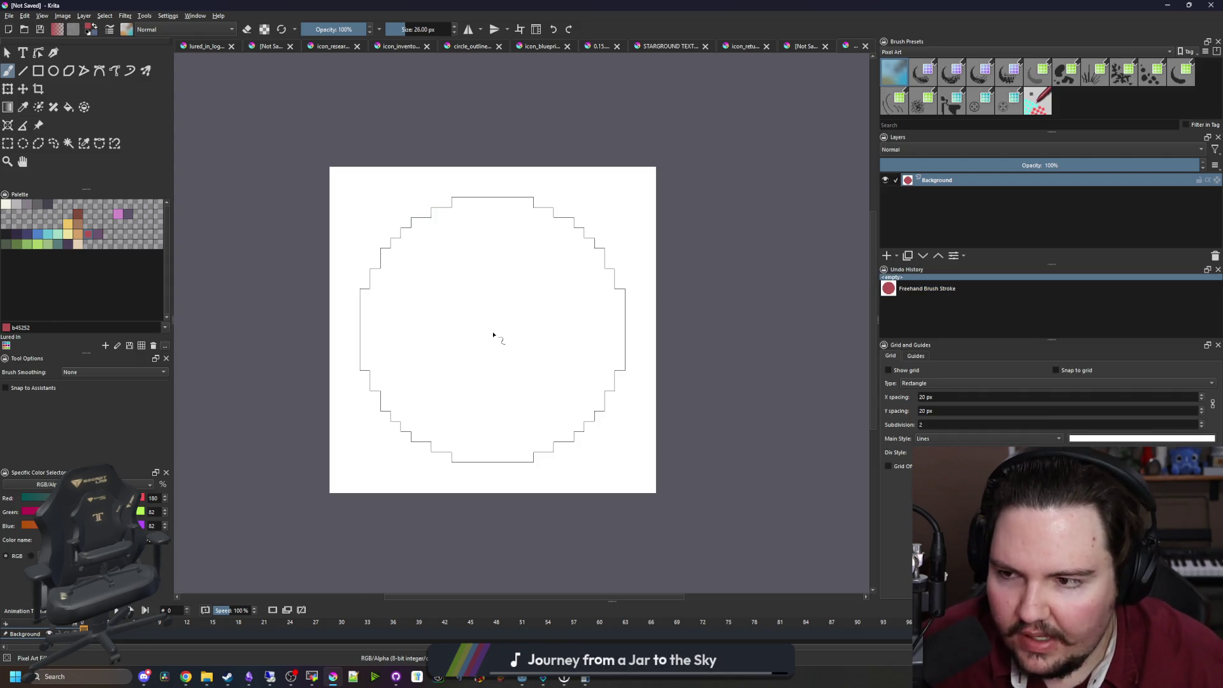
key("ctrl+shift+z")
key("ctrl+z")
- Try an ellipse around the canvas centre and undo it after it floods red
left_click(53, 71)
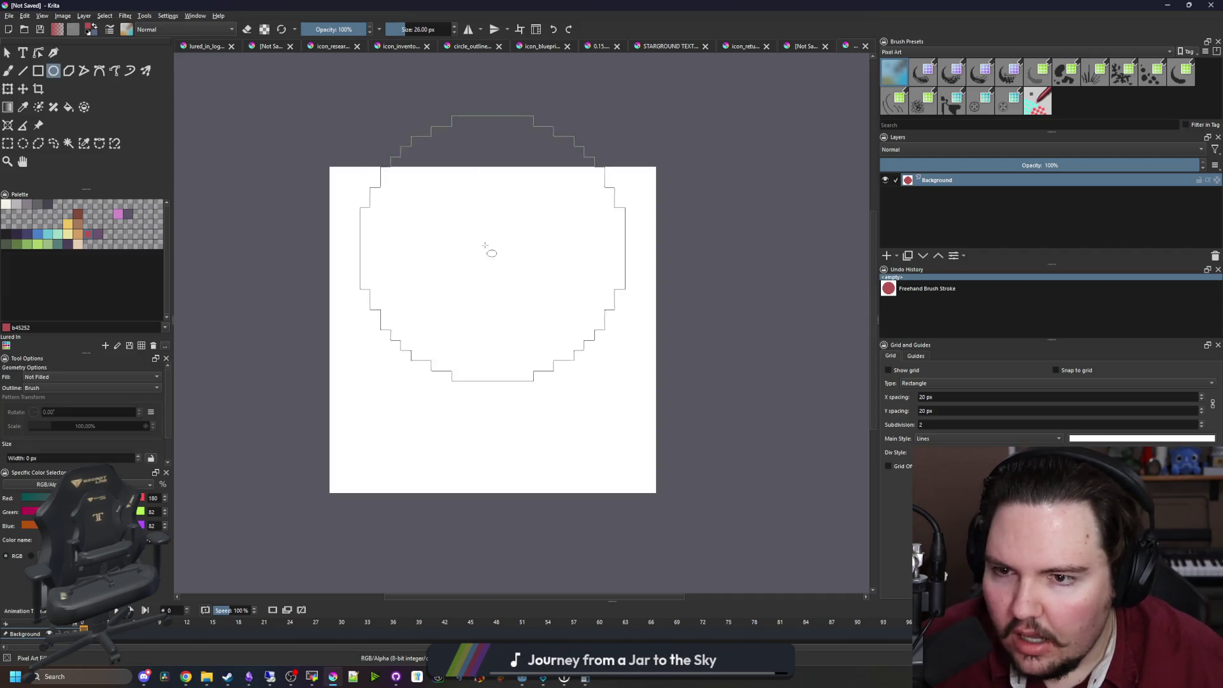
mouse_move(498, 330)
left_mouse_down()
mouse_move(437, 261)
mouse_move(581, 429)
mouse_move(592, 423)
left_mouse_up()
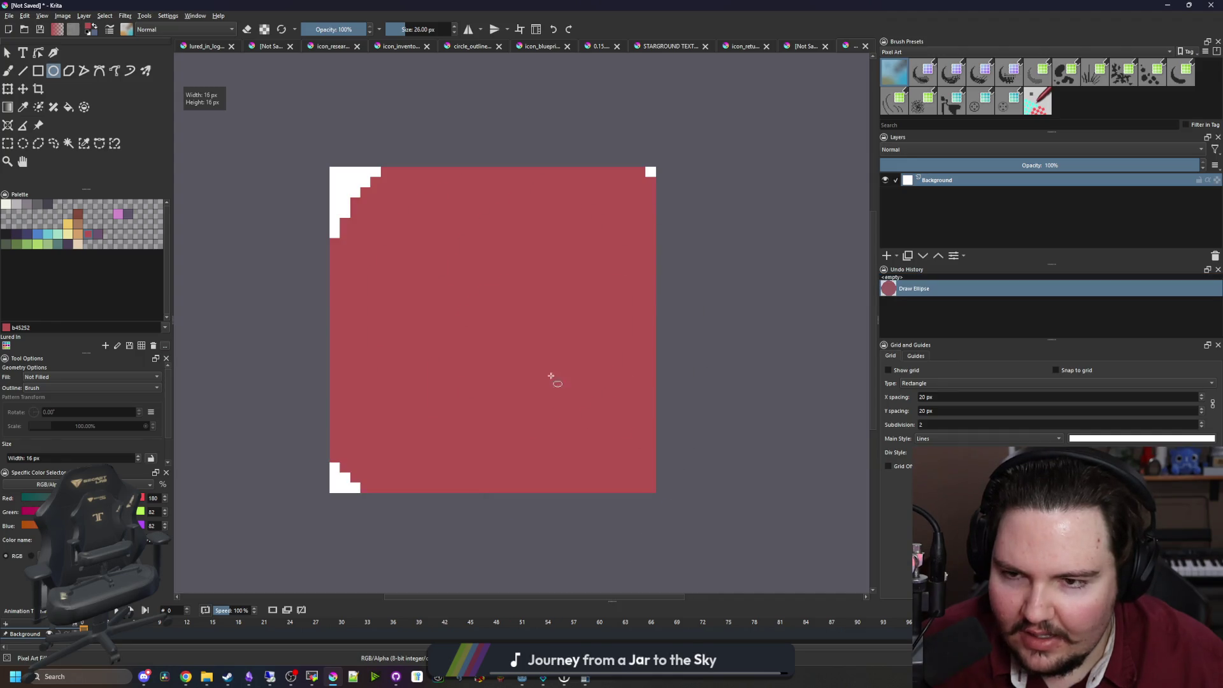
key("ctrl+z")
- Stamp a 22 px red disc and add a small knob on top with a smaller brush
key("b")
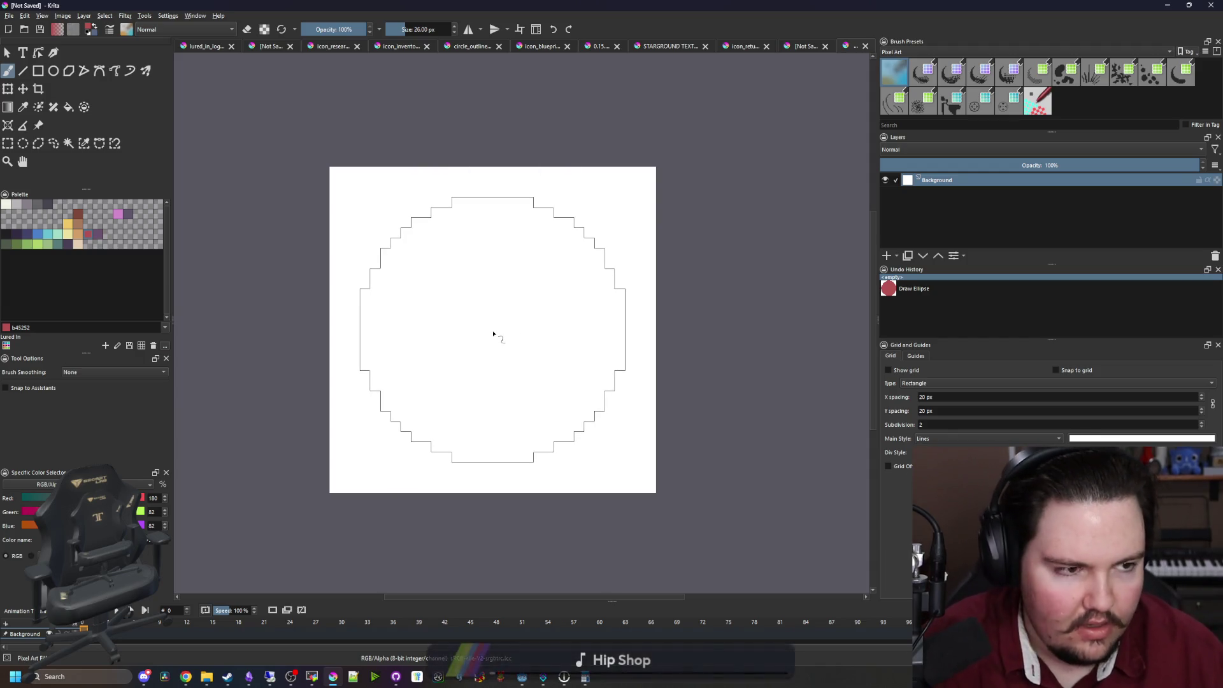
key("bracketleft")
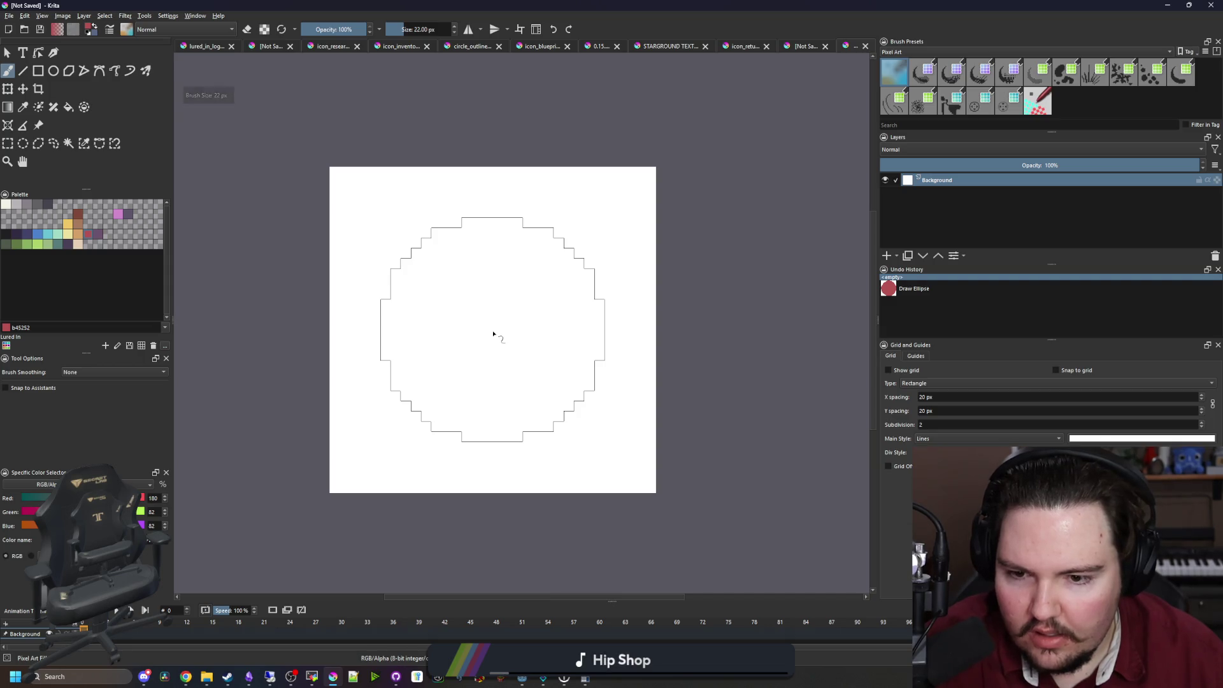
left_click(494, 333)
key("bracketleft")
key("bracketleft")
key("bracketleft")
key("bracketleft")
key("bracketleft")
scroll(486, 202, "up", 3)
mouse_move(435, 241)
left_mouse_down()
mouse_move(469, 249)
mouse_move(559, 215)
mouse_move(437, 179)
mouse_move(589, 179)
left_mouse_up()
left_click_drag(561, 148, 459, 148)
mouse_move(409, 271)
left_mouse_down()
mouse_move(442, 142)
mouse_move(587, 156)
mouse_move(590, 265)
left_mouse_up()
scroll(464, 343, "down", 4)
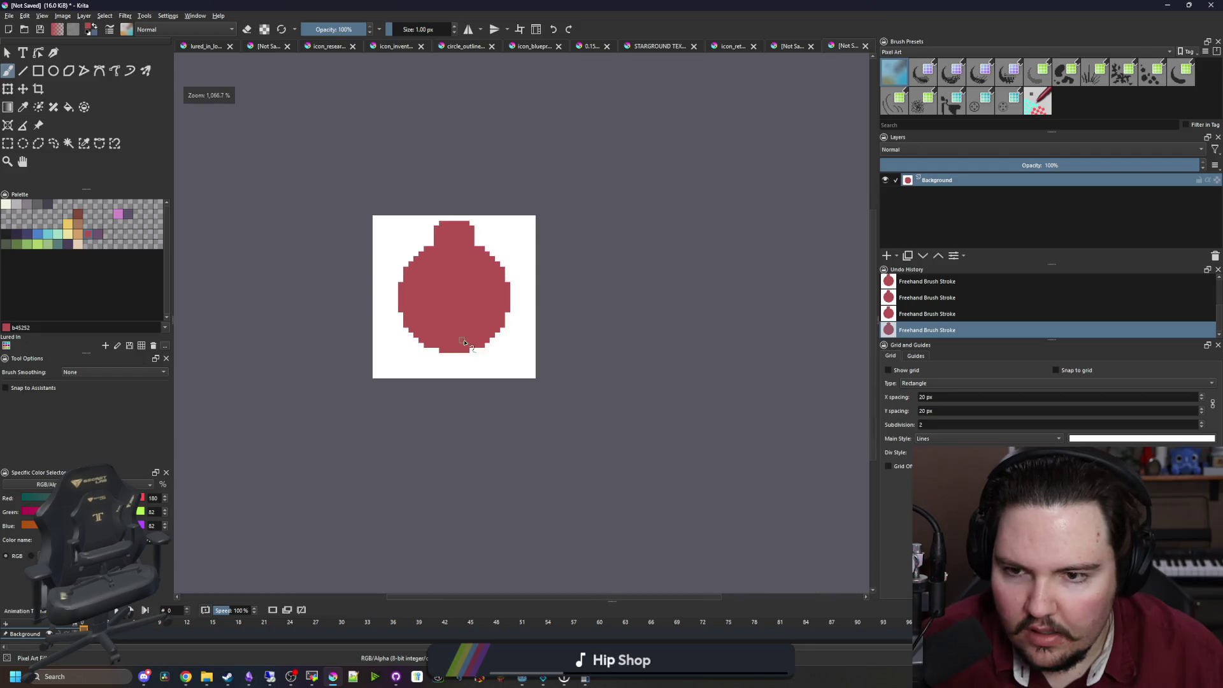
- Draw a tan dividing line across the body and fill the lower half tan
scroll(463, 343, "up", 3)
left_click(69, 144)
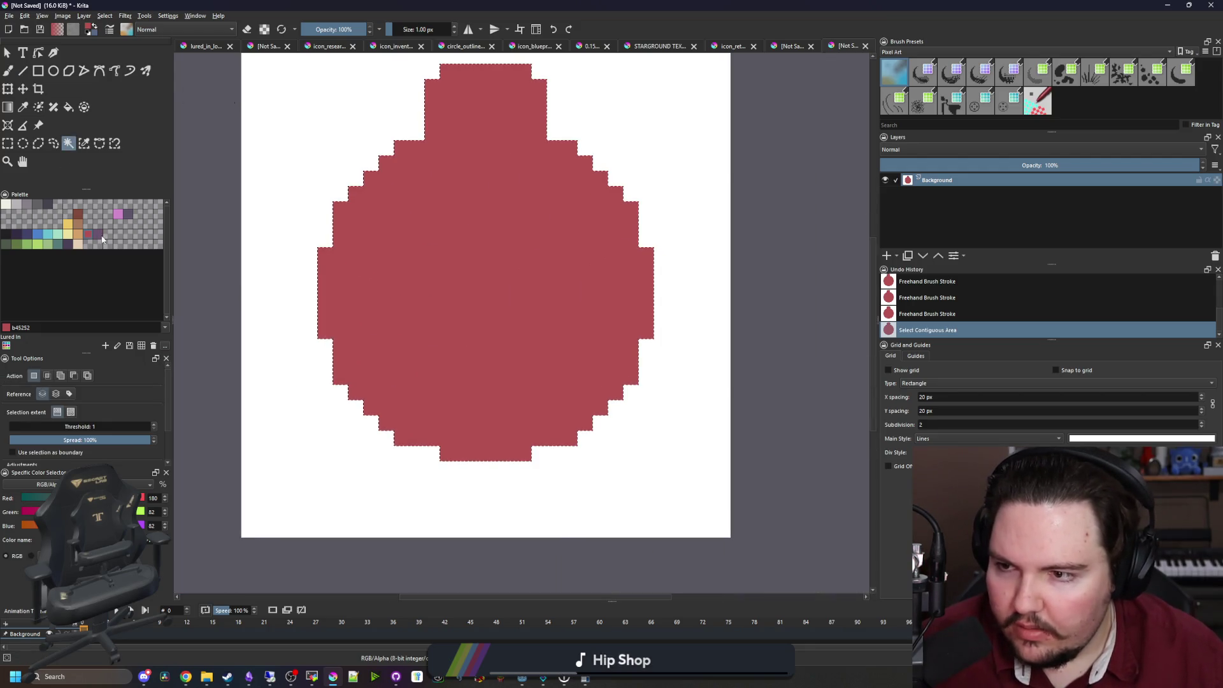
left_click(79, 235)
key("b")
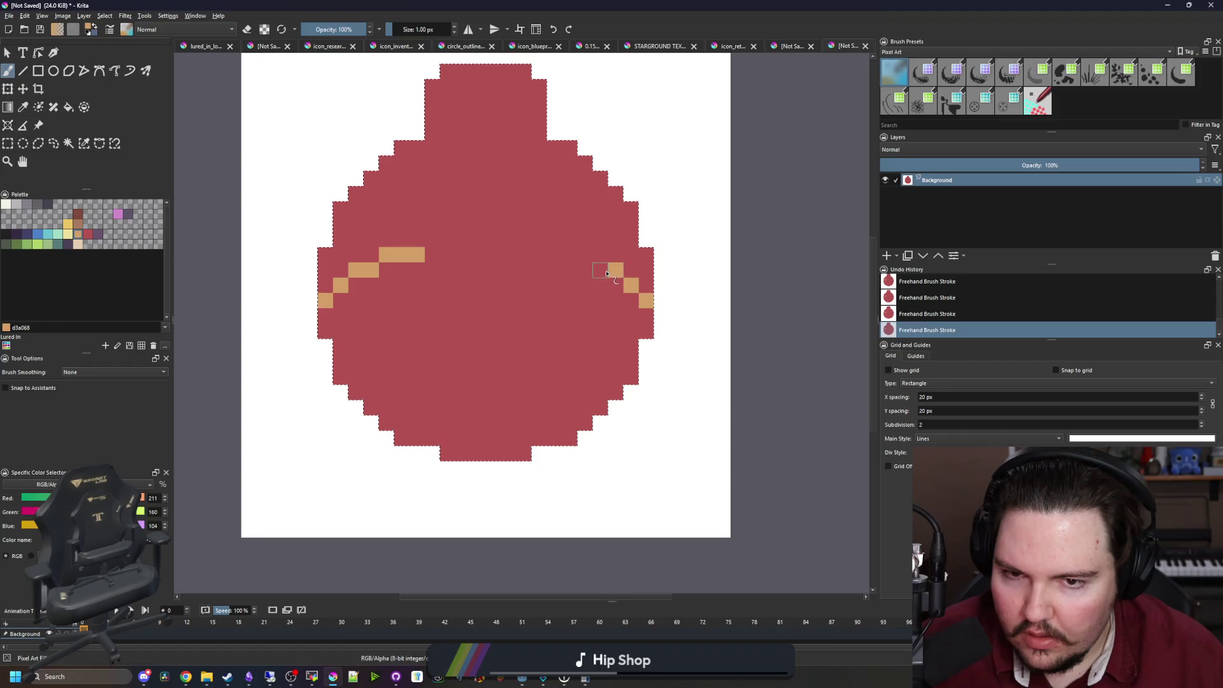
left_click_drag(539, 239, 432, 239)
key("f")
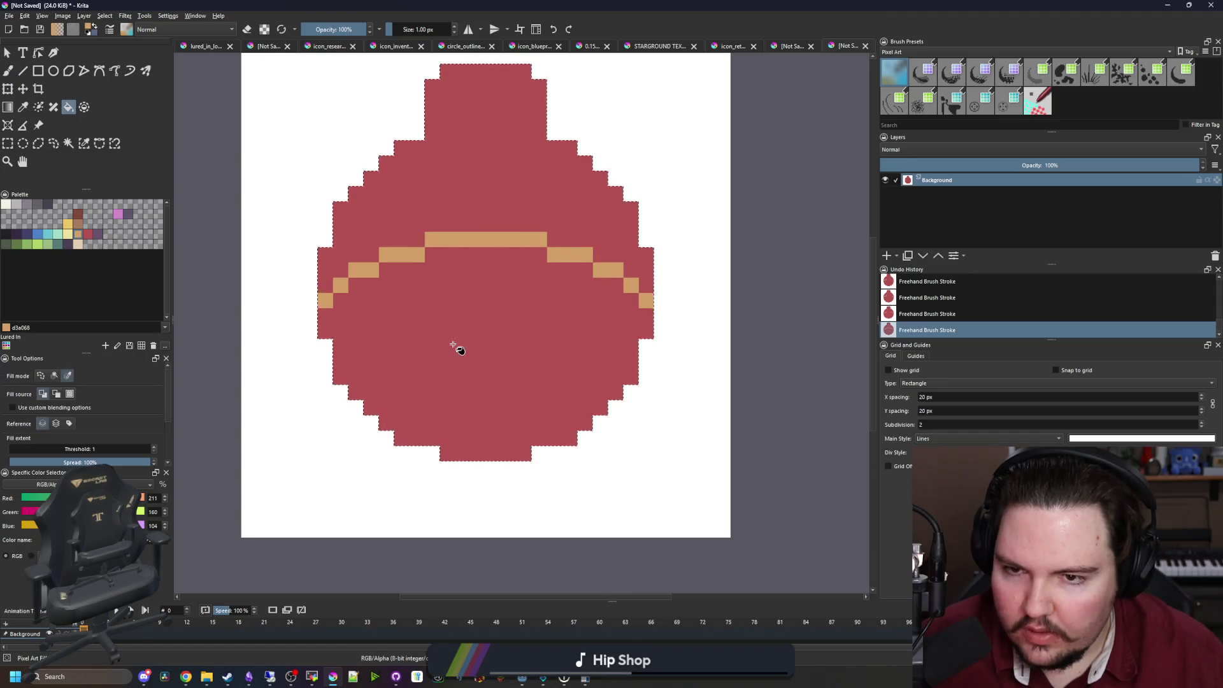
left_click(458, 346)
key("ctrl+z")
left_click(55, 376)
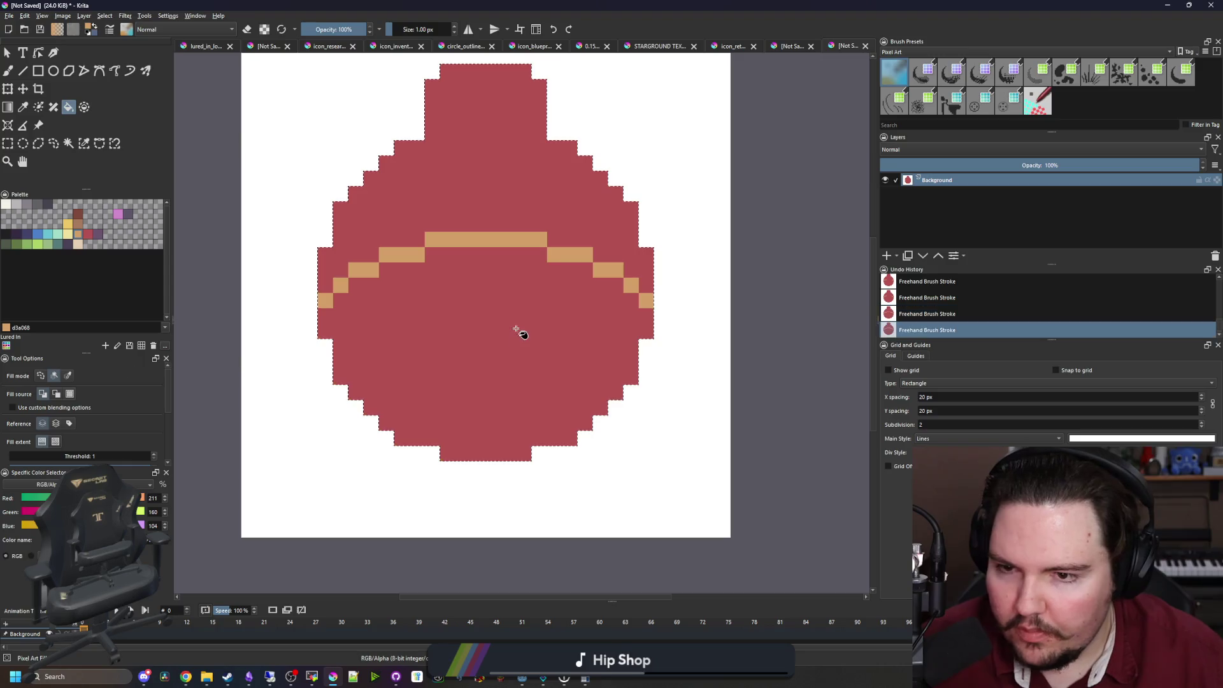
left_click(532, 310)
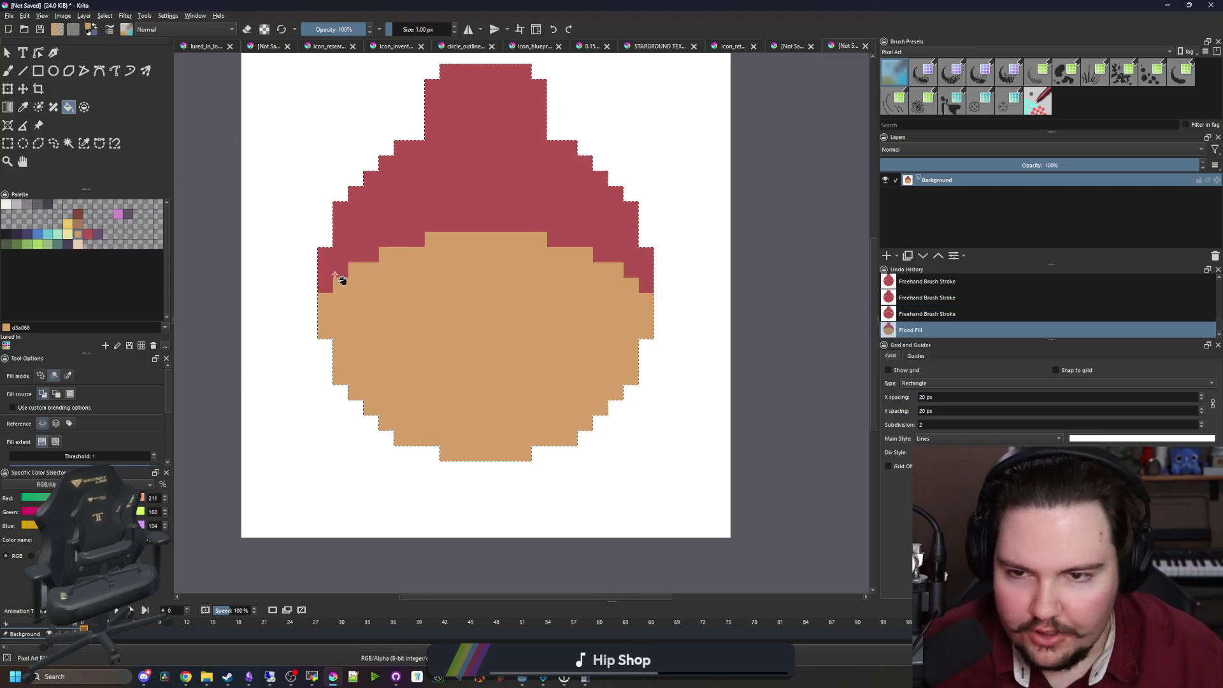
- Clear the white background to transparency using a contiguous selection
left_click(6, 205)
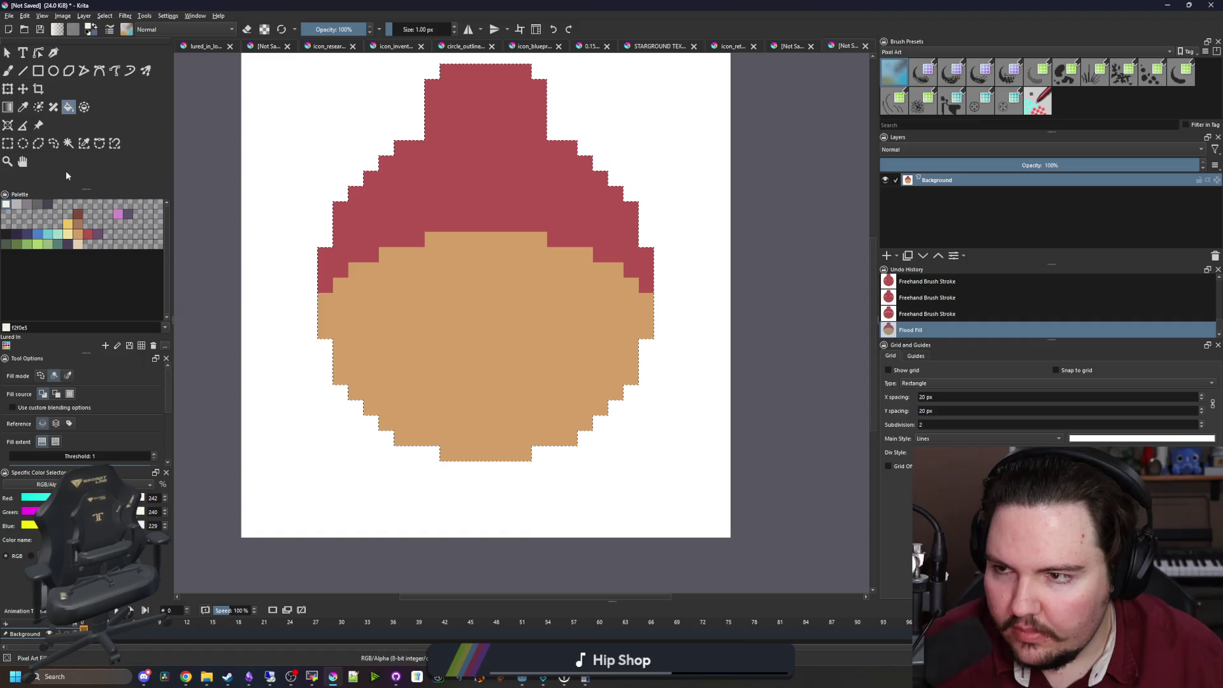
left_click(68, 143)
left_click(319, 122)
key("Delete")
key("ctrl+shift+a")
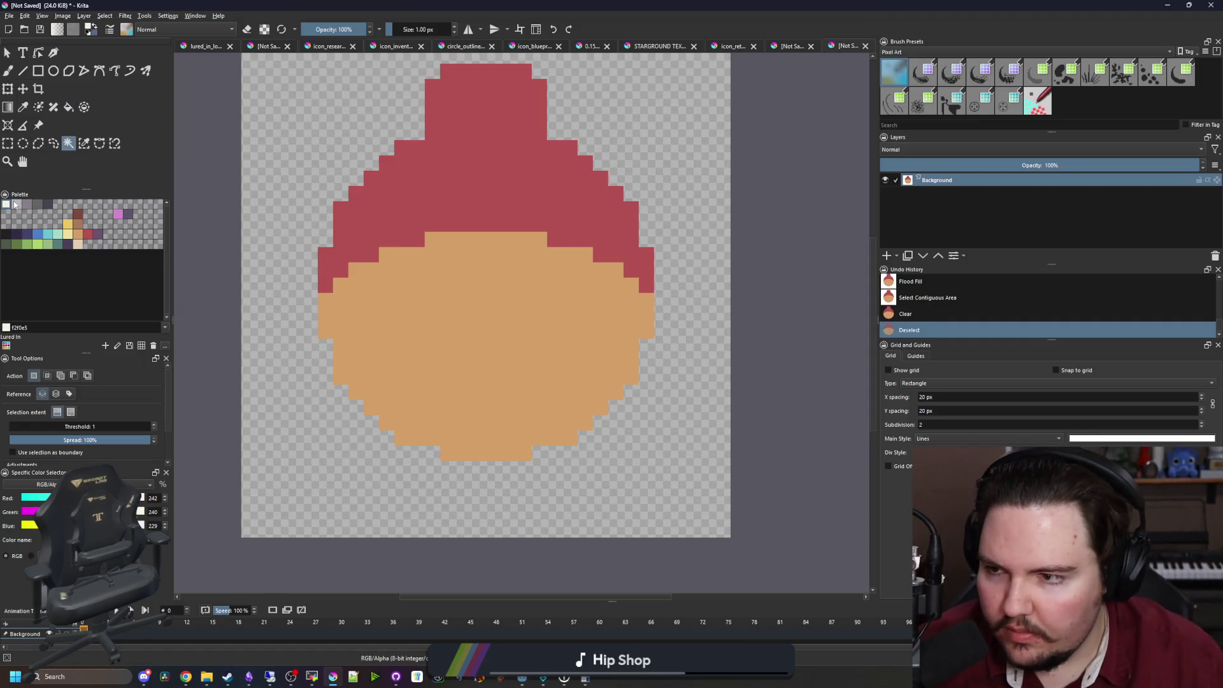
- Fill the upper section off-white and the lower body red
key("f")
left_click(491, 200)
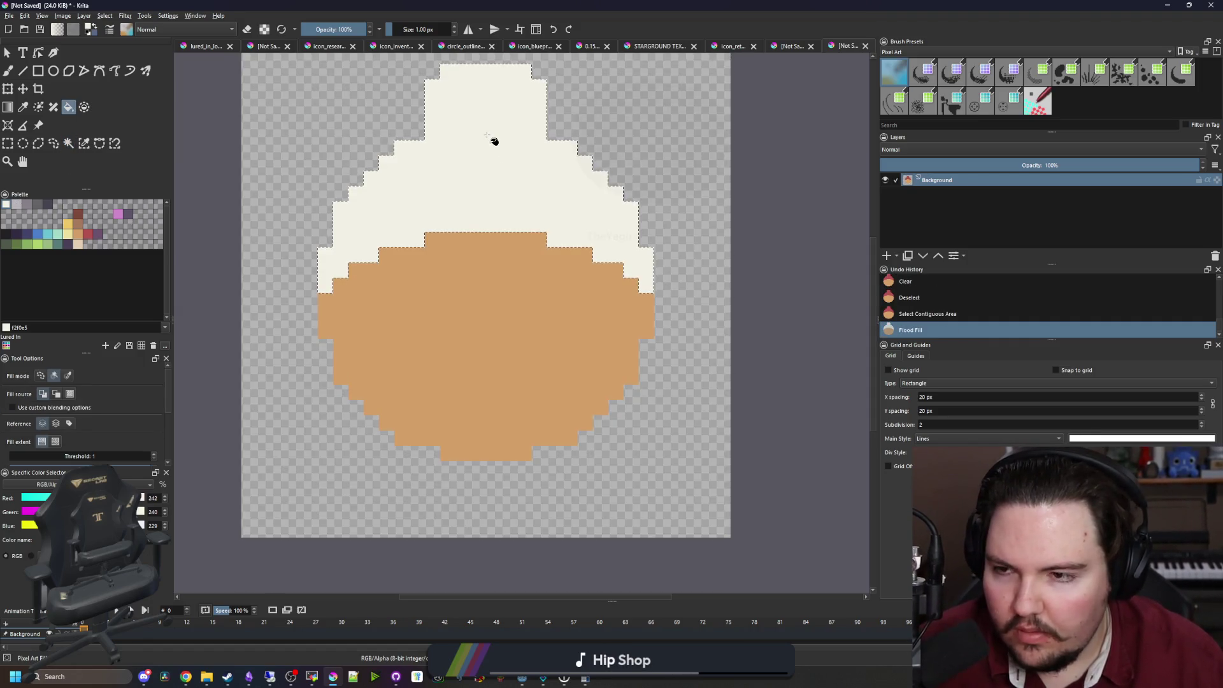
key("ctrl+shift+a")
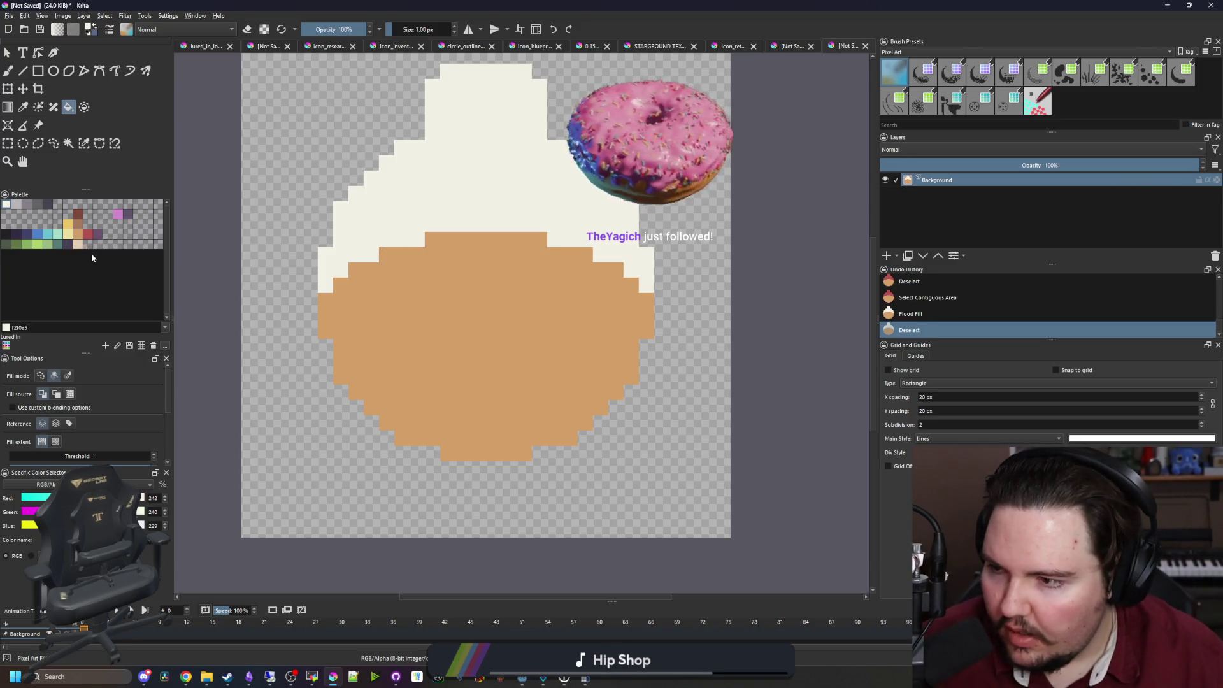
left_click(88, 234)
left_click(464, 309)
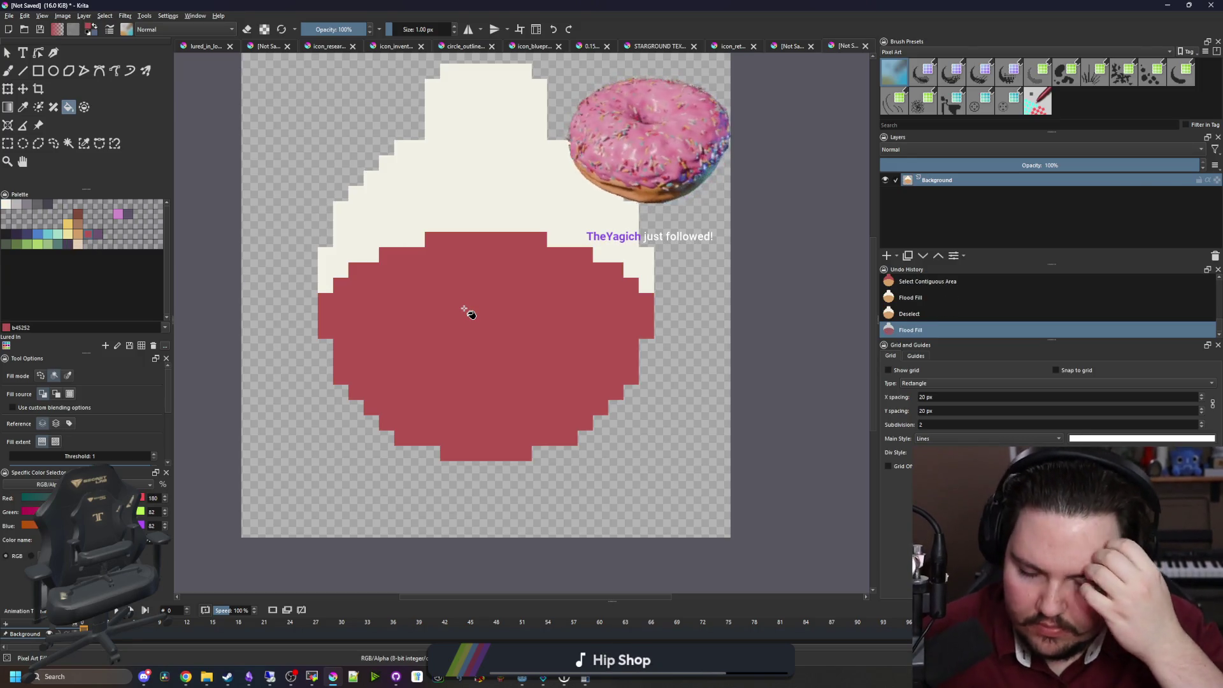
- Touch up the left staircase edge with sampled off-white pixels
key("p")
scroll(463, 237, "up", 1)
left_click(463, 196)
key("b")
left_click(279, 322)
left_click(299, 301)
left_click_drag(320, 281, 341, 281)
mouse_move(361, 261)
left_mouse_down()
mouse_move(564, 241)
mouse_move(666, 282)
mouse_move(707, 322)
left_mouse_up()
scroll(500, 231, "down", 3)
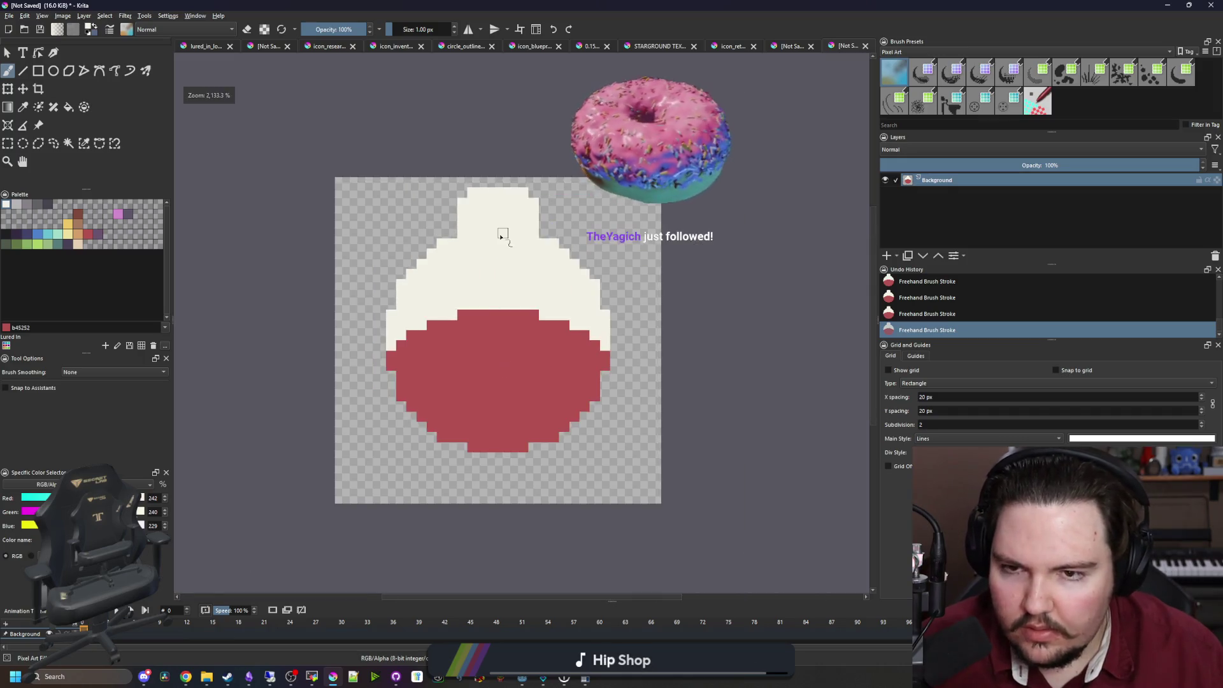
- Paint two red rows at the top and fill the cream cap red
scroll(500, 259, "up", 4)
key("p")
left_click(527, 514)
key("b")
mouse_move(381, 230)
left_mouse_down()
mouse_move(533, 227)
mouse_move(573, 200)
mouse_move(404, 205)
left_mouse_up()
key("f")
left_click(446, 152)
scroll(516, 374, "down", 3)
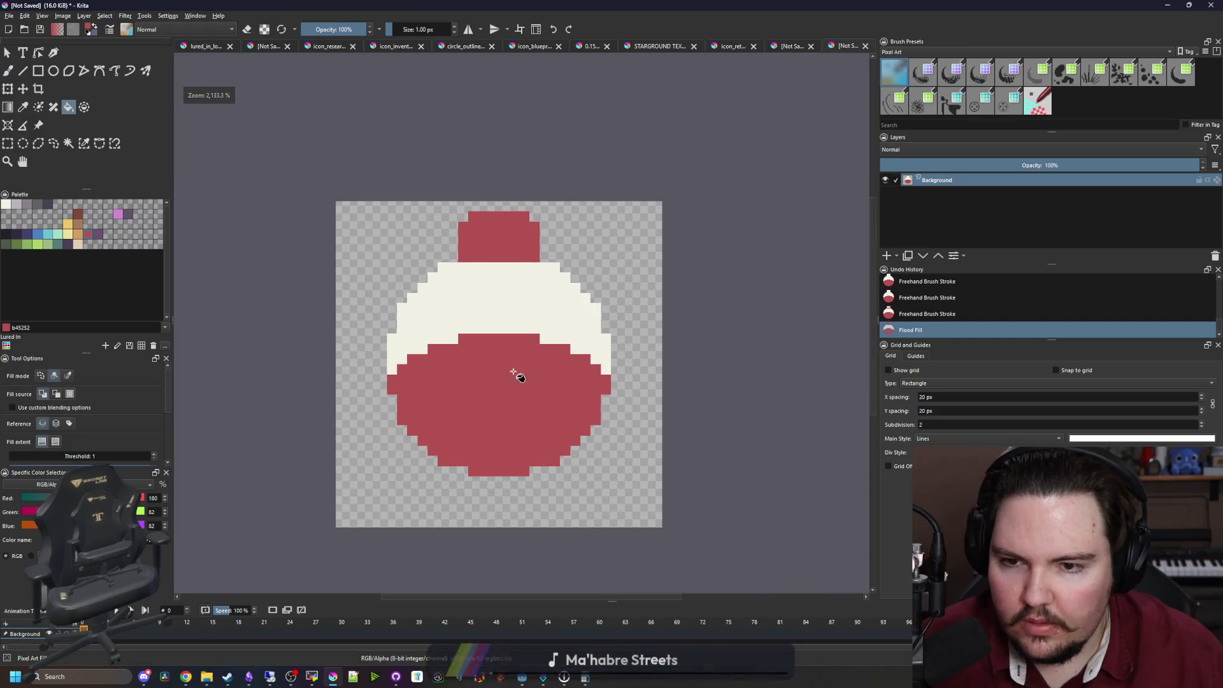
scroll(494, 270, "up", 4)
- Repaint the cap's bottom row cream and extend the cap's left and right sides red
key("p")
left_click(510, 293)
key("b")
left_click_drag(408, 238, 628, 238)
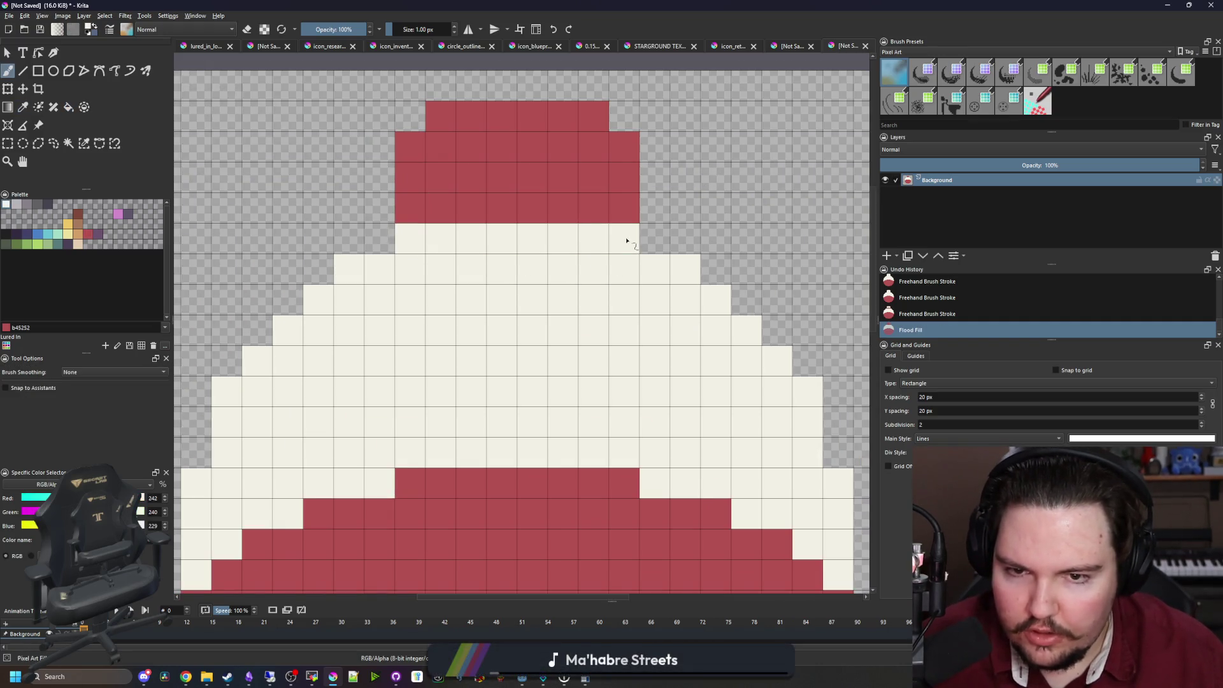
scroll(463, 265, "down", 3)
scroll(481, 253, "up", 3)
left_click(456, 200, "ctrl")
left_click_drag(344, 261, 376, 137)
left_click(620, 261)
mouse_move(623, 256)
left_mouse_down()
mouse_move(621, 160)
mouse_move(590, 137)
left_mouse_up()
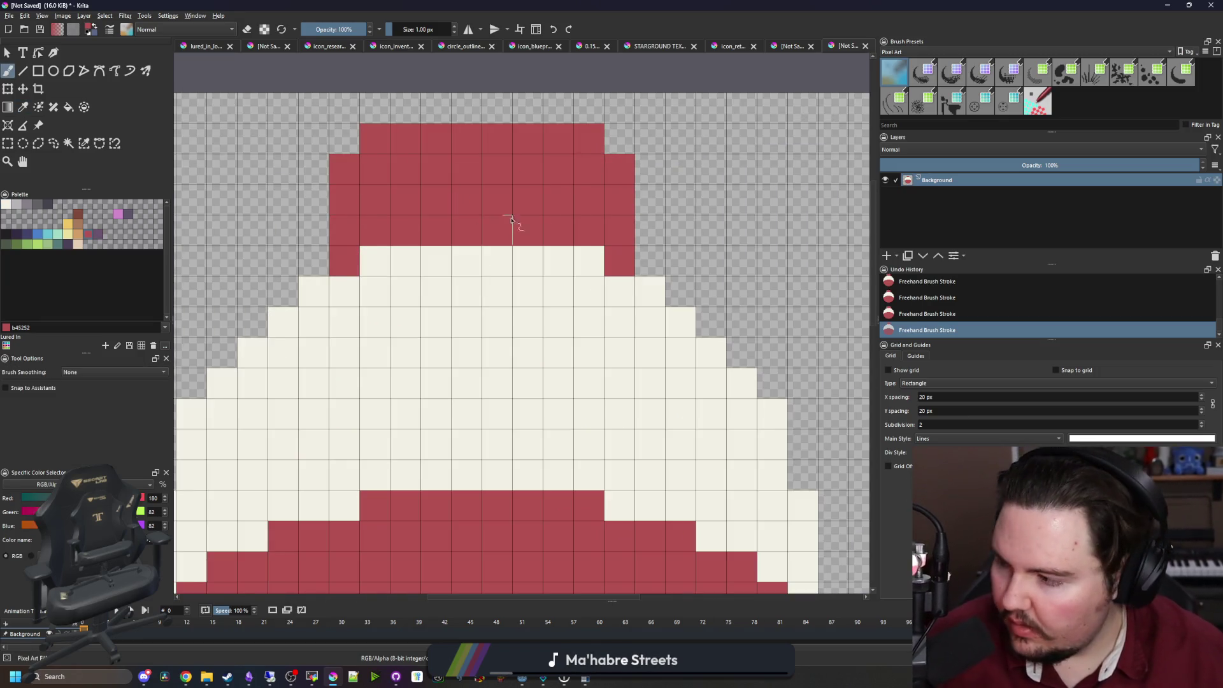
- Move the bobber down on the canvas and delete the white strip along the top
scroll(491, 256, "down", 4)
scroll(493, 256, "down", 3)
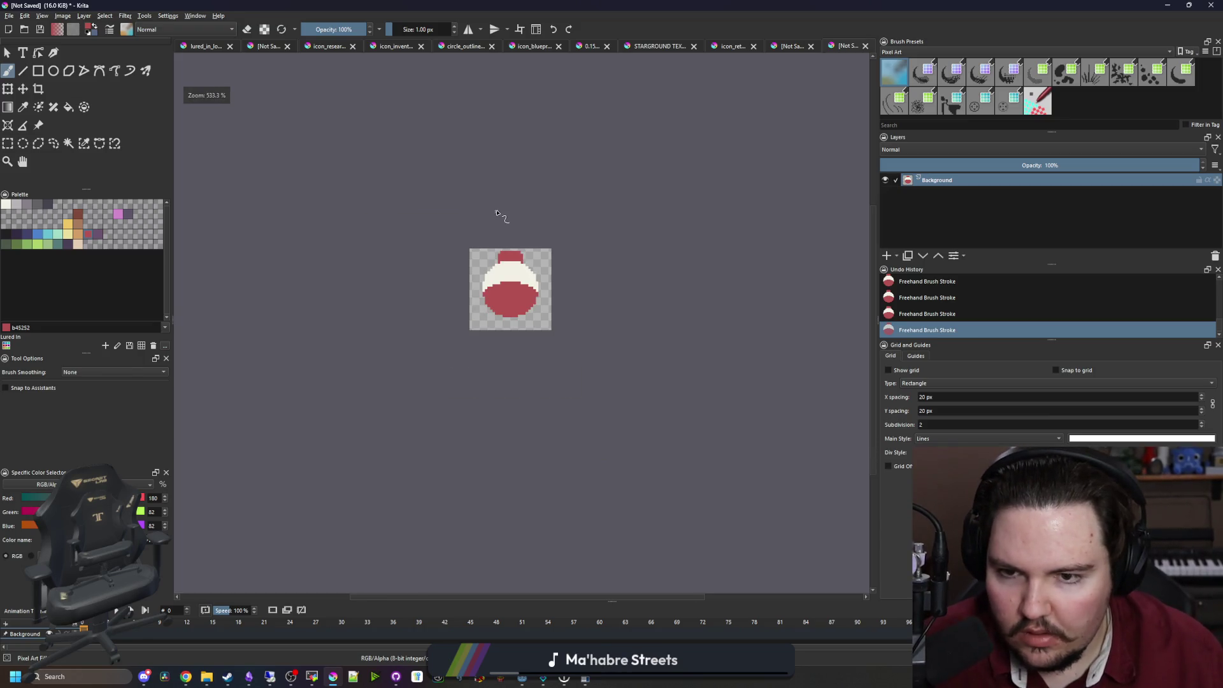
scroll(508, 293, "up", 5)
left_click(27, 90)
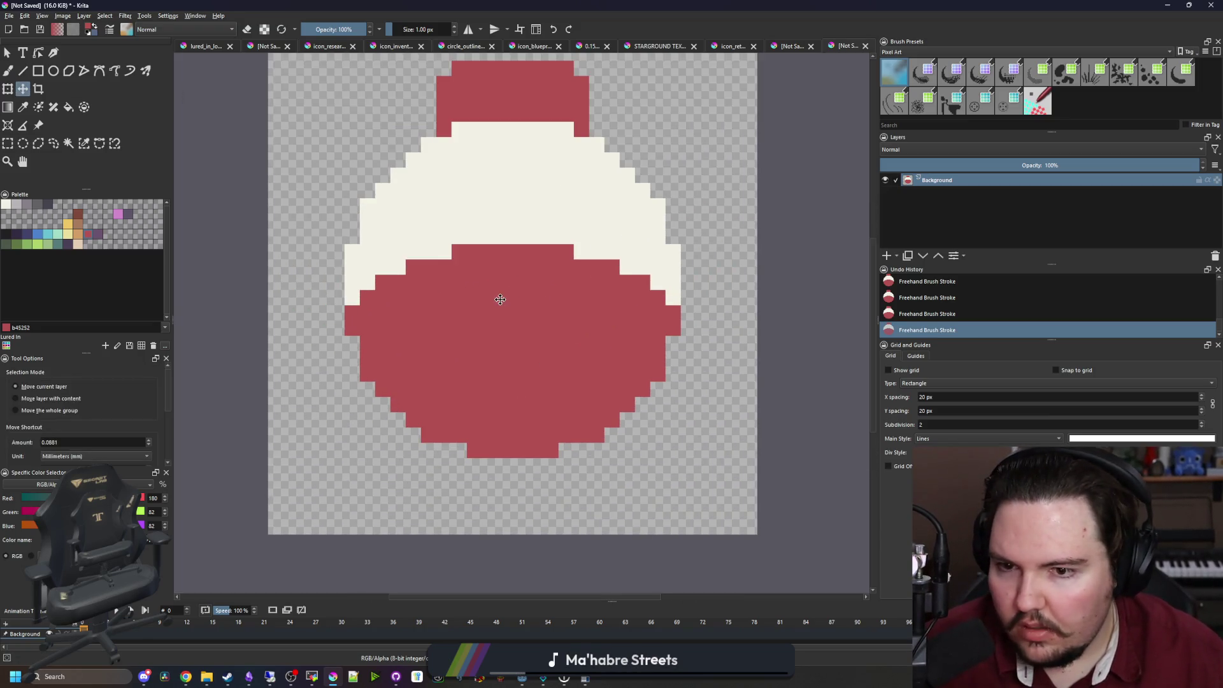
left_click_drag(497, 295, 497, 320)
scroll(478, 325, "down", 1)
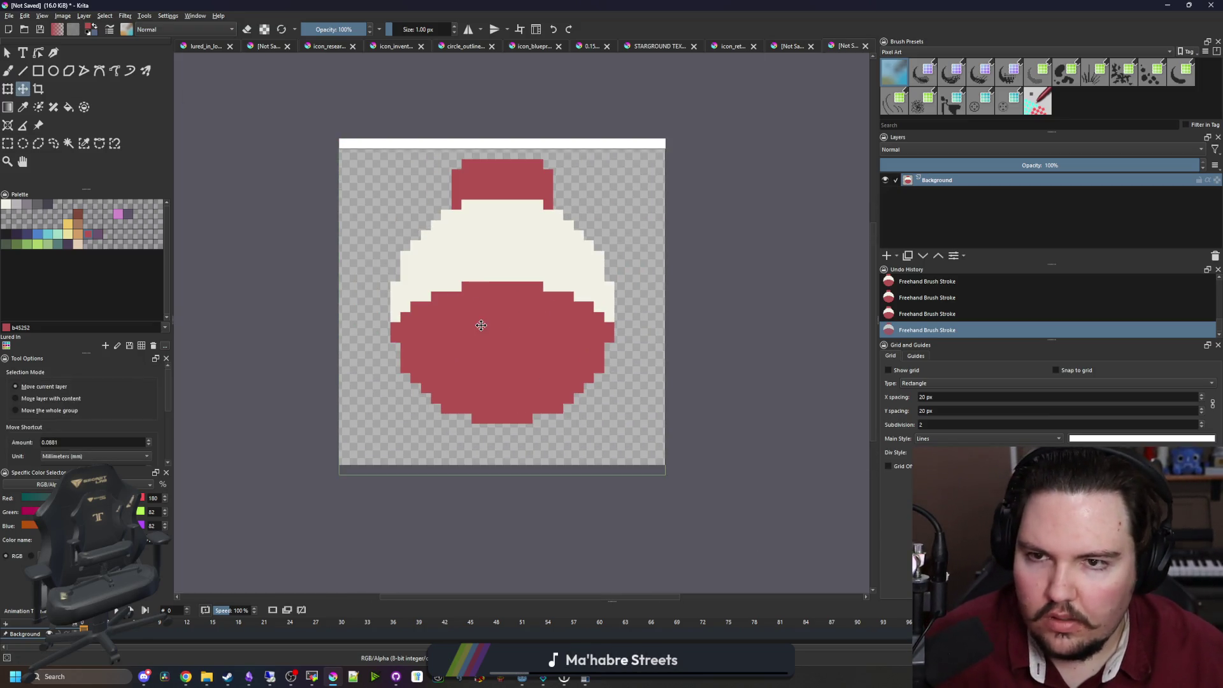
left_click(68, 142)
left_click(472, 144)
key("Delete")
key("ctrl+shift+a")
- Draw a purple shading line along the top edge of the red body
scroll(503, 316, "up", 1)
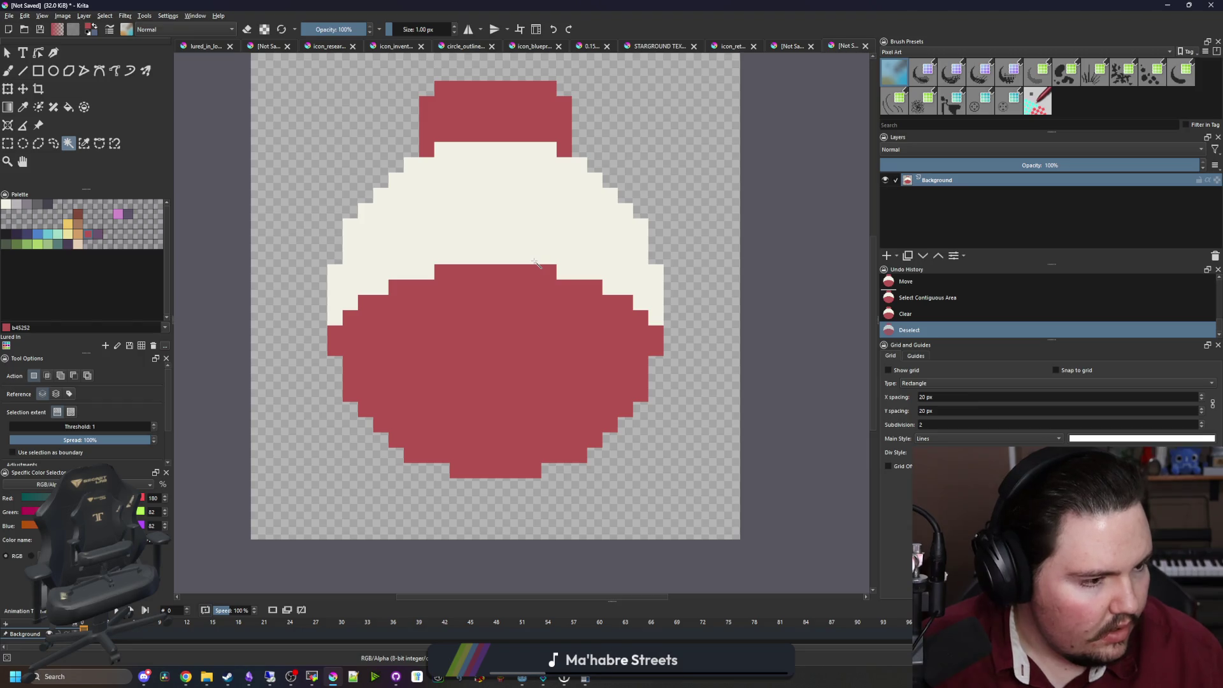
scroll(512, 328, "up", 1)
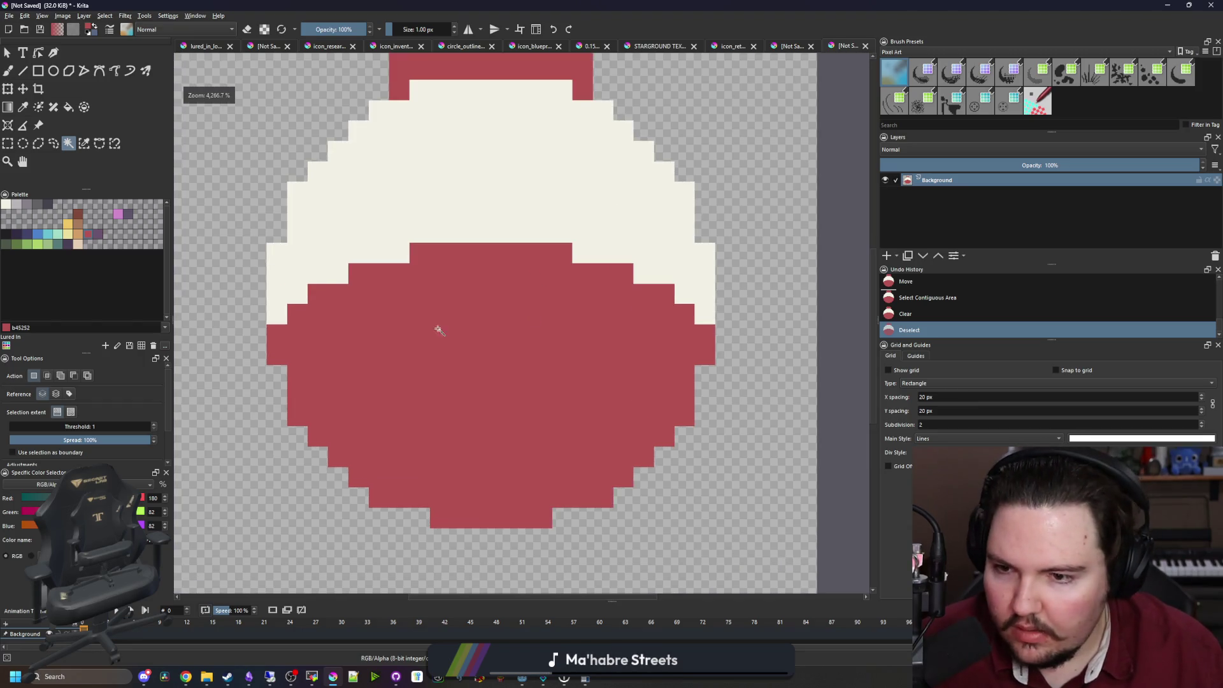
left_click(97, 234)
key("b")
left_click(277, 354)
mouse_move(295, 342)
left_mouse_down()
mouse_move(423, 281)
mouse_move(631, 298)
left_mouse_up()
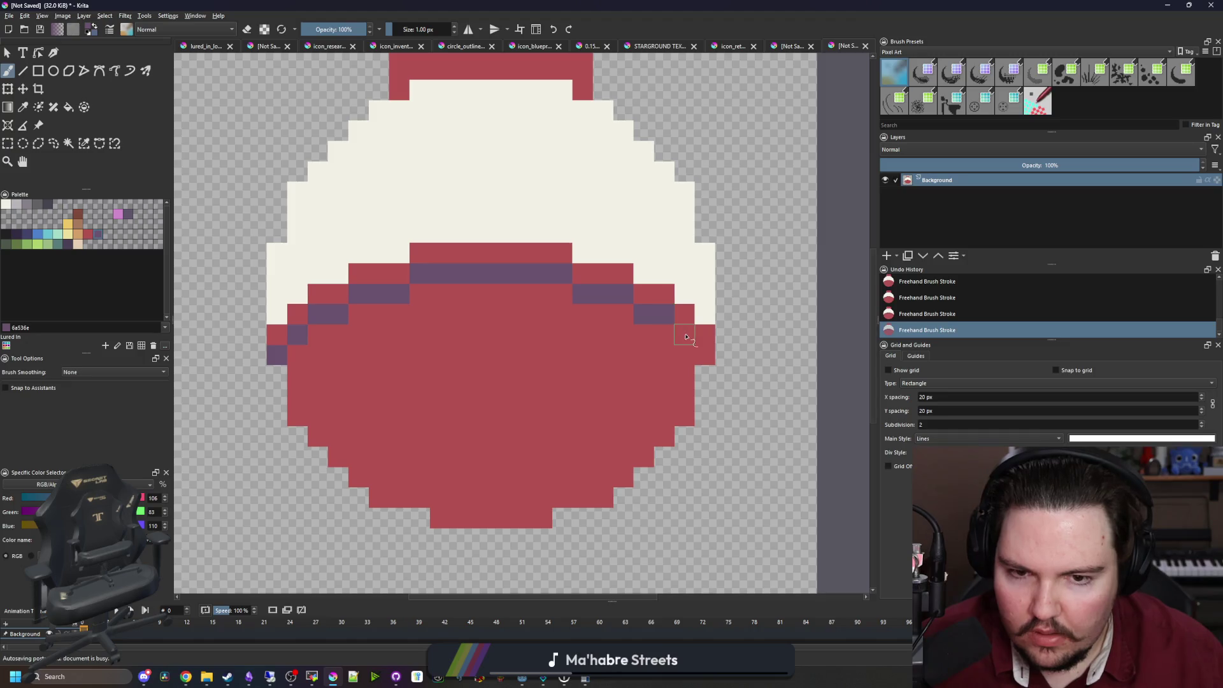
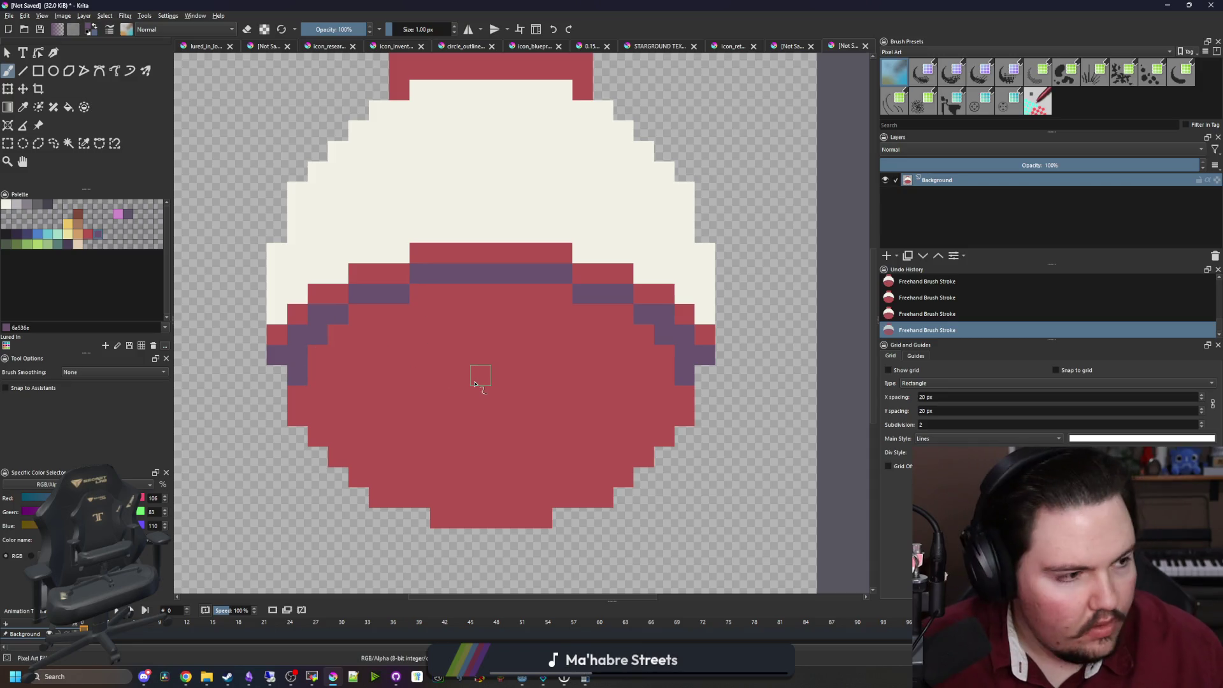
- Flood-fill the bobber's white middle section with light grey
scroll(475, 383, "up", 3)
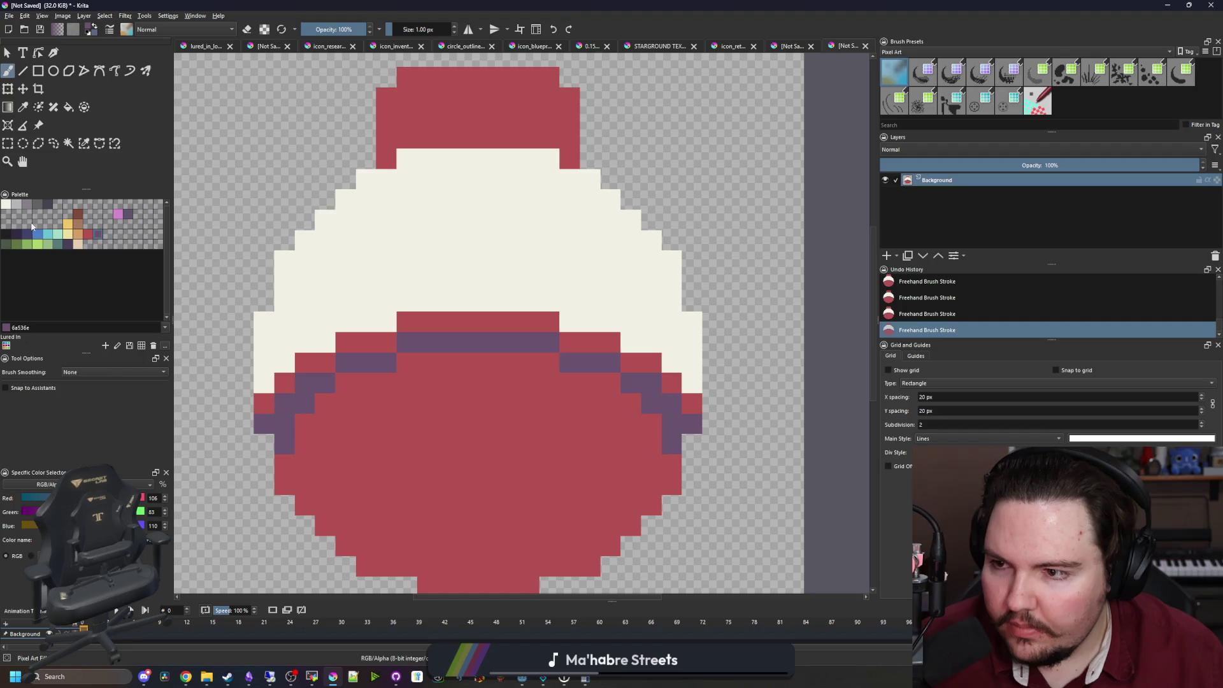
left_click(17, 206)
key("f")
left_click(396, 272)
- Select the grey section and paint a large off-white highlight in its upper centre
left_click(9, 206)
left_click(69, 143)
left_click(472, 251)
key("b")
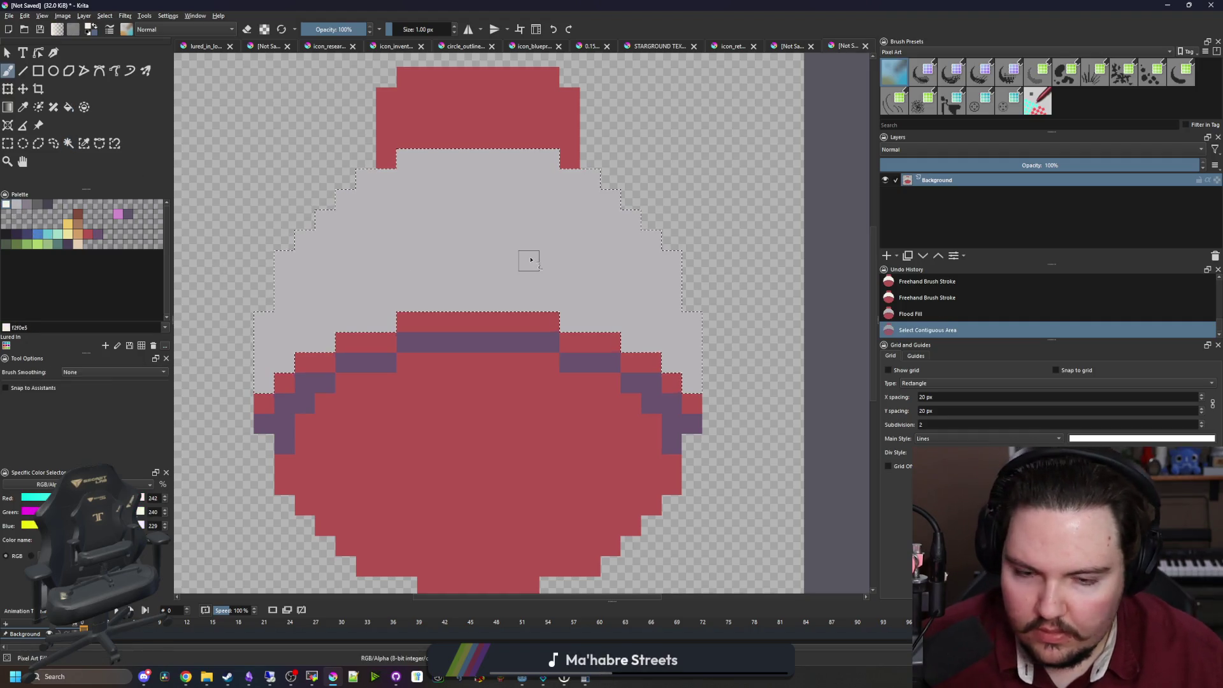
key("bracketright")
key("bracketright")
key("bracketright")
key("bracketright")
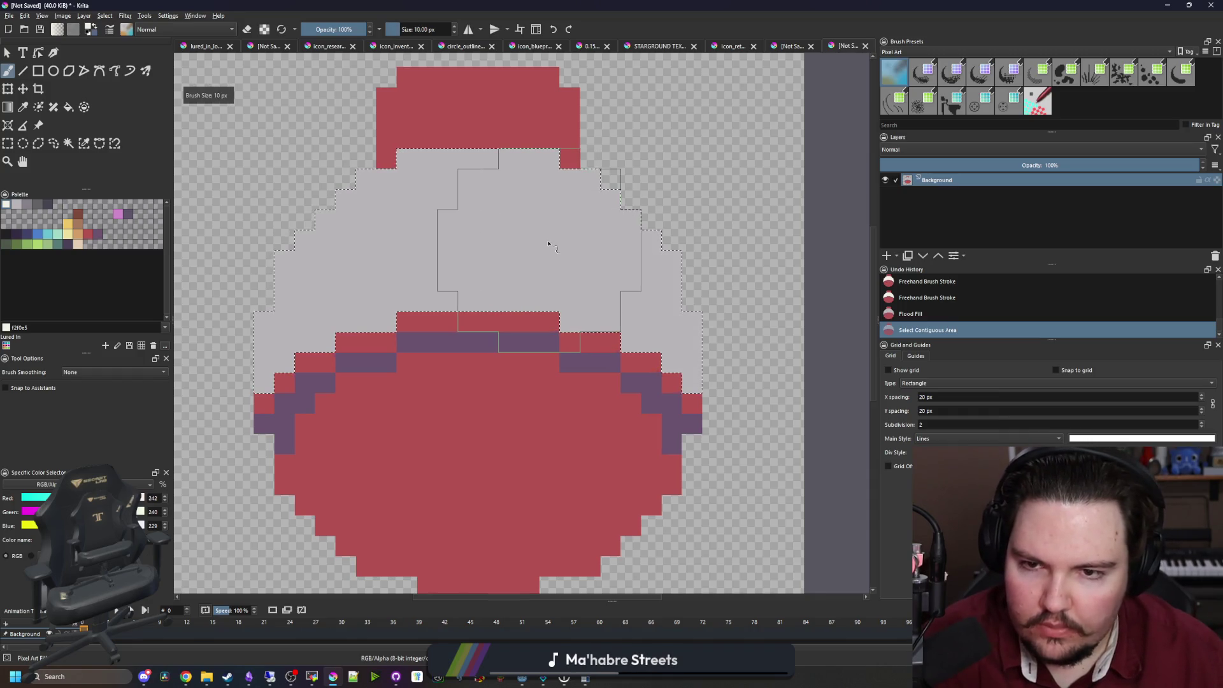
left_click_drag(560, 236, 510, 255)
- Add a small 2 px off-white glint on the left and clear the selection
key("bracketleft")
key("bracketleft")
key("bracketleft")
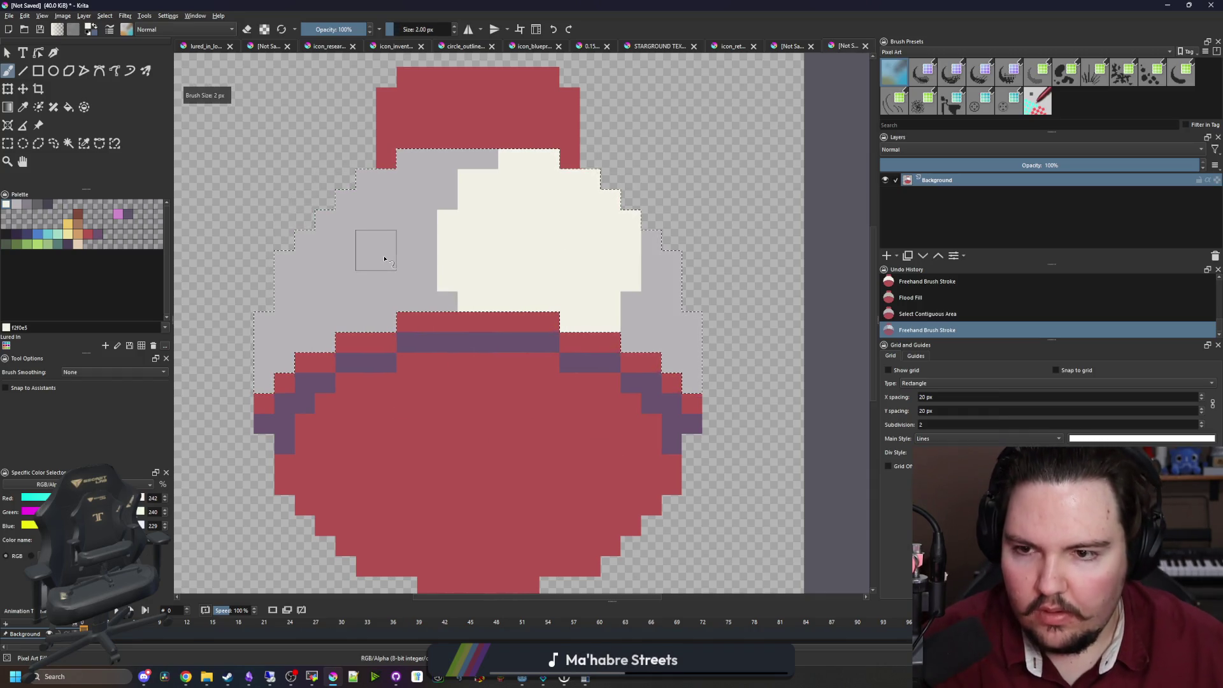
left_click(376, 251)
key("ctrl+shift+a")
scroll(417, 334, "down", 10)
scroll(382, 268, "up", 10)
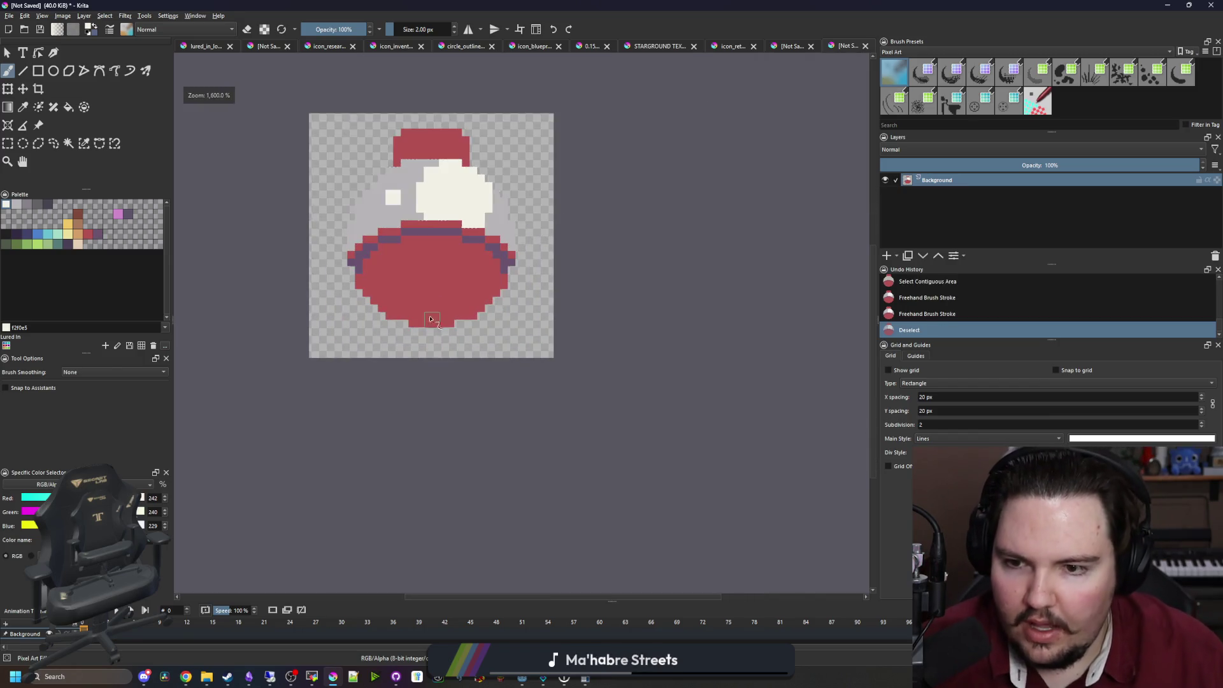
left_click(99, 234)
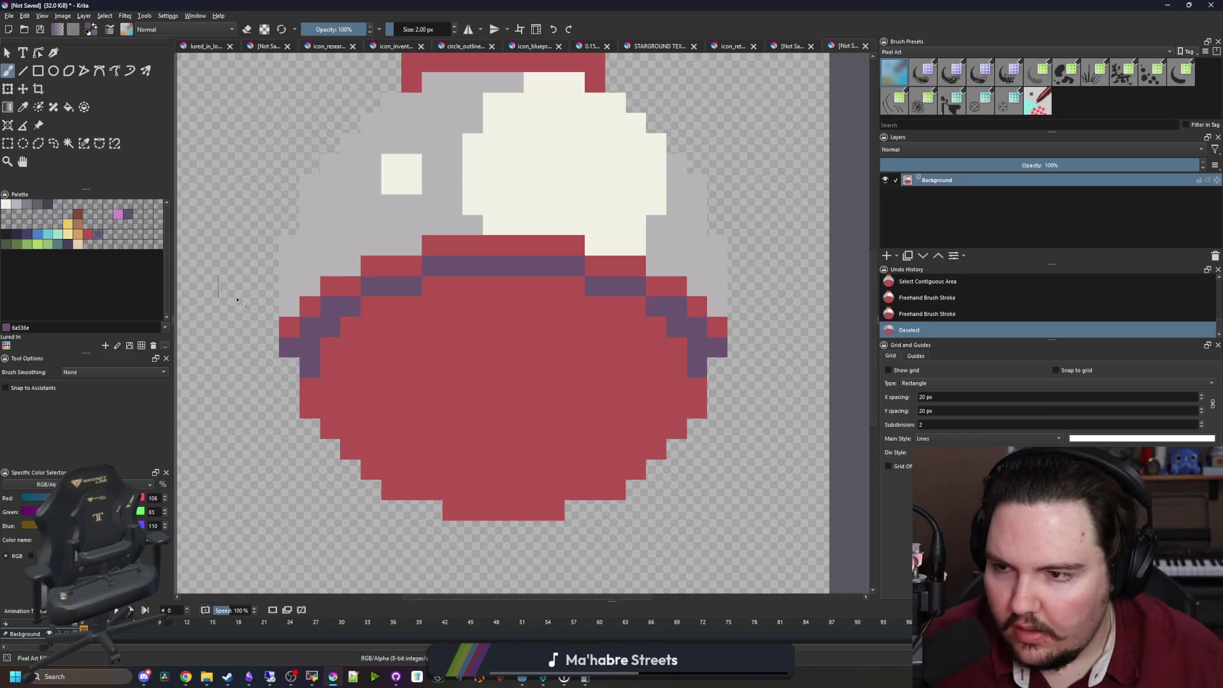
- Fill the red lower body purple and paint a 1 px tan band along its top rim
left_click(69, 107)
left_click(453, 350)
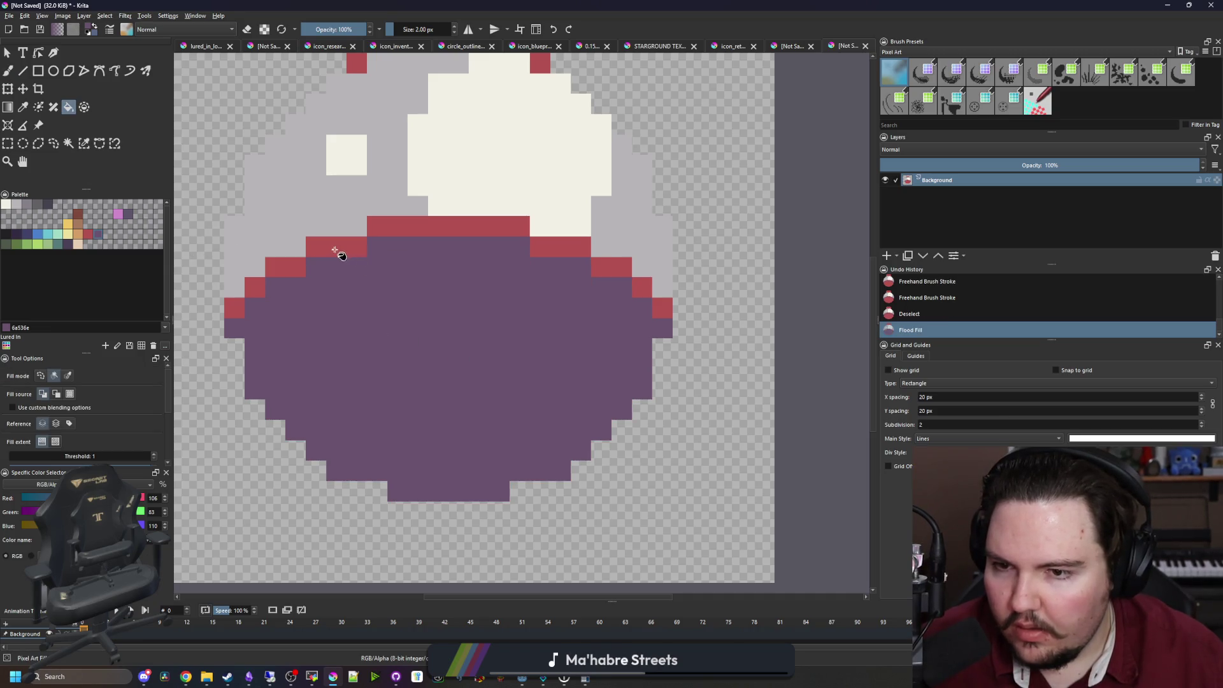
left_click(77, 235)
key("b")
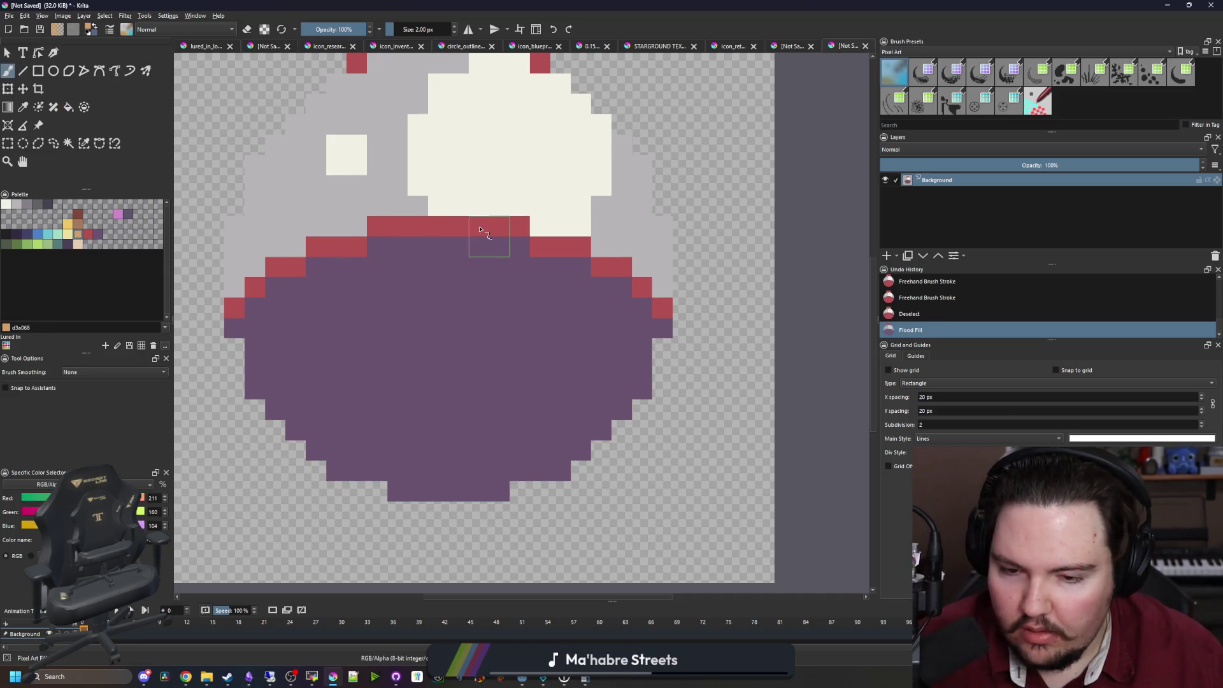
key("bracketleft")
mouse_move(480, 228)
left_mouse_down()
mouse_move(453, 226)
mouse_move(582, 253)
left_mouse_up()
left_click(582, 253)
left_click(602, 267)
left_click_drag(395, 227, 376, 227)
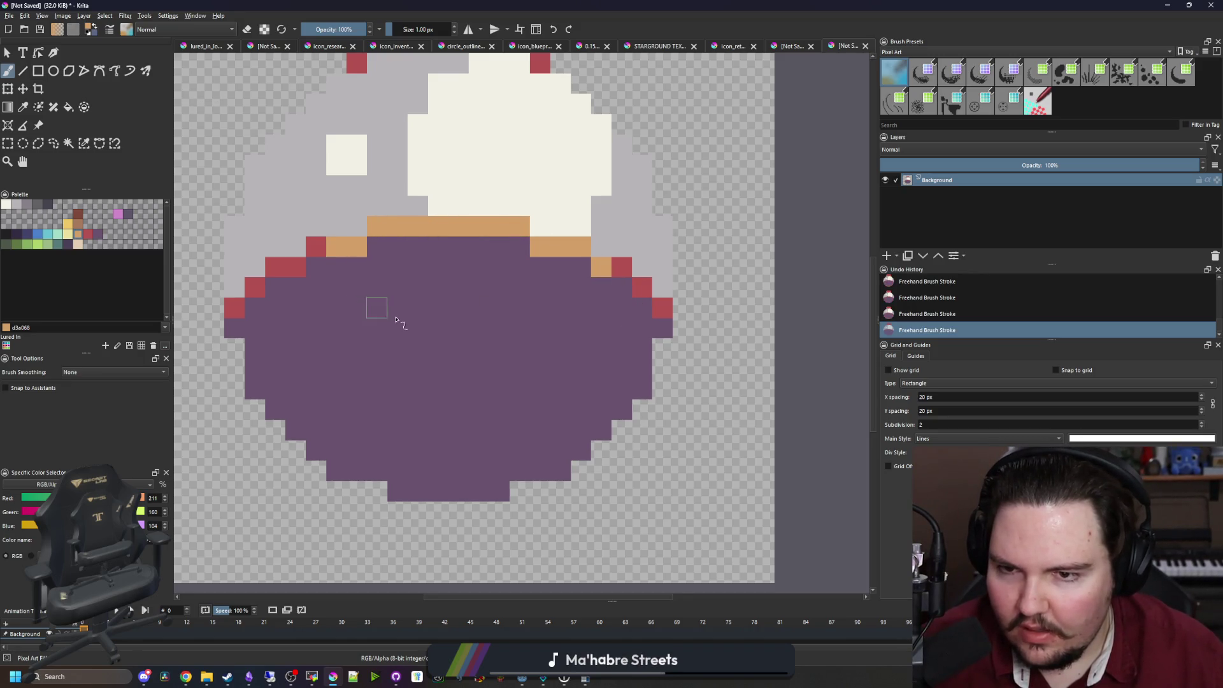
- Sample the rim's red colour from the canvas
scroll(408, 318, "down", 2)
scroll(624, 306, "up", 2)
scroll(630, 319, "down", 2)
scroll(646, 335, "up", 2)
key("p")
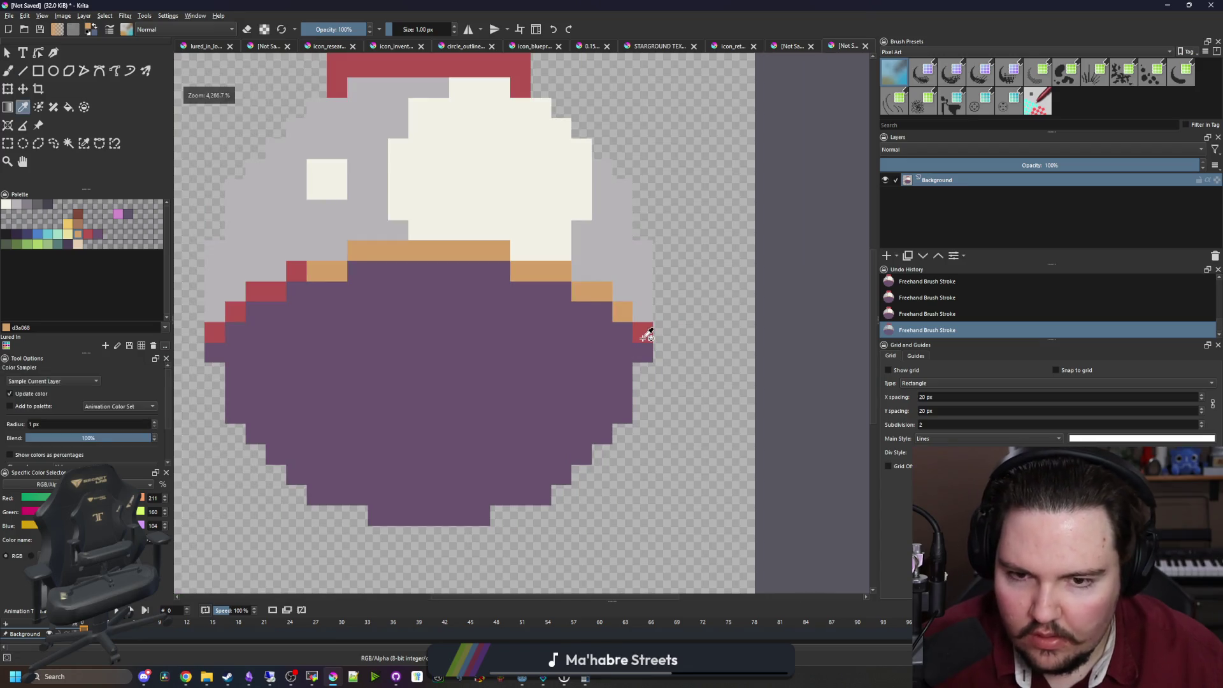
left_click(647, 335)
key("b")
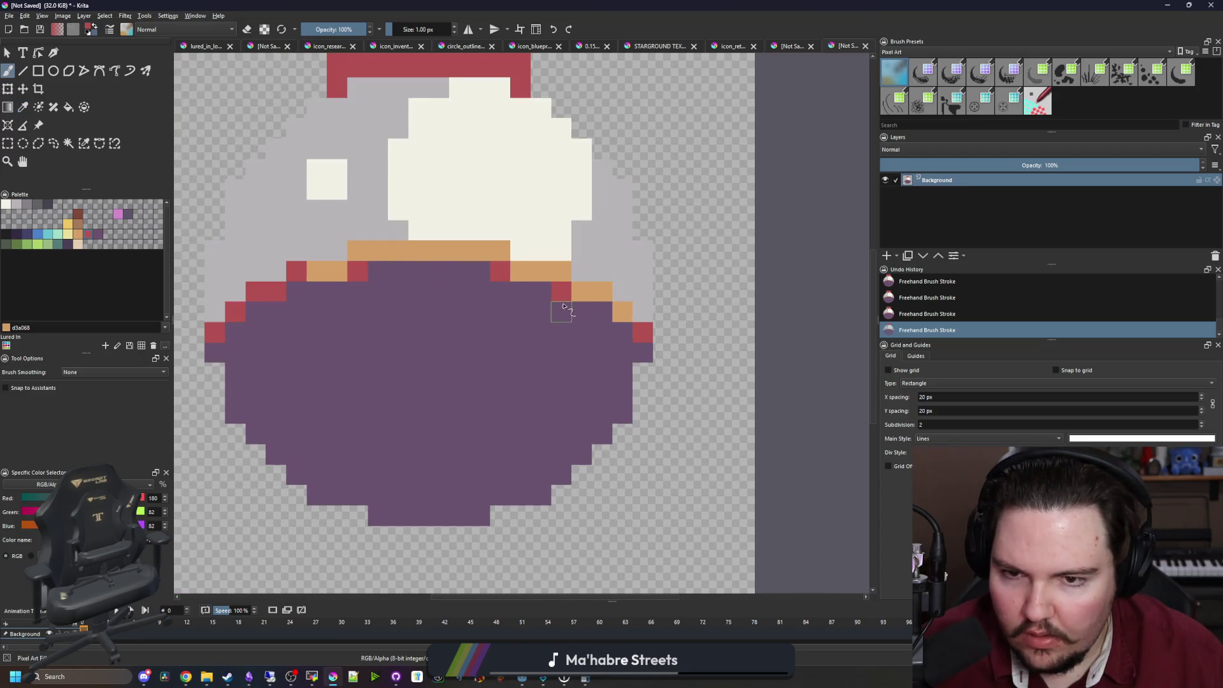
- Select the purple body and brush a large red circle across its centre
key("p")
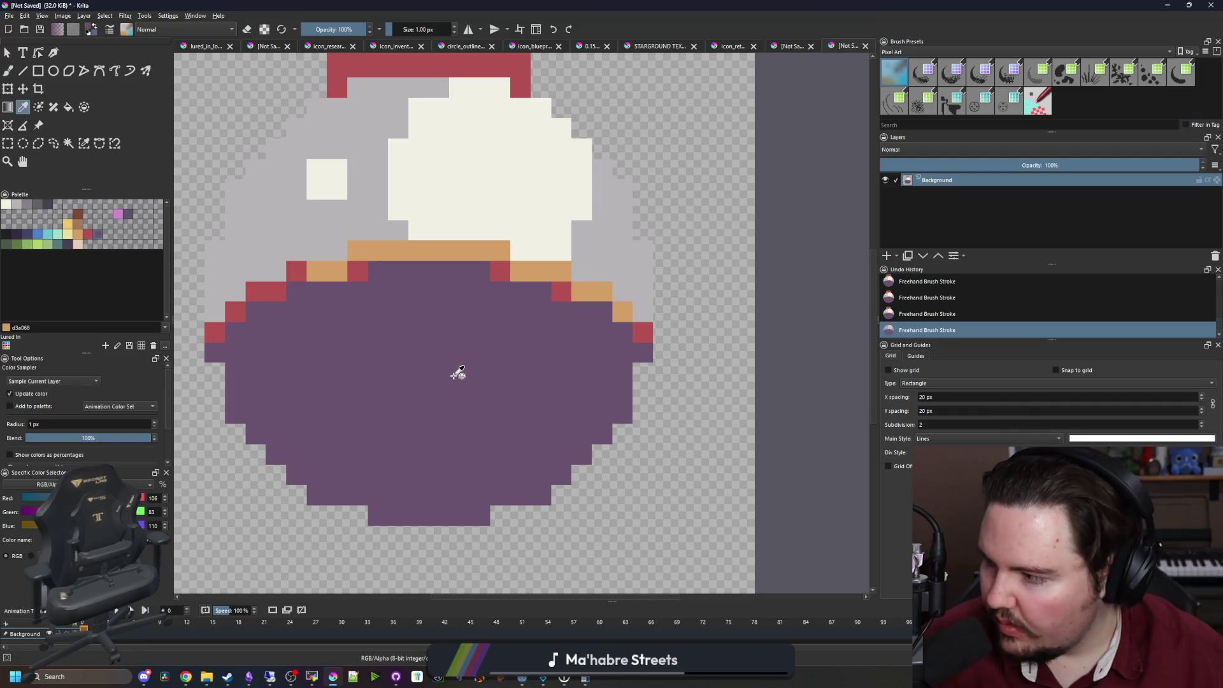
scroll(475, 374, "down", 1)
scroll(446, 352, "up", 1)
left_click(68, 144)
left_click(451, 377)
key("b")
key("bracketright")
key("bracketright")
key("bracketright")
key("bracketright")
key("bracketright")
key("bracketright")
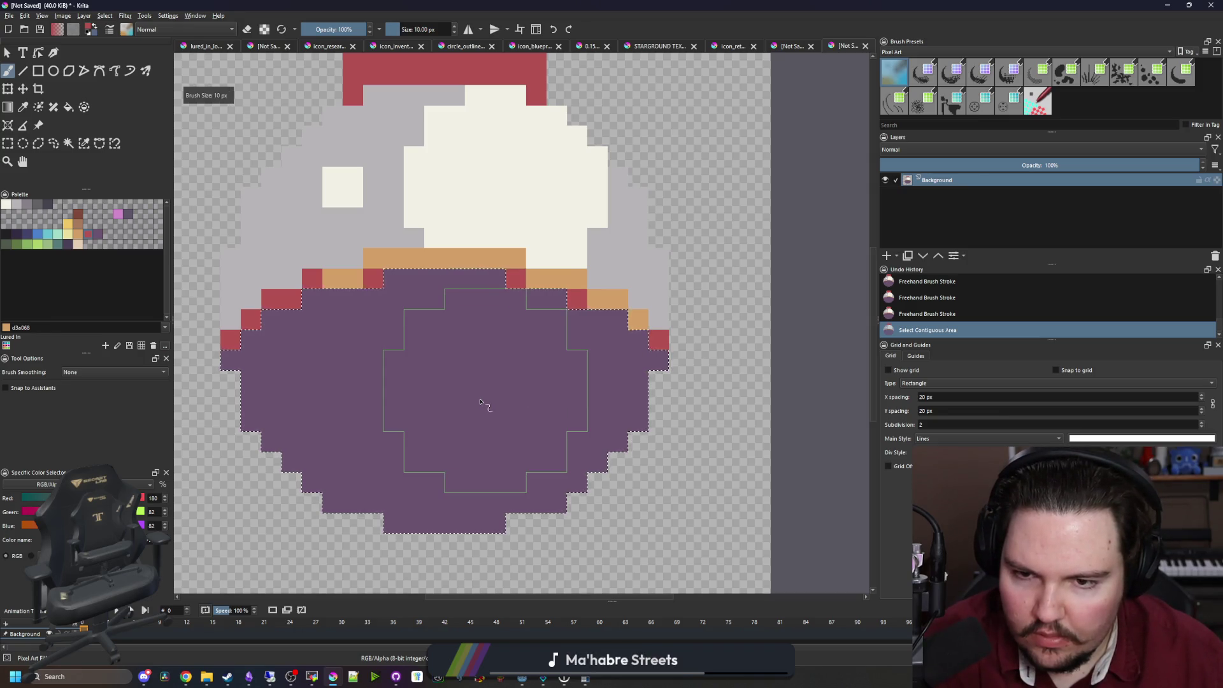
left_click(481, 403)
key("bracketleft")
key("bracketleft")
key("bracketleft")
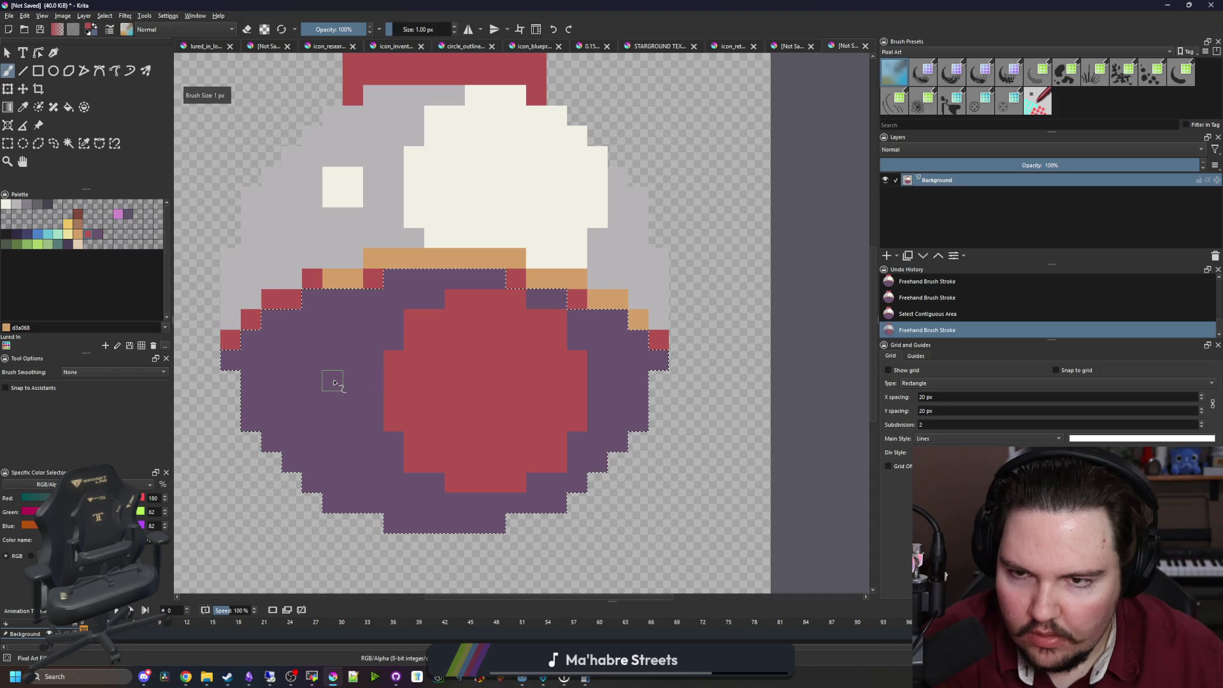
key("ctrl+shift+a")
key("1")
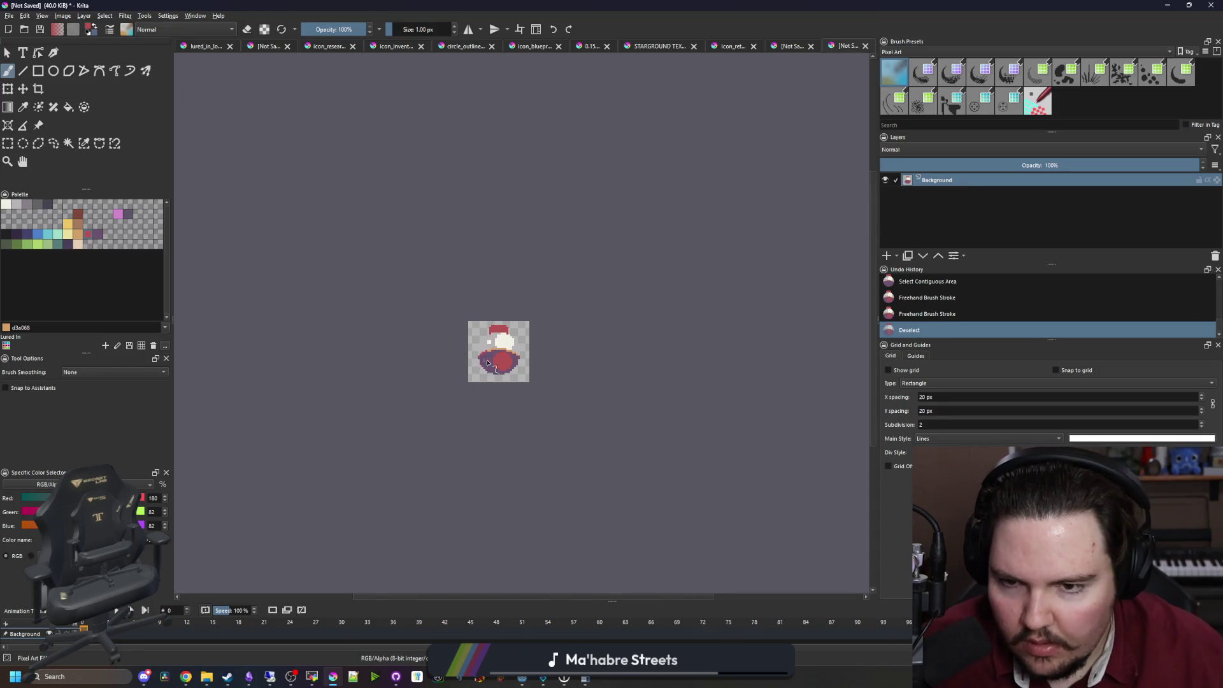
- Erase the cap's corner pixels to round it off
scroll(487, 363, "up", 6)
key("e")
left_click(370, 194)
left_click(402, 162)
left_click_drag(616, 162, 647, 195)
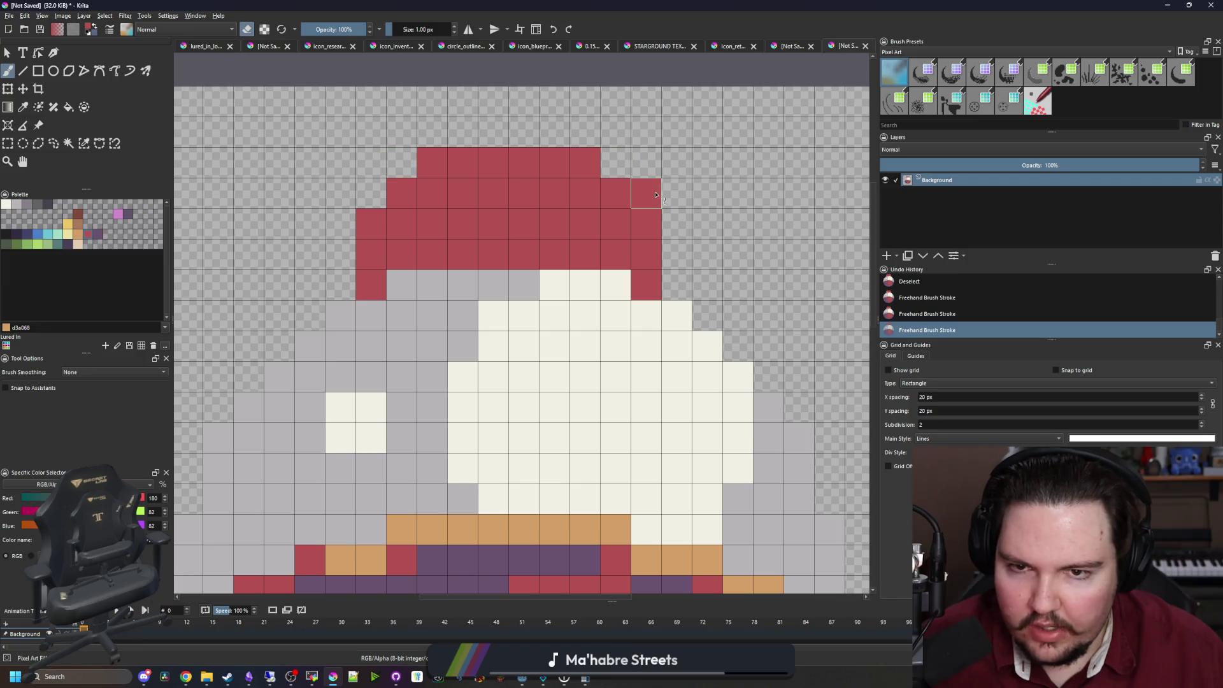
left_click(656, 194)
scroll(466, 252, "down", 3)
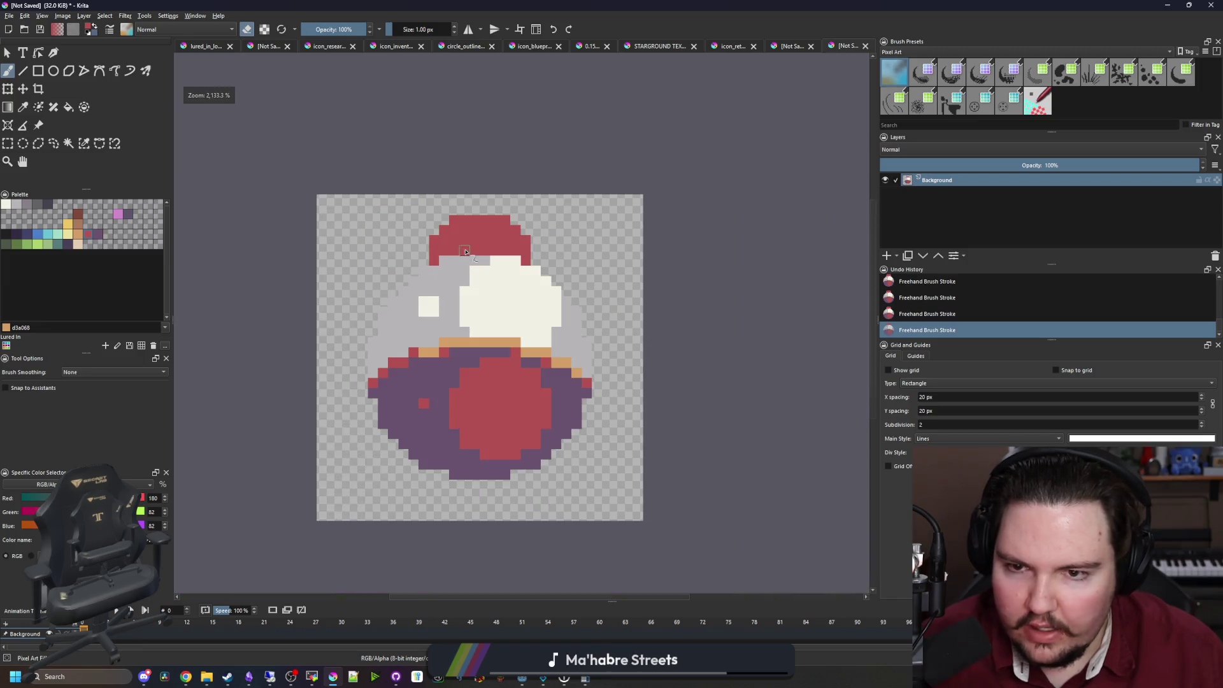
- Paint a near-black 1 px outline along the sprite's lower edge, right side and cap
left_click(6, 234)
key("e")
scroll(367, 405, "up", 3)
left_click_drag(354, 370, 354, 213)
mouse_move(389, 395)
left_mouse_down()
mouse_move(392, 471)
mouse_move(449, 535)
mouse_move(255, 337)
mouse_move(332, 401)
mouse_move(570, 446)
mouse_move(615, 414)
mouse_move(704, 386)
mouse_move(771, 323)
mouse_move(833, 261)
mouse_move(832, 191)
left_mouse_up()
mouse_move(847, 135)
left_mouse_down()
mouse_move(527, 410)
mouse_move(541, 280)
mouse_move(513, 191)
mouse_move(567, 340)
mouse_move(460, 217)
mouse_move(460, 156)
left_mouse_up()
left_click_drag(336, 164, 555, 252)
- Finish the black outline across the cap top and down the left side
mouse_move(650, 223)
left_mouse_down()
mouse_move(584, 171)
mouse_move(437, 156)
mouse_move(374, 223)
left_mouse_up()
left_click(374, 224)
key("ctrl+z")
key("ctrl+z")
mouse_move(542, 260)
left_mouse_down()
mouse_move(565, 247)
mouse_move(479, 303)
left_mouse_up()
key("ctrl+z")
mouse_move(541, 242)
left_mouse_down()
mouse_move(480, 303)
mouse_move(420, 426)
left_mouse_up()
scroll(408, 433, "down", 2)
scroll(402, 437, "up", 1)
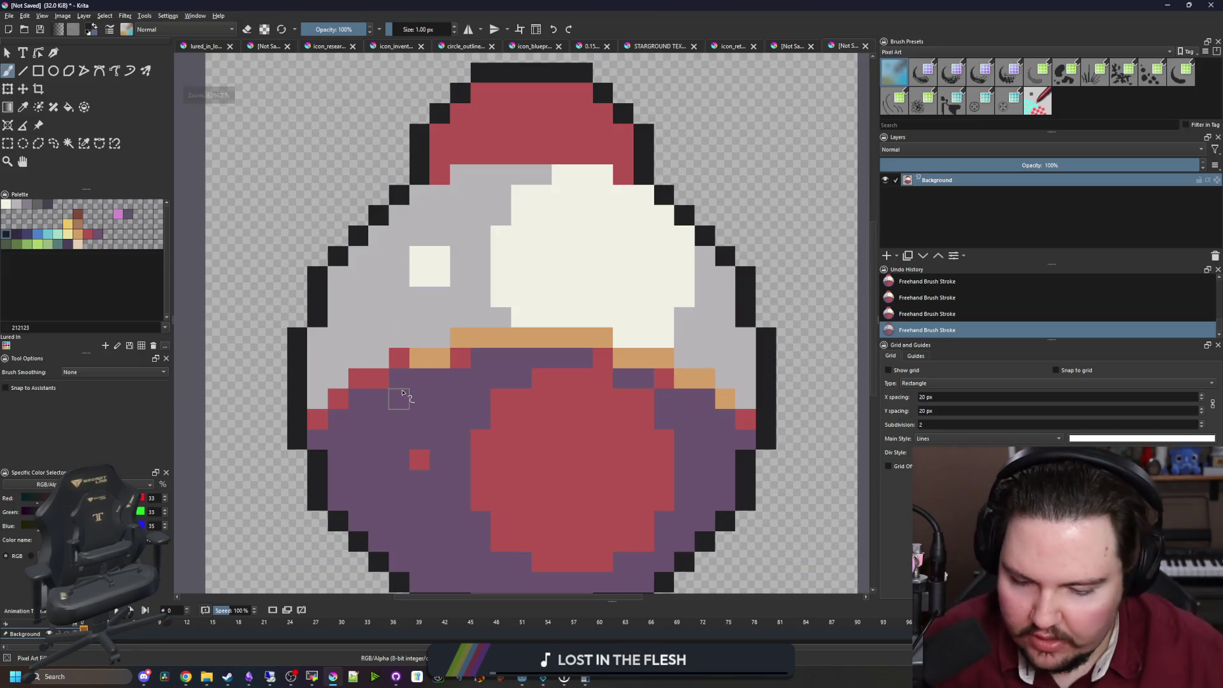
- Add mid-grey accent pixels on the left and right outline edges
key("p")
left_click(28, 205)
key("b")
left_click(317, 338)
left_click(338, 275)
left_click(725, 276)
left_click(745, 338)
scroll(398, 316, "down", 2)
scroll(449, 465, "up", 2)
- Add dark purple shading pixels along the bottom edges
key("p")
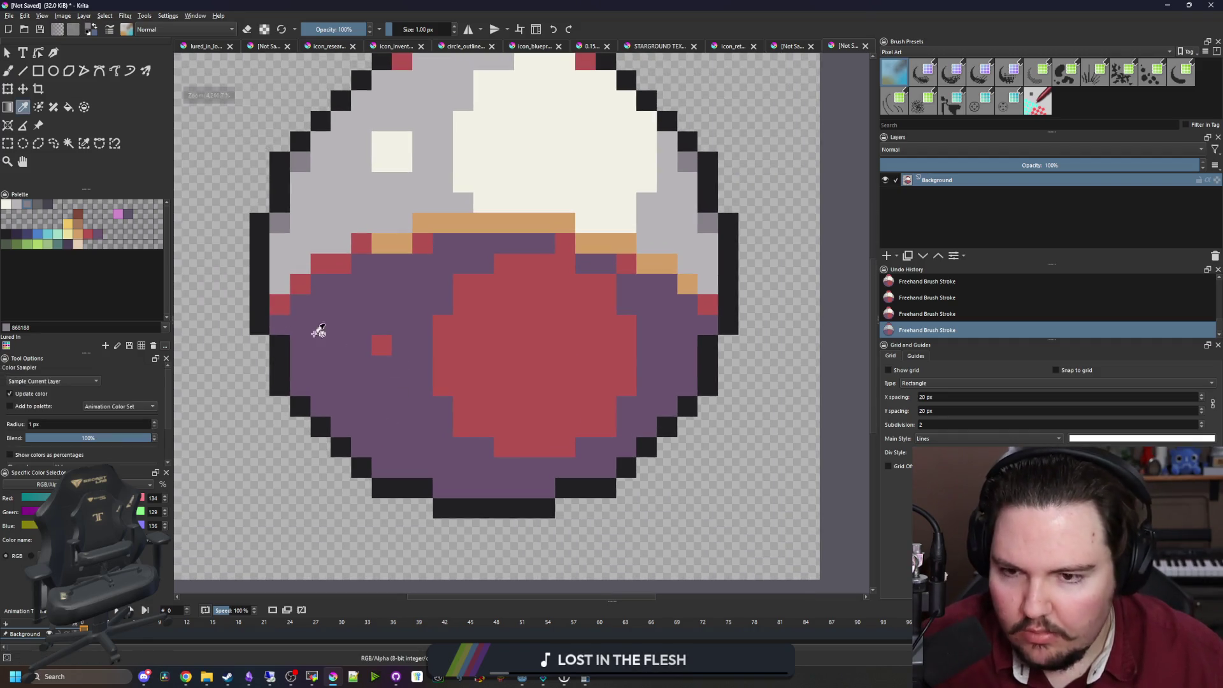
left_click(290, 381)
key("b")
left_click(381, 467)
left_click(299, 385)
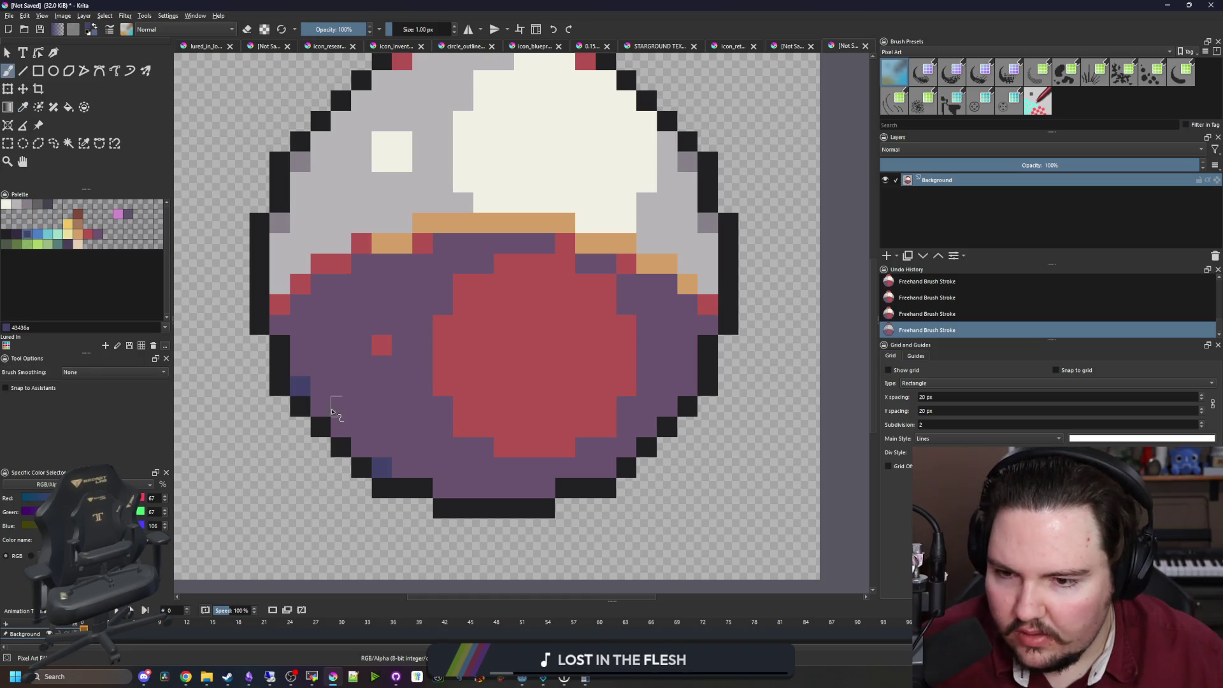
left_click(442, 487)
left_click(544, 488)
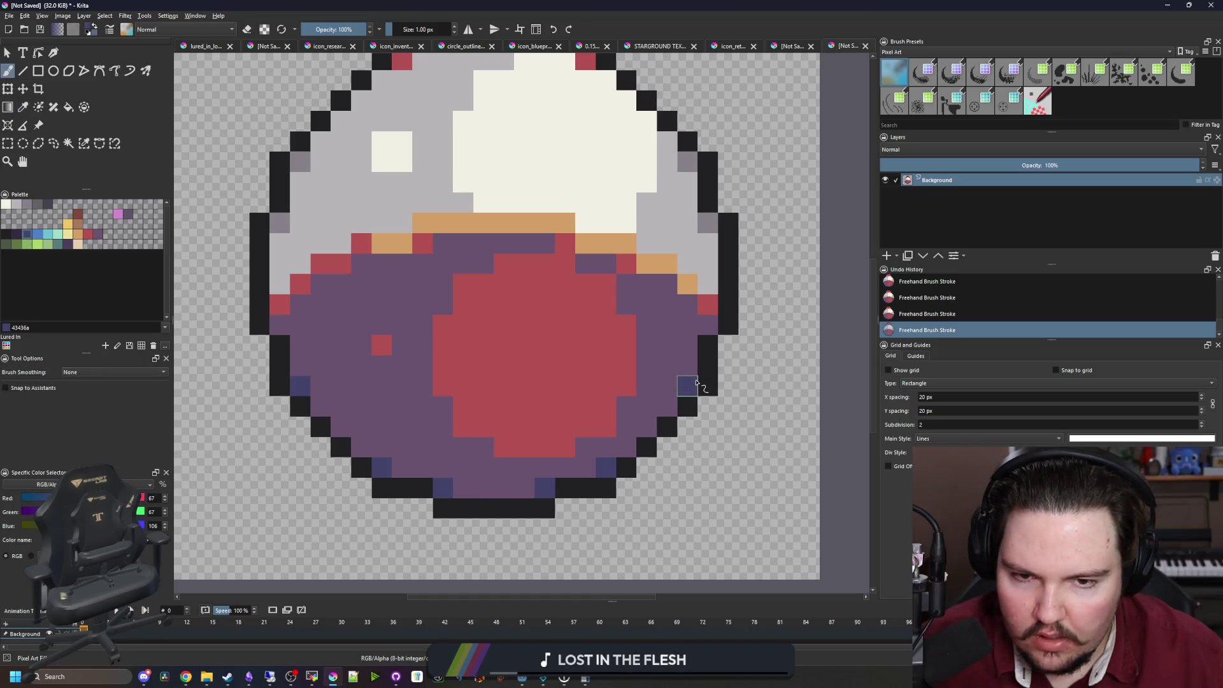
scroll(510, 401, "down", 3)
scroll(512, 383, "up", 2)
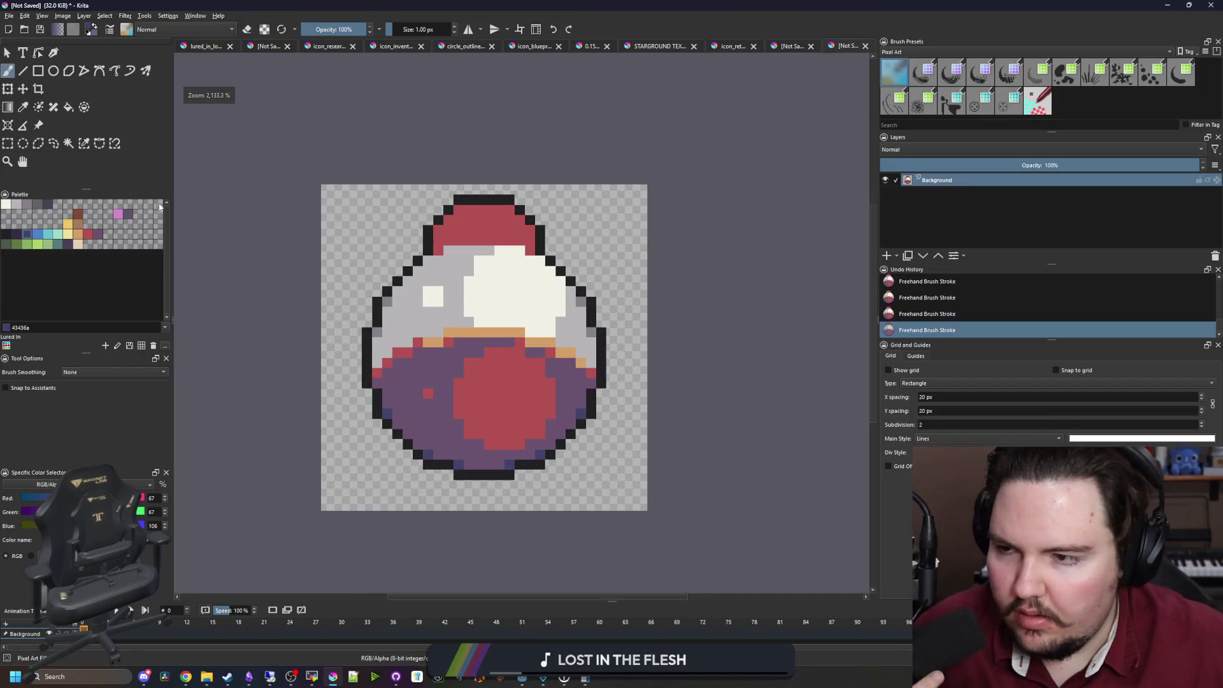
- Select the outline by similar colour and repaint its upper part grey with a 3 px brush
left_click(100, 237)
left_click(85, 142)
left_click(432, 237)
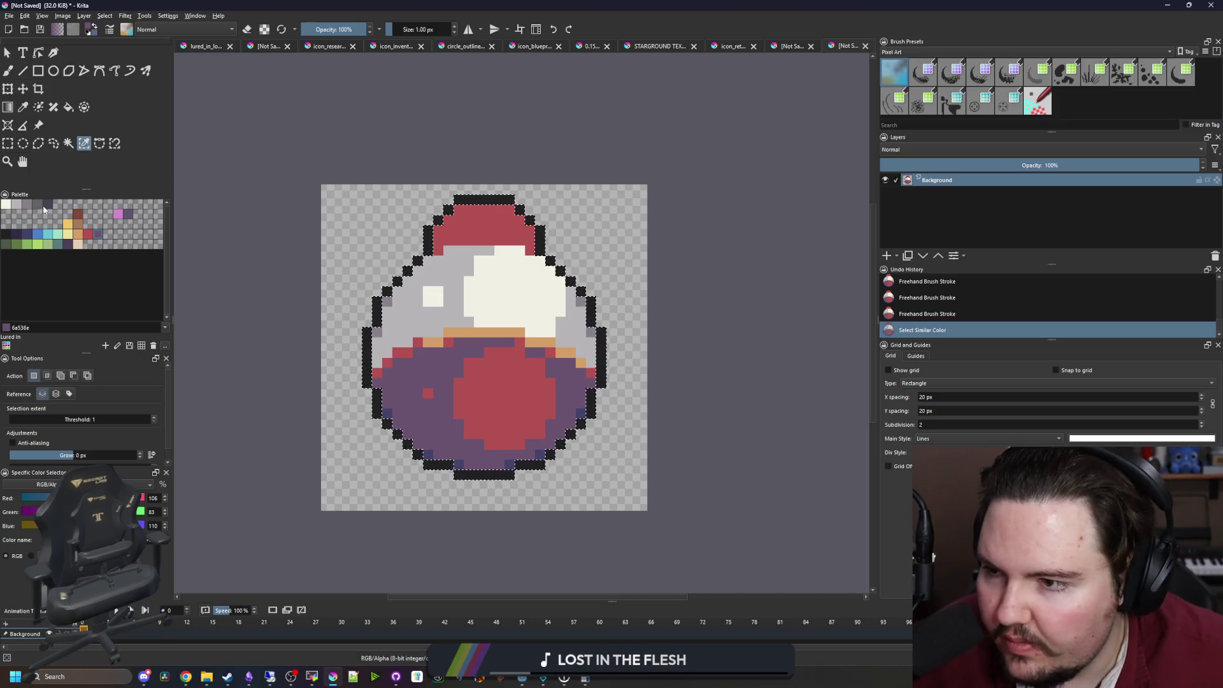
scroll(449, 321, "up", 2)
key("b")
left_click_drag(341, 286, 306, 282)
key("bracketright")
key("bracketright")
mouse_move(268, 366)
left_mouse_down()
mouse_move(389, 198)
mouse_move(656, 232)
mouse_move(772, 370)
left_mouse_up()
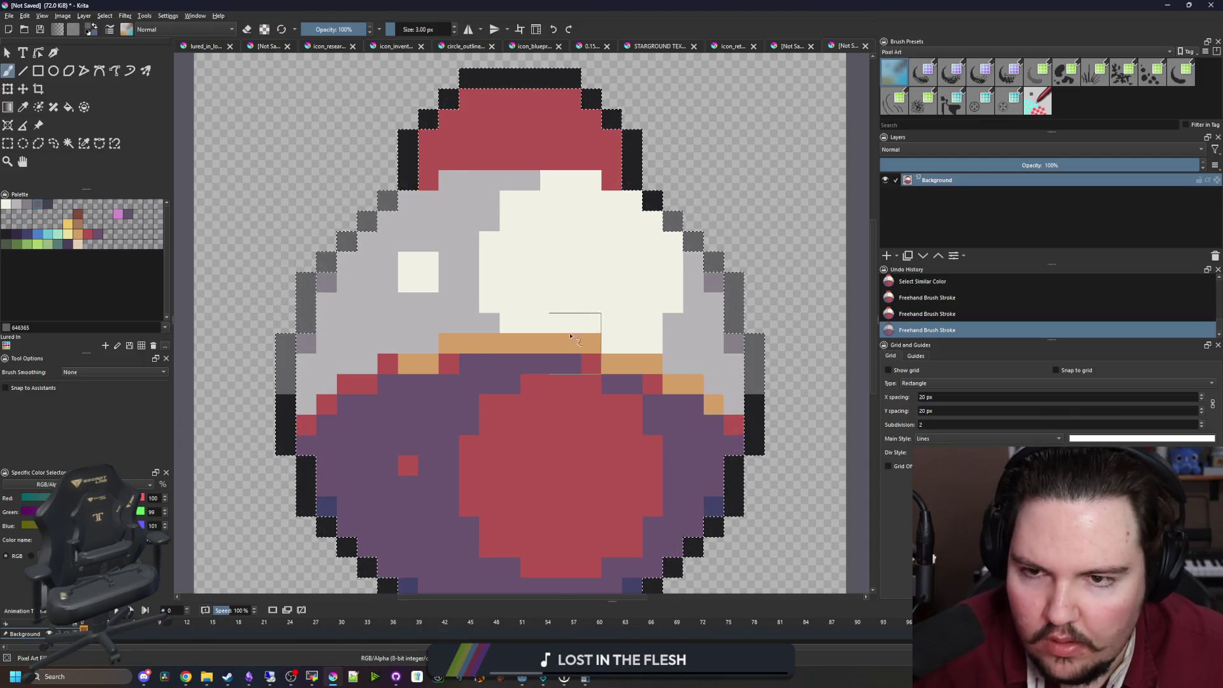
key("ctrl+shift+a")
key("minus")
key("minus")
key("minus")
left_click(9, 16)
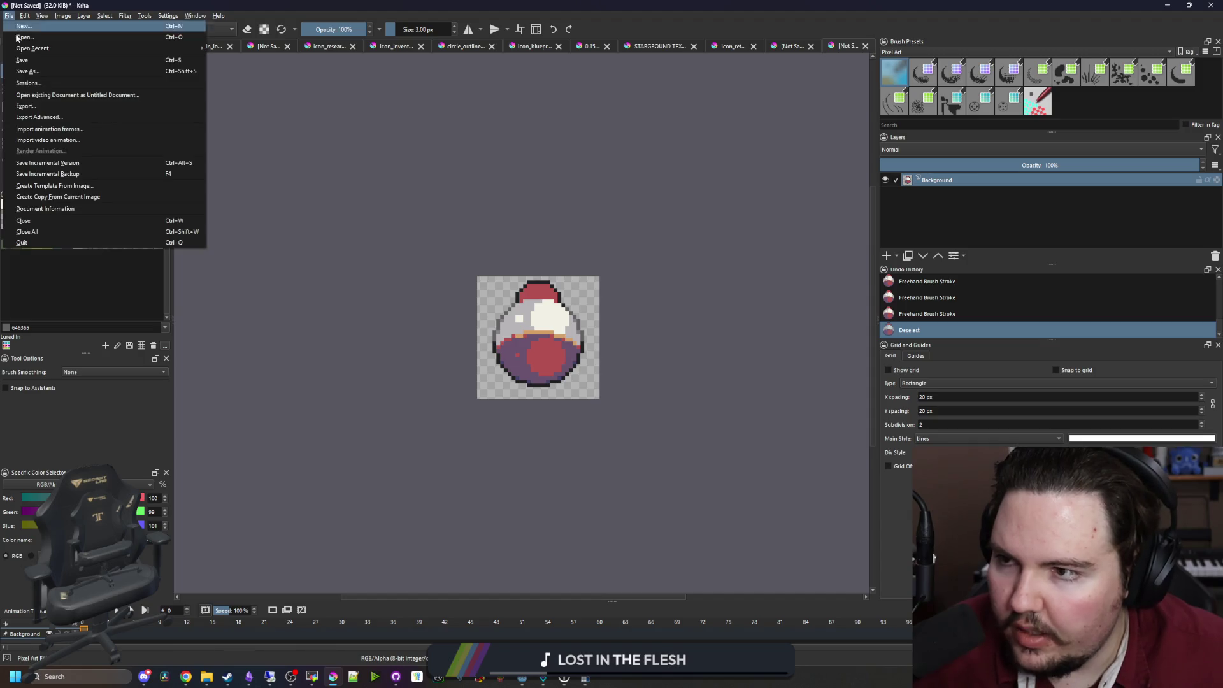
- Save the sprite as icon_bobber in PNG image format and confirm the export
left_click(29, 72)
type("ICON_BO")
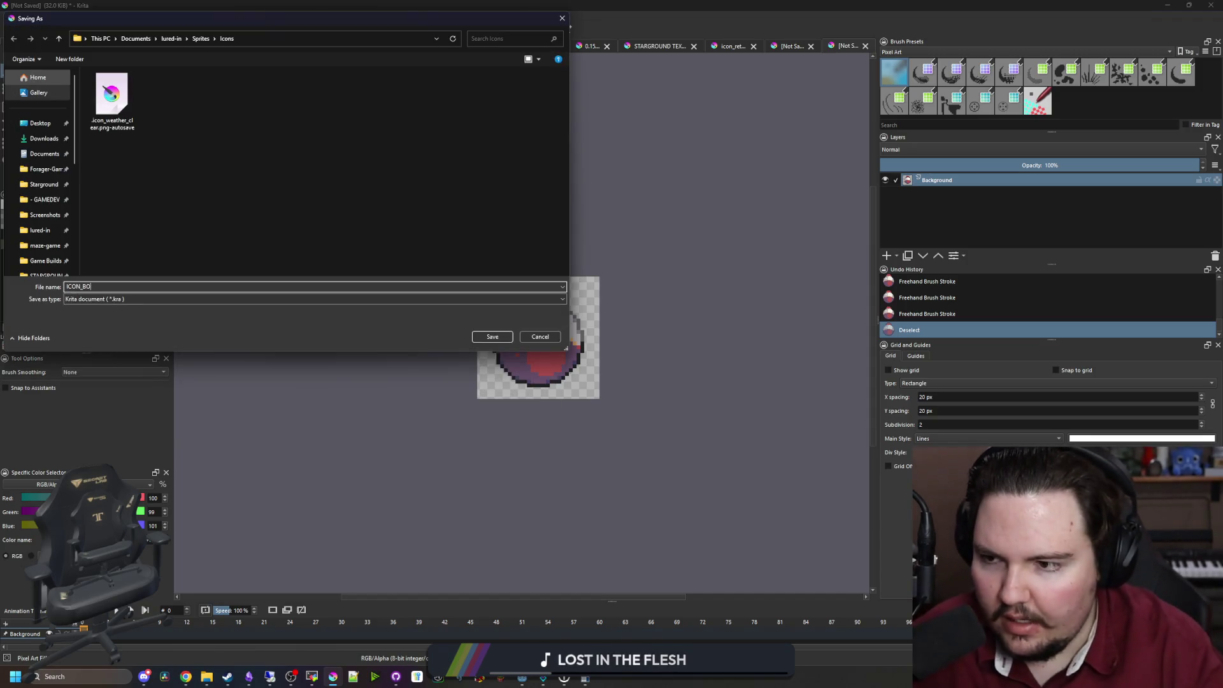
key("BackSpace")
key("BackSpace")
key("BackSpace")
type("icon_bobber")
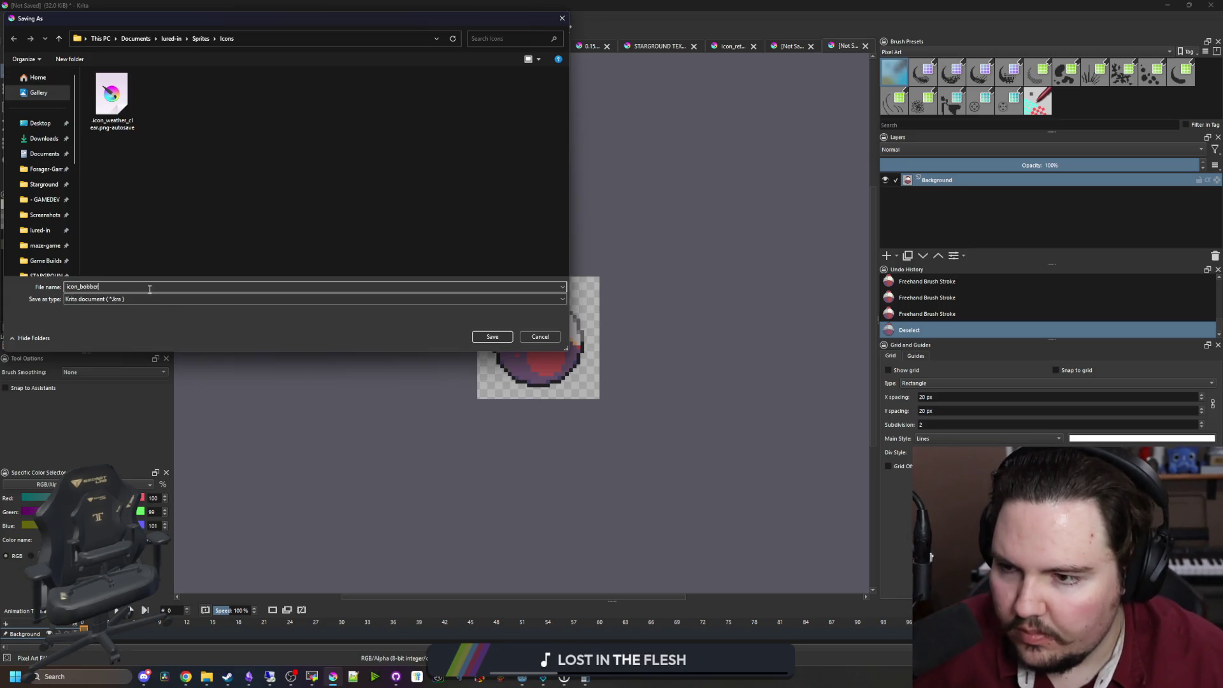
left_click(89, 298)
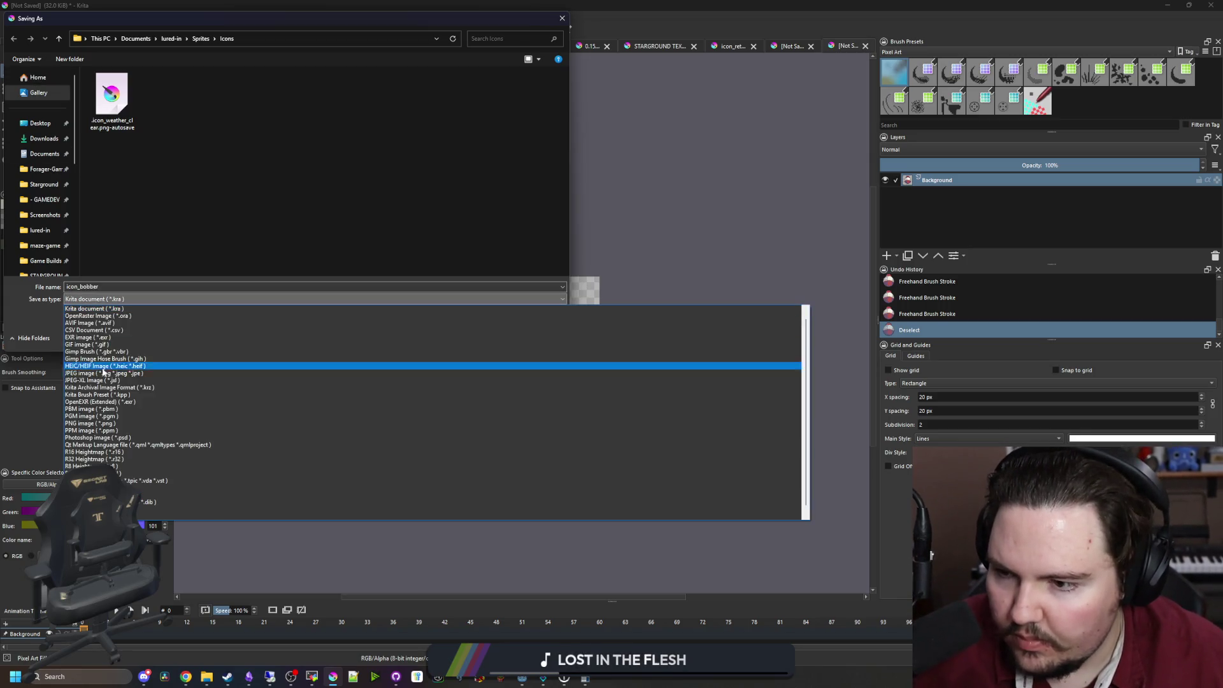
left_click(86, 424)
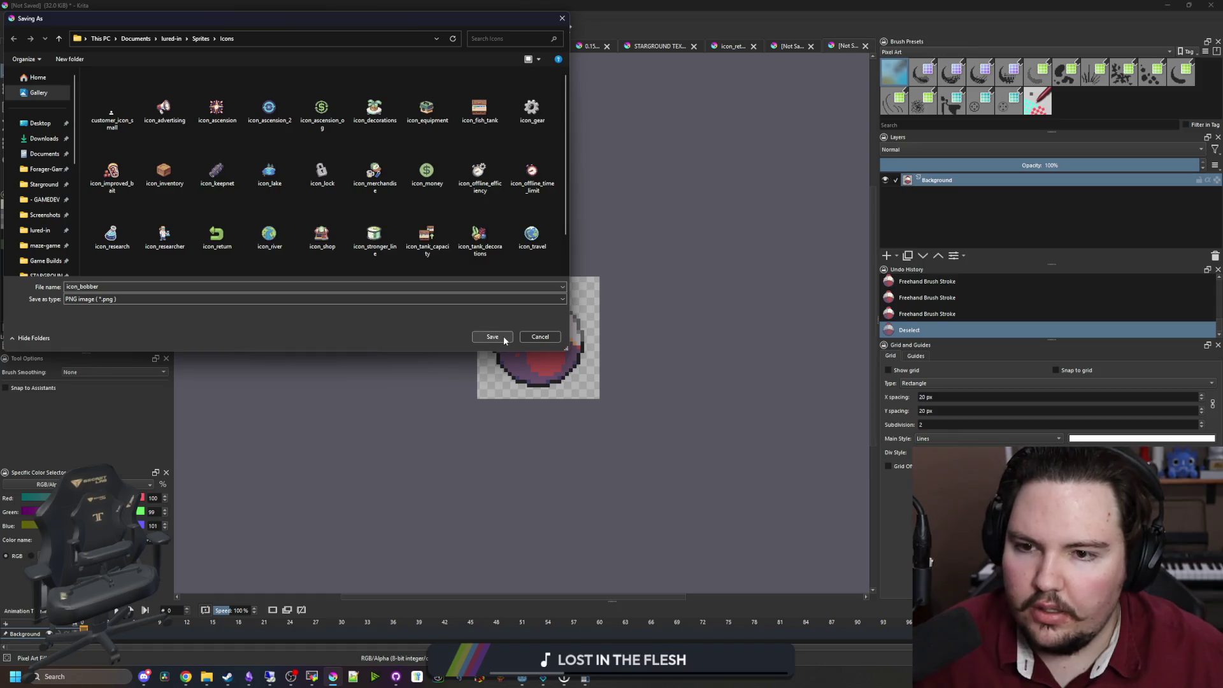
left_click(492, 337)
left_click(682, 444)
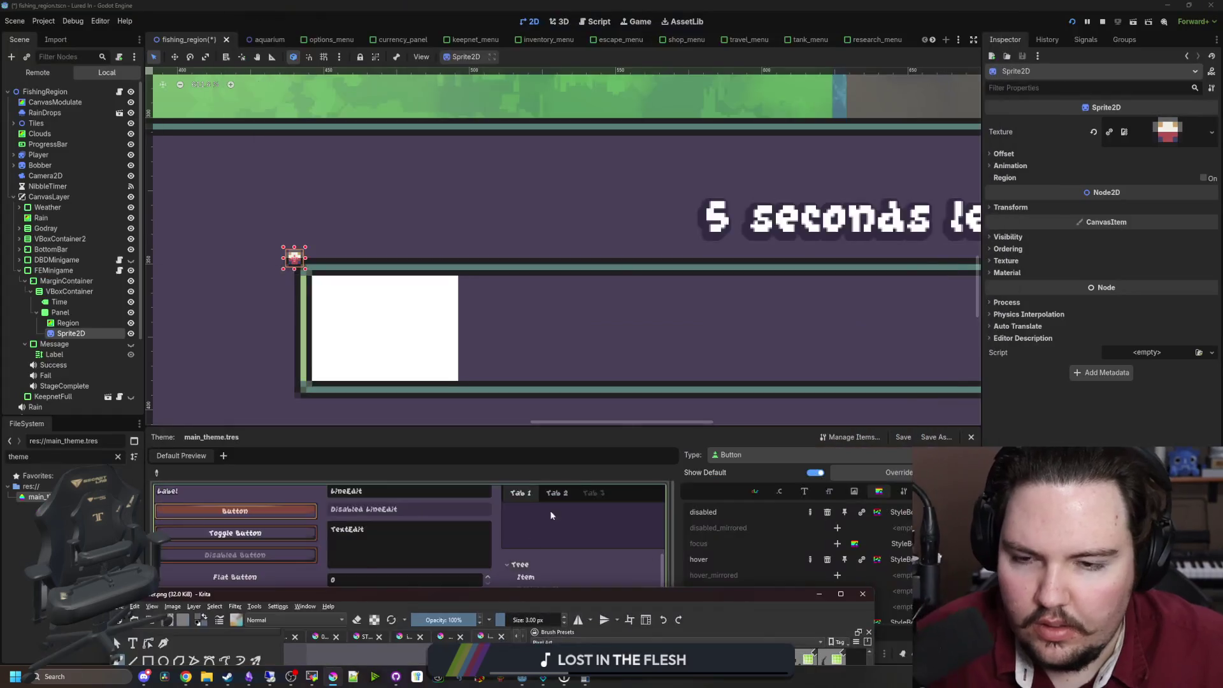
- Quick Load the icon_bobber image into the Sprite2D's Texture
scroll(446, 287, "down", 4)
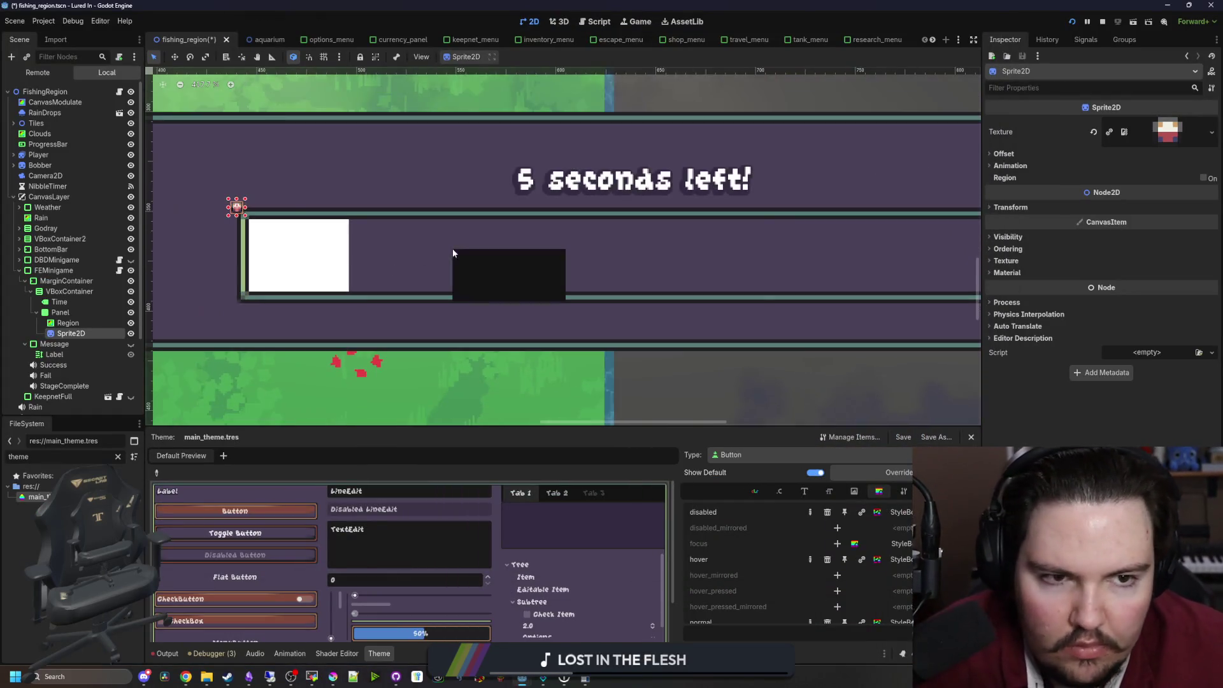
left_click(1212, 132)
left_click(1212, 132)
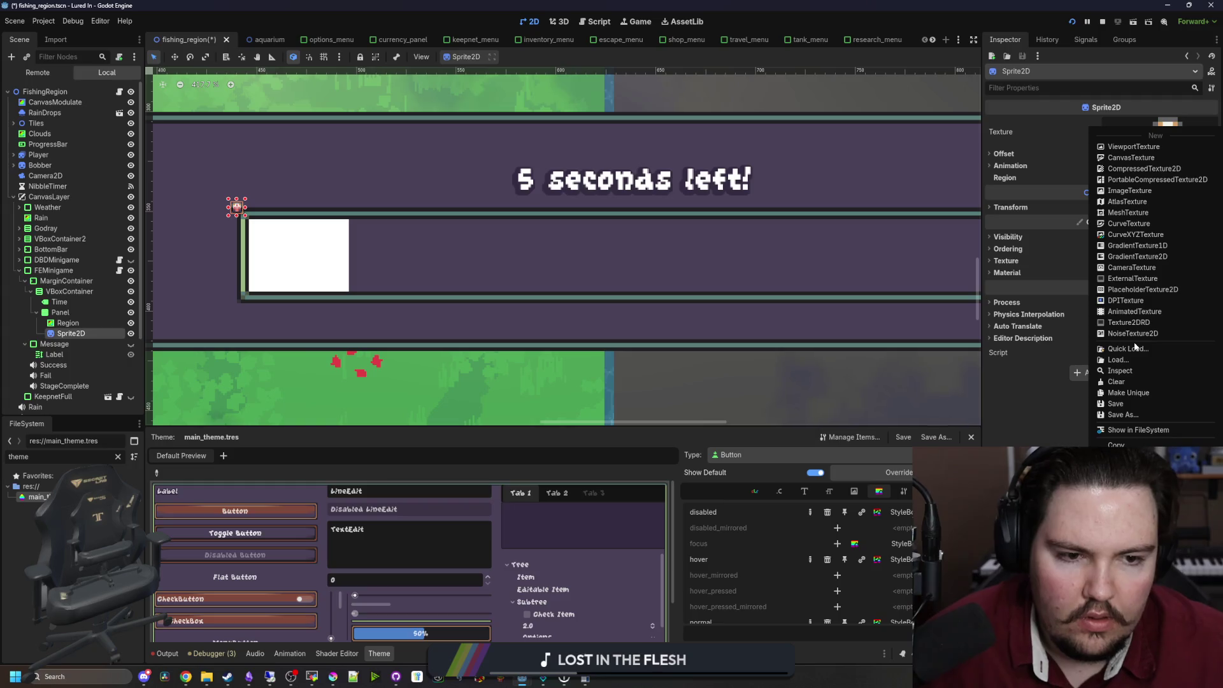
left_click(1128, 348)
type("bobb")
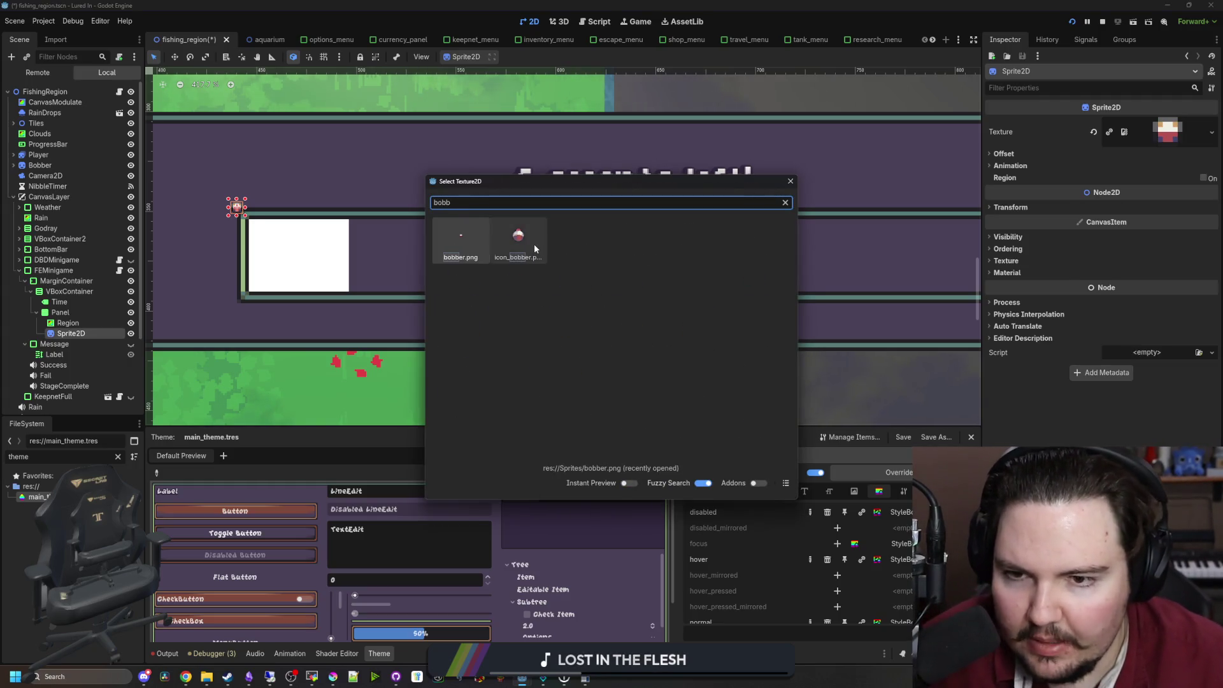
double_click(518, 239)
- Move the bobber sprite to the right end of the minigame bar
scroll(274, 230, "down", 1)
key("w")
mouse_move(241, 211)
left_mouse_down()
mouse_move(398, 252)
mouse_move(874, 251)
mouse_move(847, 274)
left_mouse_up()
scroll(874, 251, "up", 4)
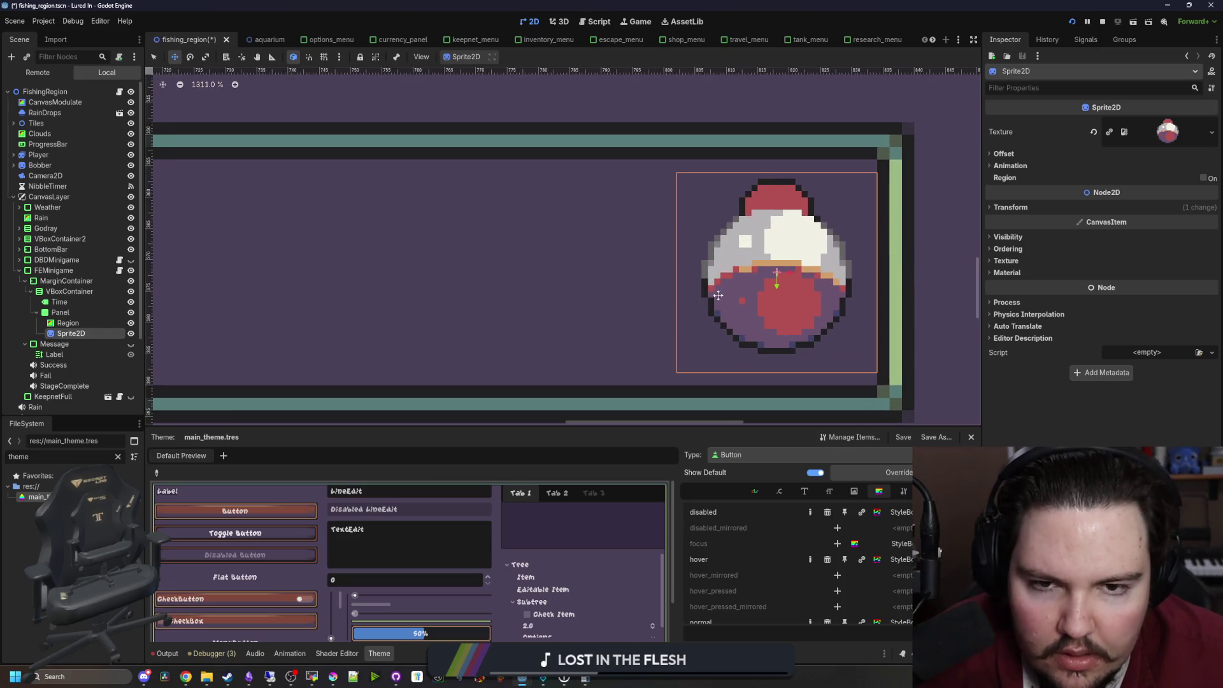
scroll(726, 274, "down", 7)
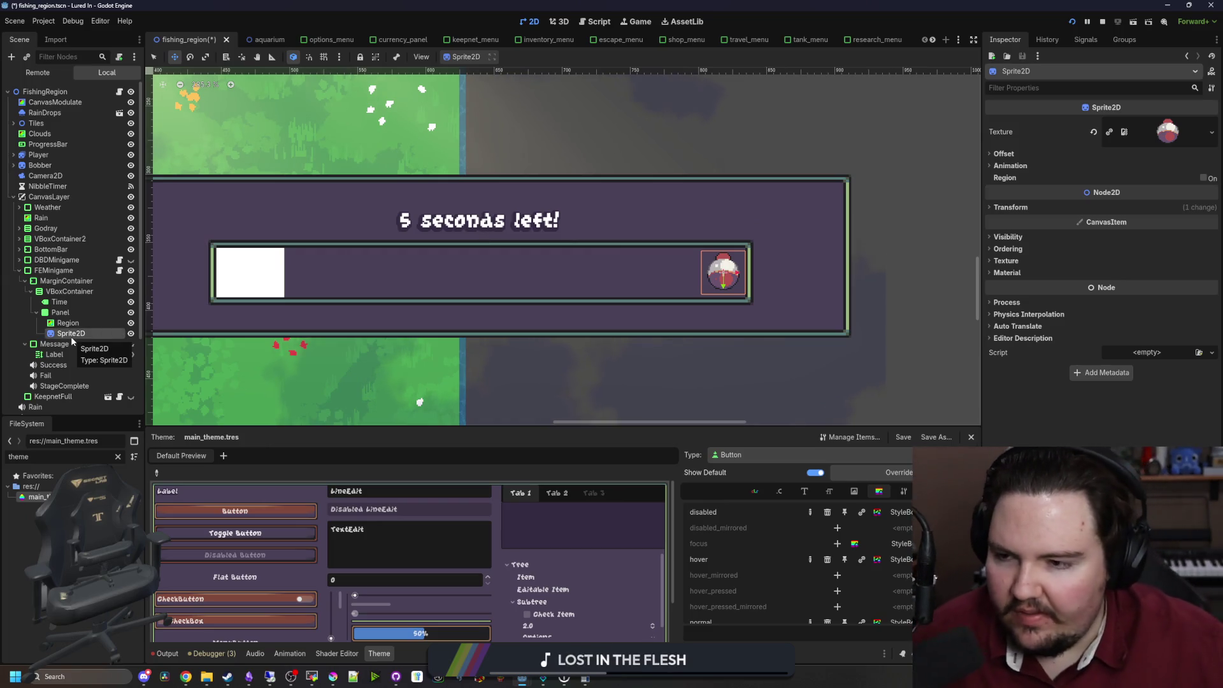
scroll(666, 311, "down", 1)
scroll(733, 295, "up", 2)
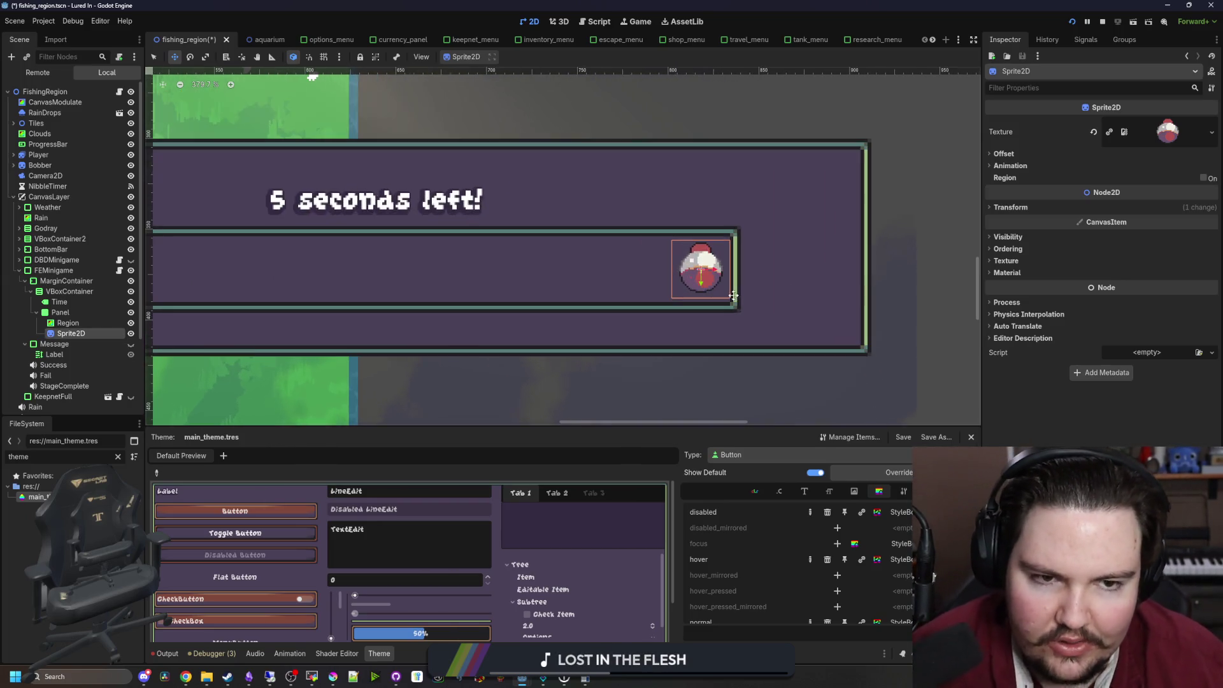
- Set the bobber sprite's Transform Scale to 1.5
left_click(1006, 211)
scroll(801, 258, "up", 5)
left_click(1127, 266)
key("Return")
scroll(718, 278, "down", 9)
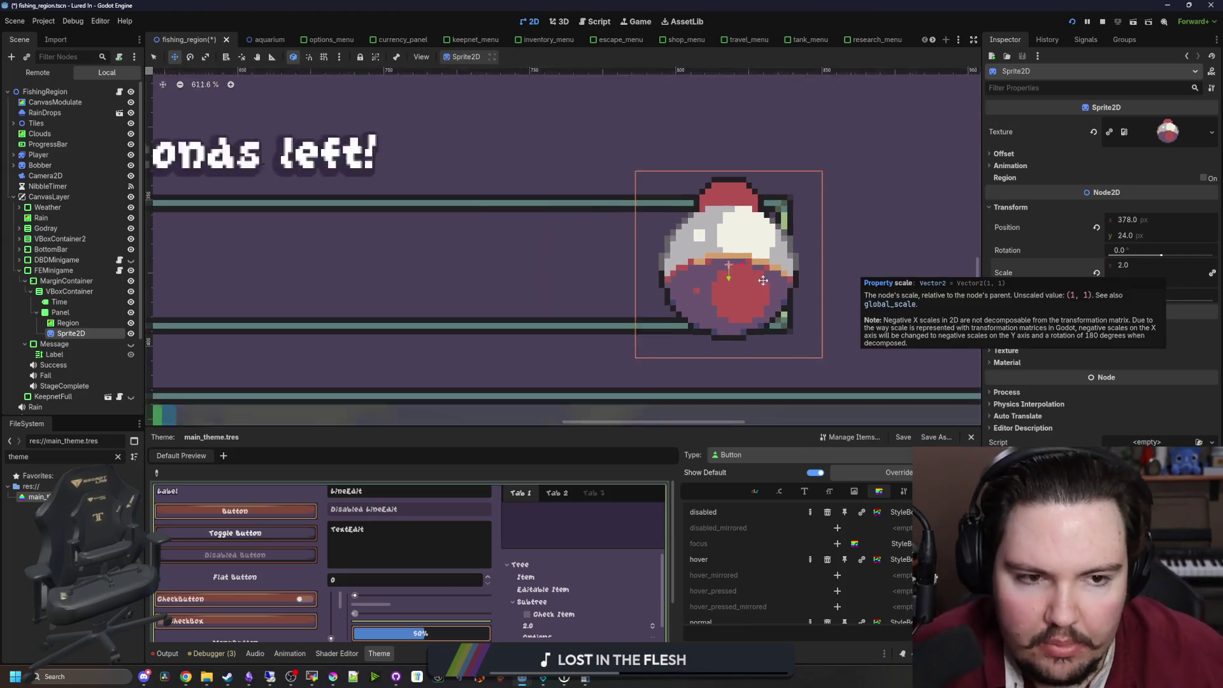
scroll(718, 278, "up", 6)
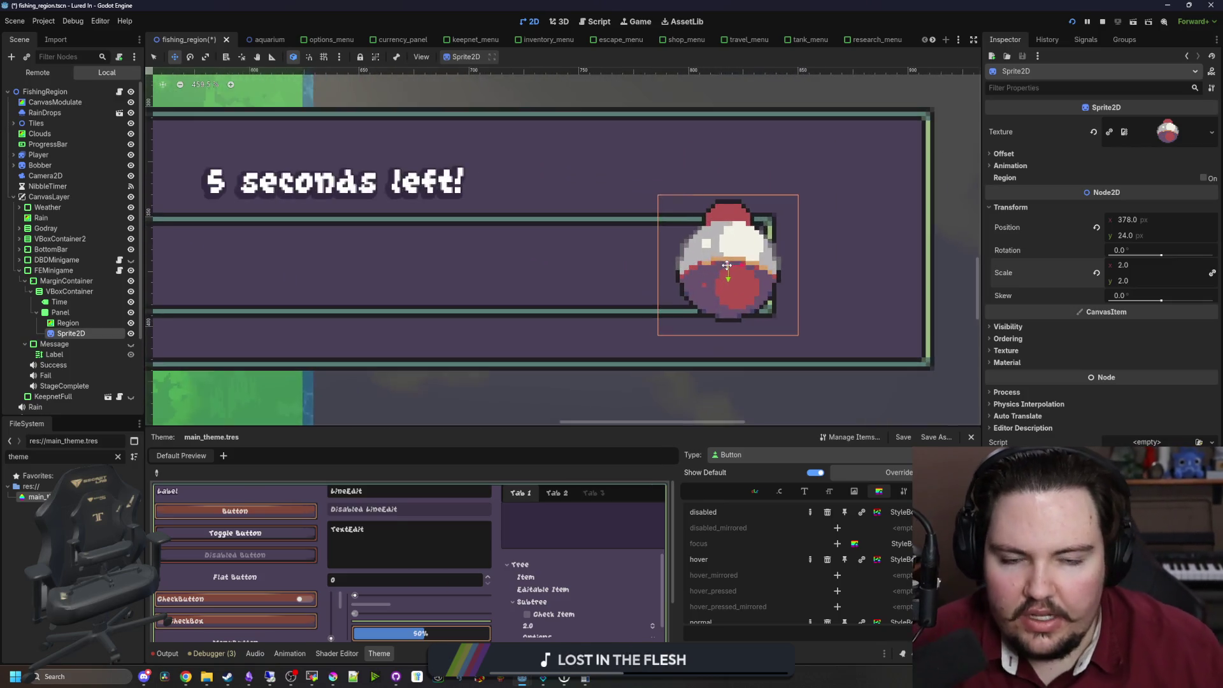
left_click(1139, 269)
type(".5")
key("Return")
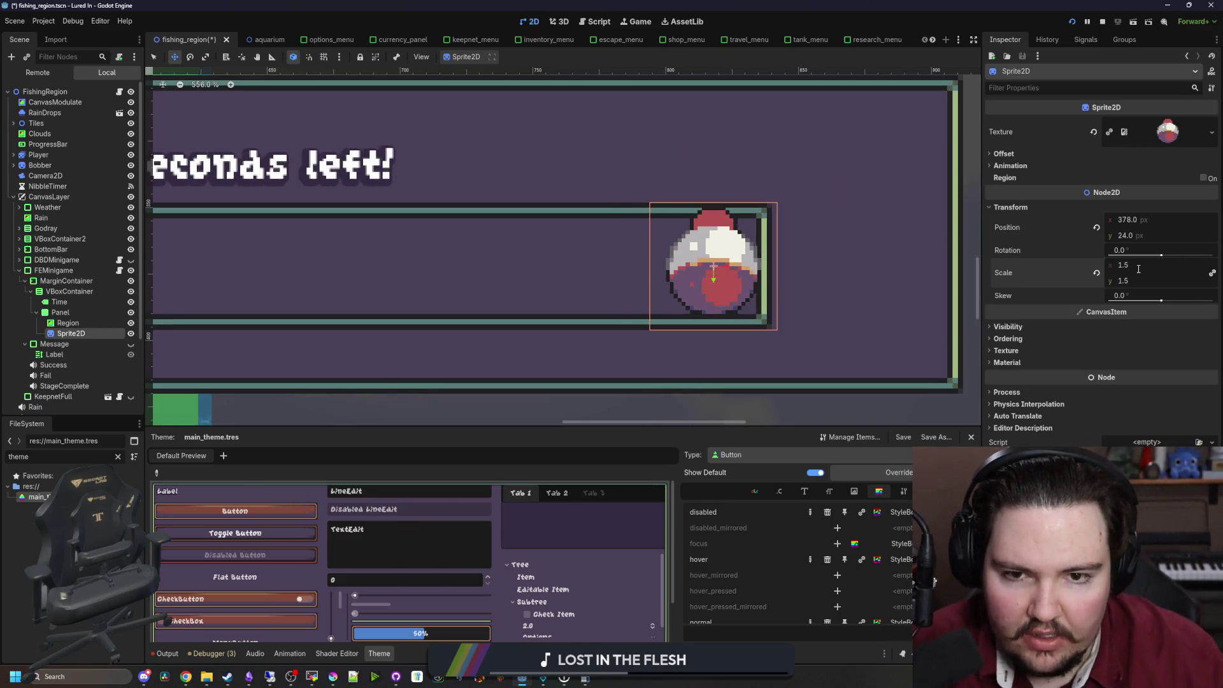
scroll(727, 254, "down", 6)
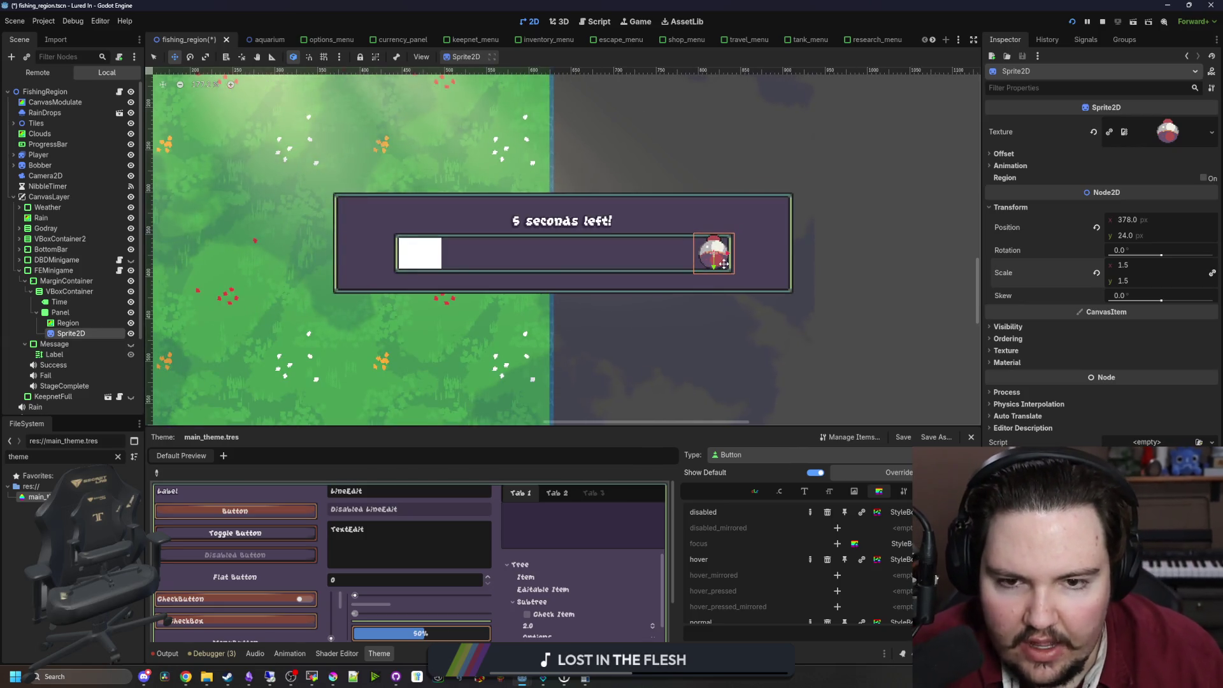
scroll(724, 263, "up", 2)
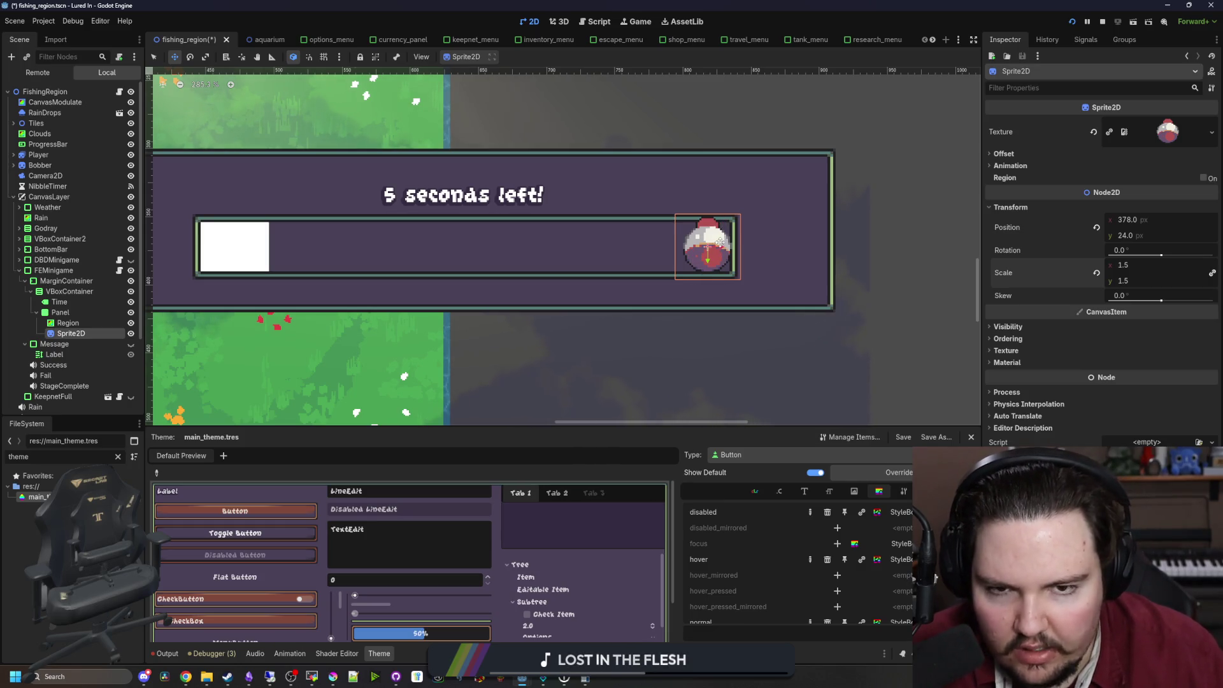
scroll(637, 272, "down", 1)
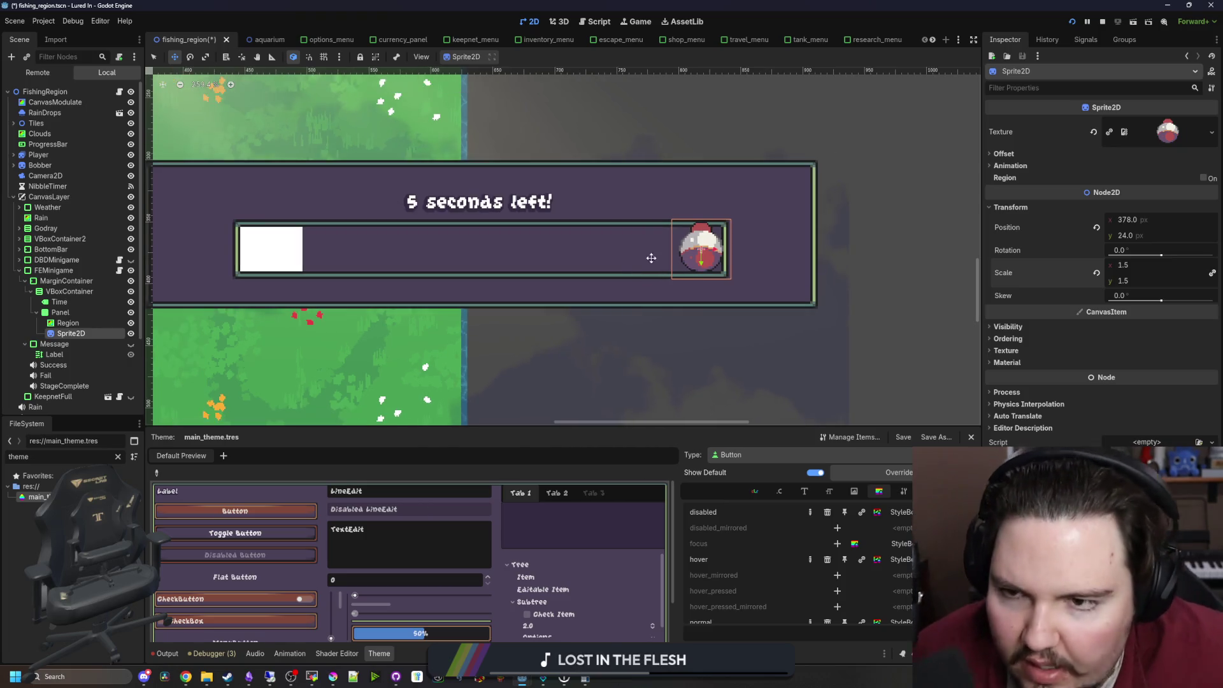
- Open the fe_minigame.gd script attached to the MarginContainer node
left_click(60, 313)
left_click(67, 281)
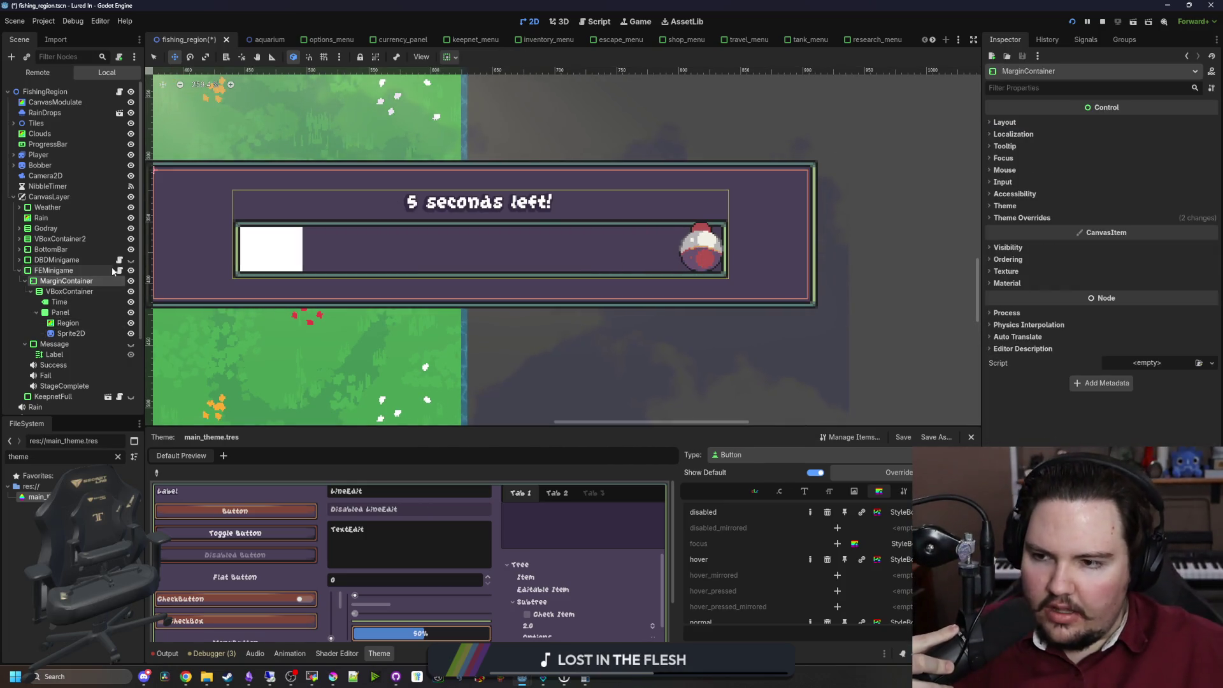
left_click(119, 271)
left_click(492, 274)
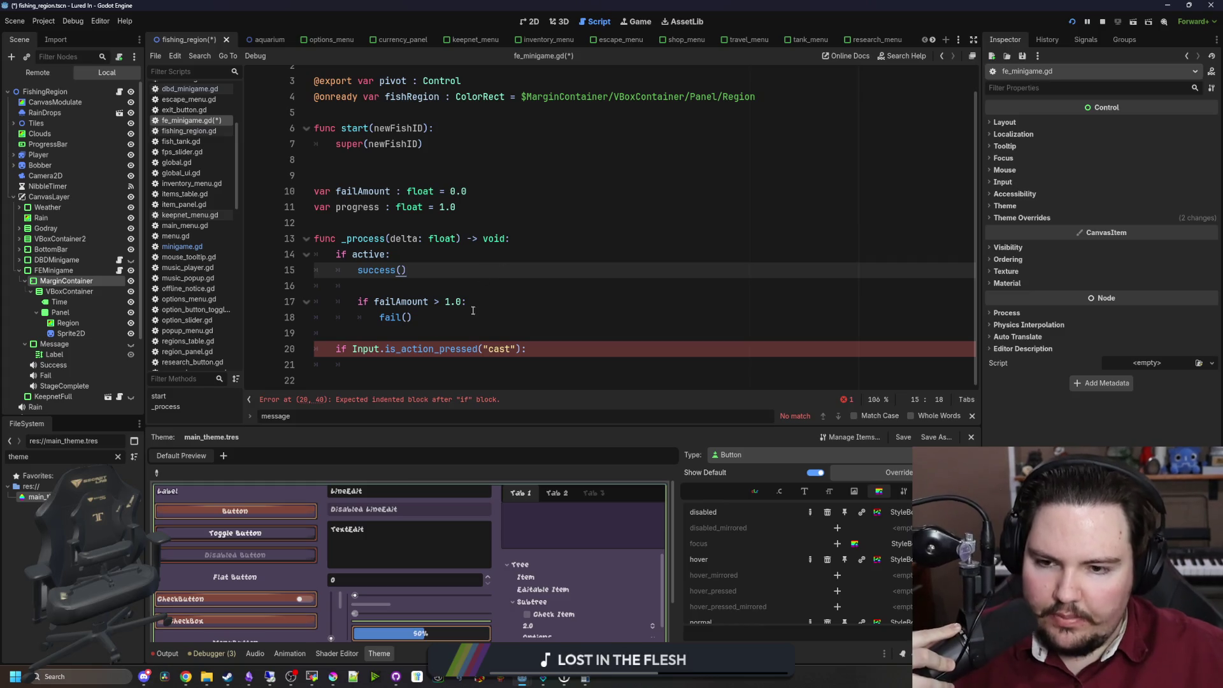
- Declare var bobberTarget = 0.0 on a new line above the _process function
left_click(411, 367)
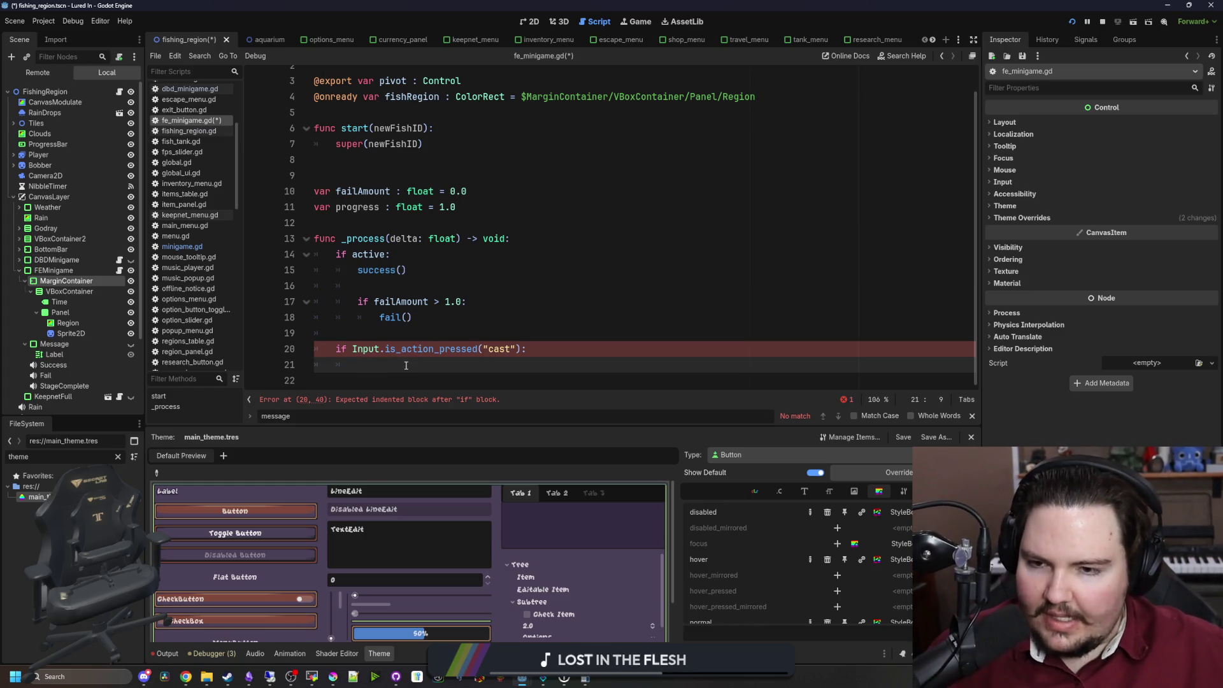
left_click(403, 337)
left_click(376, 238)
left_click(360, 223)
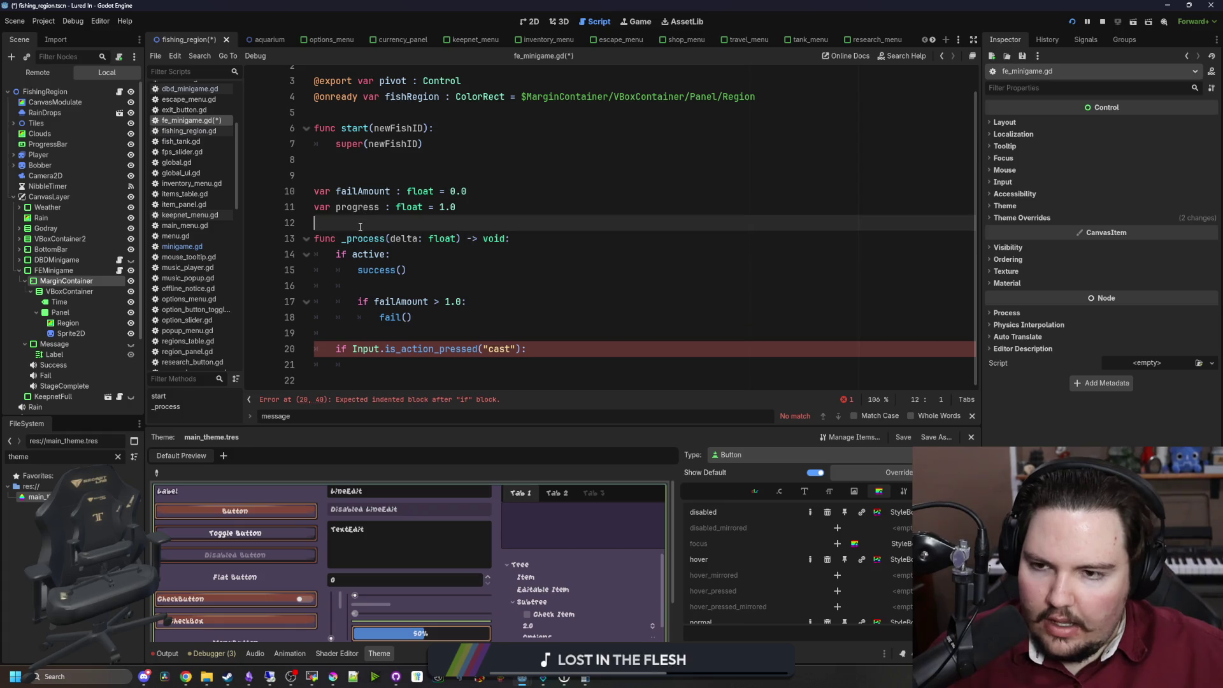
key("Return")
key("Return")
key("Up")
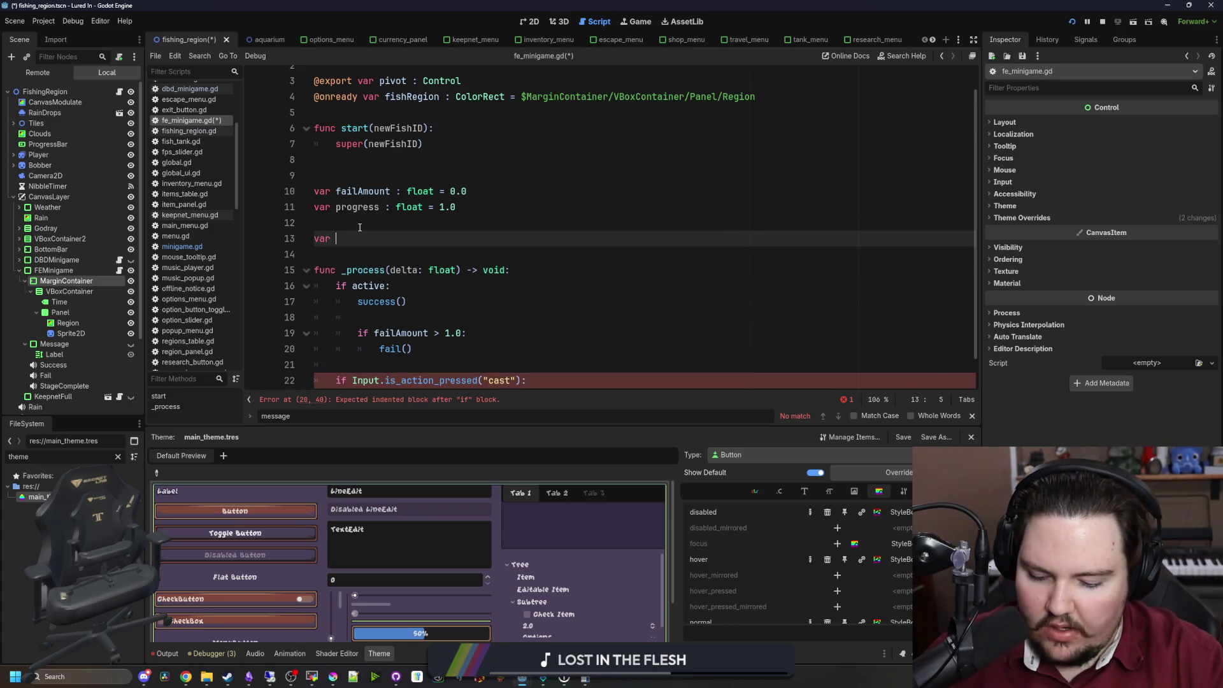
type("bobberTarget")
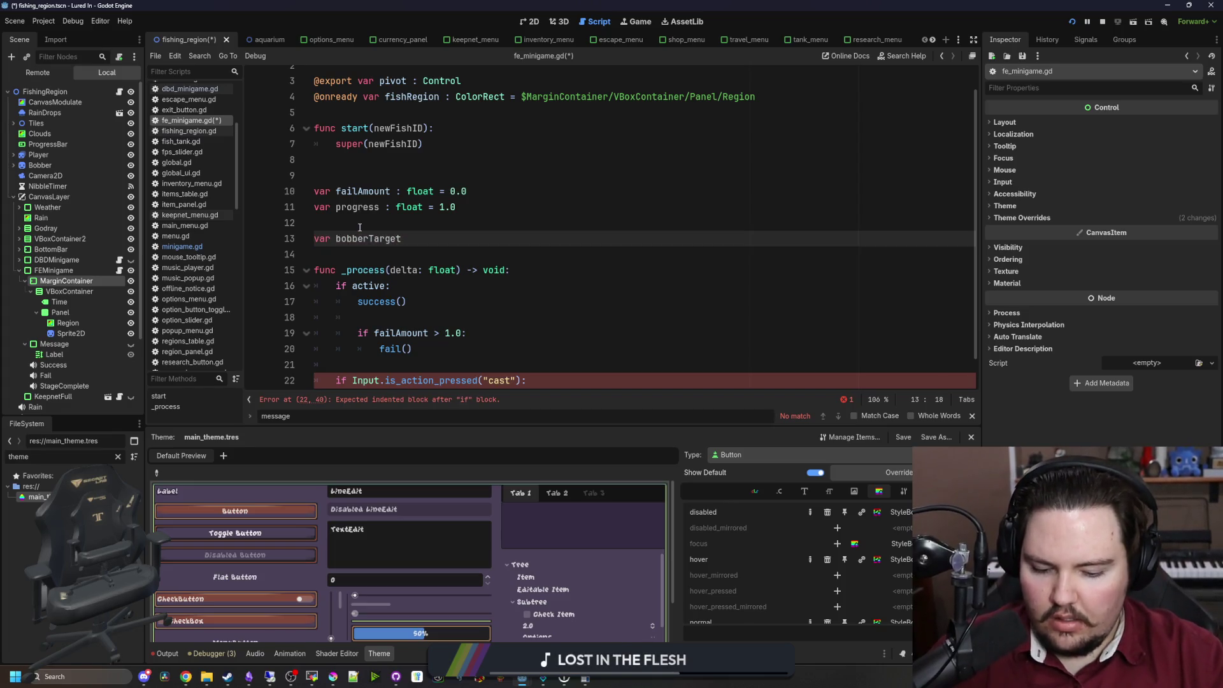
type("= ")
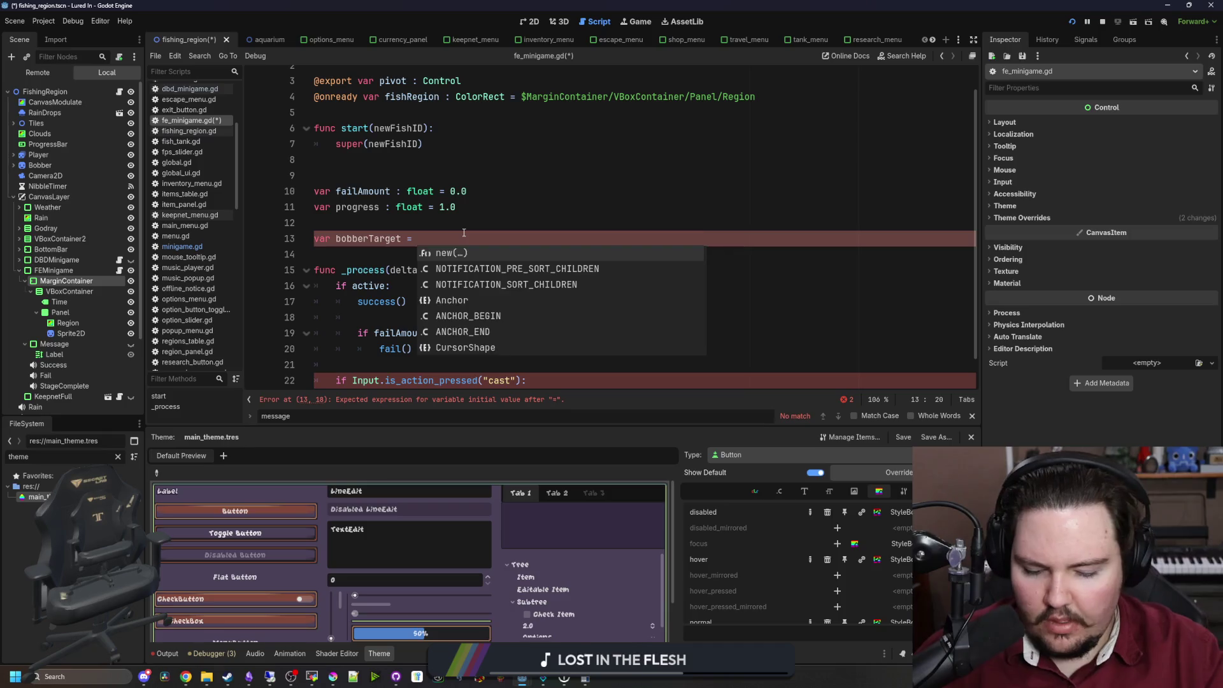
type("0-")
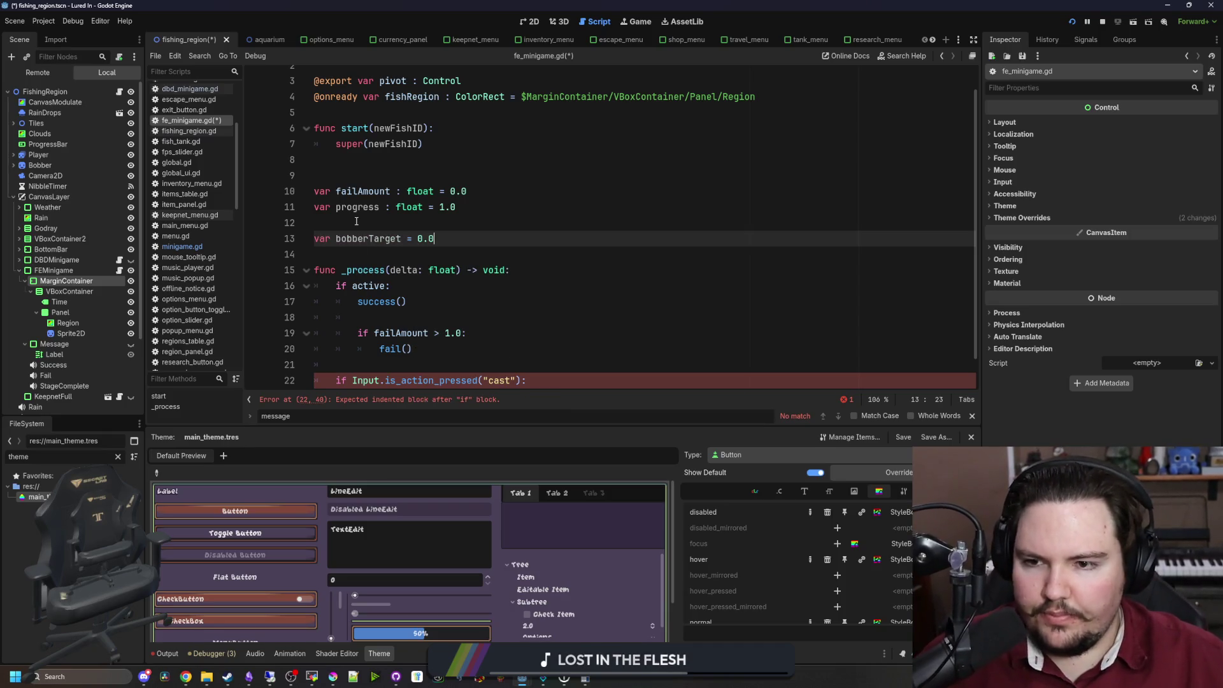
double_click(360, 240)
scroll(433, 297, "down", 1)
- Add bobberTarget += 1*delta inside the is_action_pressed("cast") block
left_click(415, 364)
type("bobberTarget +=")
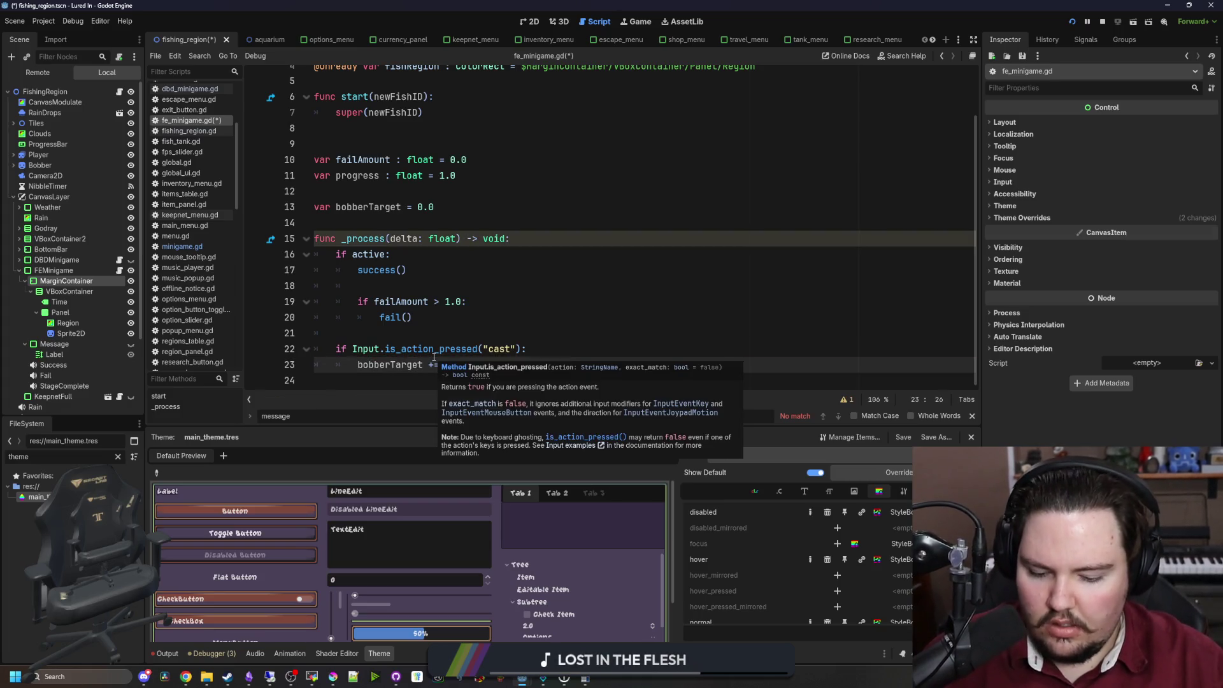
key("ctrl+space")
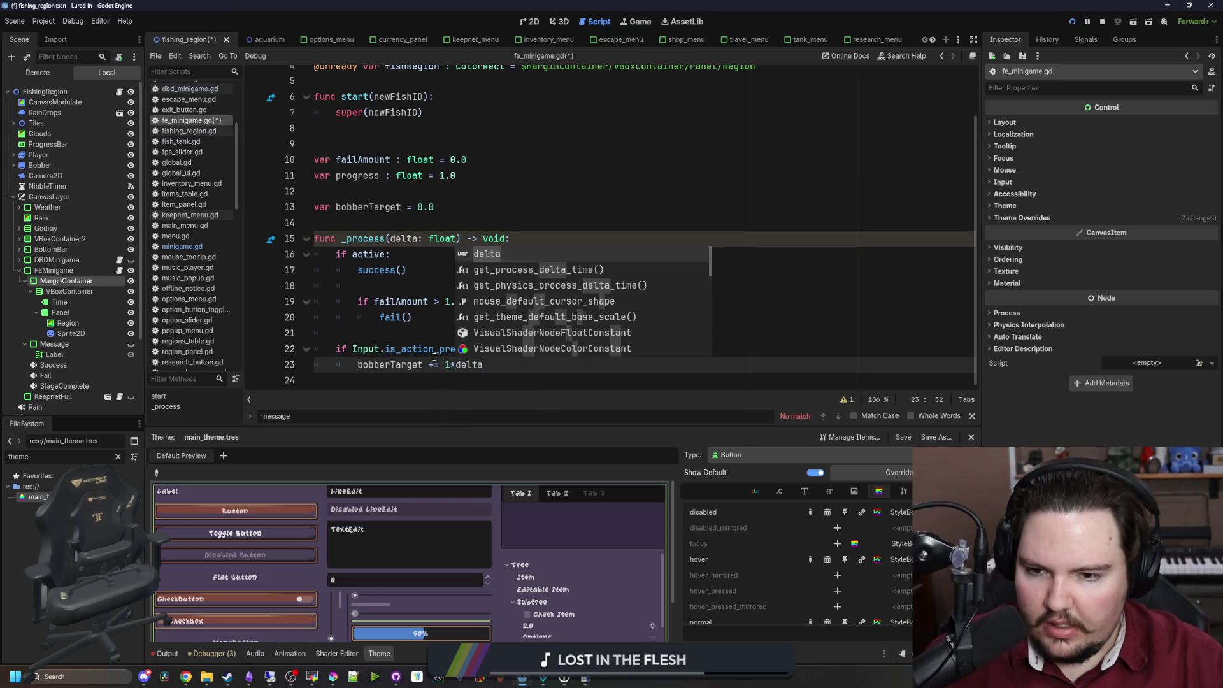
key("Return")
key("Return")
key("Return")
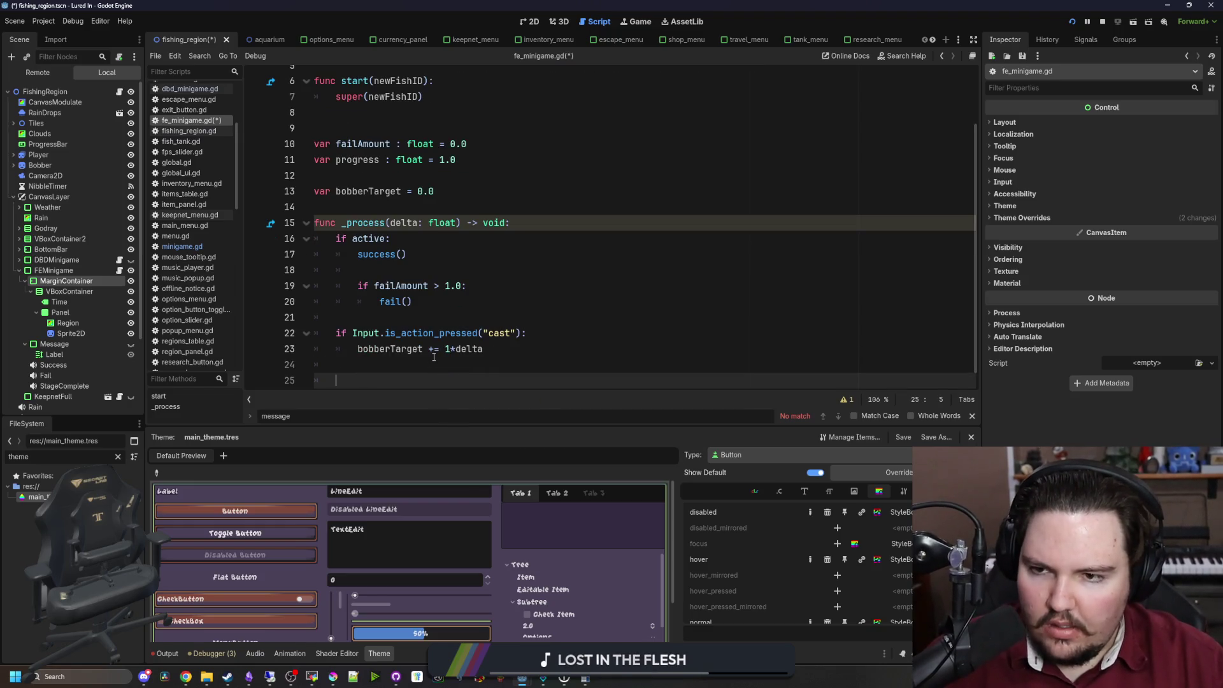
scroll(434, 357, "up", 1)
key("ctrl+space")
key("Escape")
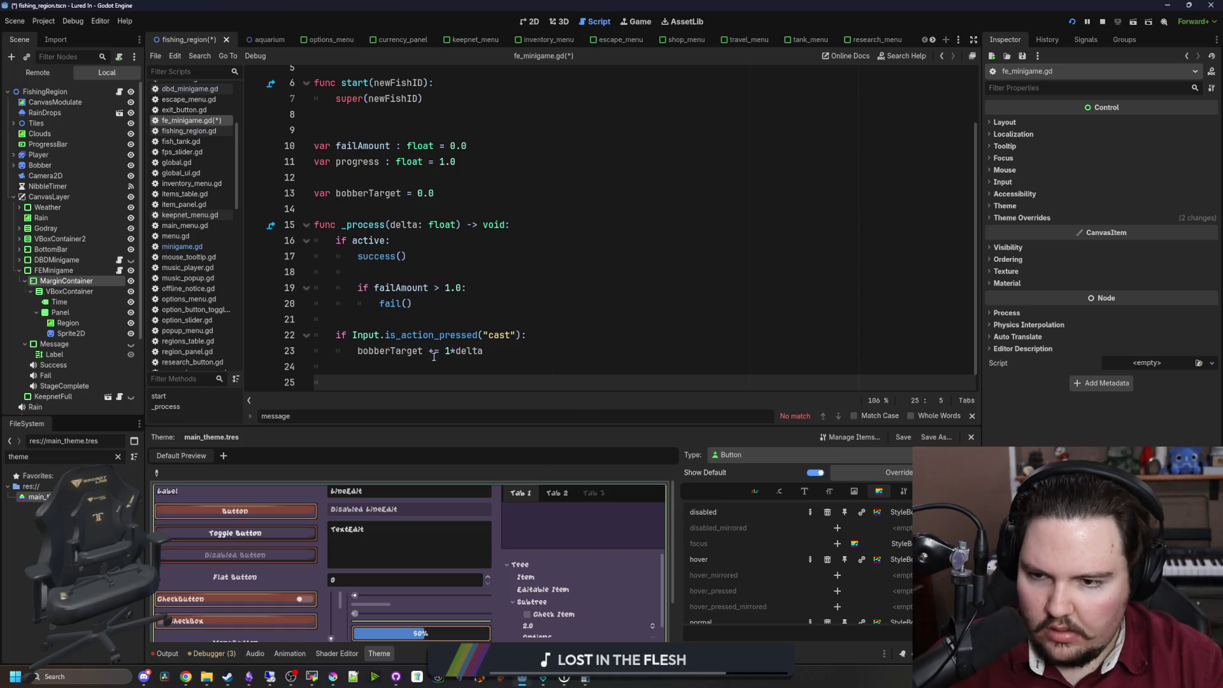
scroll(434, 357, "up", 2)
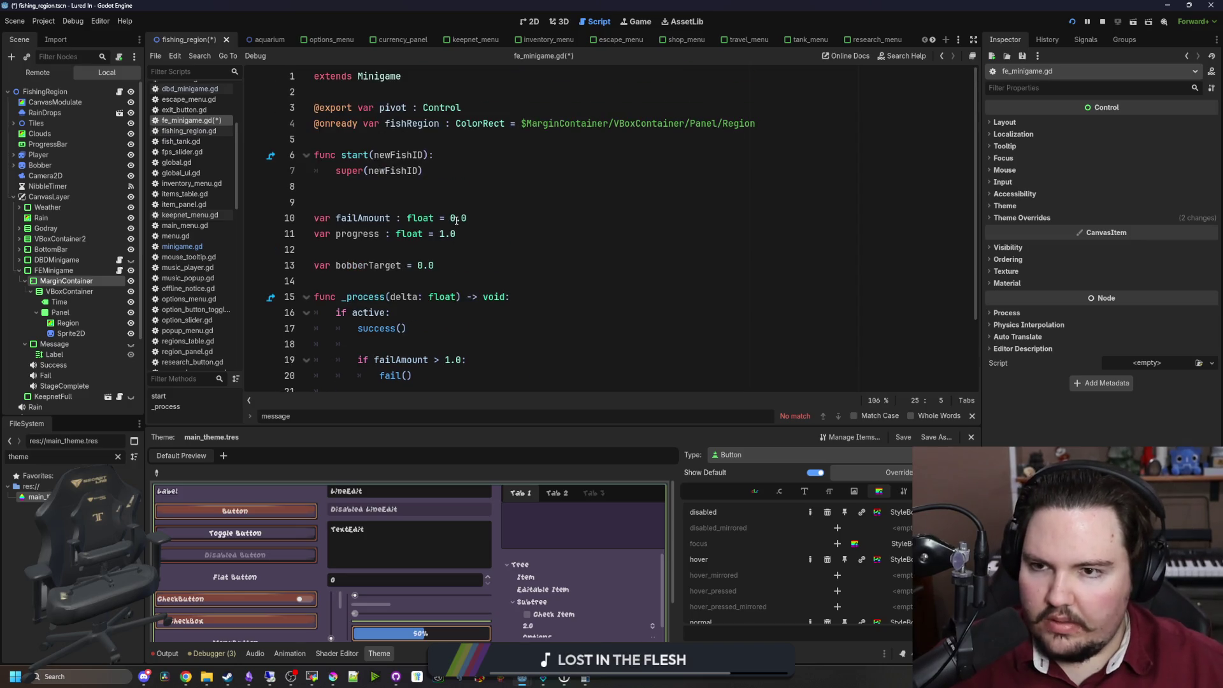
left_click(432, 144)
key("Return")
left_click(432, 144)
type("@onr")
key("Return")
type("var bobber =")
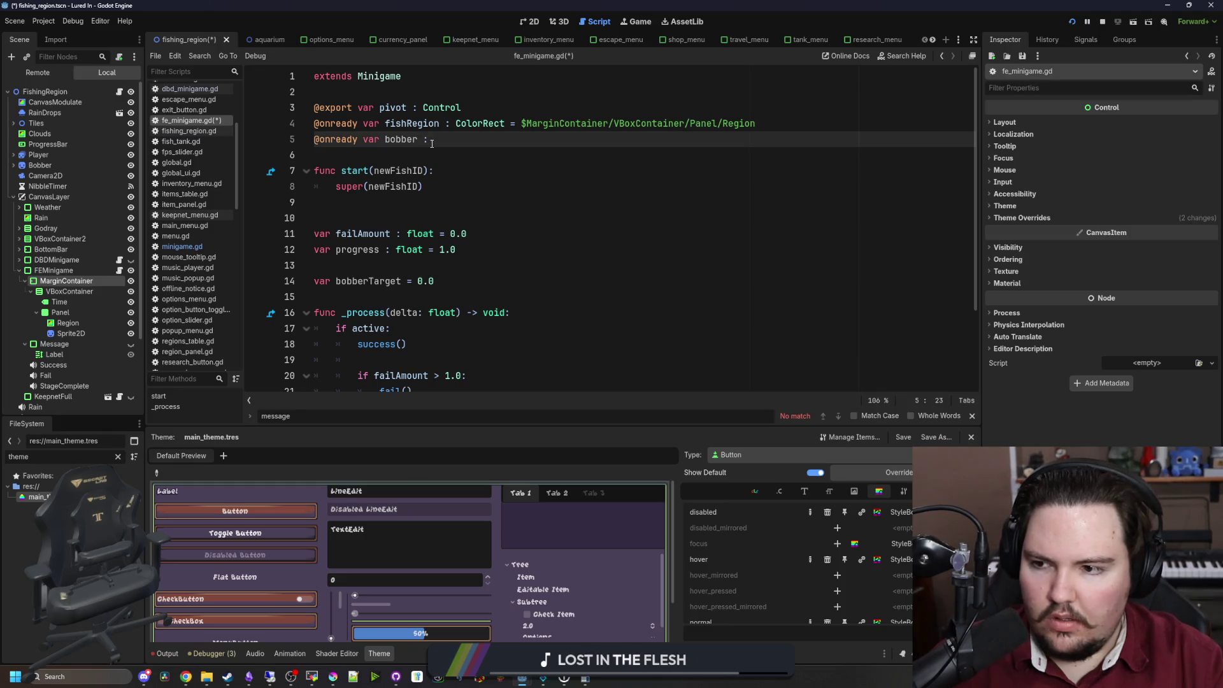
left_click_drag(70, 333, 443, 138)
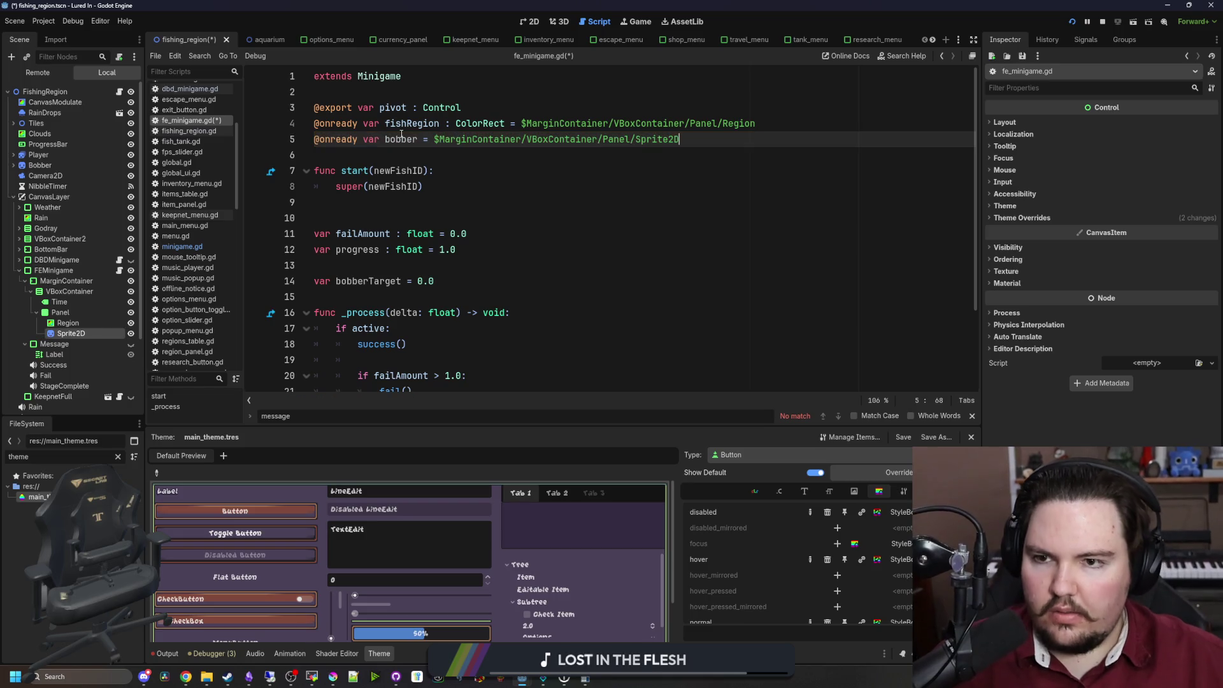
- Begin a bobber.global_position statement at the end of _process
scroll(395, 255, "down", 3)
left_click(369, 367)
type("bobber")
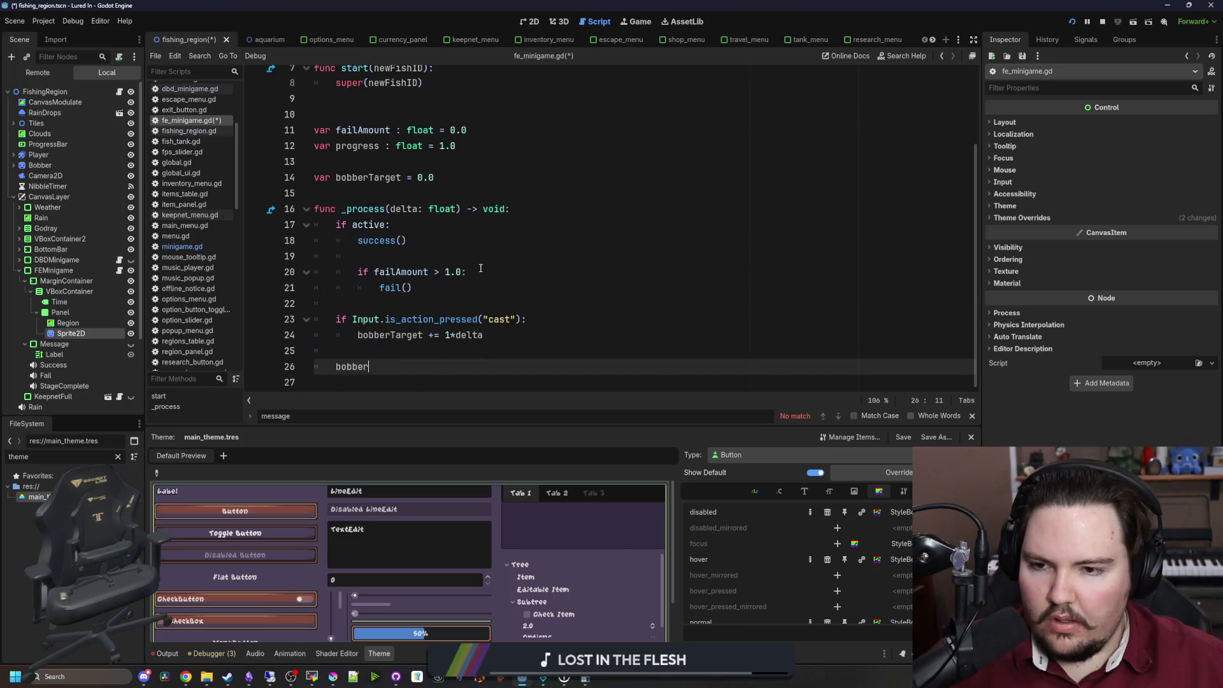
type(".g")
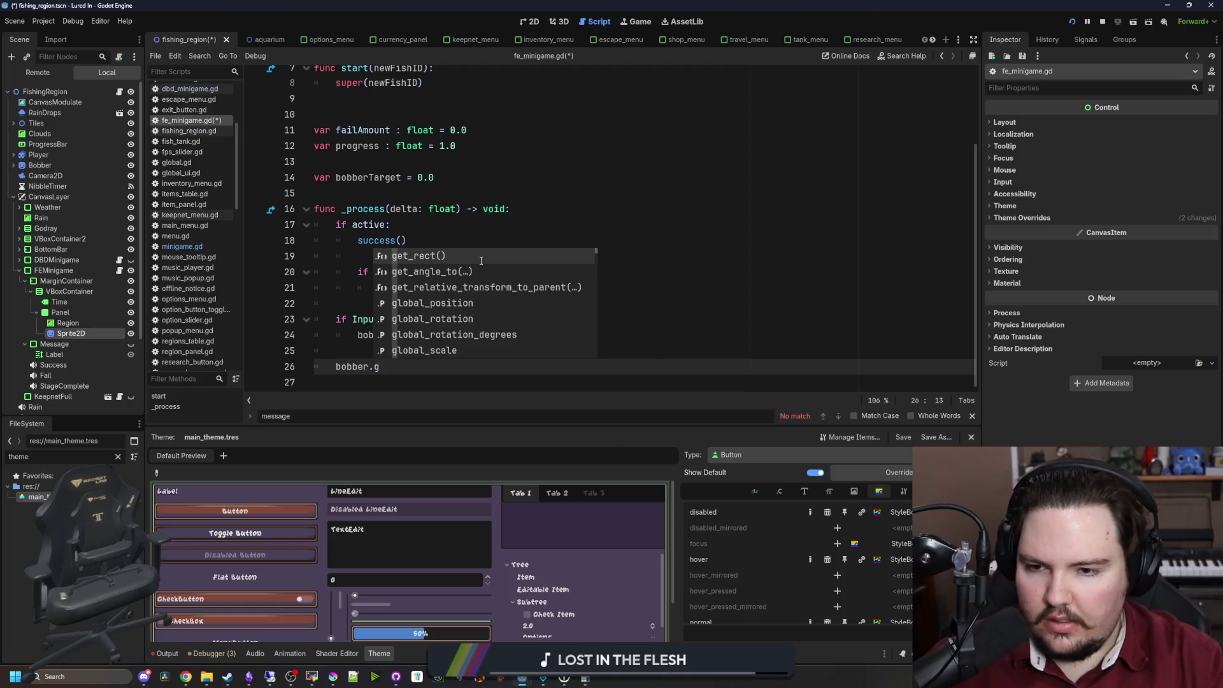
type("lobal_position")
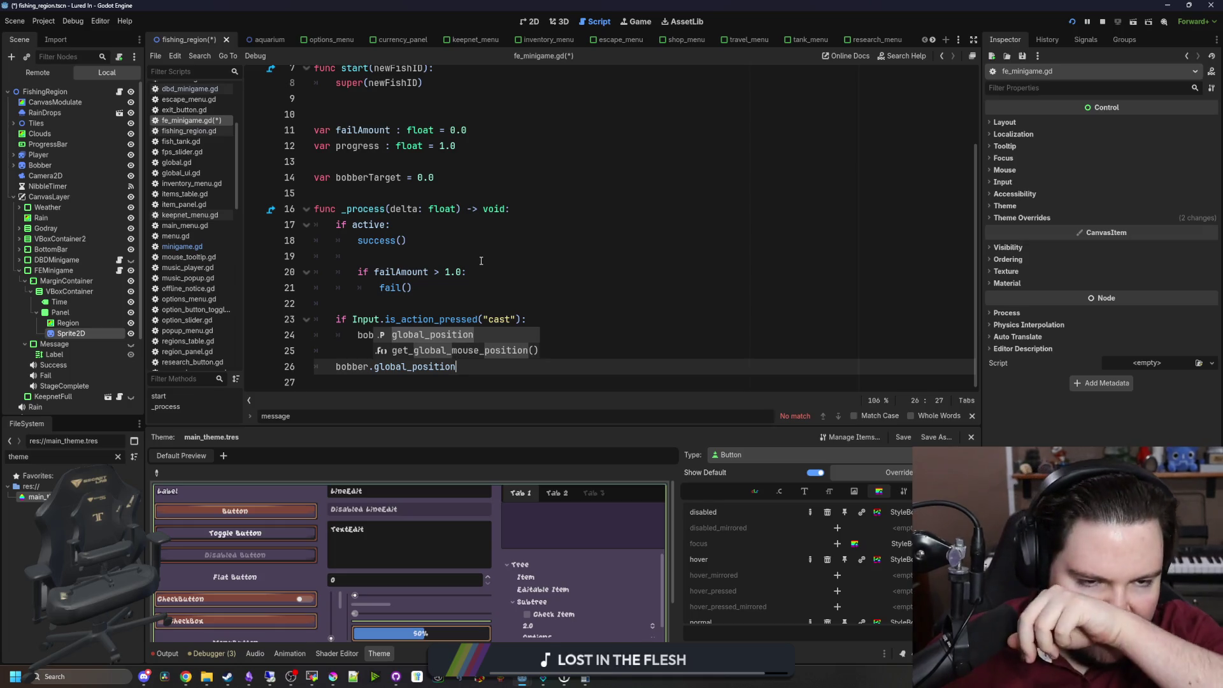
left_click(481, 260)
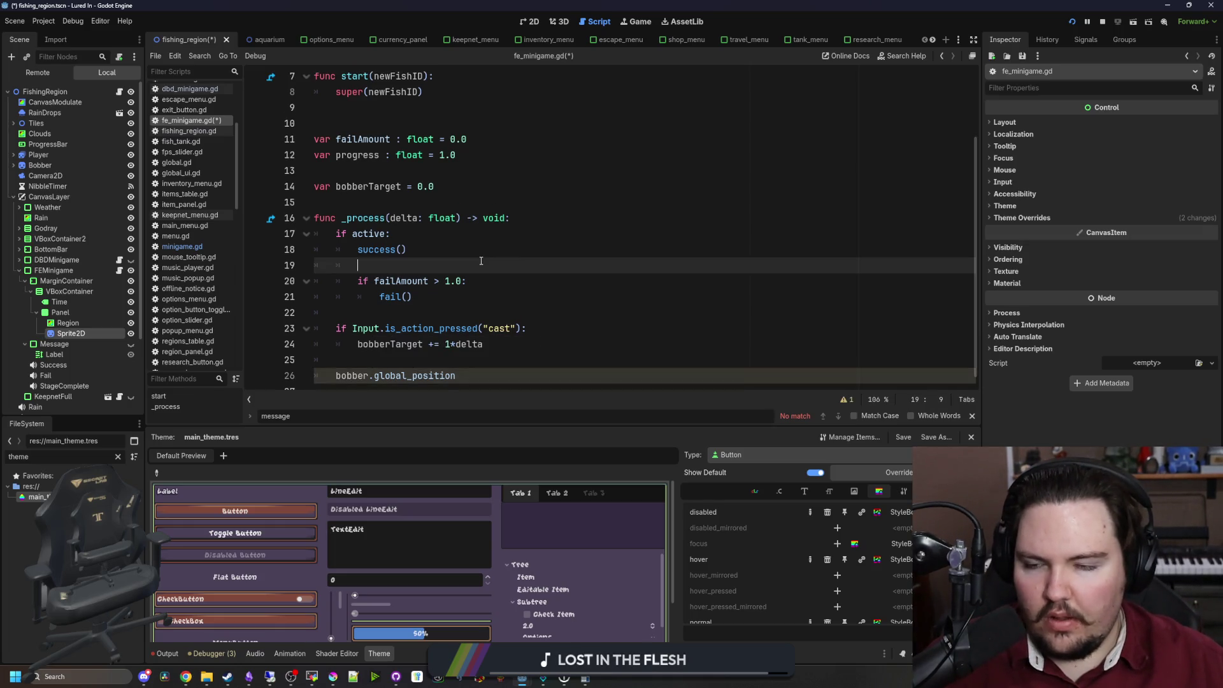
scroll(415, 316, "up", 3)
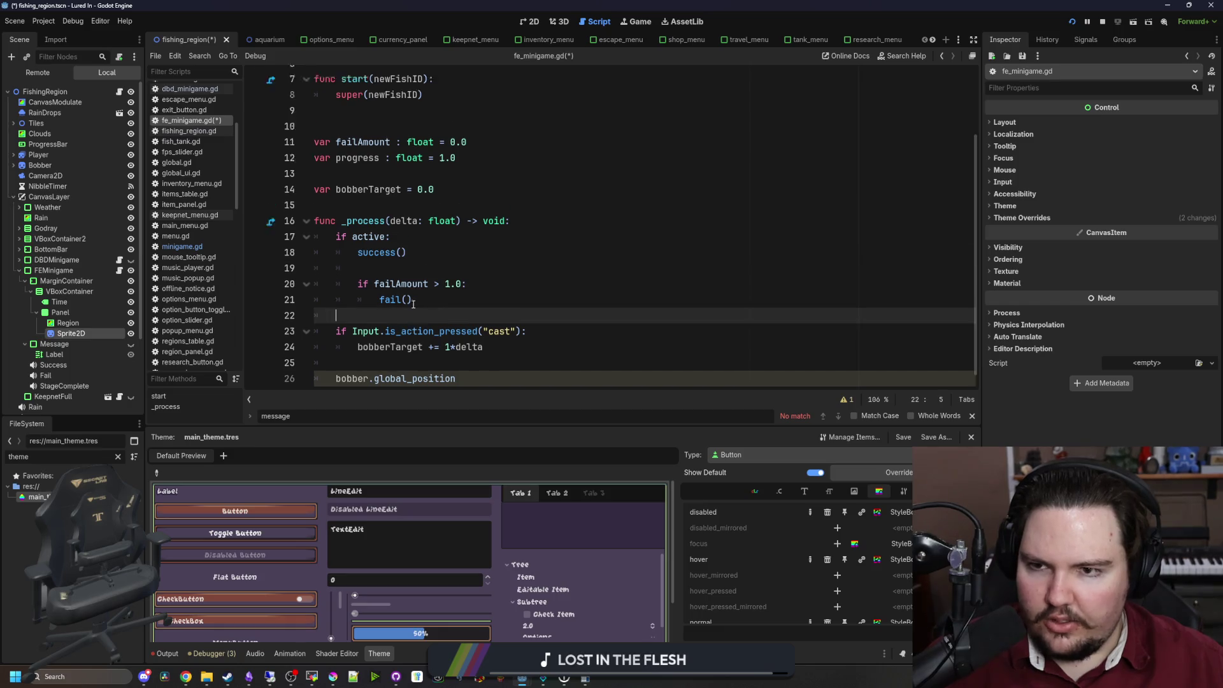
left_click(387, 157)
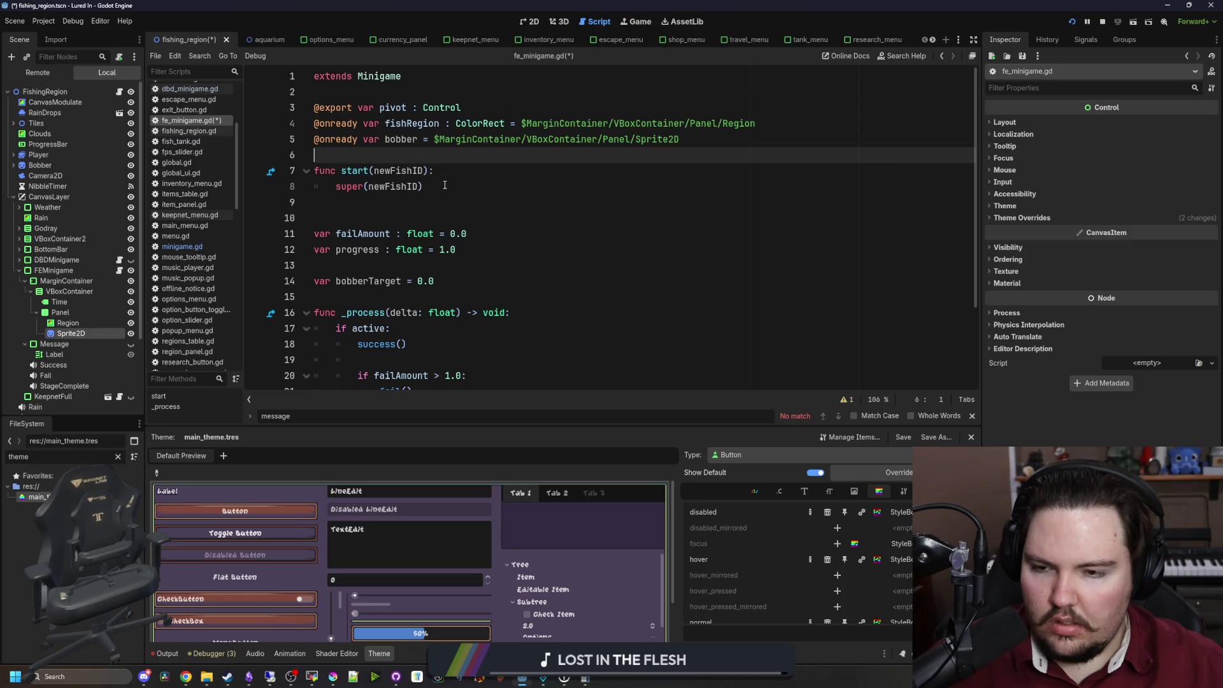
scroll(449, 182, "down", 2)
scroll(454, 179, "up", 2)
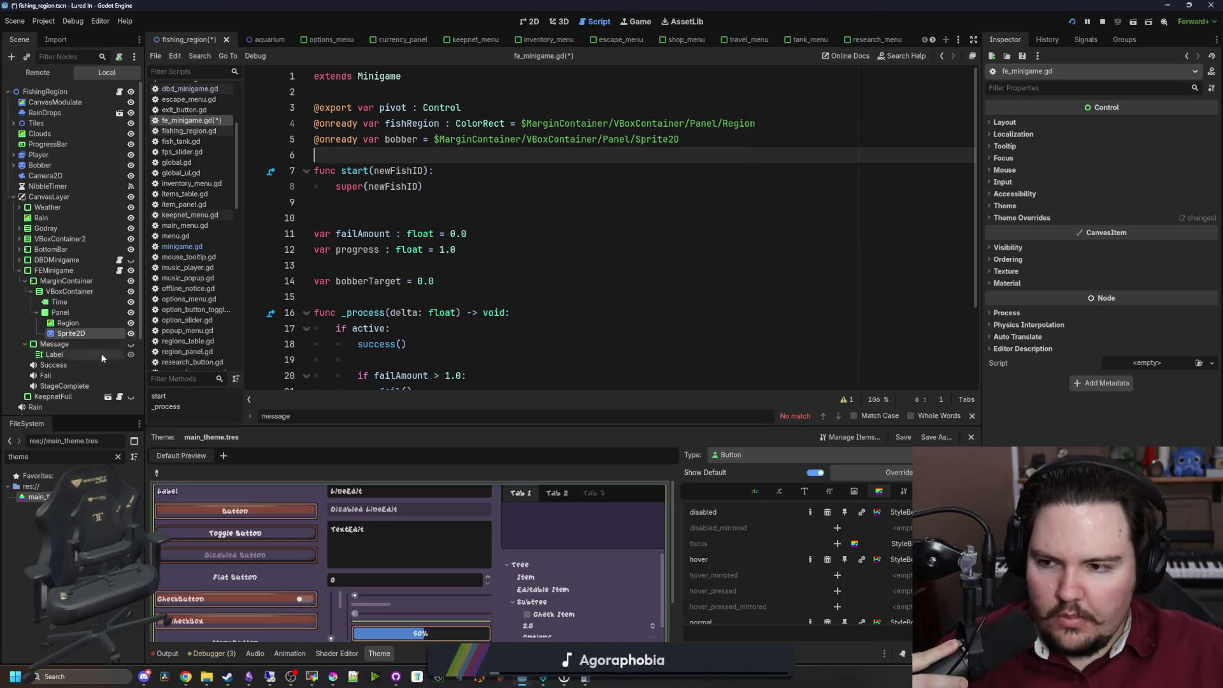
left_click(68, 322)
left_click(71, 333)
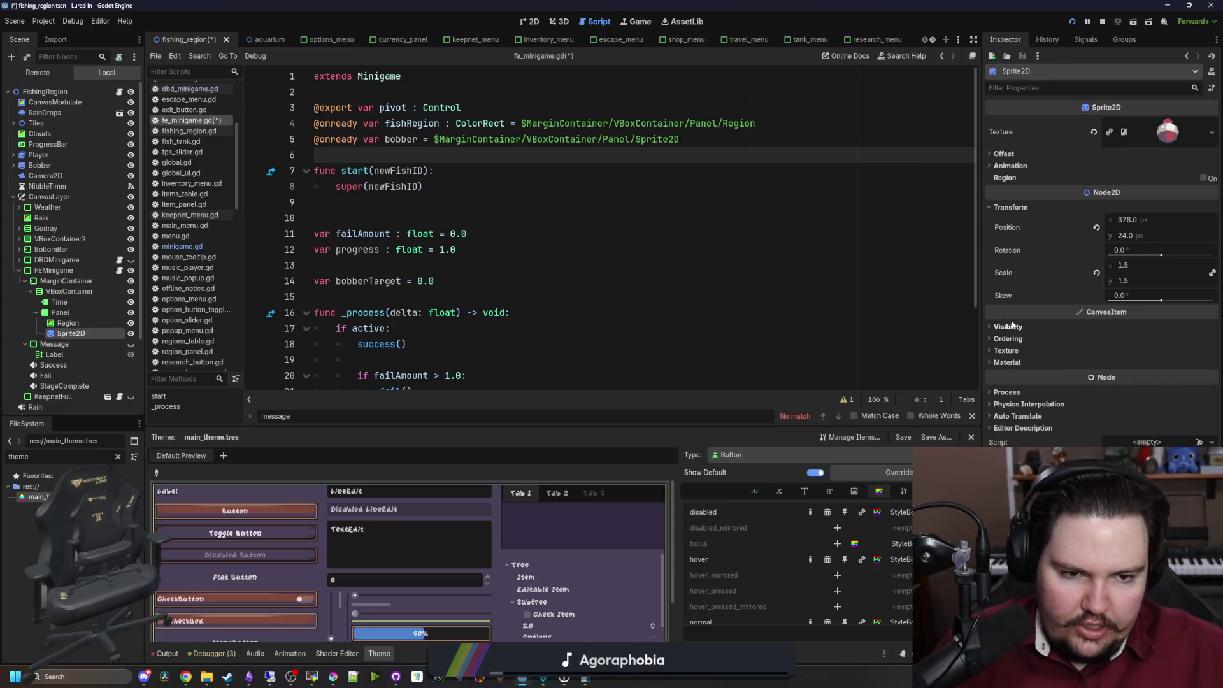
scroll(701, 159, "down", 3)
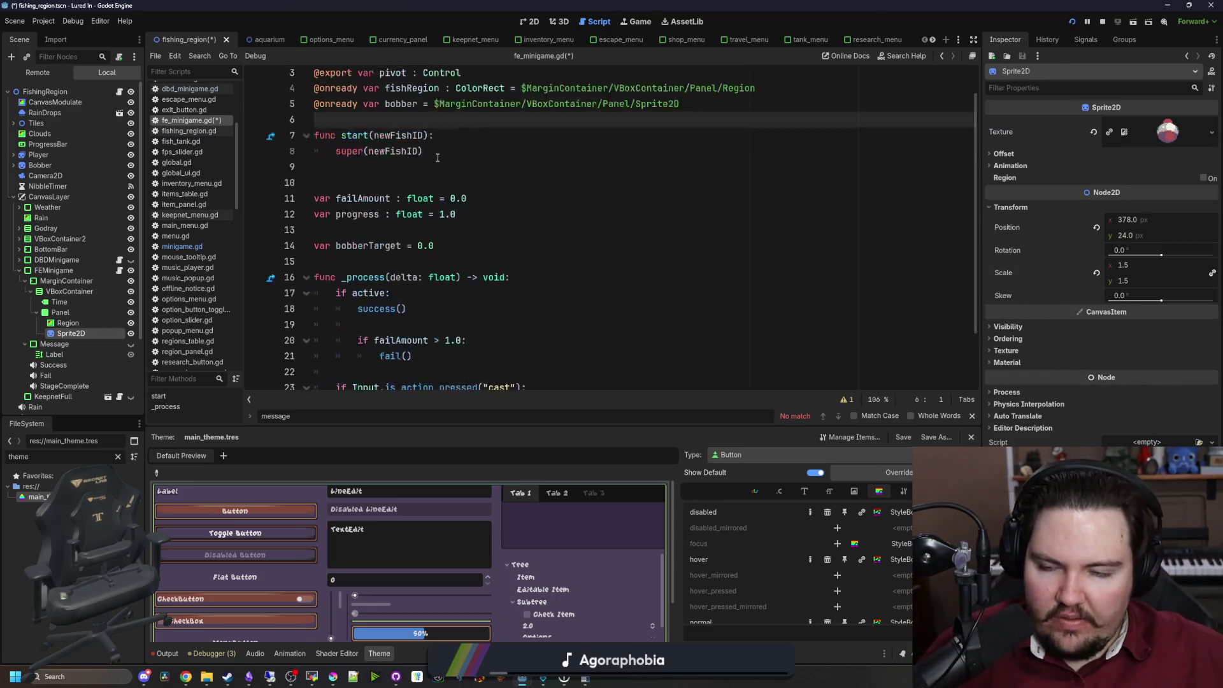
left_click(534, 21)
key("shift+f")
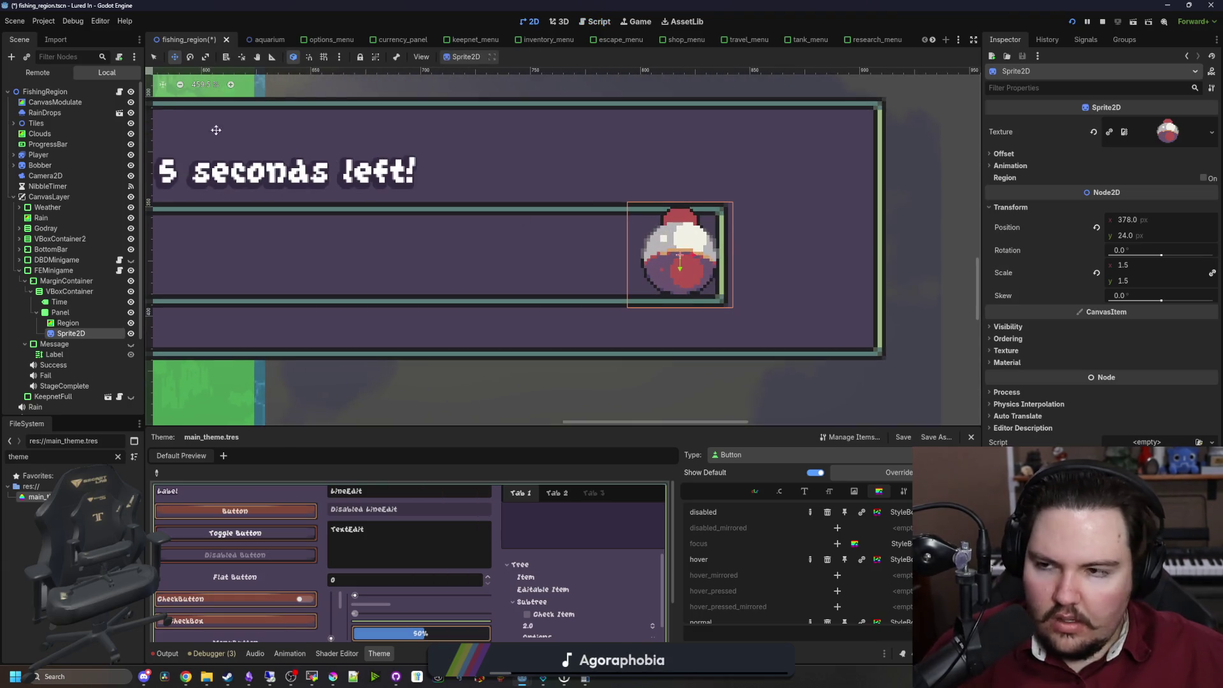
left_click(119, 91)
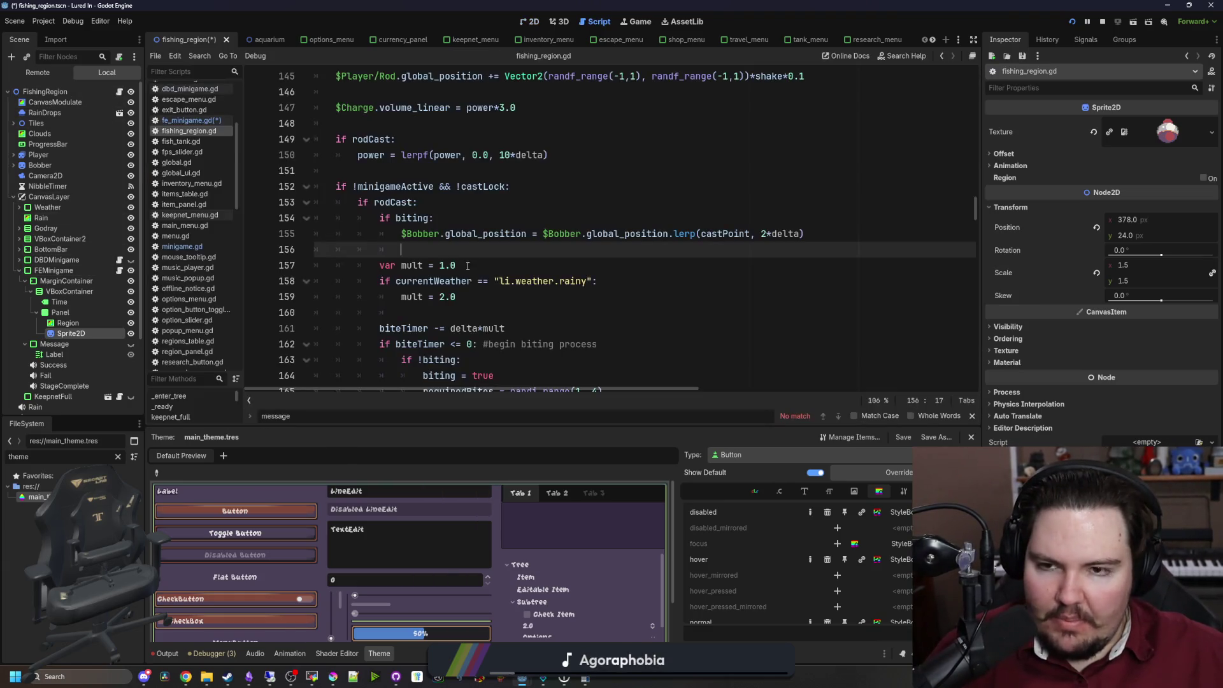
scroll(456, 253, "up", 20)
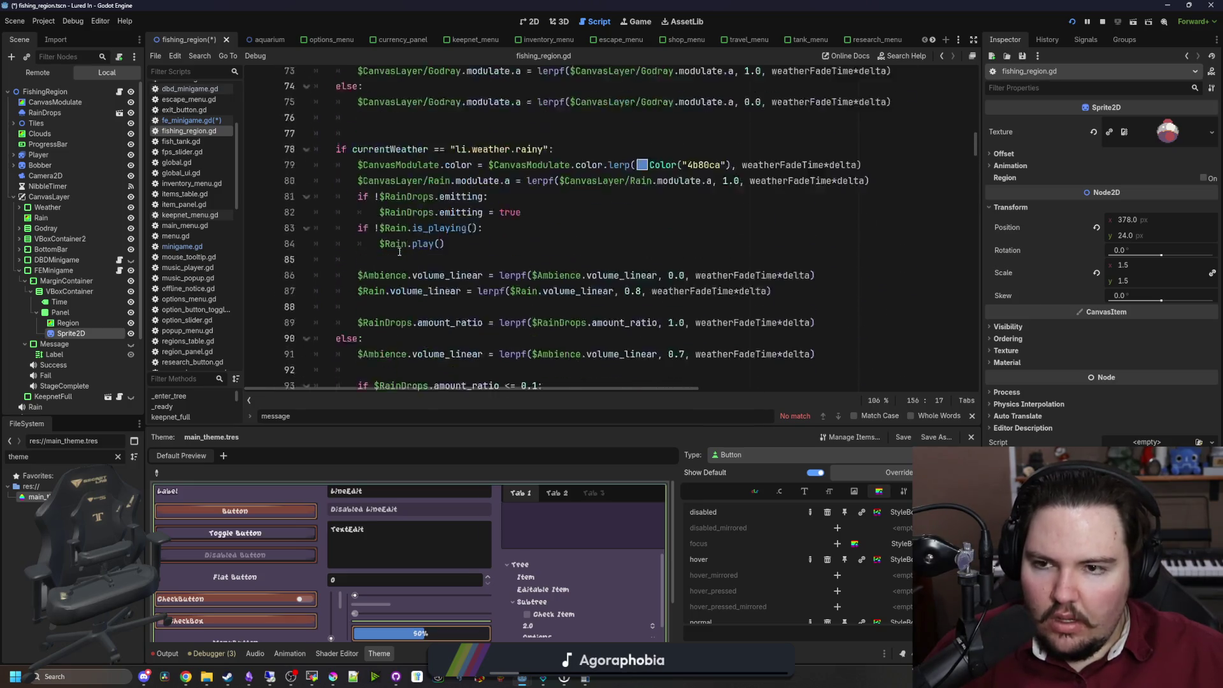
scroll(401, 252, "up", 10)
left_click(119, 270)
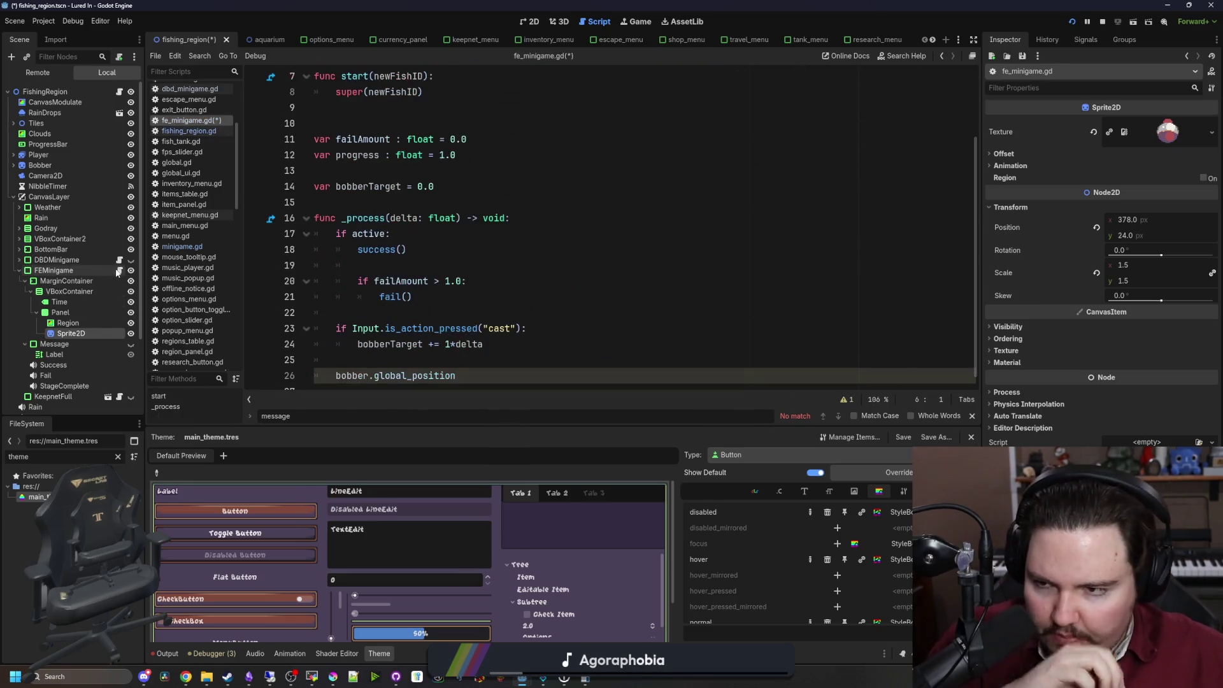
scroll(395, 253, "up", 2)
scroll(370, 248, "down", 1)
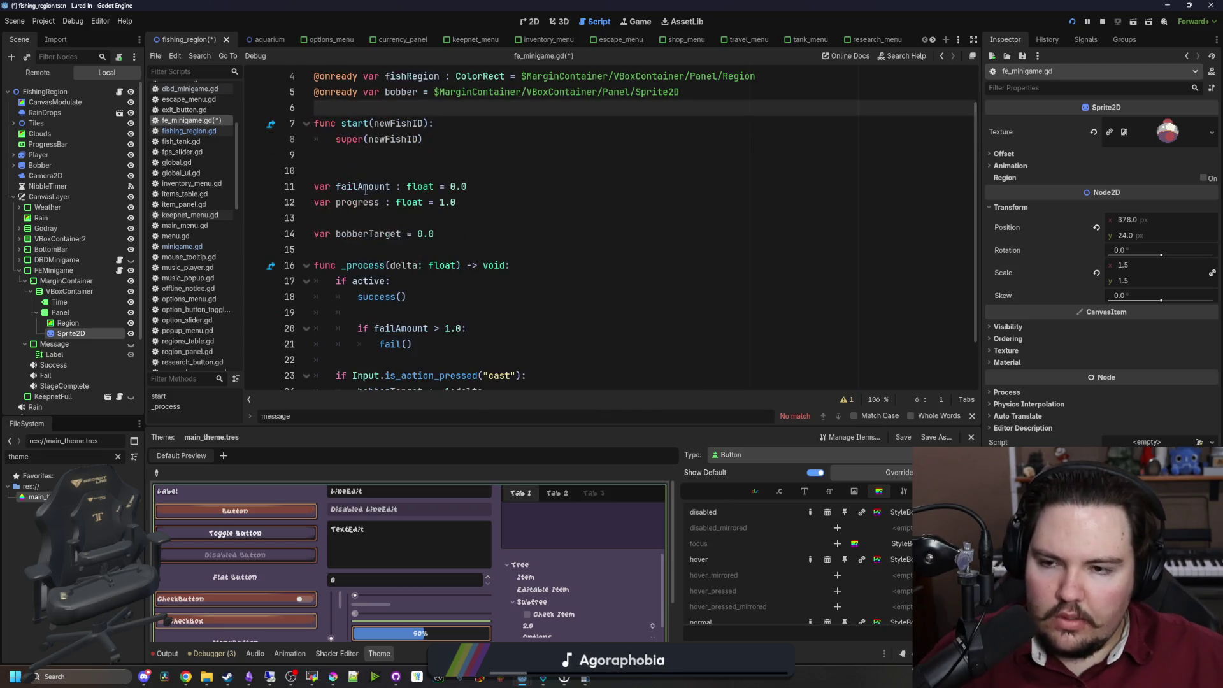
- Start a Vector2 position-limit variable below bobberTarget and check the Region node's position
left_click(349, 249)
key("Return")
key("Return")
key("Up")
type("minPos")
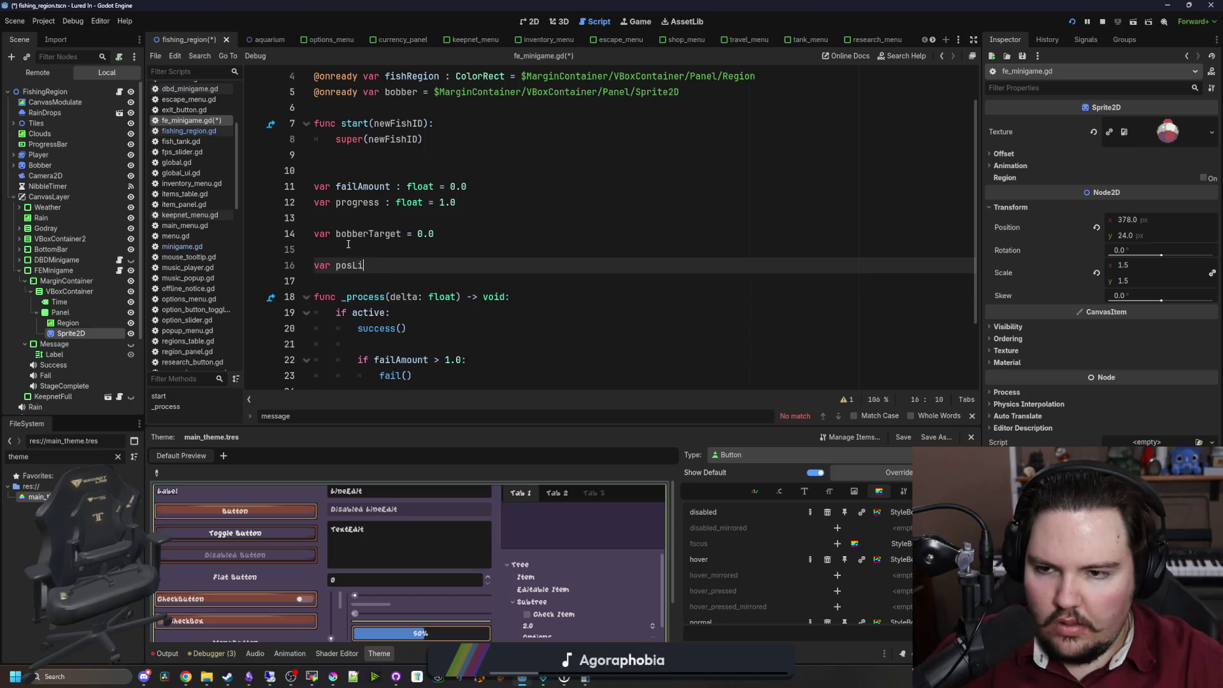
type("ctor2()")
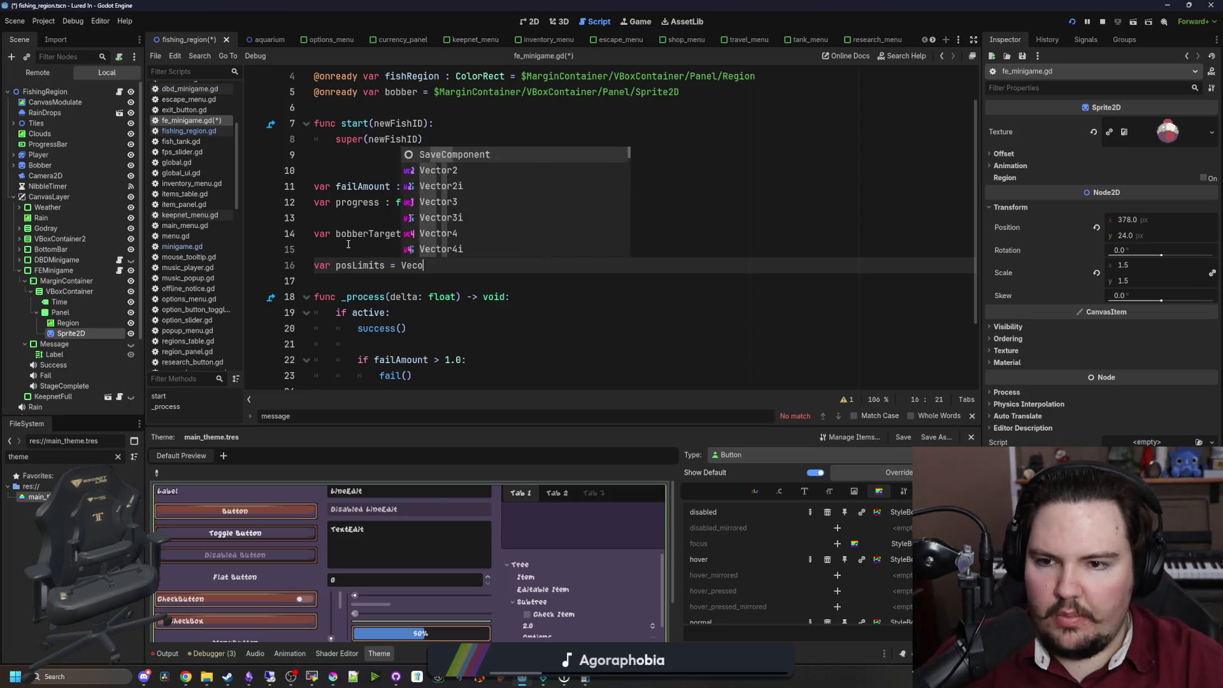
left_click(68, 323)
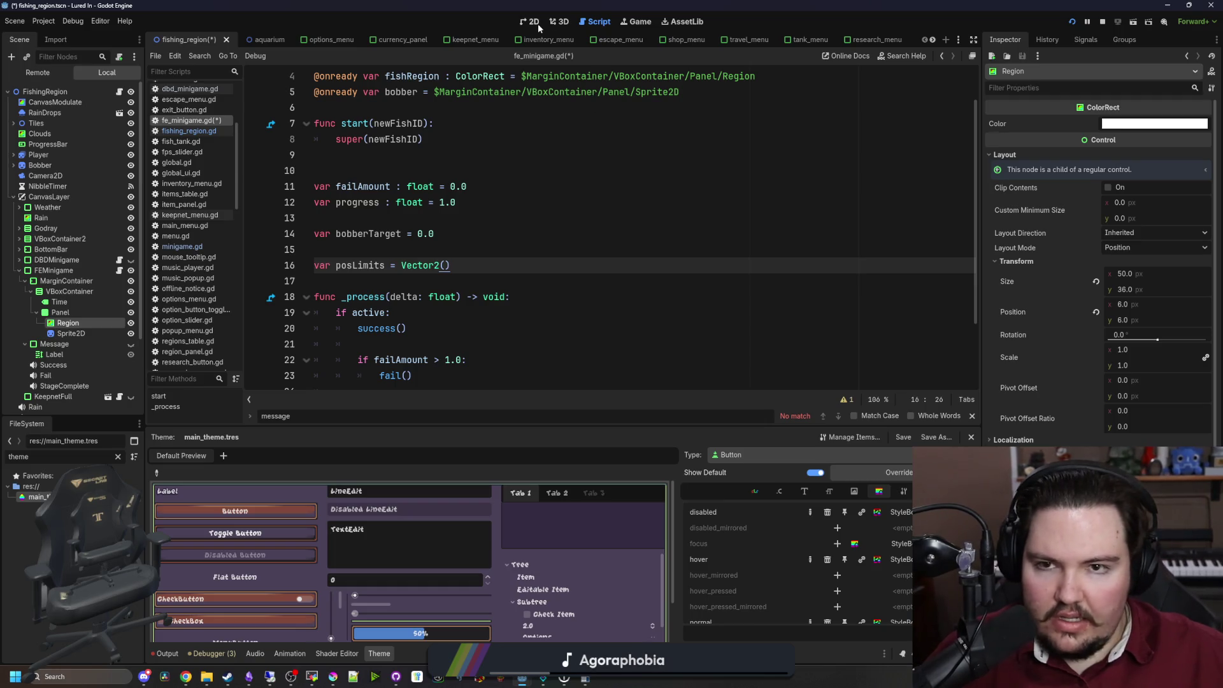
left_click(537, 25)
scroll(185, 281, "up", 2)
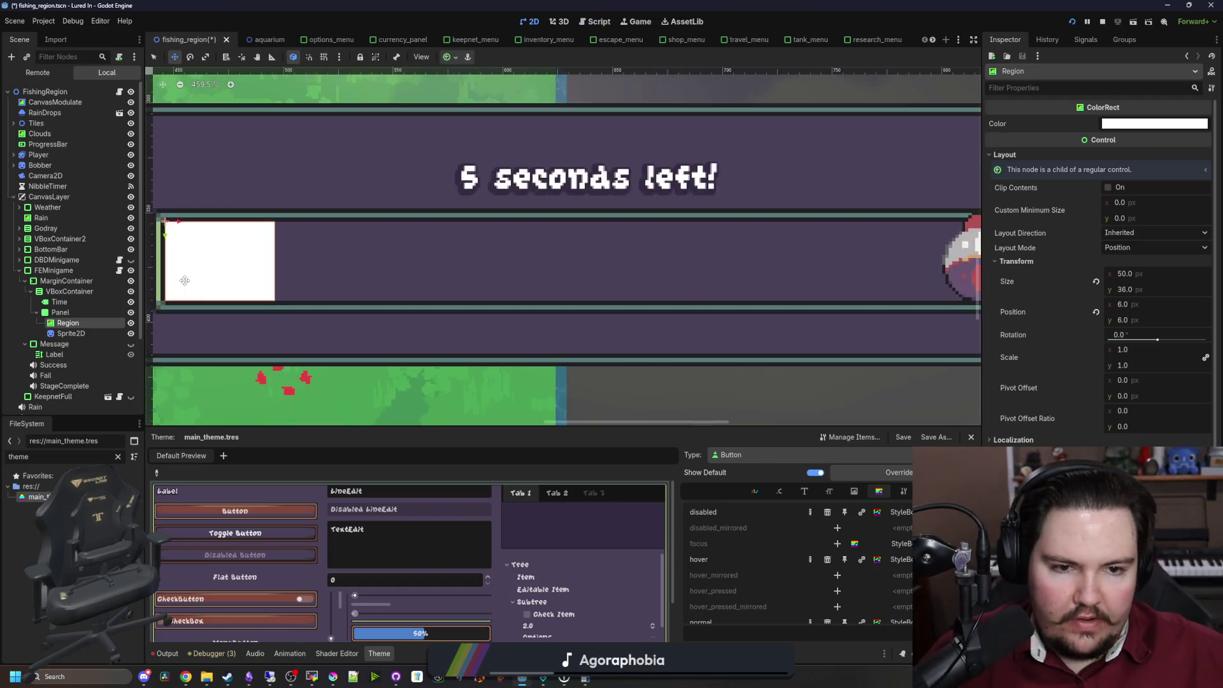
scroll(790, 281, "down", 1)
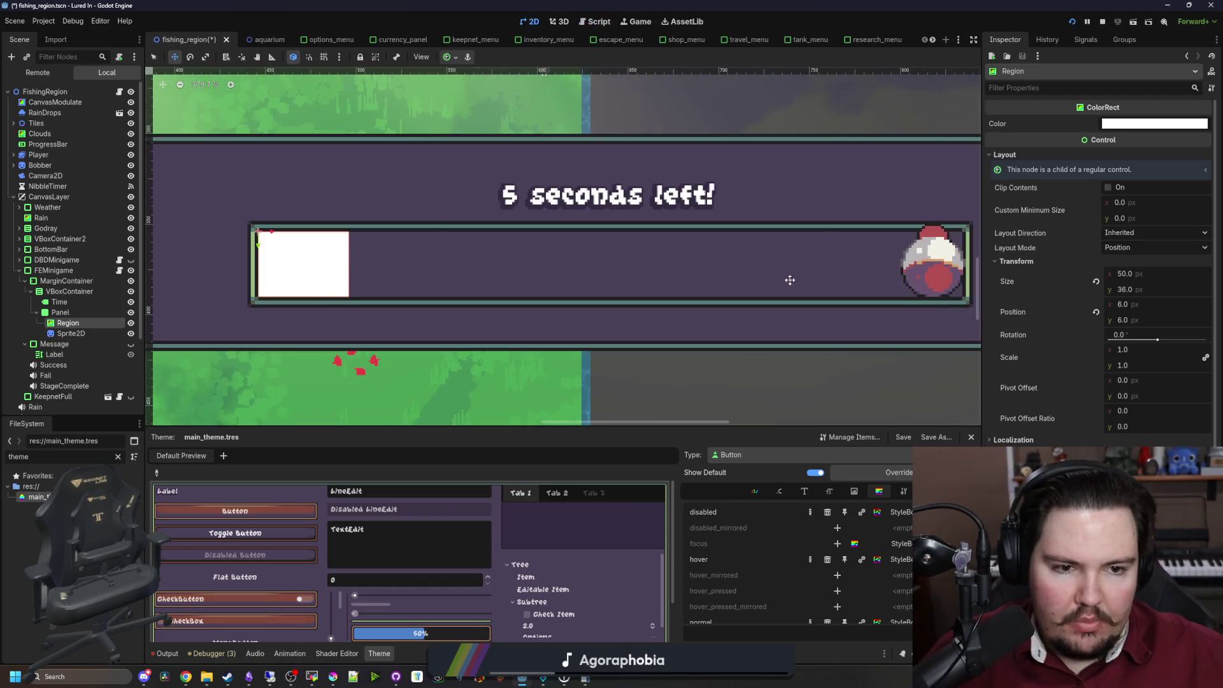
- Drag the bobber Sprite2D against the bar's right edge to find its rightmost x
left_click(119, 270)
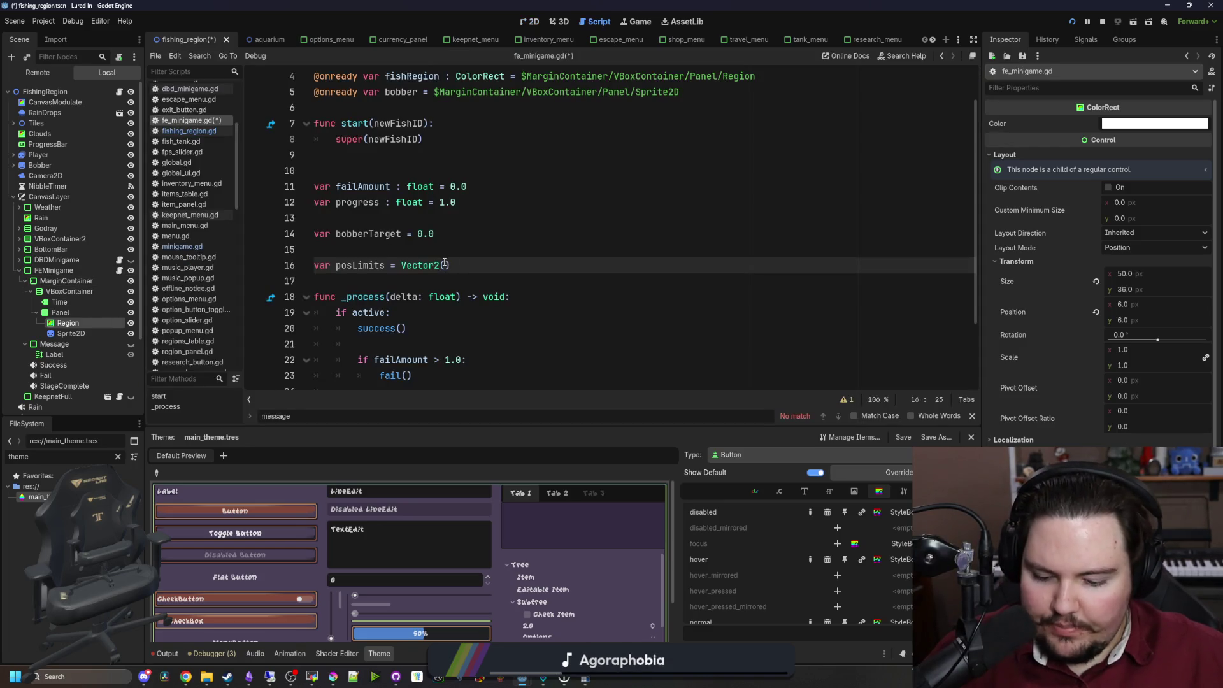
key("ctrl+F1")
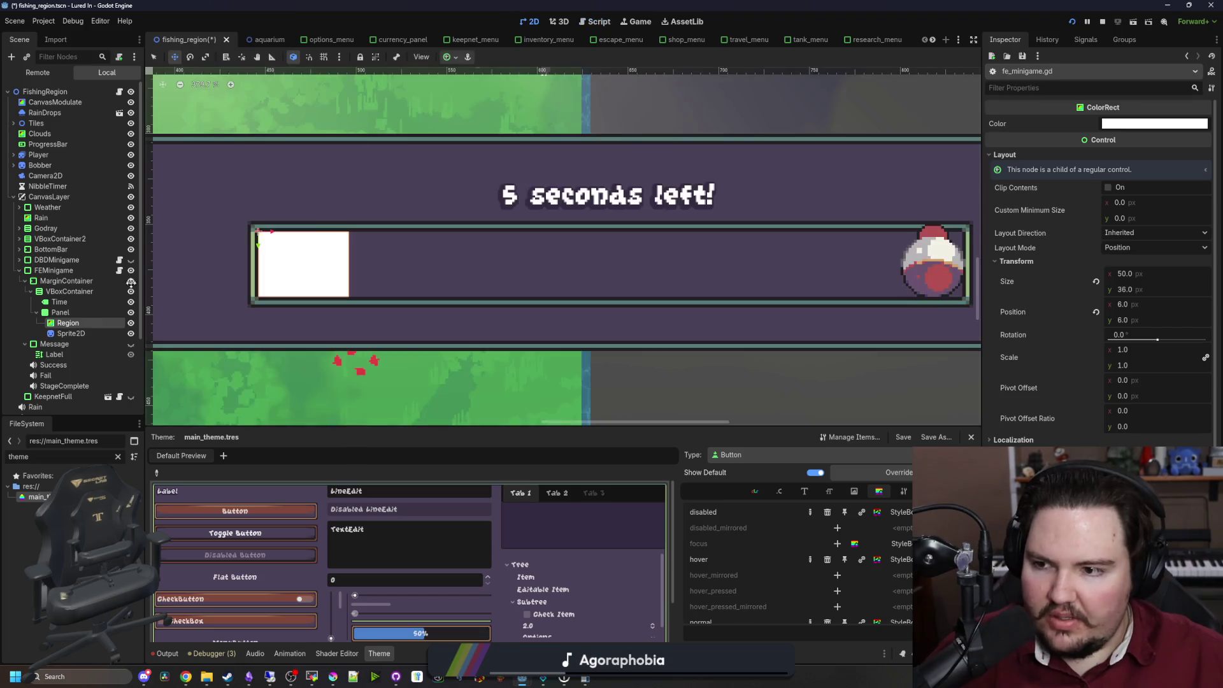
left_click(66, 334)
scroll(775, 251, "up", 5)
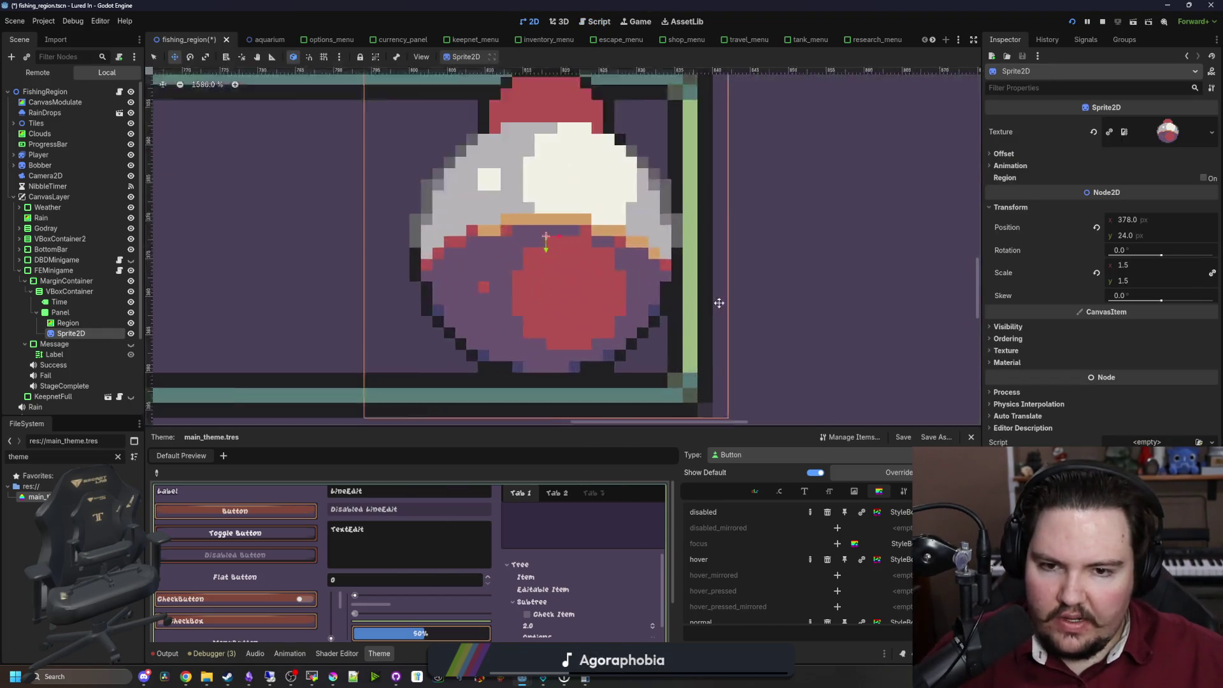
scroll(340, 159, "down", 1)
left_click_drag(479, 205, 616, 220)
scroll(616, 220, "down", 4)
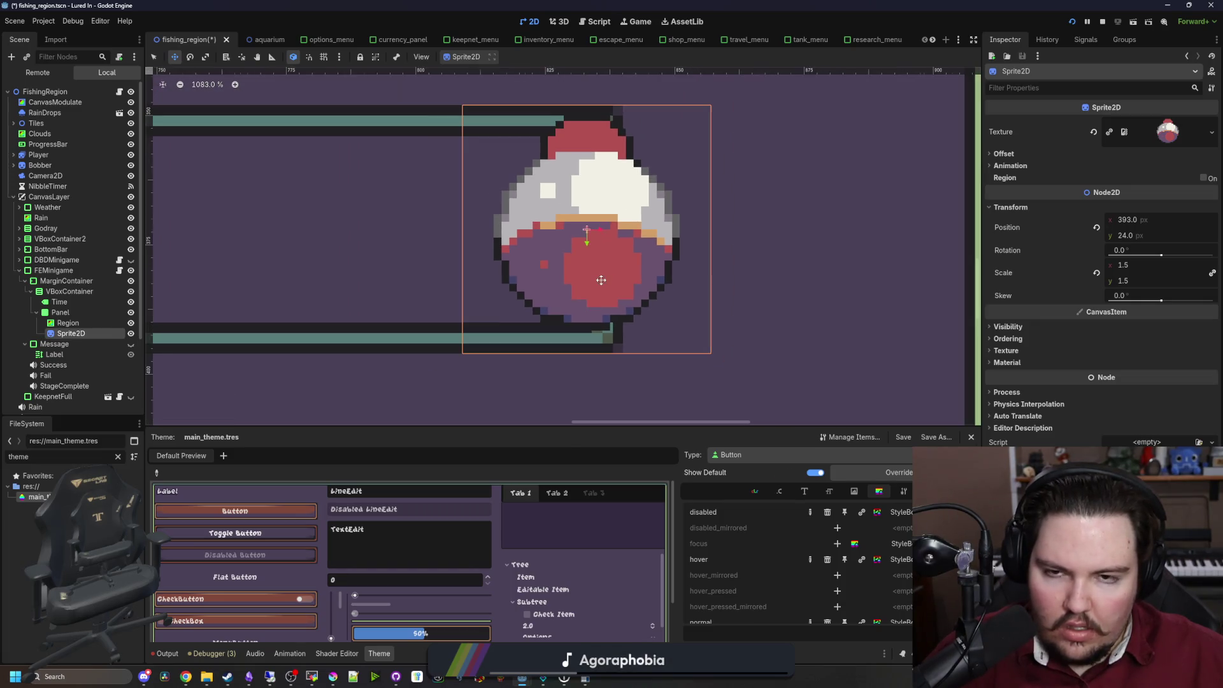
scroll(592, 275, "up", 4)
mouse_move(587, 265)
left_mouse_down()
mouse_move(597, 265)
mouse_move(573, 265)
left_mouse_up()
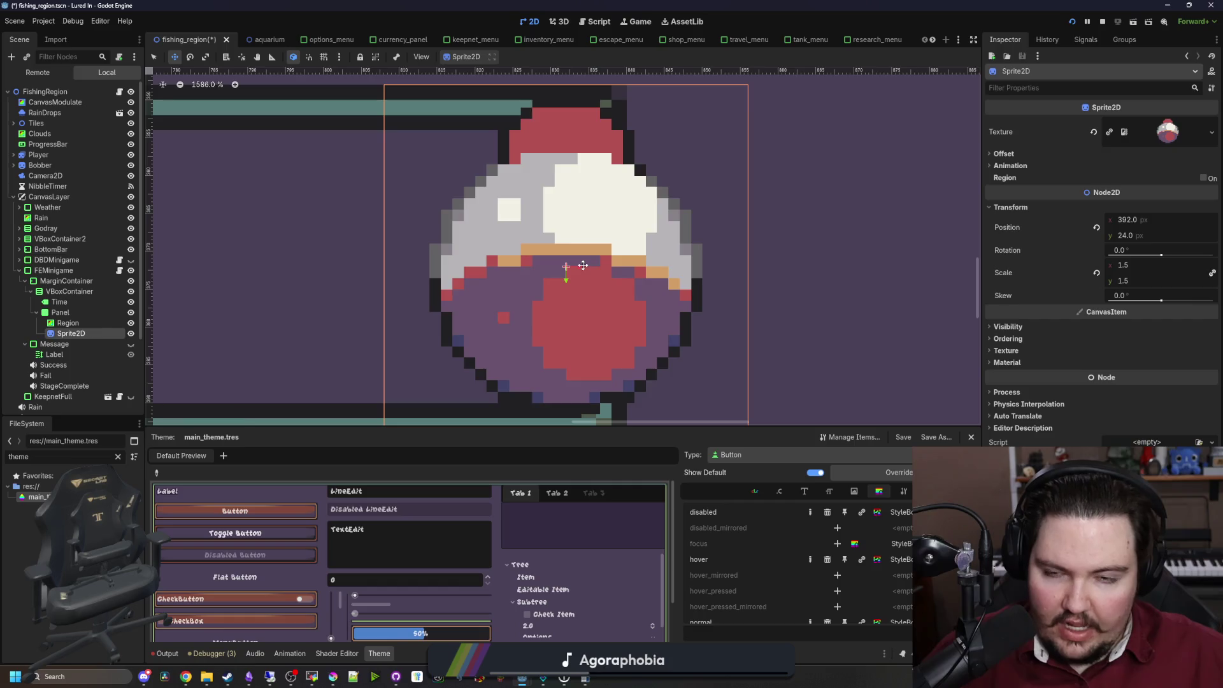
scroll(572, 265, "down", 5)
- Complete the declaration as var posLimits = Vector2(6, 392)
left_click(119, 270)
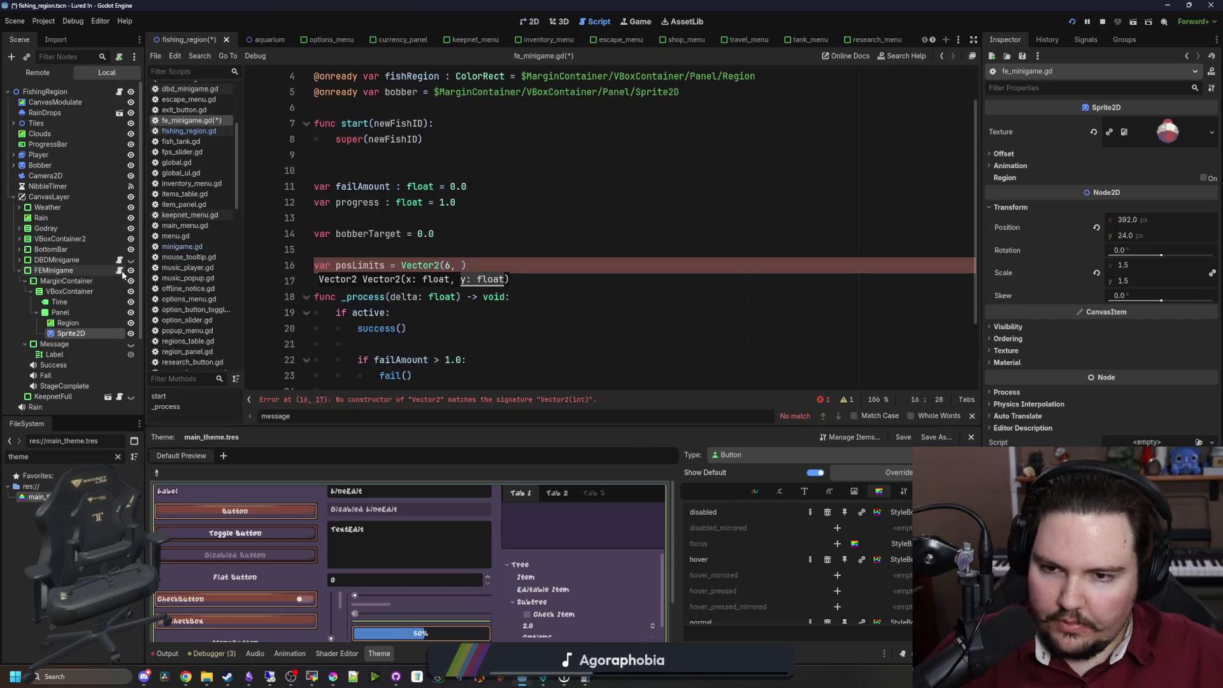
type("392")
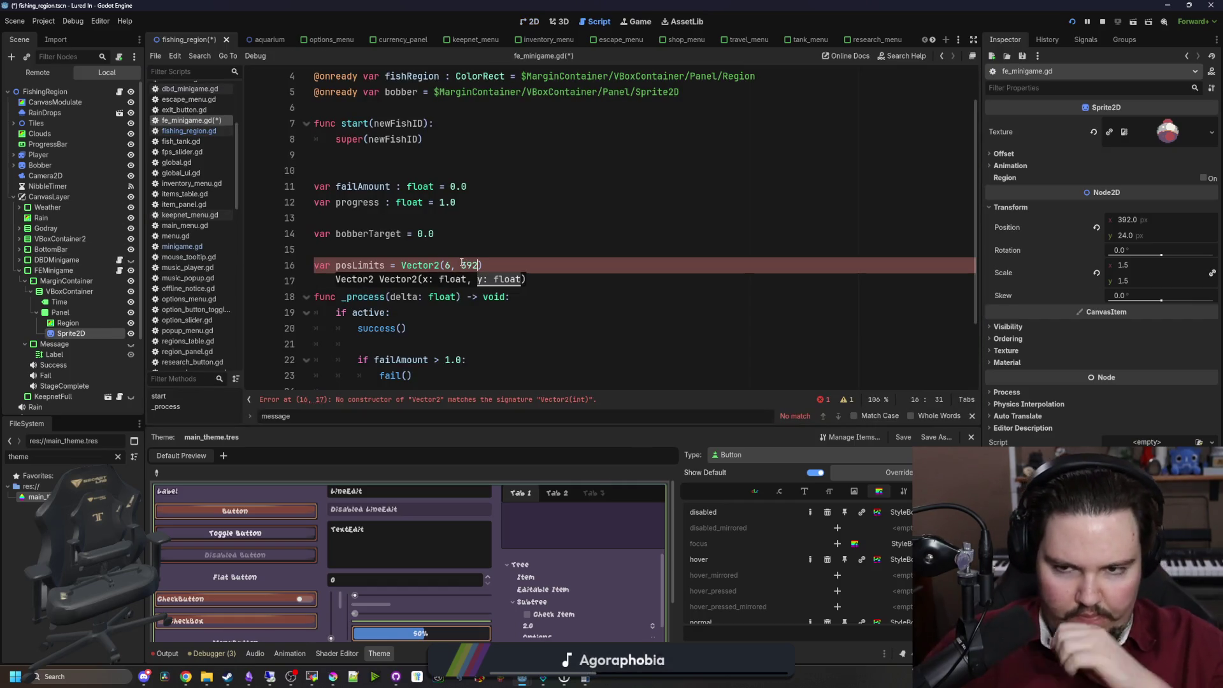
double_click(360, 265)
scroll(455, 309, "down", 2)
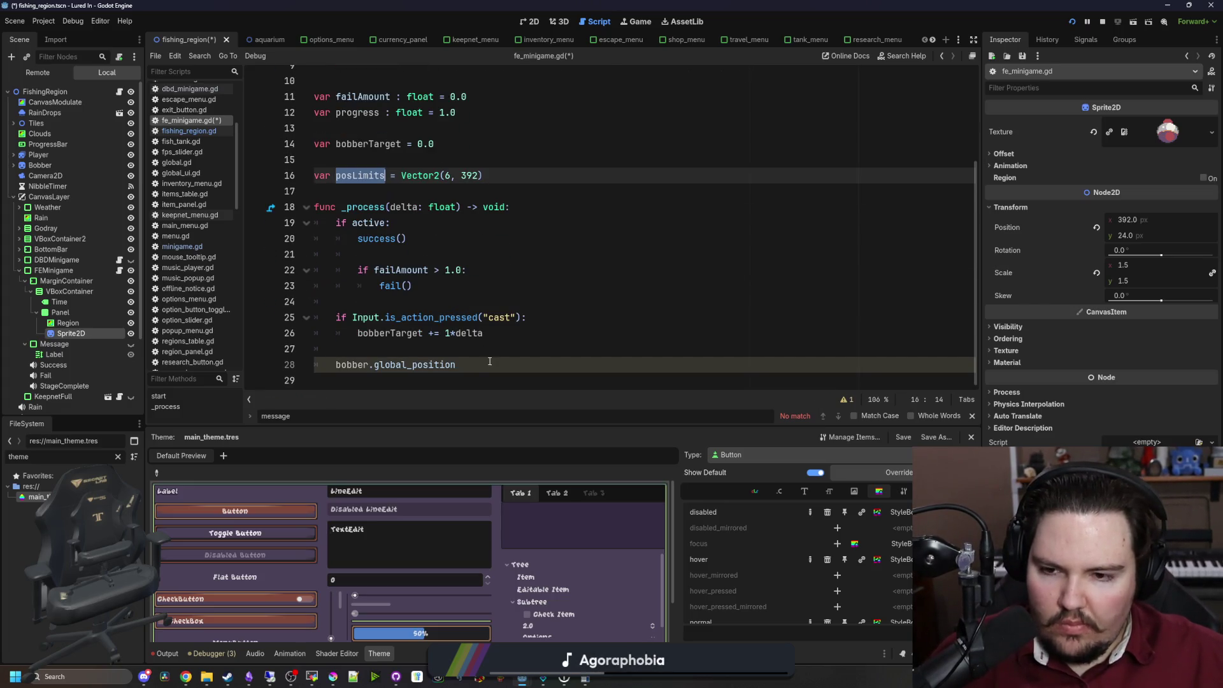
- Rewrite line 28 as pos = bobberTarget with a bobber.global_position line beneath it
left_click(489, 361)
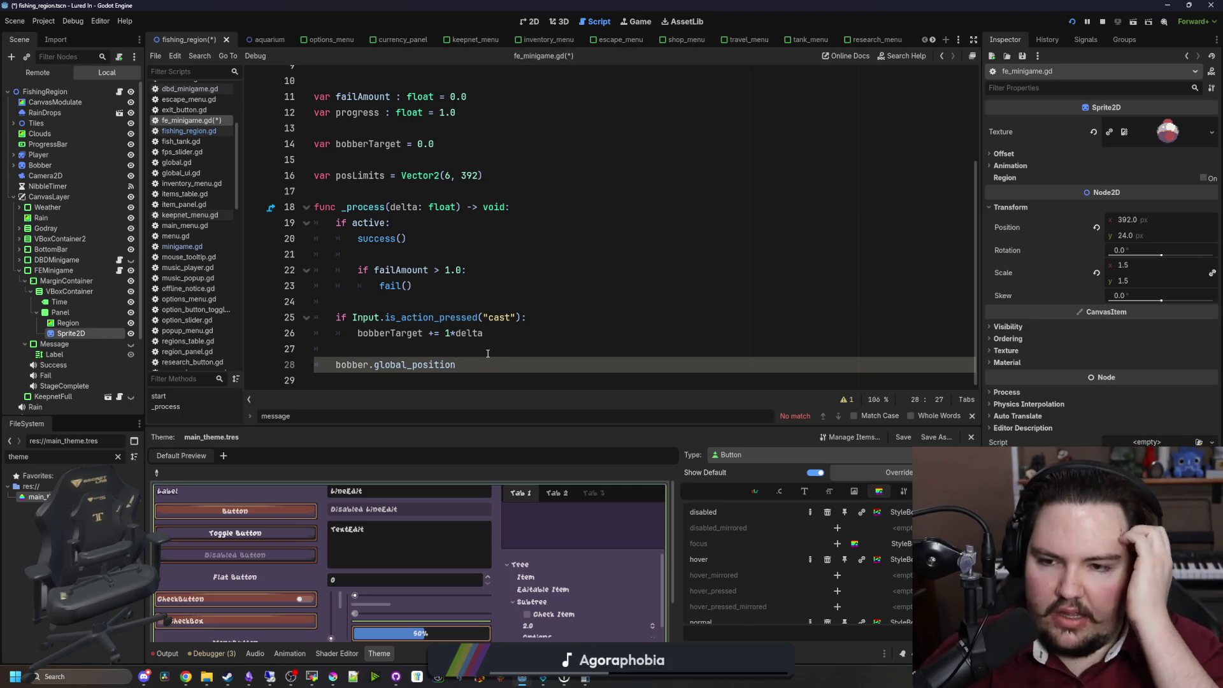
key("shift+Home")
key("BackSpace")
key("Return")
key("Up")
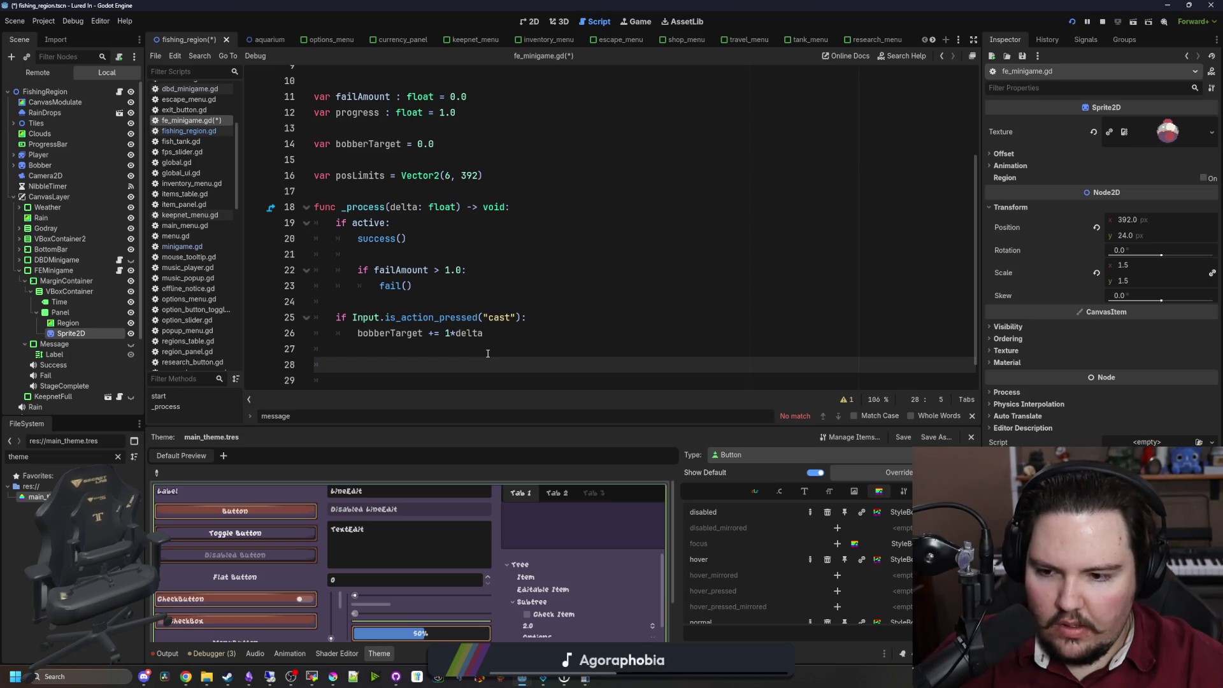
type("pos = bobberTarg")
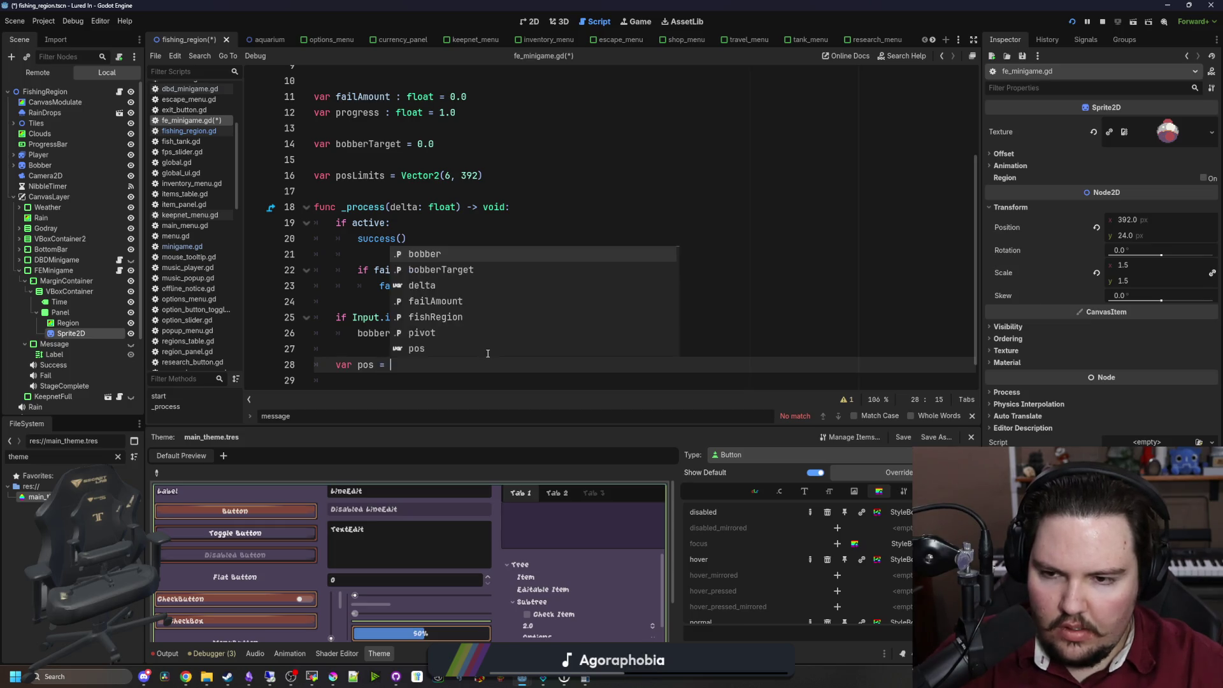
type("et")
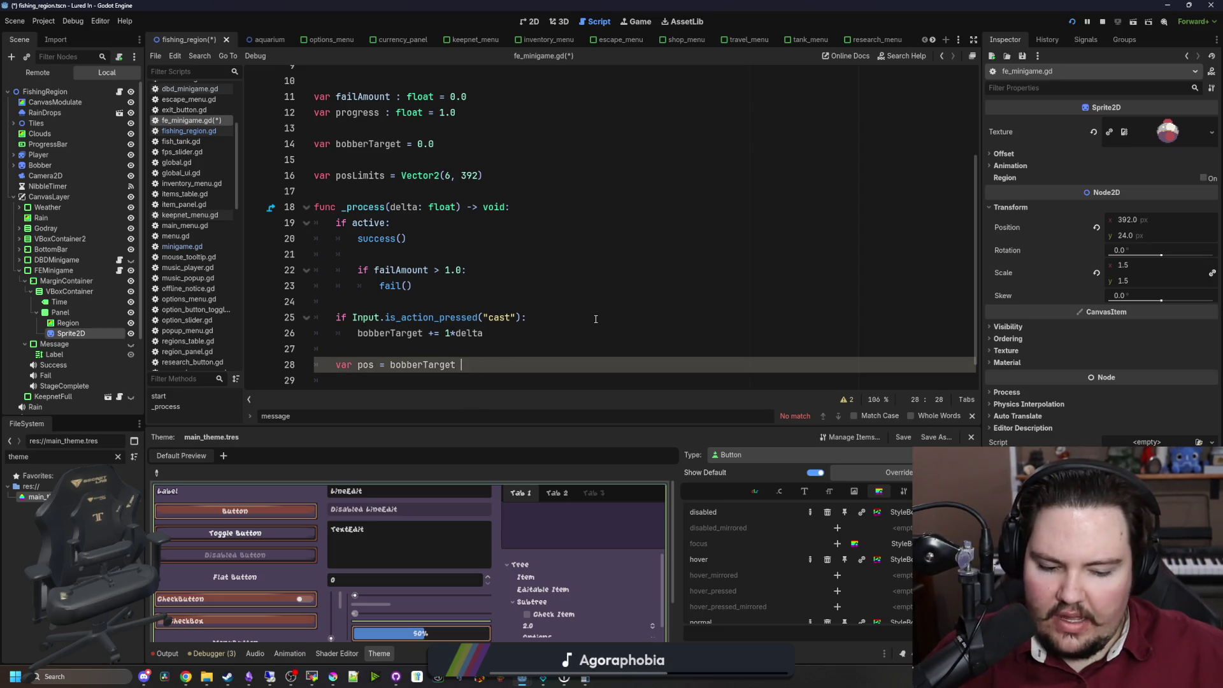
key("alt+Tab")
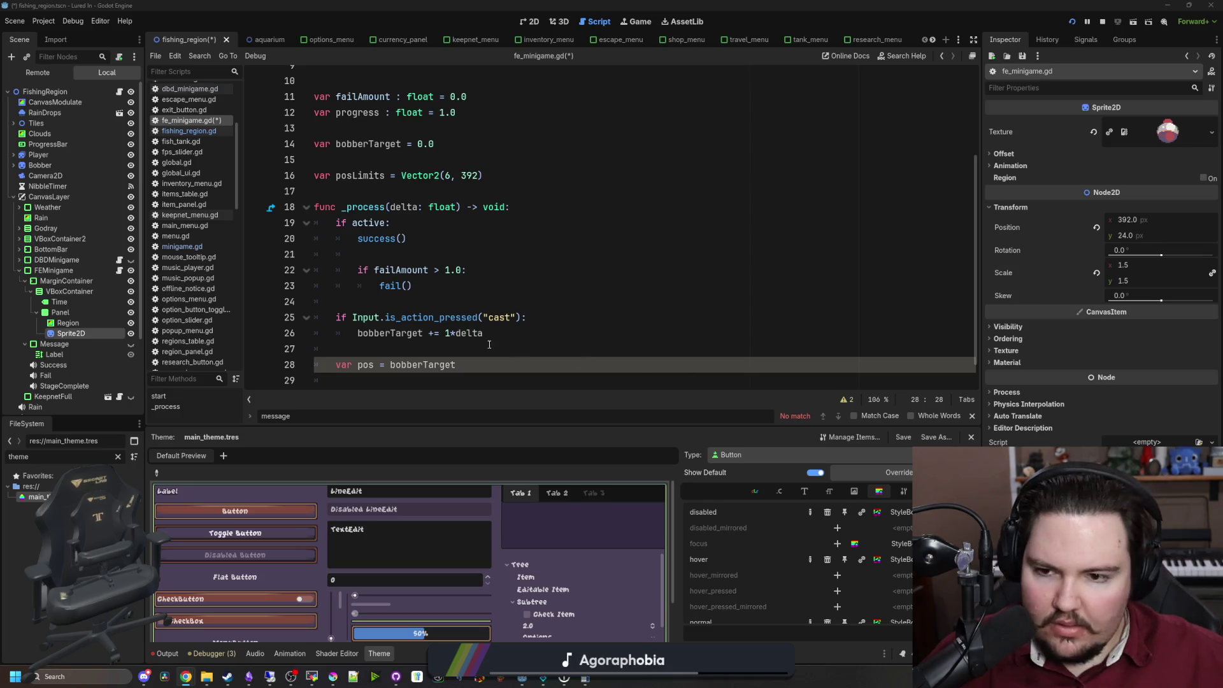
key("Return")
key("Return")
type("bobber.global_position")
double_click(408, 330)
type("re")
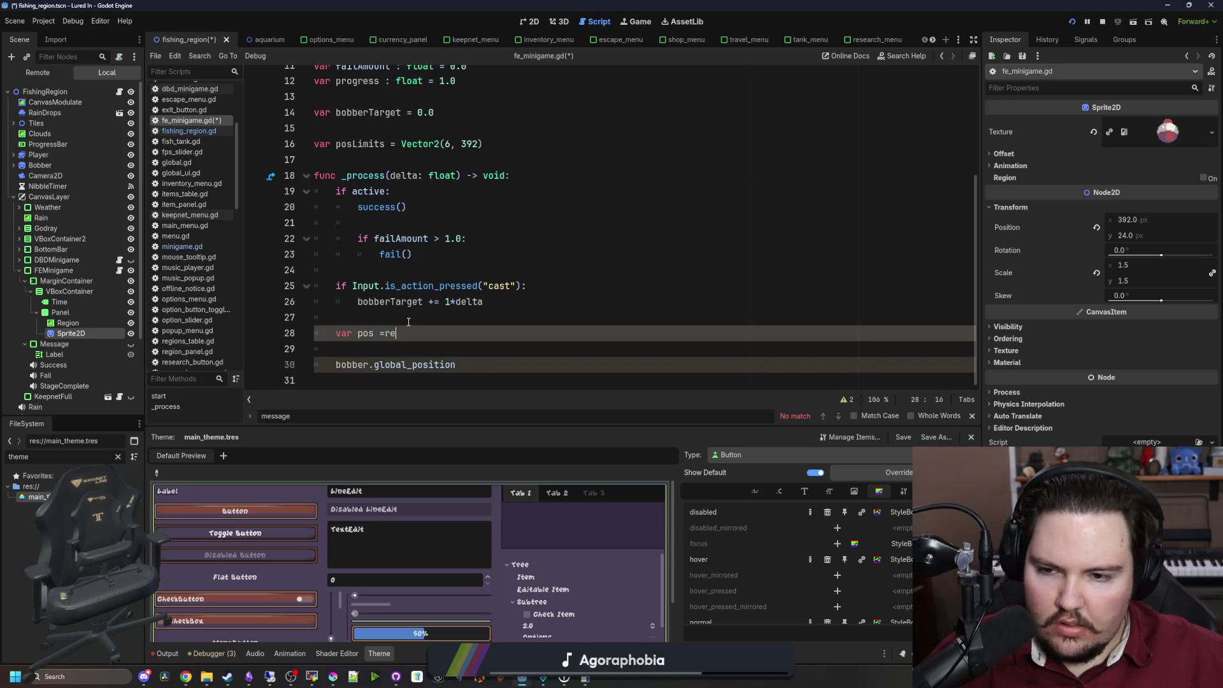
key("BackSpace")
key("BackSpace")
type("rema")
key("Return")
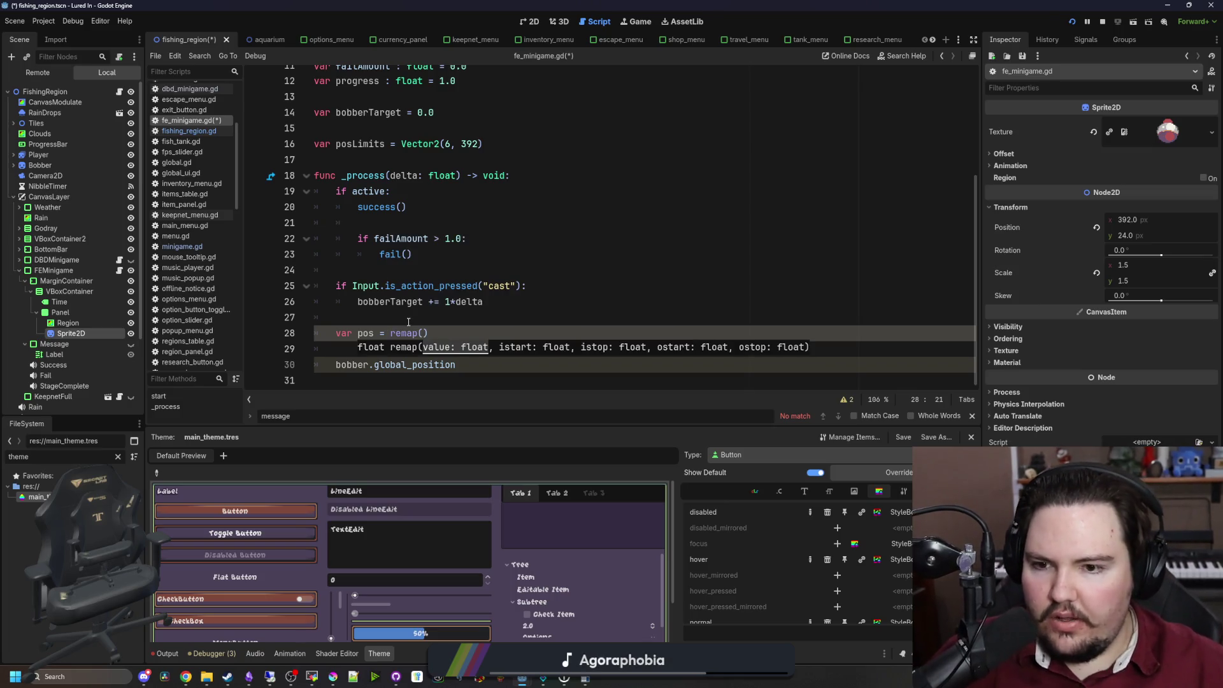
type("bobberTarget")
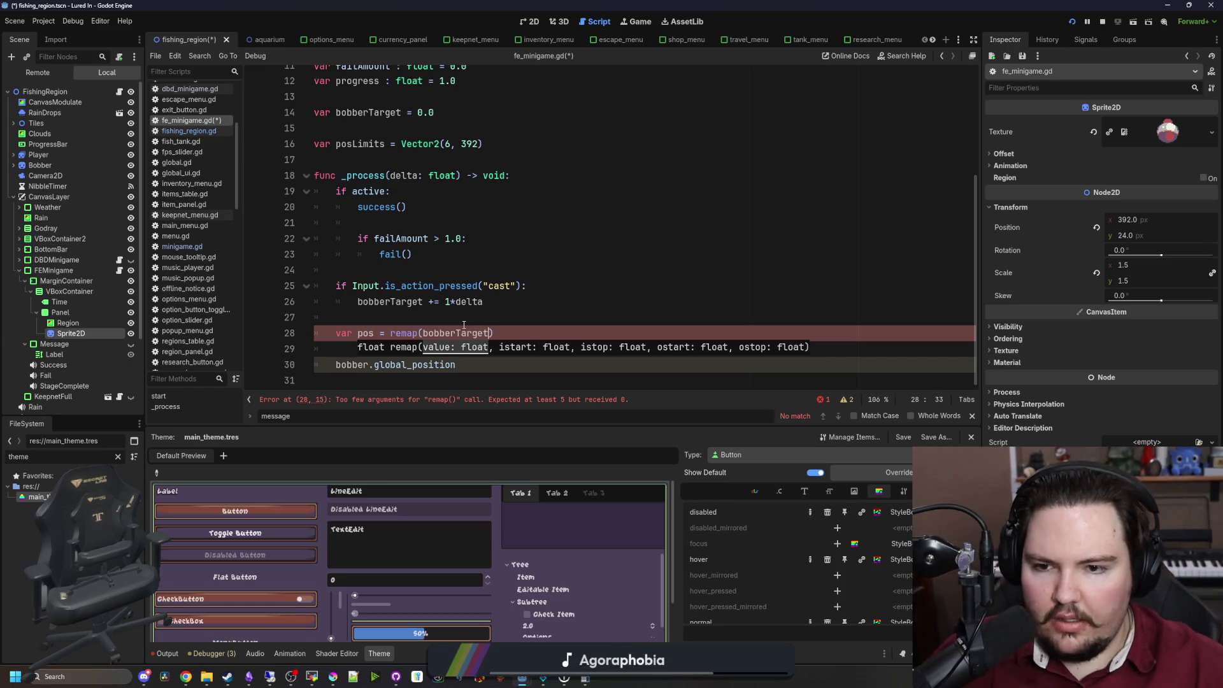
left_click(401, 334, "ctrl")
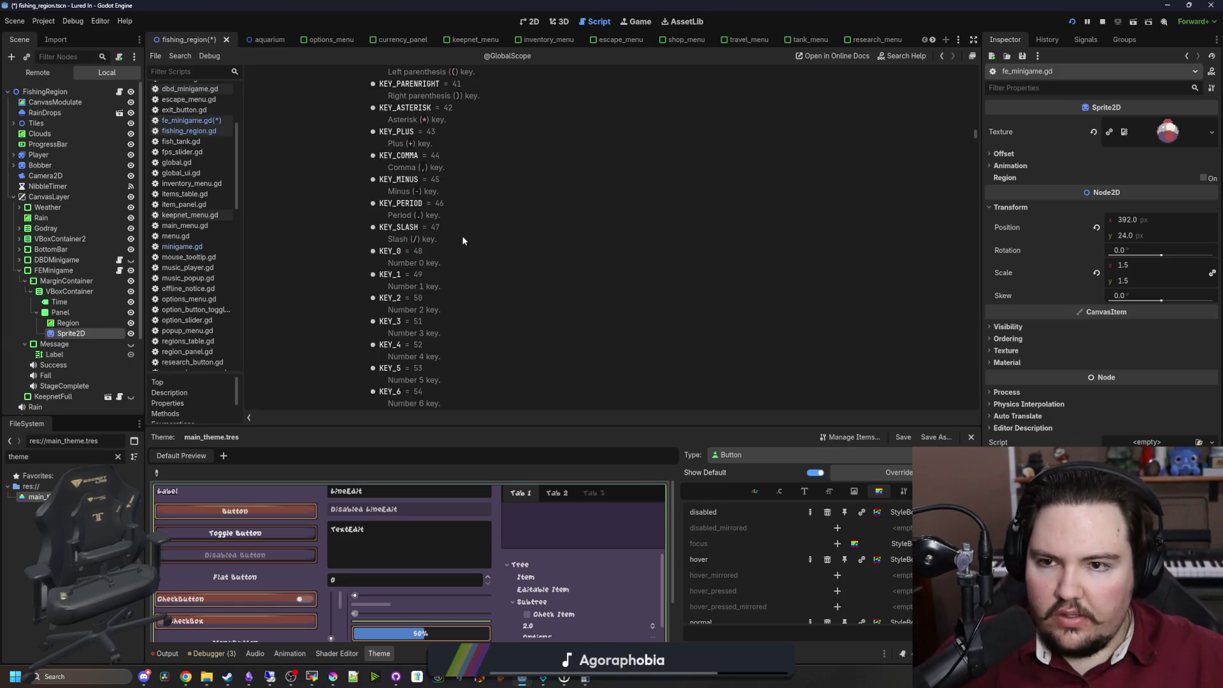
- Finish remap(bobberTarget, 0.0, 1.0, posLimit.x, posLimit.y) and set bobber.global_position = pos
key("alt+Left")
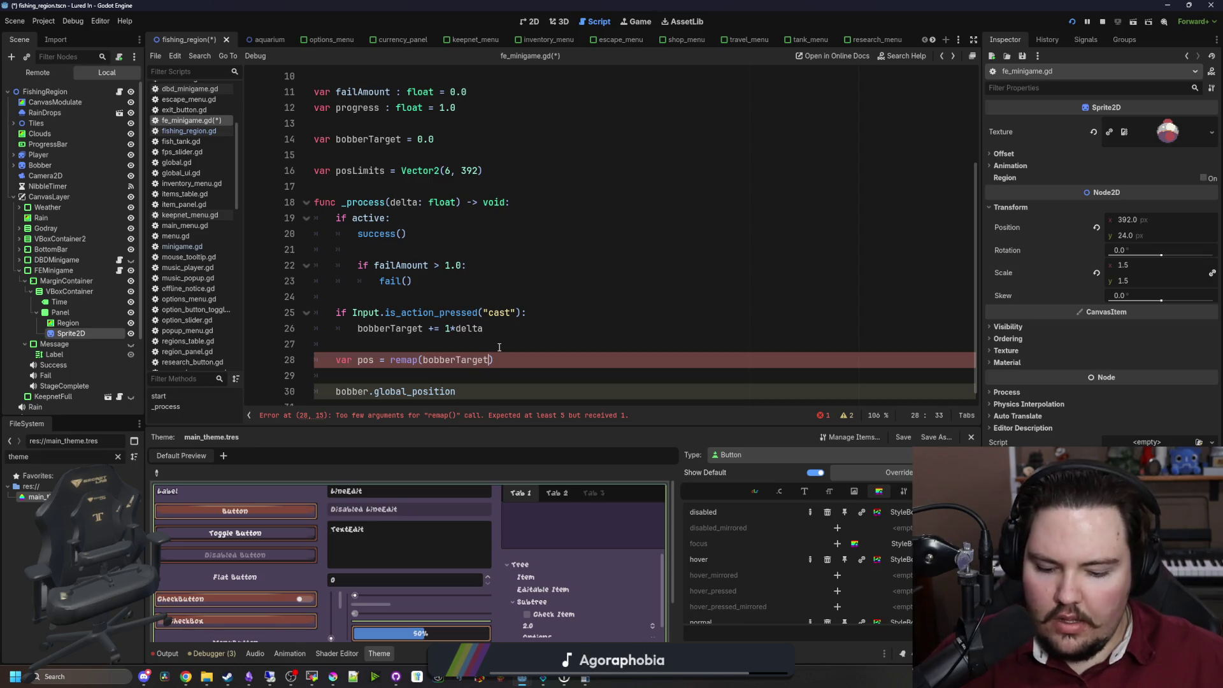
type(", 0.0, ")
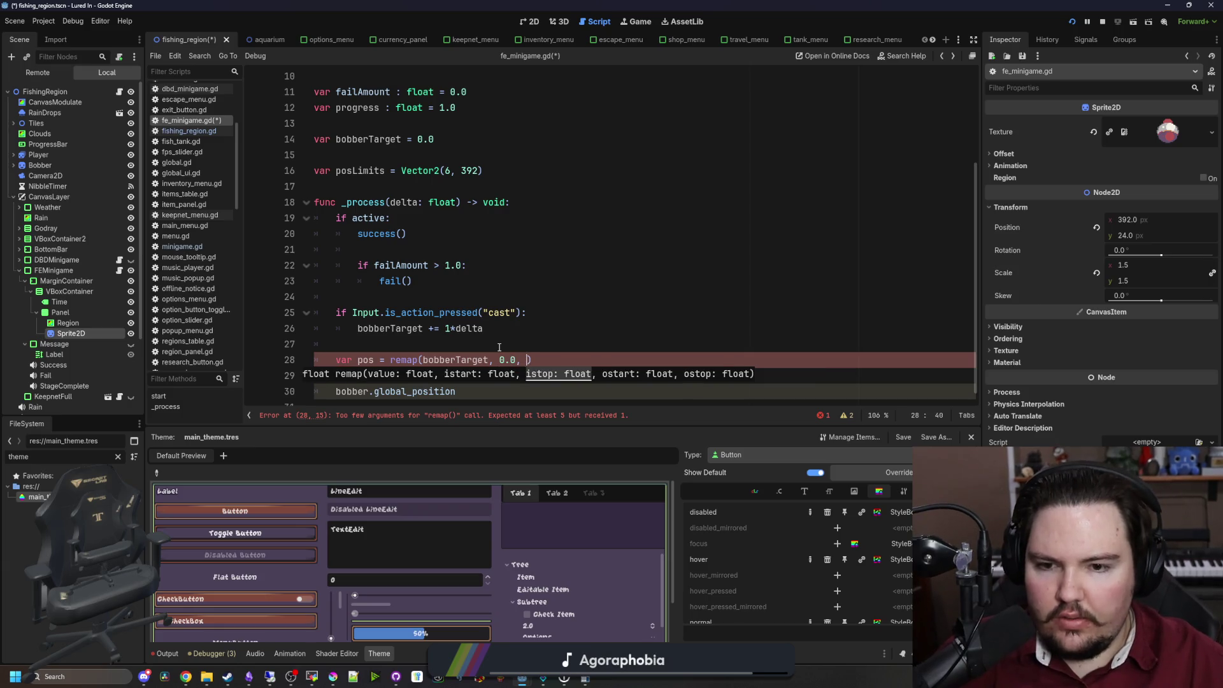
type("1.0, ")
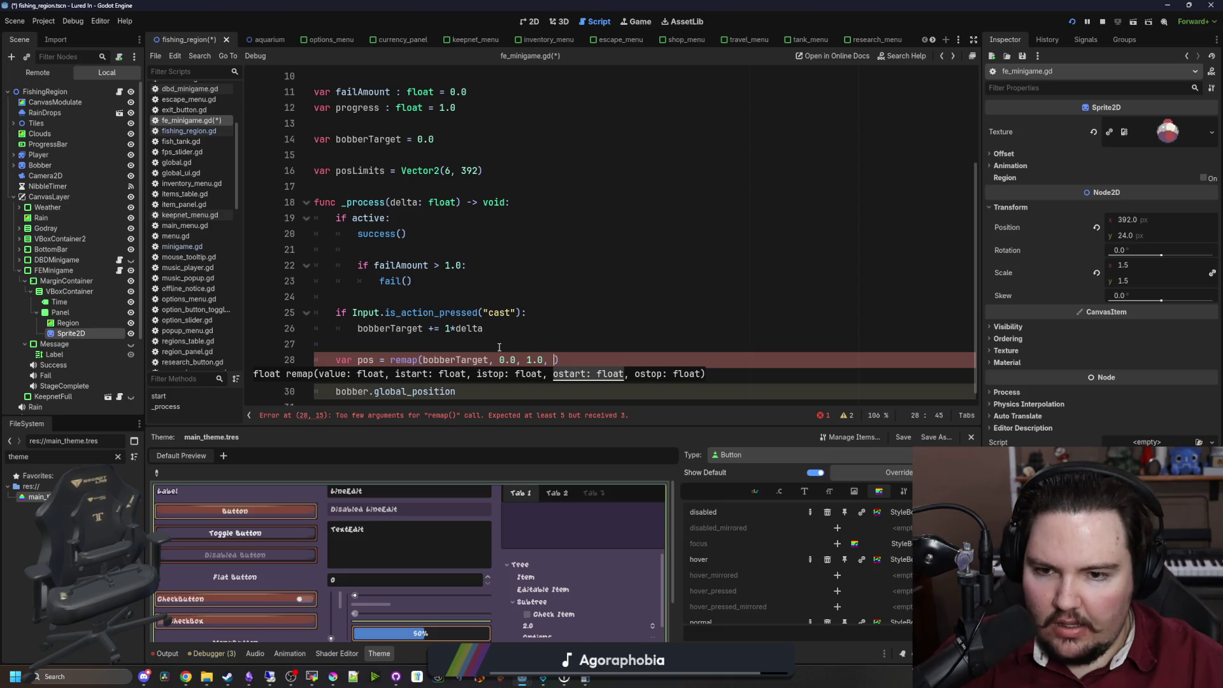
type("posLimit.x,")
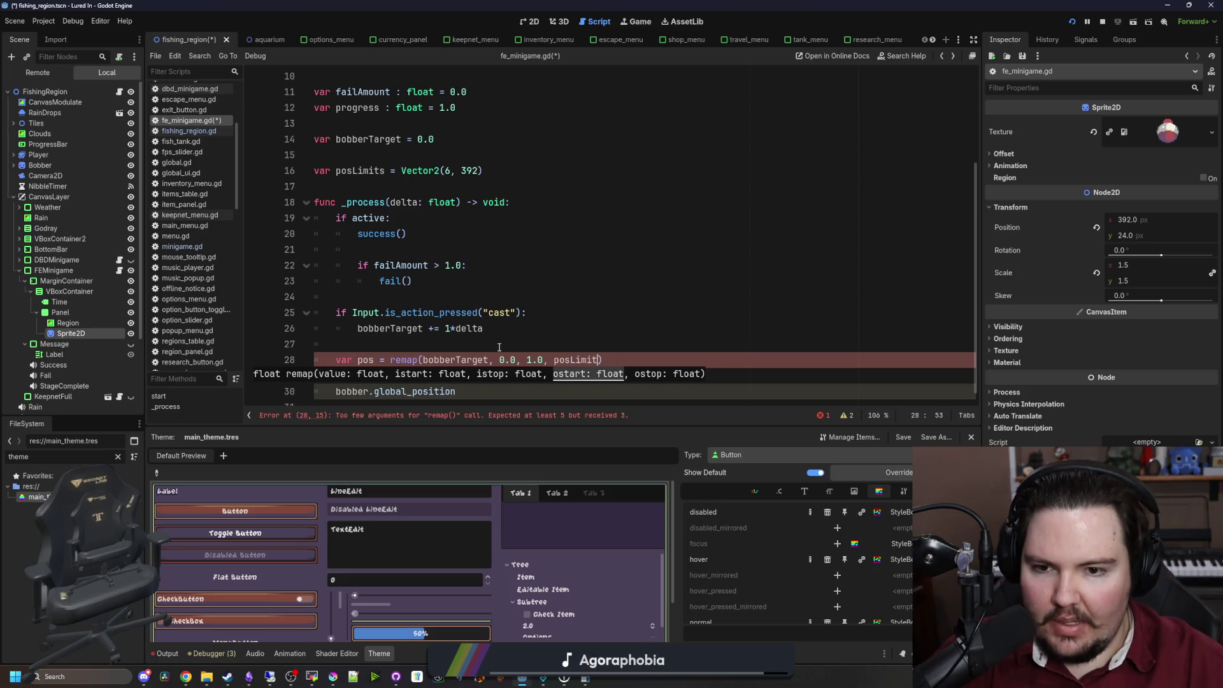
type(" posLimit.y")
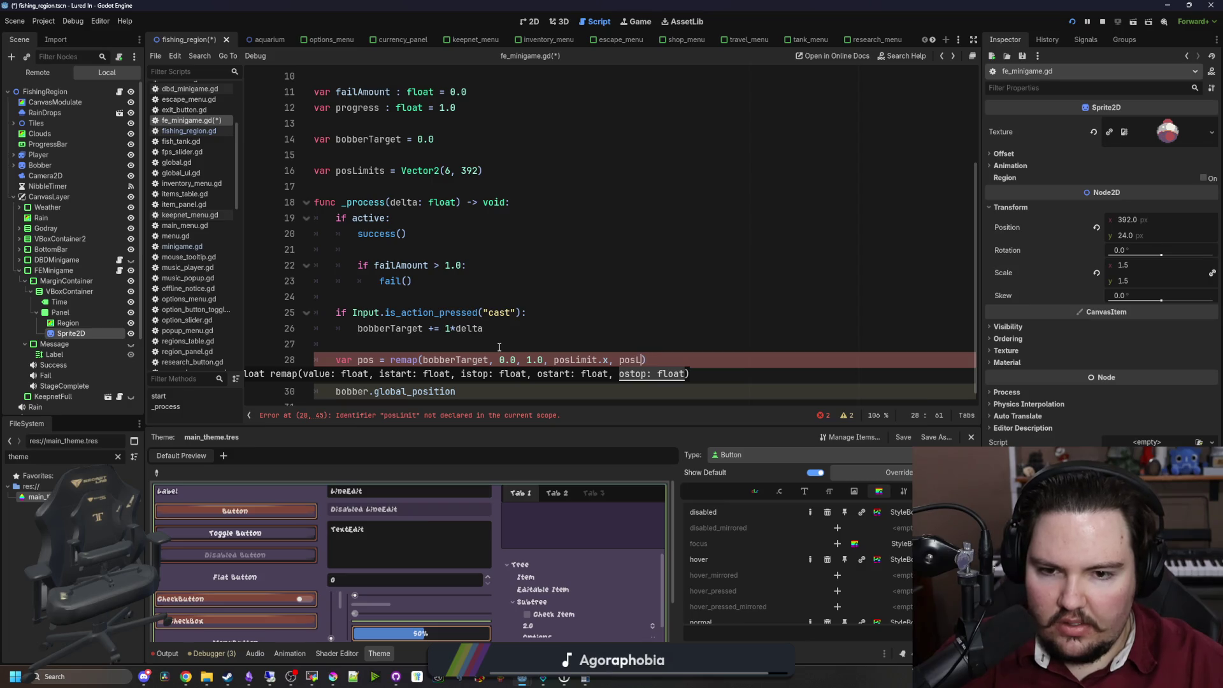
left_click(500, 348)
scroll(437, 371, "down", 1)
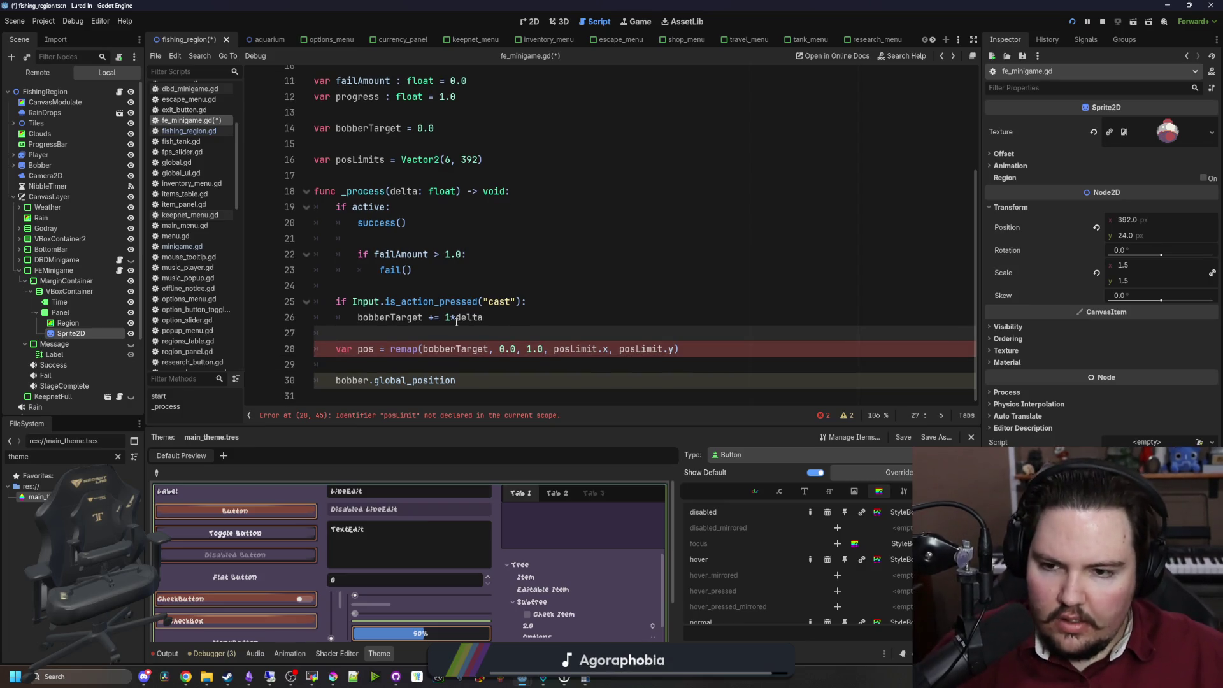
left_click_drag(456, 381, 374, 380)
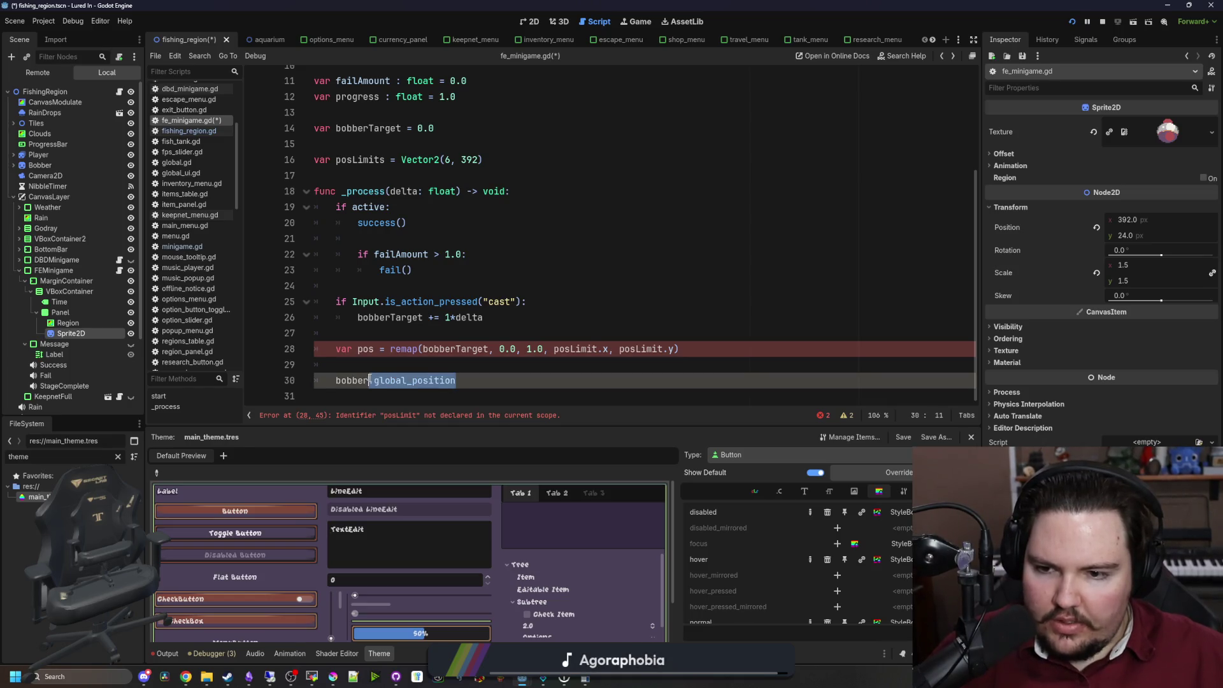
left_click(490, 380)
type("pos")
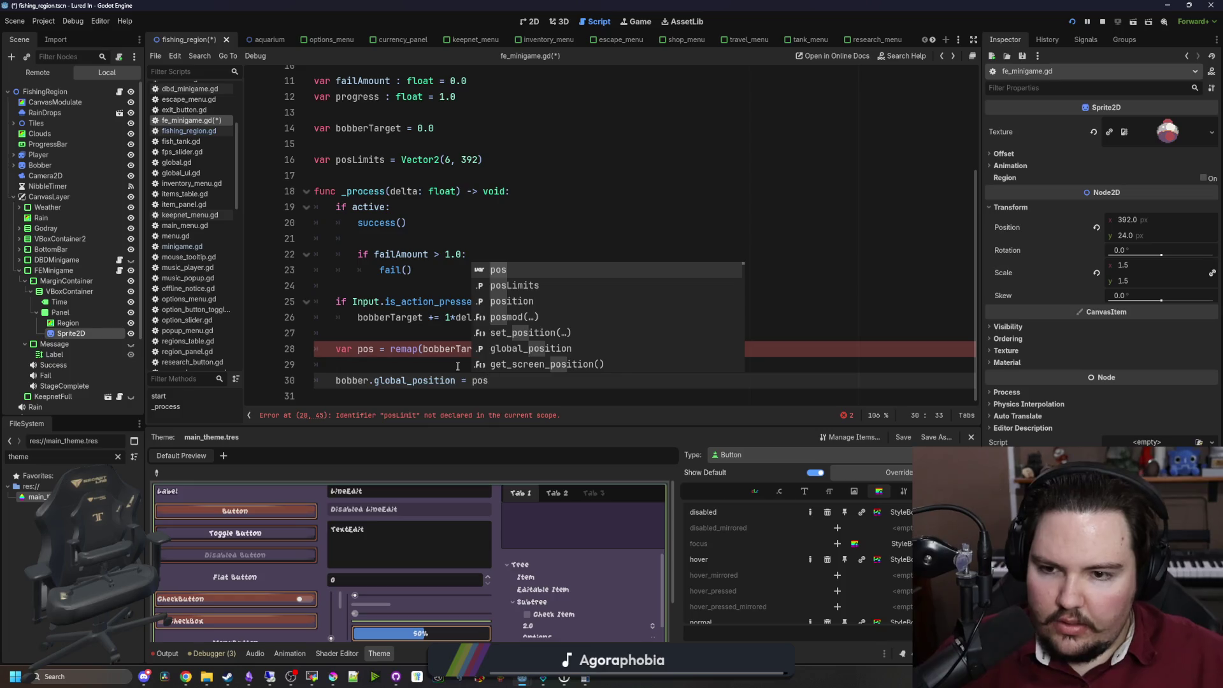
left_click(451, 360)
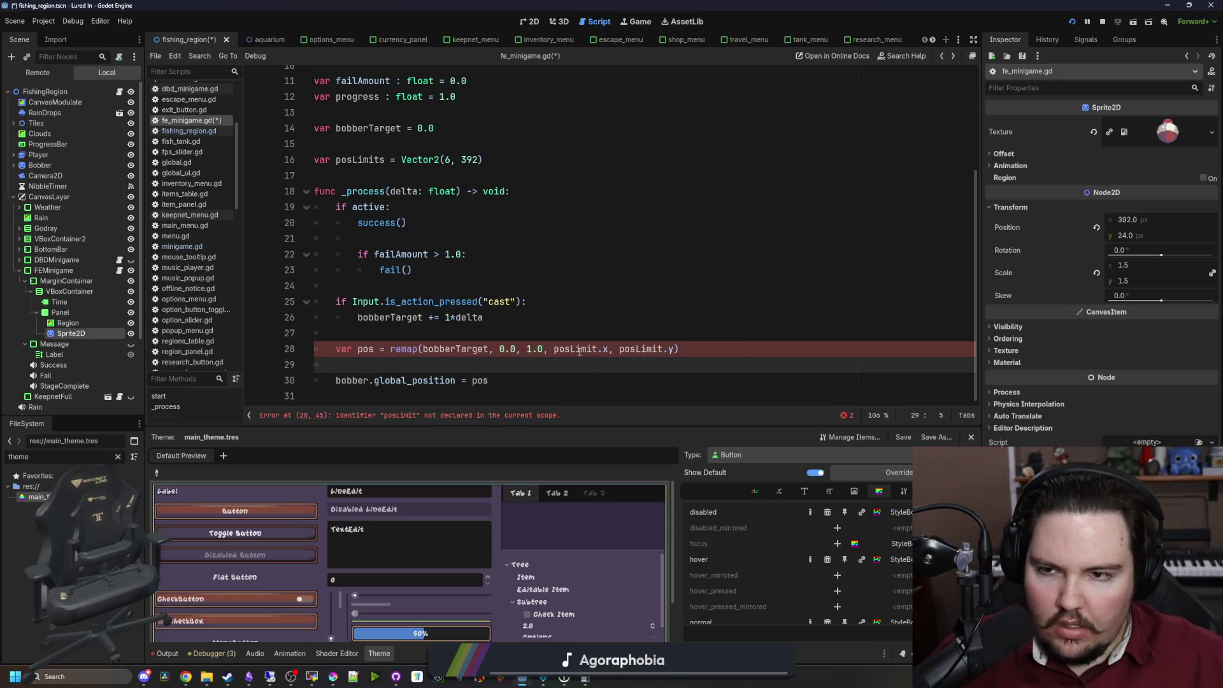
- Correct both posLimit typos in the remap call to posLimits
double_click(360, 159)
key("ctrl+c")
double_click(579, 349)
key("ctrl+v")
double_click(648, 349)
key("ctrl+v")
left_click(640, 333)
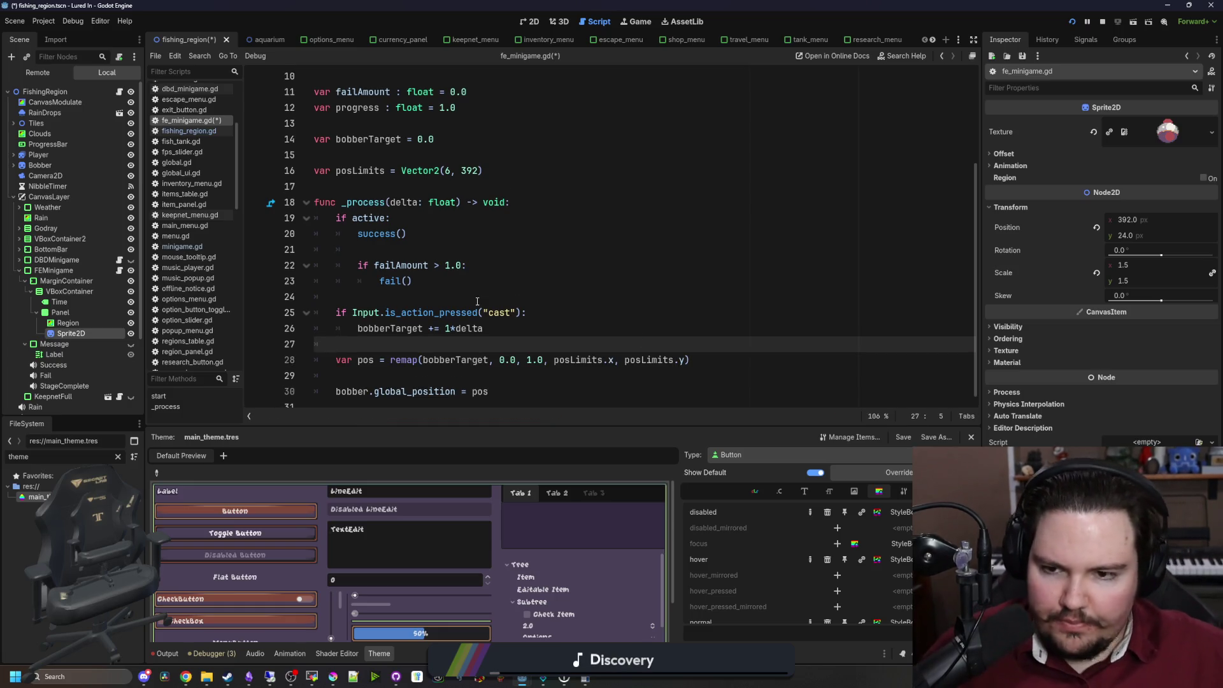
- Add an else branch with bobberTarget -= 1*delta and save
left_click(478, 299)
scroll(477, 302, "down", 1)
left_click(498, 324)
key("Return")
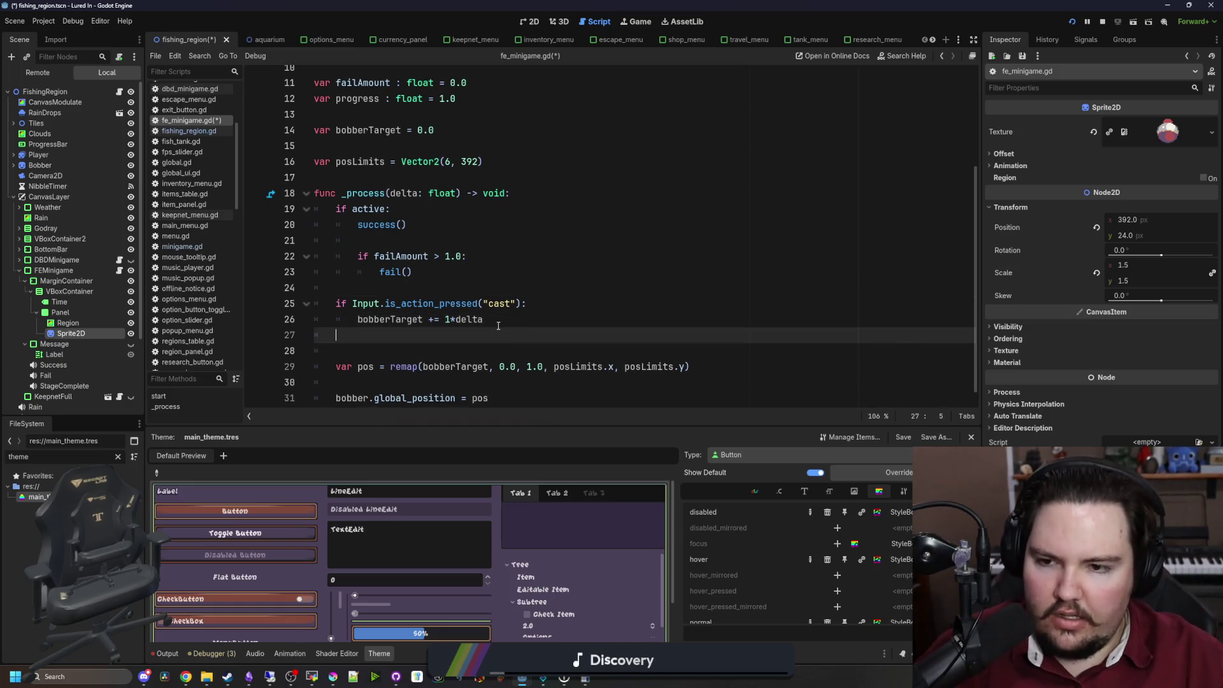
type("else:")
key("Return")
type("berTarget -= ")
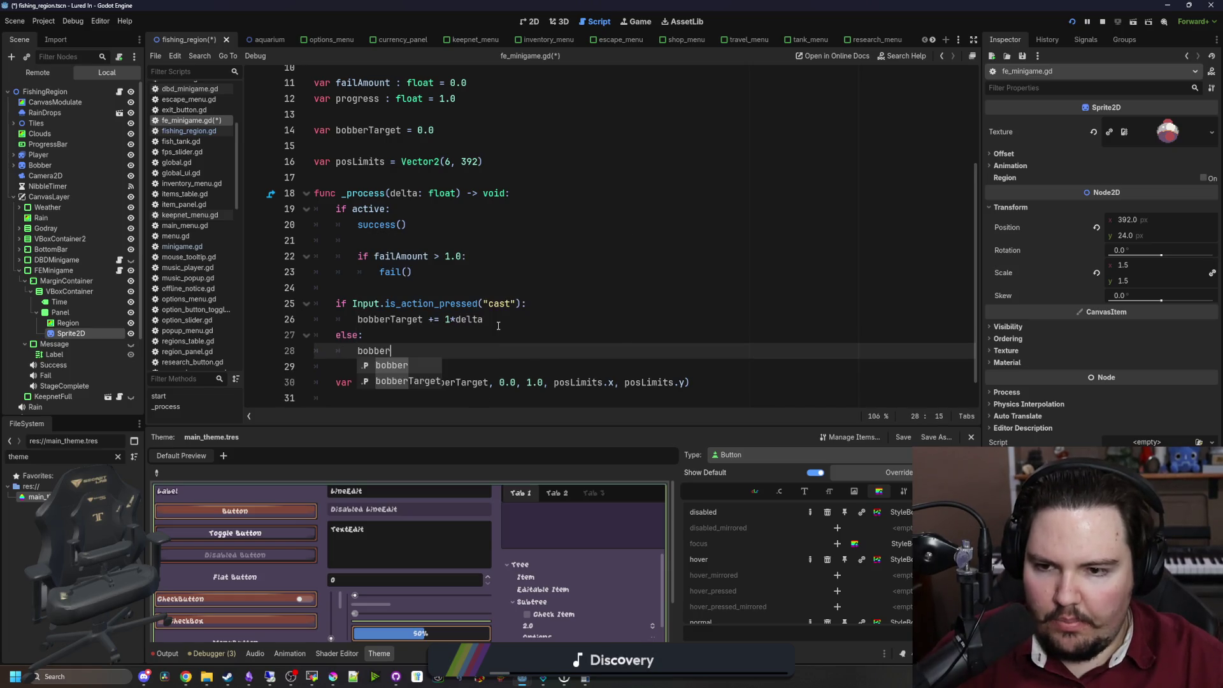
type("1*delta")
key("Escape")
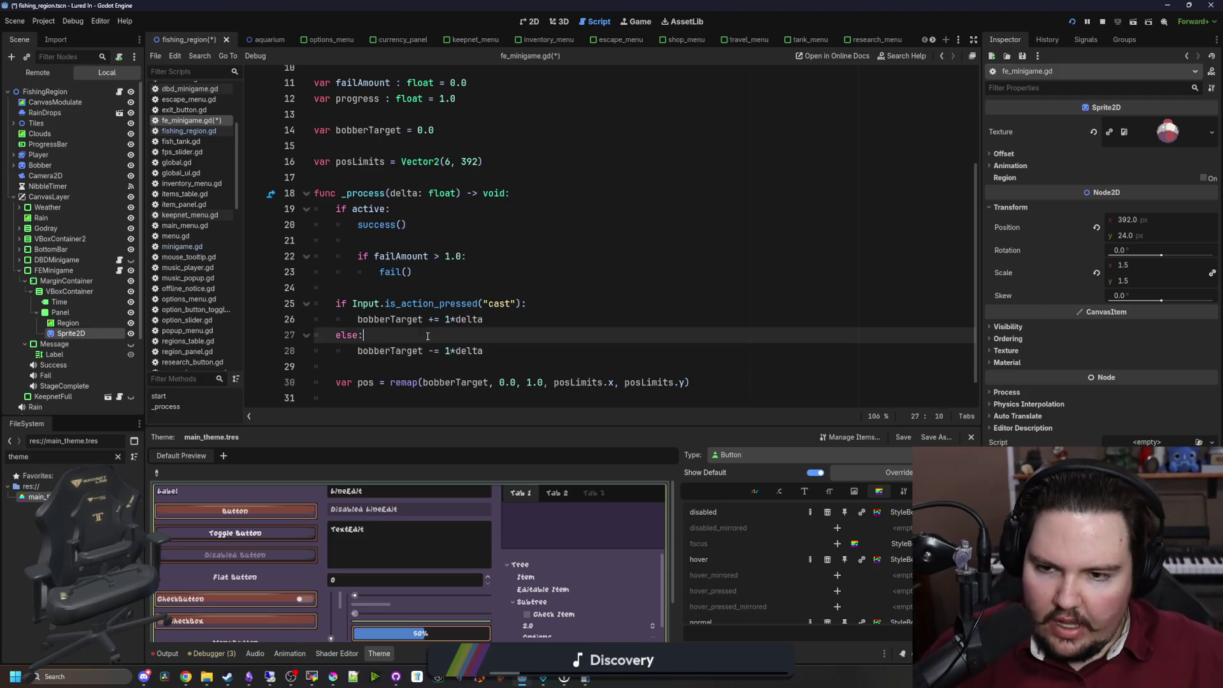
key("ctrl+s")
left_click(409, 284)
scroll(409, 284, "down", 1)
key("ctrl+s")
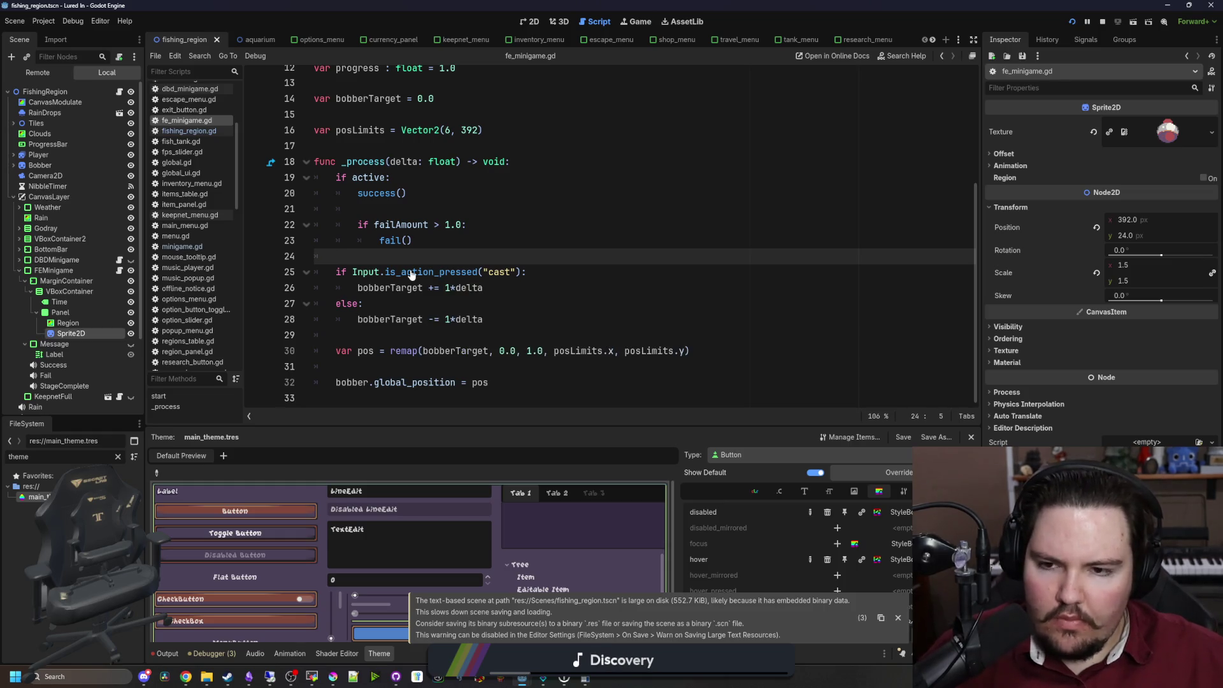
- Start a bobberTarget = clampf(bobberTarget, 0, ...) line above the remap and save
left_click(397, 332)
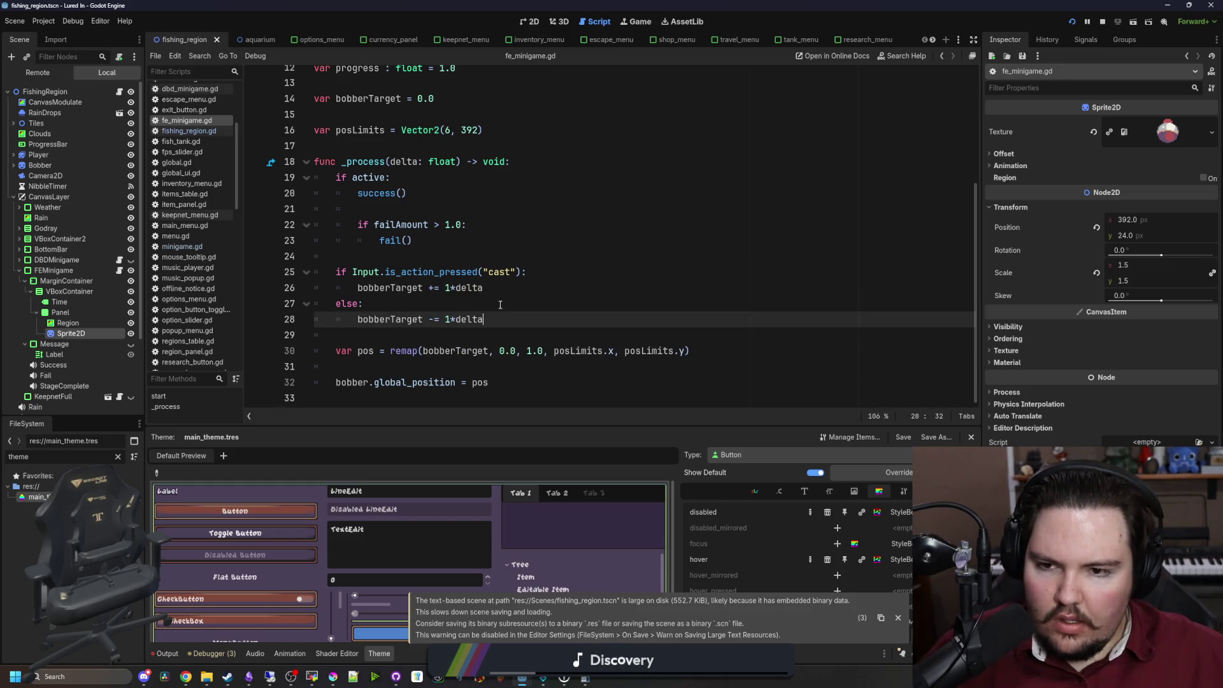
left_click(442, 331)
key("Return")
type("bobb")
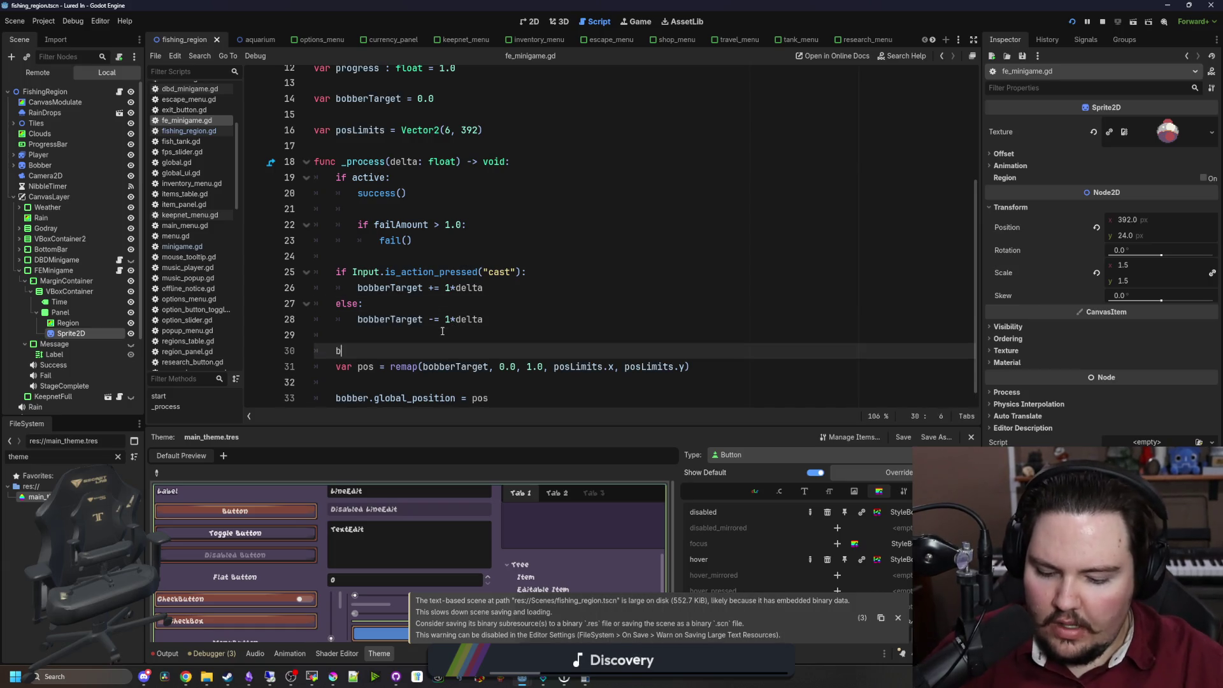
key("Return")
type("= clampf(0, 1")
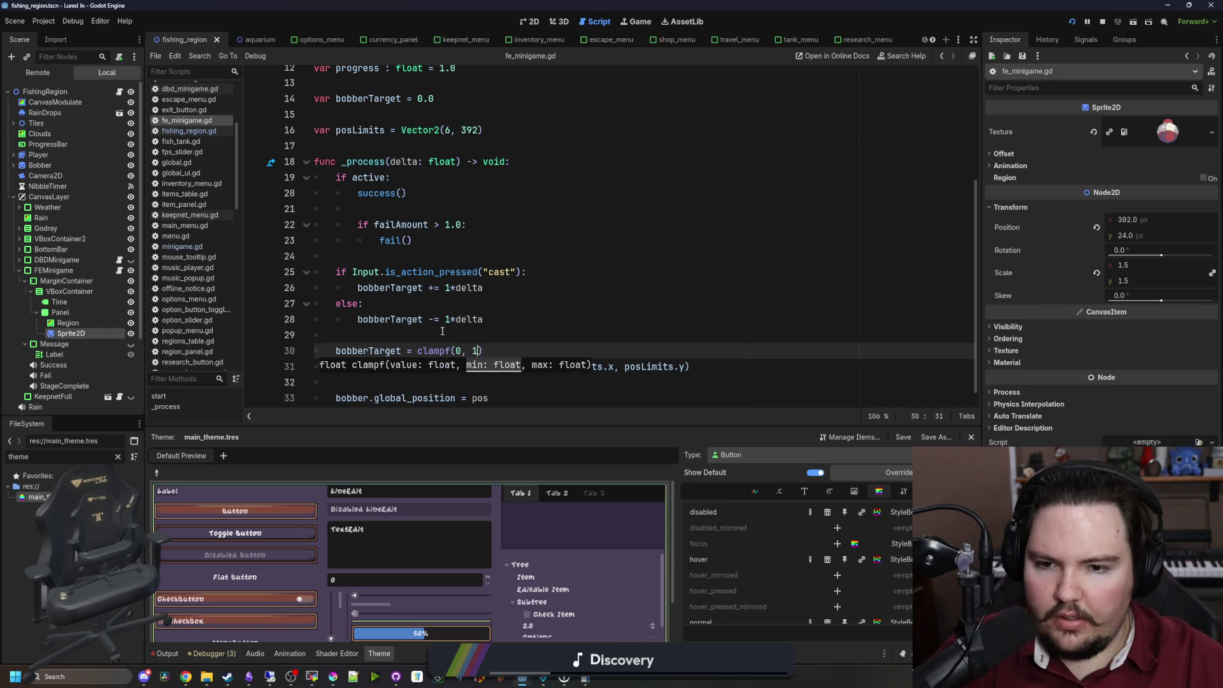
left_click(443, 331)
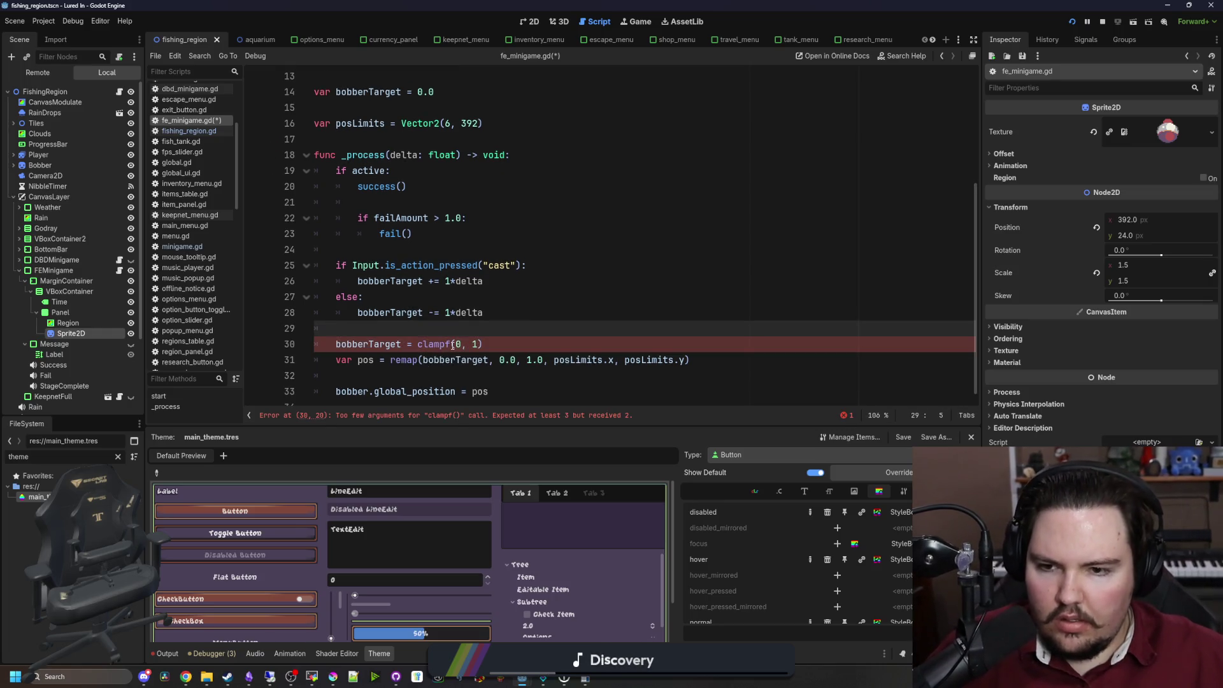
left_click(459, 344)
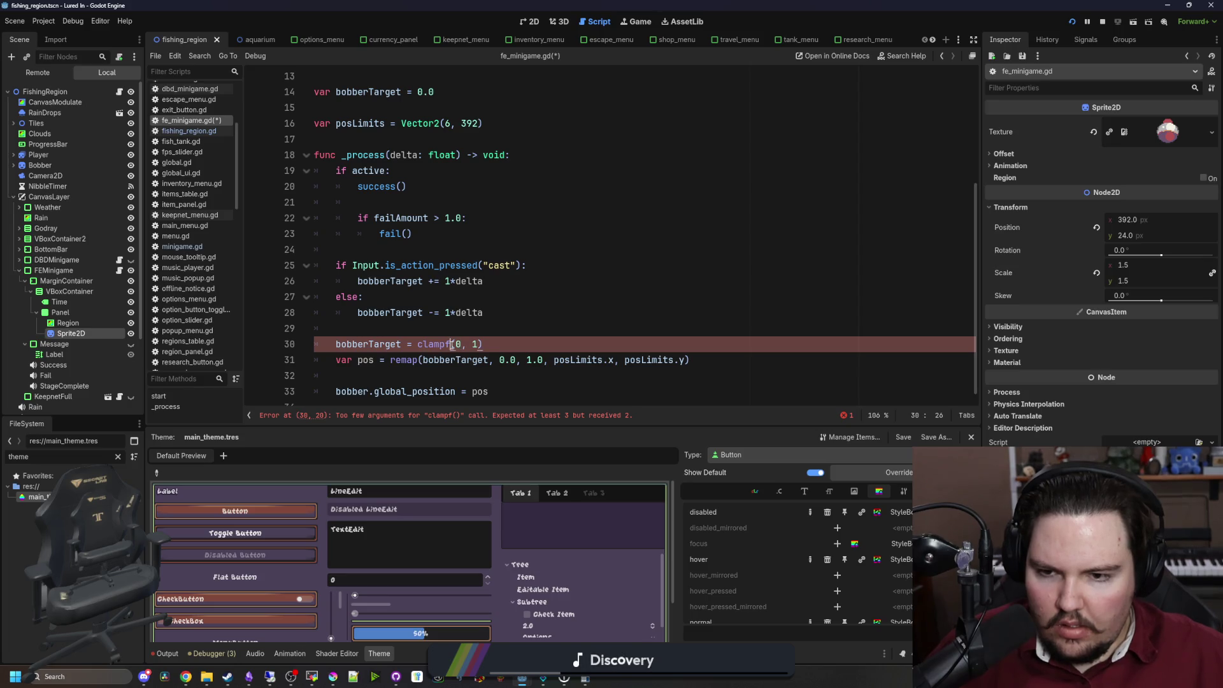
type("bobberTarget,")
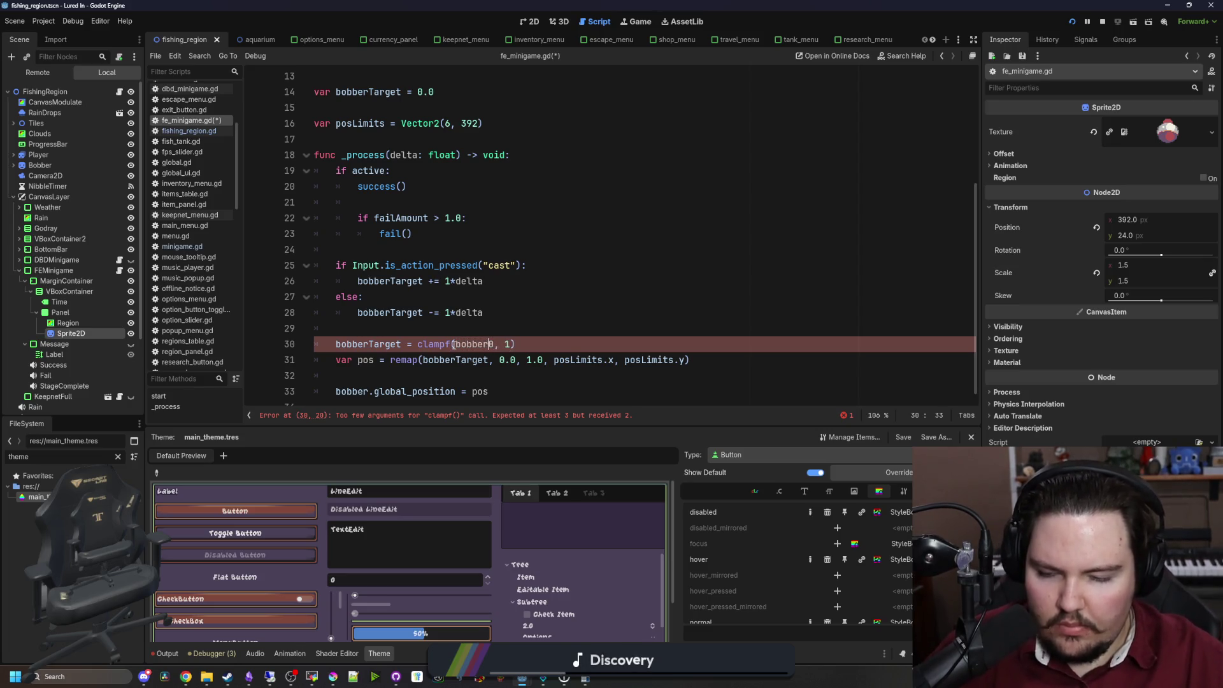
left_click(467, 333)
key("ctrl+s")
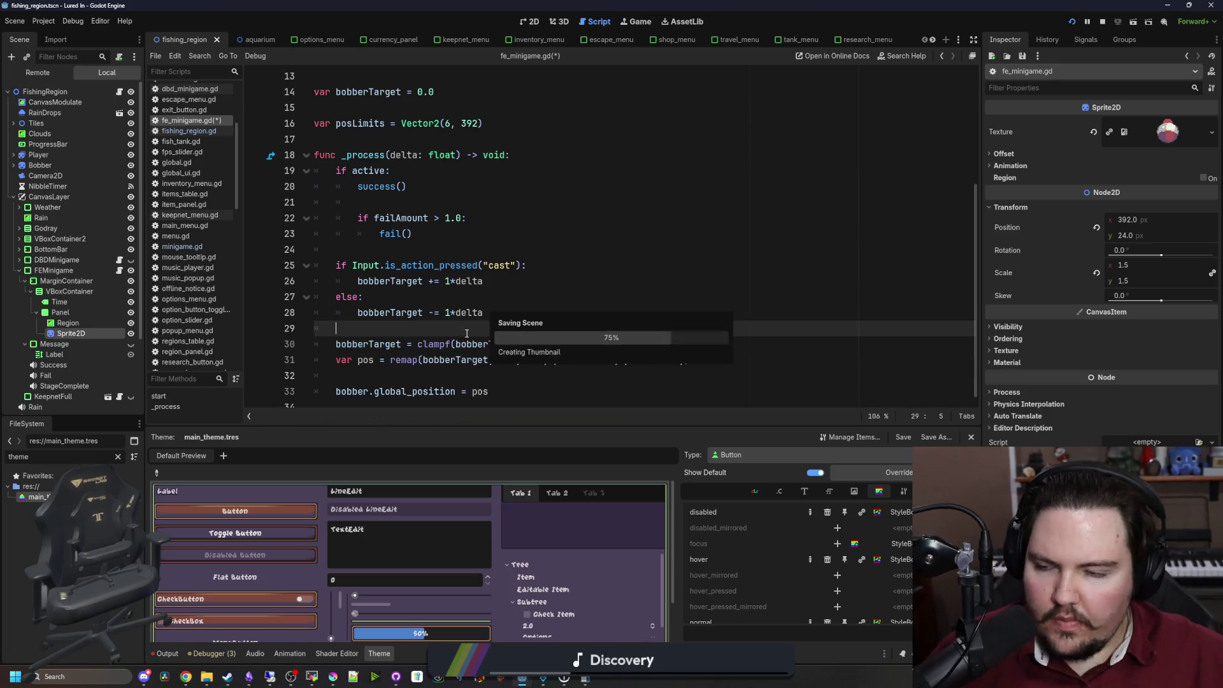
left_click(446, 218)
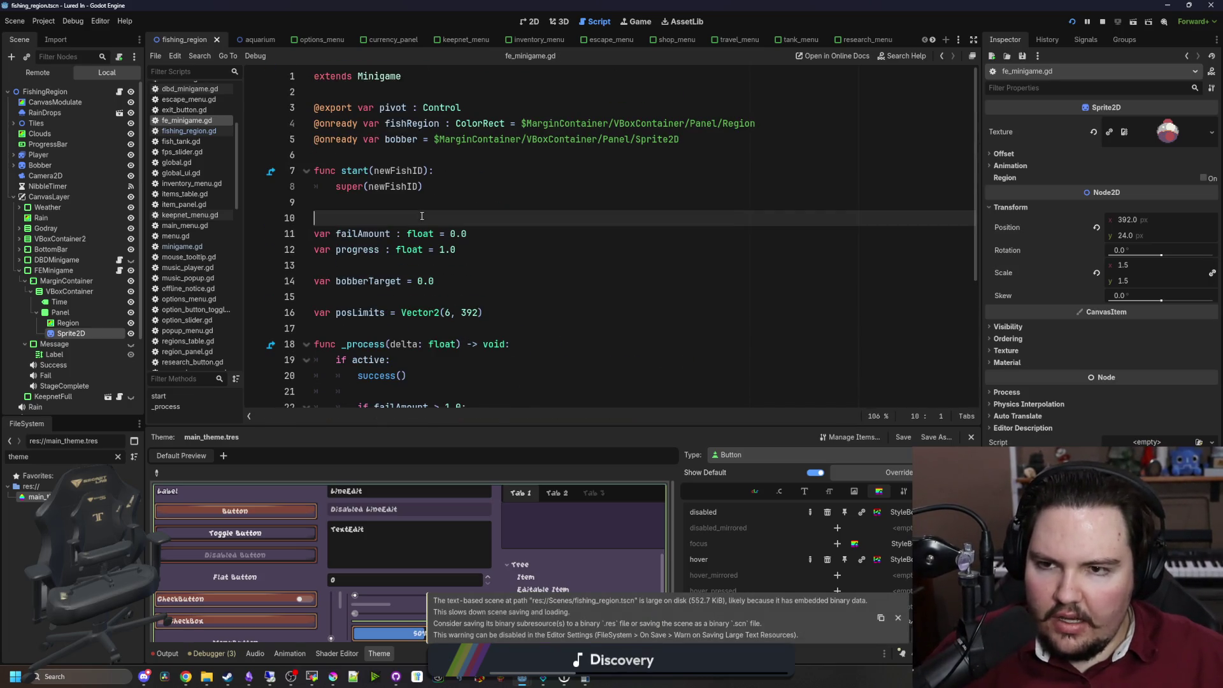
- Look through the fishing_region script, searching it for dbd
left_click(120, 92)
scroll(648, 291, "down", 4)
left_click(527, 249)
scroll(490, 298, "down", 5)
key("ctrl+f")
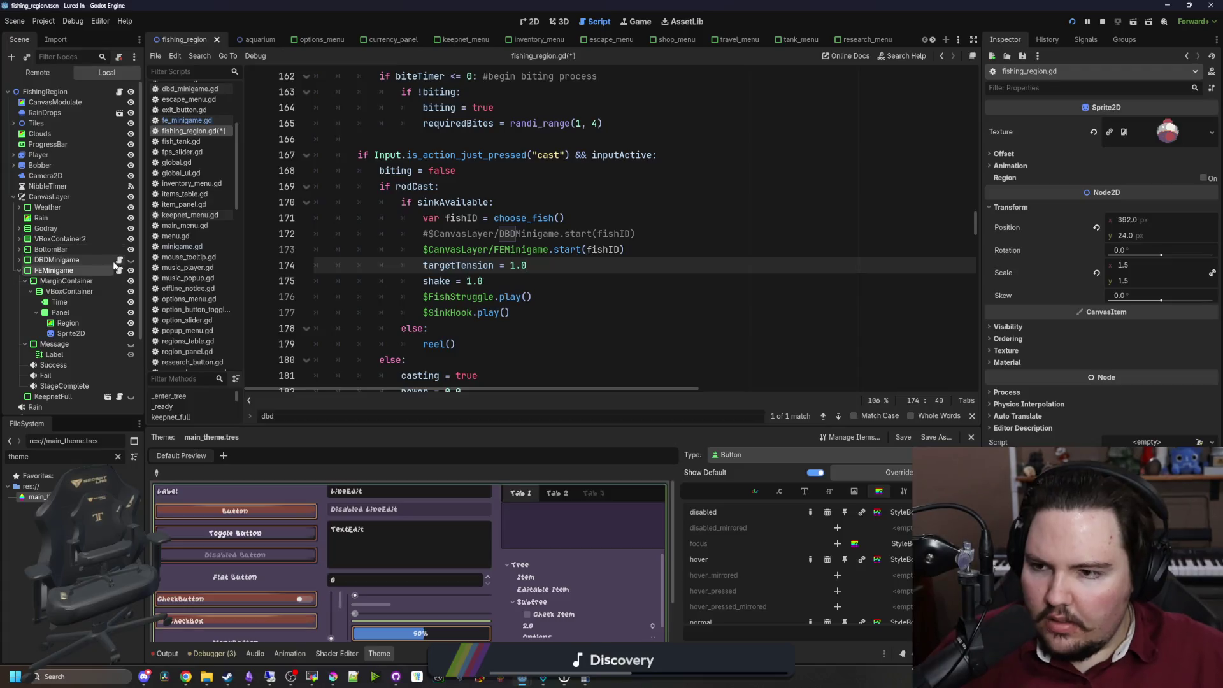
- Make _process return early unless active and delete the success() call
left_click(119, 270)
scroll(479, 244, "down", 4)
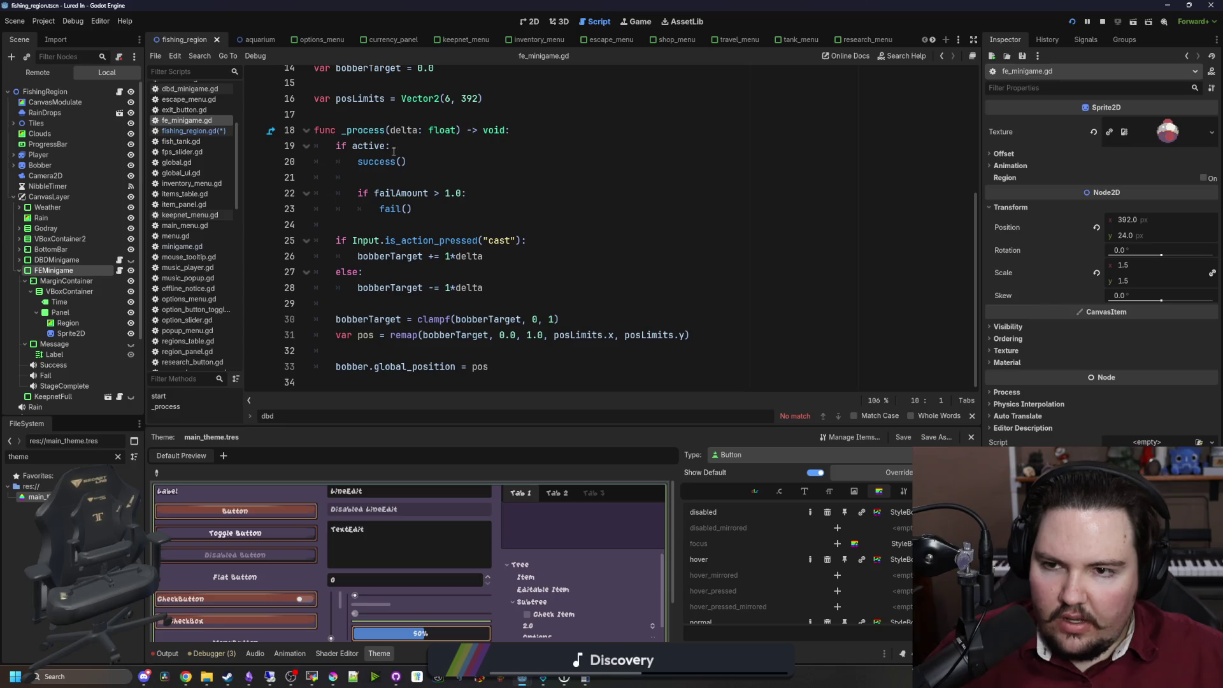
left_click(351, 145)
type("!")
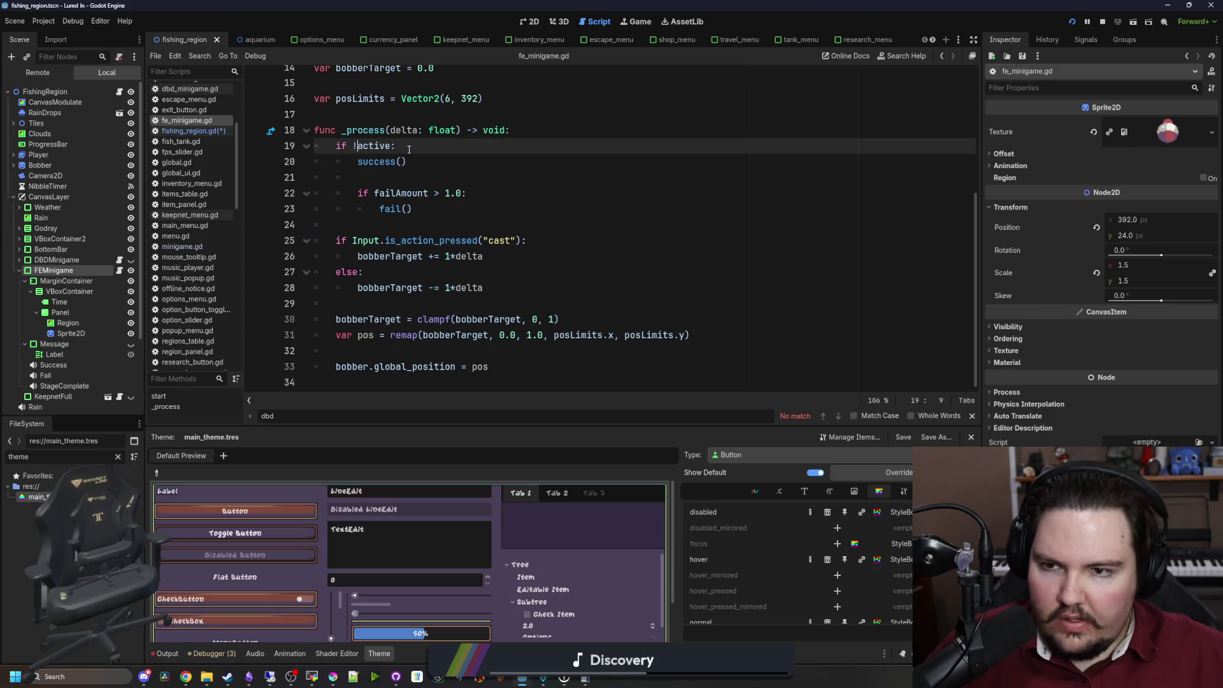
type("eturn")
key("Return")
mouse_move(422, 167)
left_mouse_down()
mouse_move(407, 180)
mouse_move(344, 176)
left_mouse_up()
key("BackSpace")
key("BackSpace")
left_click(439, 193)
key("shift+Tab")
- Save fe_minigame.gd and stop the running game
scroll(400, 178, "up", 1)
left_click(400, 174)
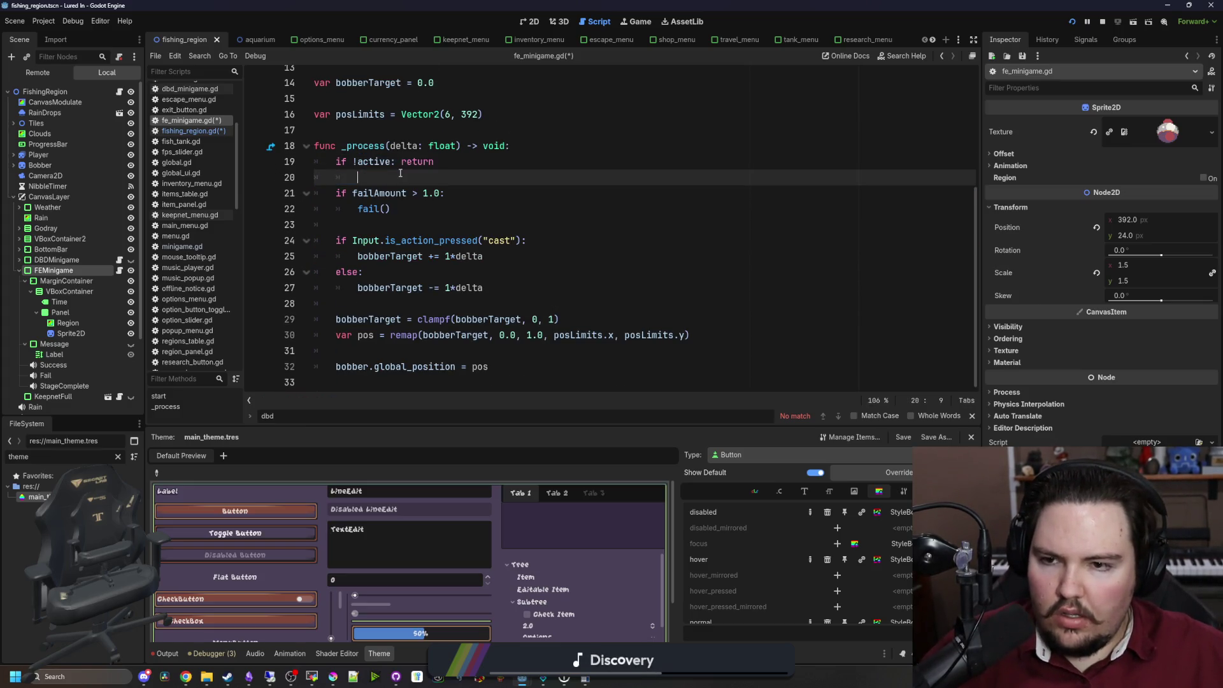
key("Down")
key("Down")
key("Down")
key("ctrl+s")
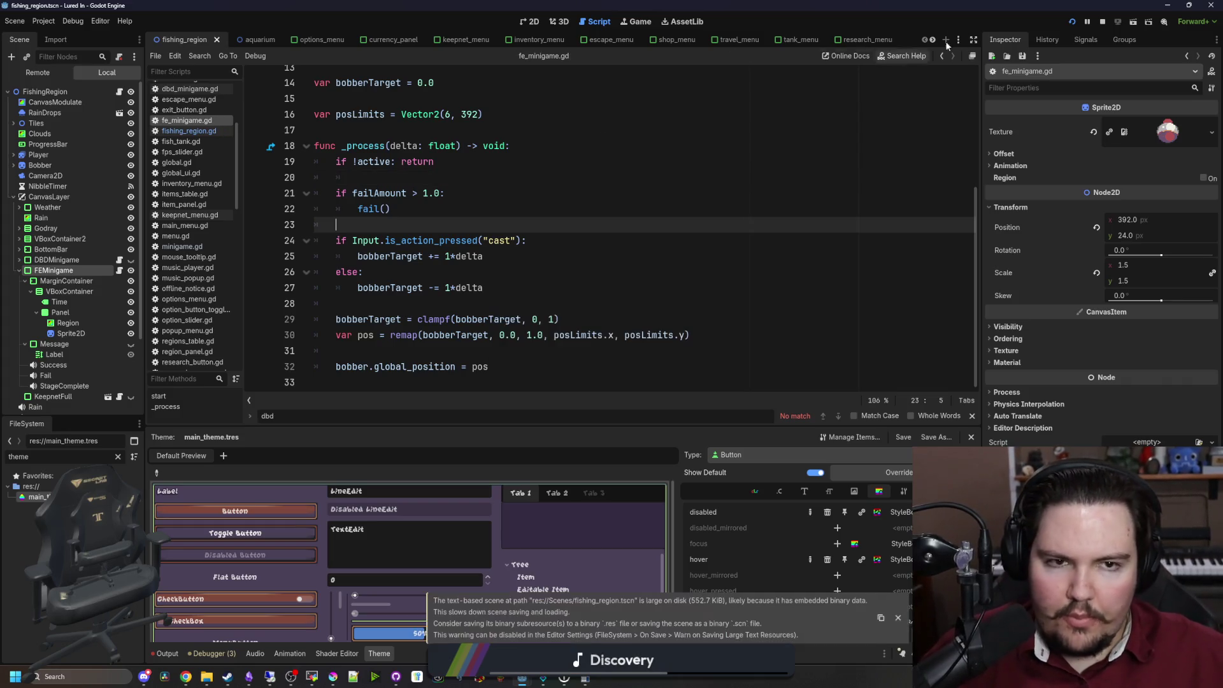
left_click(1103, 21)
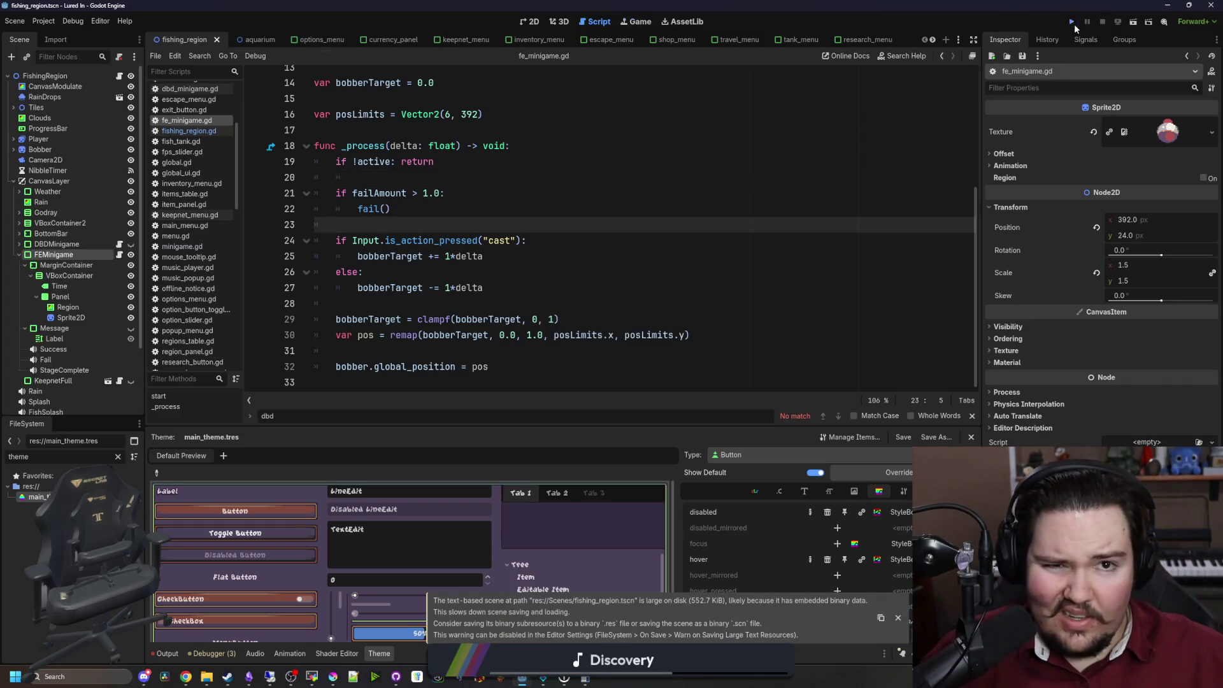
- Run the project, dismiss Welcome Back, travel to the pond, cast and reel in
left_click(1072, 23)
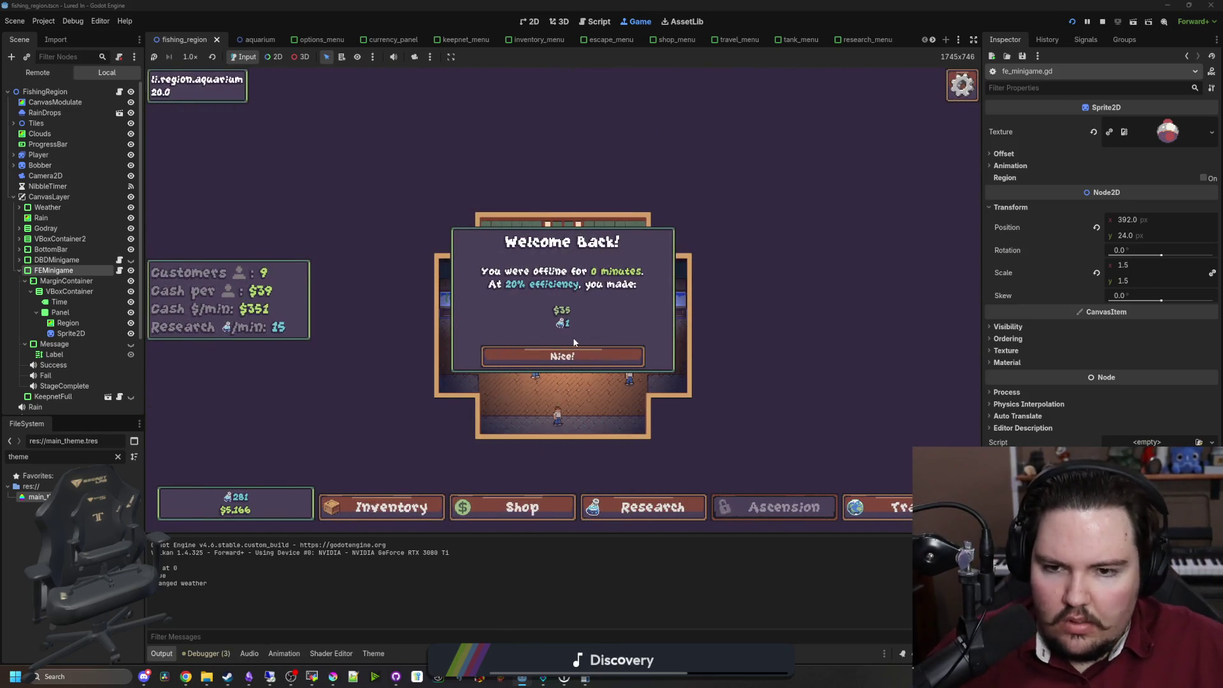
left_click(581, 360)
left_click(879, 507)
left_click(743, 223)
left_click(576, 185)
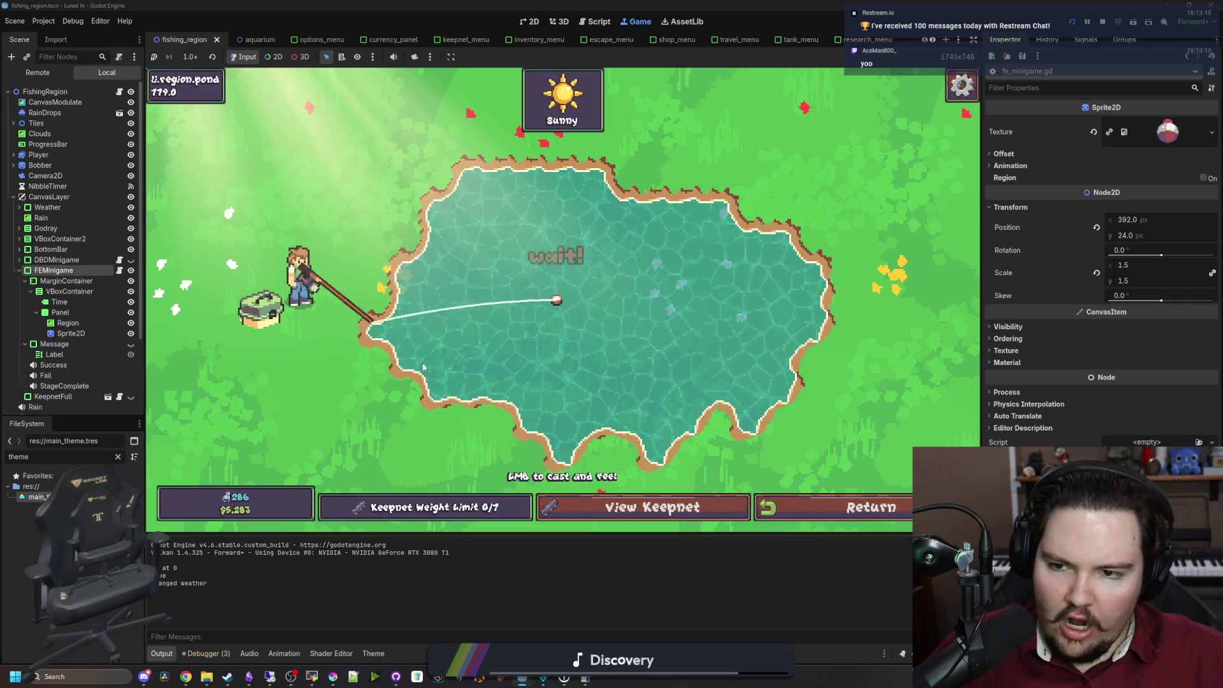
left_click(573, 235)
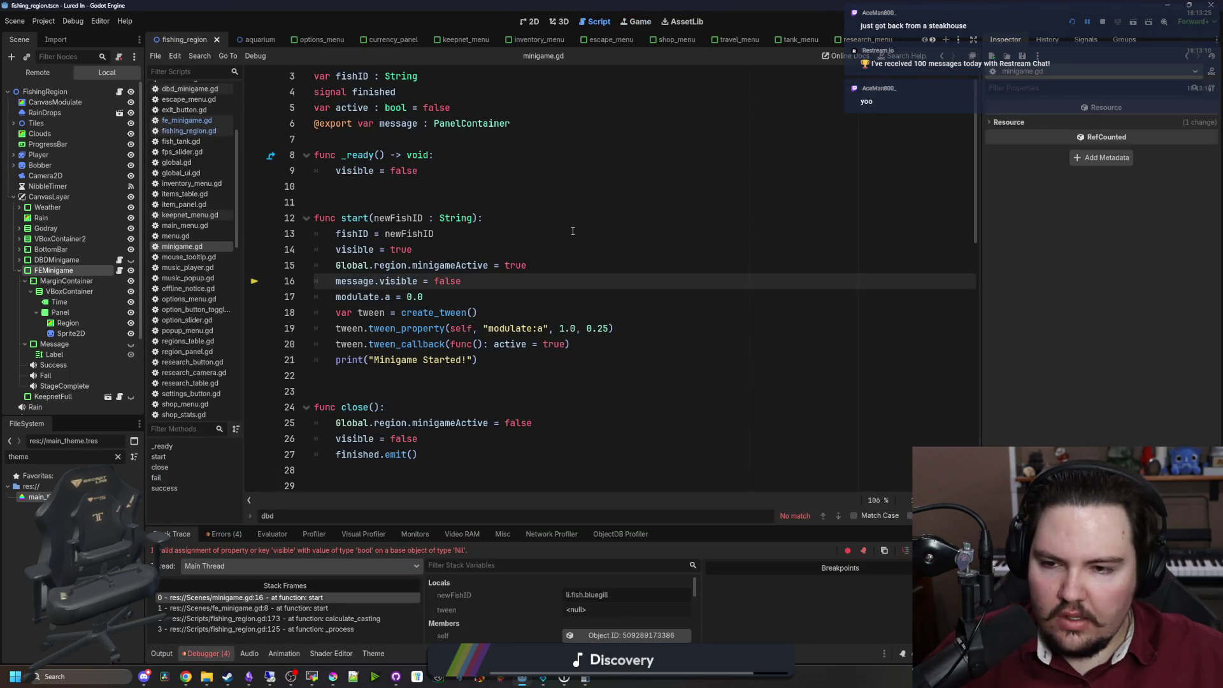
- Assign the Message node to FEMinigame's Message property in the Inspector
mouse_move(387, 297)
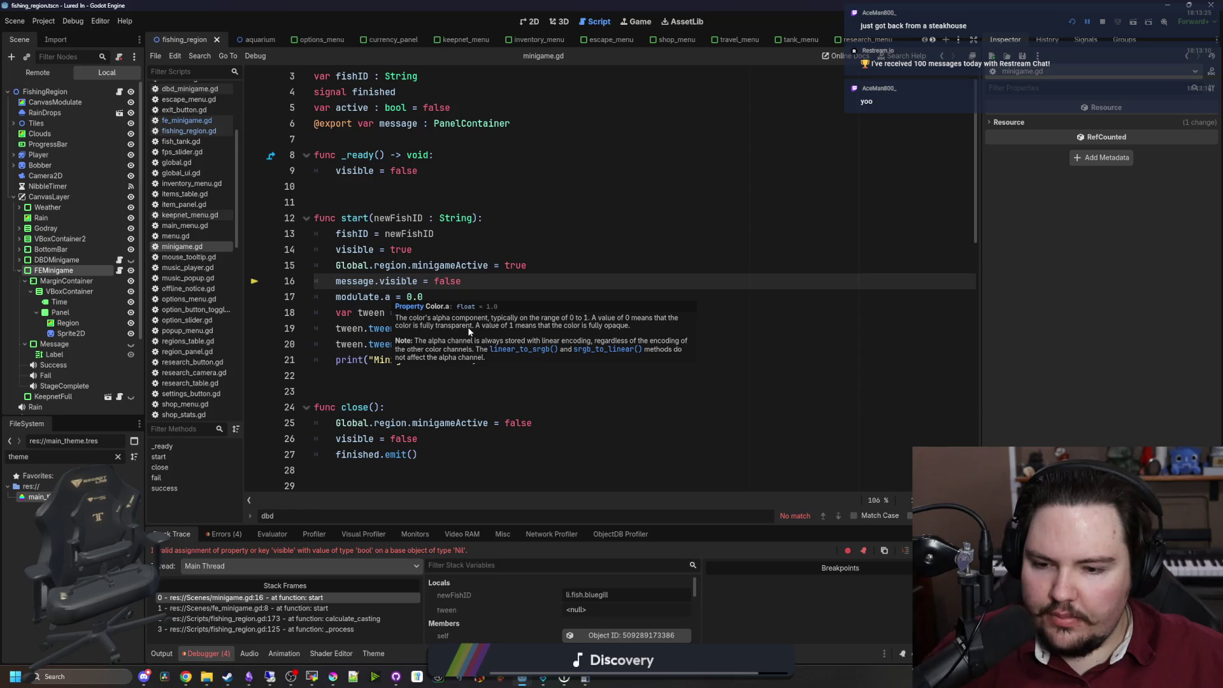
scroll(433, 225, "up", 1)
left_click(54, 270)
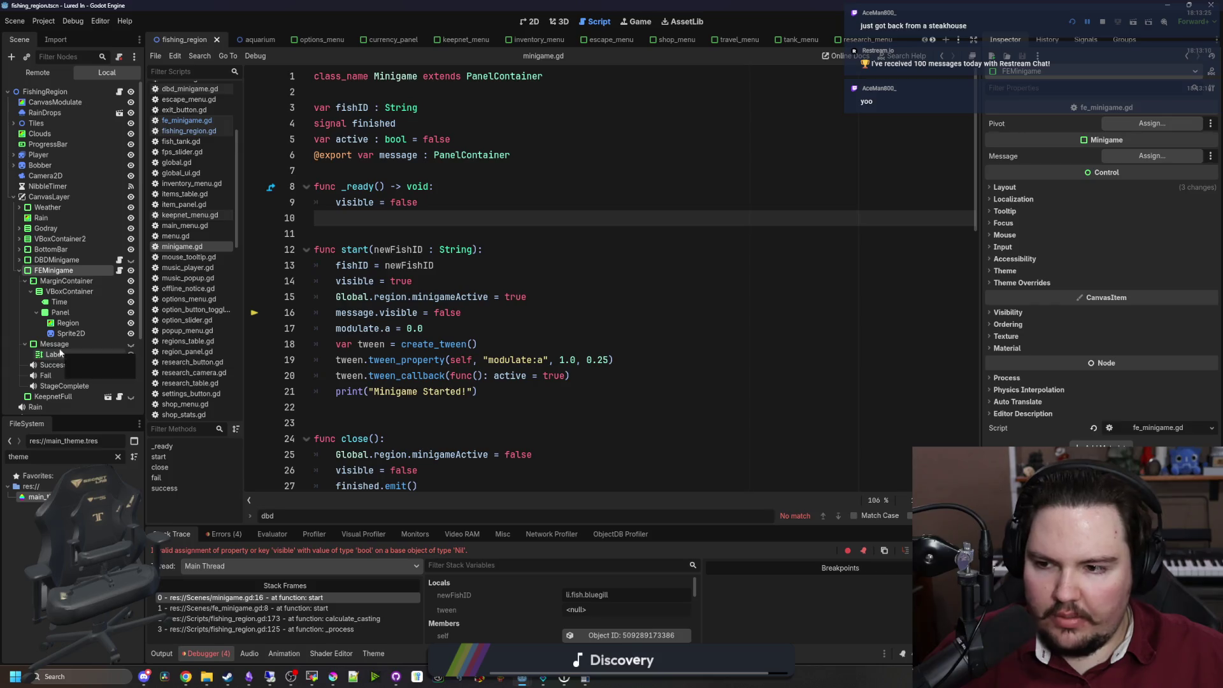
mouse_move(54, 344)
left_mouse_down()
mouse_move(1048, 223)
mouse_move(1124, 156)
left_mouse_up()
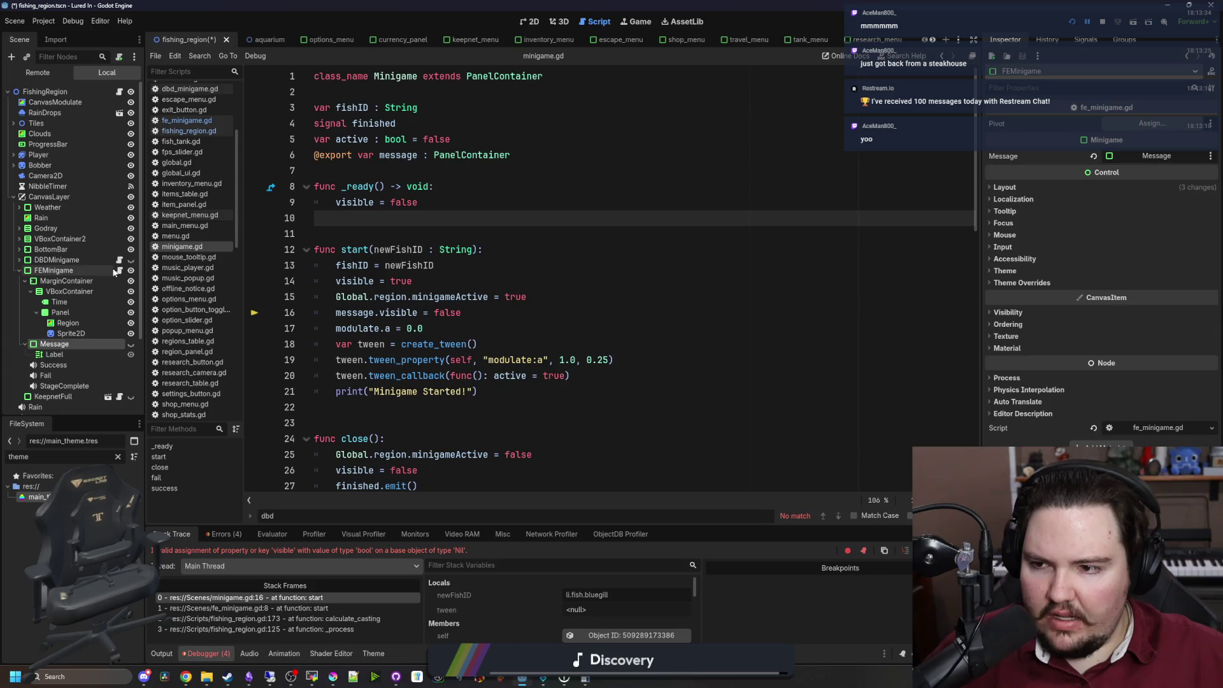
- Save the scene and script, resume the paused game, then stop the test run
left_click(573, 250)
key("ctrl+s")
key("F12")
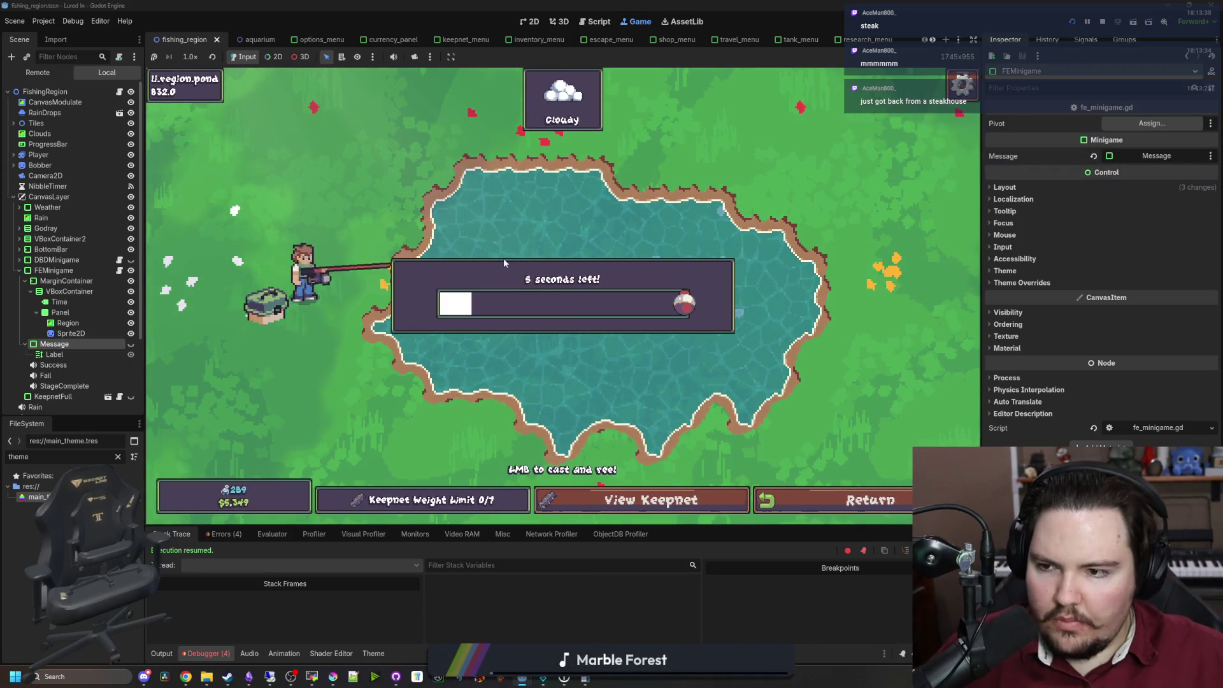
left_click(1103, 21)
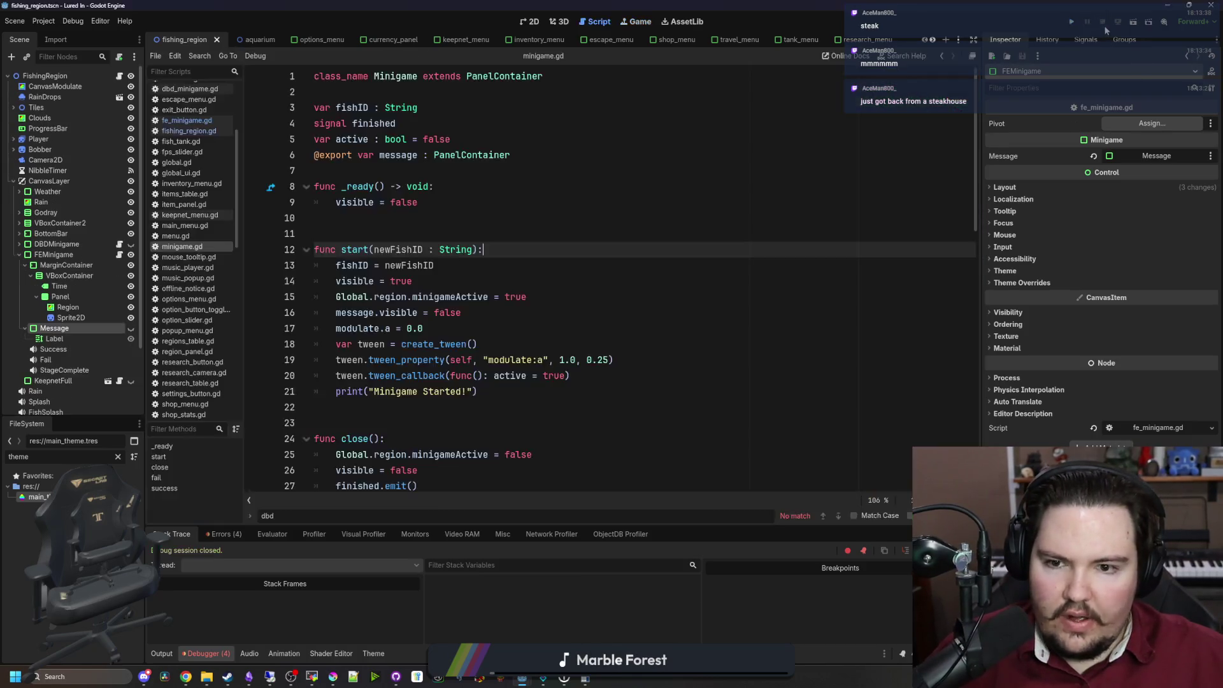
- Save the scene from the 2D view
key("ctrl+s")
left_click(521, 27)
scroll(280, 428, "down", 10)
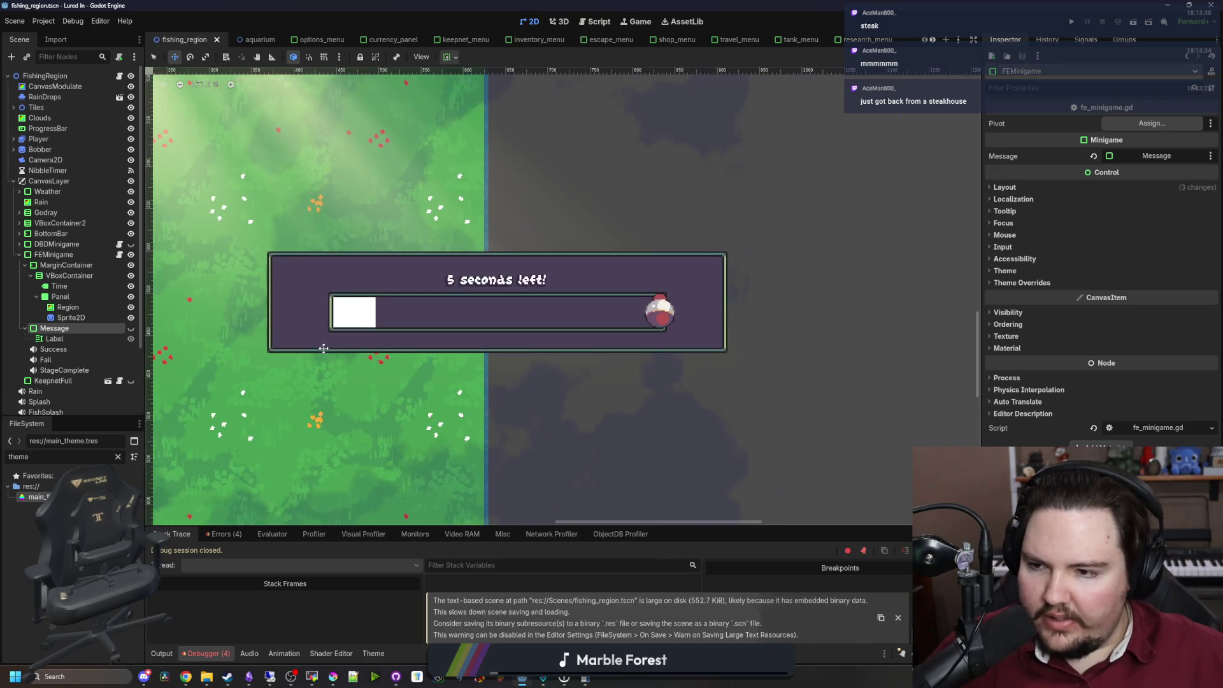
key("ctrl+s")
- Open FEMinigame's fe_minigame.gd script, save again, and run the project
left_click(119, 254)
left_click(435, 291)
left_click(480, 325)
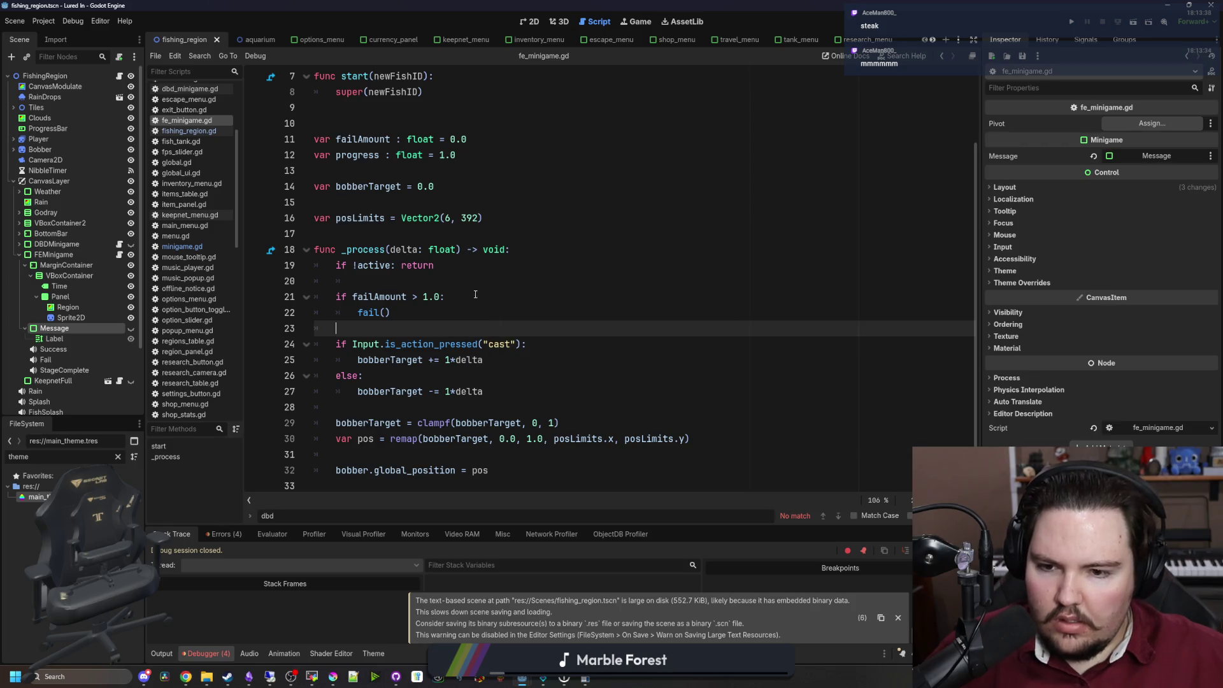
key("ctrl+s")
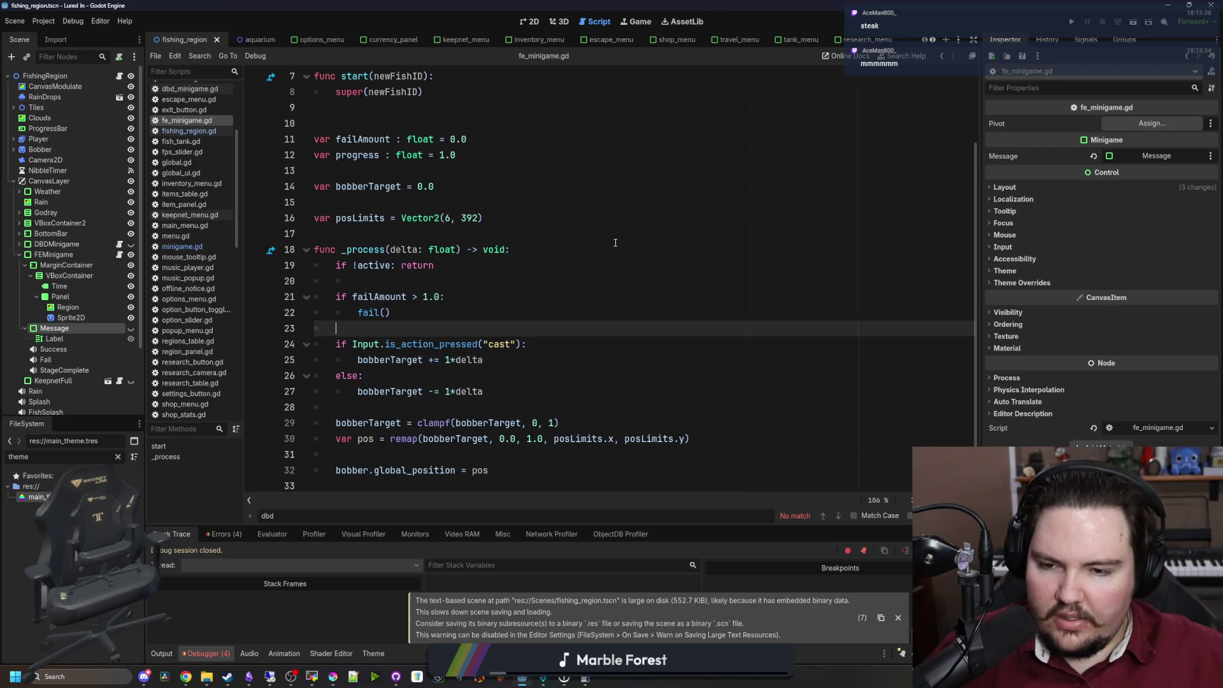
key("ctrl+s")
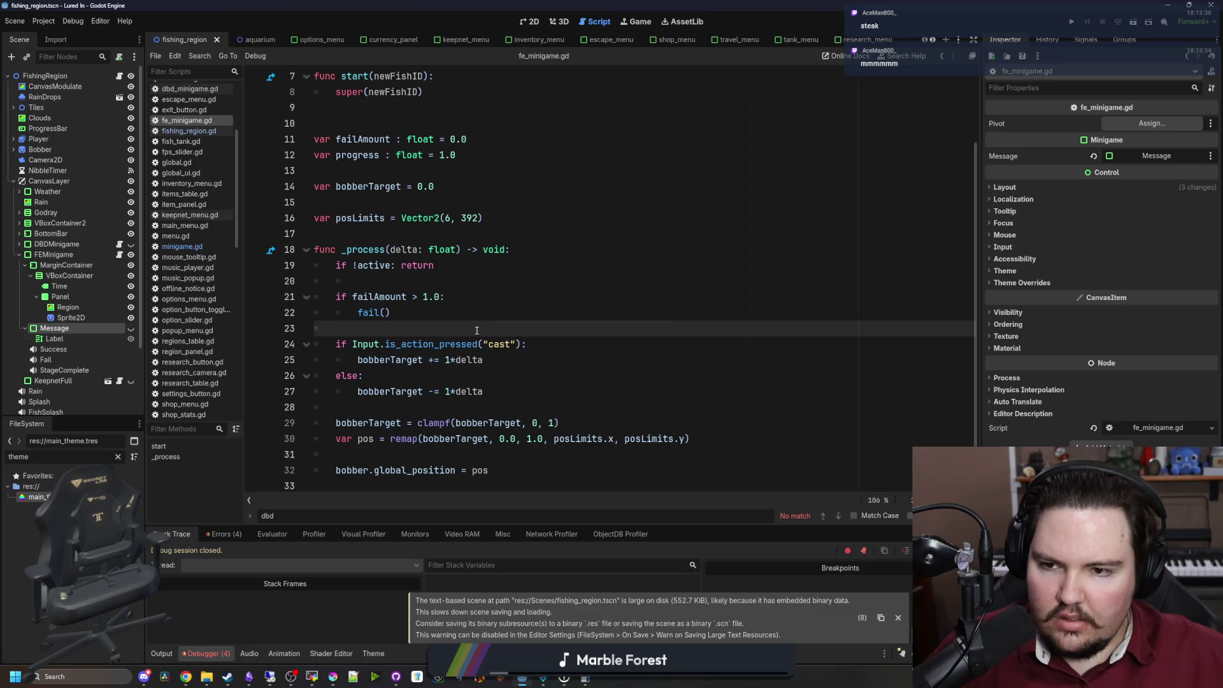
left_click(1071, 23)
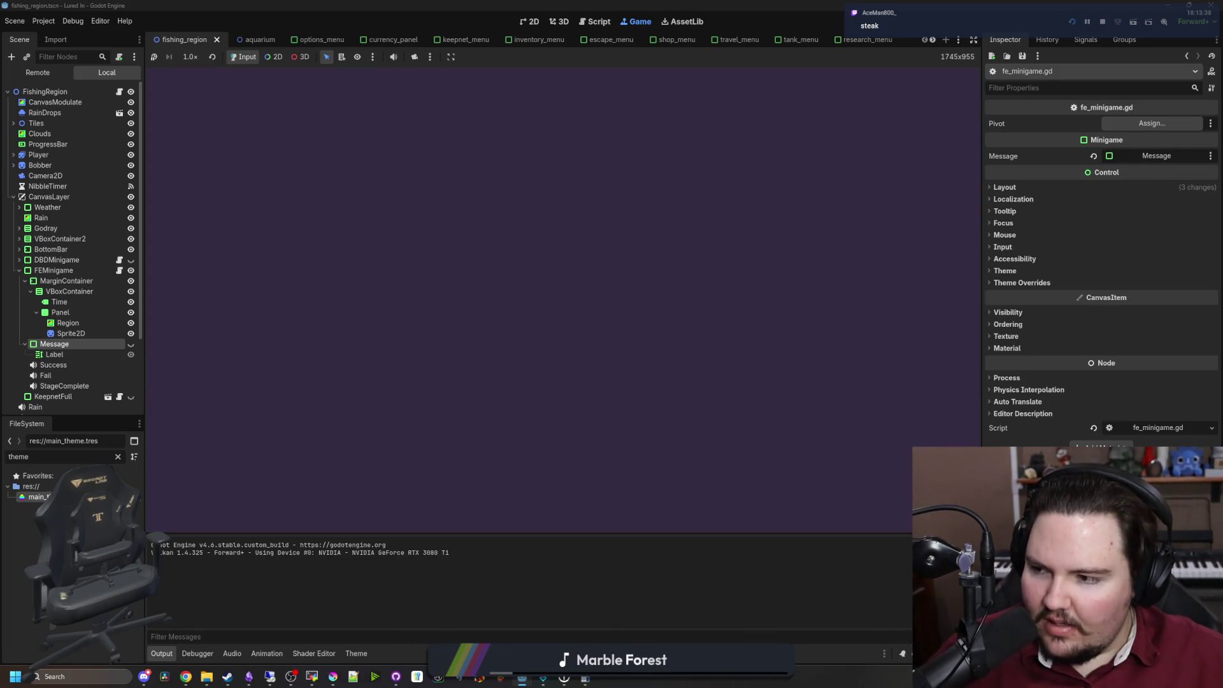
- In the running game, buy two more Improved Bait levels from Shop > Equipment
left_click(577, 355)
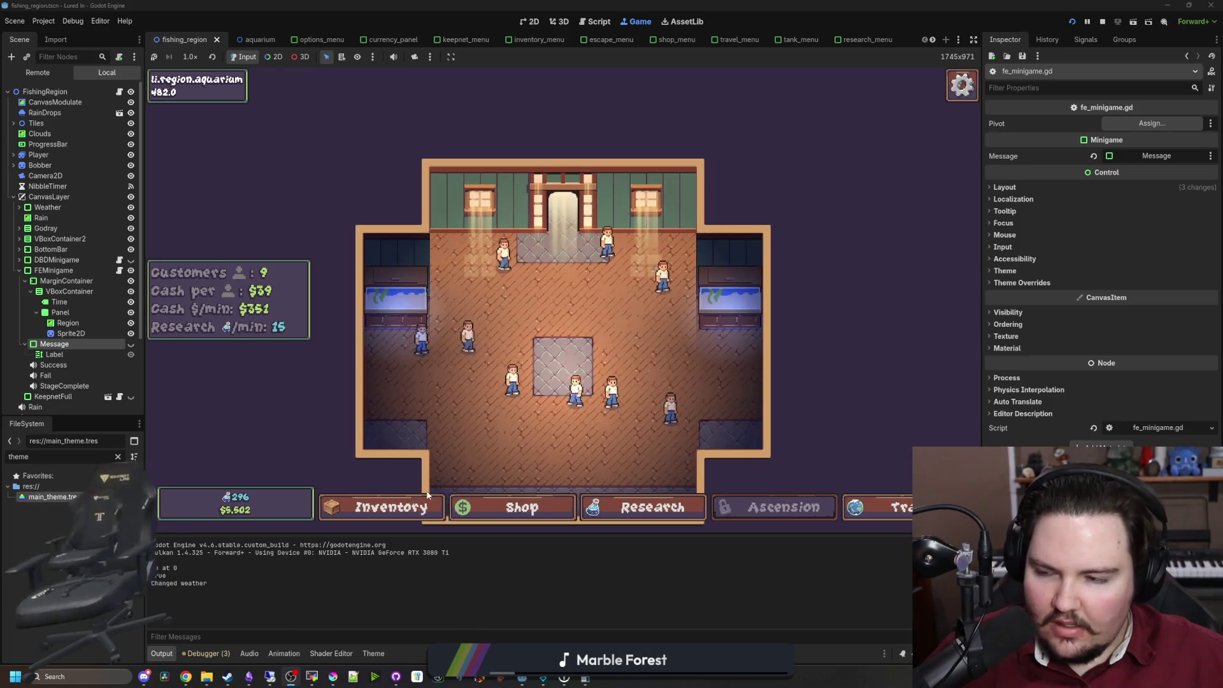
left_click(492, 504)
left_click(626, 186)
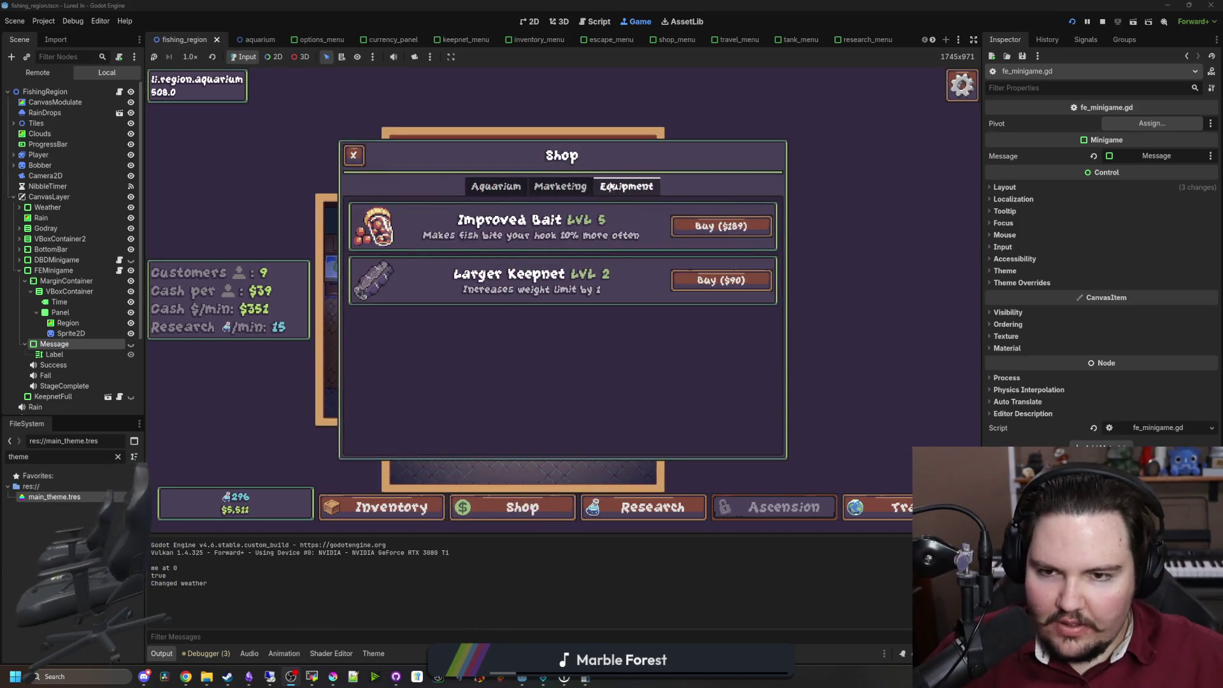
left_click(713, 224)
left_click(713, 223)
left_click(876, 489)
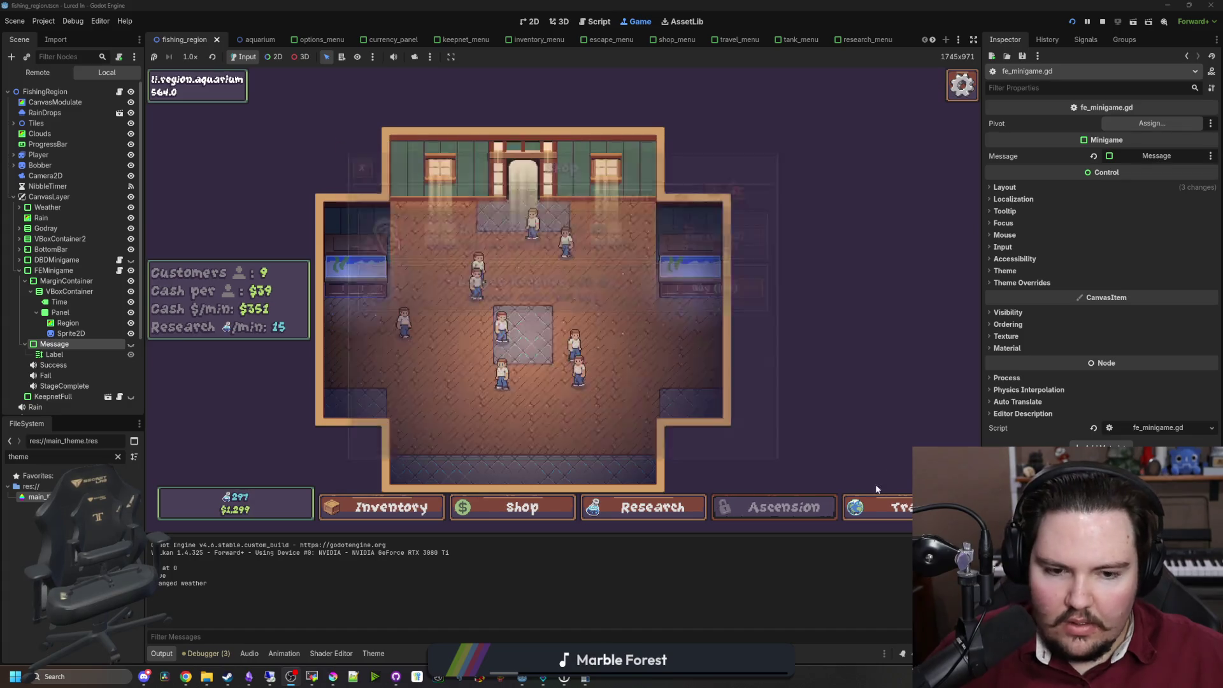
- Travel to Sunny Pond and cast the line
left_click(878, 507)
left_click(725, 213)
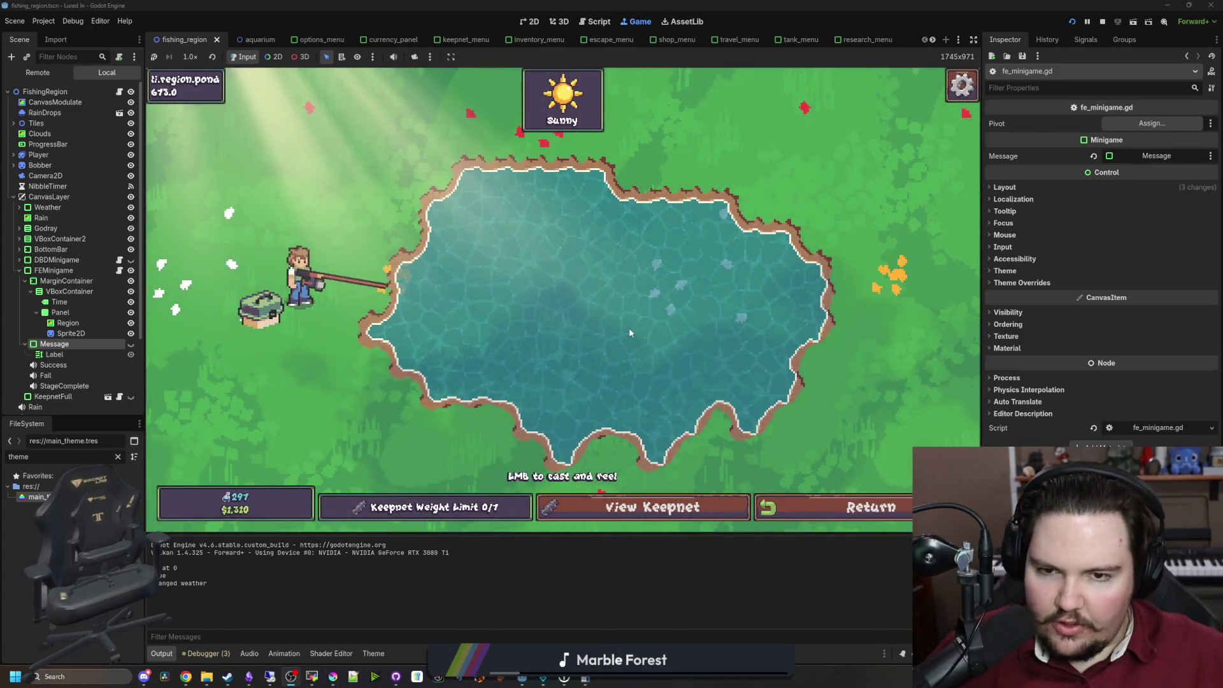
left_click(506, 270)
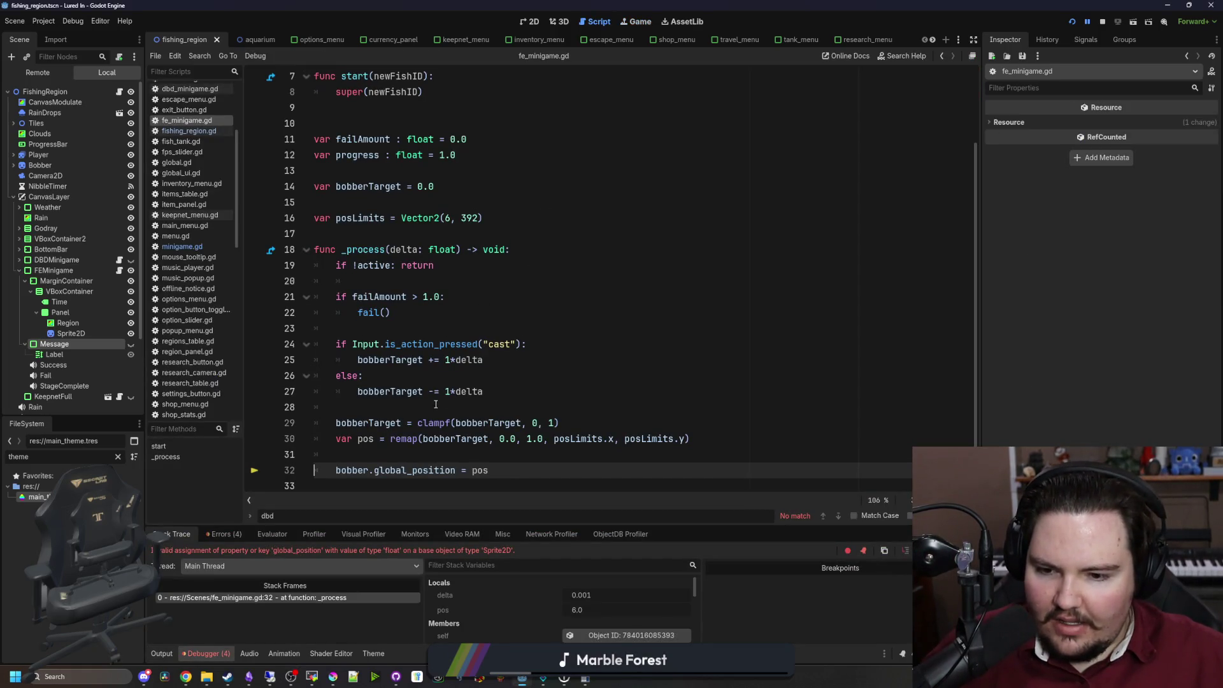
- Rewrite line 32 as bobber.global_position = Vector2(pos, 24), save, and resume the game
scroll(412, 448, "up", 2)
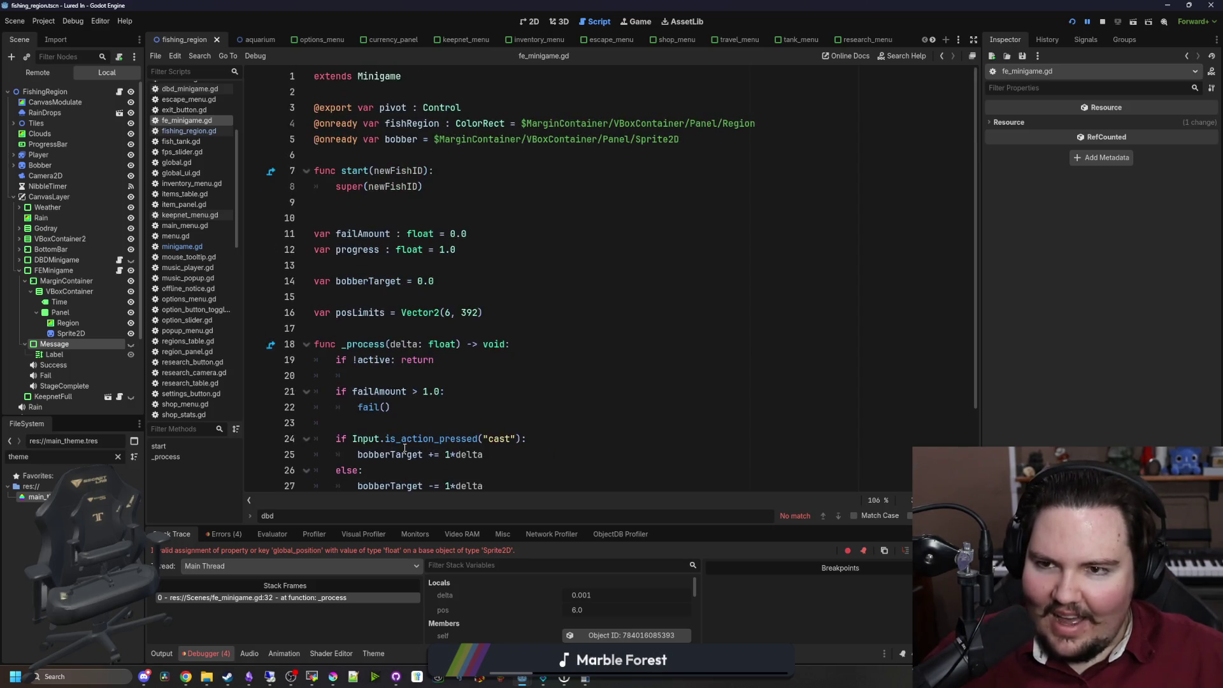
scroll(430, 393, "down", 2)
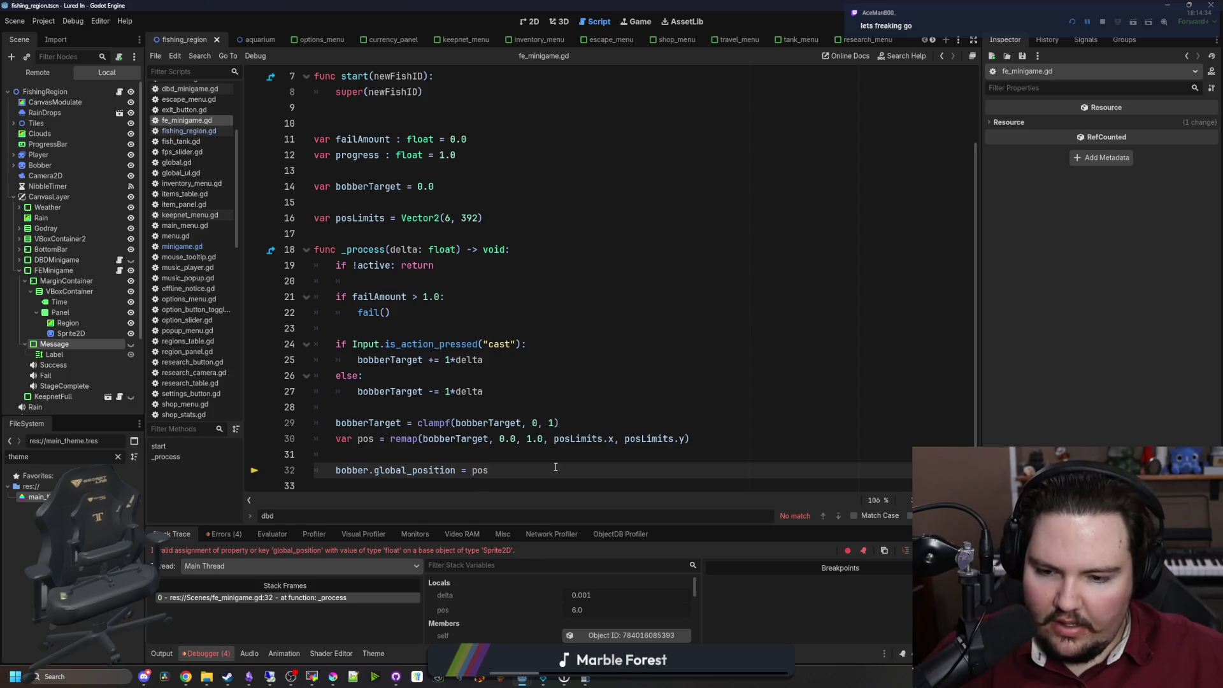
type("2()")
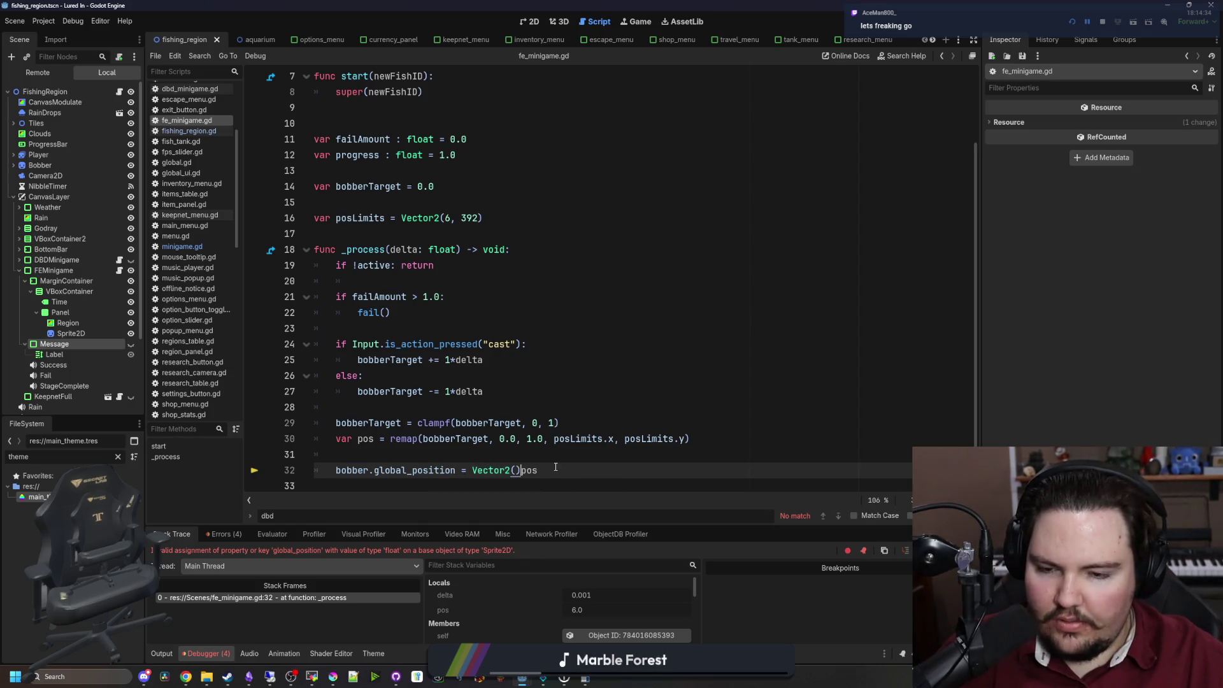
key("BackSpace")
key("BackSpace")
key("BackSpace")
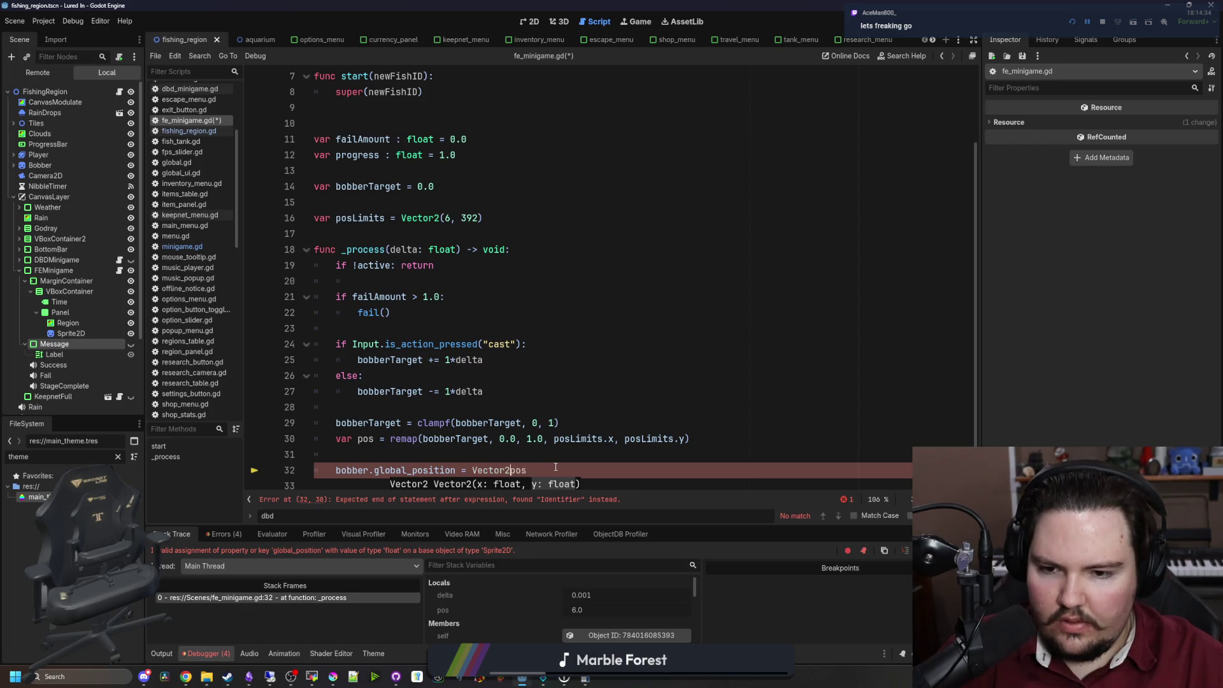
type("(")
key("End")
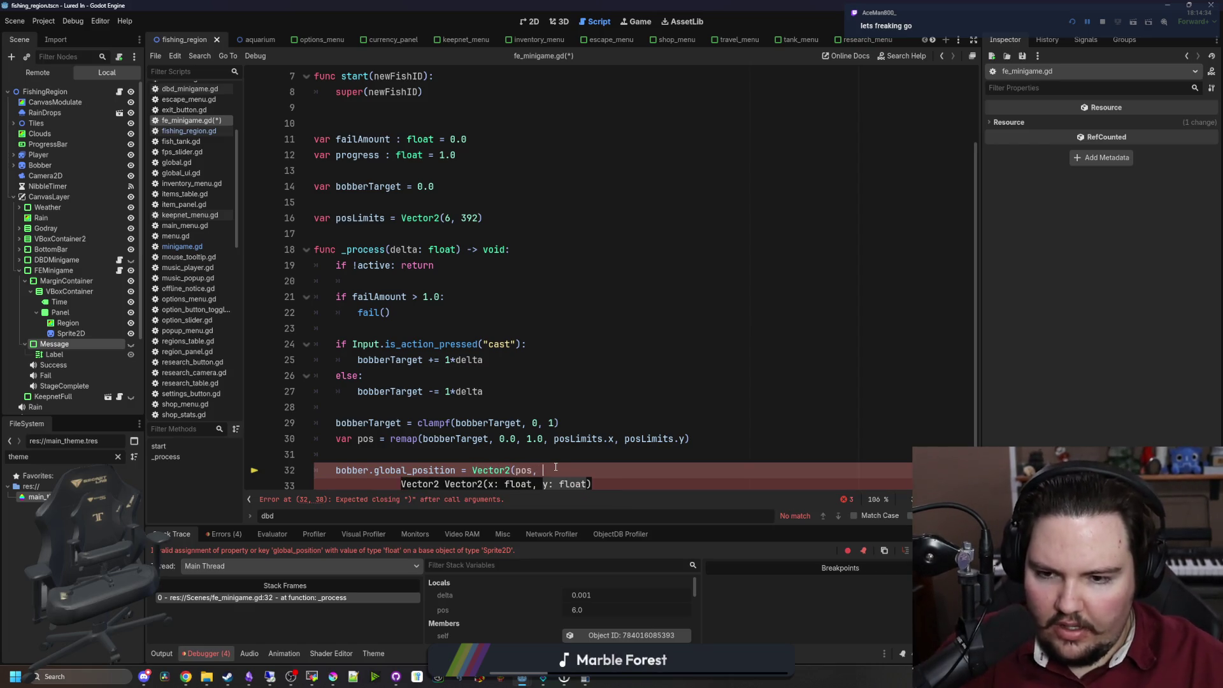
left_click(99, 334)
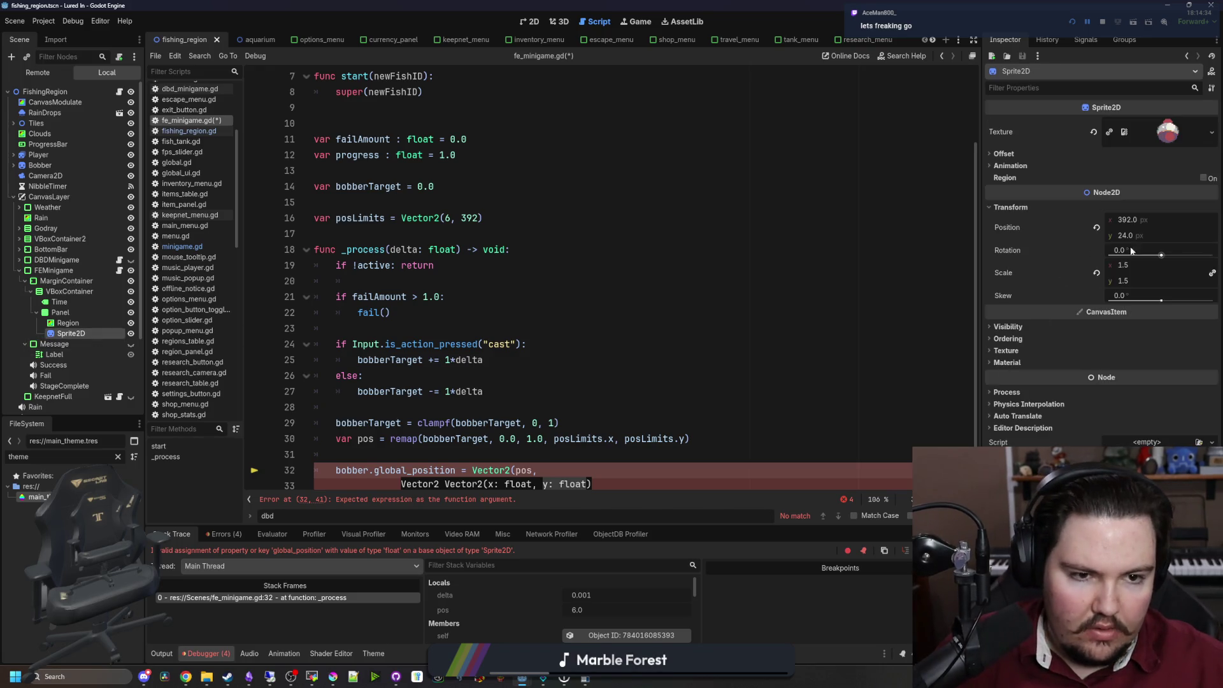
left_click(554, 466)
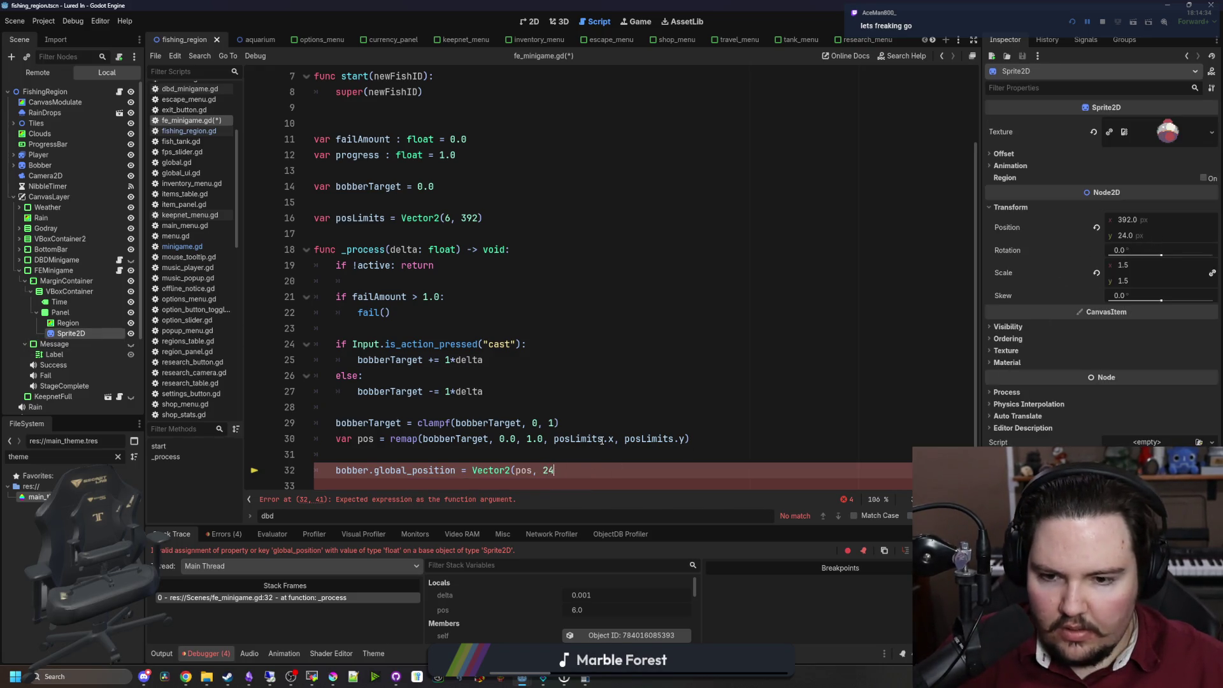
type(")")
key("Up")
key("ctrl+s")
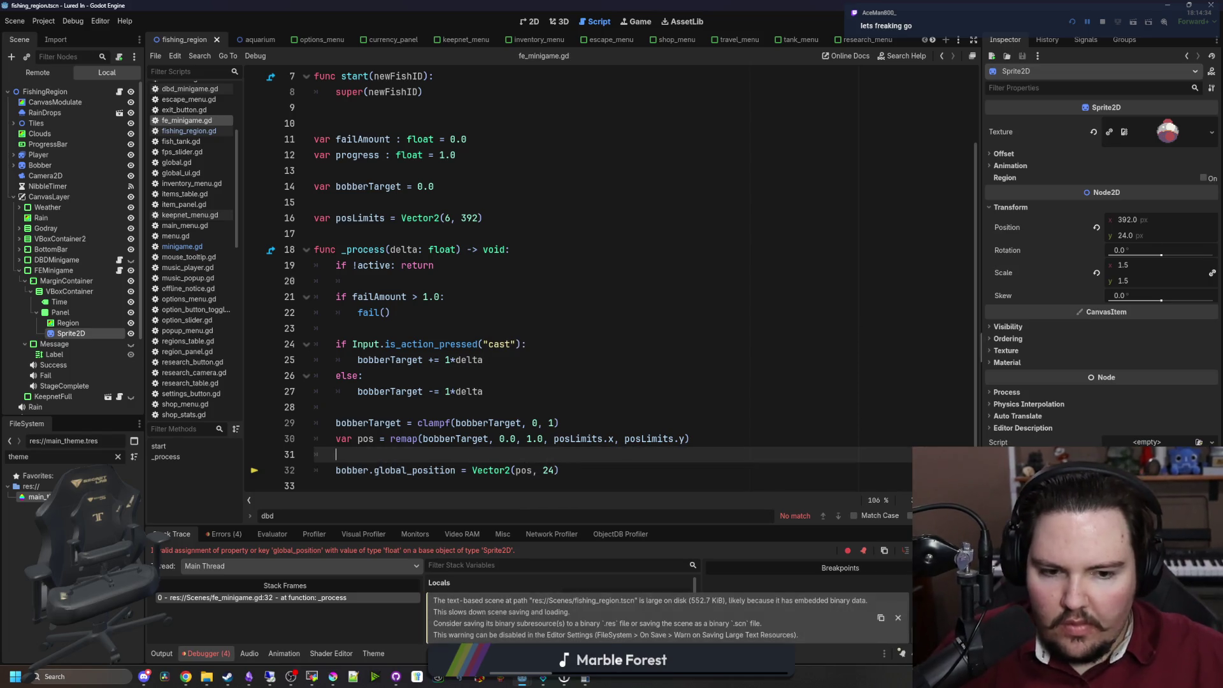
key("F12")
- Reel in, then change line 32 to bobber.position = Vector2(pos, 24) and save
left_click(622, 318)
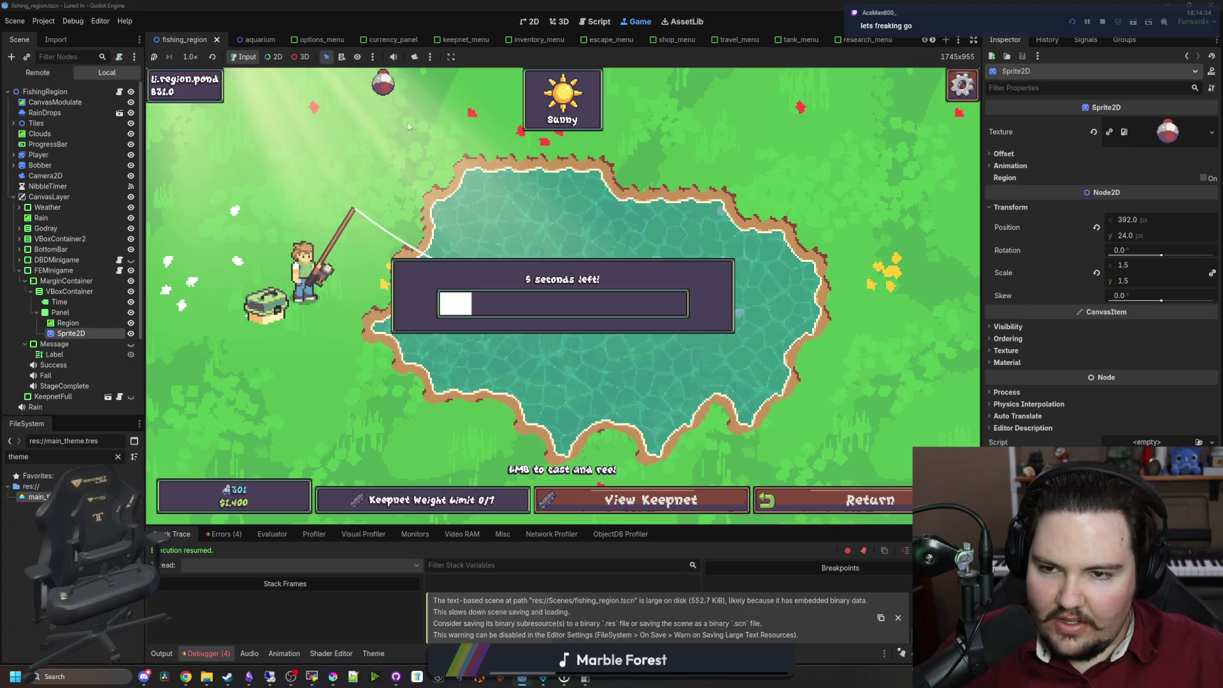
key("ctrl+F3")
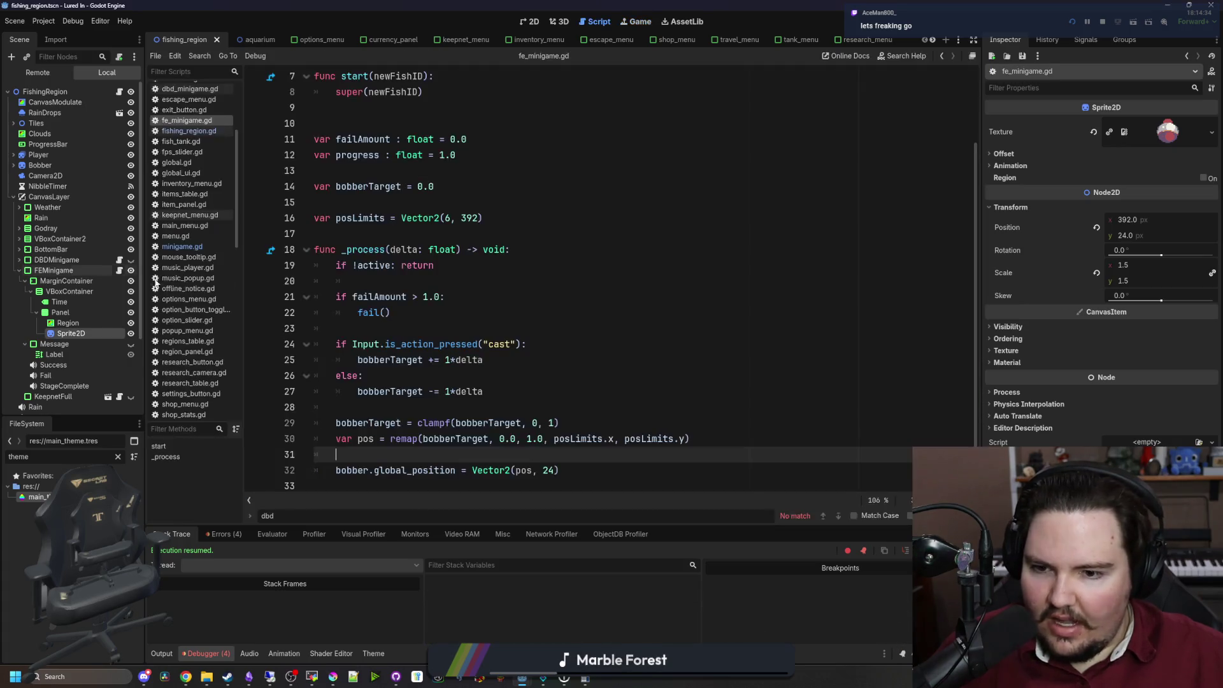
double_click(408, 470)
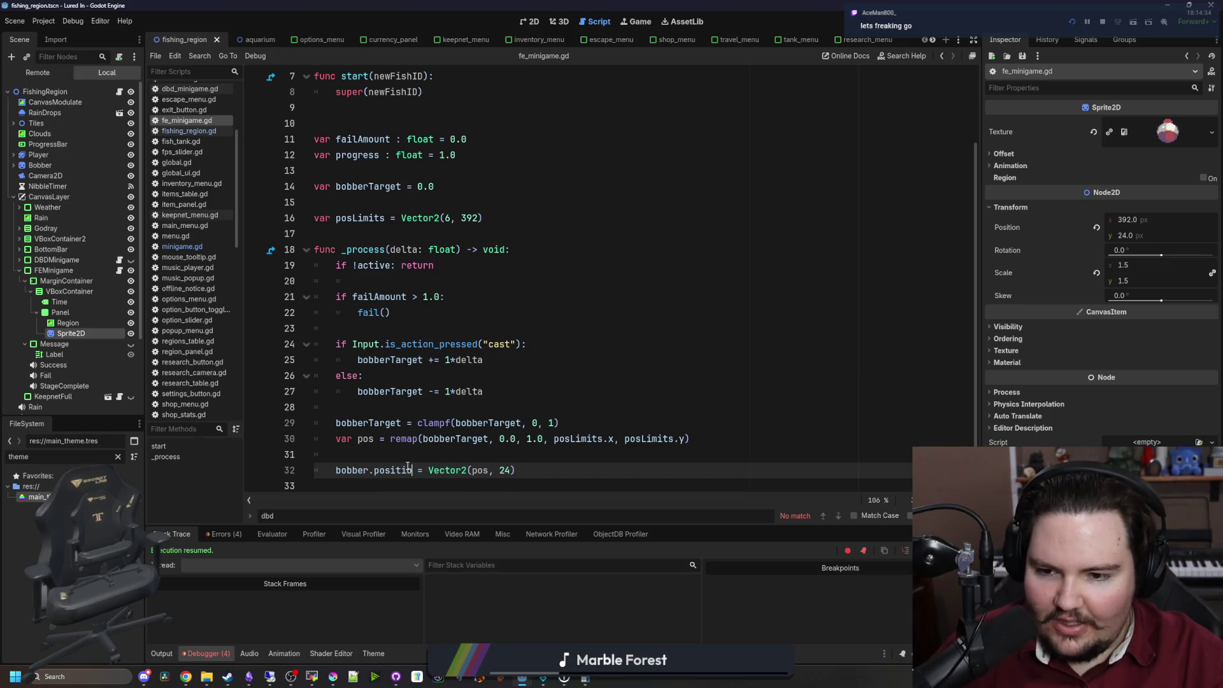
type("n")
left_click(408, 454)
key("ctrl+s")
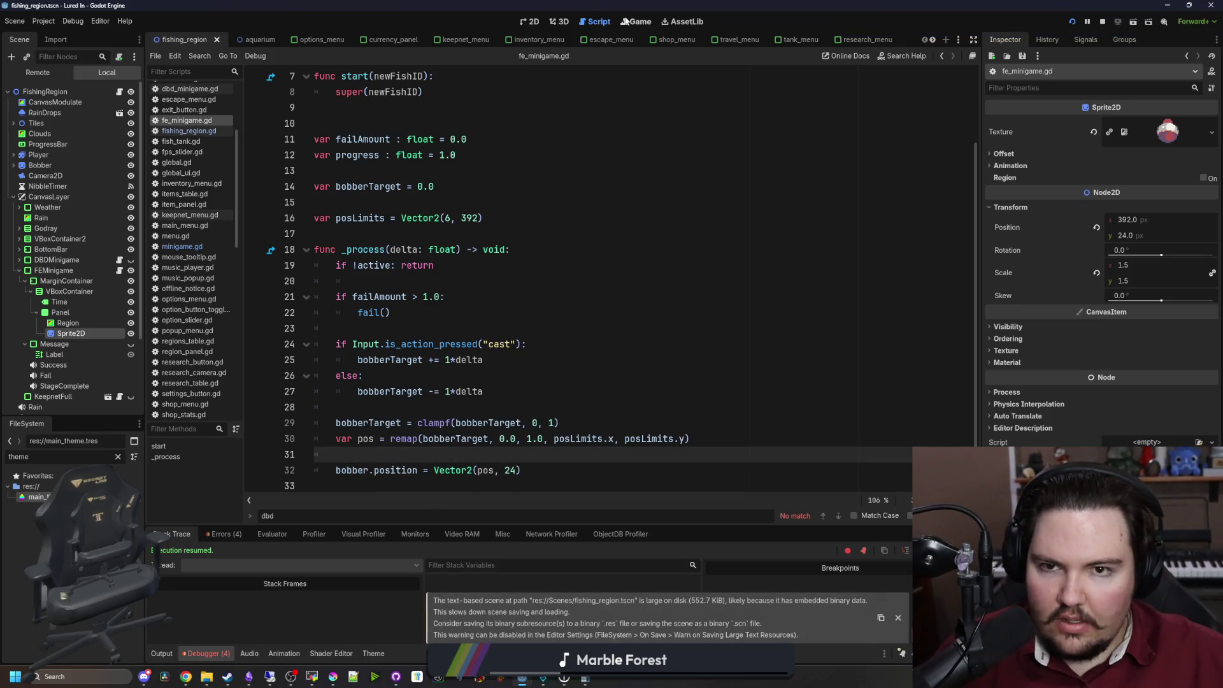
- Test the bobber in the running game, then return to fe_minigame.gd
left_click(631, 21)
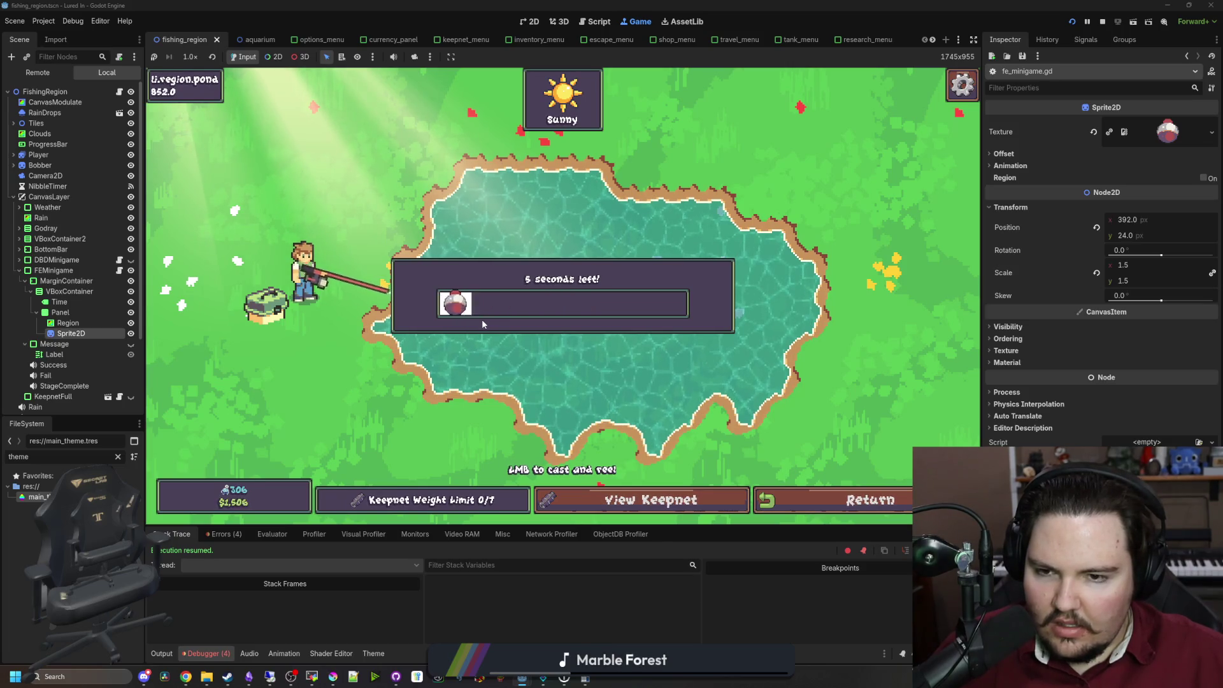
left_click(120, 271)
left_click(382, 314)
left_click(396, 330)
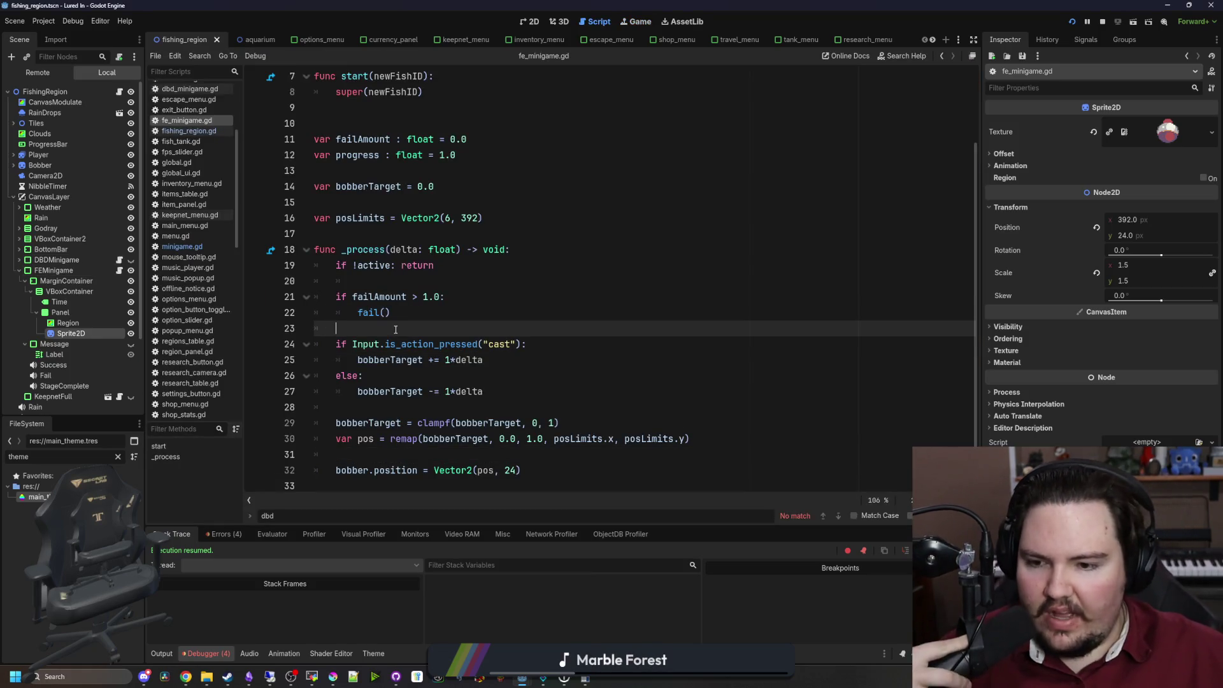
left_click(647, 23)
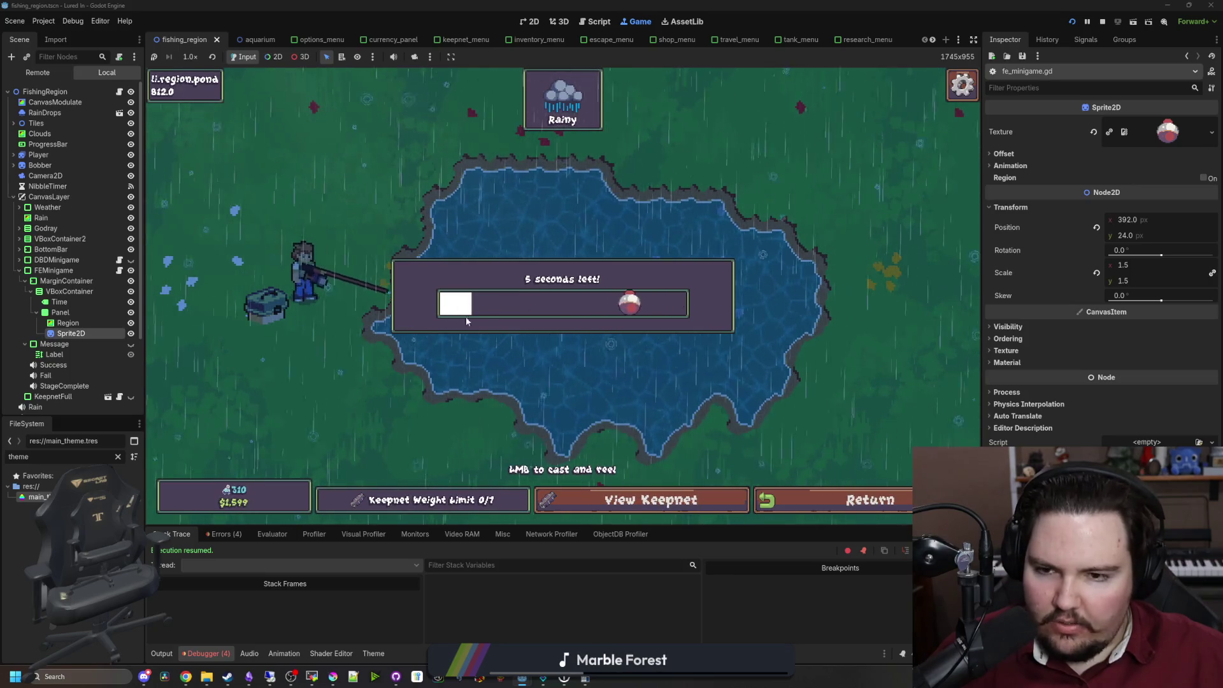
left_click(119, 270)
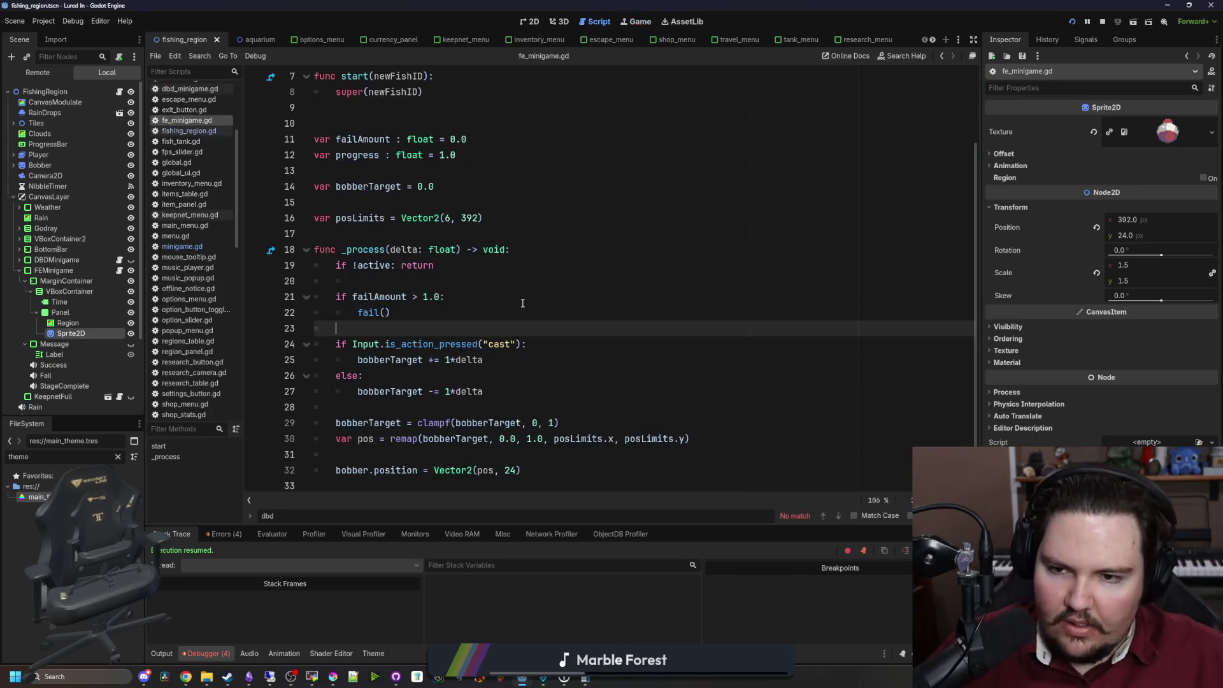
- Save the scene repeatedly, dismissing the large-file warnings
left_click(522, 303)
key("ctrl+s")
key("Up")
key("ctrl+s")
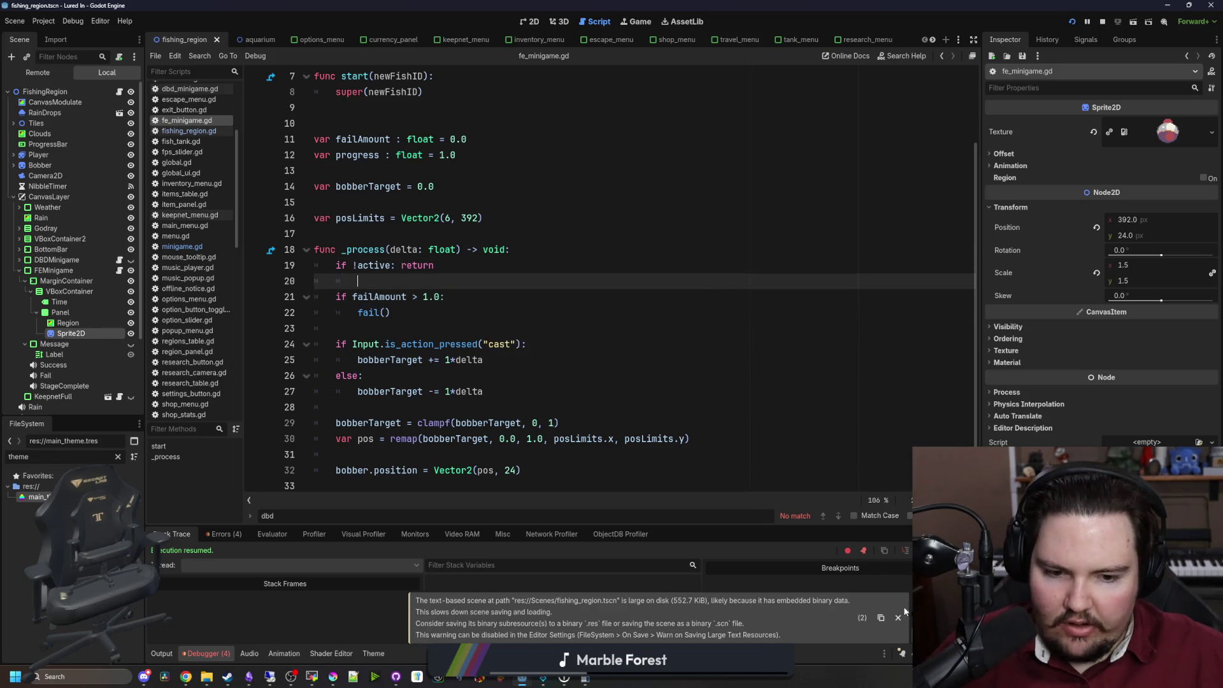
left_click(898, 617)
left_click(573, 328)
key("ctrl+s")
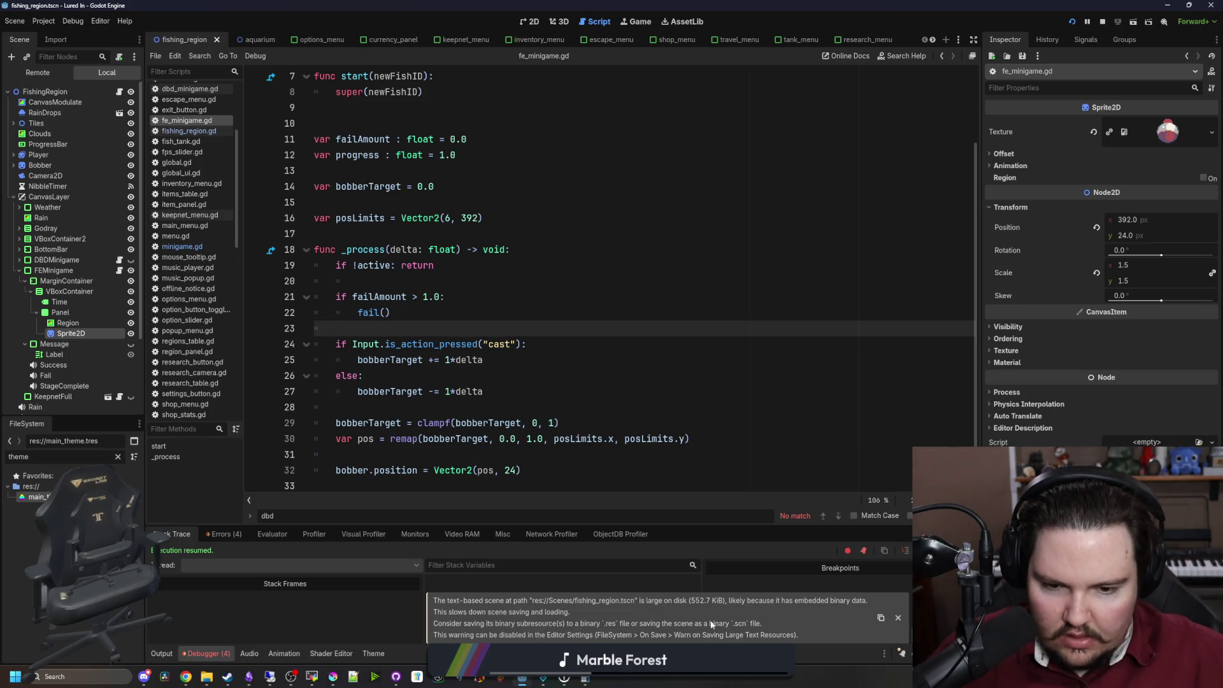
left_click(898, 618)
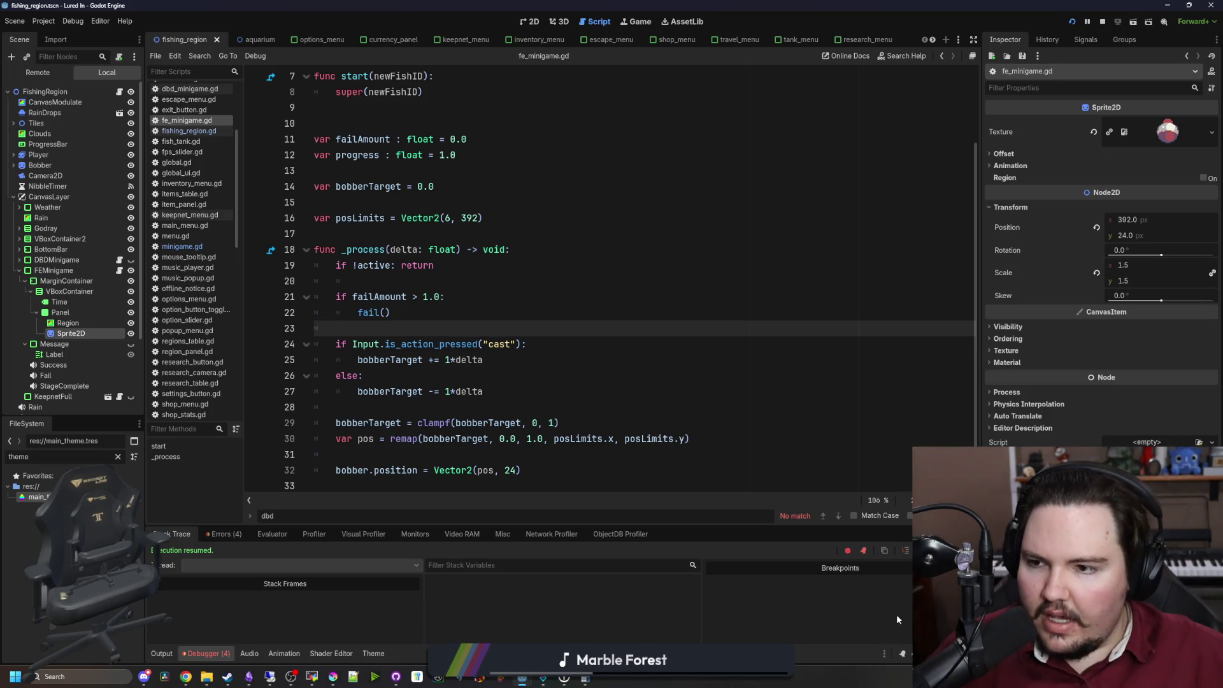
- Review the DBDMinigame script dbd_minigame.gd and the base Minigame script
right_click(56, 263)
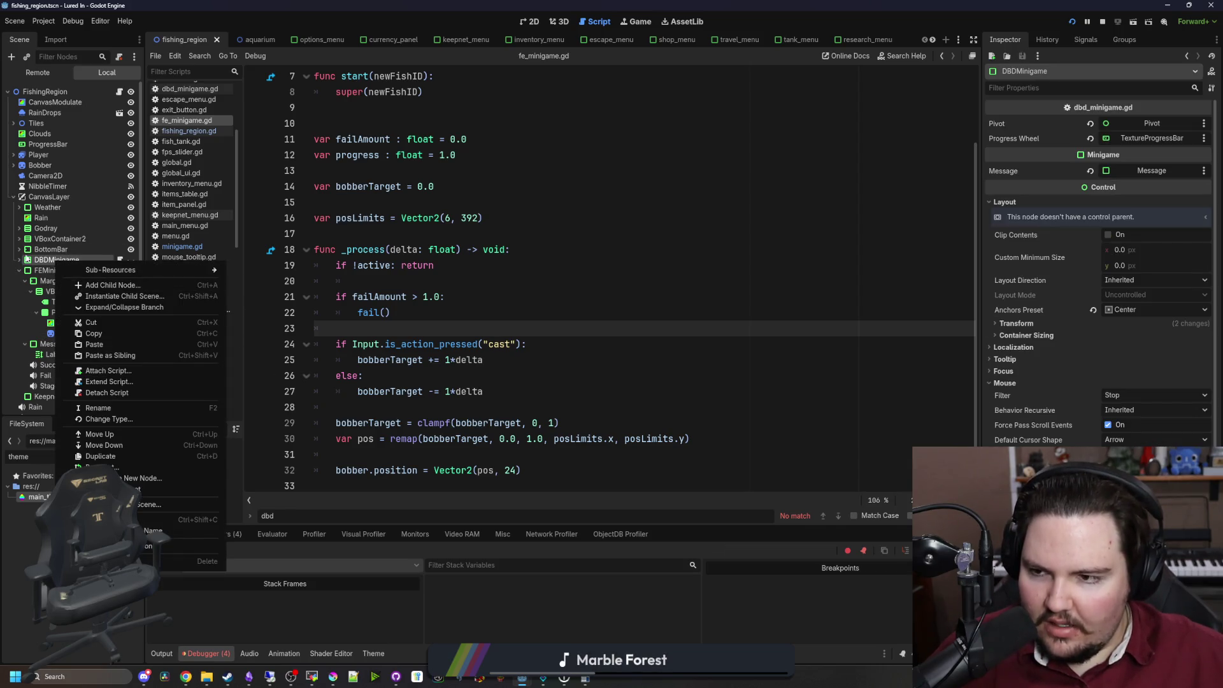
key("Escape")
left_click(119, 262)
left_click(520, 294)
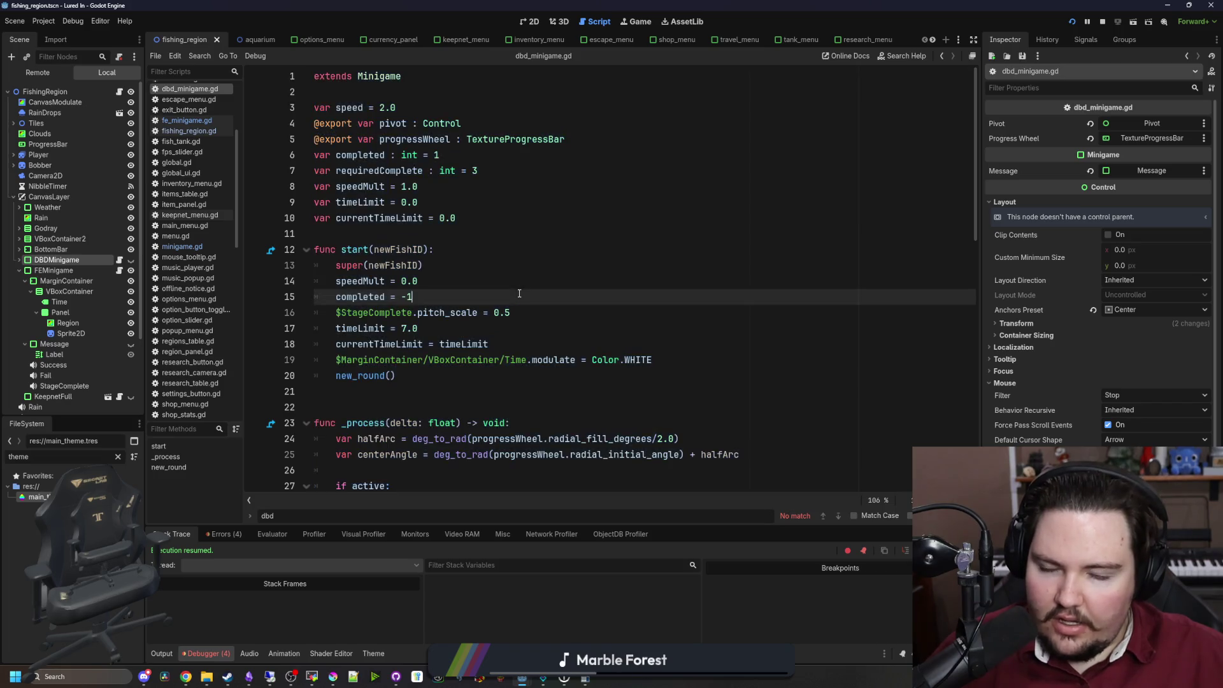
scroll(519, 293, "down", 4)
scroll(519, 294, "down", 5)
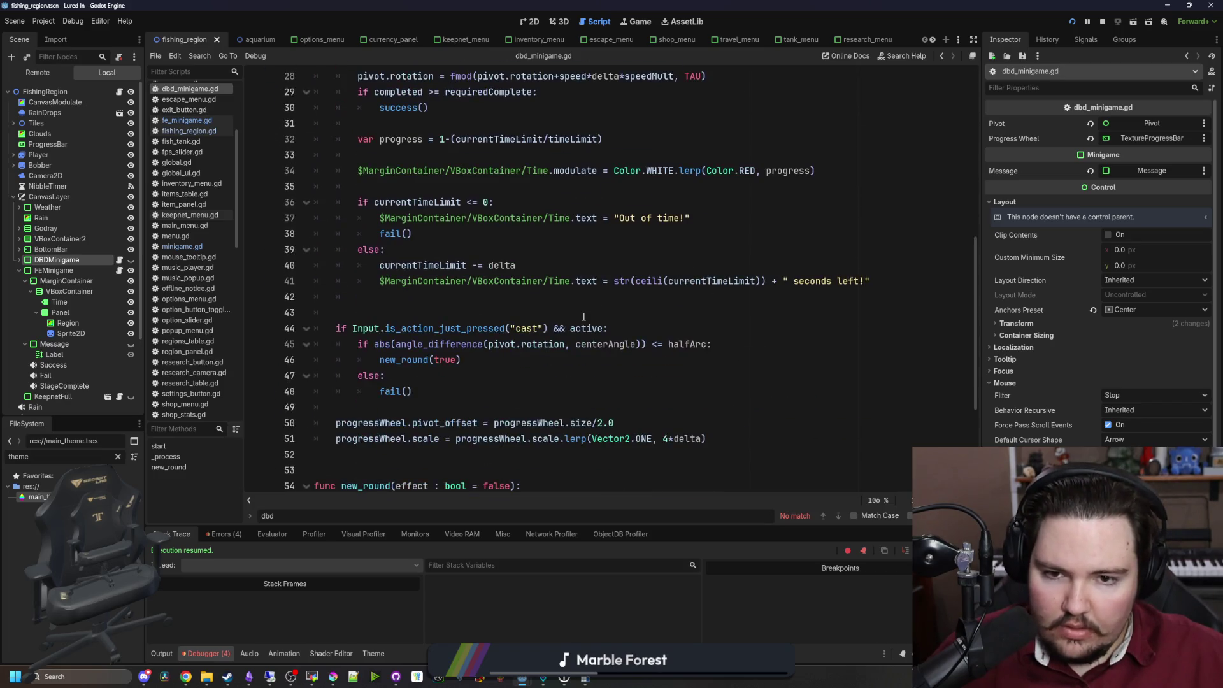
scroll(584, 317, "down", 4)
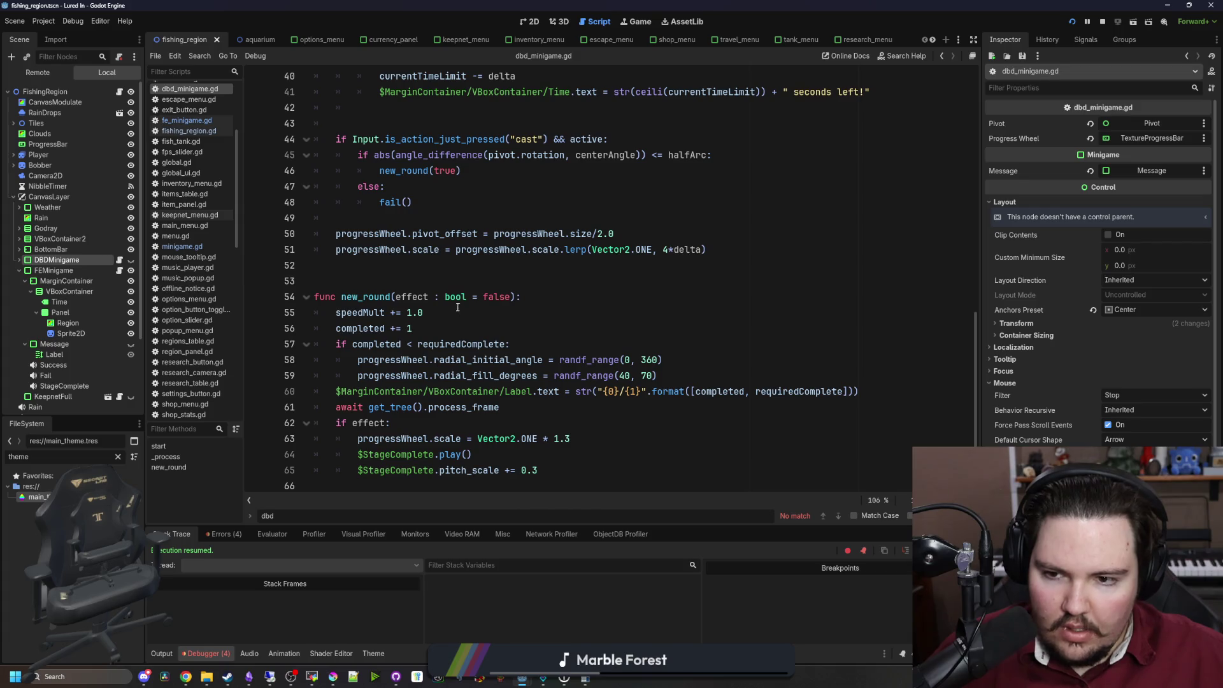
scroll(428, 234, "up", 13)
left_click(383, 75, "ctrl")
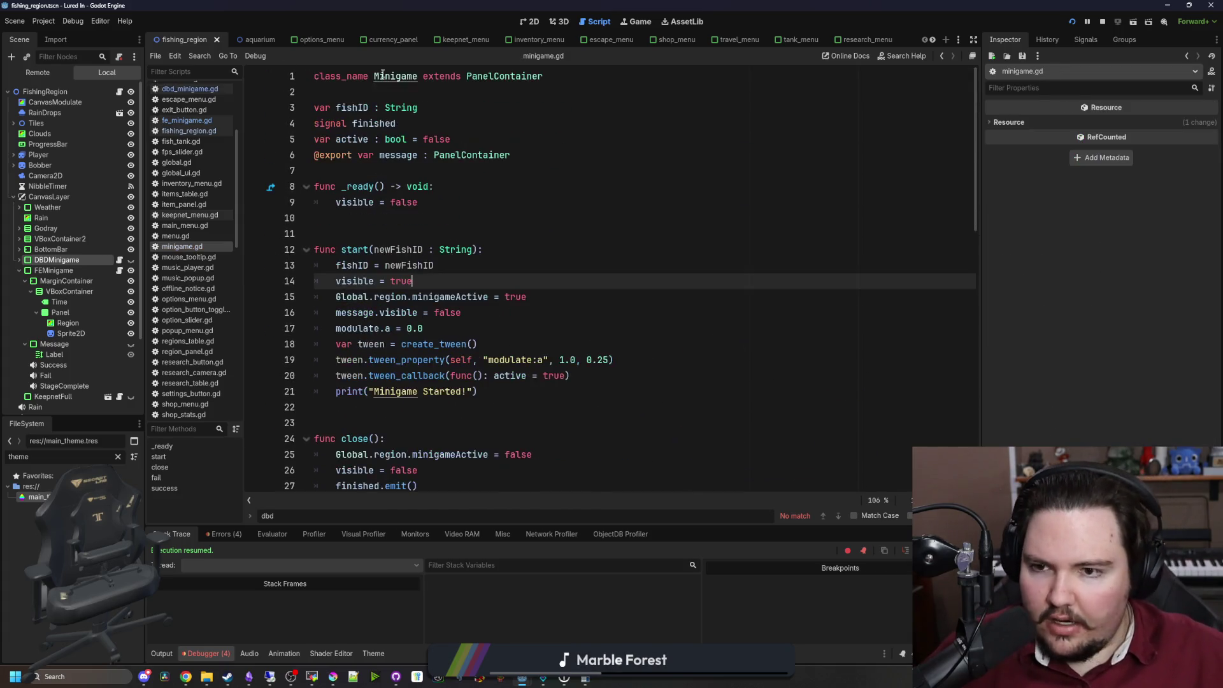
scroll(438, 200, "down", 10)
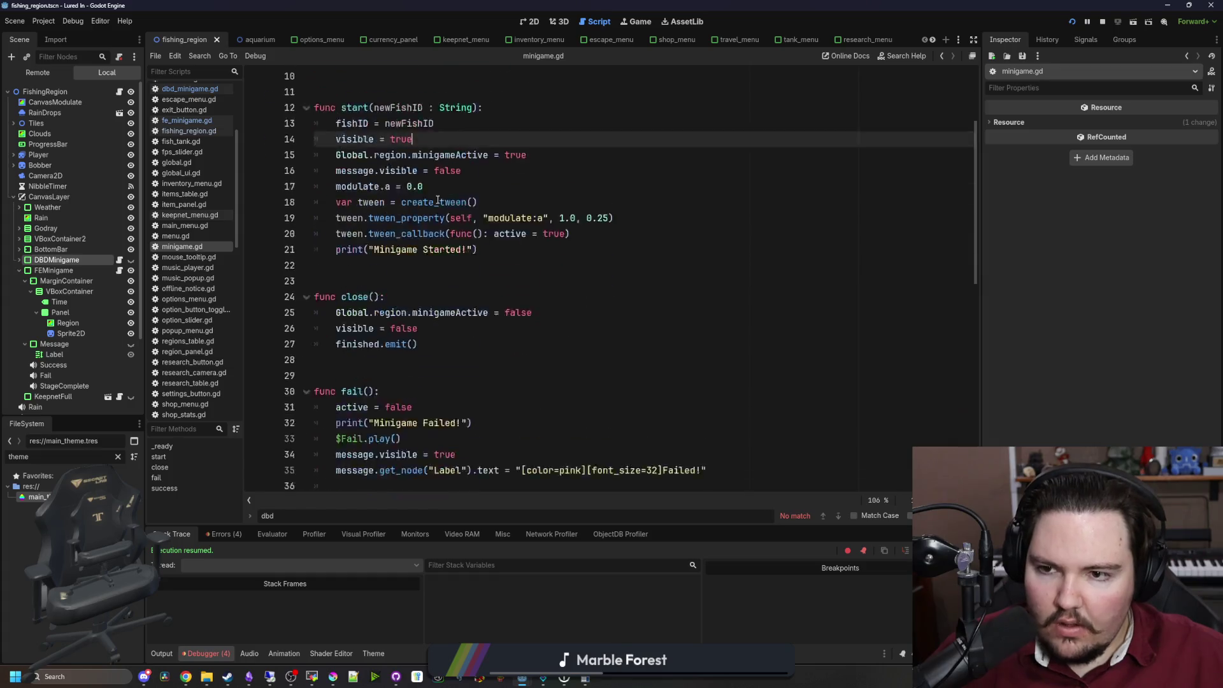
scroll(433, 192, "down", 4)
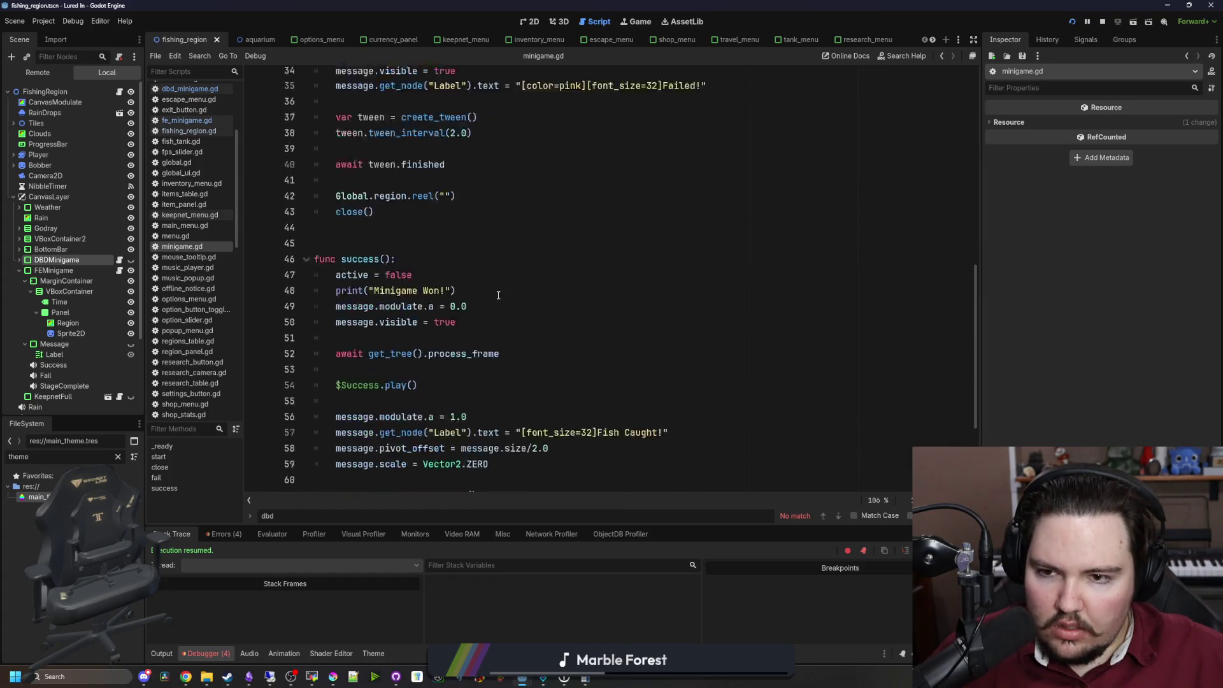
- Save the DBDMinigame branch as its own scene, dbd_minigame.tscn
right_click(60, 261)
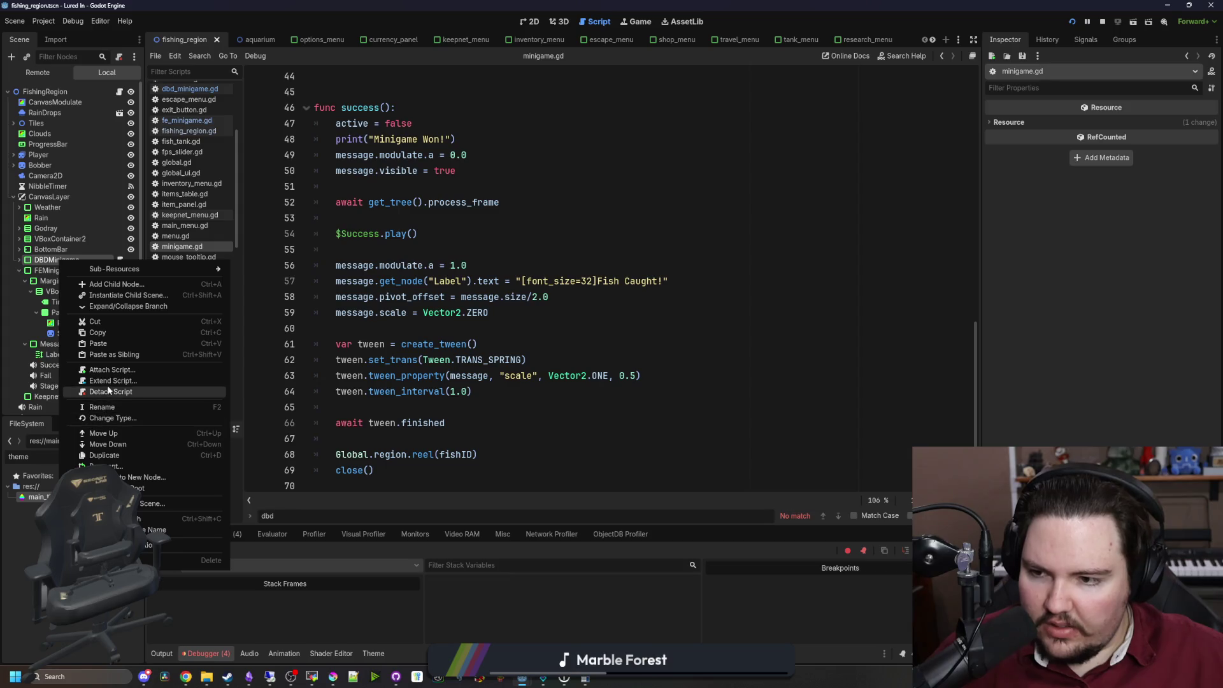
left_click(138, 506)
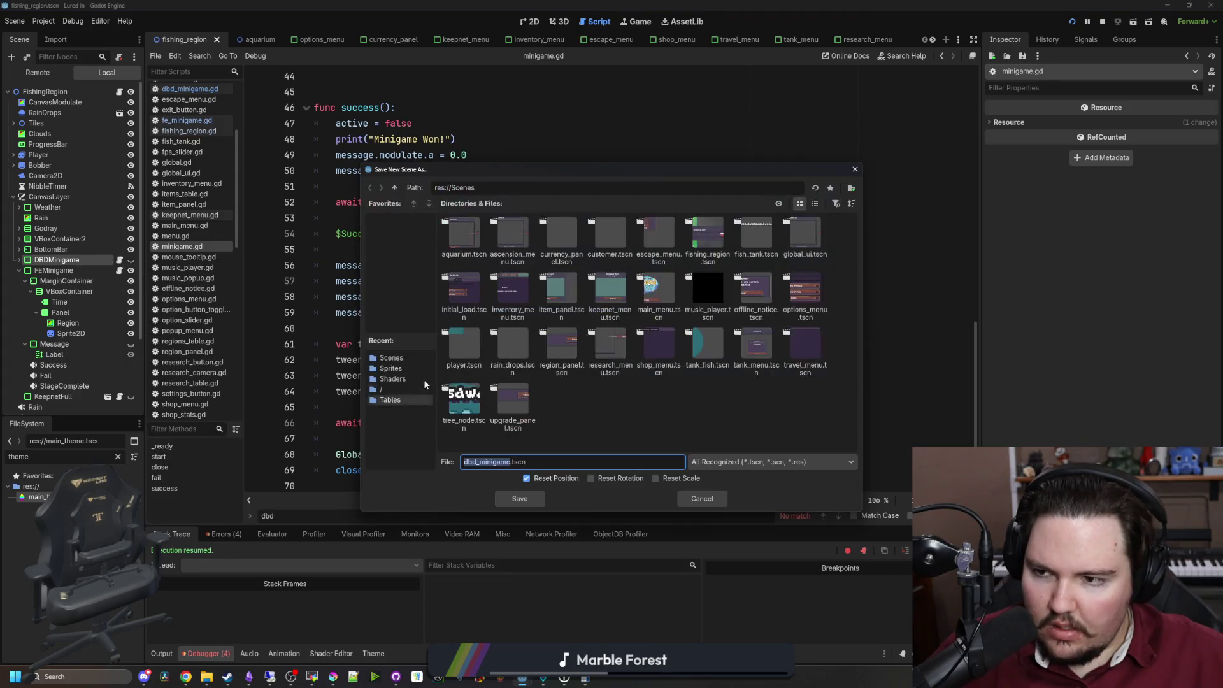
left_click(525, 495)
- Open FEMinigame's script and save it, dismissing the large-scene warnings
left_click(82, 269)
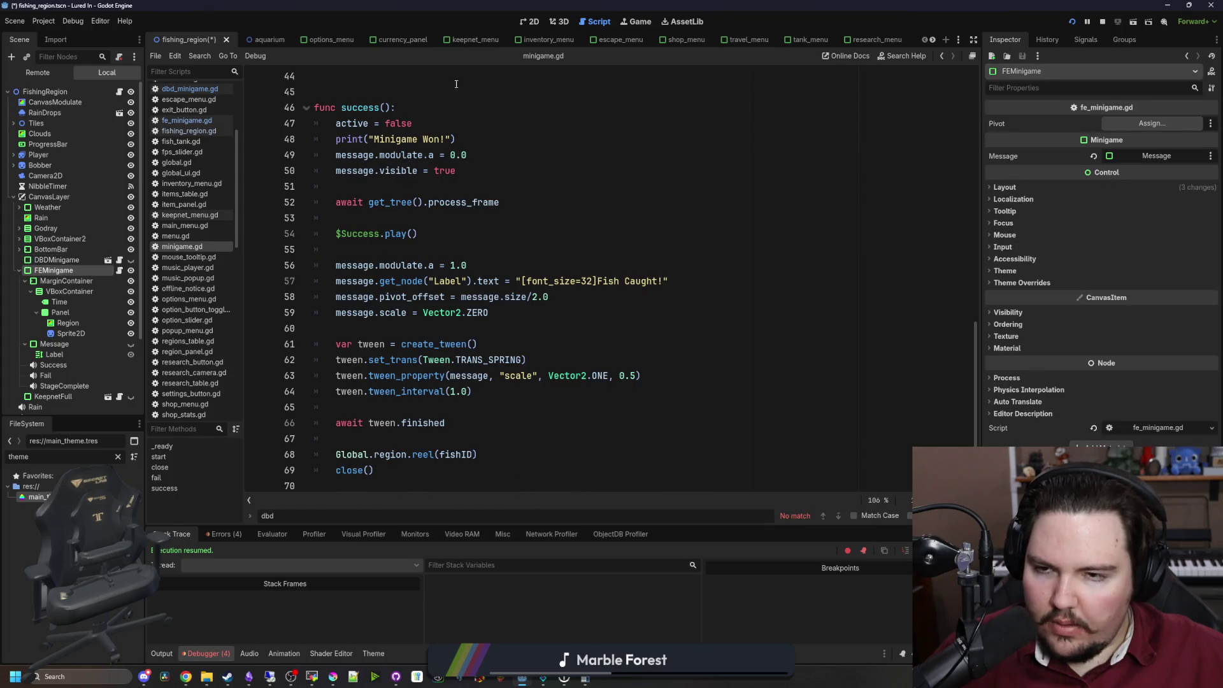
left_click(528, 22)
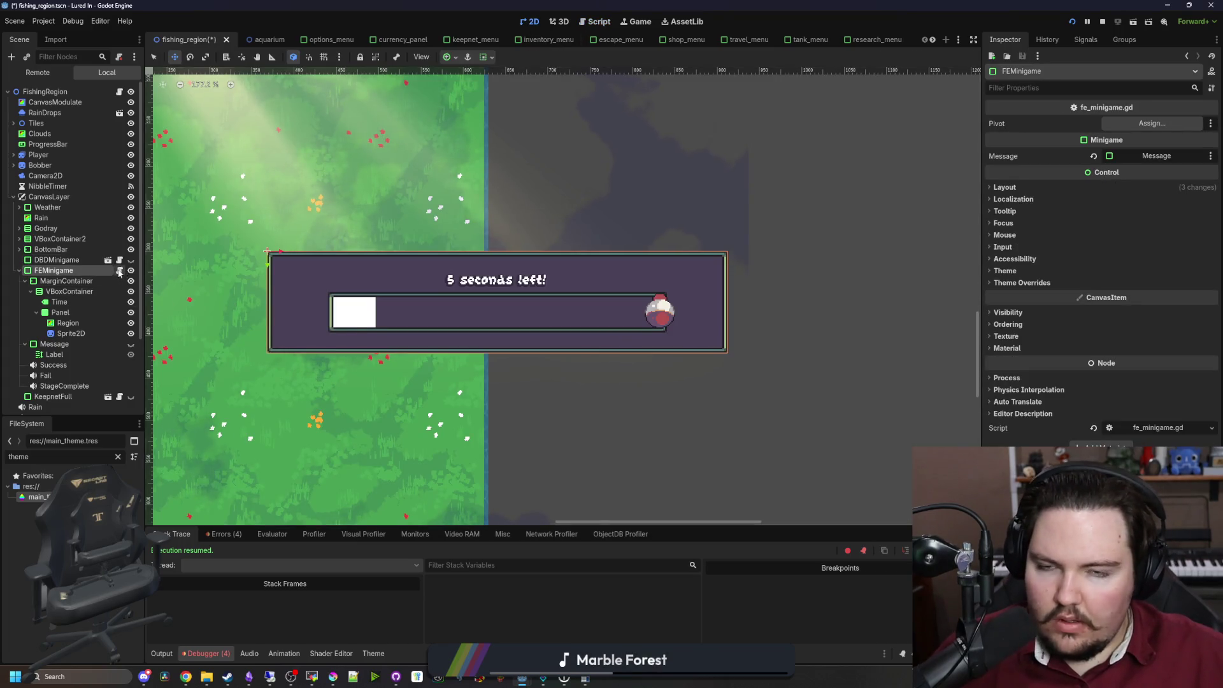
left_click(119, 271)
left_click(572, 300)
key("ctrl+s")
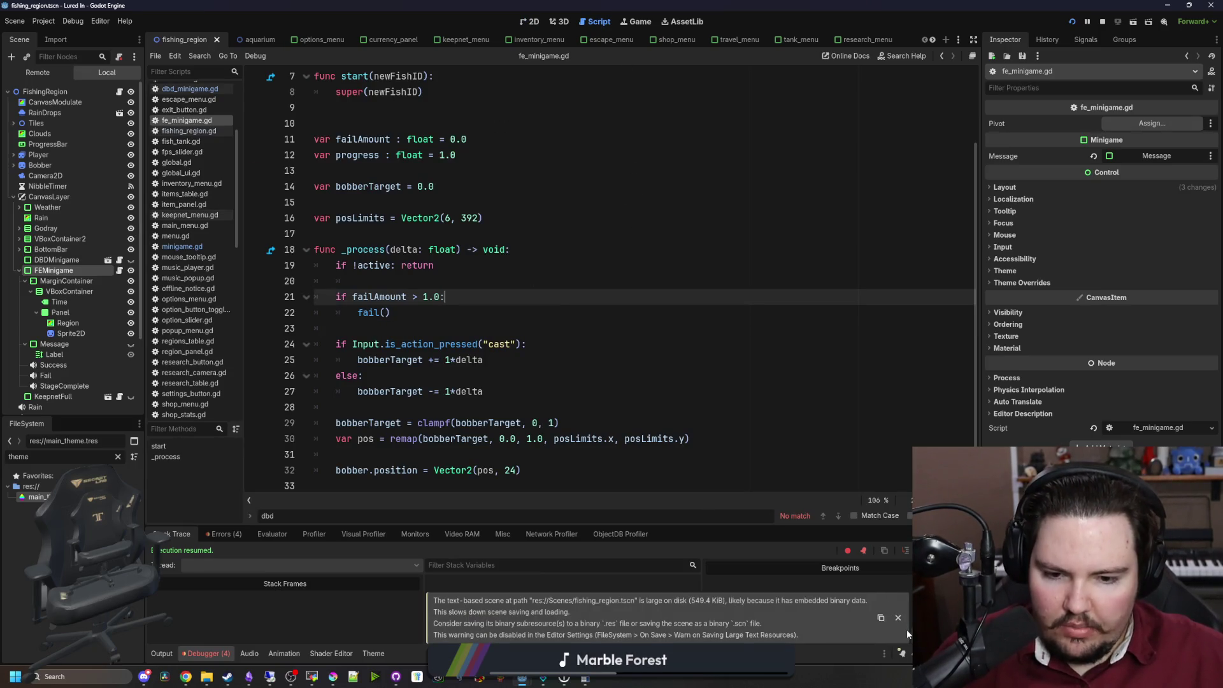
left_click(899, 617)
key("Down")
key("Down")
key("ctrl+s")
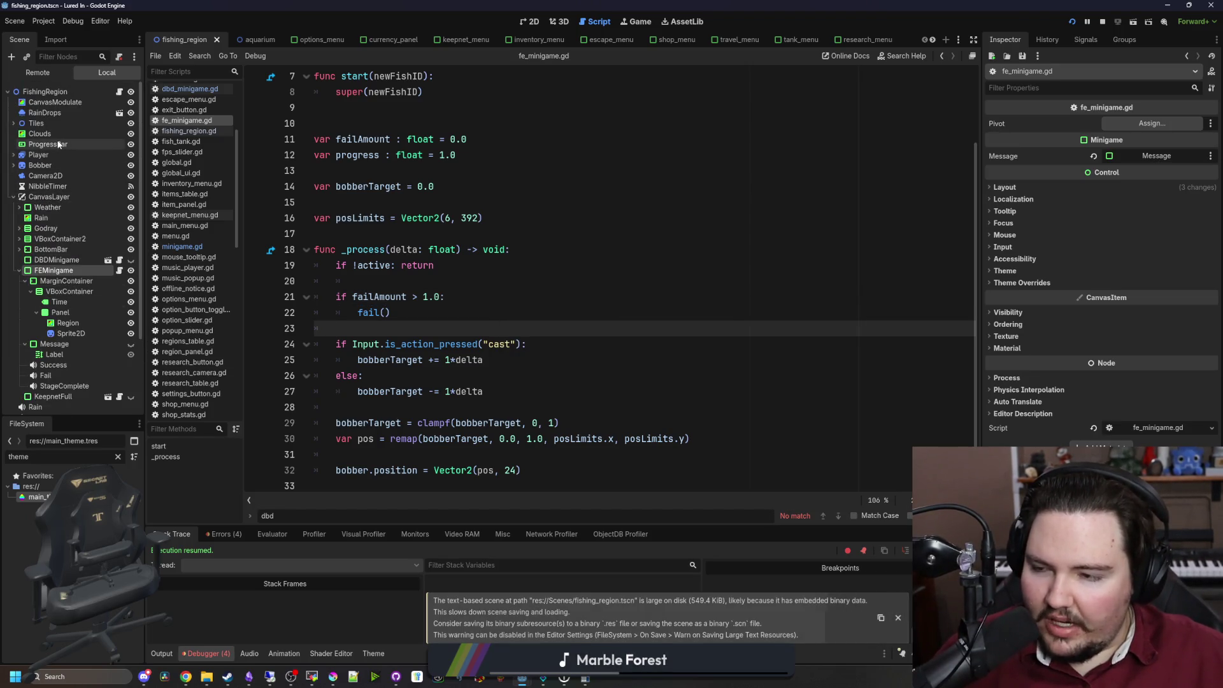
scroll(37, 220, "down", 3)
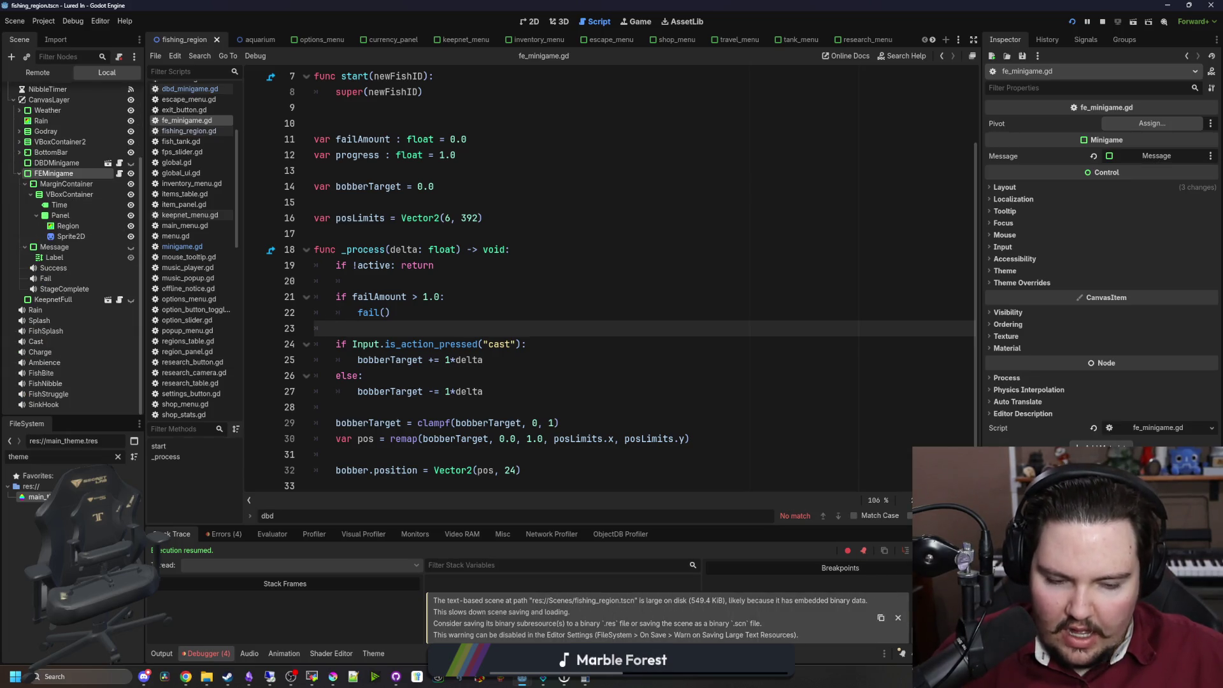
left_click(901, 618)
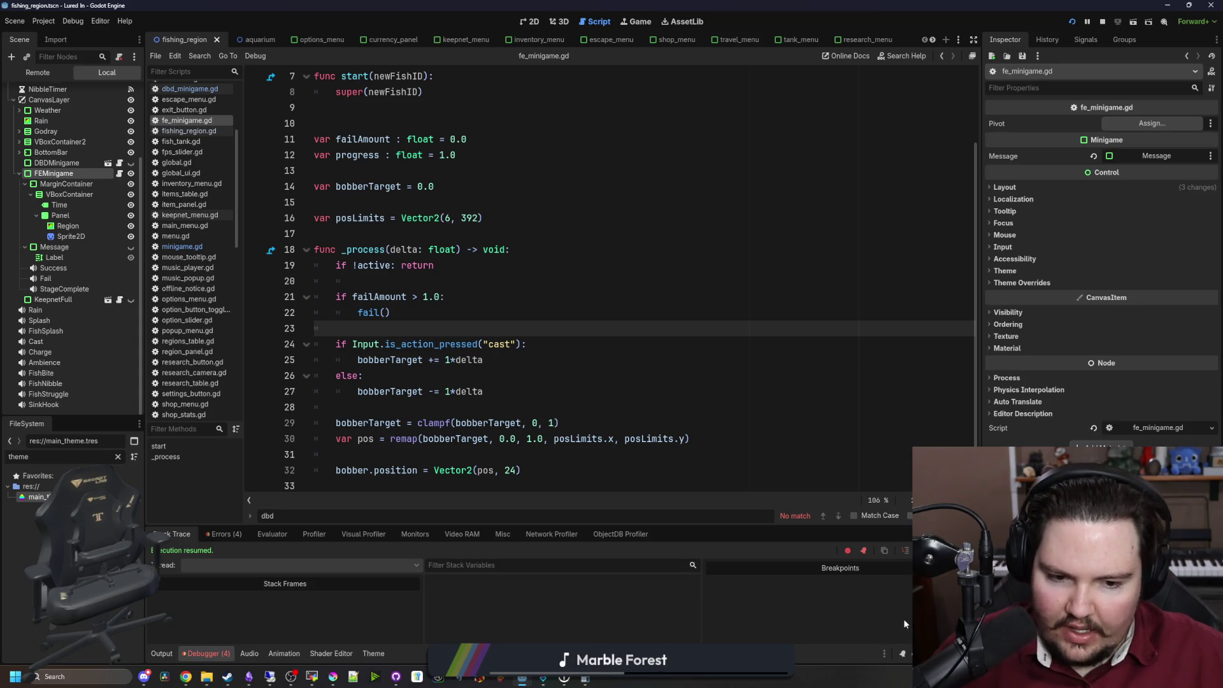
- Check the running game, then stop it and return to fe_minigame.gd line 15
left_click(637, 21)
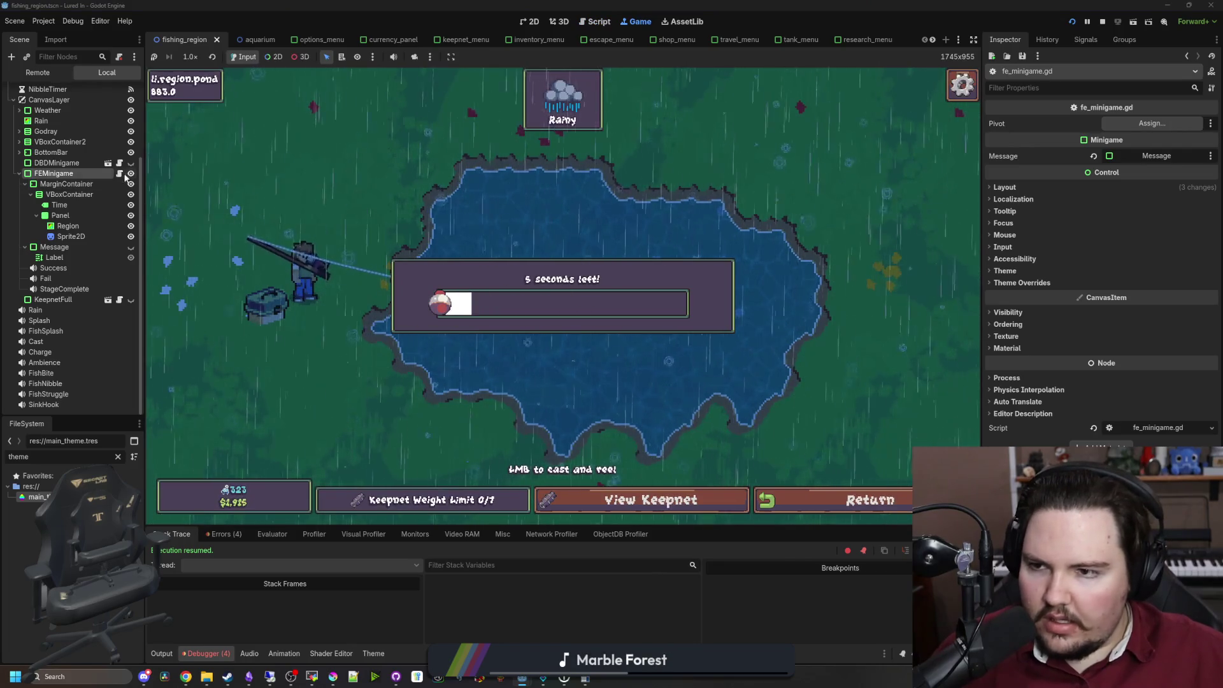
key("ctrl+F3")
left_click(1102, 23)
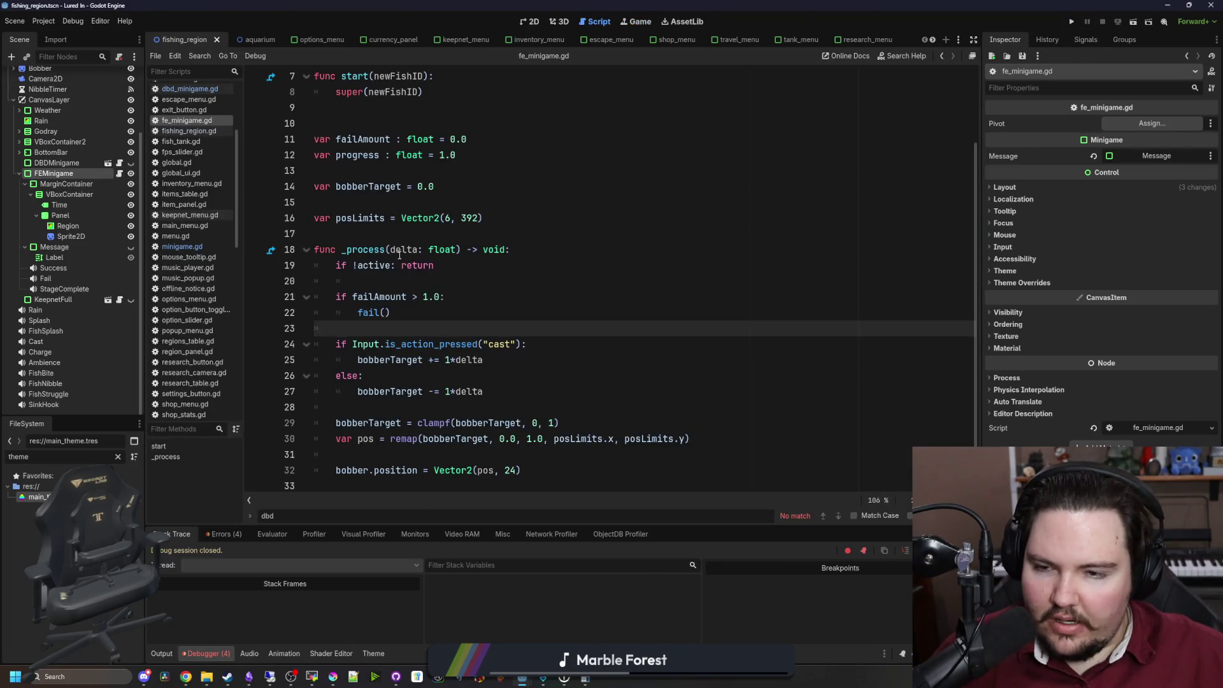
scroll(399, 255, "up", 2)
left_click(405, 293)
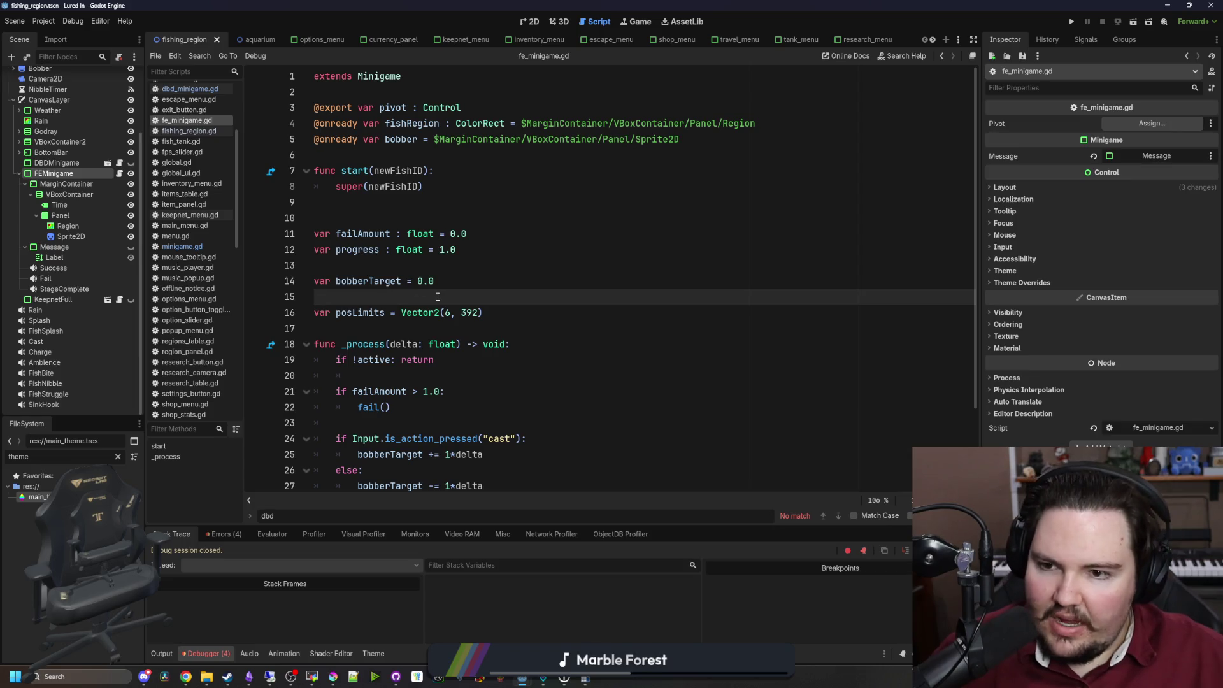
- Declare a new bobberSpeed variable on a fresh line near the top of fe_minigame.gd
key("Return")
type("bob")
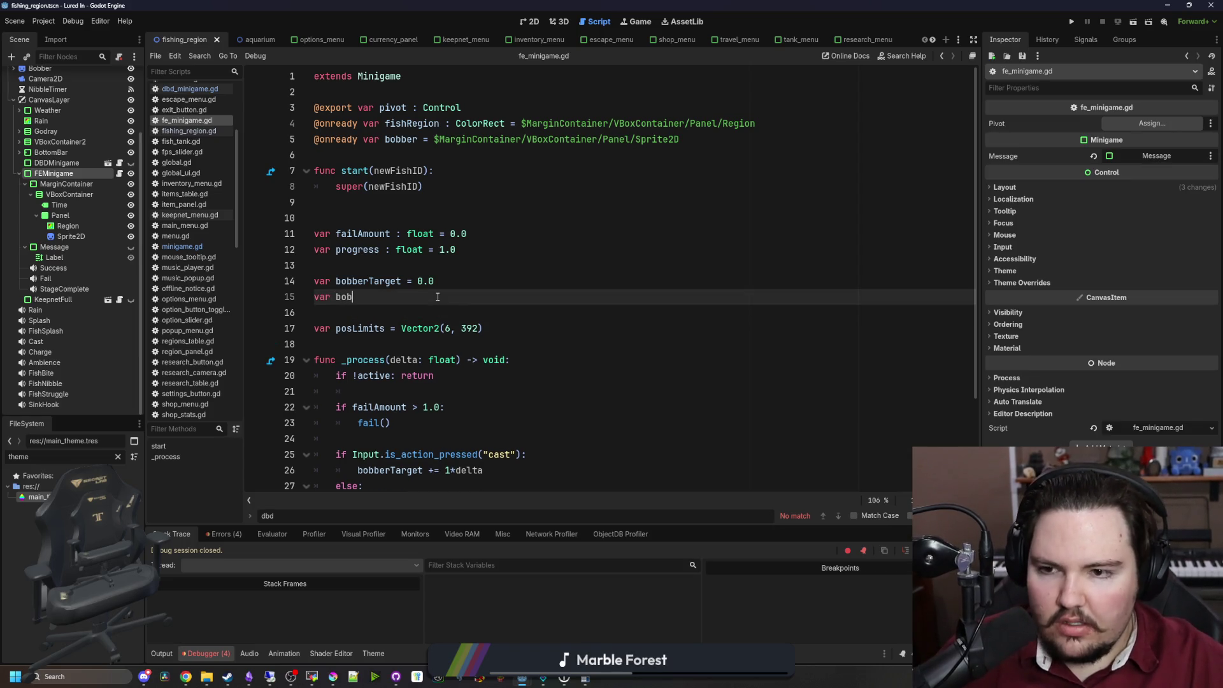
type("peed")
type("0")
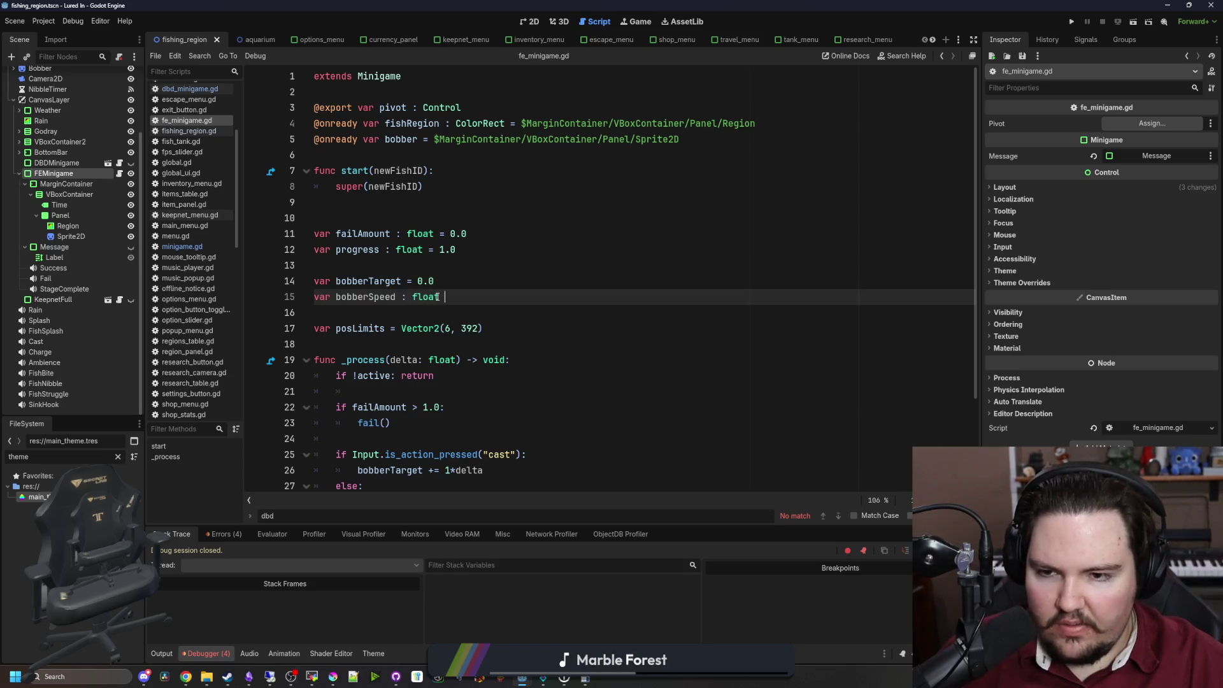
type("0")
double_click(366, 297)
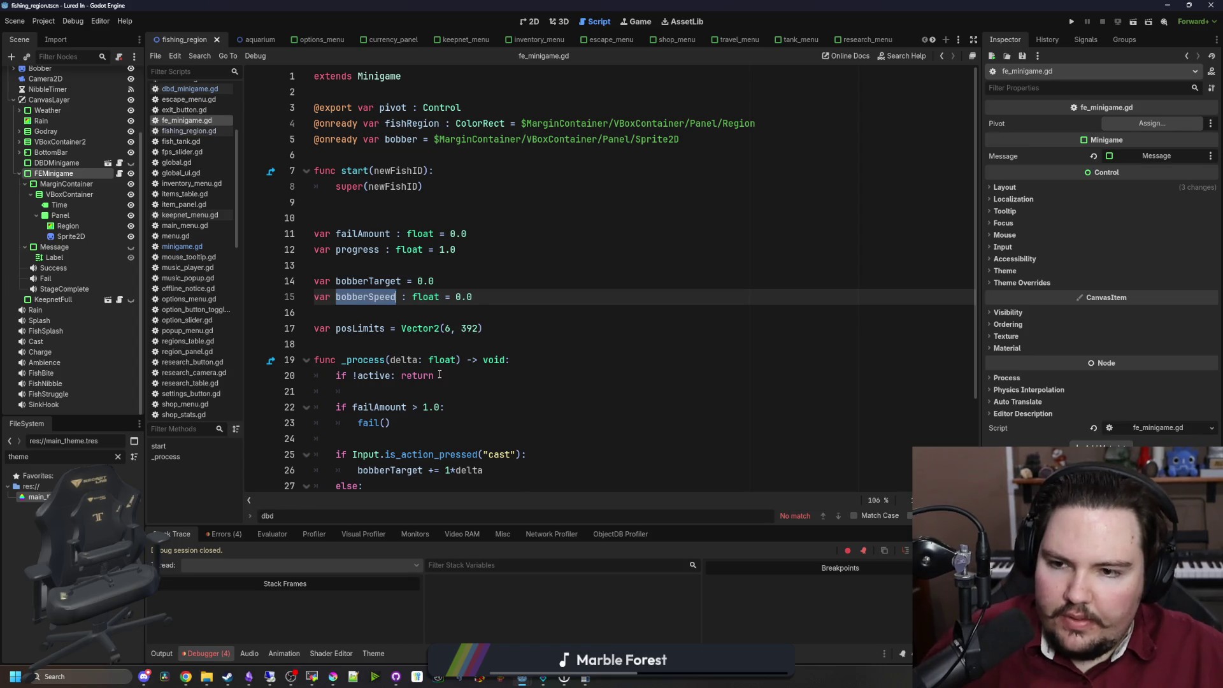
scroll(438, 360, "down", 2)
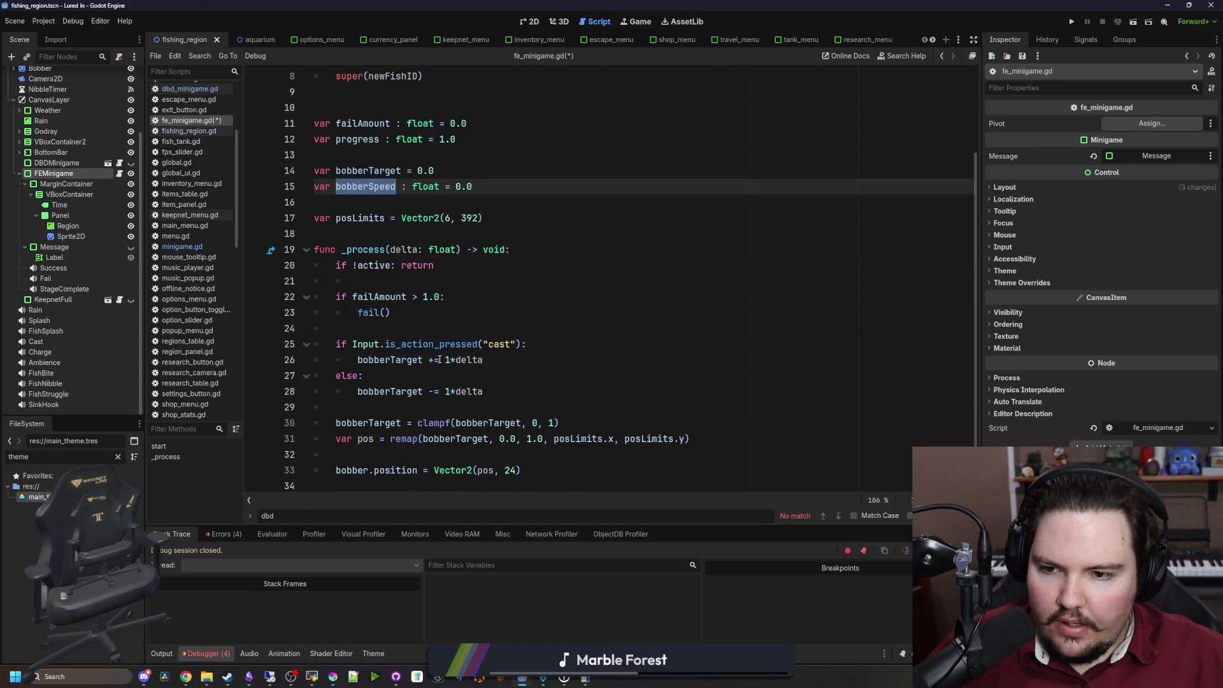
- Make both the cast-held and else branches adjust bobberSpeed instead of bobberTarget
left_click(359, 387)
double_click(388, 360)
type("bobb")
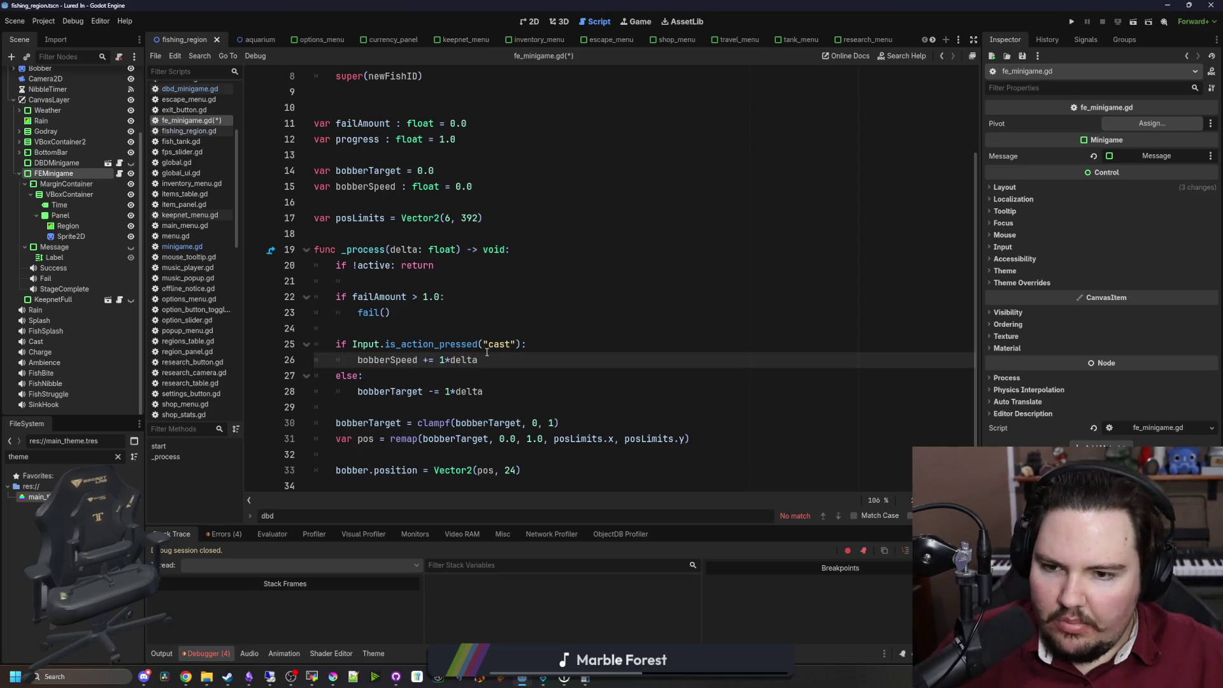
left_click(465, 383)
double_click(401, 360)
key("ctrl+c")
double_click(401, 391)
key("ctrl+v")
- Add 'bobberTarget += bobberSpeed' below the branches, then save and launch with F5
key("Return")
key("Return")
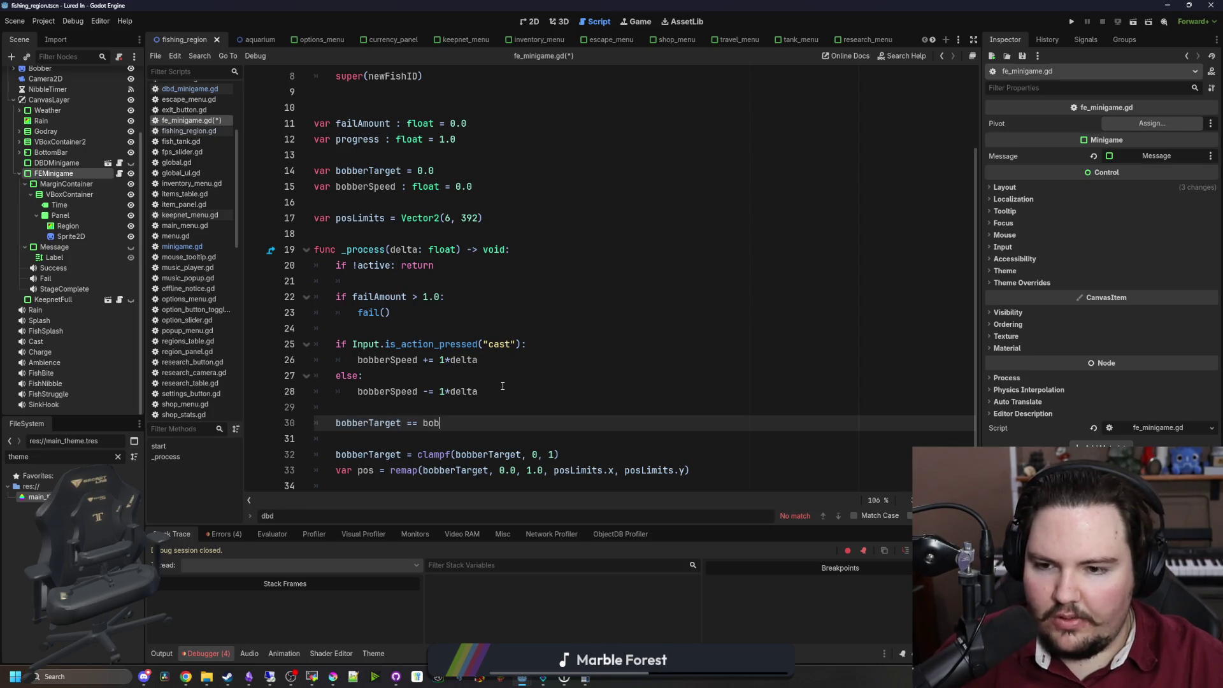
type("d")
scroll(503, 387, "down", 1)
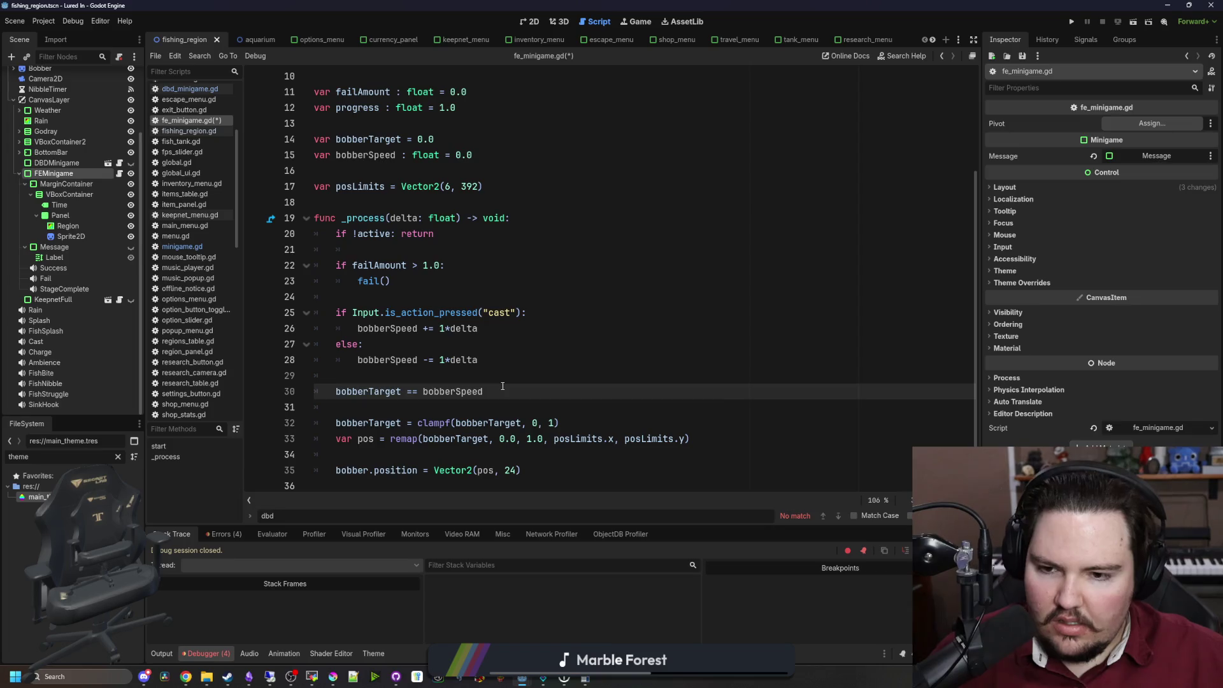
left_click(389, 379)
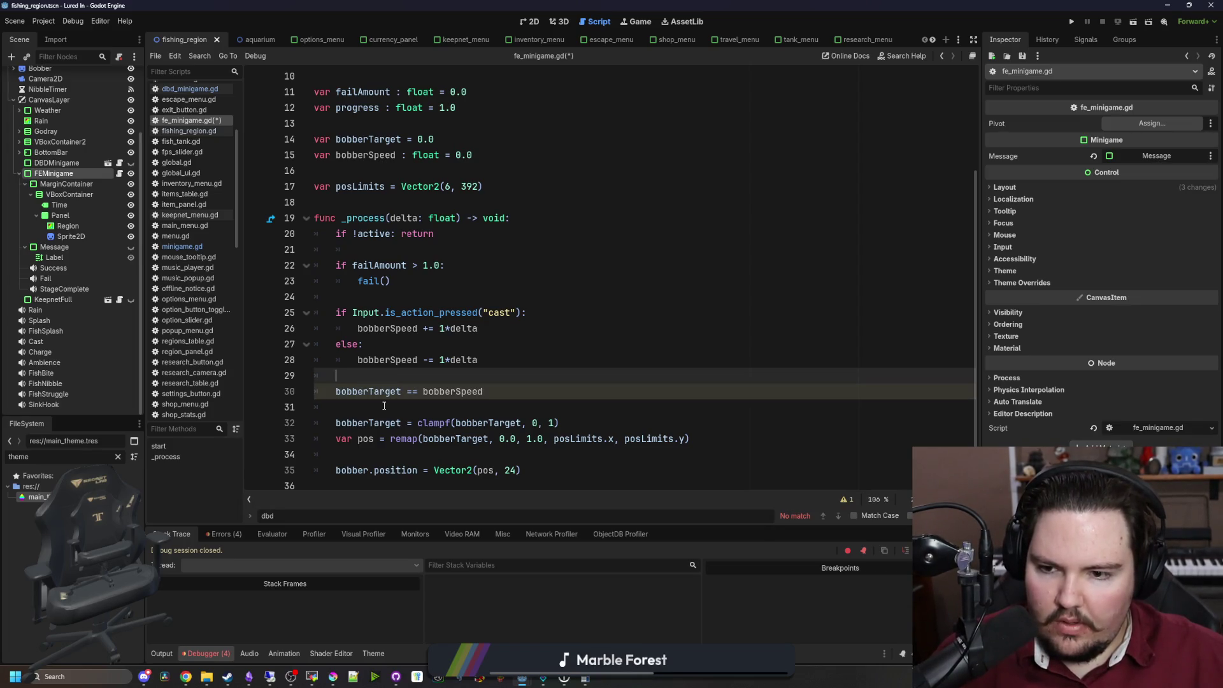
left_click(384, 406)
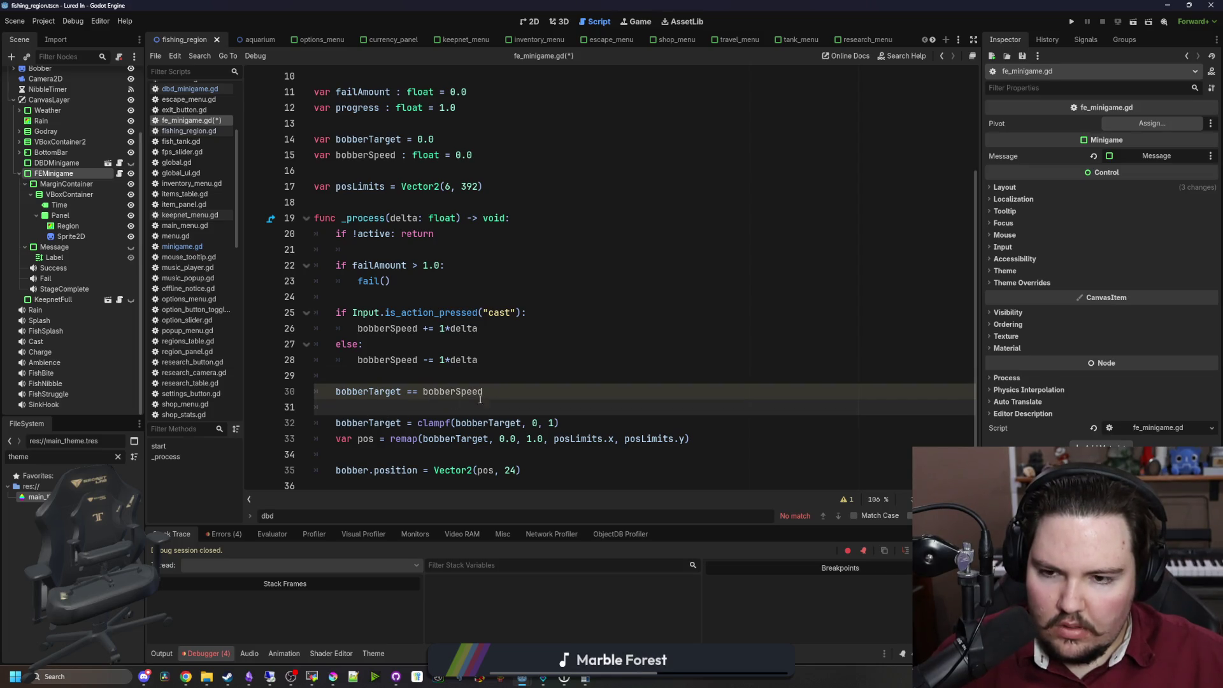
type("+")
left_click(417, 391)
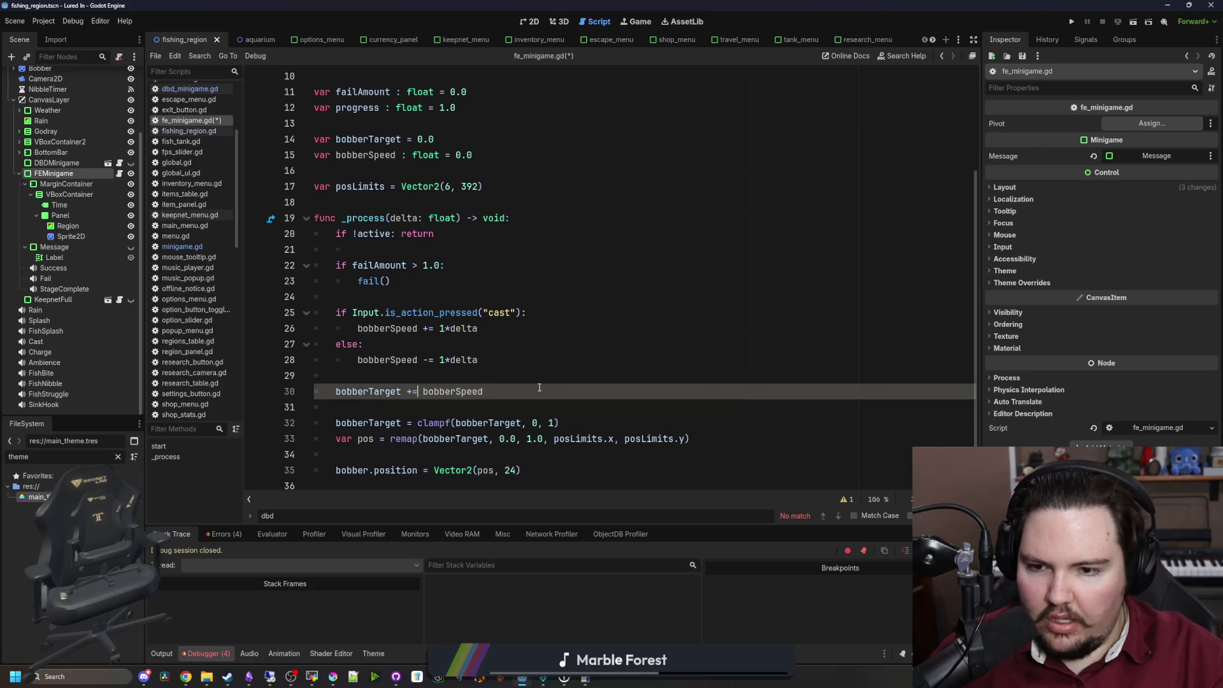
left_click(529, 370)
key("F5")
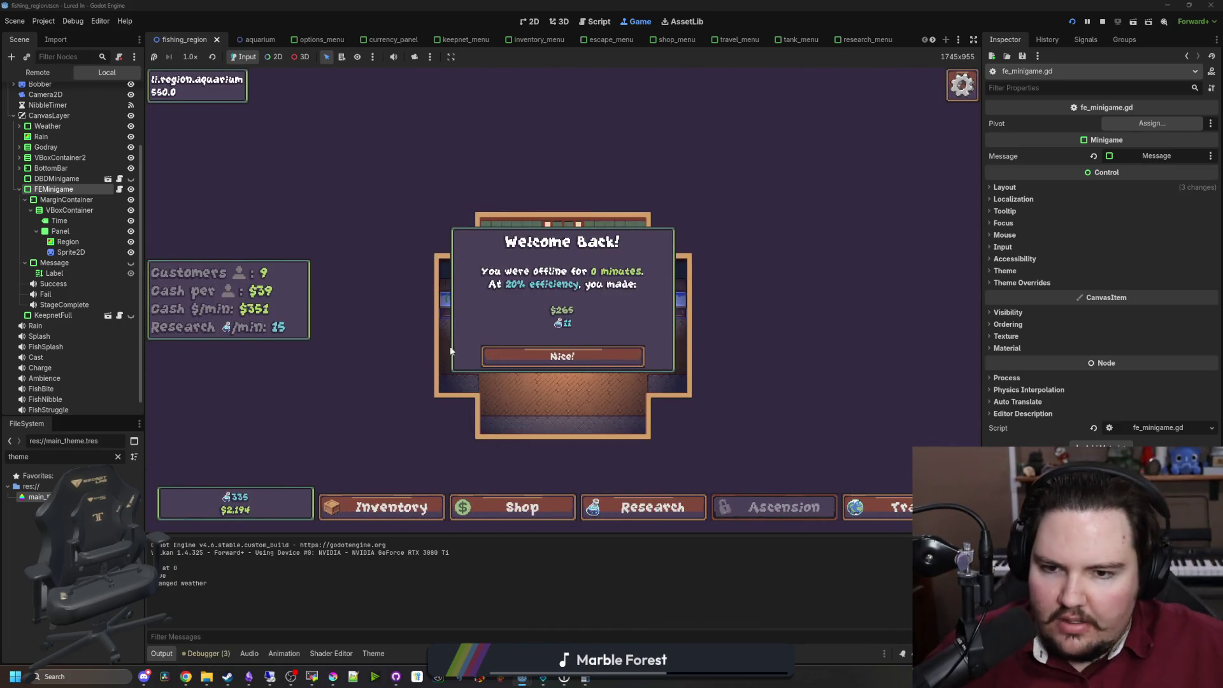
- Travel to the pond, cast and reel to watch the bobber slide, then reopen fe_minigame.gd
left_click(503, 356)
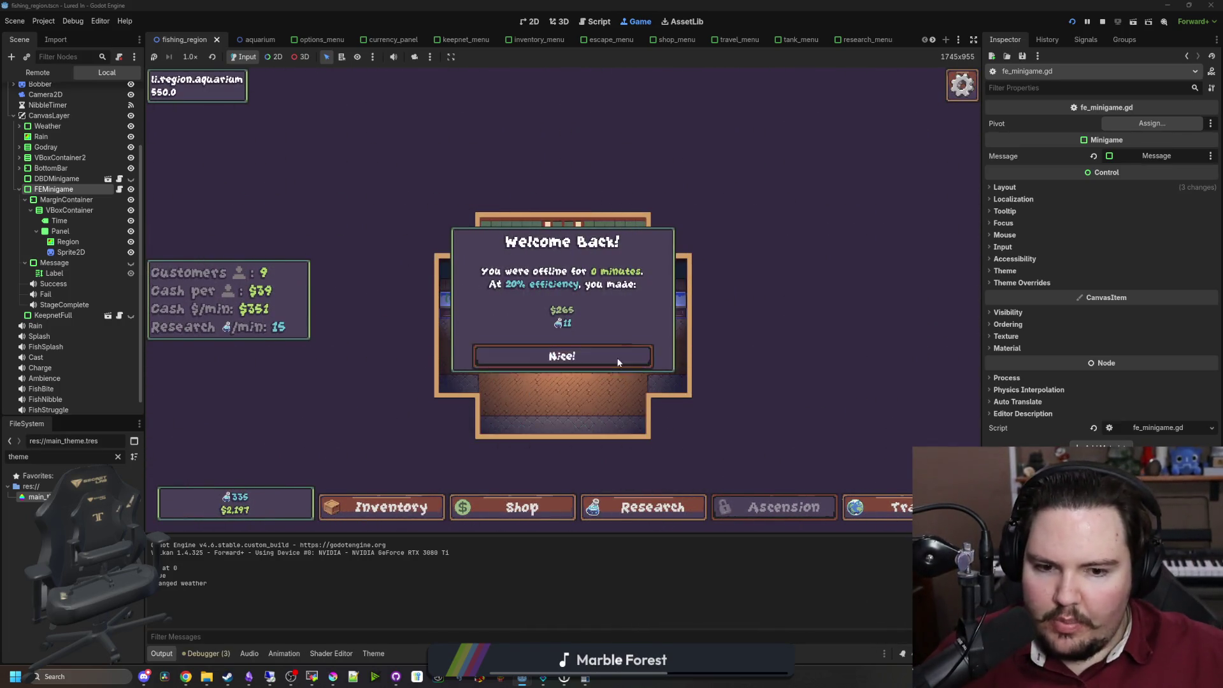
left_click(876, 507)
left_click(711, 225)
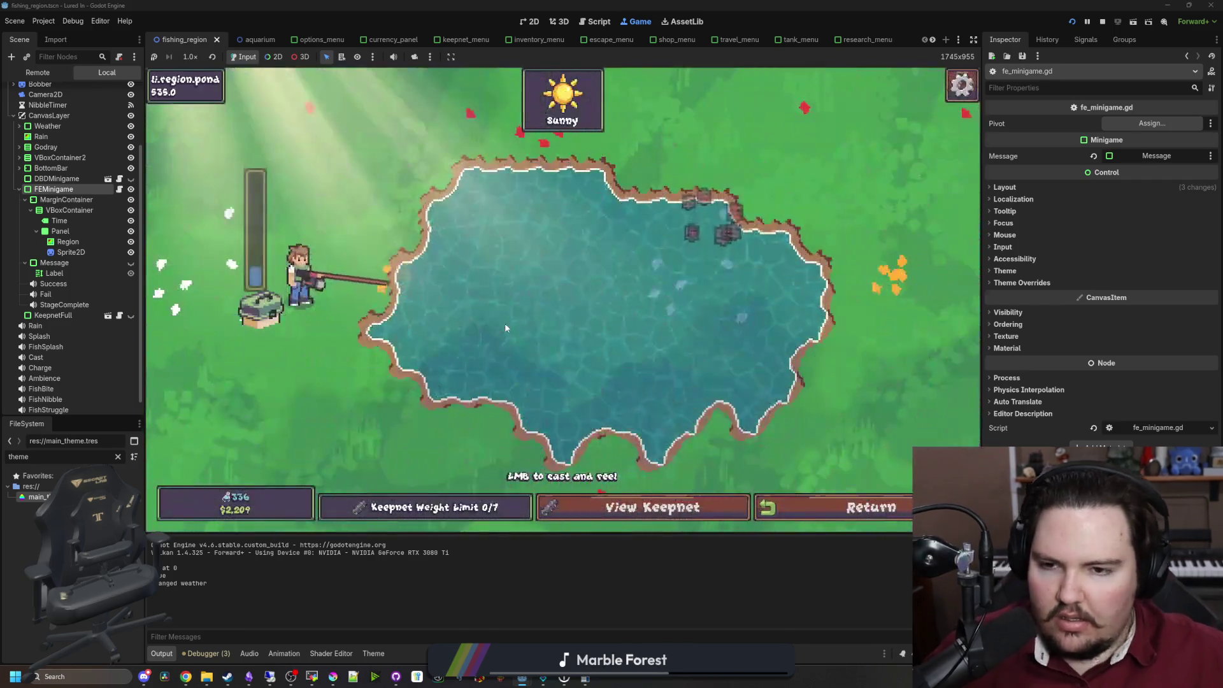
left_click(542, 181)
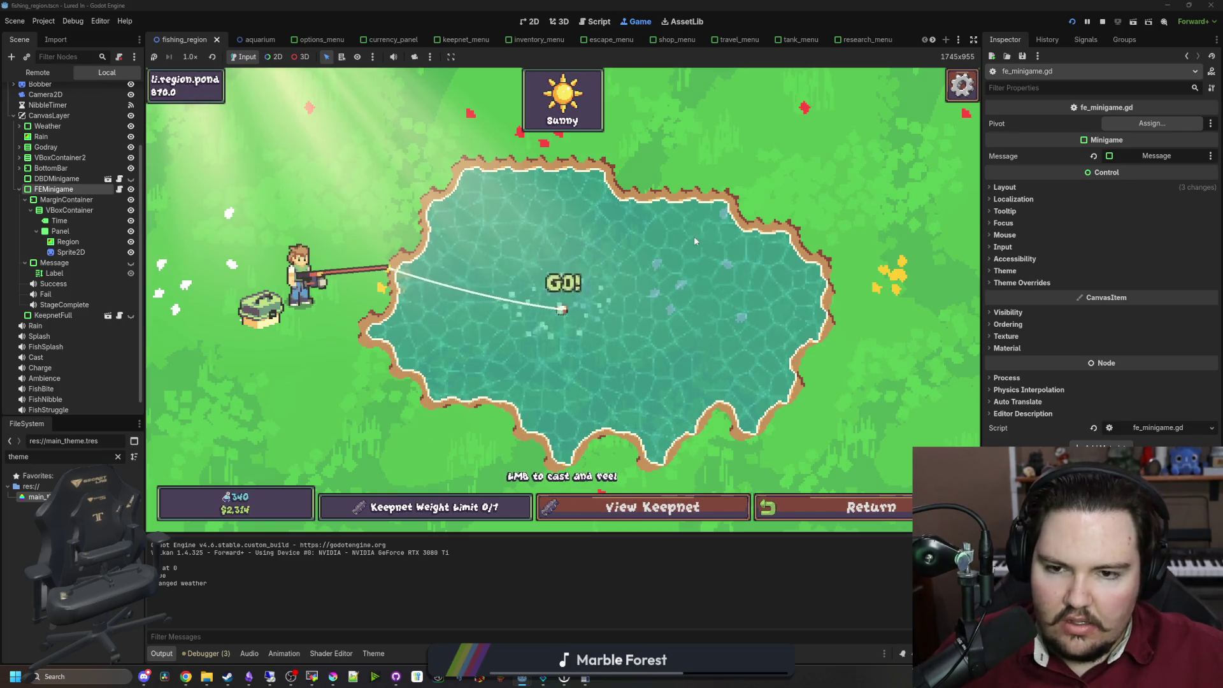
left_click(675, 233)
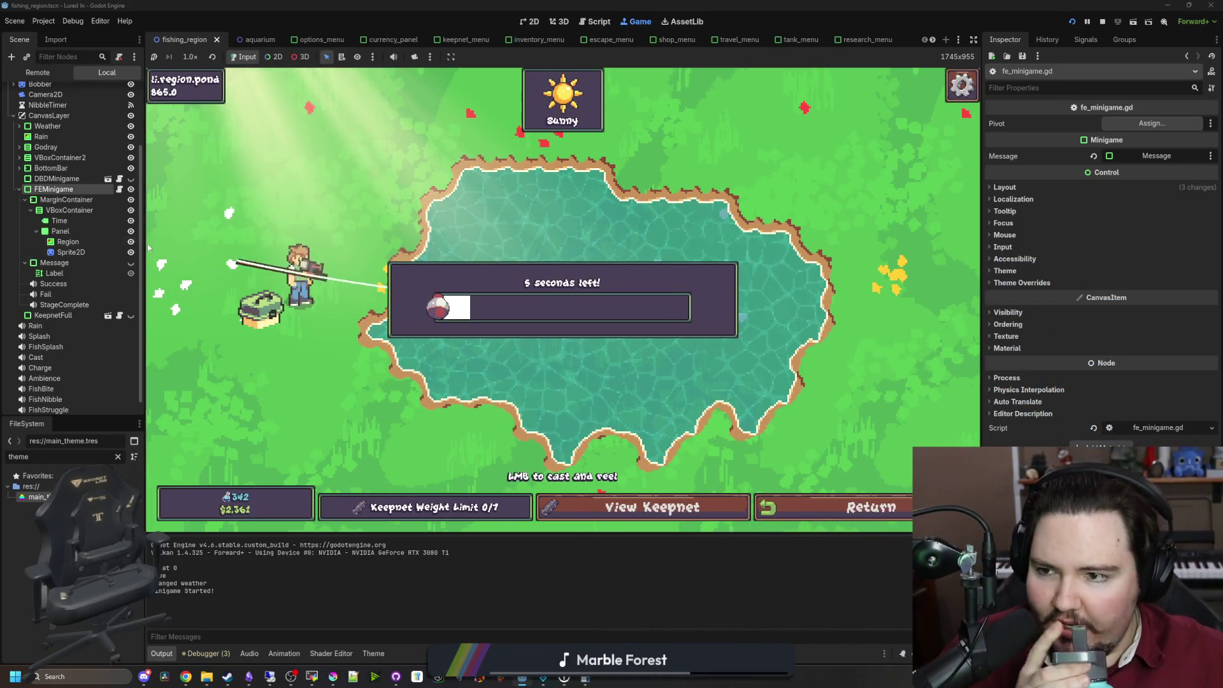
left_click(119, 190)
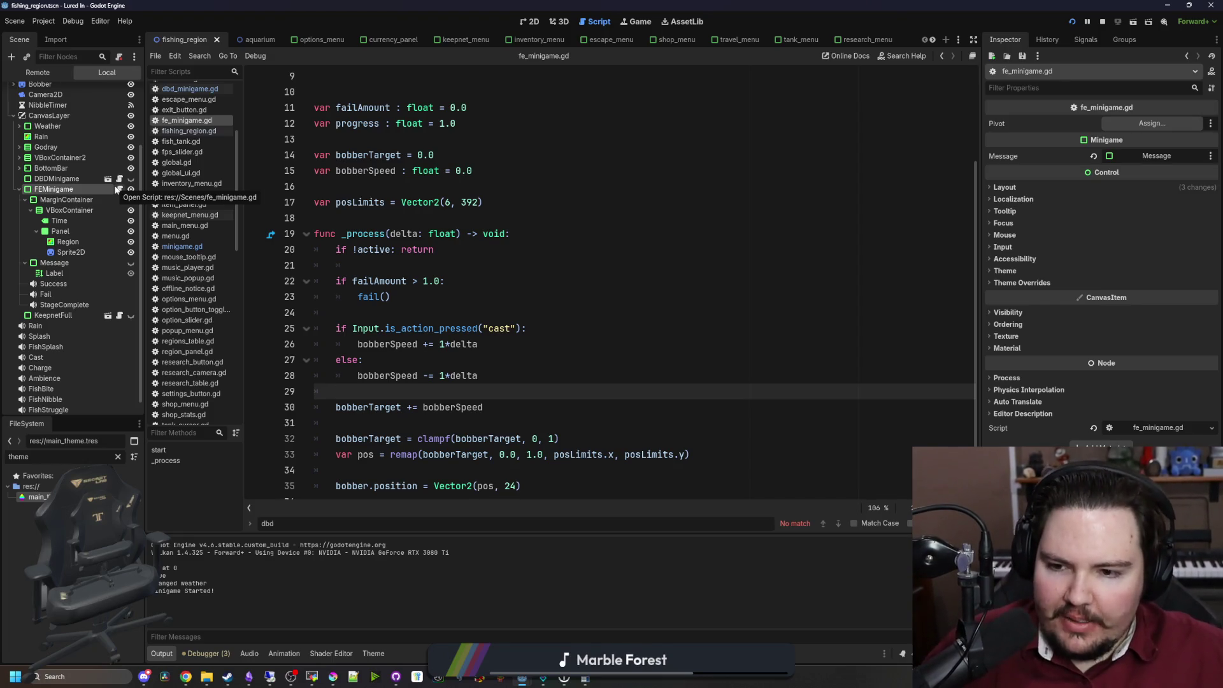
- Change else to 'elif bobberTarget > 0:' and strip the extra condition from the cast check
double_click(364, 400)
key("Up")
key("Up")
key("Up")
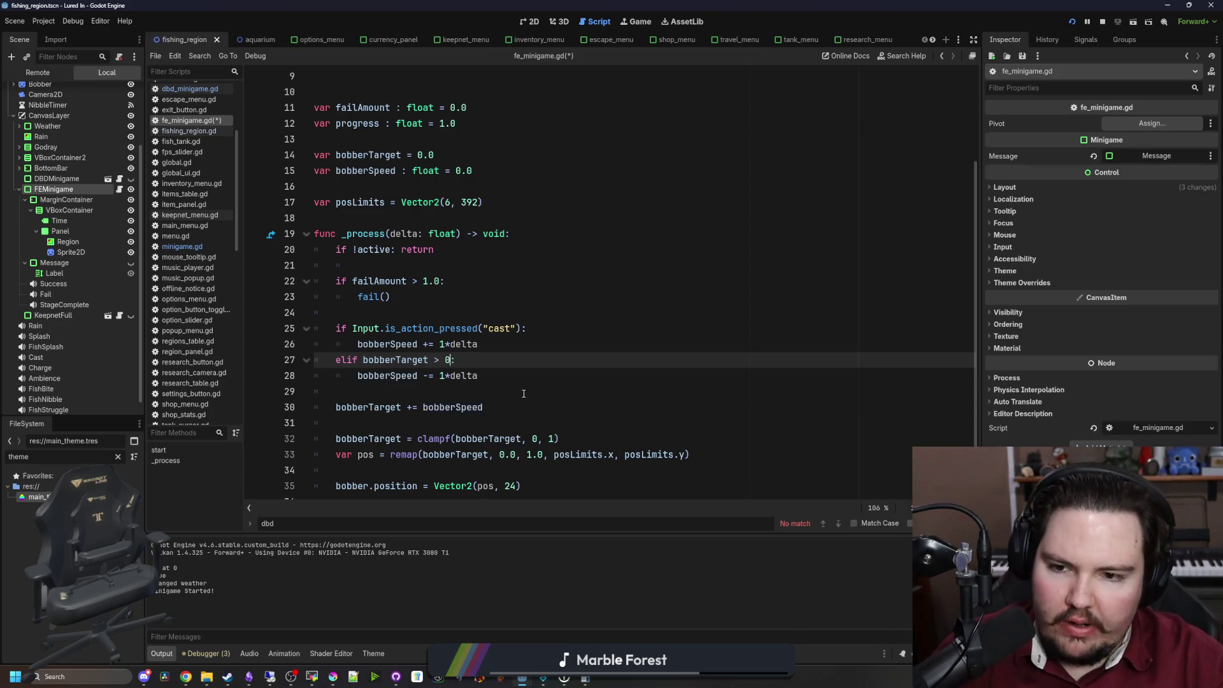
left_click(523, 326)
type("&& bobberTarget < 0")
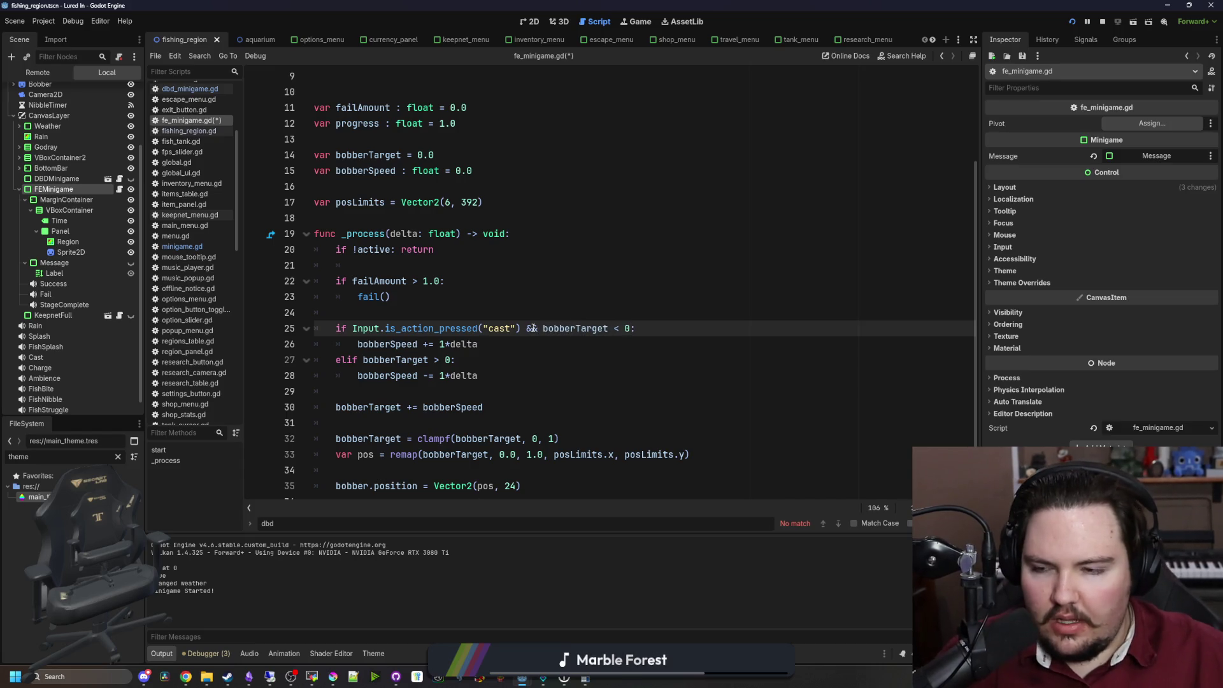
left_click(603, 305)
left_click_drag(630, 329, 527, 329)
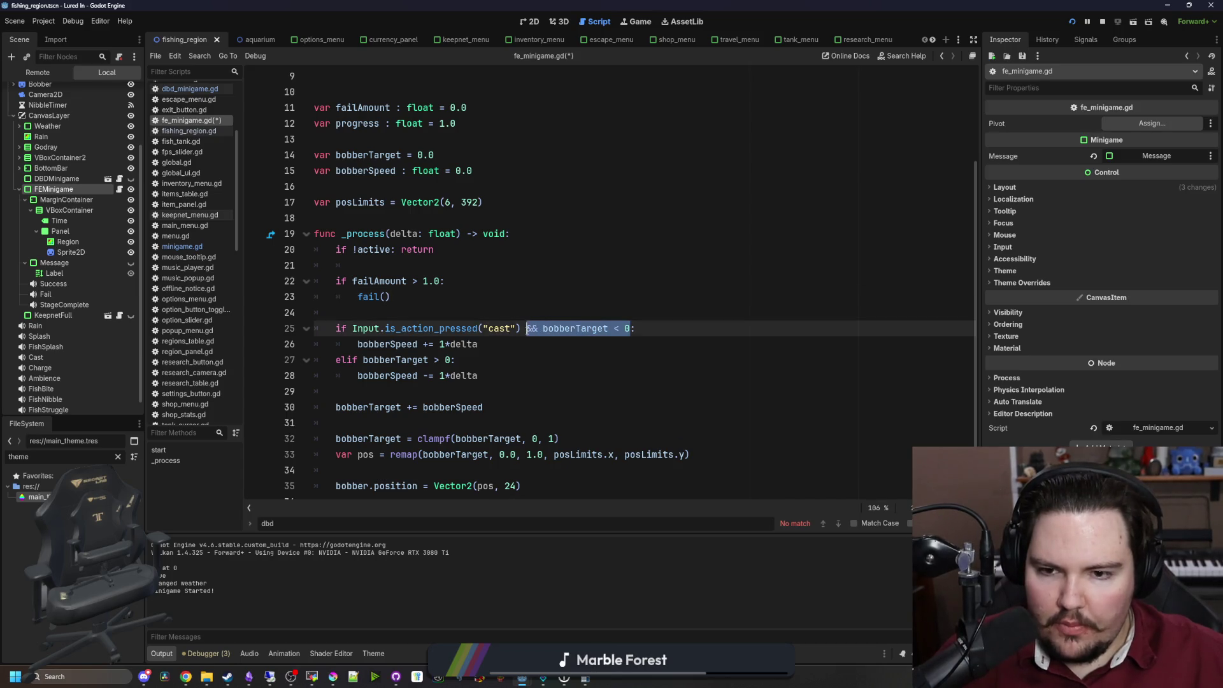
key("BackSpace")
key("Up")
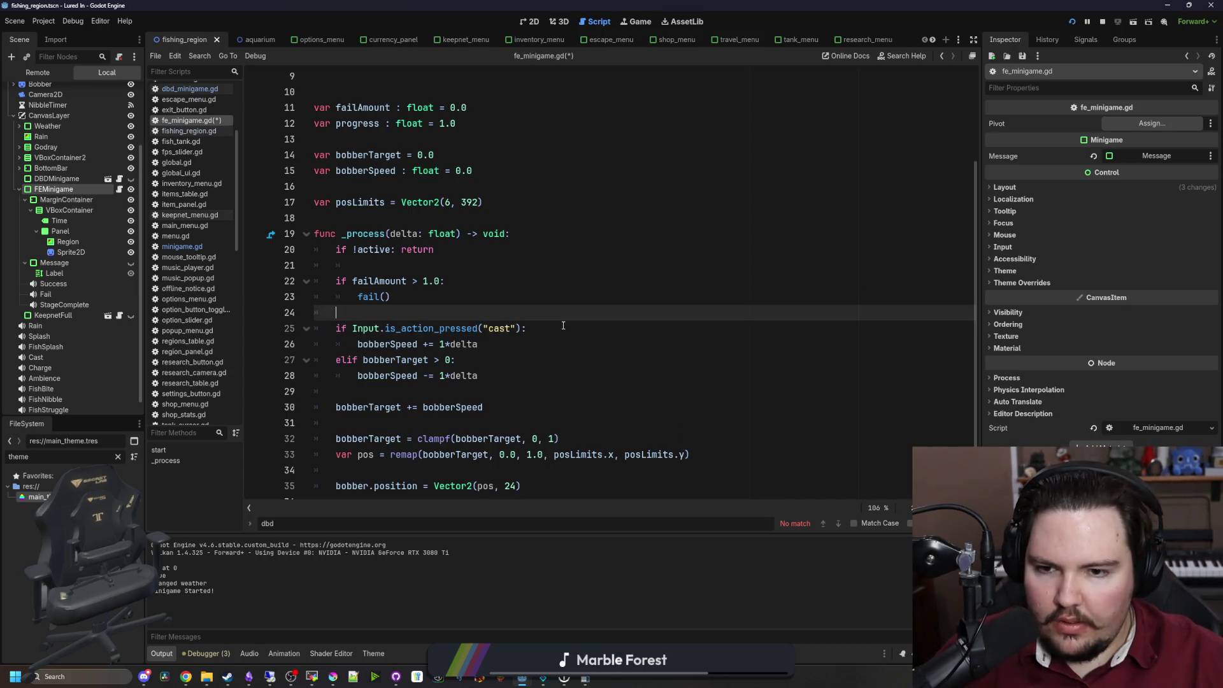
key("Down")
- Nest 'if bobberTarget < 0:' under the cast check around the speed increase, save, and rerun
key("Return")
type("if  && bobberTarget < 0")
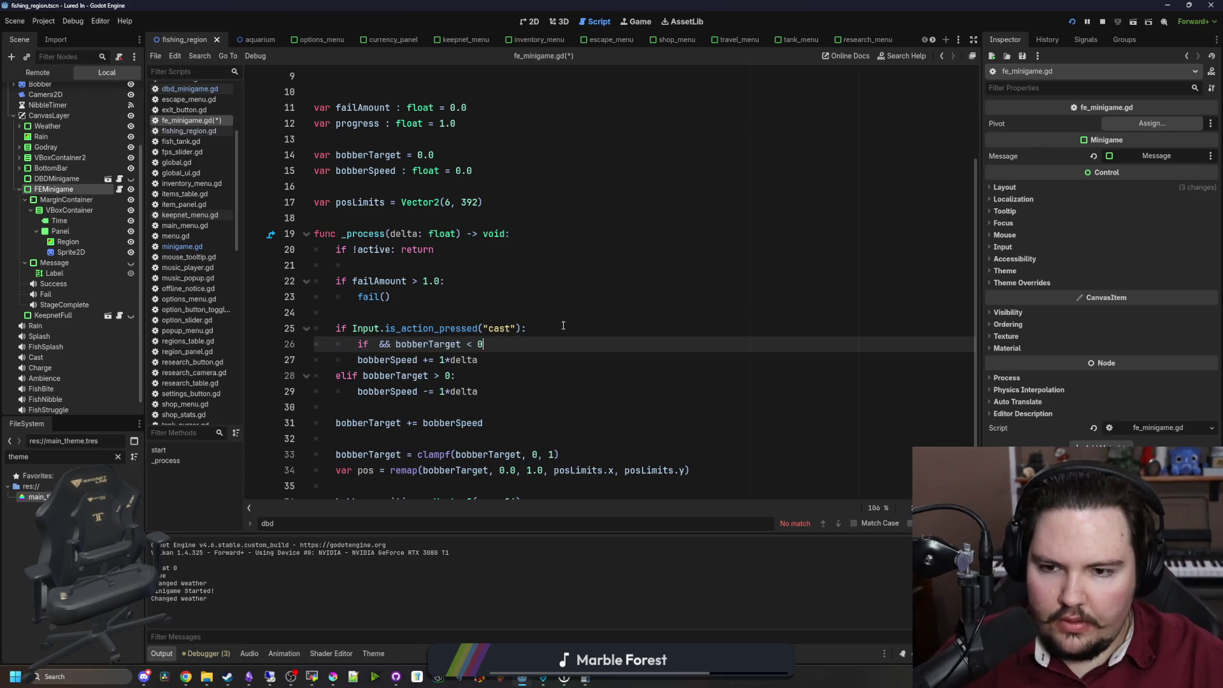
left_click(395, 345)
key("Delete")
key("Delete")
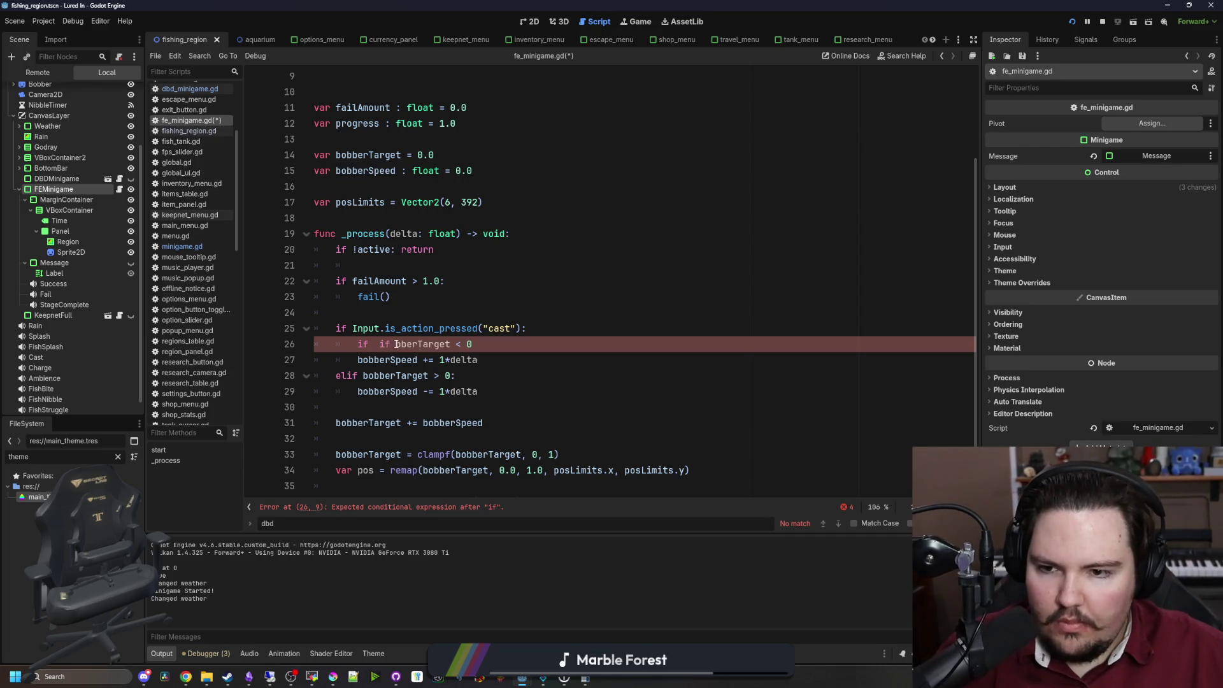
left_click(352, 353)
key("Tab")
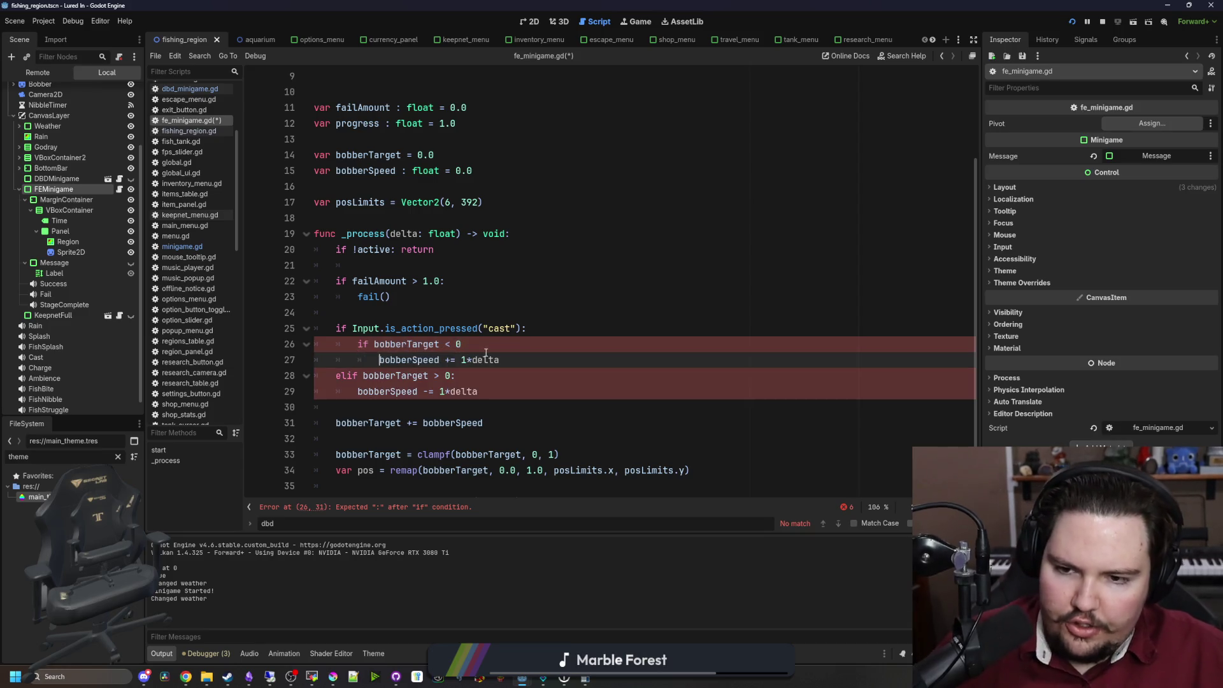
left_click(491, 350)
key("ctrl+s")
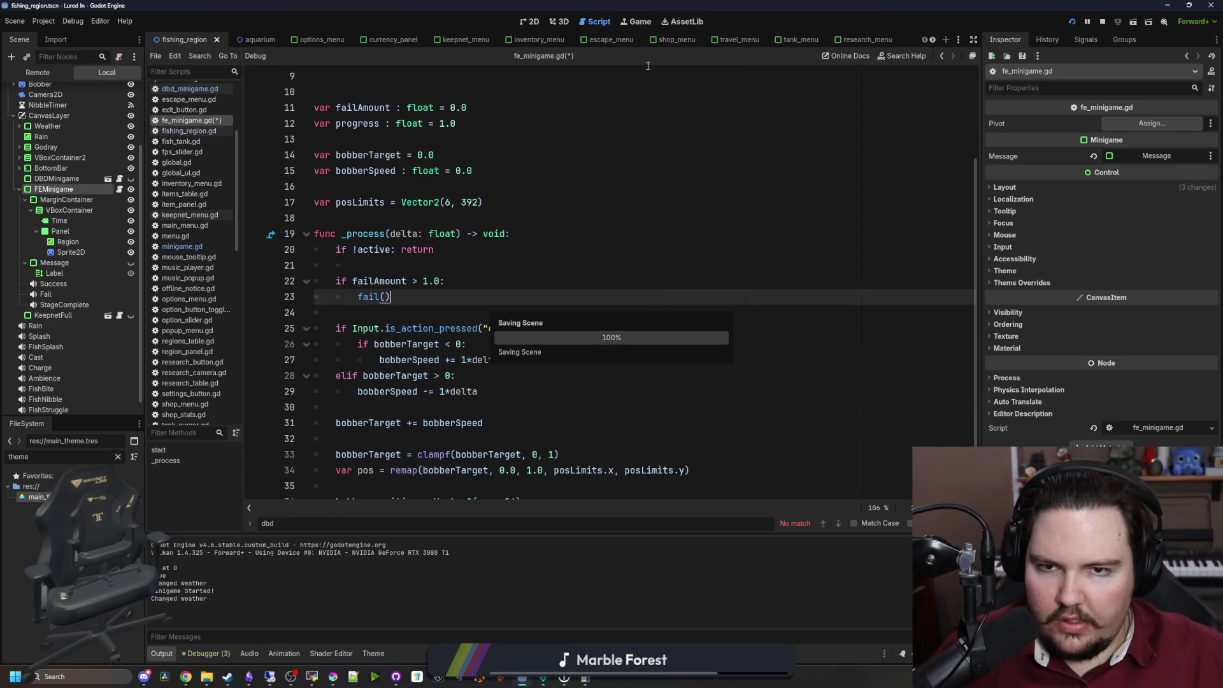
left_click(638, 22)
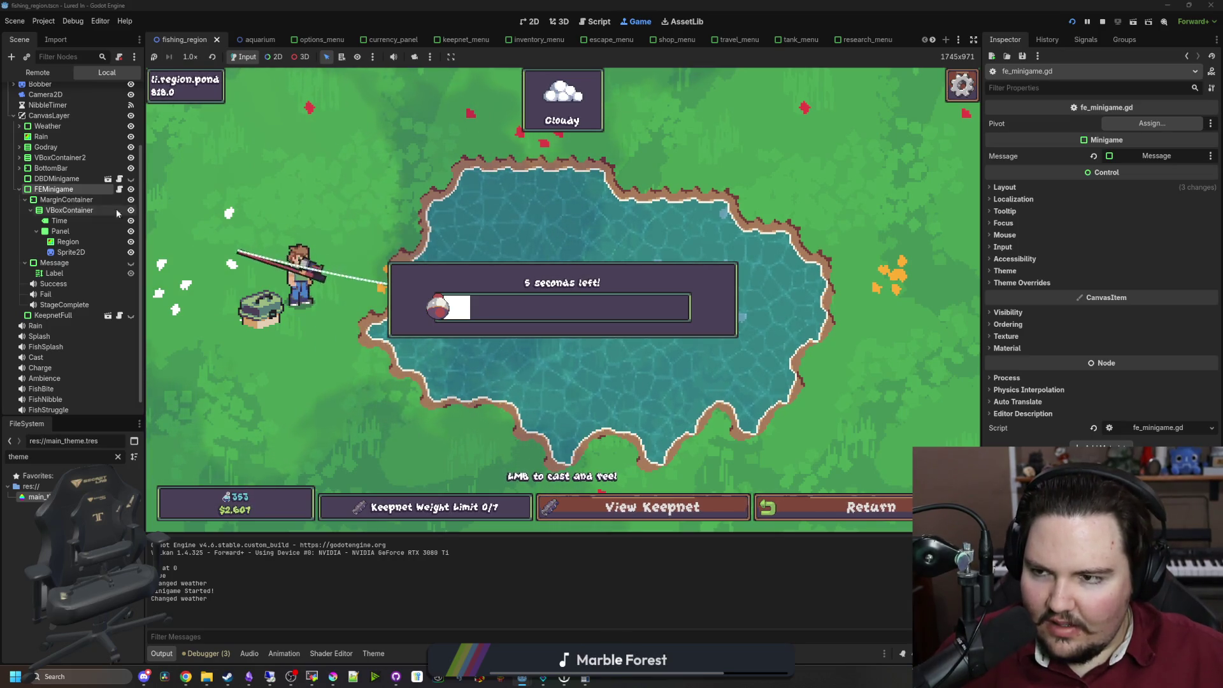
- Delete the 0 limit from the nested speed condition and relaunch the game
key("ctrl+F3")
left_click(464, 342)
key("BackSpace")
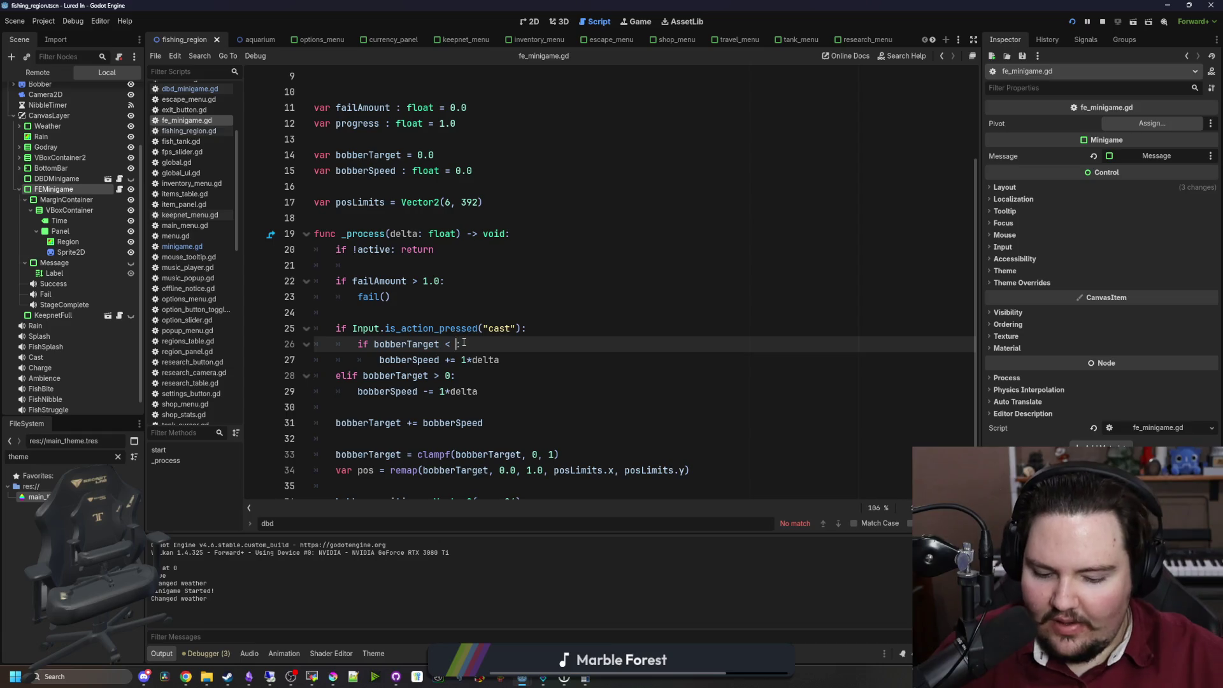
key("F5")
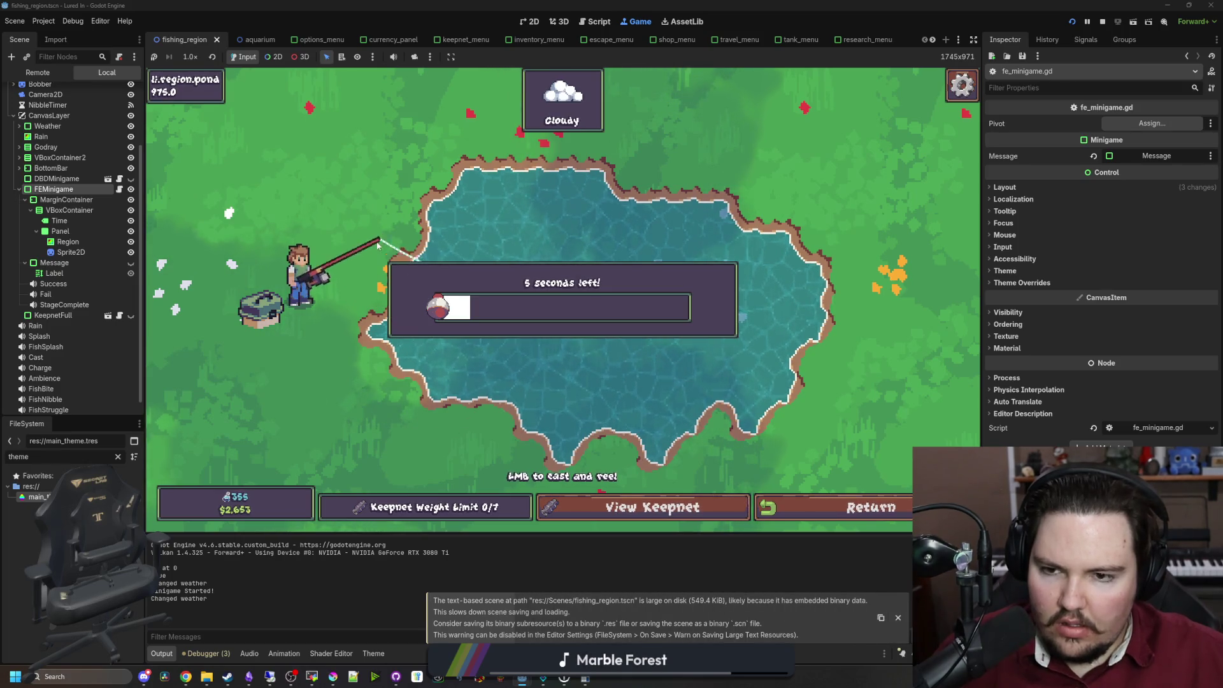
- Add a print(bobberSpeed) debug line at line 30, save, and watch the running game
key("ctrl+F3")
left_click(375, 410)
key("Return")
key("Return")
key("Up")
type("pr")
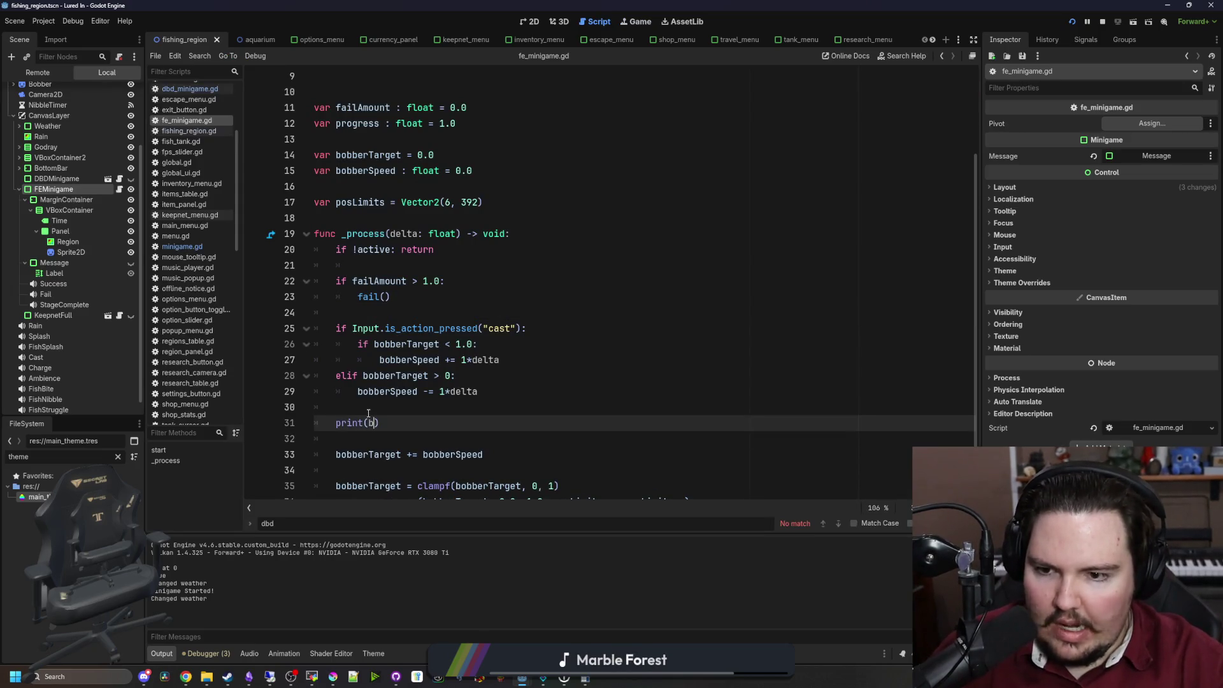
type("be")
key("Down")
key("Return")
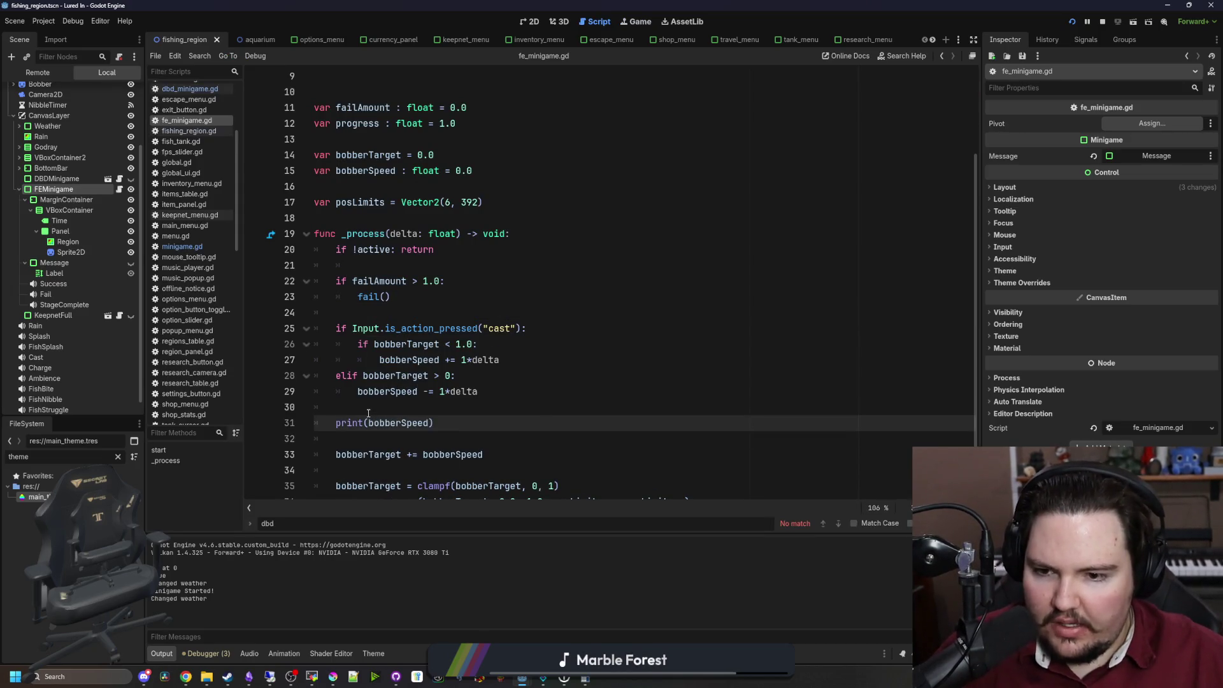
key("Up")
key("ctrl+s")
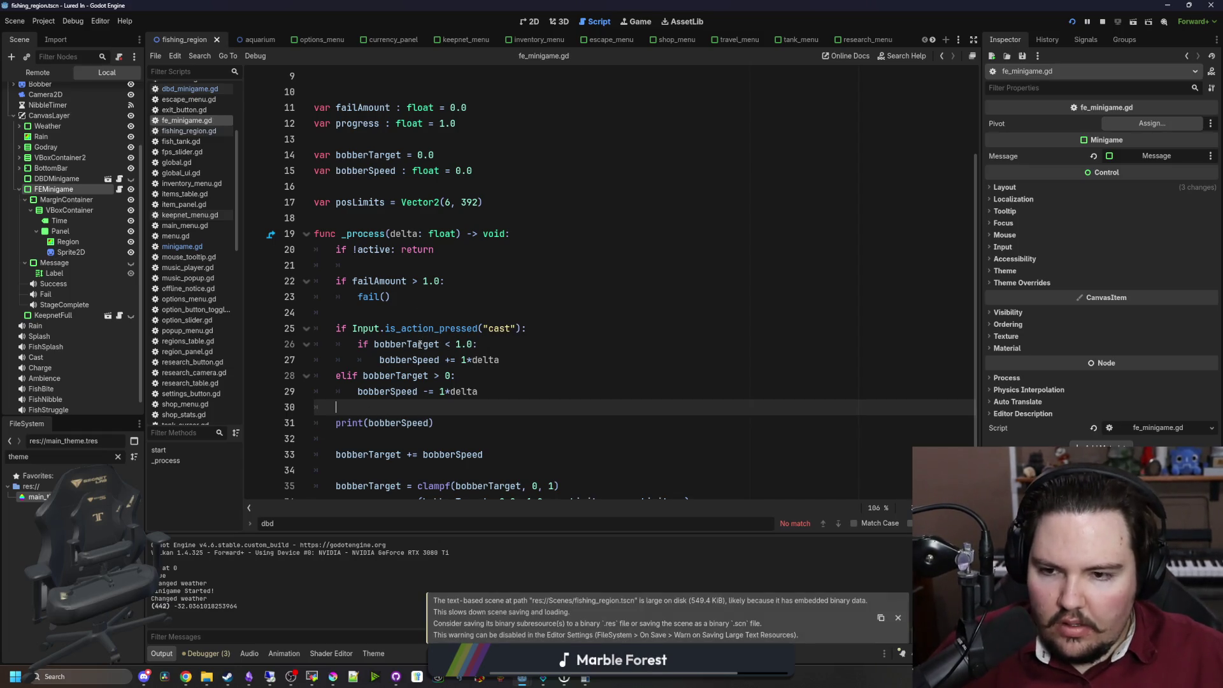
left_click(639, 21)
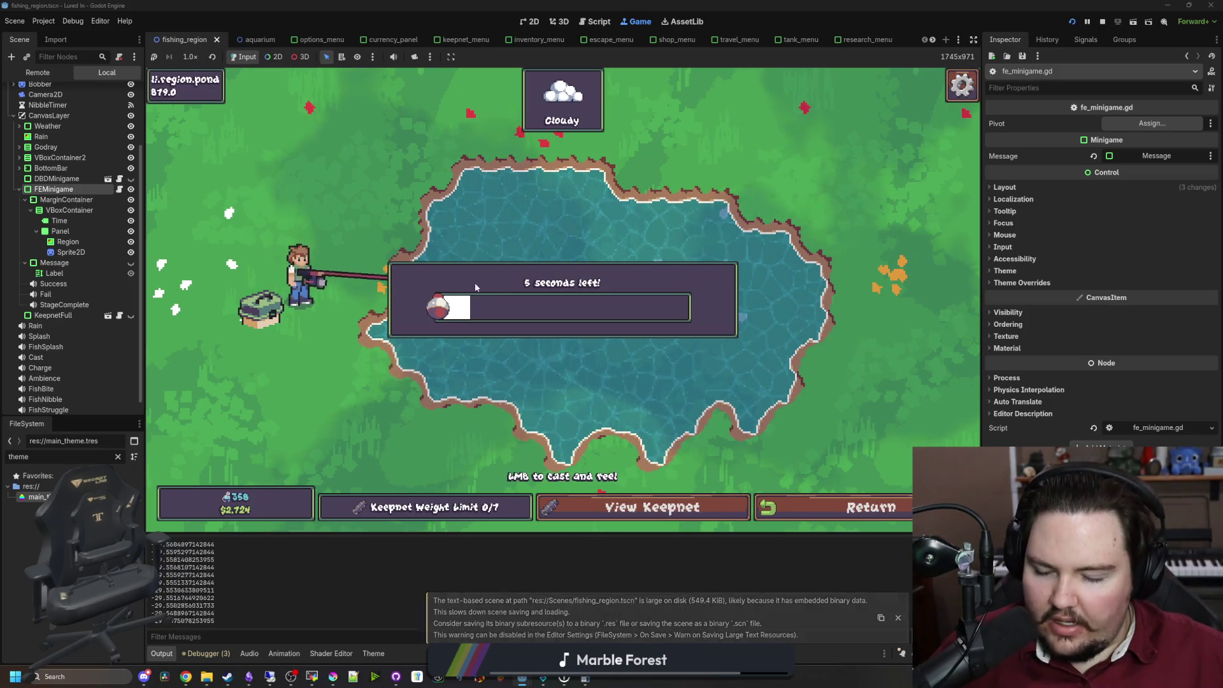
- Review the speed-increase and cast-check lines in fe_minigame.gd, save, and rerun the game
left_click(119, 189)
left_click(520, 356)
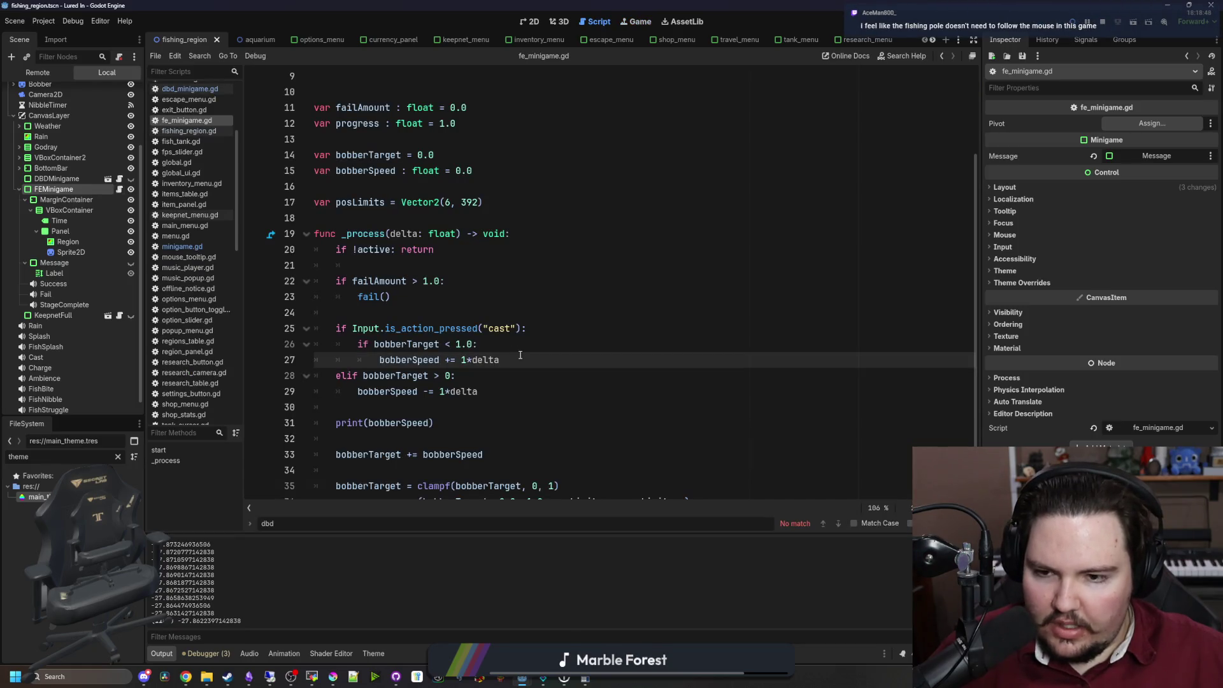
left_click(561, 322)
key("ctrl+s")
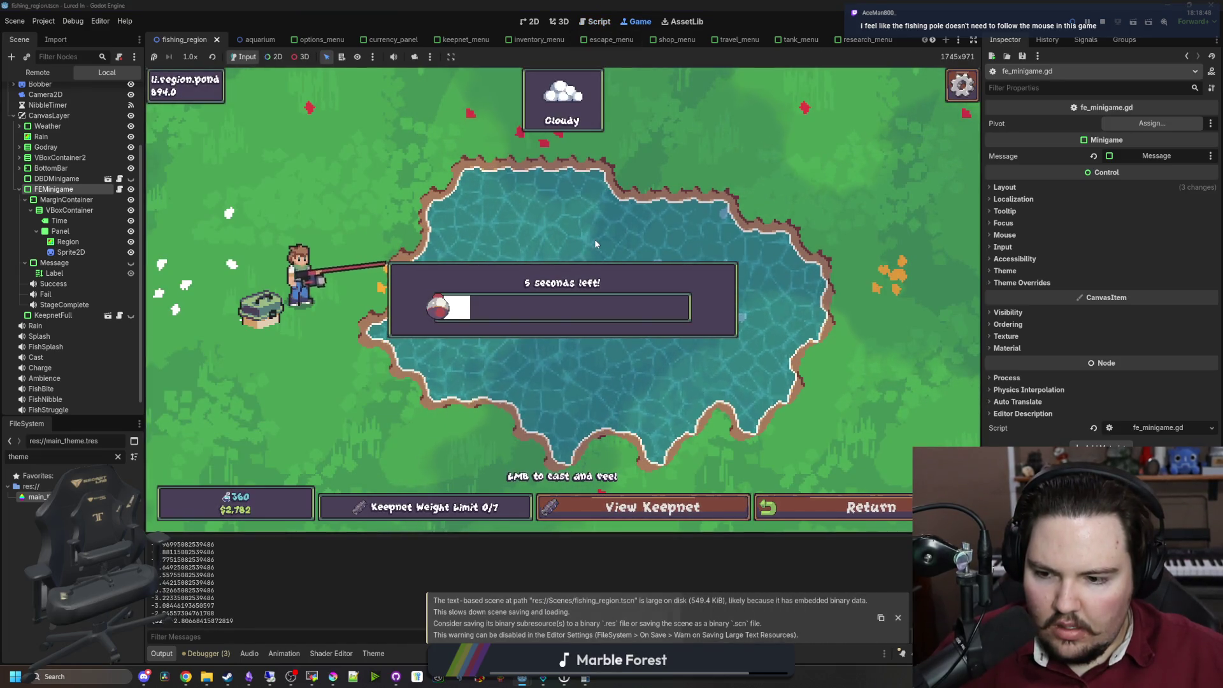
left_click(119, 190)
left_click(532, 360)
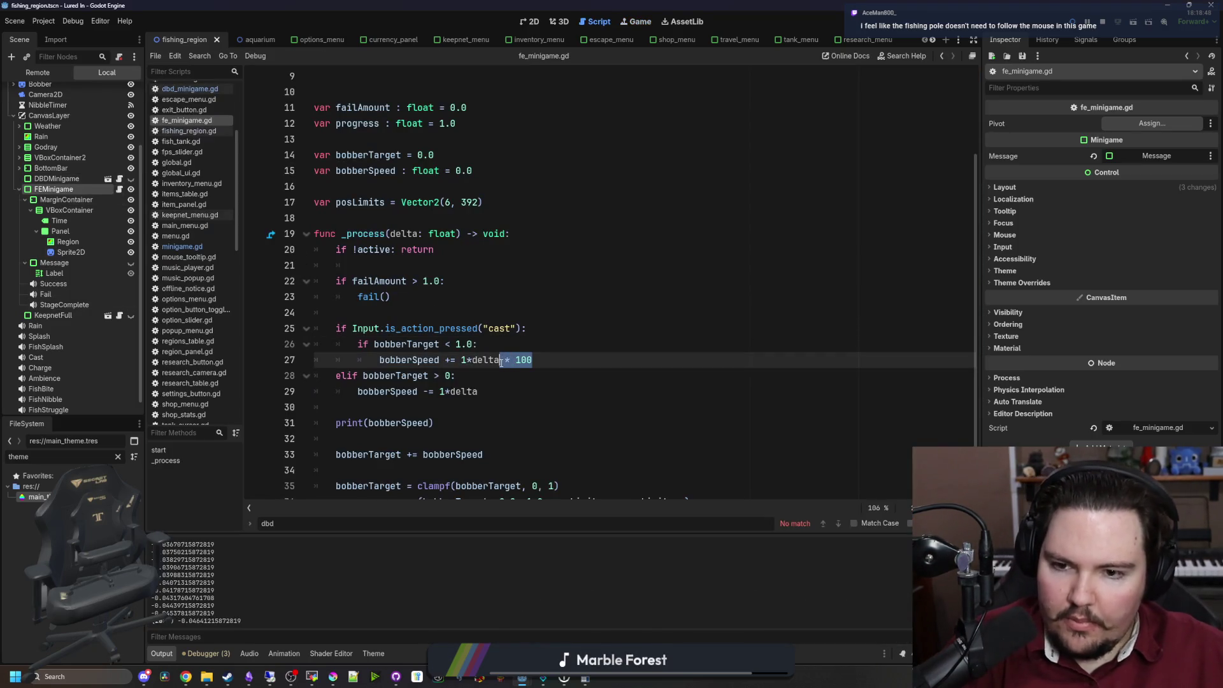
left_click(526, 350)
key("ctrl+s")
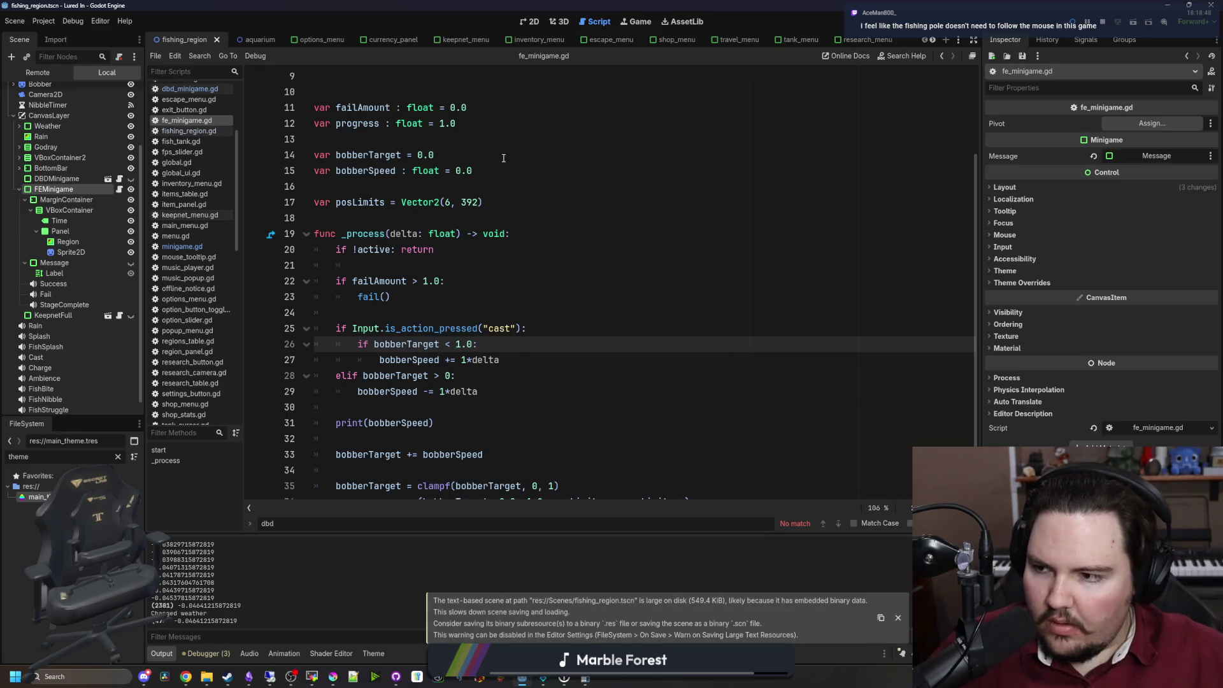
left_click(635, 21)
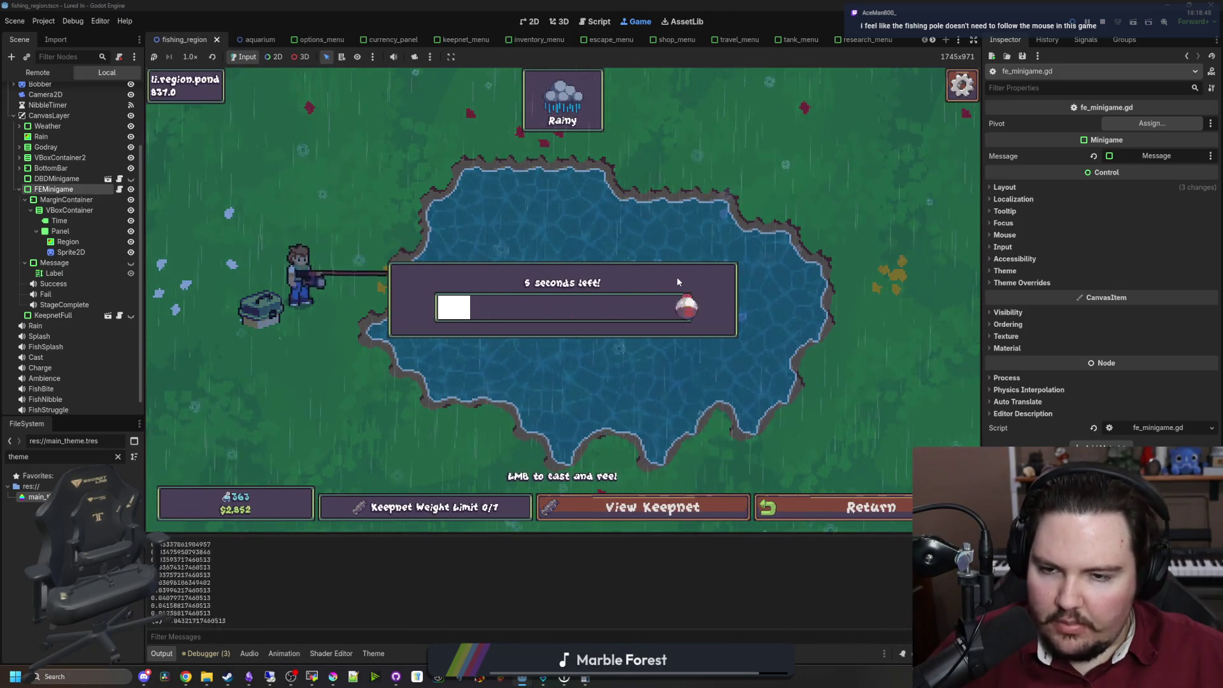
- Add a 0.1 multiplier to the speed changes on lines 27 and 29, then run the game
left_click(121, 188)
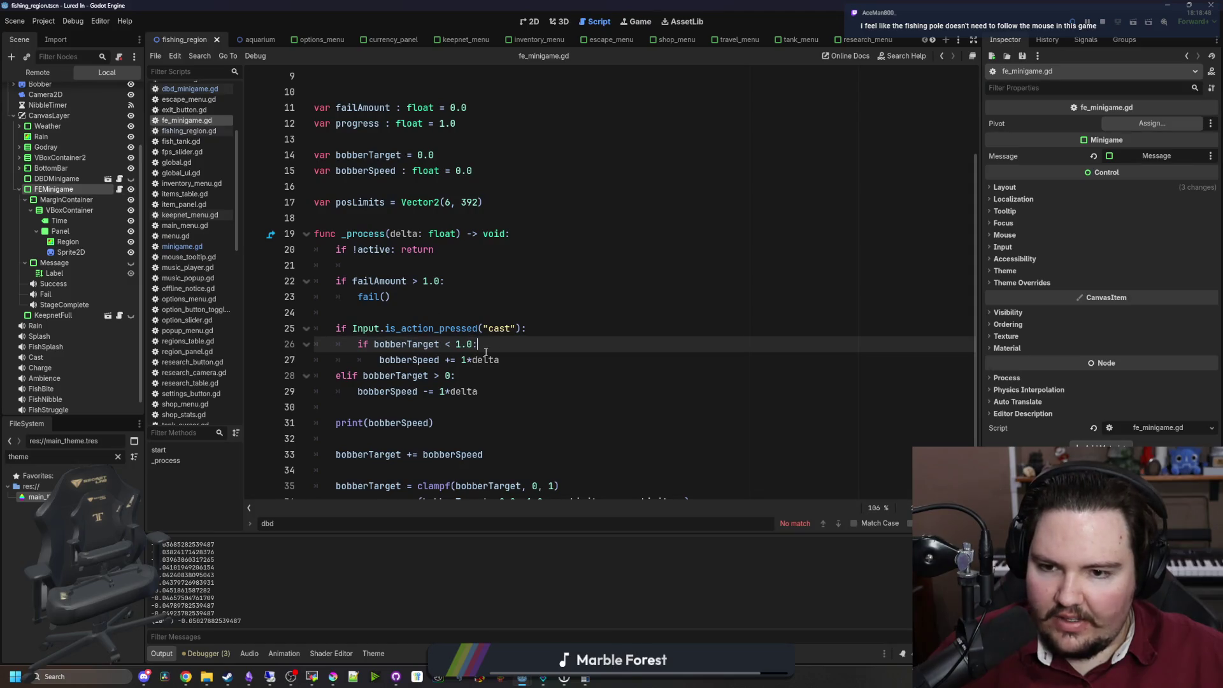
left_click(507, 361)
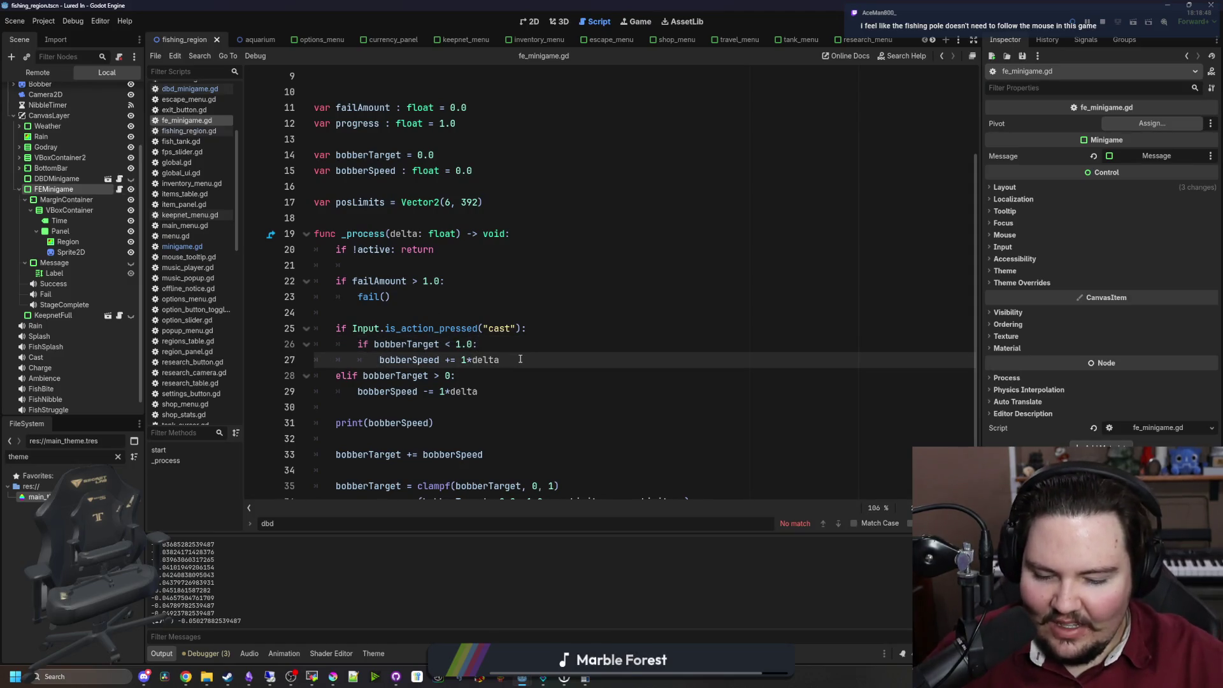
key("Left")
key("Left")
key("Left")
type("0.")
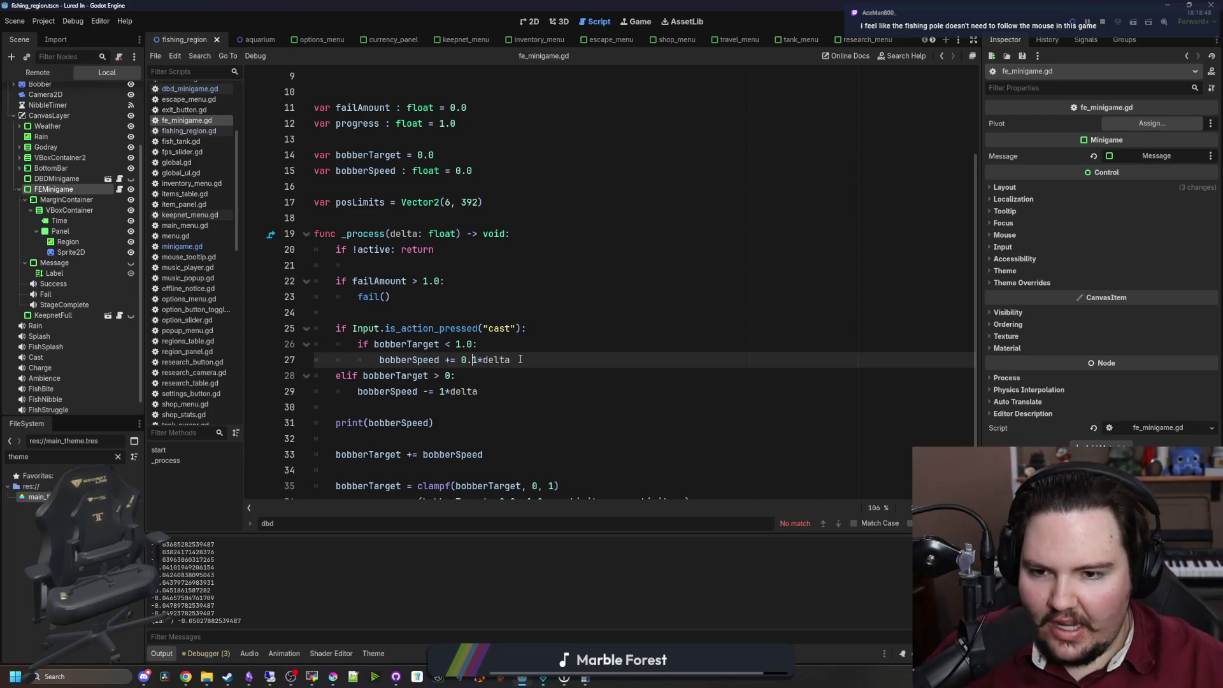
left_click(435, 391)
type(".")
key("F5")
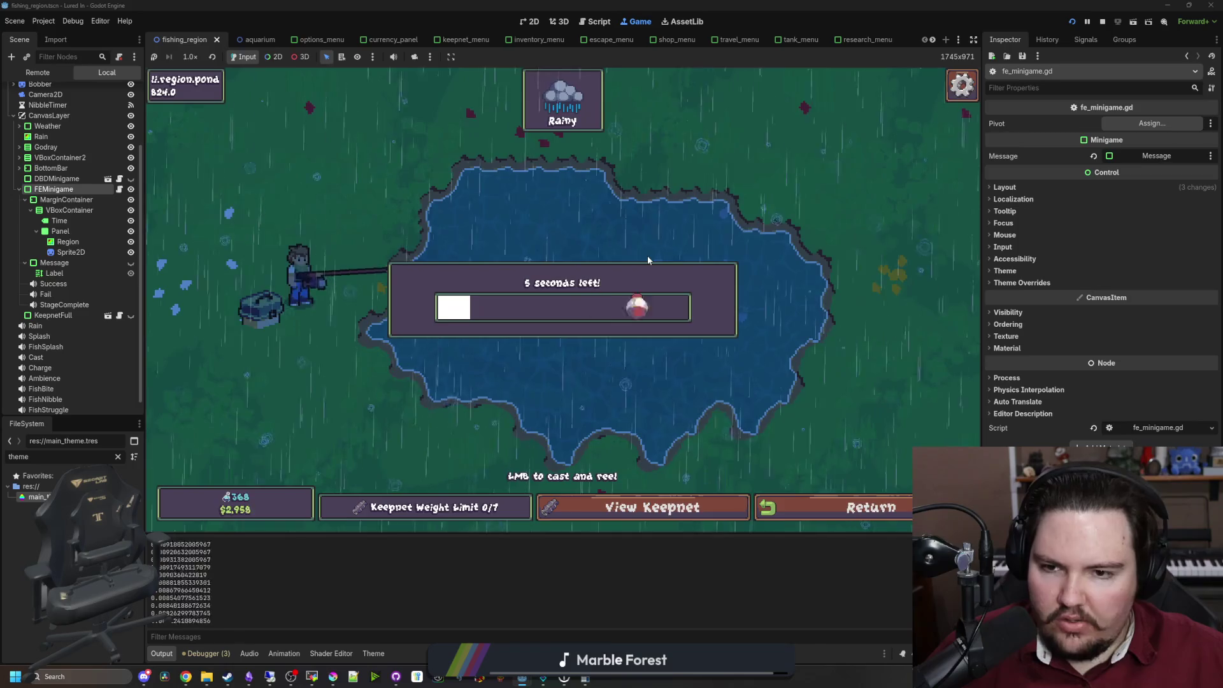
- Reduce the line 27 and 29 multipliers to 0.01*delta, save, and dismiss the large-scene warning
key("ctrl+F3")
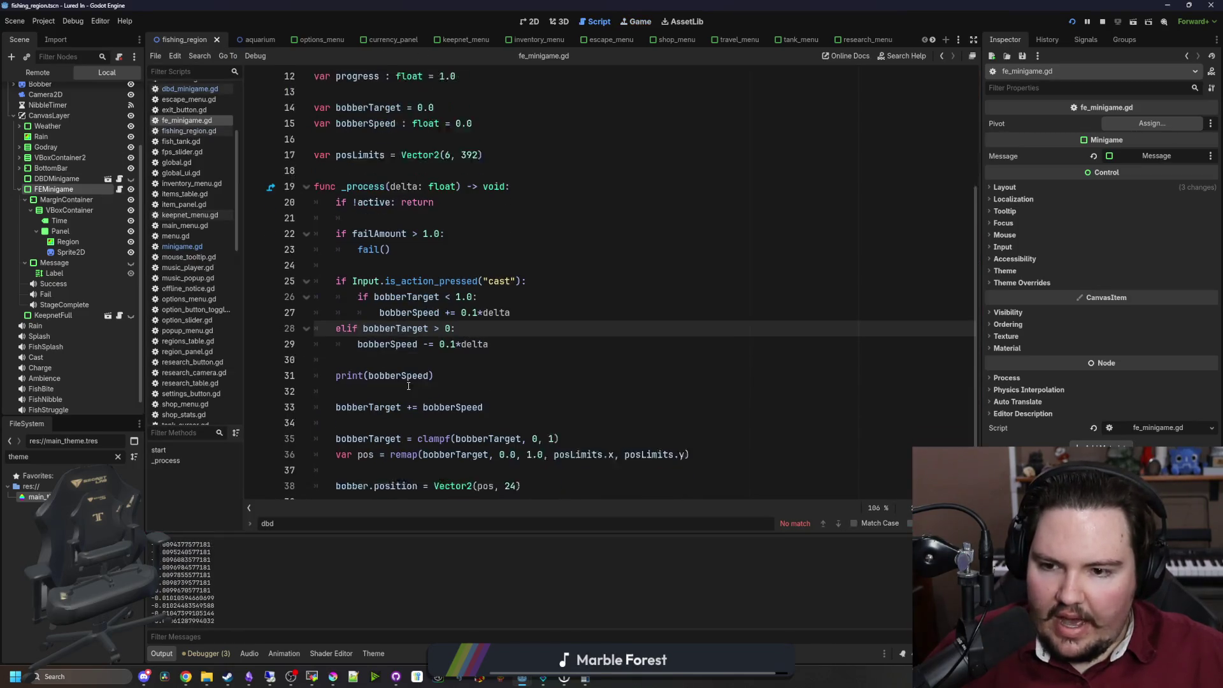
scroll(421, 373, "down", 1)
left_click(440, 350)
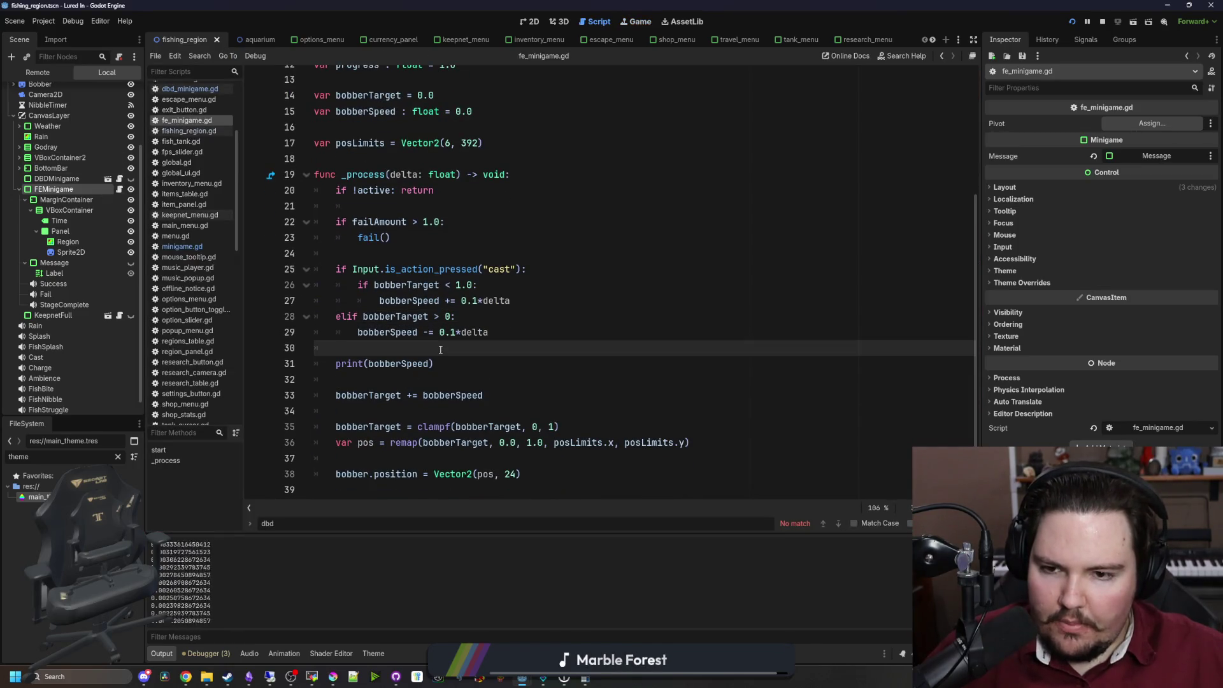
left_click(485, 285)
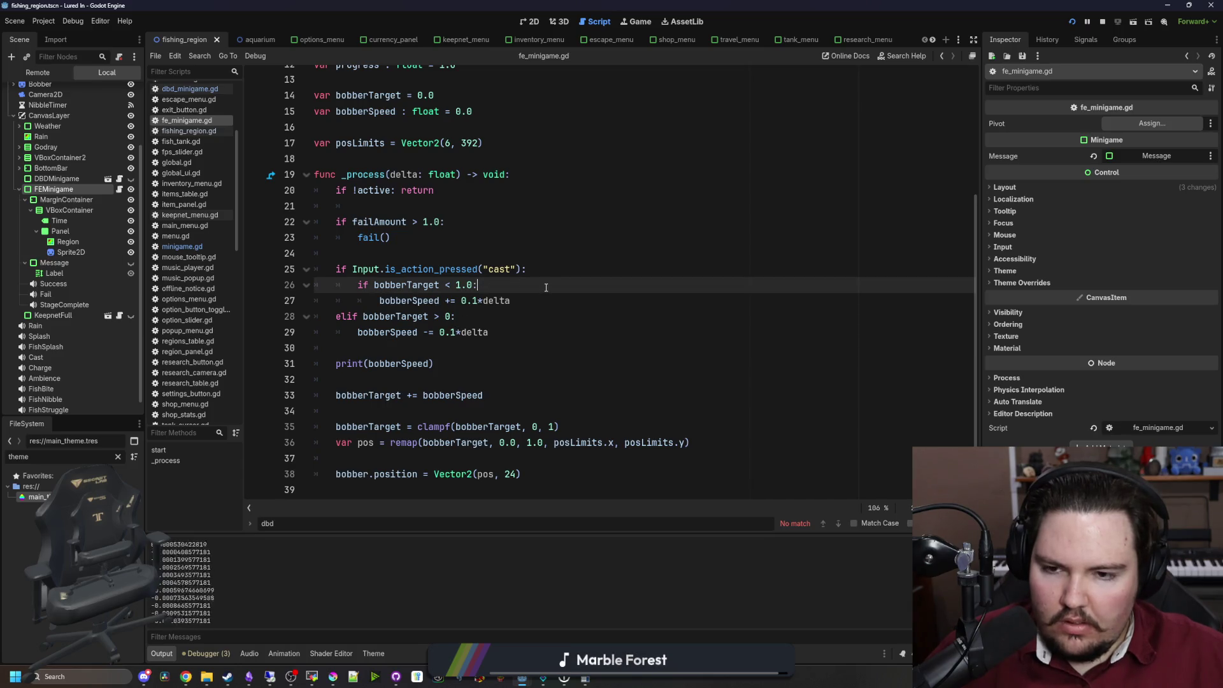
left_click(468, 314)
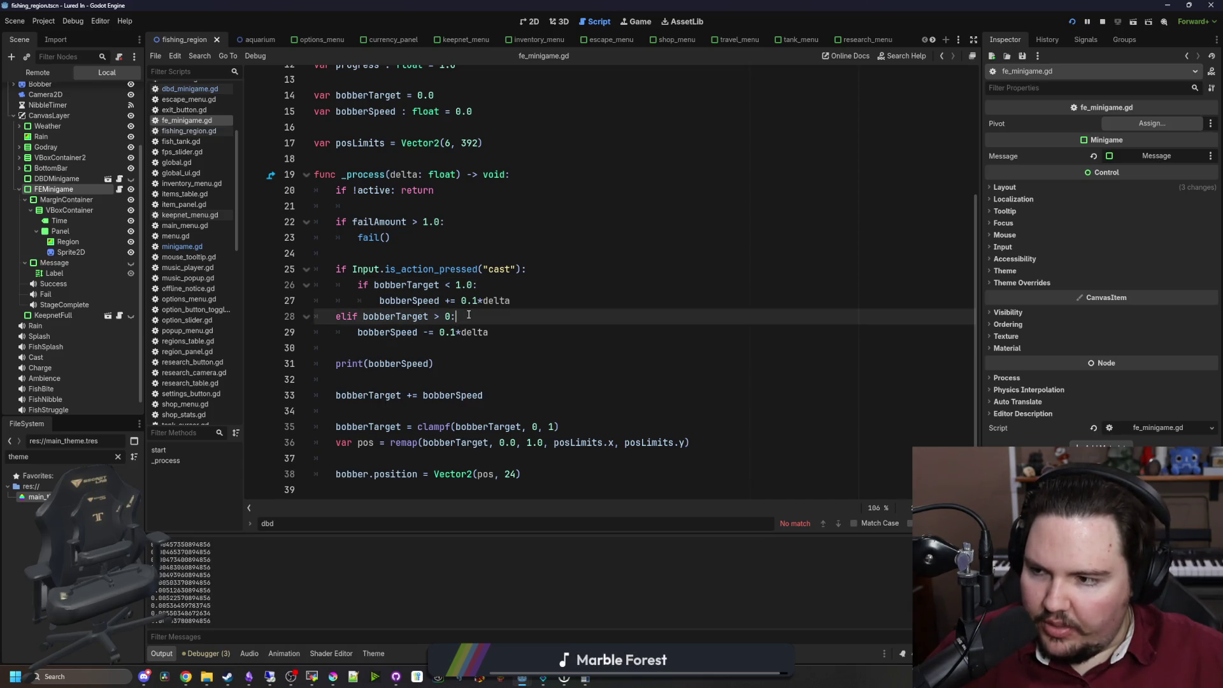
left_click(474, 304)
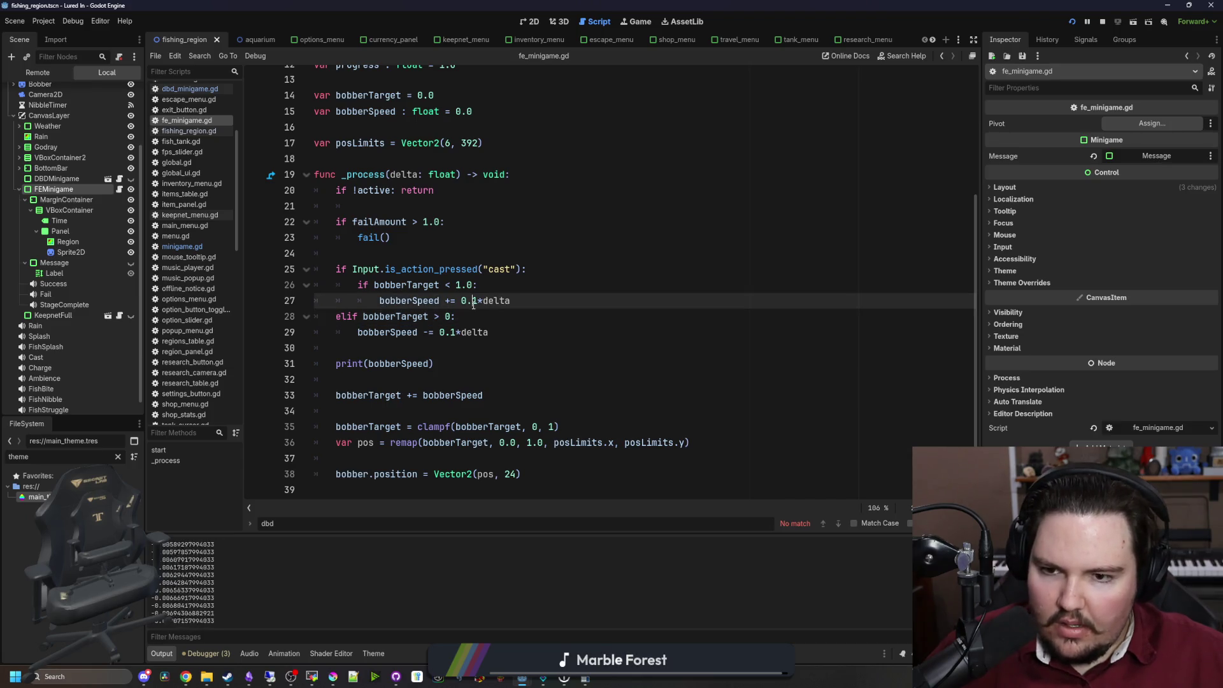
left_click(453, 333)
type("0")
key("ctrl+s")
left_click(427, 344)
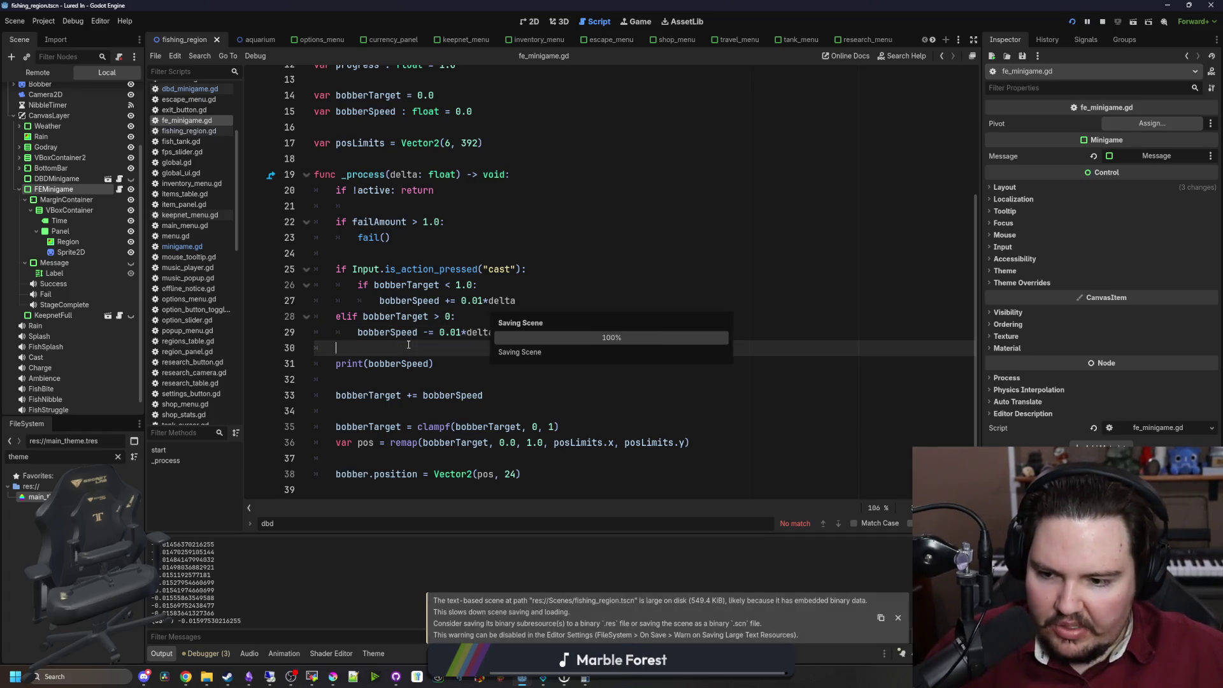
left_click(897, 618)
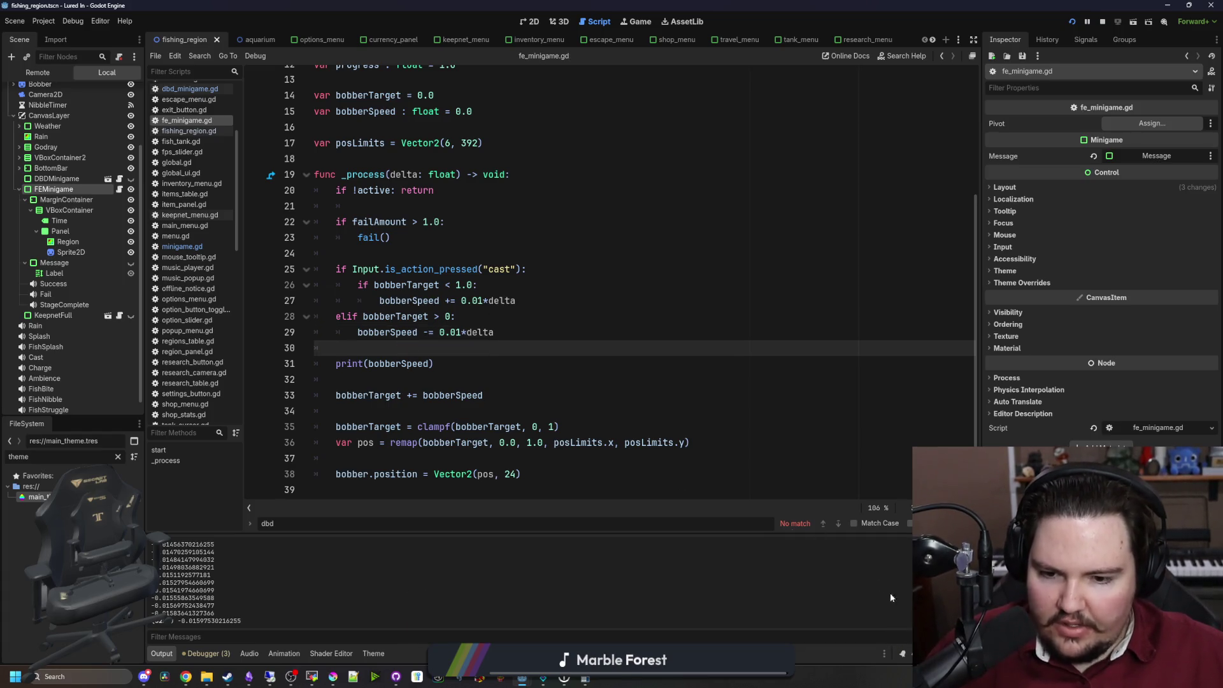
- Save the script again and run the current scene with F6 to test
left_click(360, 334)
key("ctrl+s")
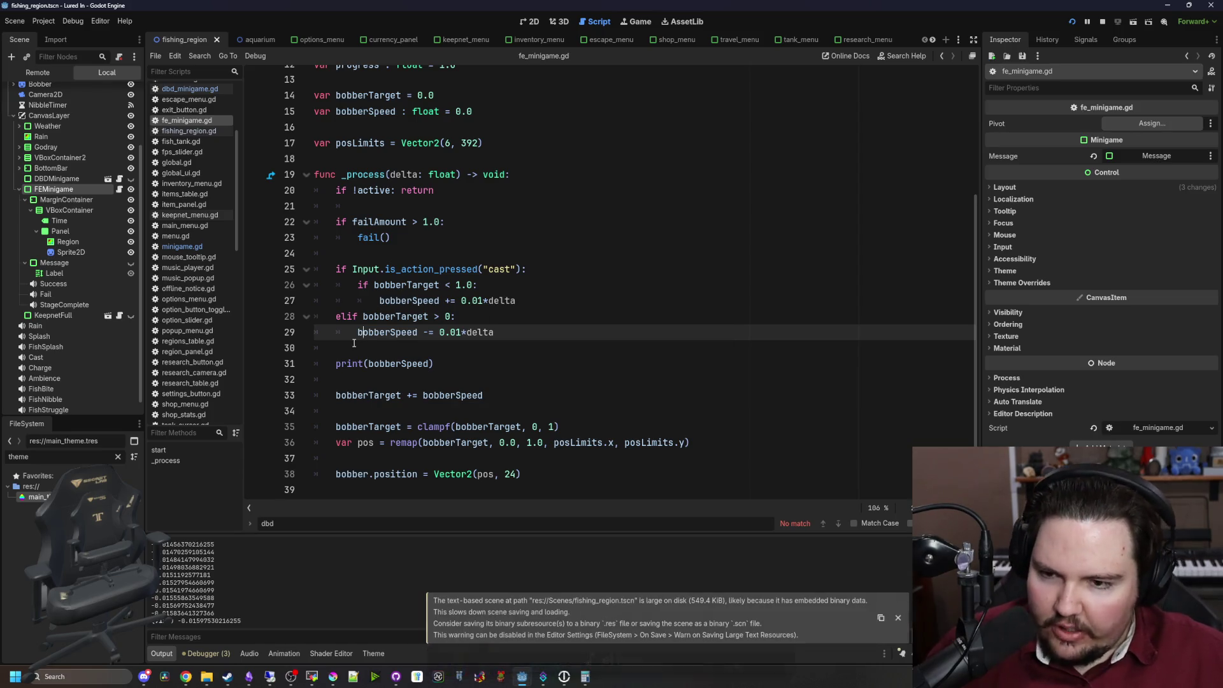
left_click(354, 344)
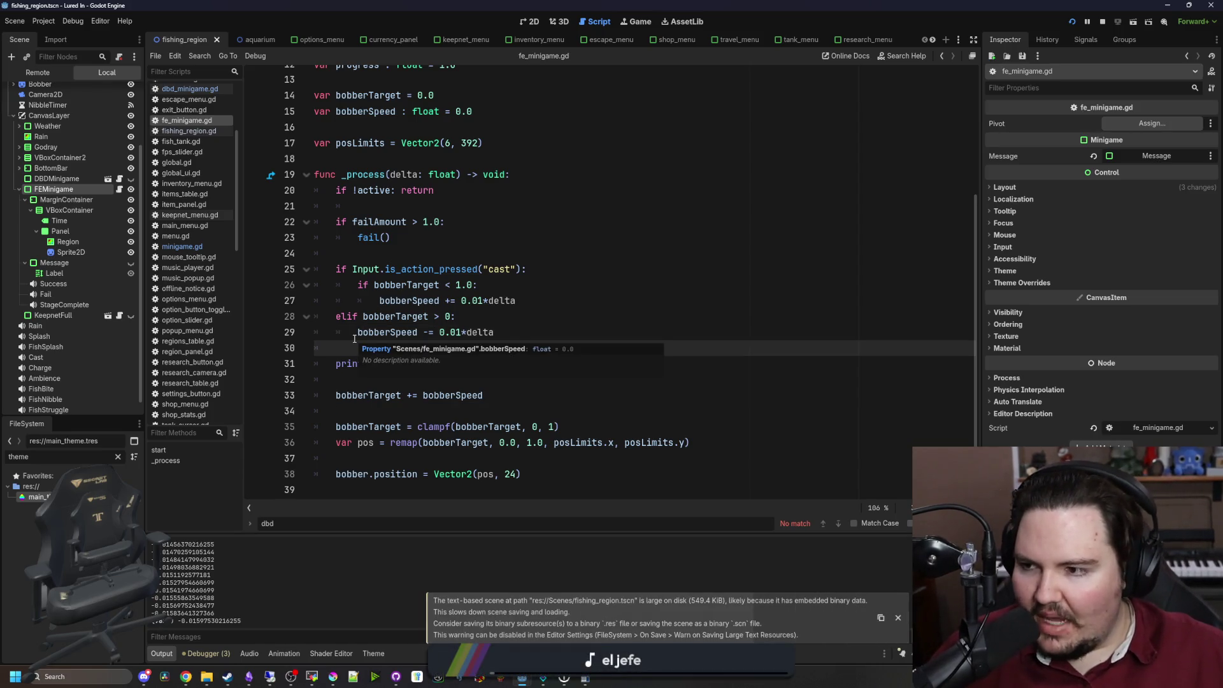
key("Up")
key("Up")
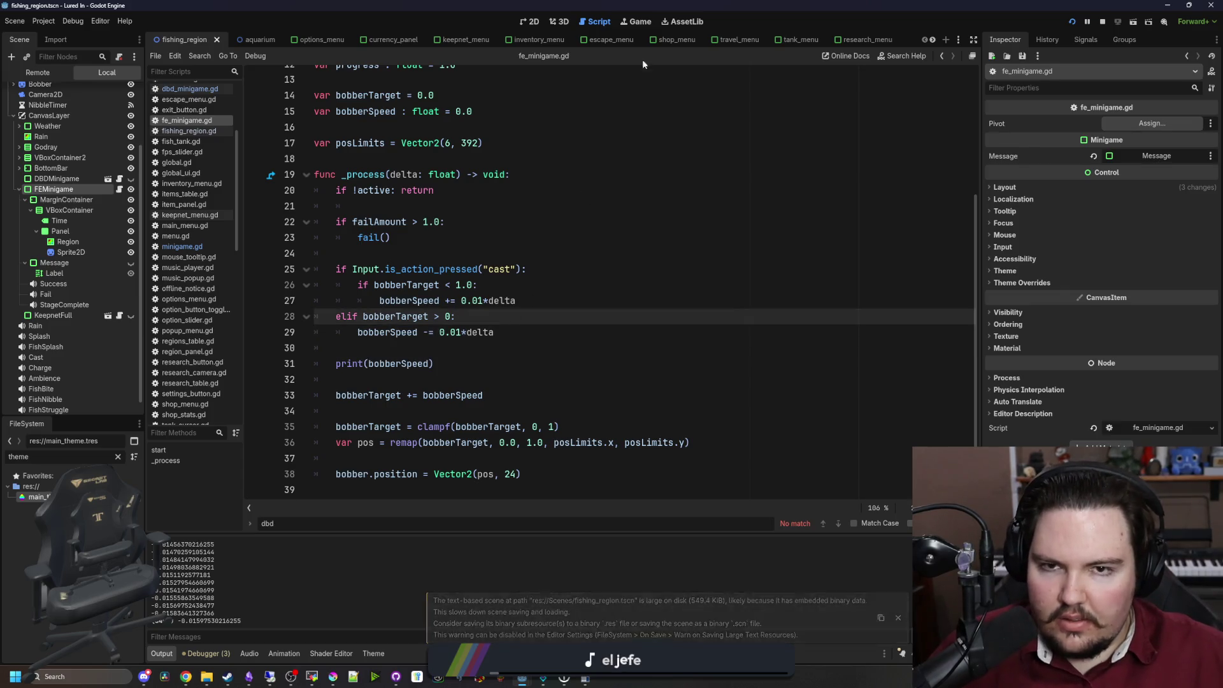
key("F6")
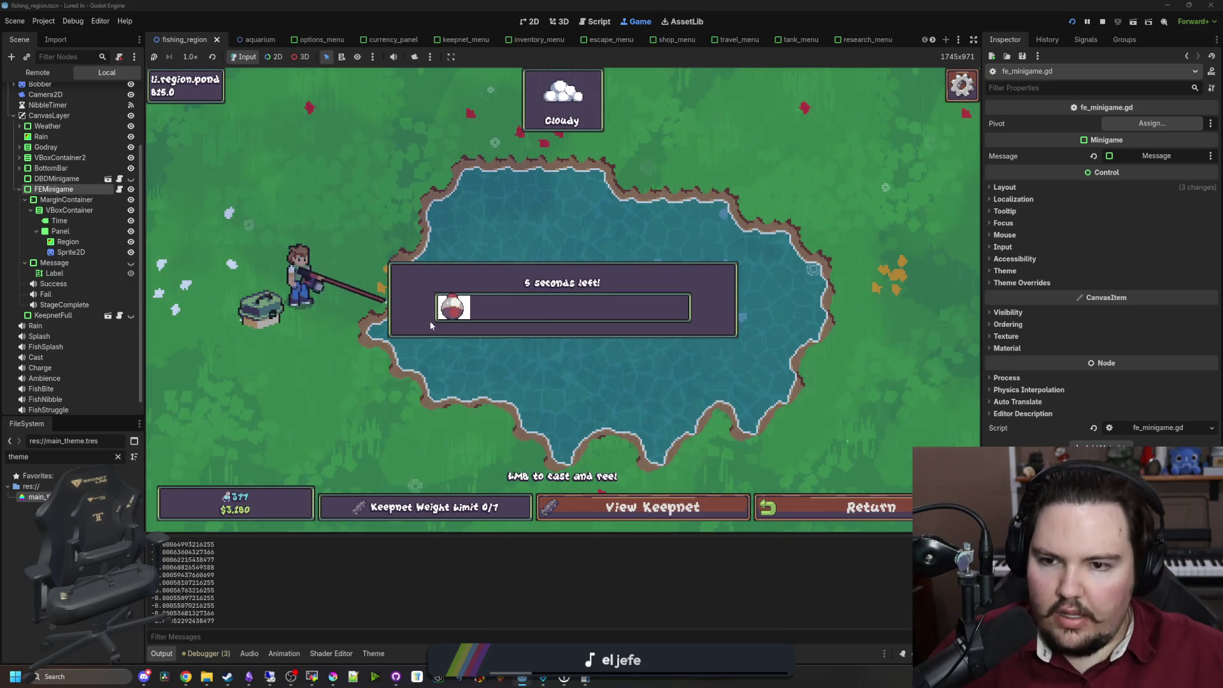
- Open fe_minigame.gd from FEMinigame and step through the print(bobberSpeed), elif and target-check lines
left_click(120, 190)
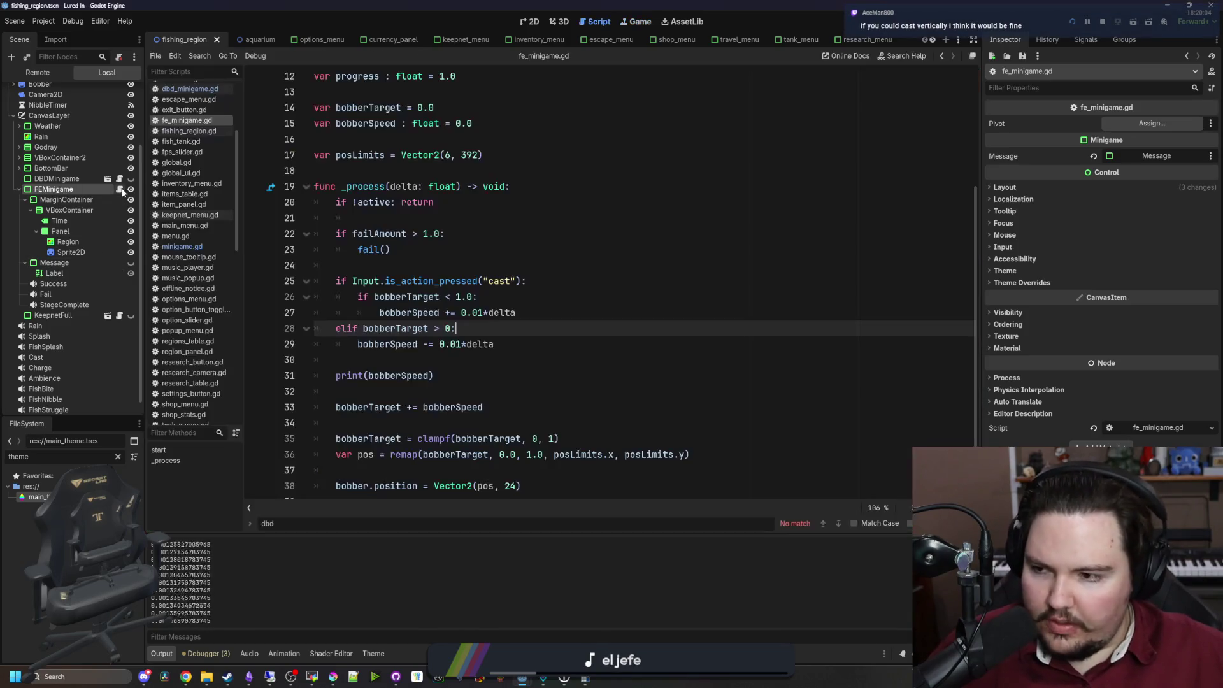
left_click(520, 362)
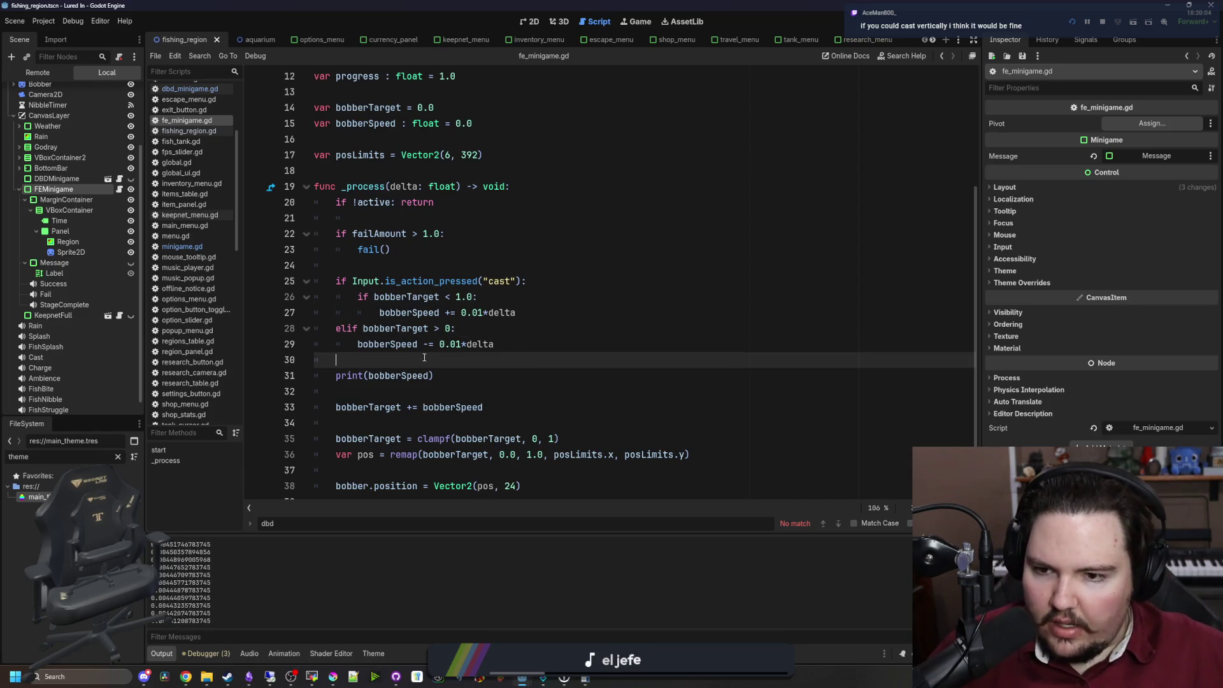
left_click(430, 378)
key("Down")
key("Up")
key("Up")
key("Down")
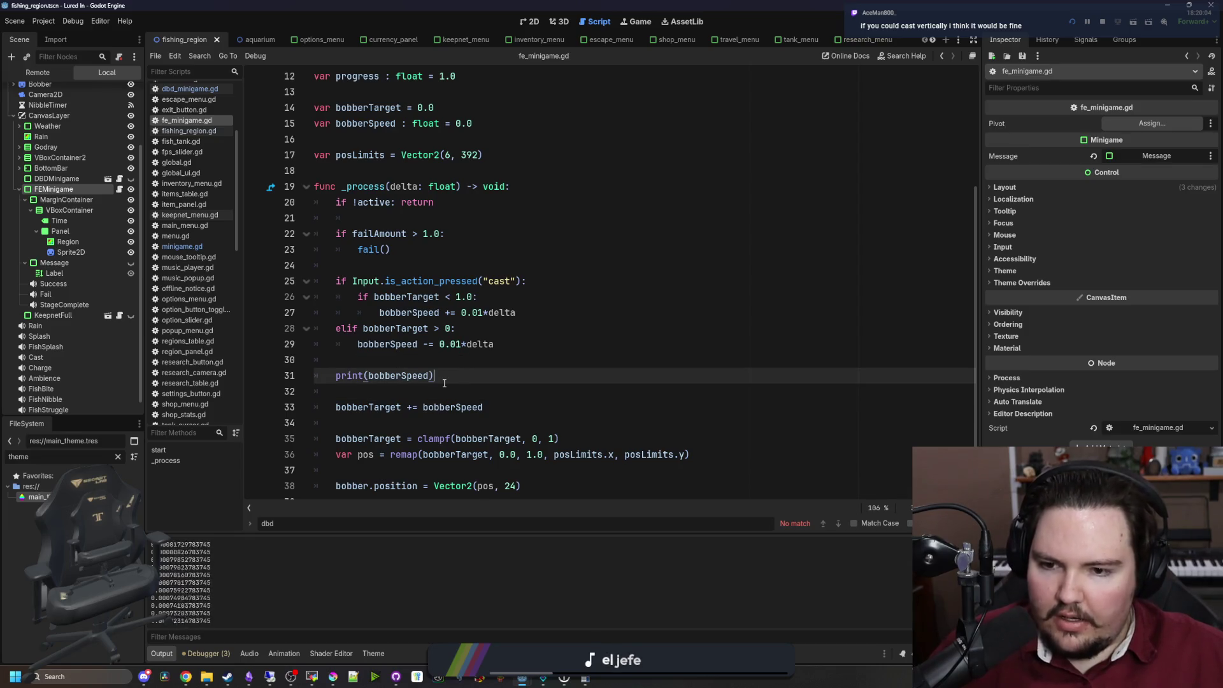
key("Down")
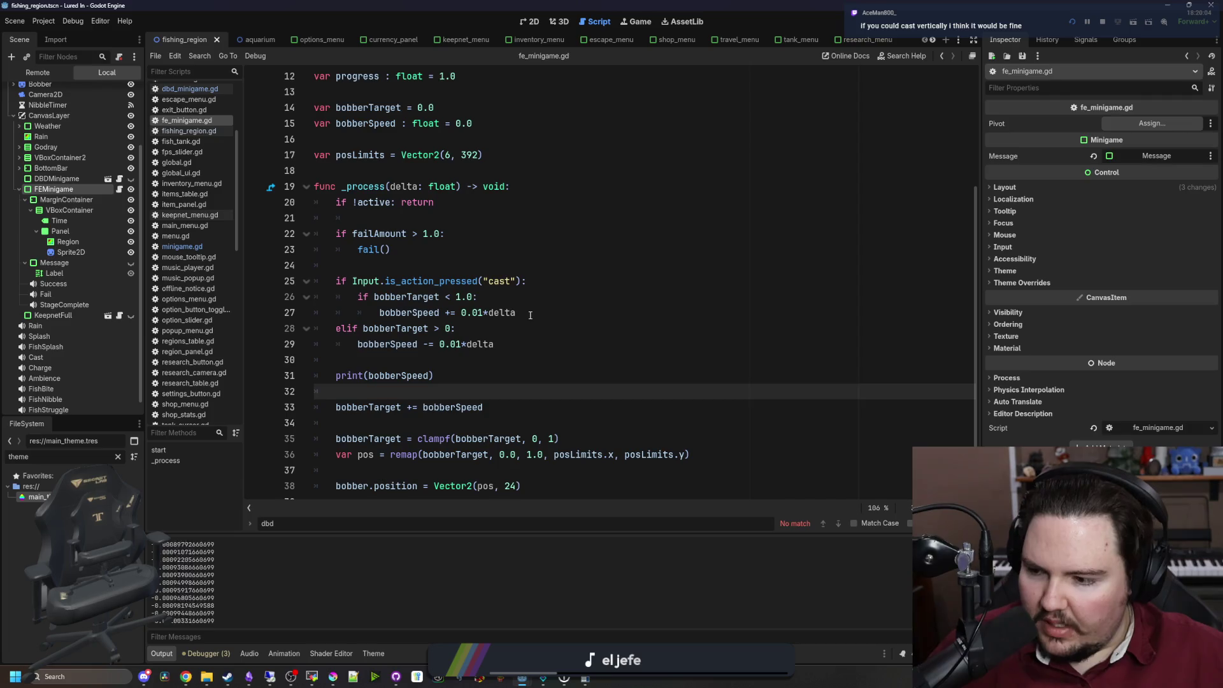
left_click(387, 366)
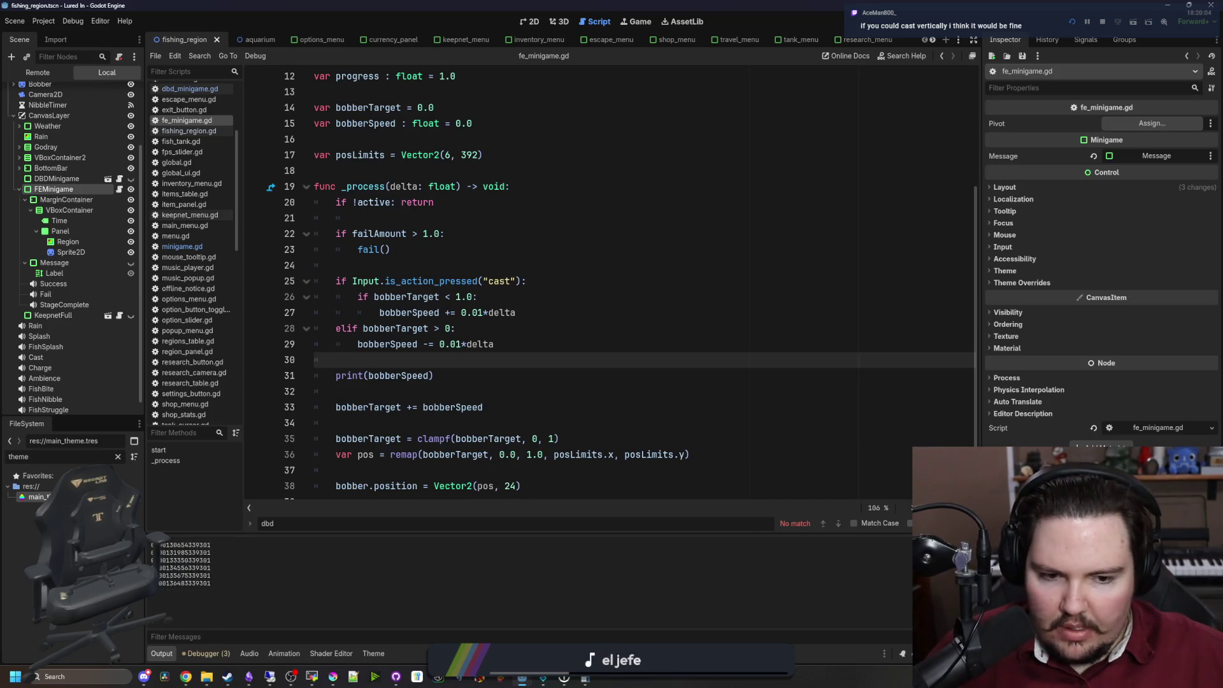
left_click(368, 393)
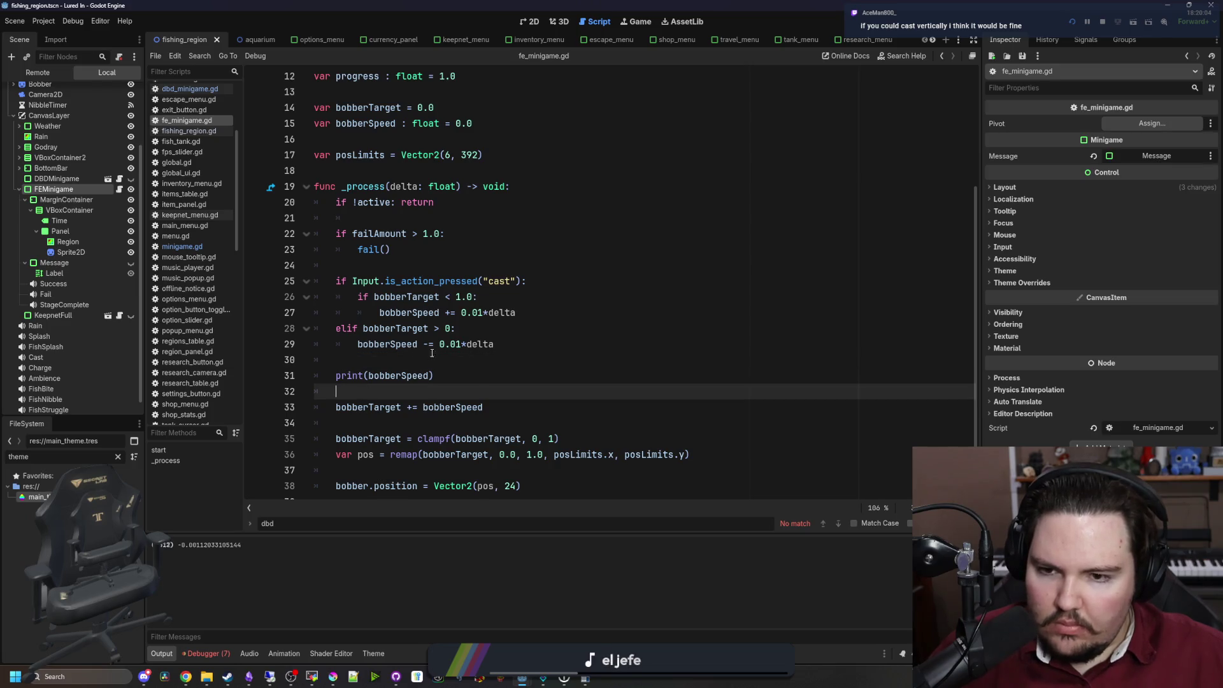
left_click(471, 328)
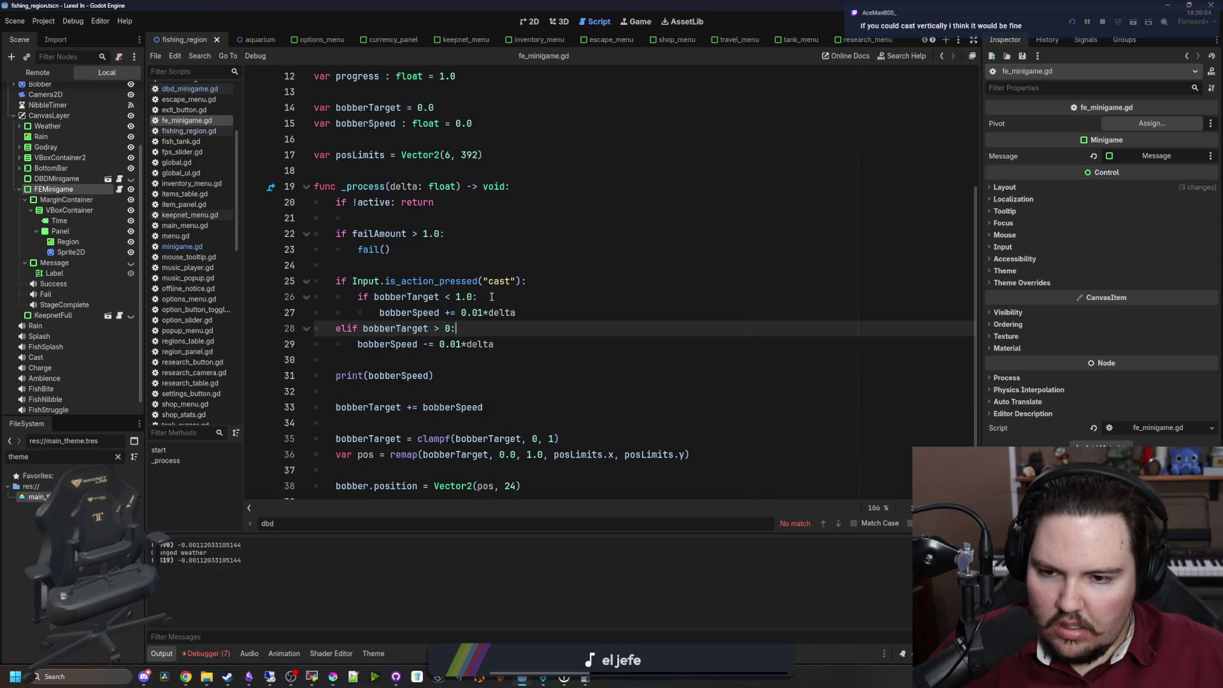
left_click(433, 361)
left_click(612, 296)
- Nest the speed increase under 'if bobberSpeed < 0.1:' and the deceleration under a speed check, then run
key("Return")
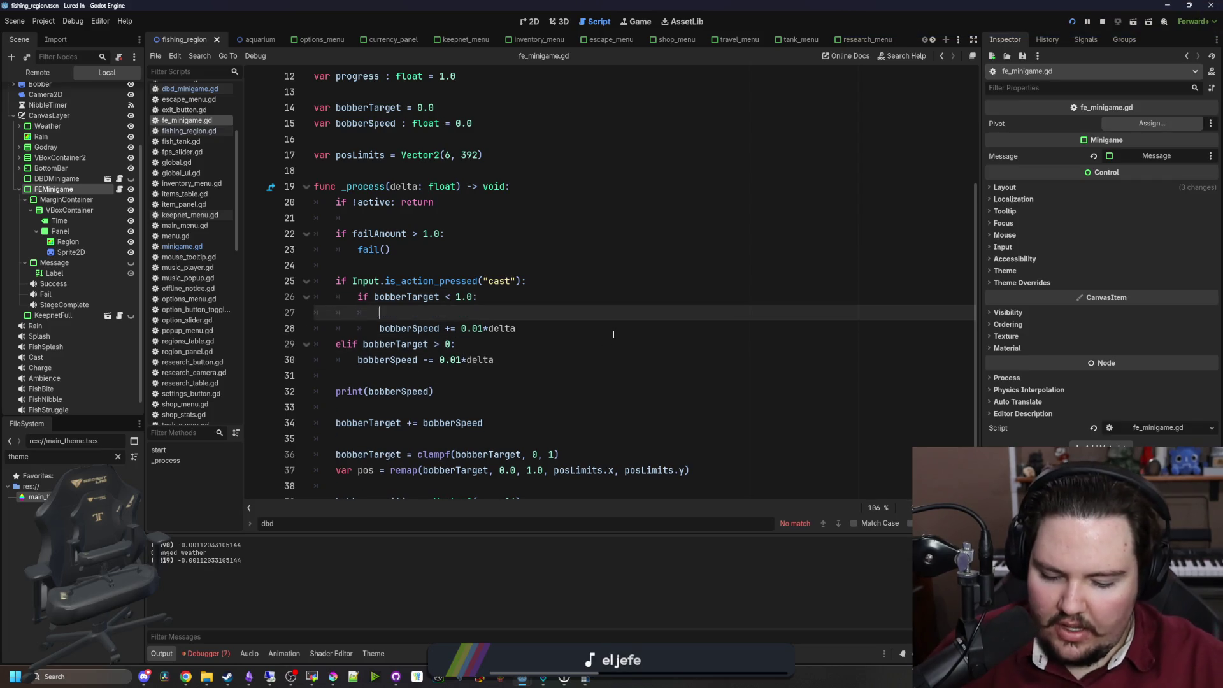
type("if bobberSpeed < 0.1")
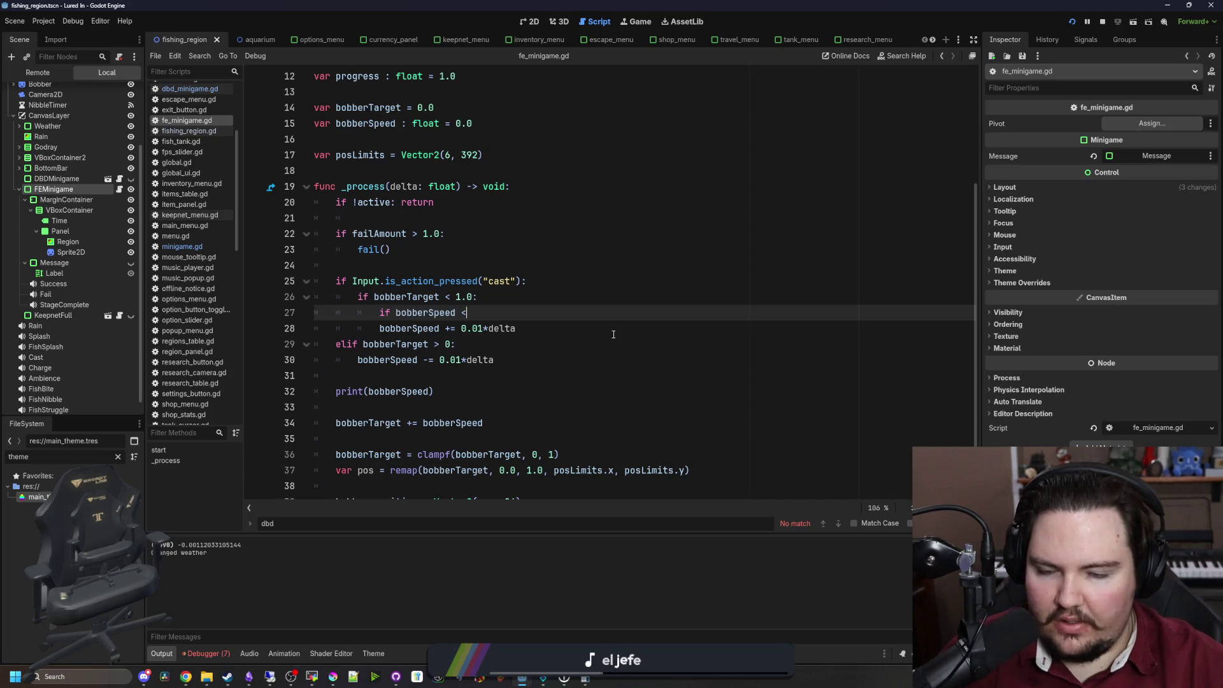
type(":")
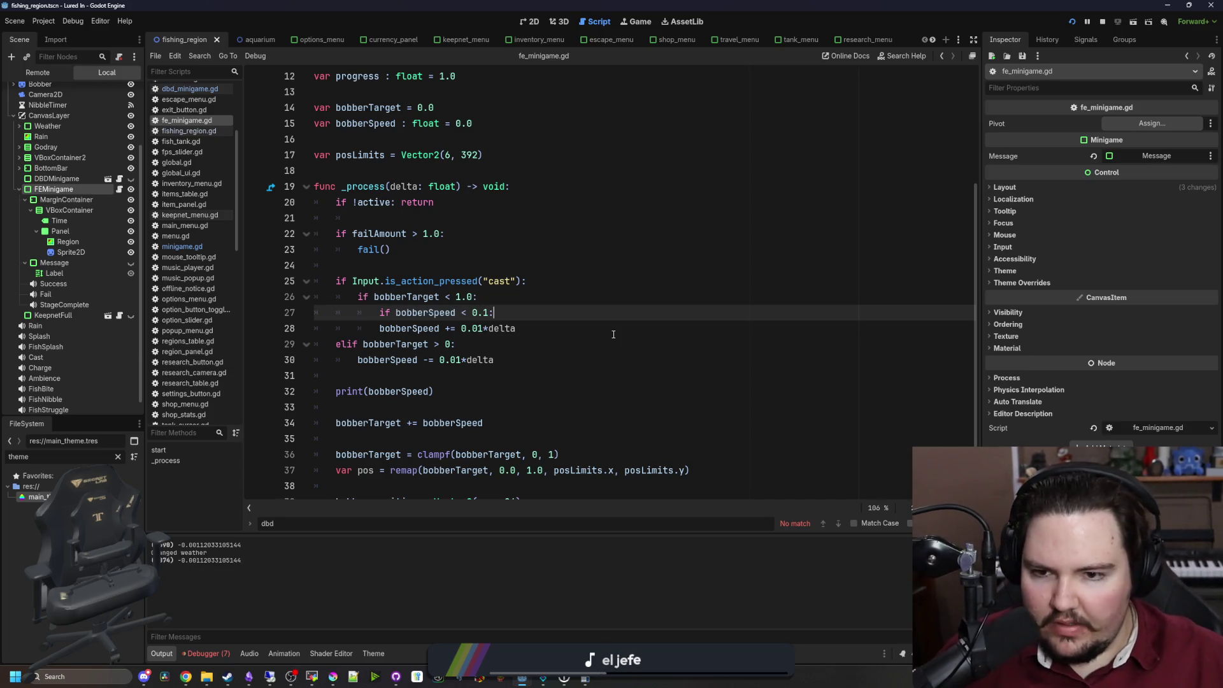
left_click(379, 328)
key("Tab")
left_click_drag(494, 313, 348, 320)
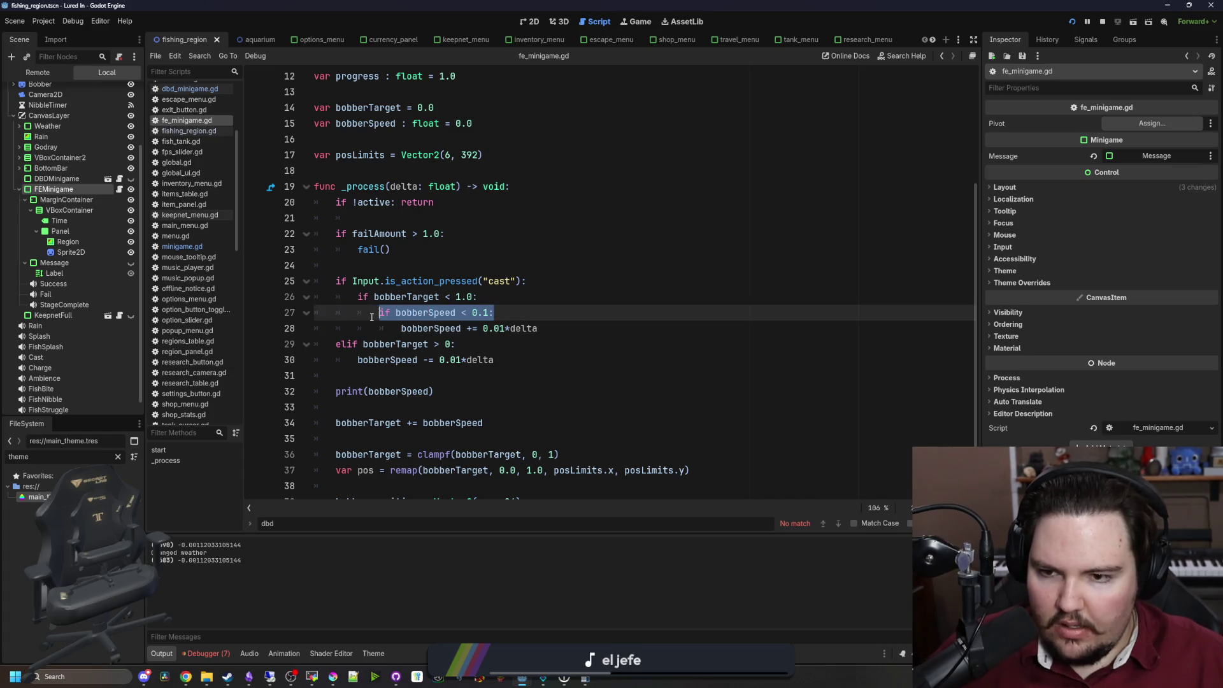
left_click(460, 344)
key("Return")
type("if bopb")
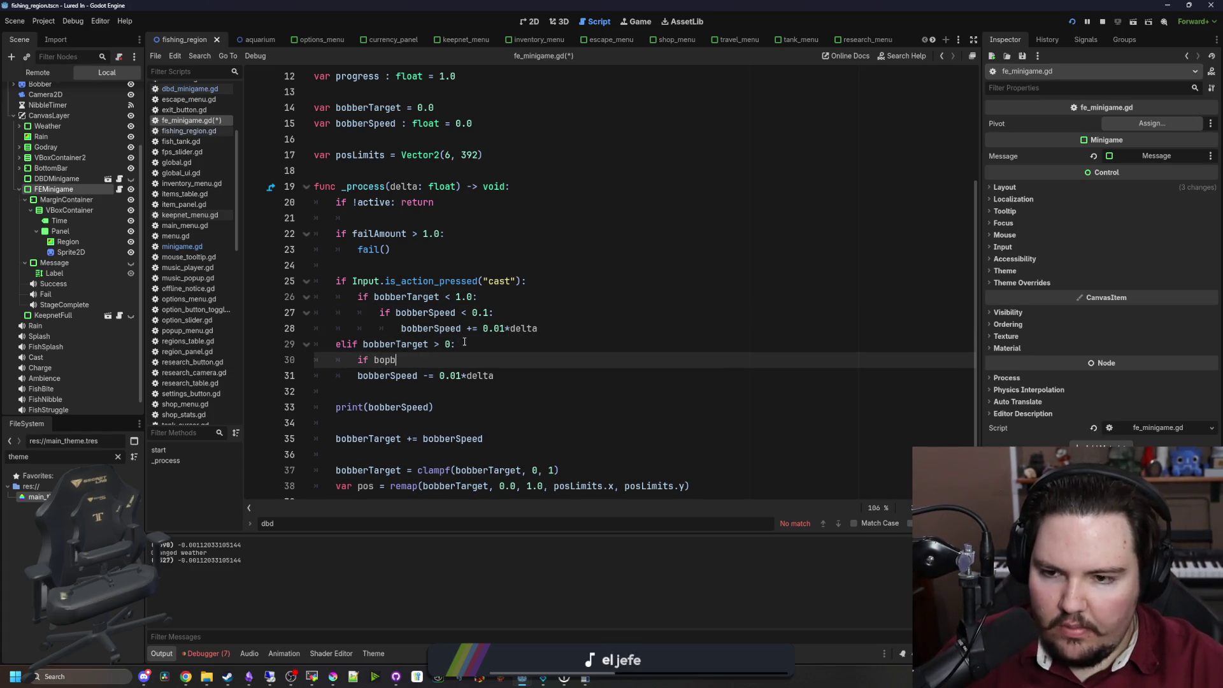
type("eed > -0.1")
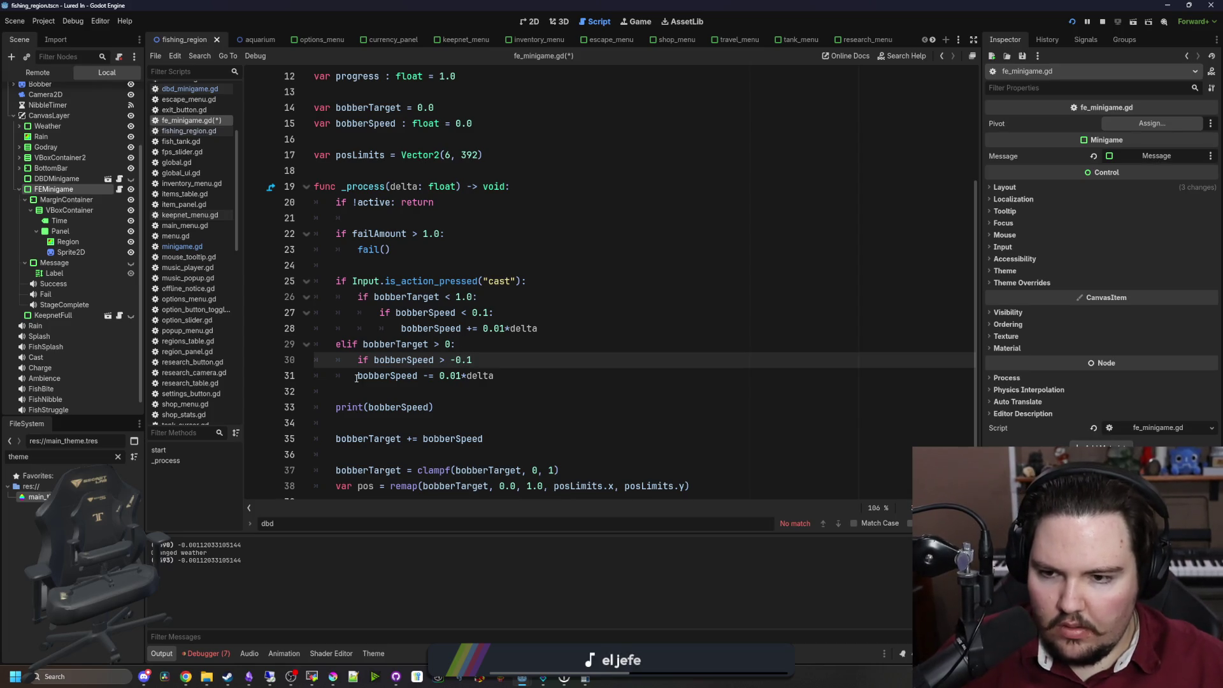
left_click(357, 378)
key("Tab")
left_click(506, 360)
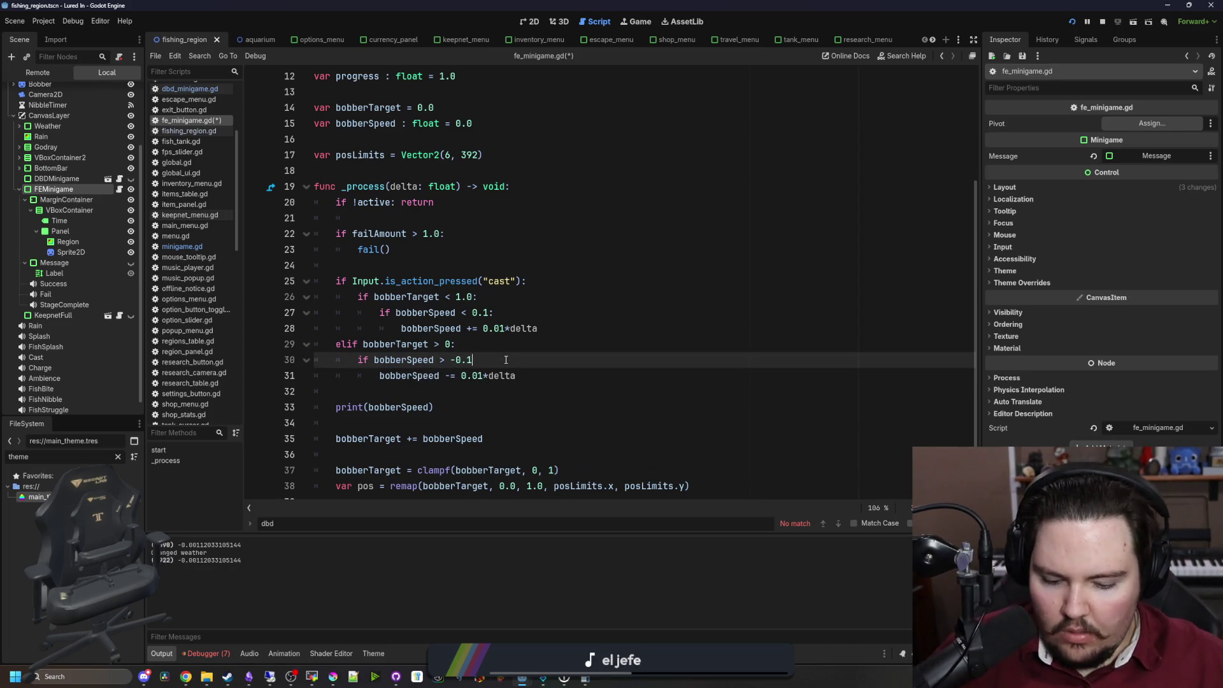
key("F6")
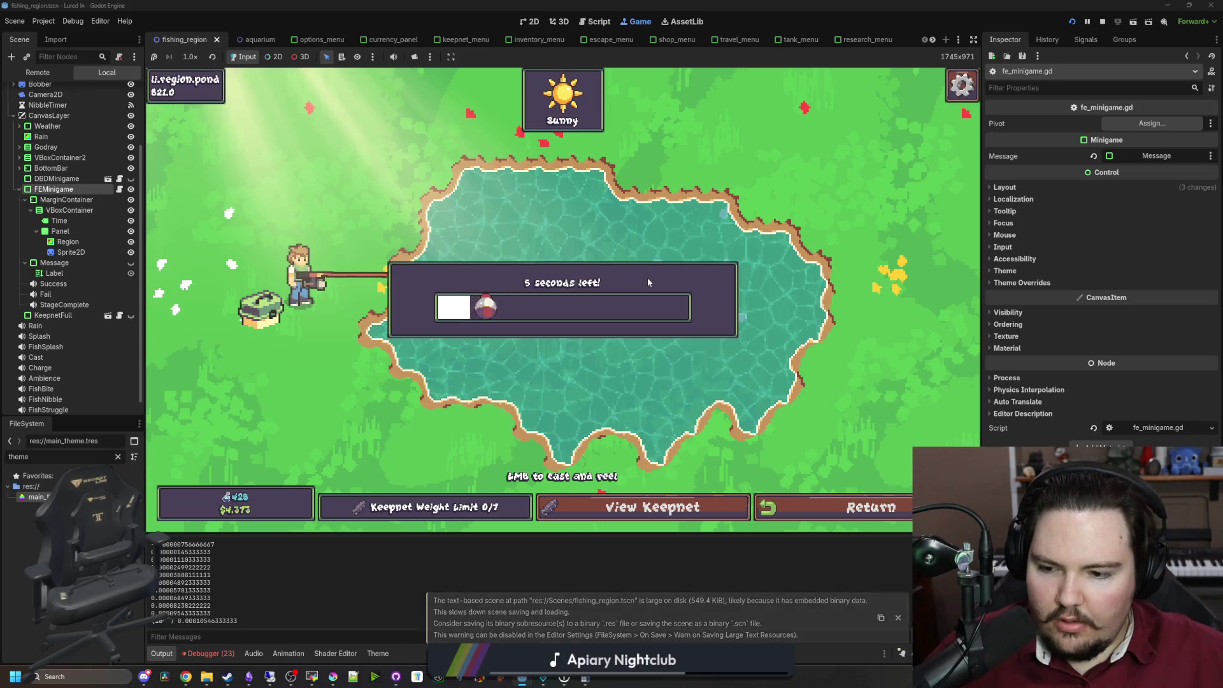
- Make the bobber target move by bobberSpeed/100.0 each frame
key("ctrl+F3")
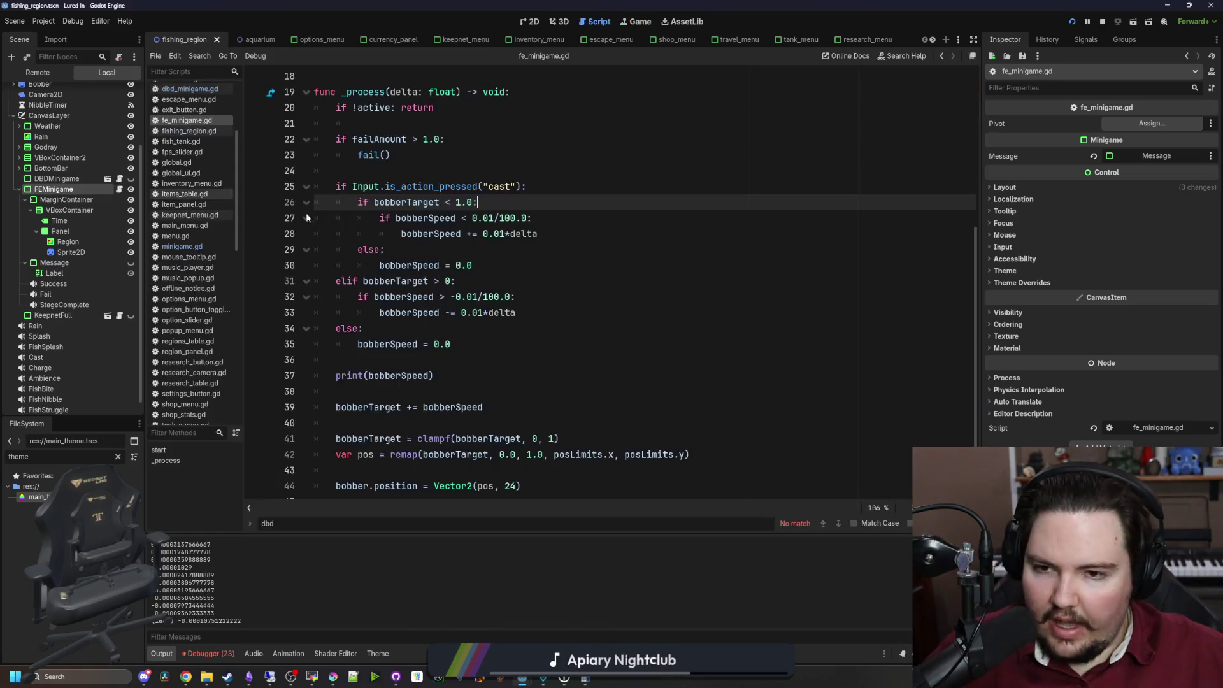
left_click(477, 249)
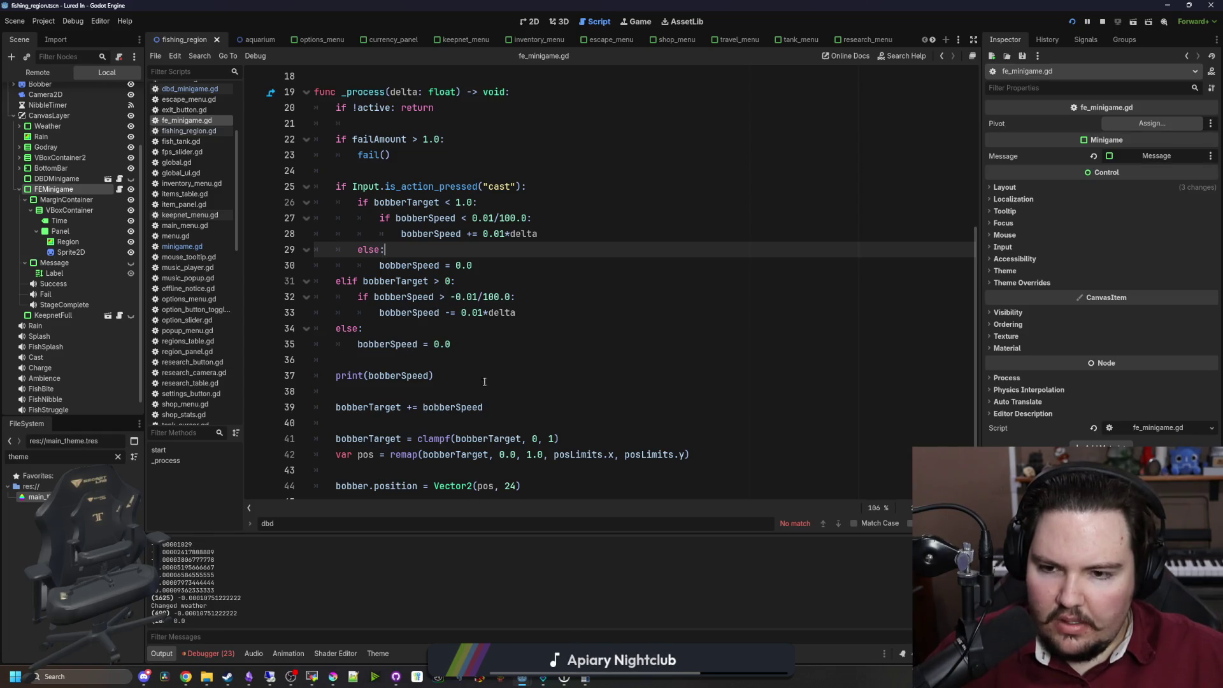
left_click(501, 405)
type("/100.0")
left_click(509, 389)
key("BackSpace")
- Set the lower speed cap to -1 and make the deceleration a plain -= delta
scroll(508, 390, "up", 1)
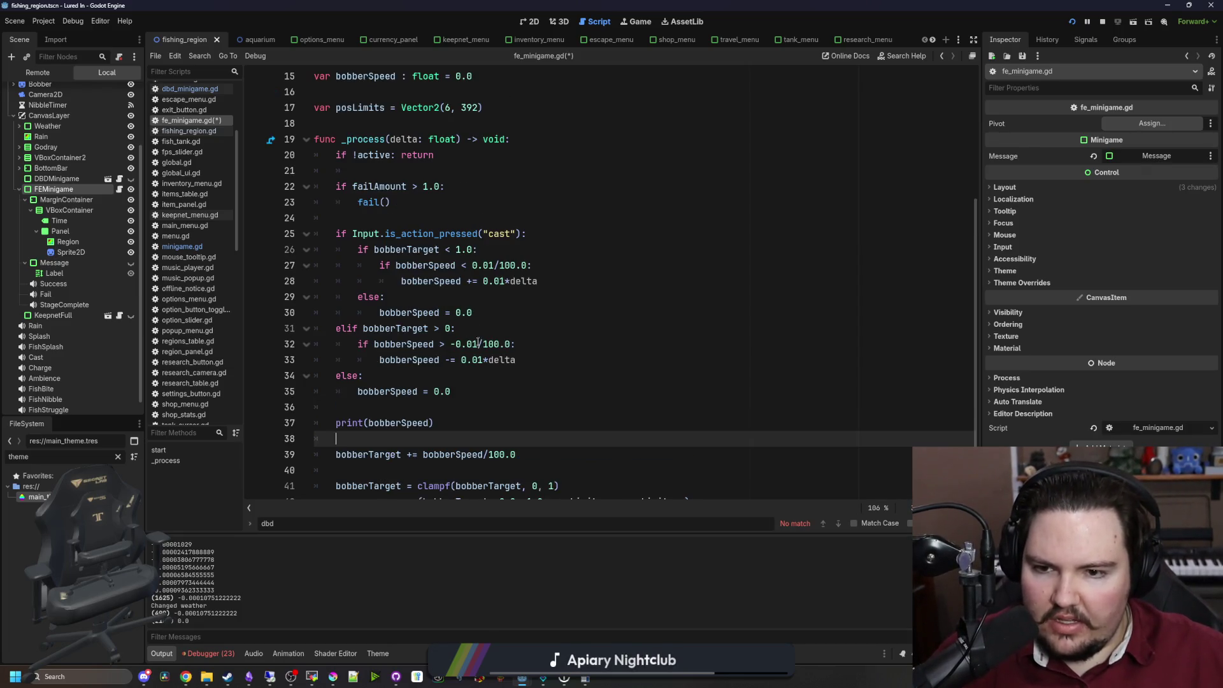
left_click(477, 344)
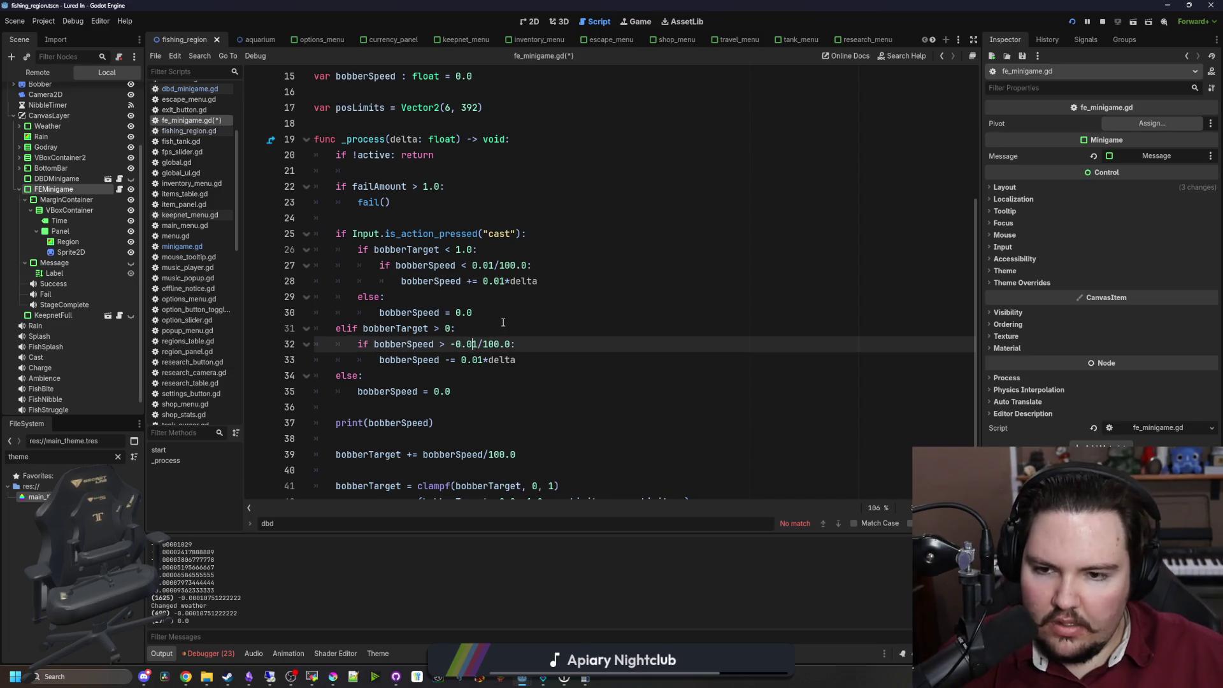
key("BackSpace")
type(":")
left_click(478, 361)
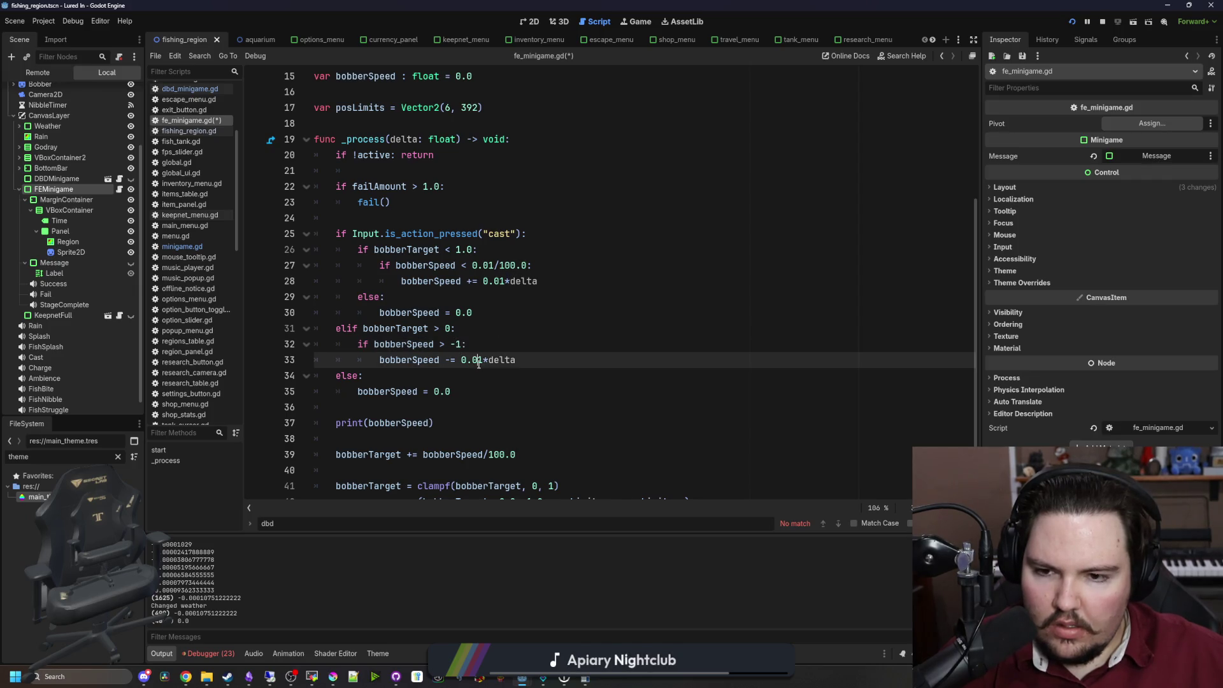
key("BackSpace")
left_click(481, 339)
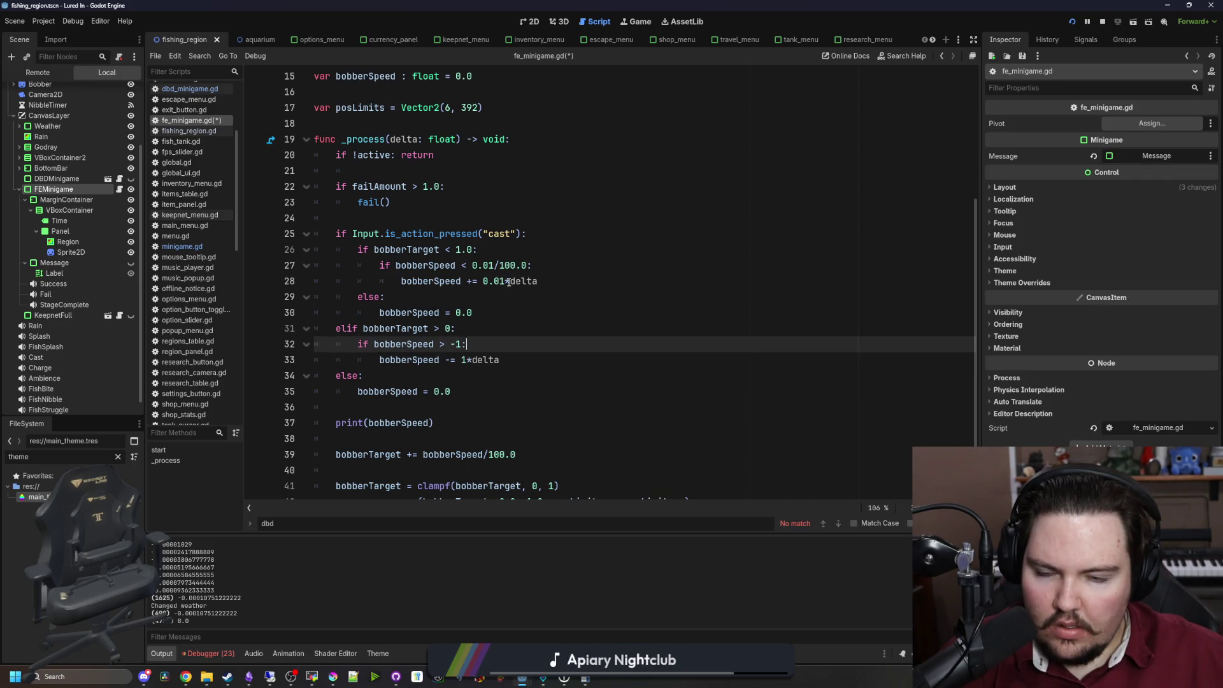
left_click_drag(509, 281, 483, 281)
left_click(467, 360)
key("BackSpace")
key("BackSpace")
- Set the upper speed cap to 1, save the script, and run the game
left_click(480, 346)
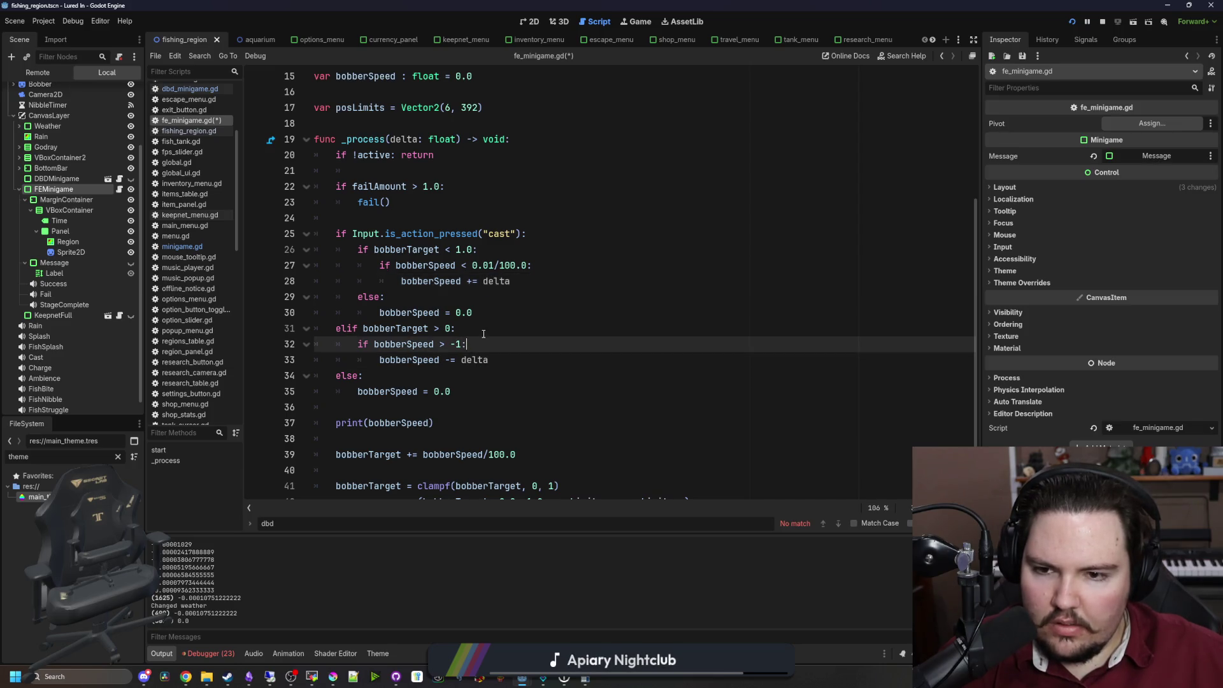
left_click(488, 324)
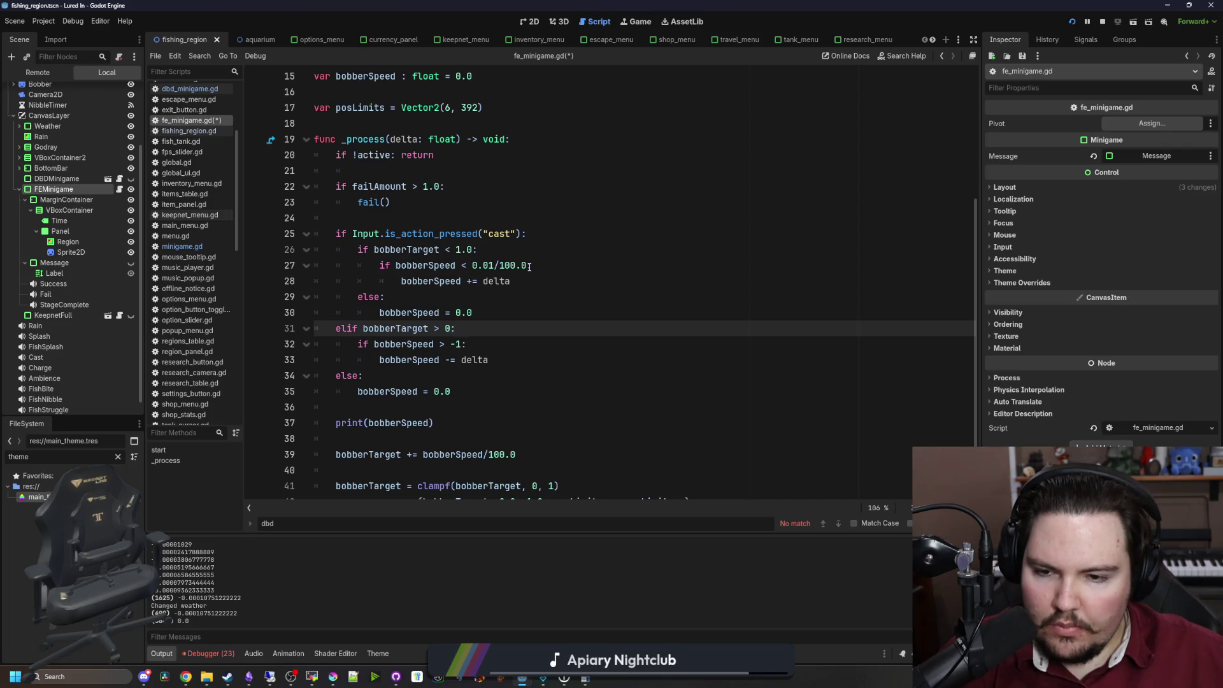
left_click_drag(530, 267, 479, 271)
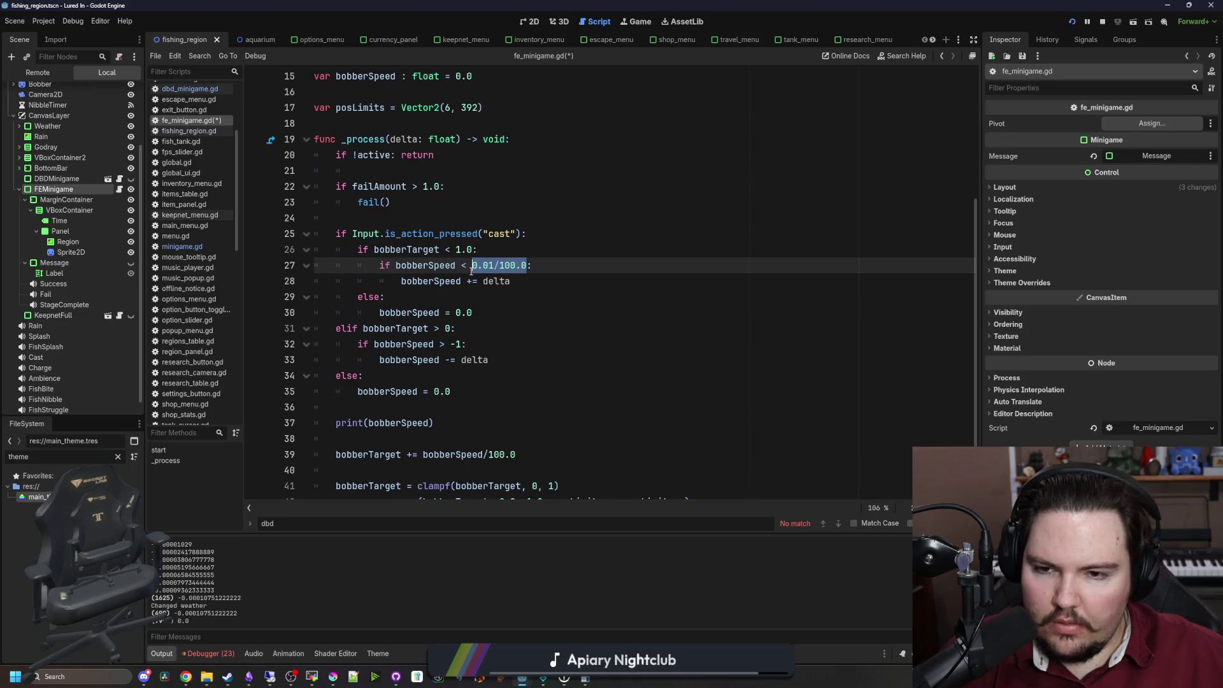
type("1")
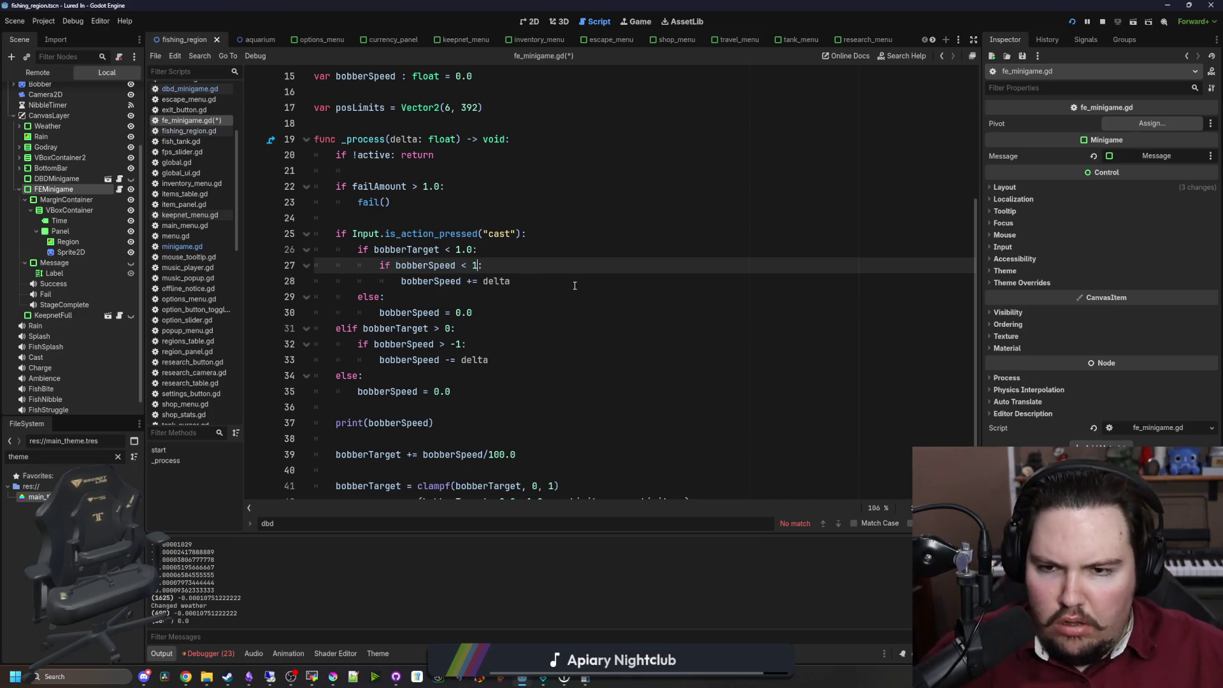
left_click(466, 292)
key("ctrl+s")
key("ctrl+F4")
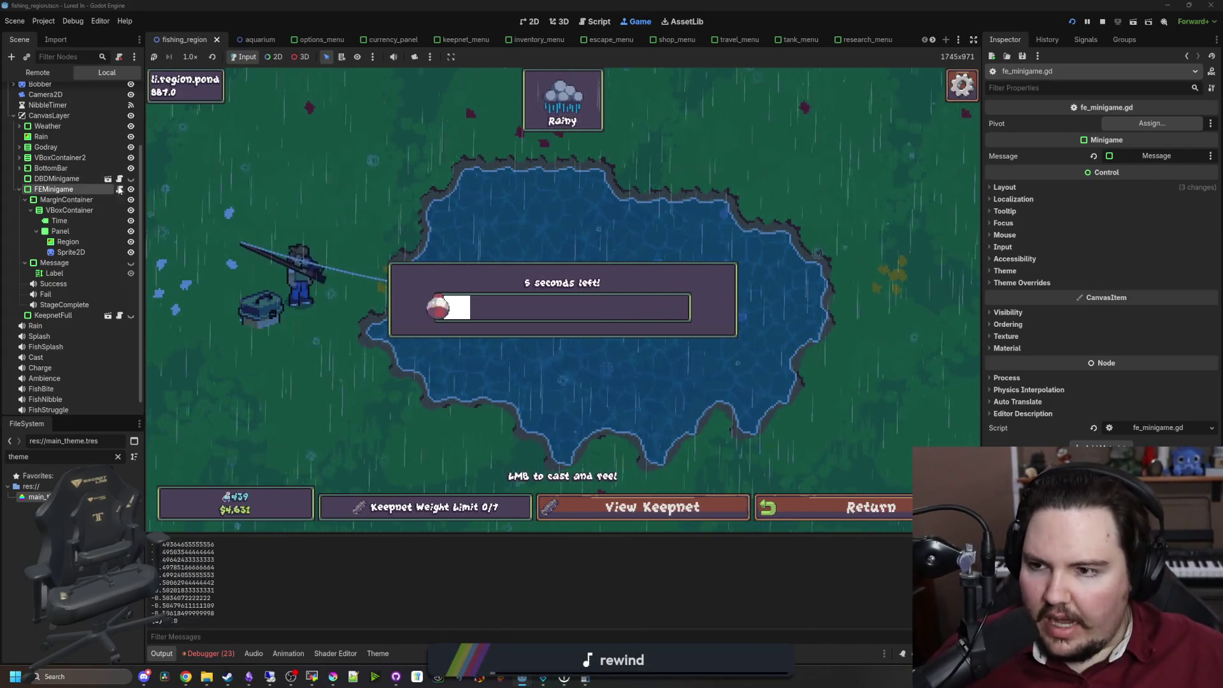
- Check the speed reset in the else branch and save the script and scene
key("ctrl+F3")
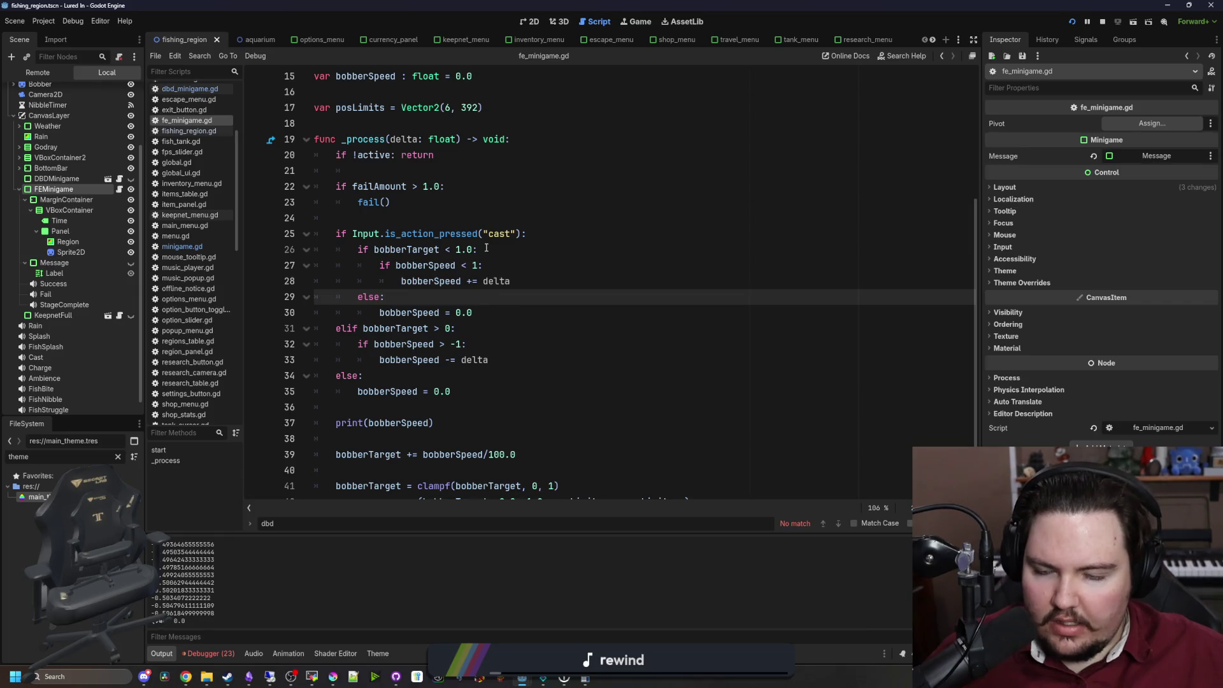
mouse_move(495, 308)
left_mouse_down()
mouse_move(376, 312)
mouse_move(403, 281)
mouse_move(390, 312)
left_mouse_up()
left_click(410, 295)
key("ctrl+s")
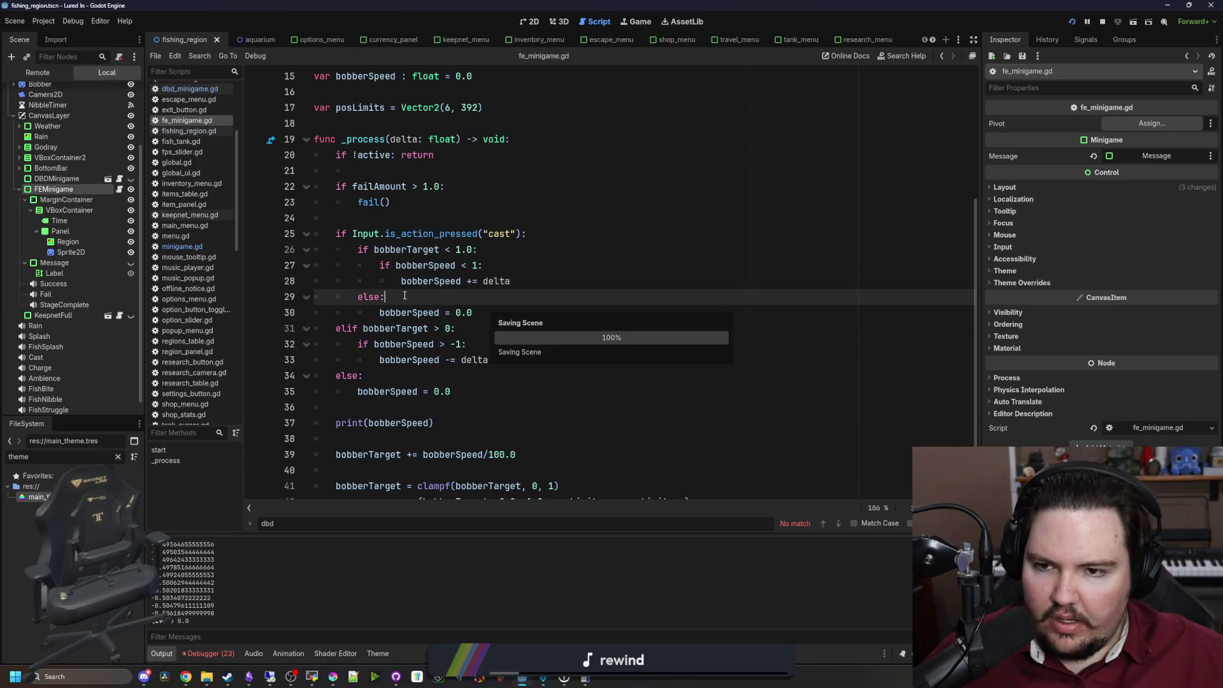
key("ctrl+s")
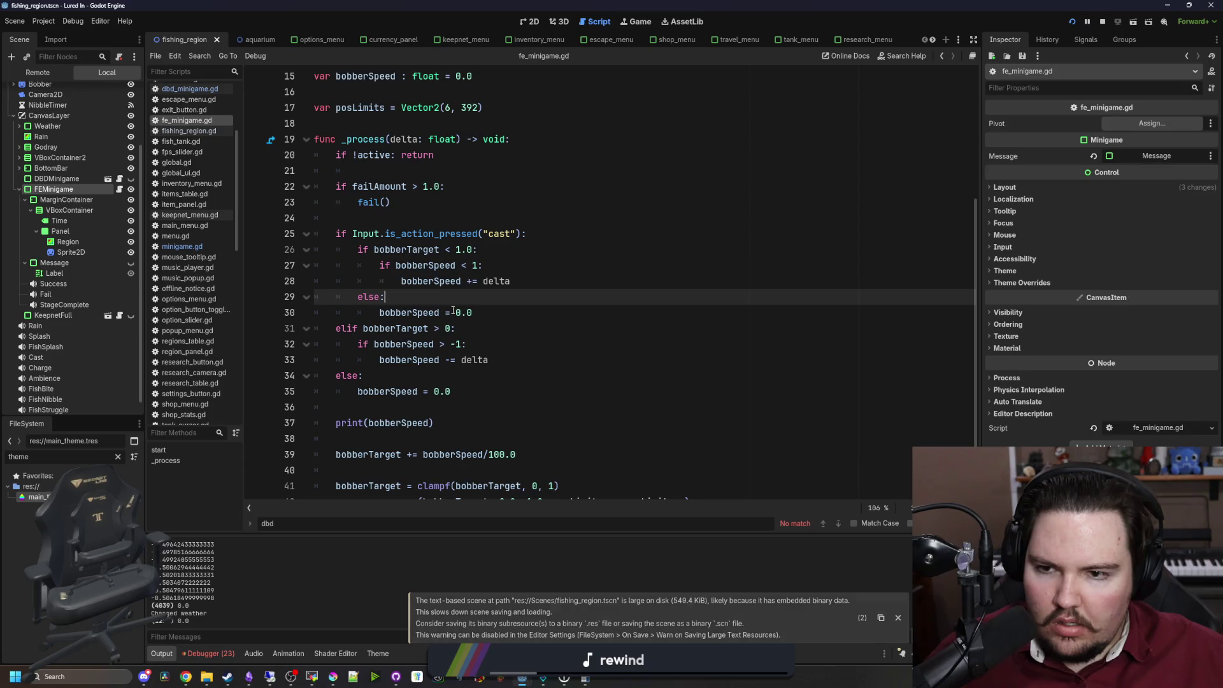
- Change the speed caps to 0.1 and -0.1 and run the scene to test
scroll(453, 310, "down", 1)
left_click(463, 298)
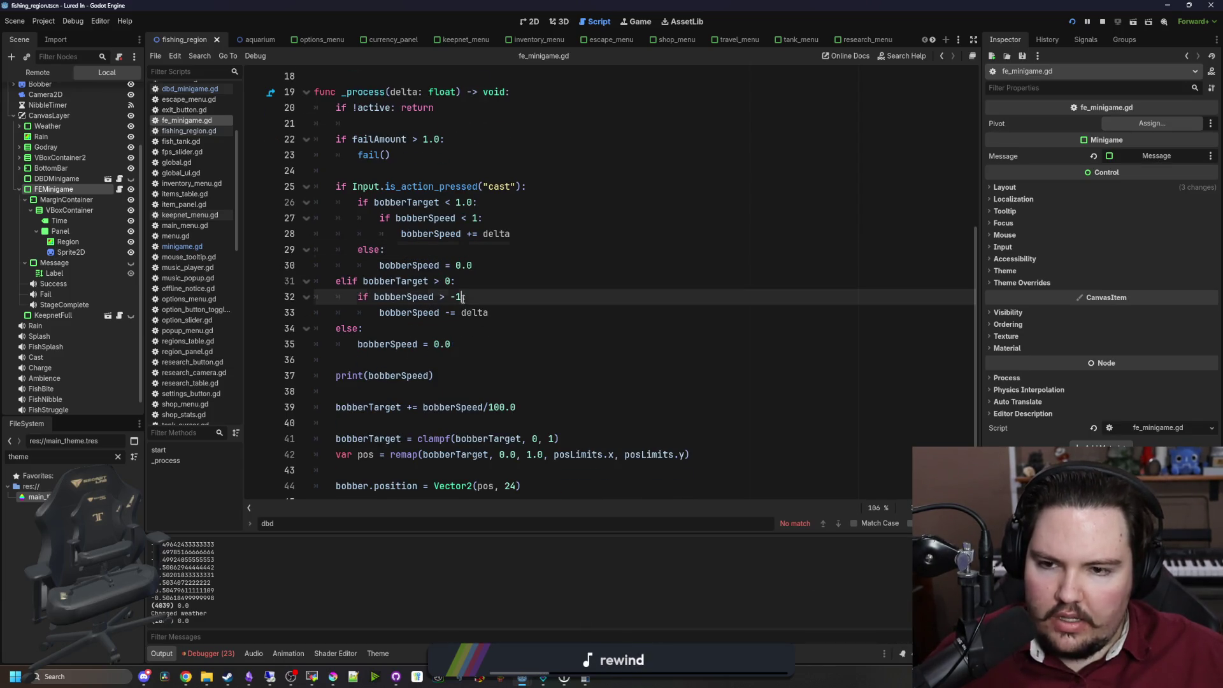
type("0.1:")
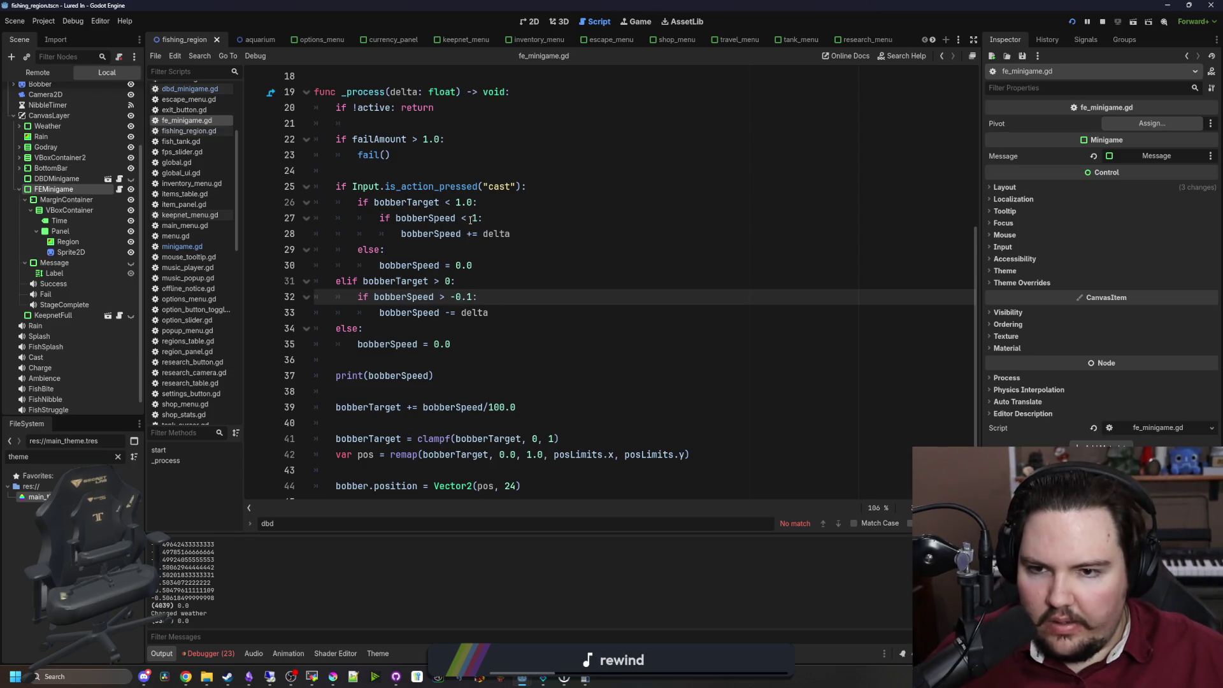
key("Up")
key("Up")
key("Up")
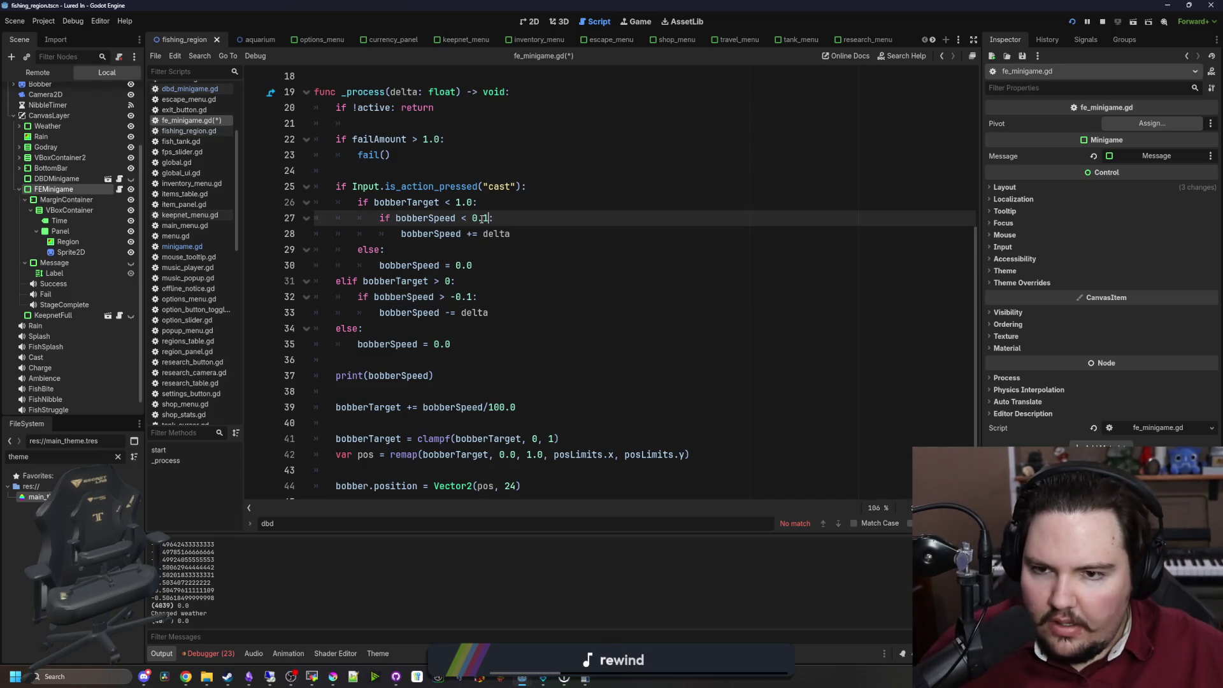
key("F6")
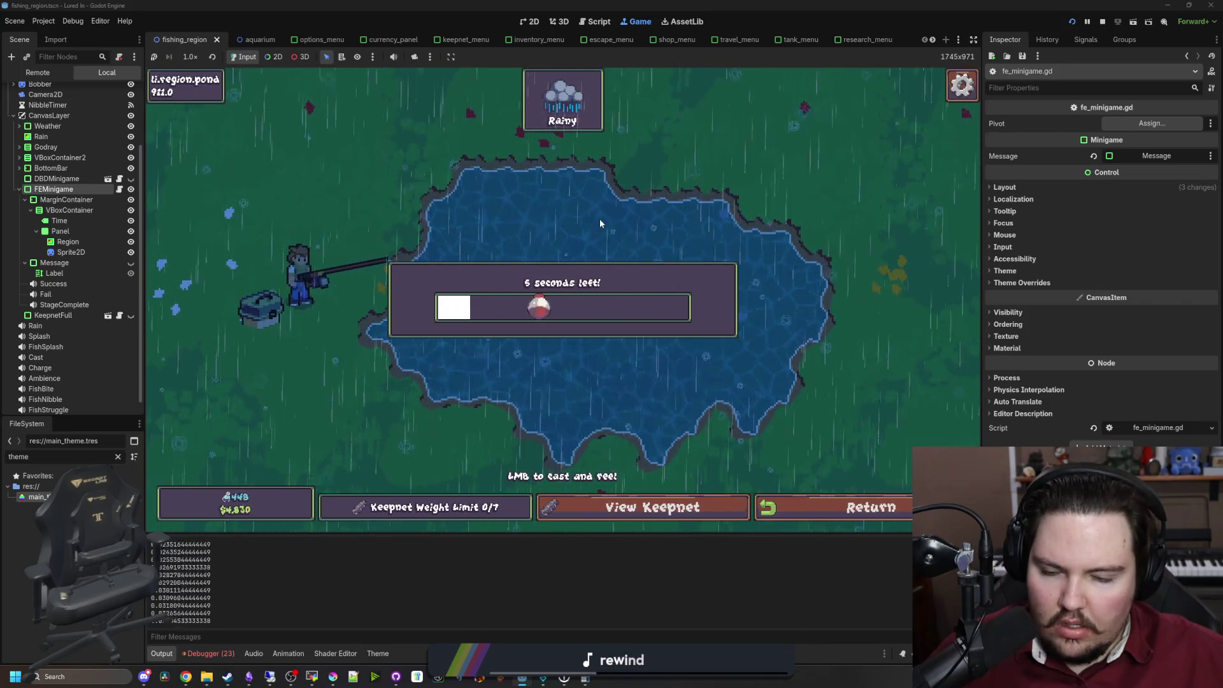
- Delete both bobberSpeed limit checks, dedent the acceleration line, and run the minigame
left_click(120, 191)
left_click(455, 319)
left_click_drag(481, 297, 317, 300)
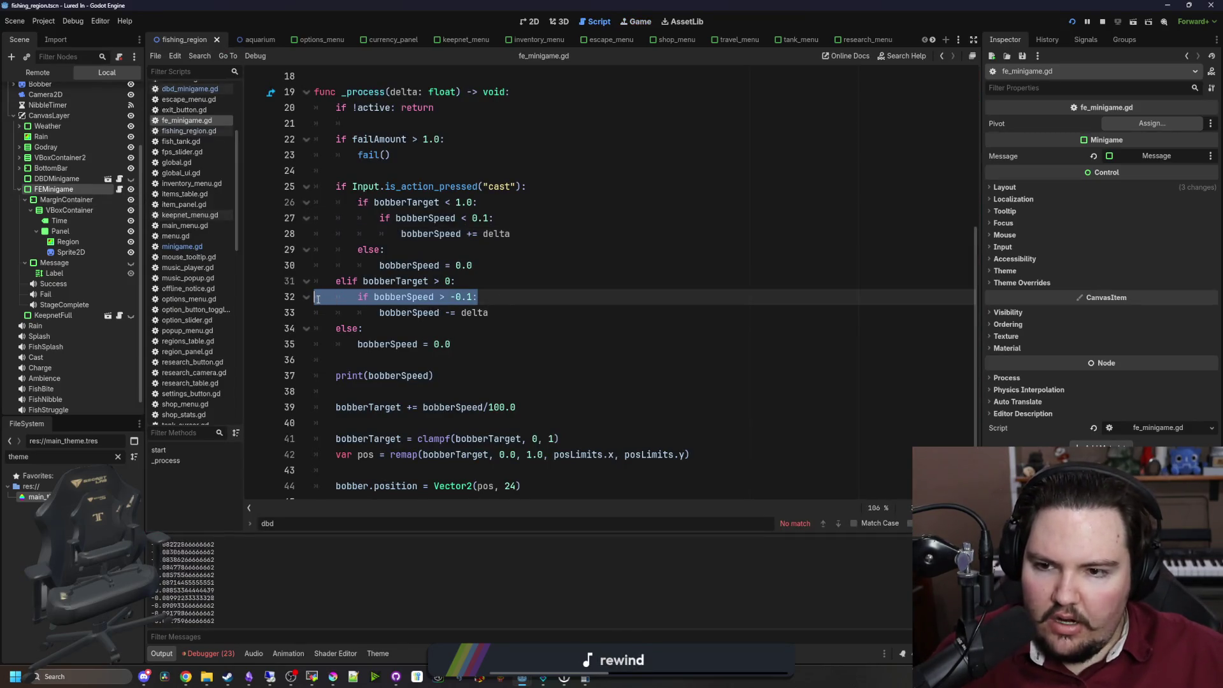
key("Delete")
key("Delete")
left_click(379, 290)
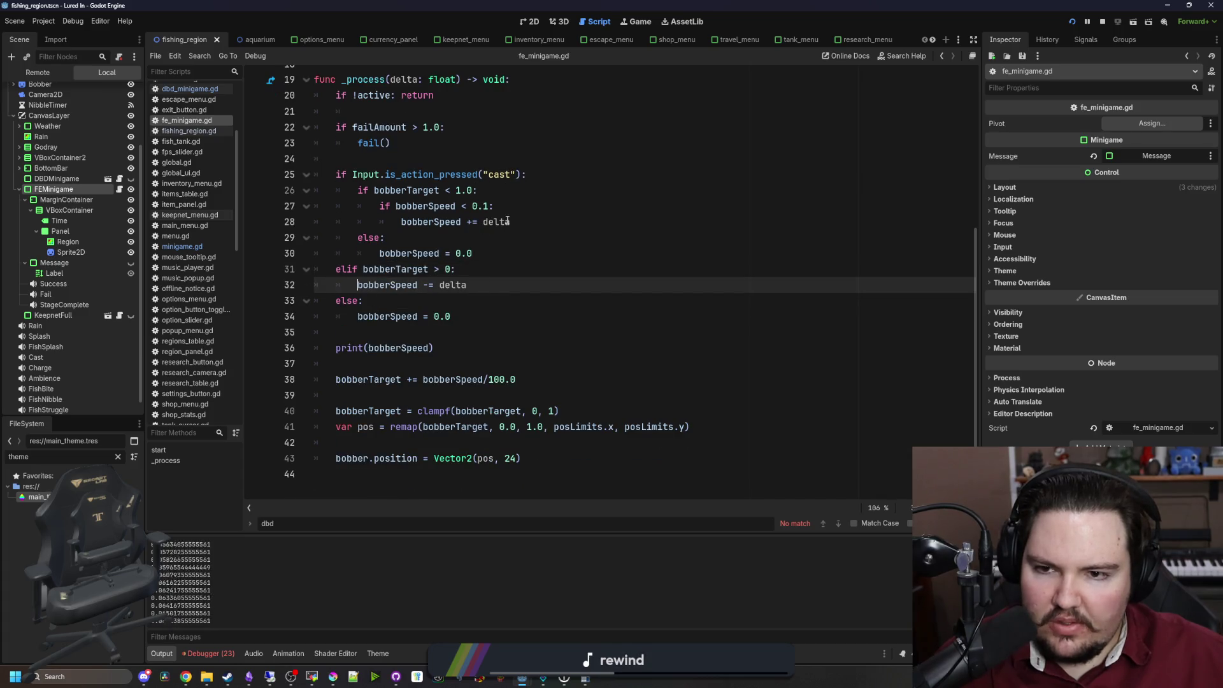
left_click_drag(497, 205, 317, 206)
key("Delete")
key("Delete")
key("shift+Tab")
key("Down")
key("F6")
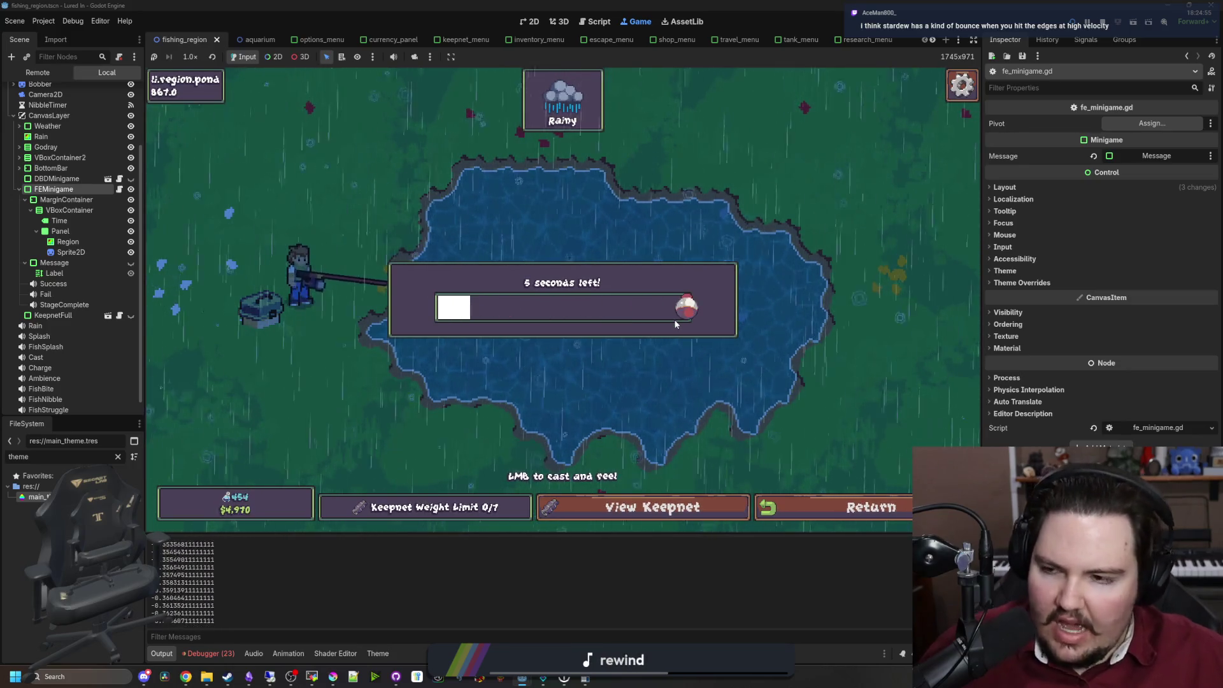
- Replace the bar-edge speed reset with -bobberSpeed and run the game to test the bounce
left_click(119, 189)
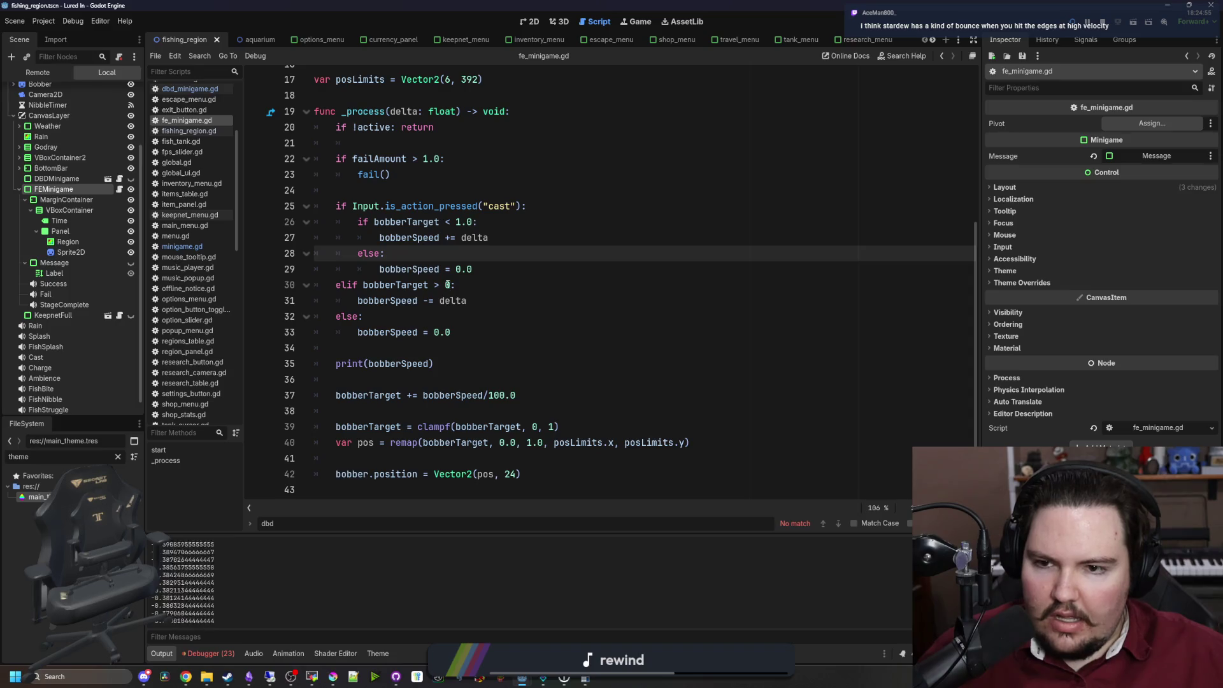
left_click(483, 267)
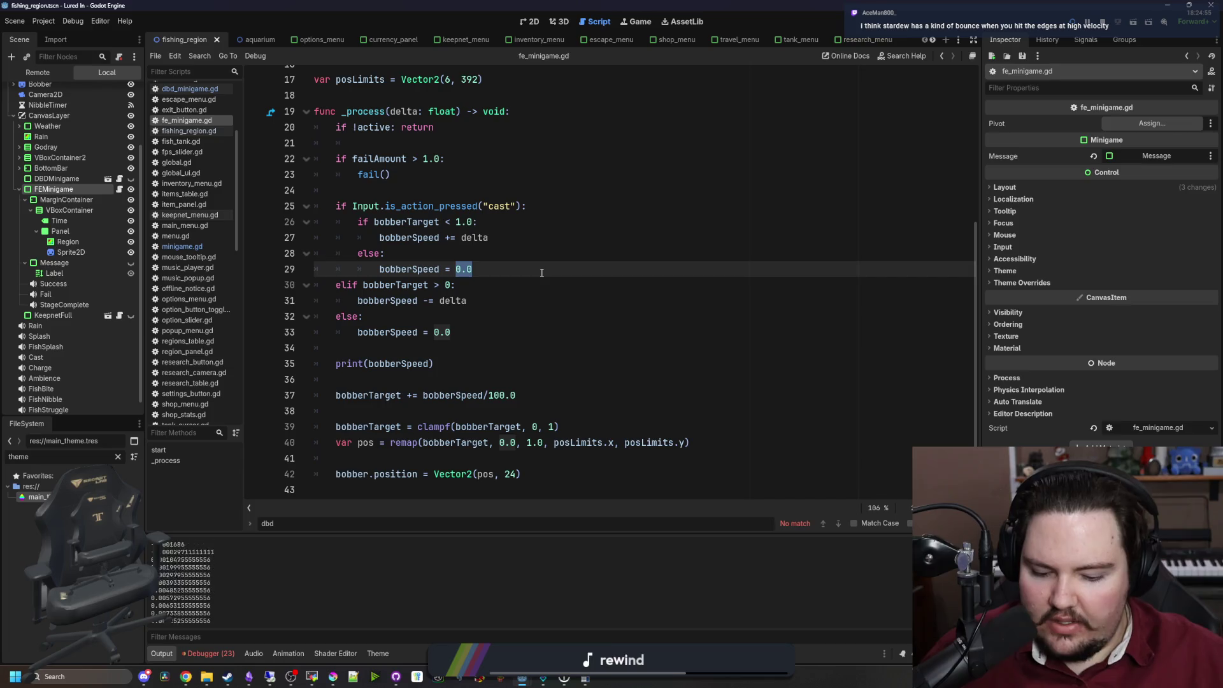
type("bobber")
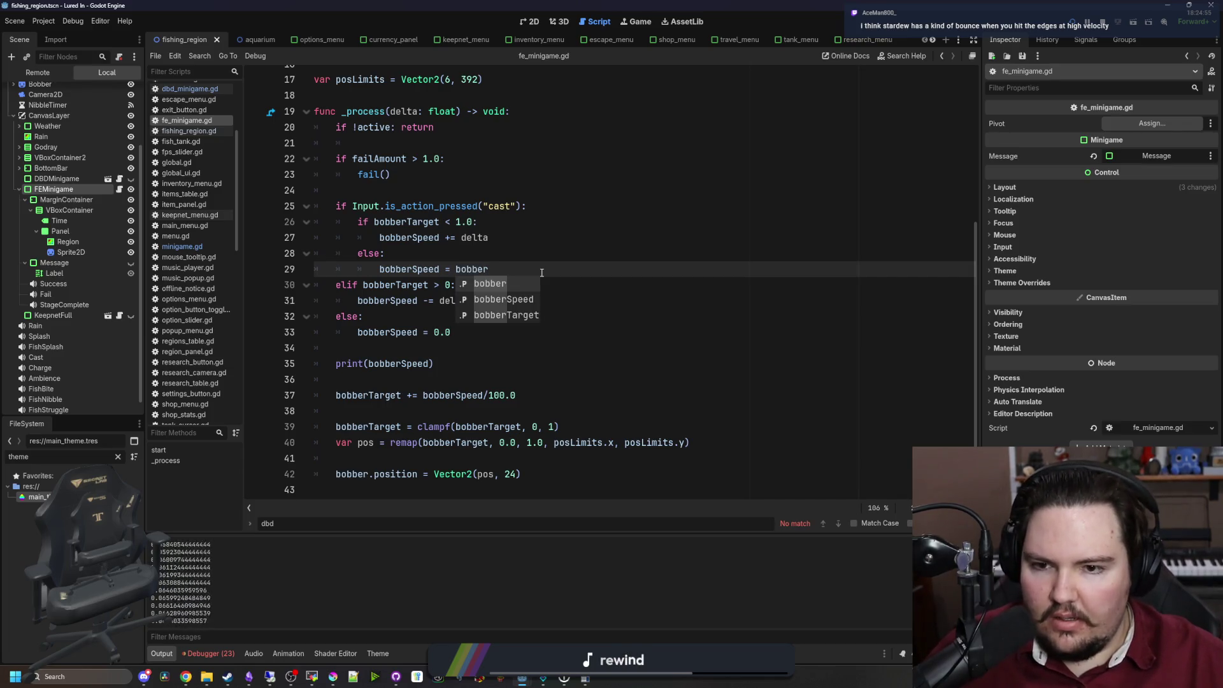
key("Return")
key("ctrl+Left")
type("-")
key("F6")
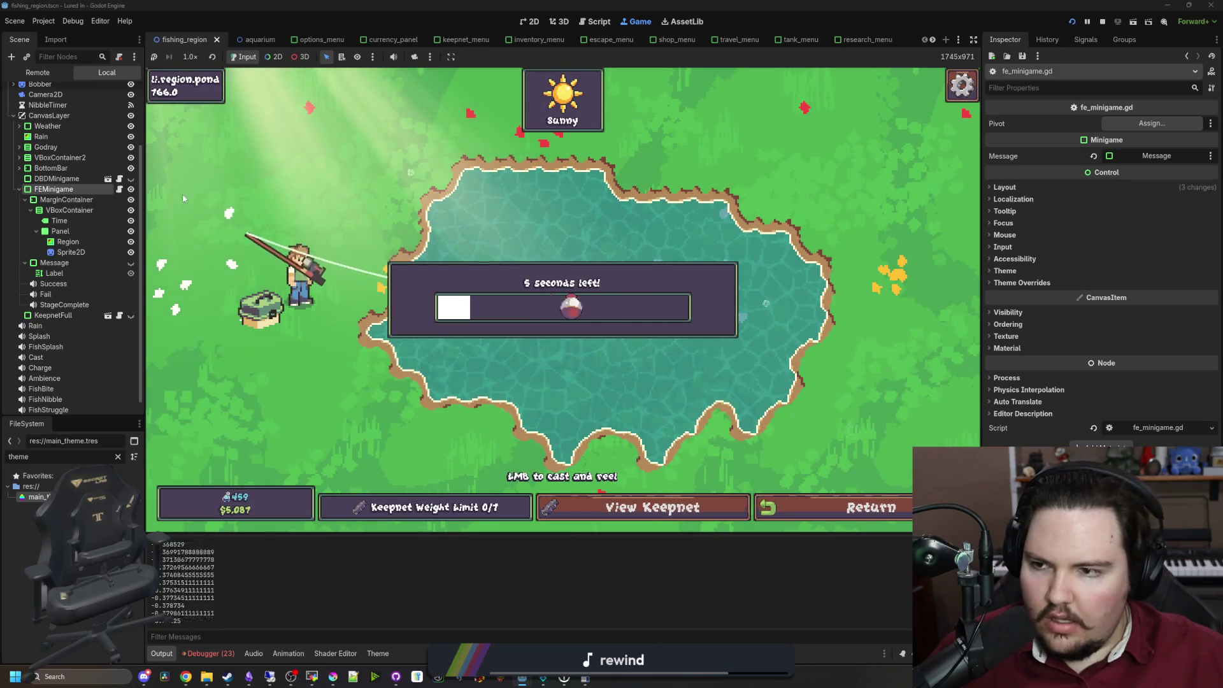
- Halve the bounce to -bobberSpeed/2.0, swap in the other 0.0 reset, save, and watch the minigame
key("ctrl+F3")
left_click(531, 281)
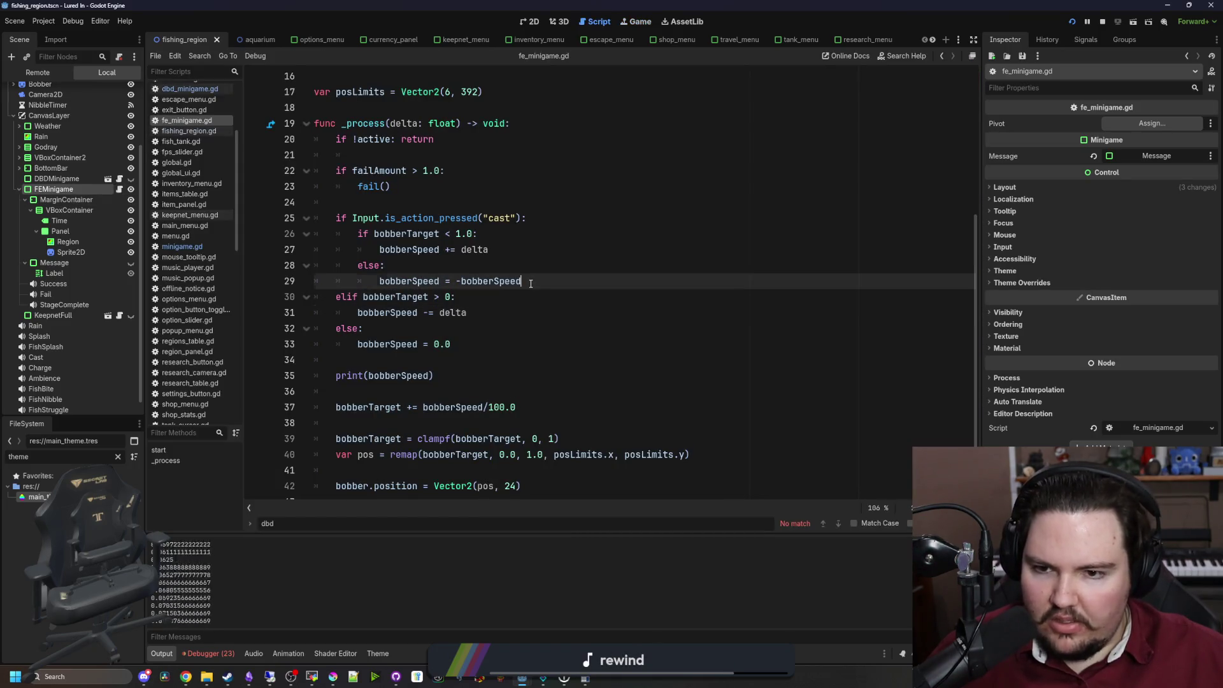
key("F6")
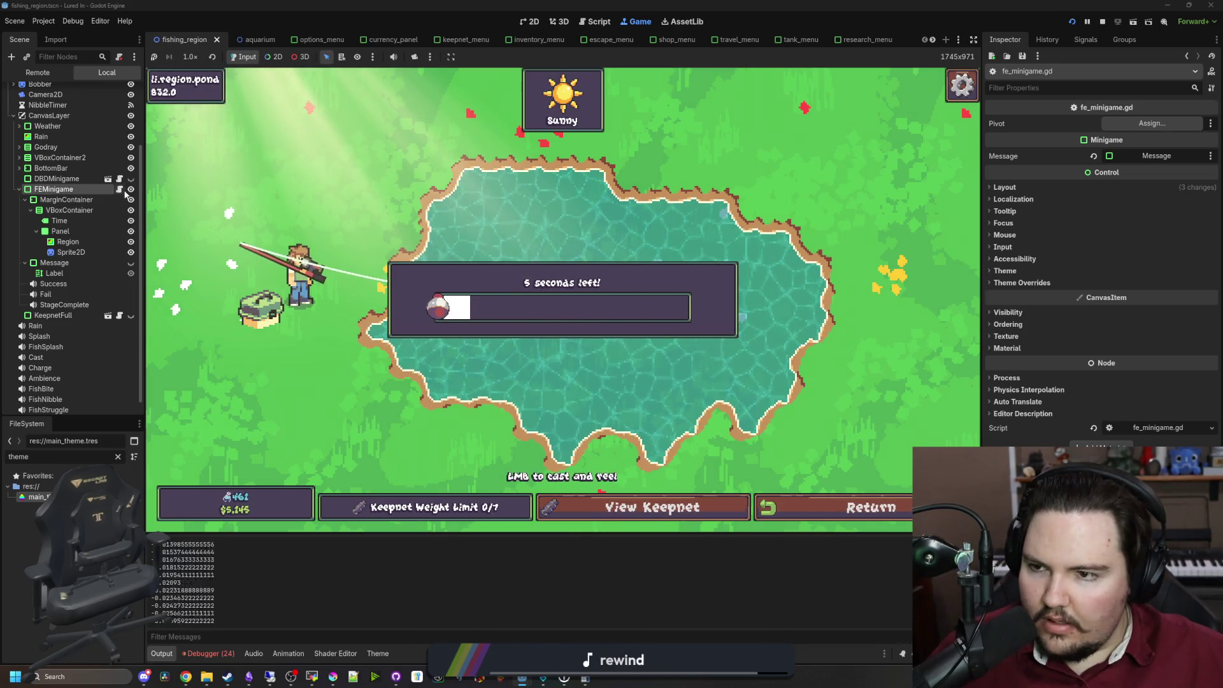
key("ctrl+F3")
left_click_drag(543, 281, 458, 281)
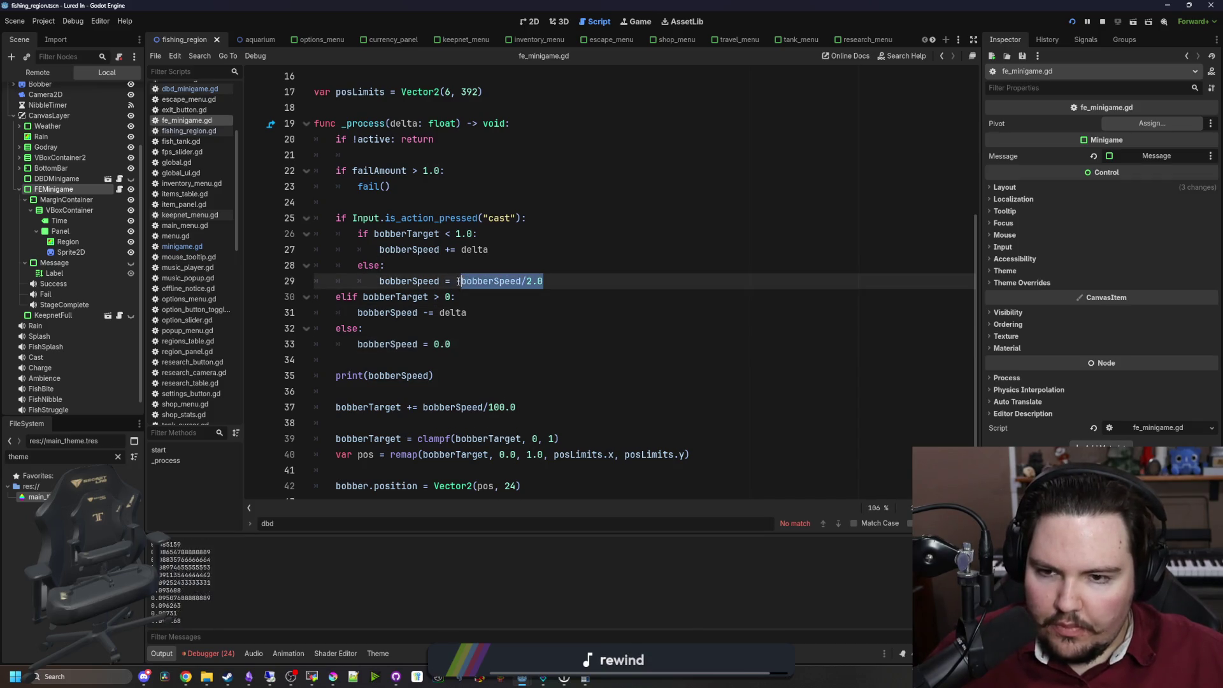
type("-")
left_click_drag(451, 344, 435, 344)
key("ctrl+s")
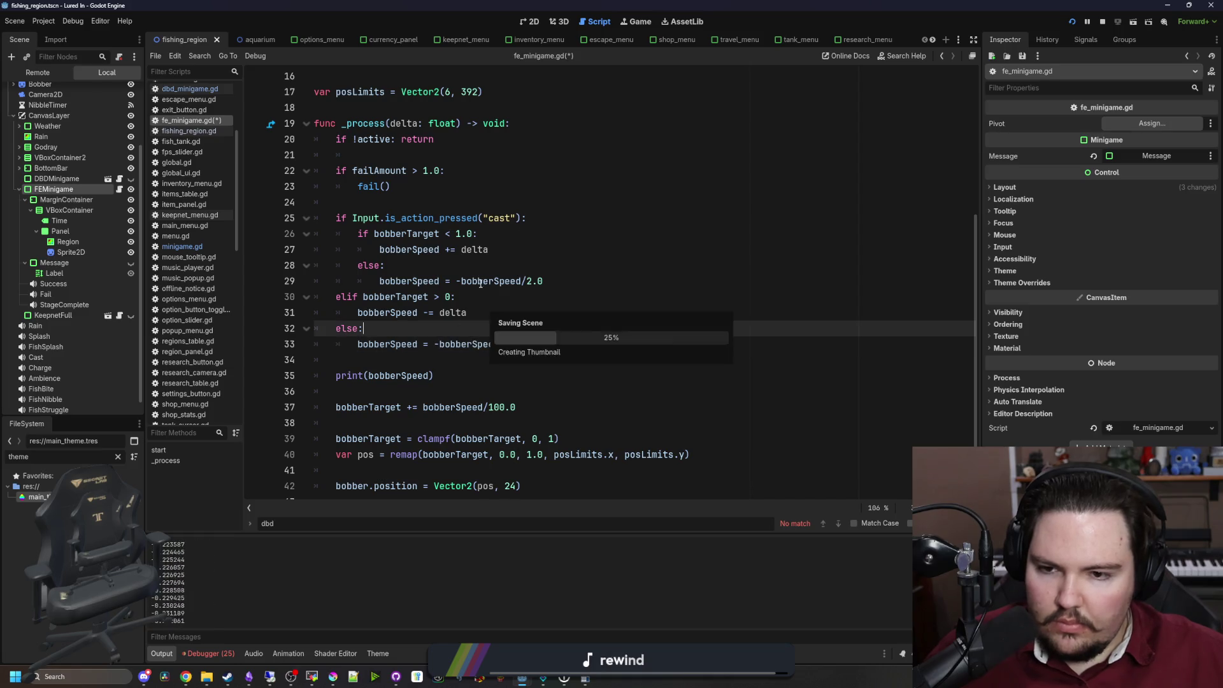
left_click(641, 23)
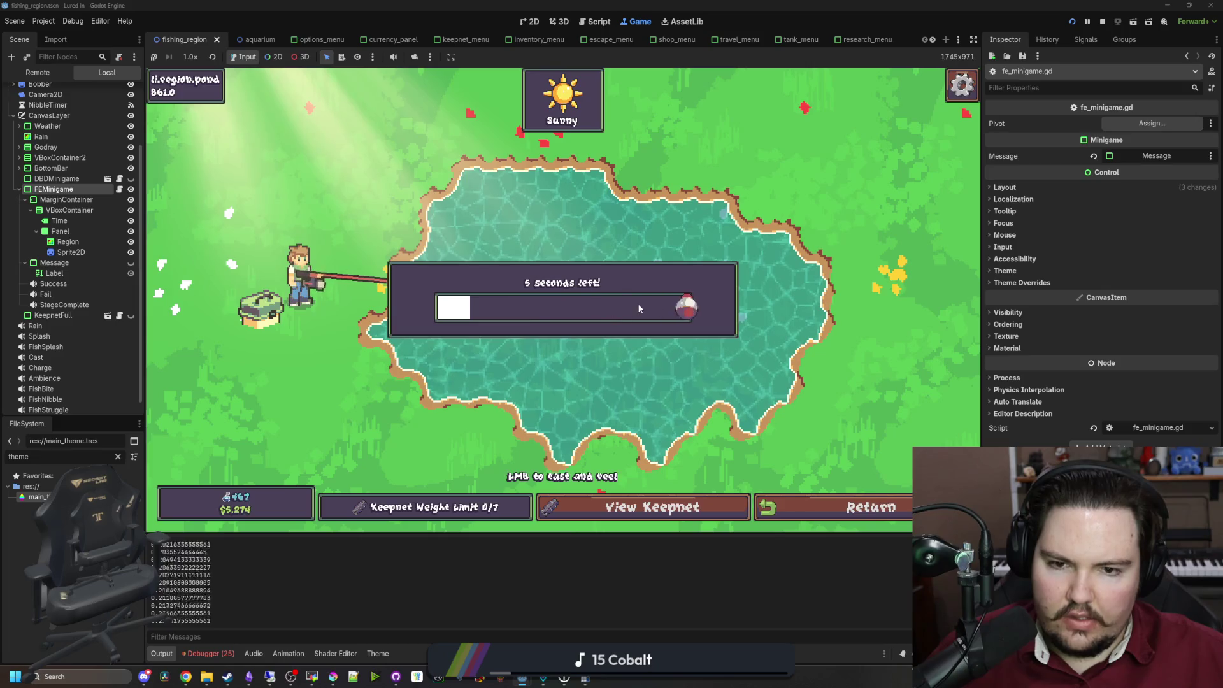
left_click(120, 189)
- Save the bobber script and dismiss the large-scene warning
left_click(390, 355)
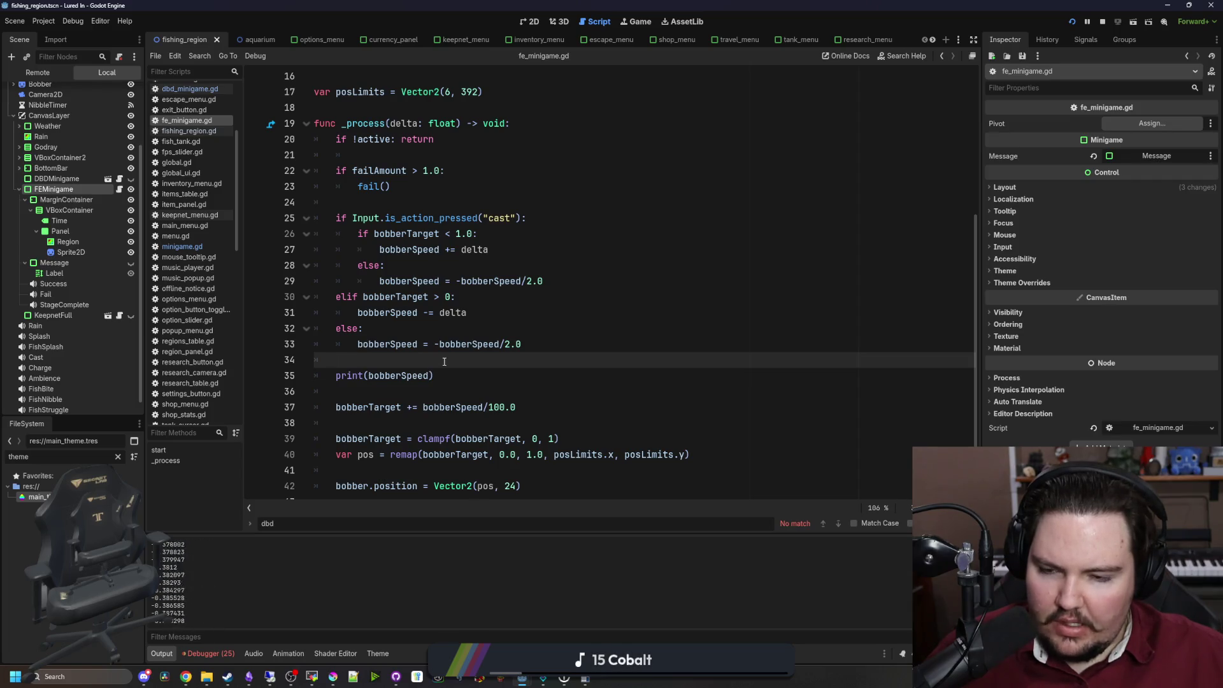
scroll(444, 361, "down", 1)
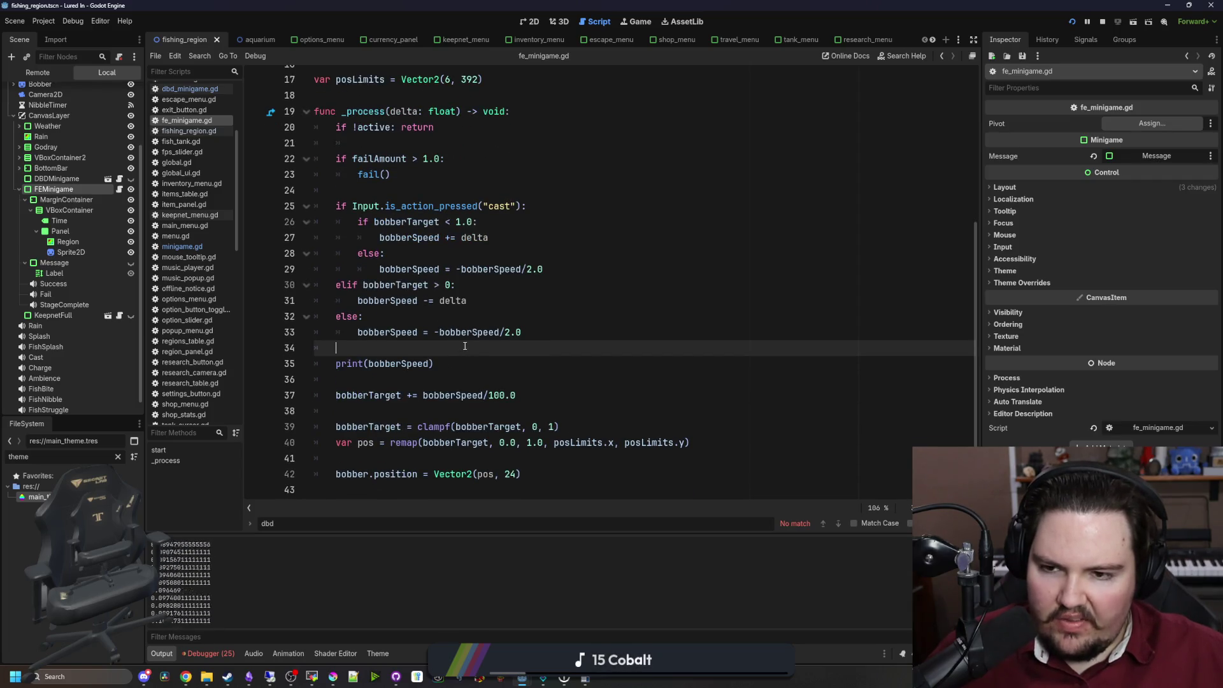
key("ctrl+s")
key("ctrl+s")
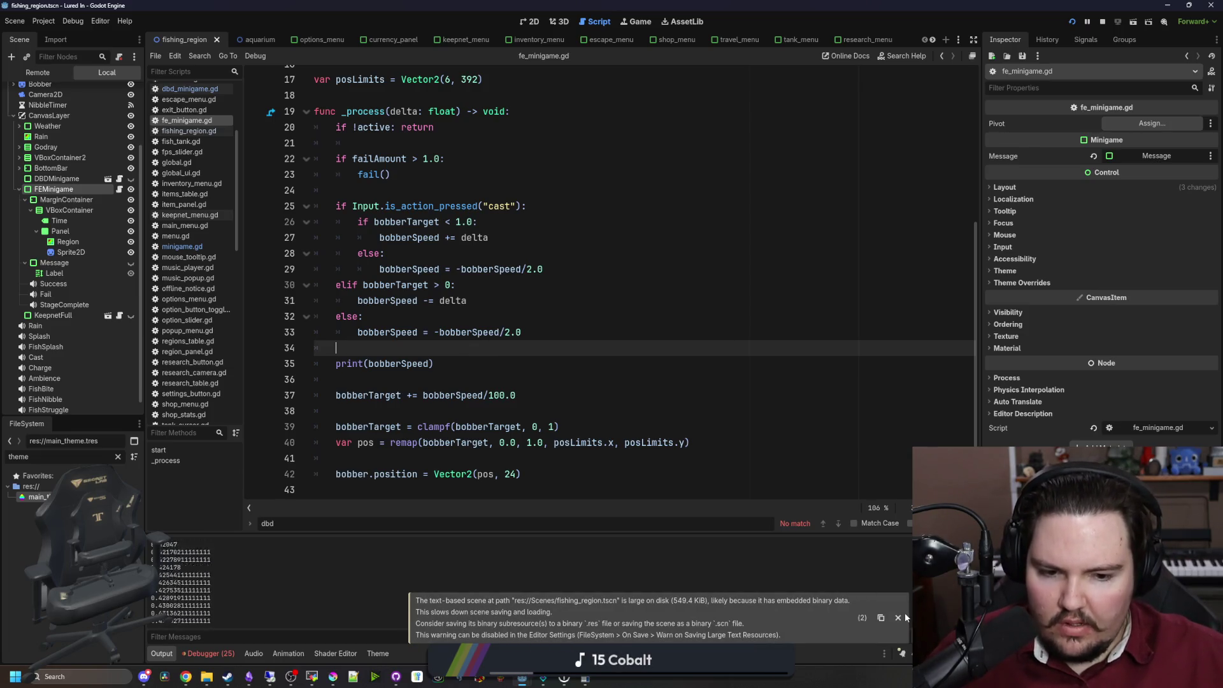
left_click(899, 617)
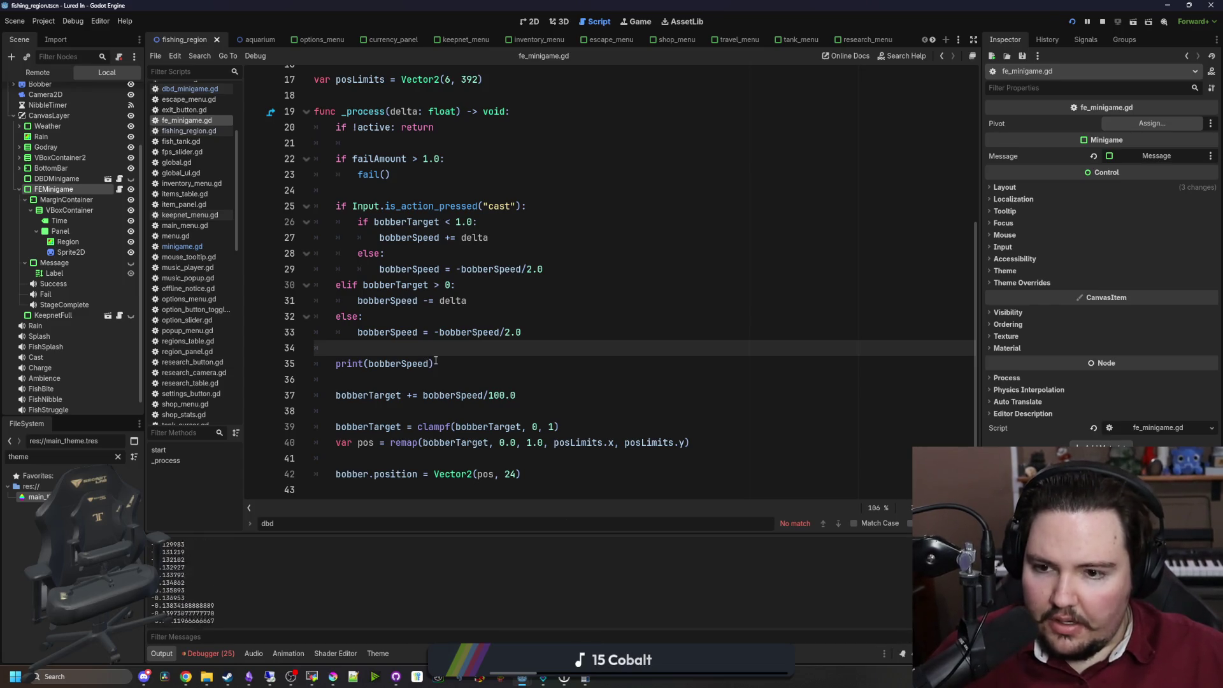
- Insert 0.1* before delta on lines 31 and 27, save, and hold the cast in the running minigame
left_click(439, 301)
type("0.1*")
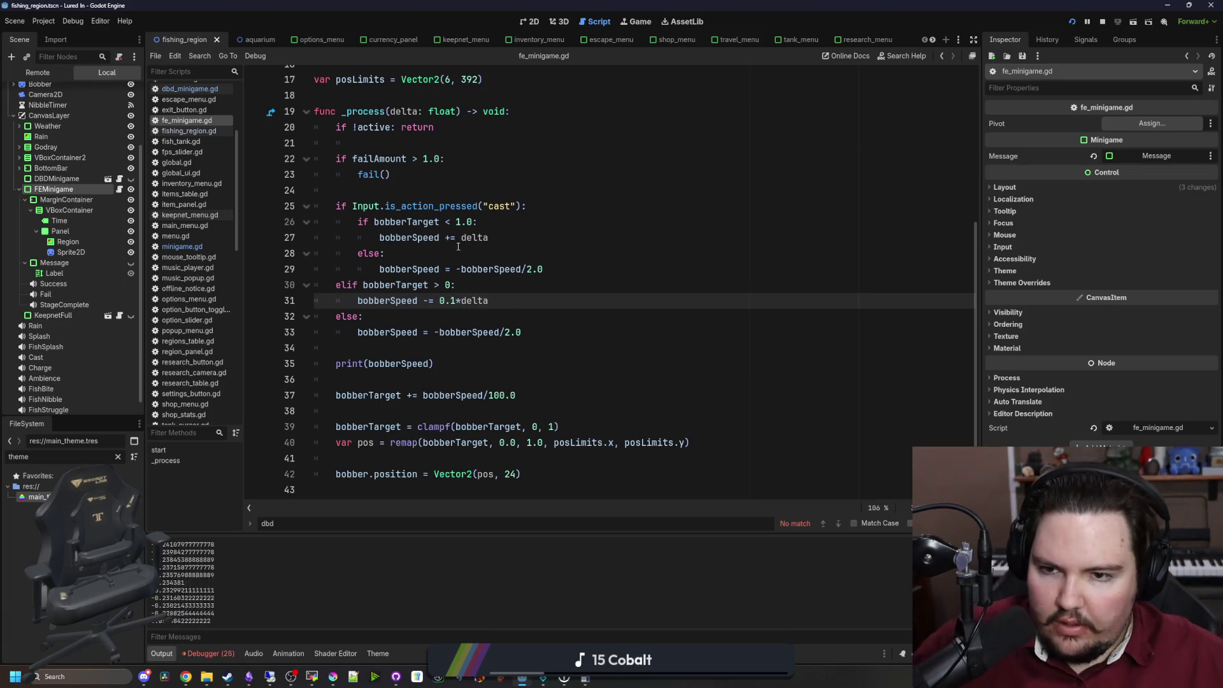
left_click(463, 237)
type("0.1*")
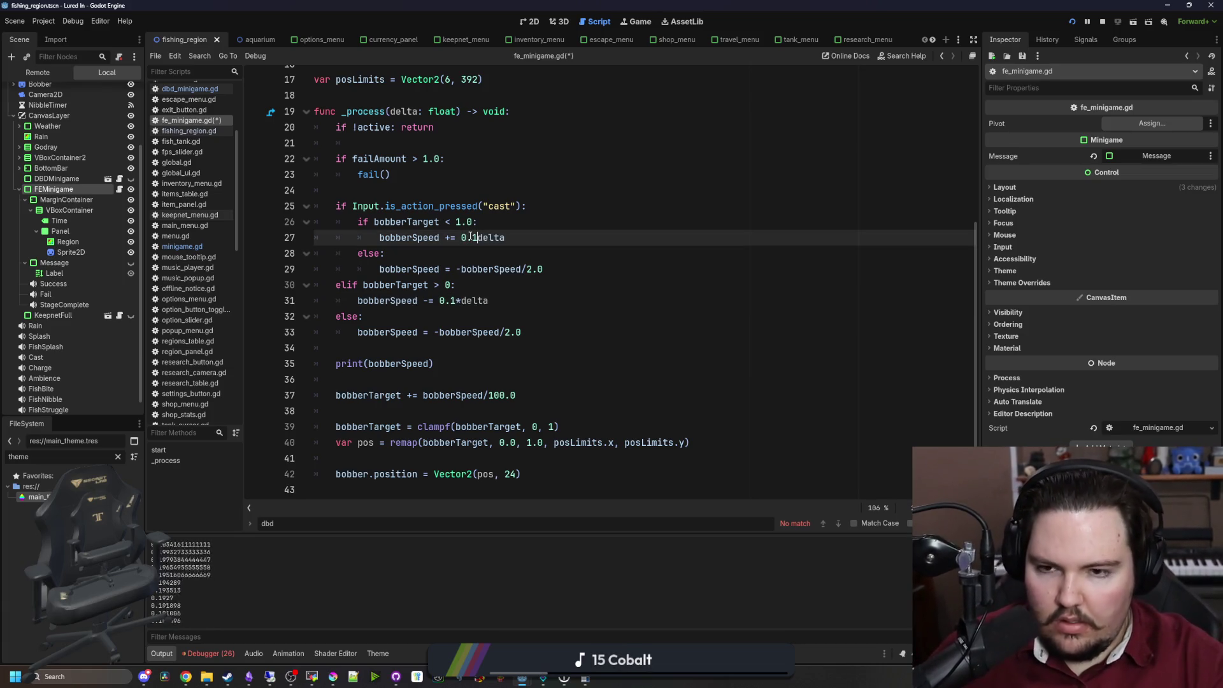
key("ctrl+s")
left_click(637, 22)
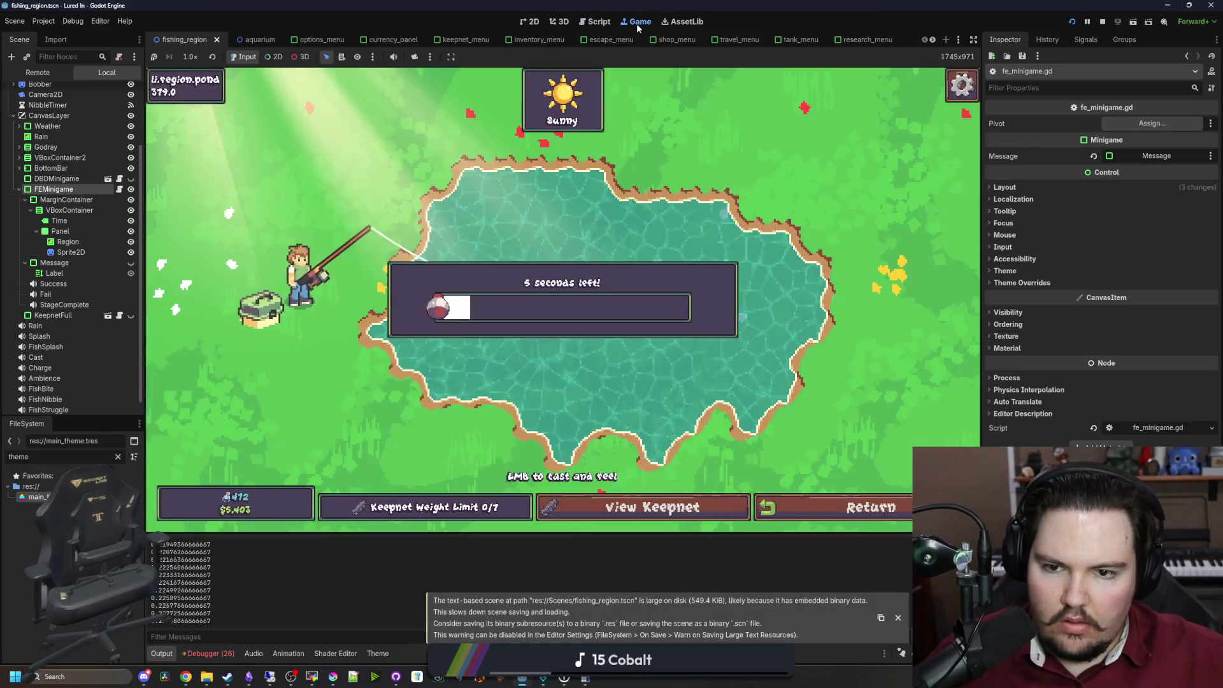
left_click_drag(652, 292, 684, 284)
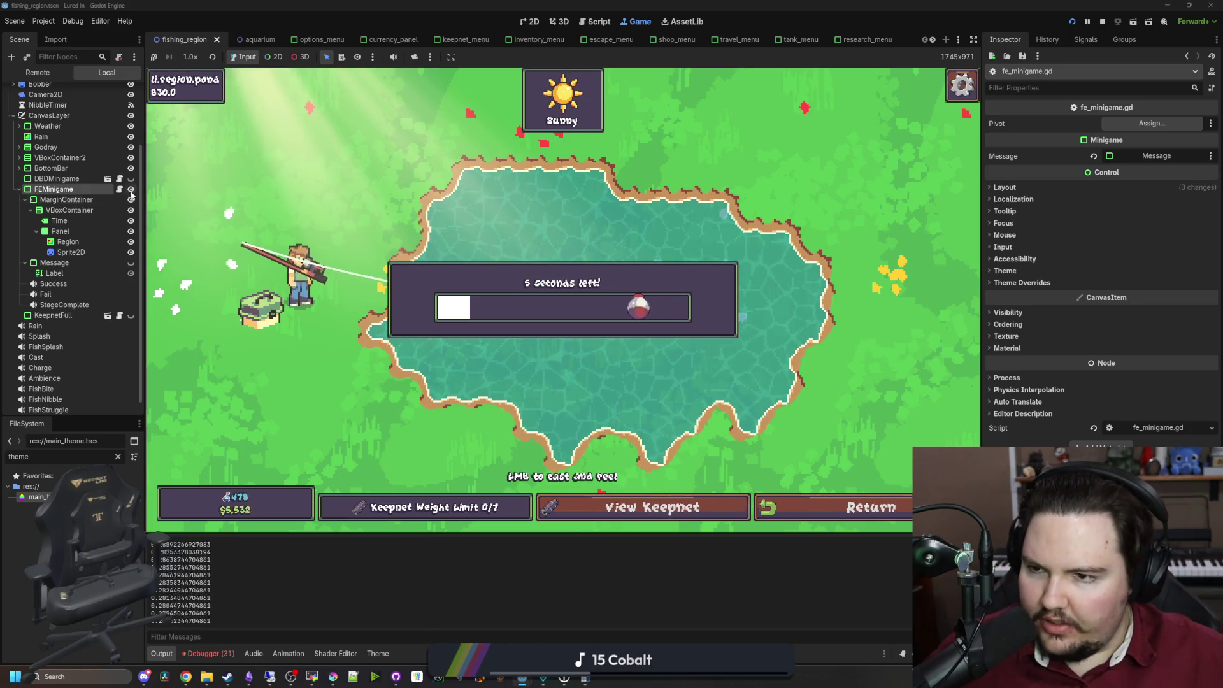
- Cut the inner else branch holding the half-speed reversal out of the bobber script
key("ctrl+F3")
key("Down")
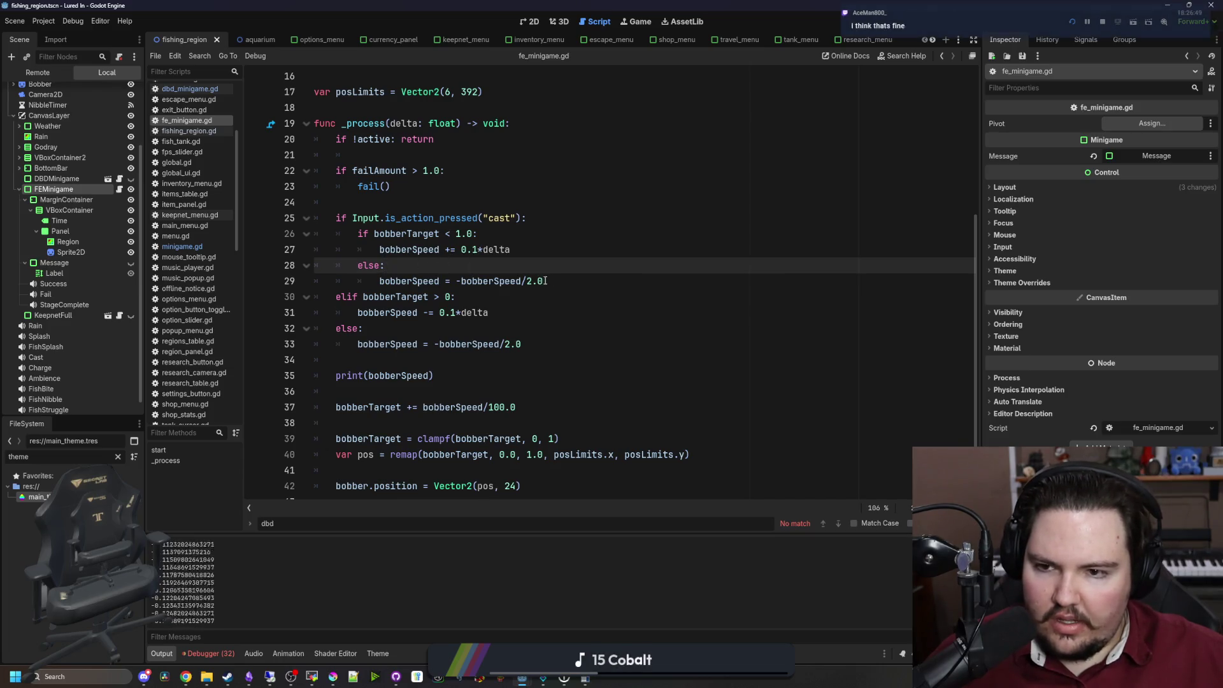
left_click_drag(543, 281, 291, 264)
key("ctrl+c")
key("BackSpace")
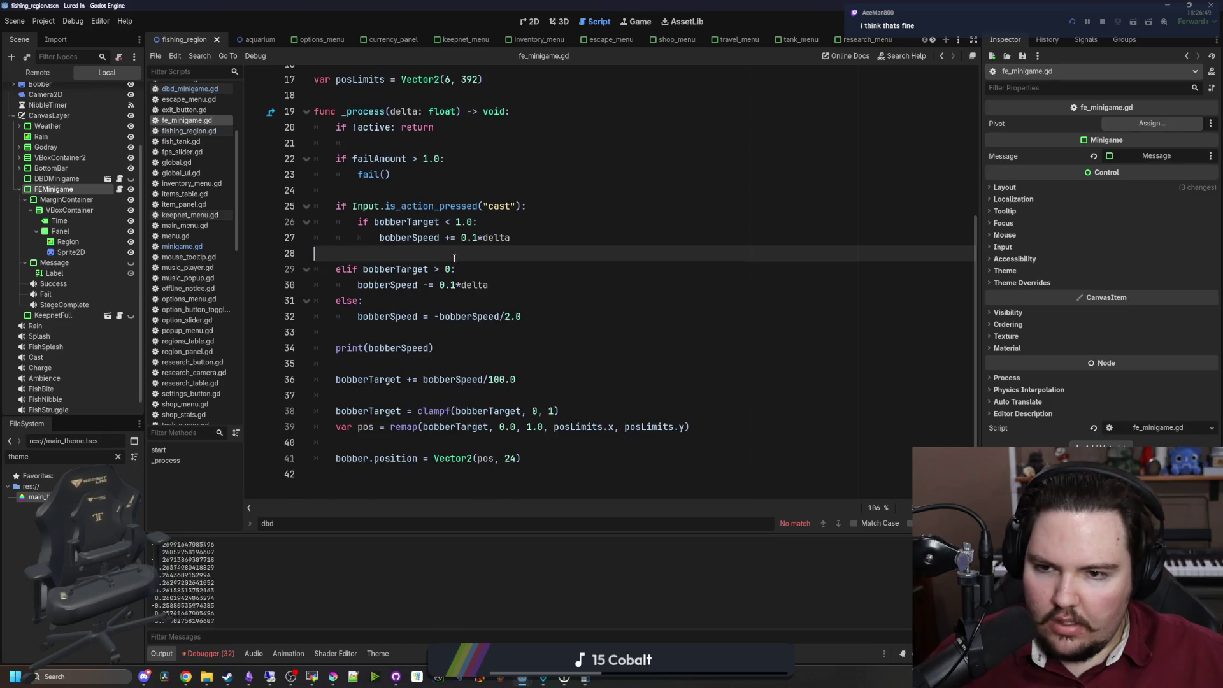
key("BackSpace")
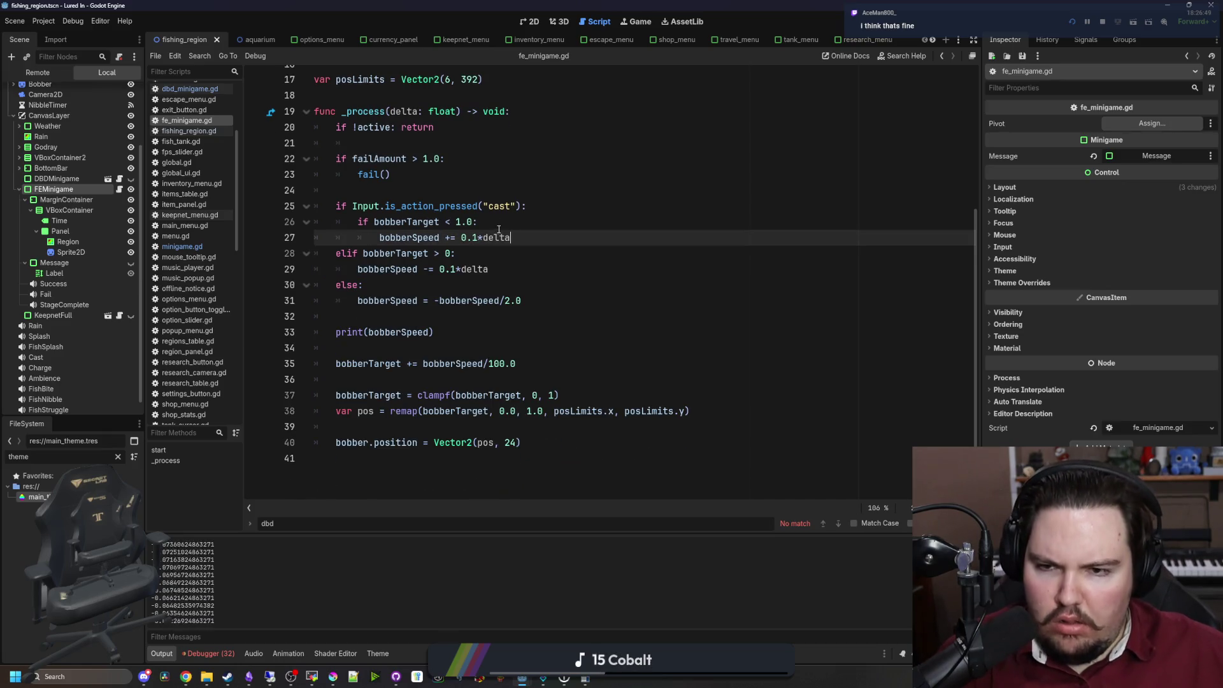
- Add an 'if bobberTarget >= 1:' edge check whose body is the pasted 'bobberSpeed = -bobberSpeed/2.0'
left_click(355, 319)
key("Return")
key("Return")
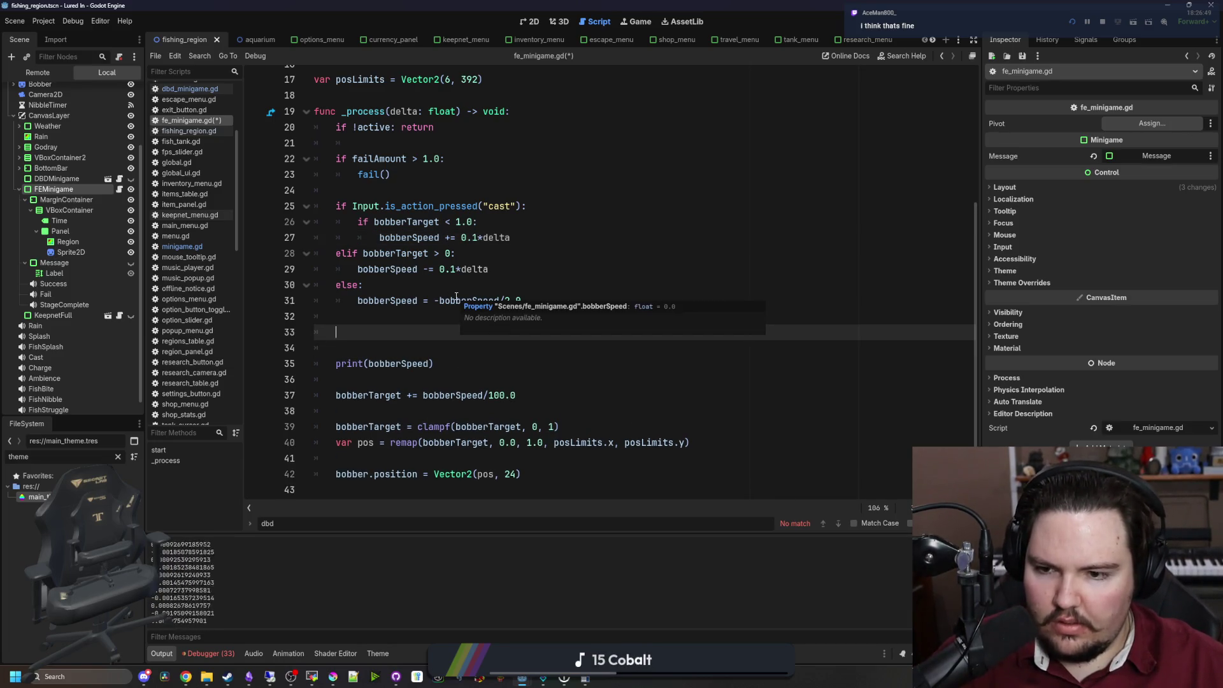
type("if bobberTa")
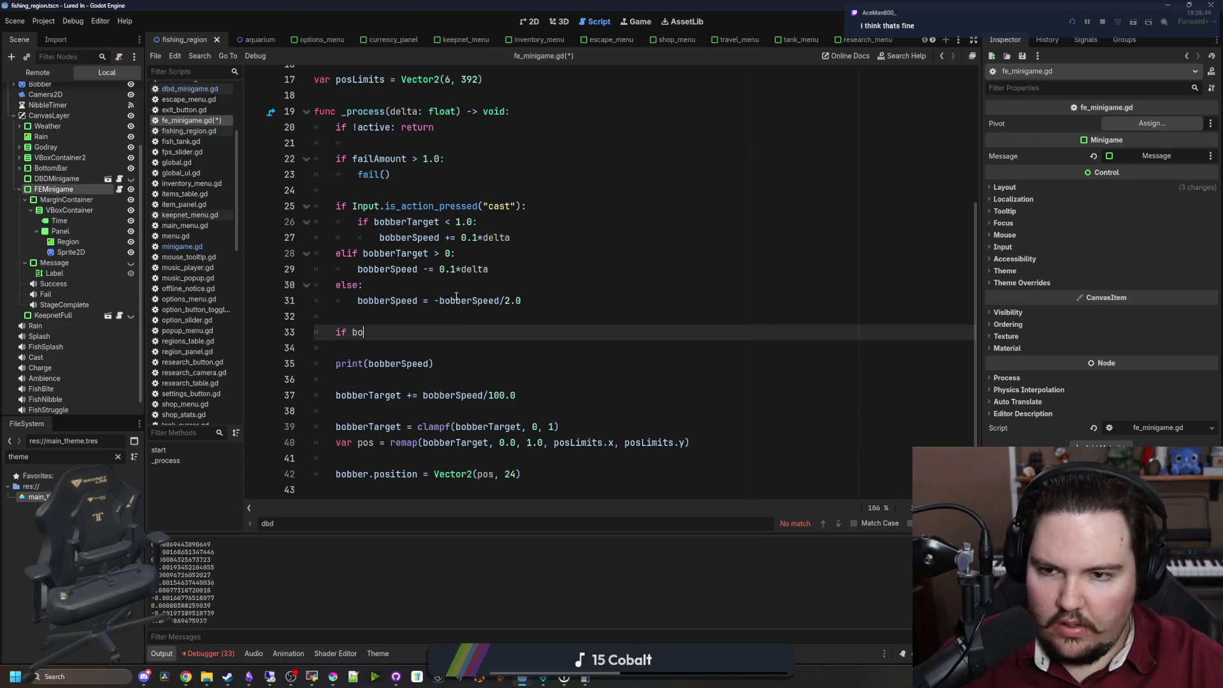
type("rget >= 1")
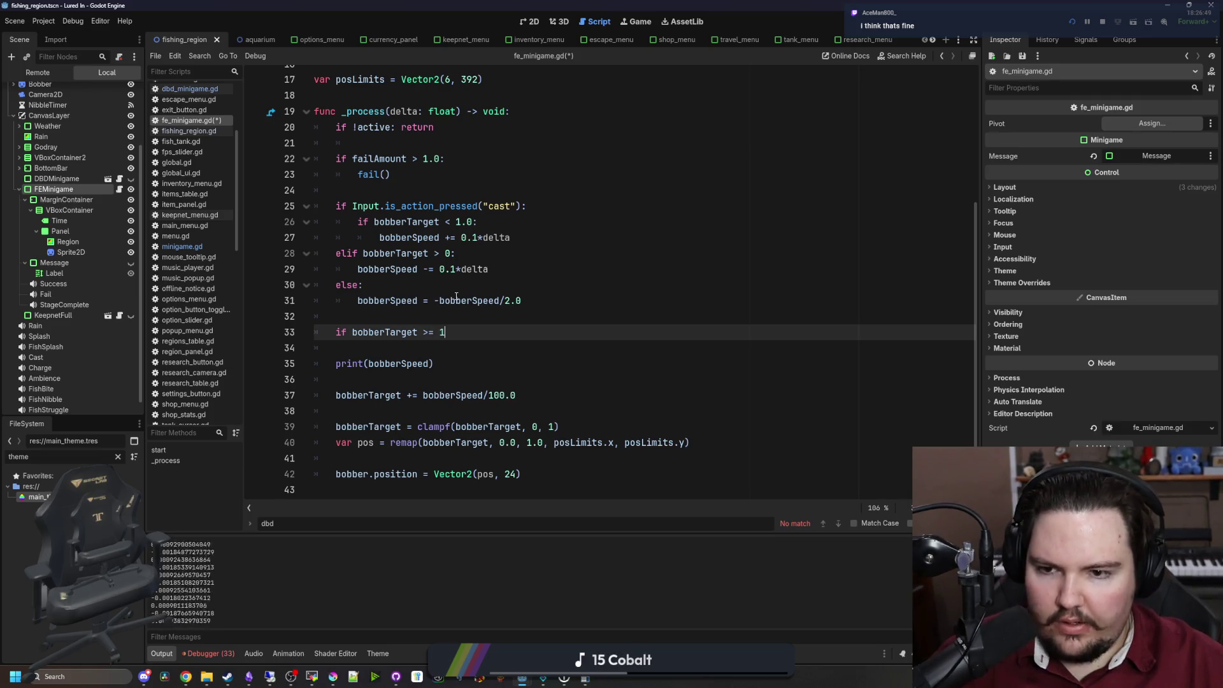
type(":")
key("Return")
key("ctrl+v")
key("Up")
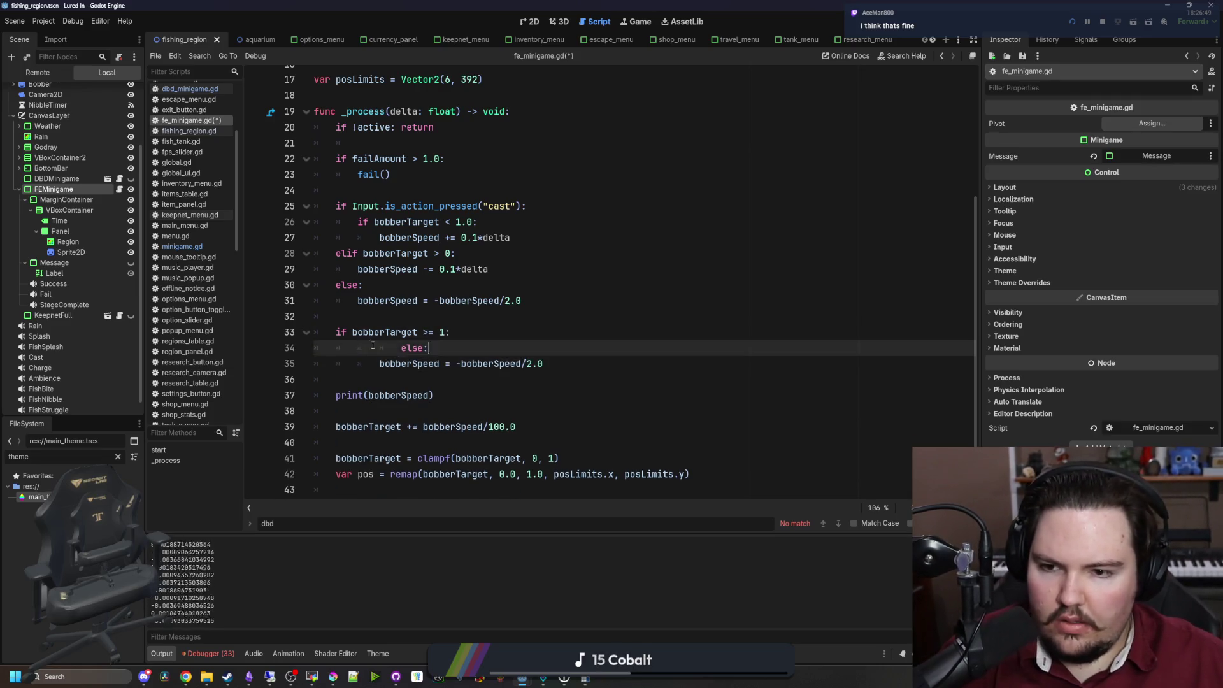
key("ctrl+shift+k")
key("shift+Tab")
- Delete the old else branch, save fe_minigame.gd and bring the running minigame back into view
left_click(436, 344)
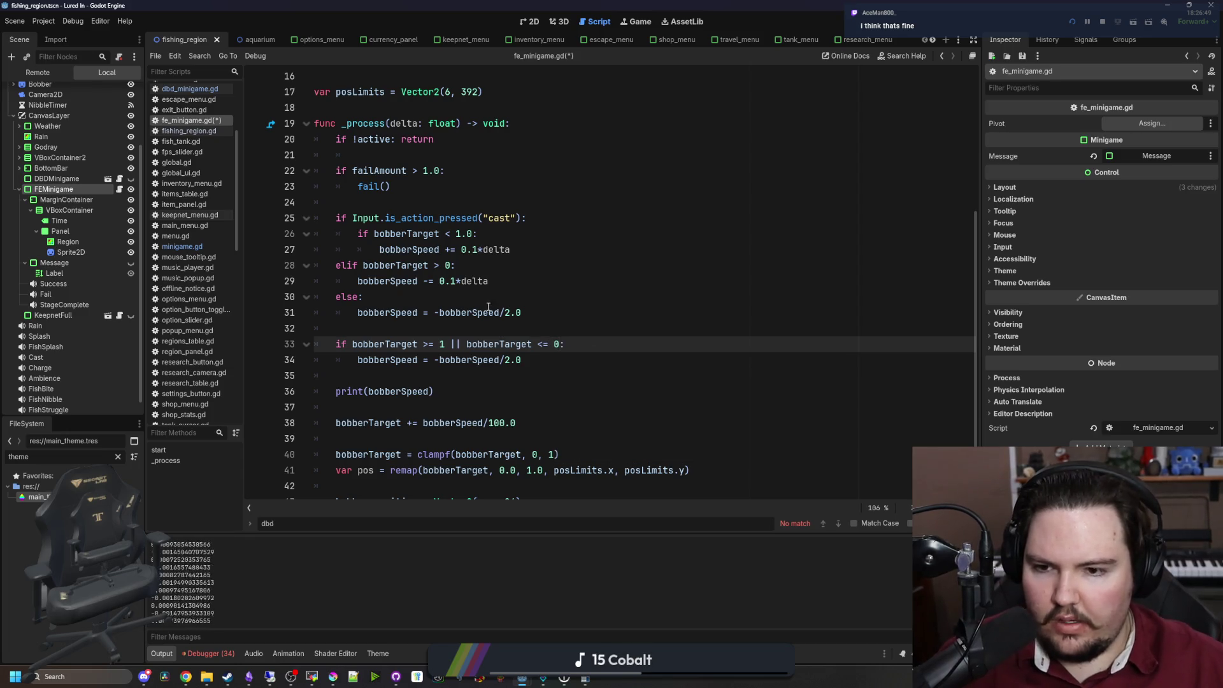
left_click(472, 374)
left_click_drag(521, 313, 306, 307)
key("BackSpace")
key("BackSpace")
key("BackSpace")
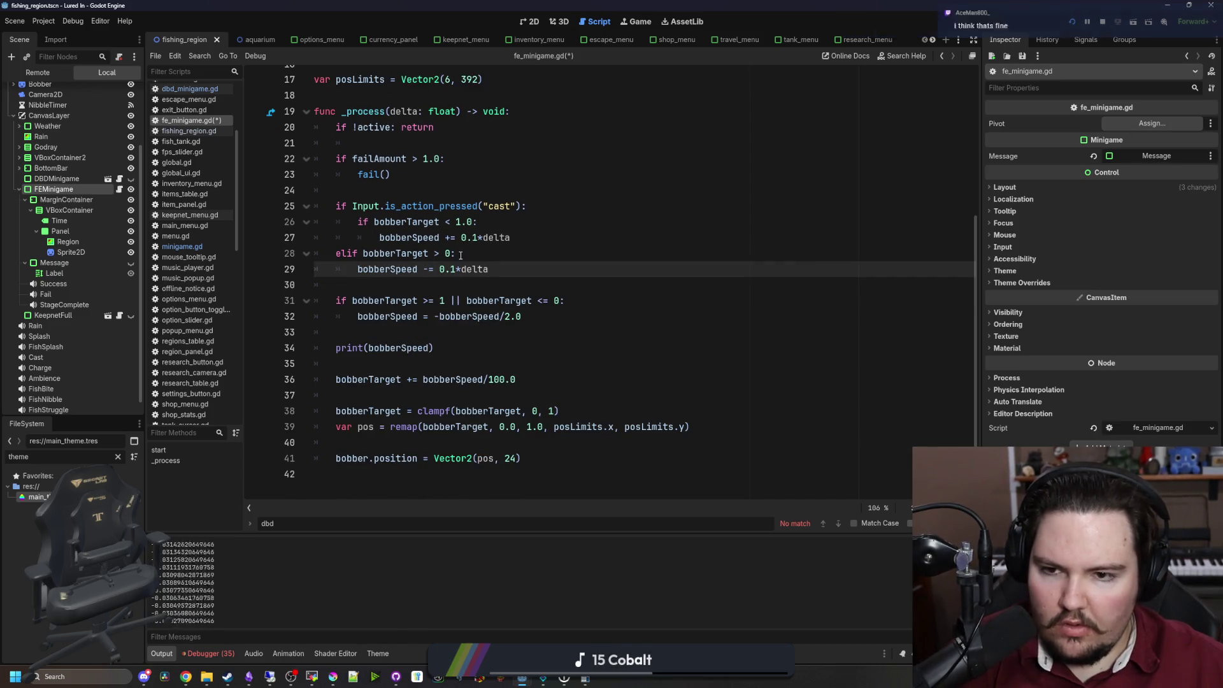
key("Up")
key("ctrl+s")
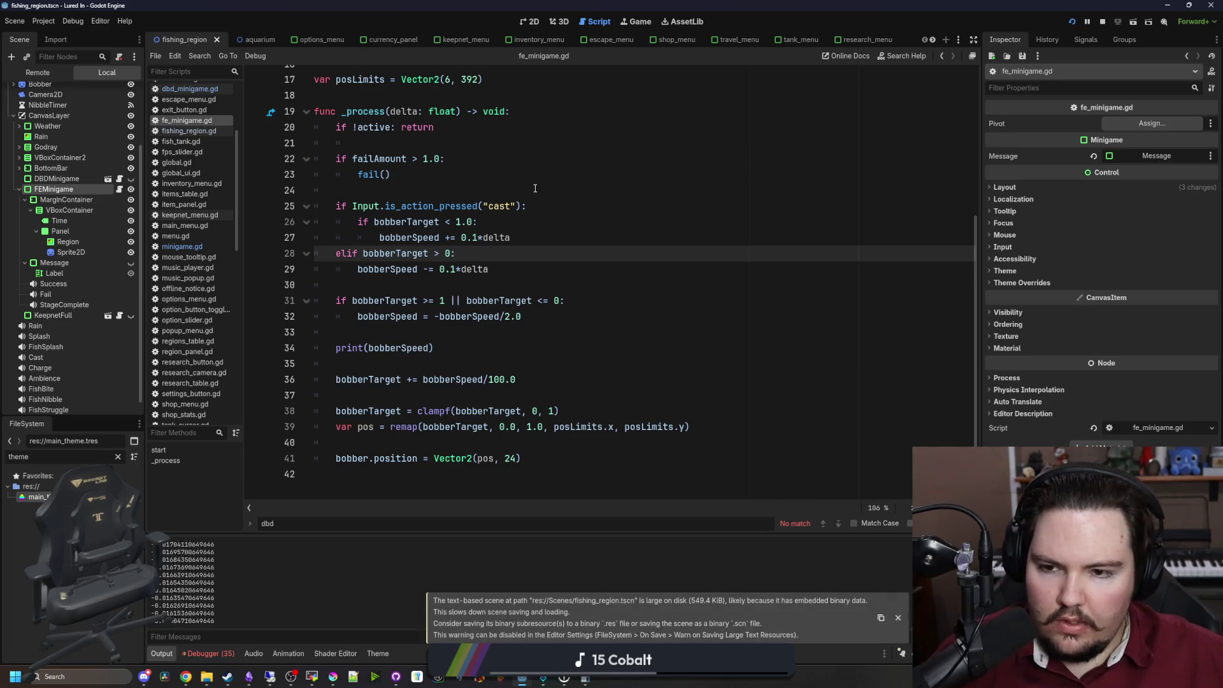
left_click(626, 24)
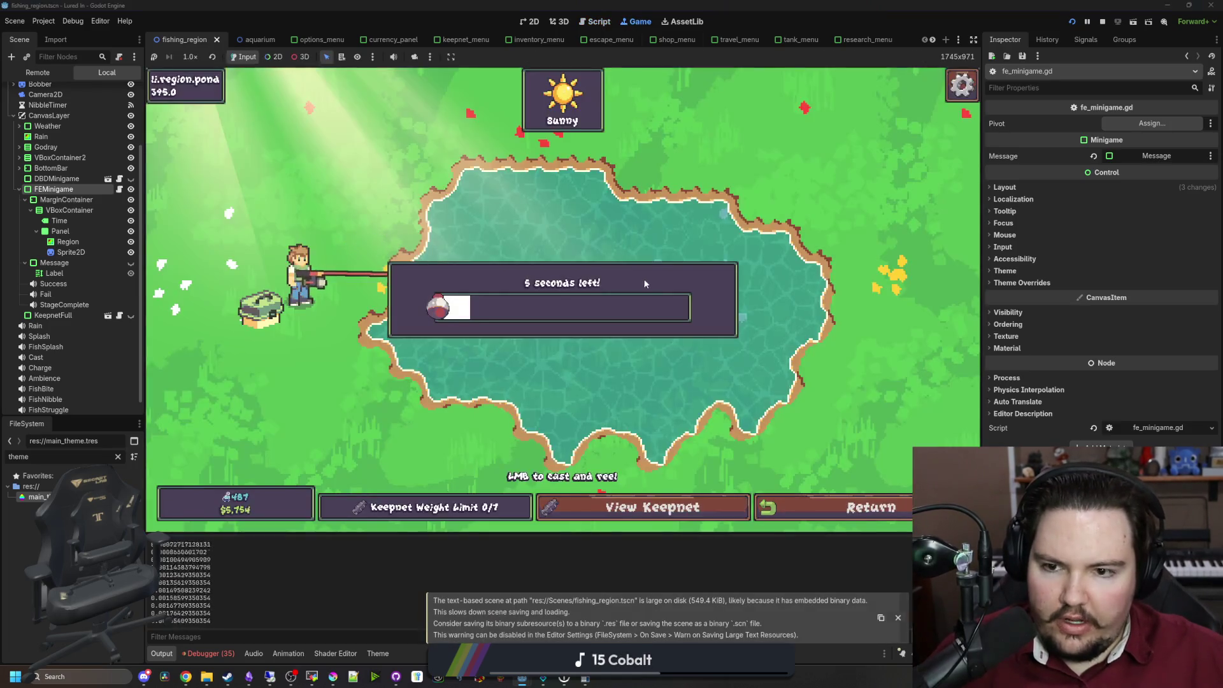